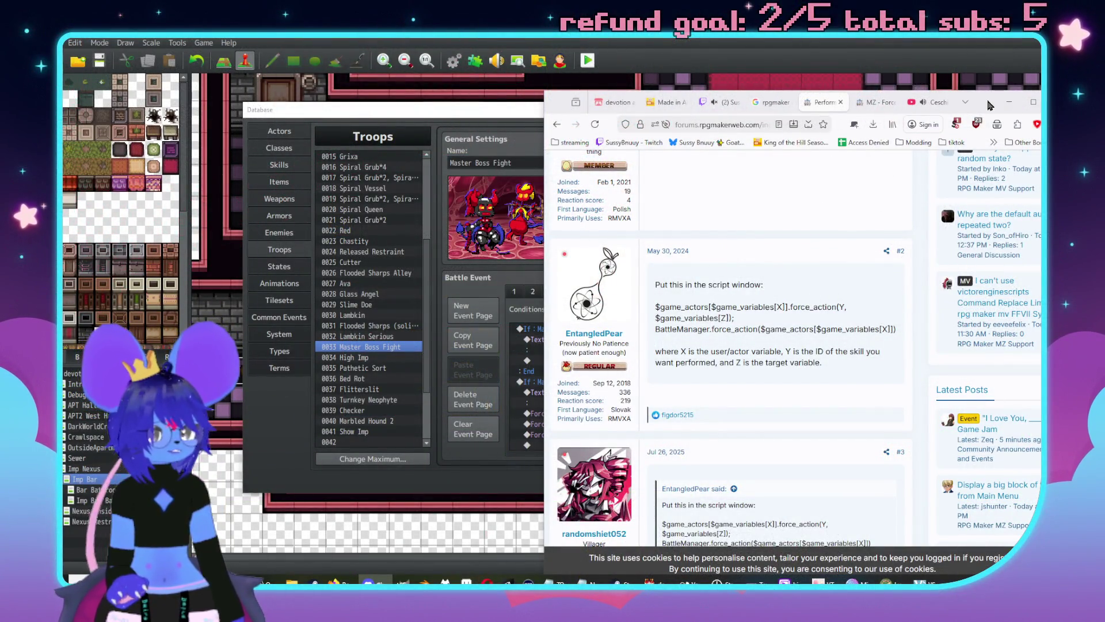
Step: Scroll through the Force Actions forum thread down to its final reply
left_click(1009, 102)
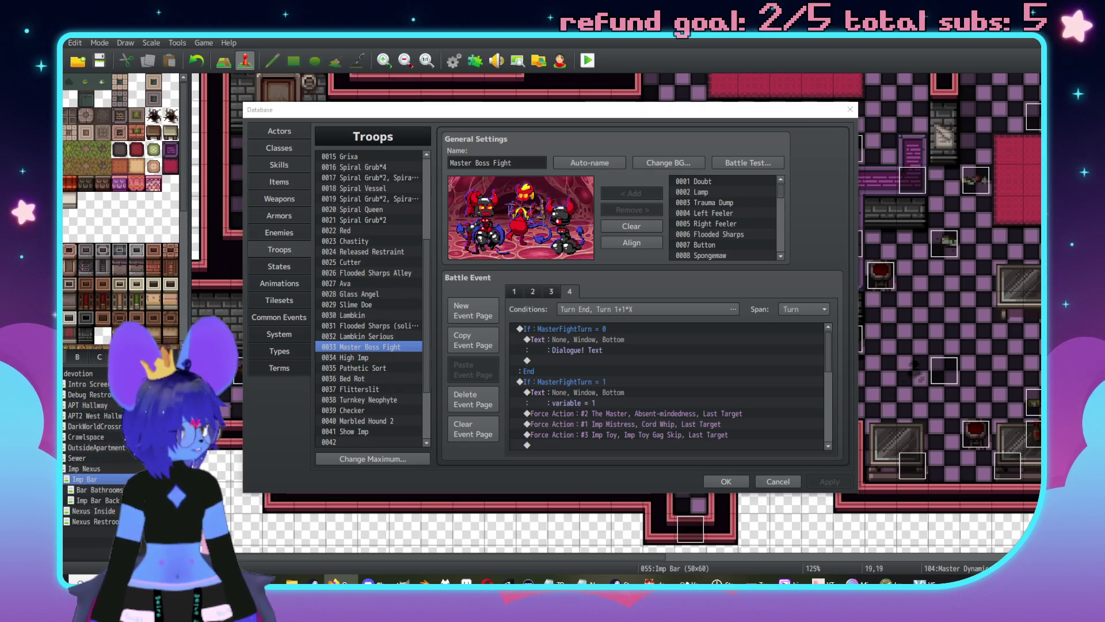
key("super+shift+Left")
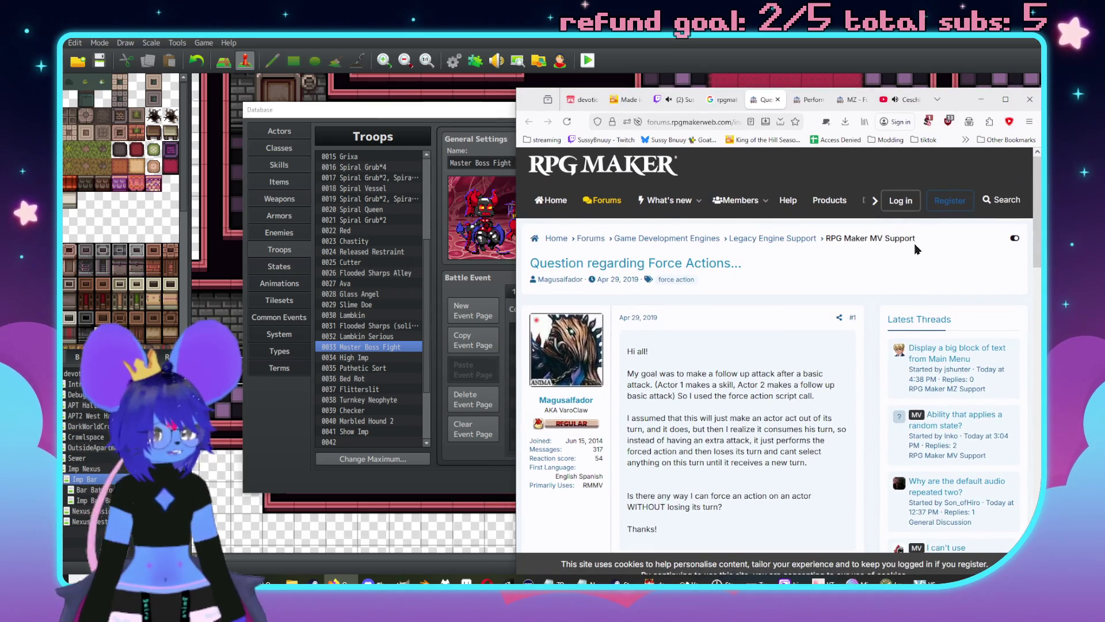
scroll(917, 249, "down", 3)
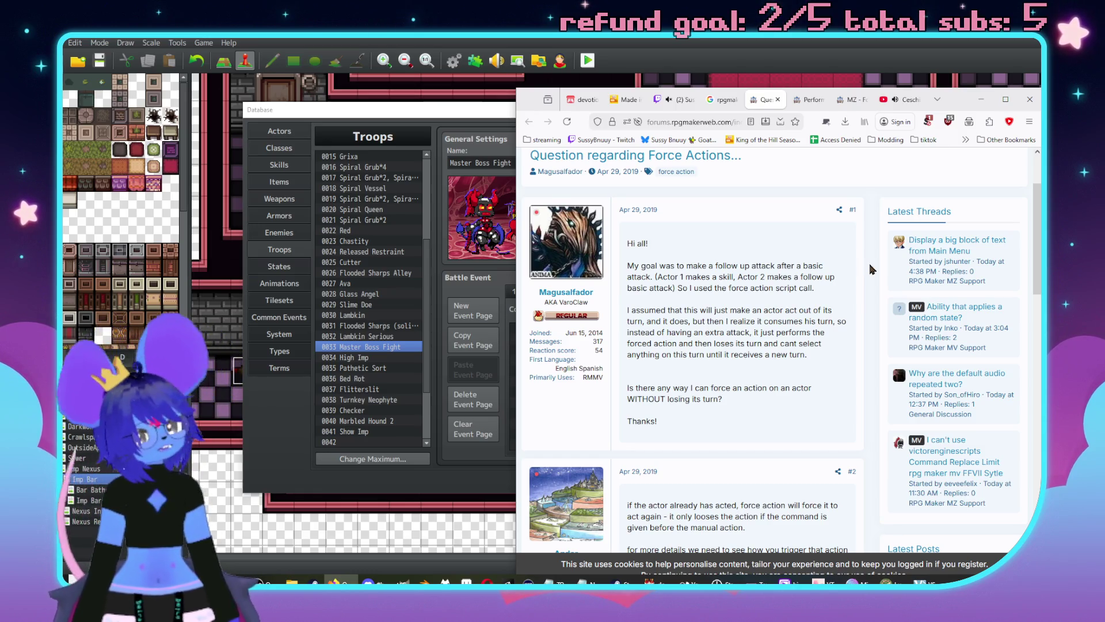
scroll(741, 347, "down", 1)
scroll(741, 347, "down", 3)
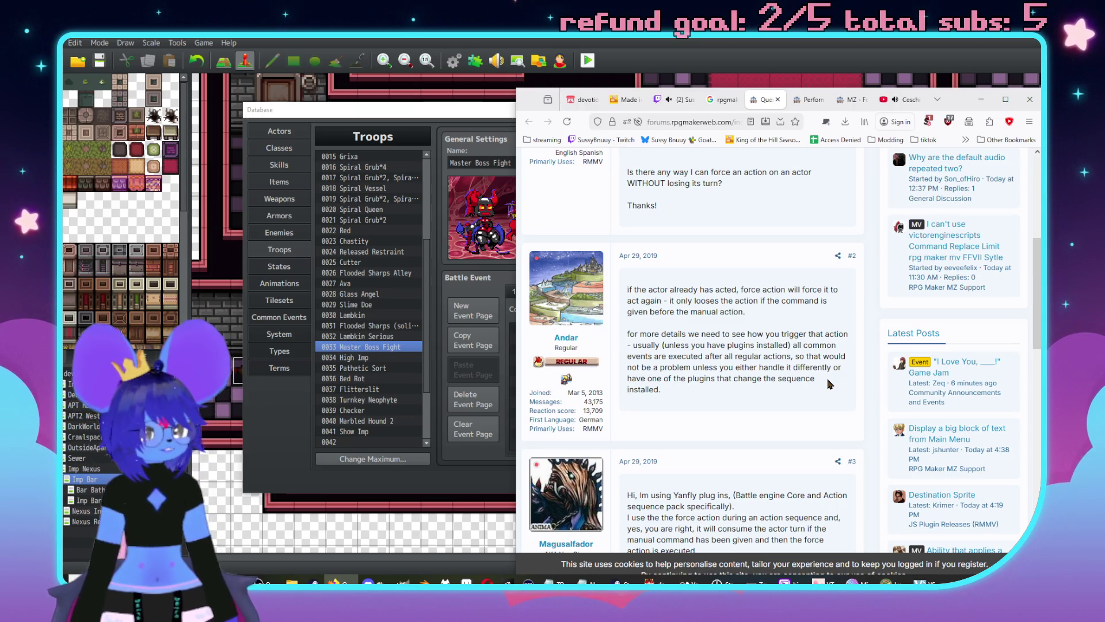
scroll(829, 384, "down", 5)
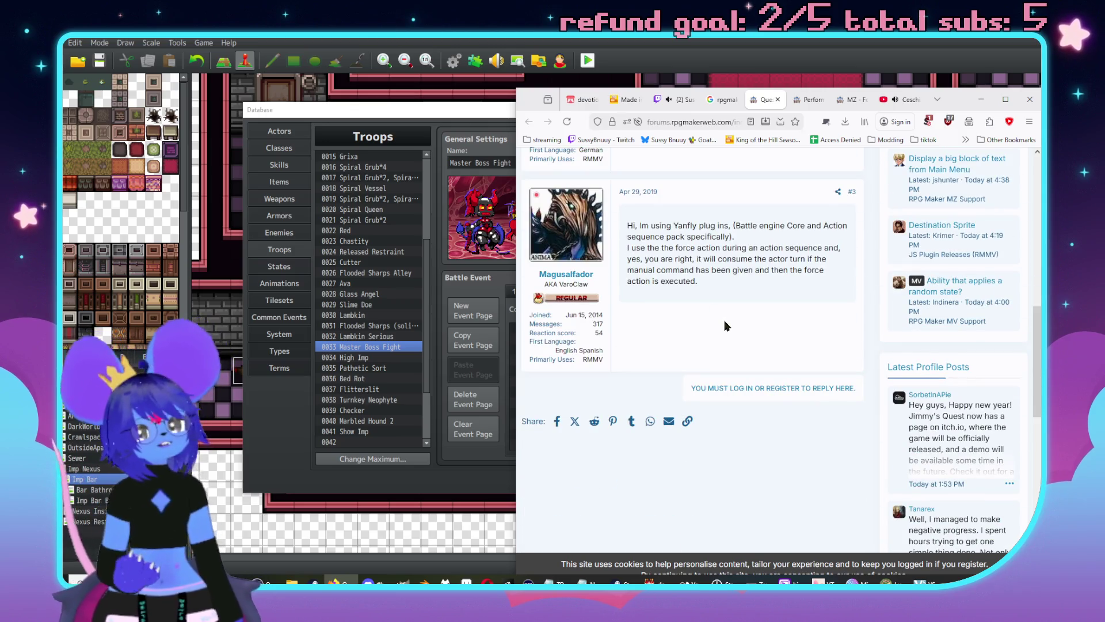
left_click(726, 107)
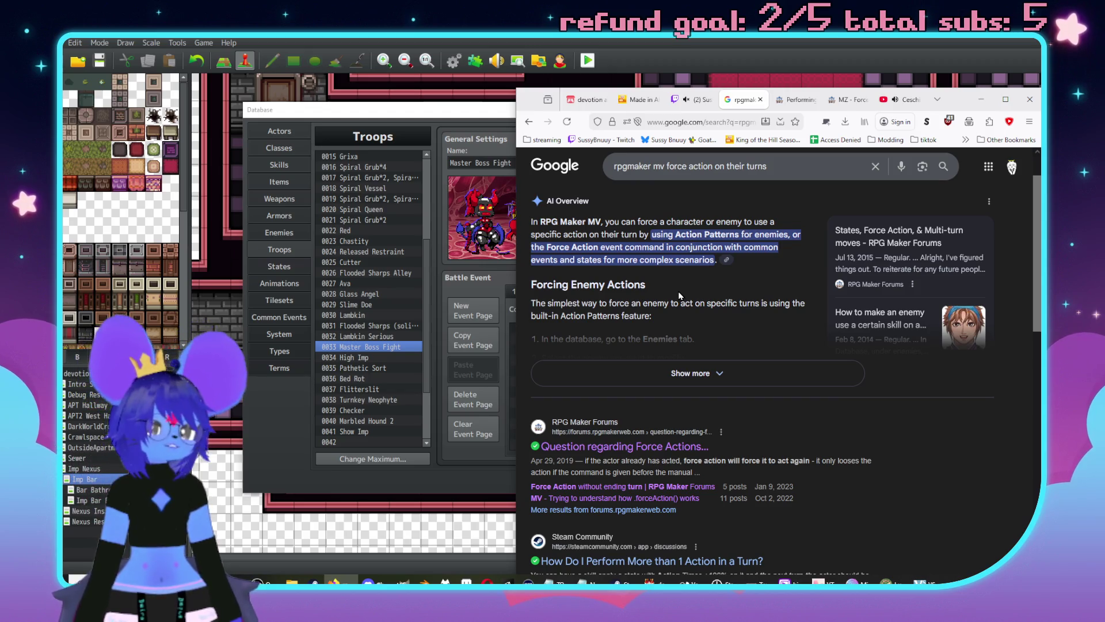
Step: Open the GameFAQs 'Force Action' result from the Google results in a new tab
scroll(719, 416, "down", 3)
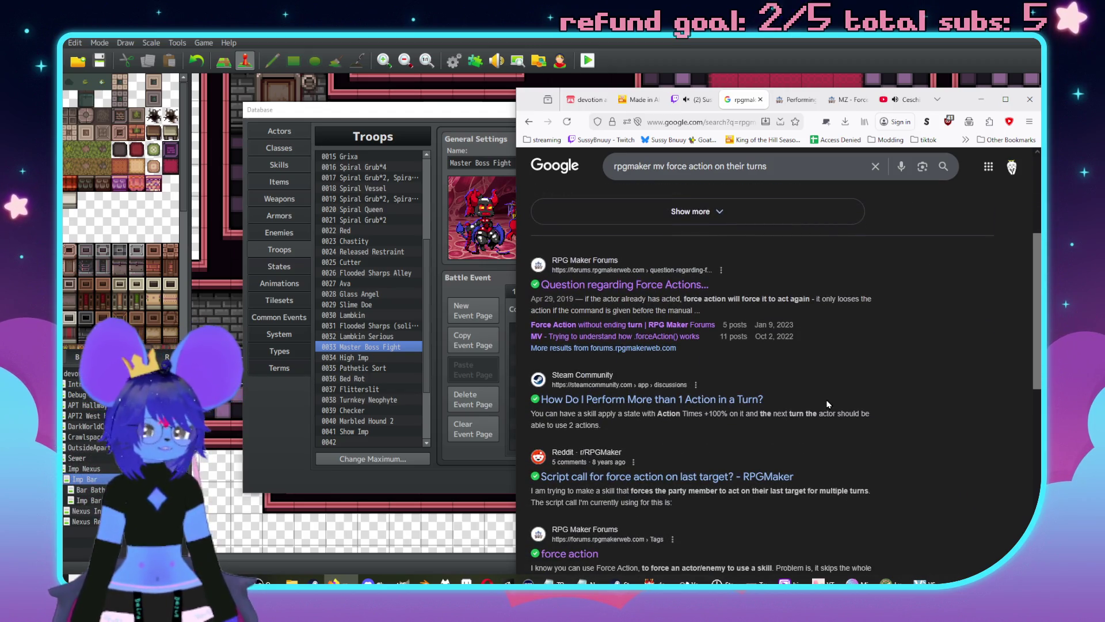
scroll(842, 324, "down", 4)
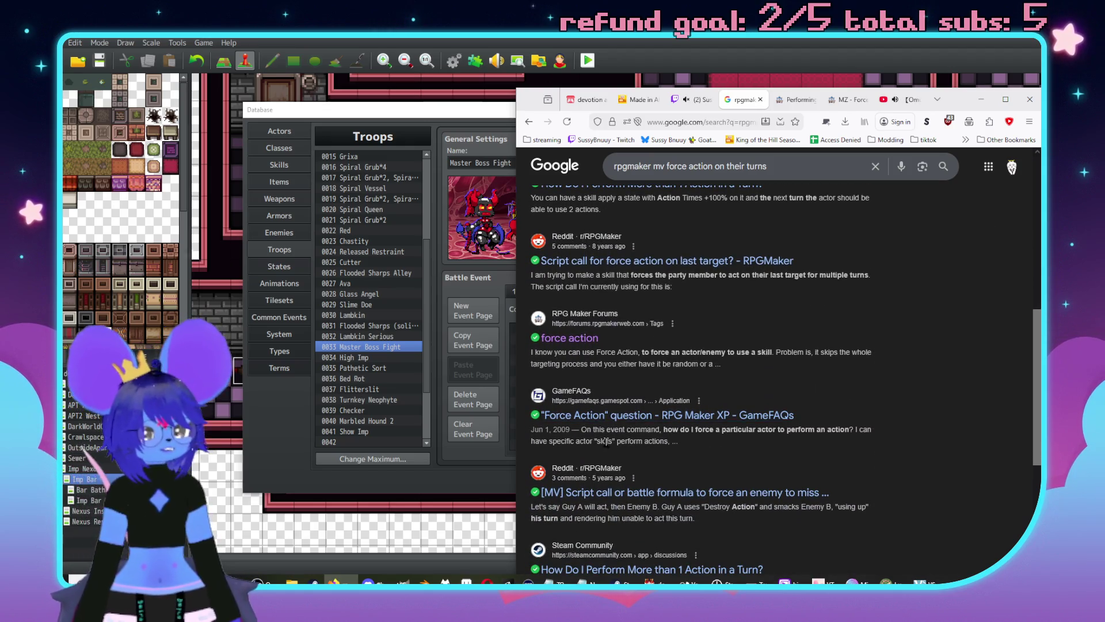
middle_click(622, 418)
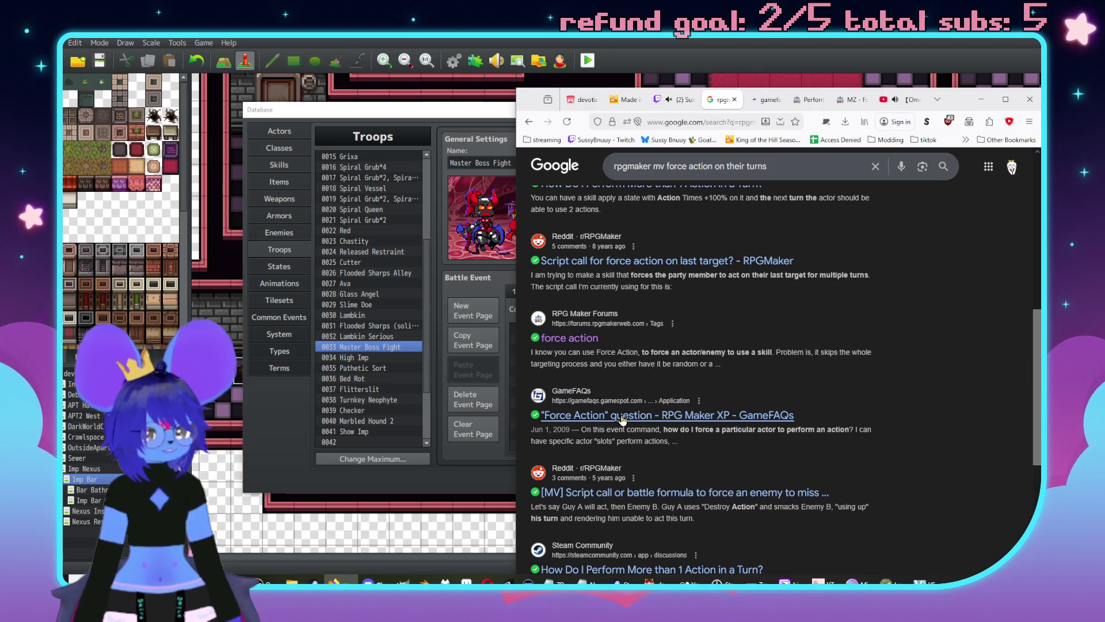
Step: Skim the GameFAQs Force Action topic, then return to the RPG Maker database
scroll(786, 365, "down", 3)
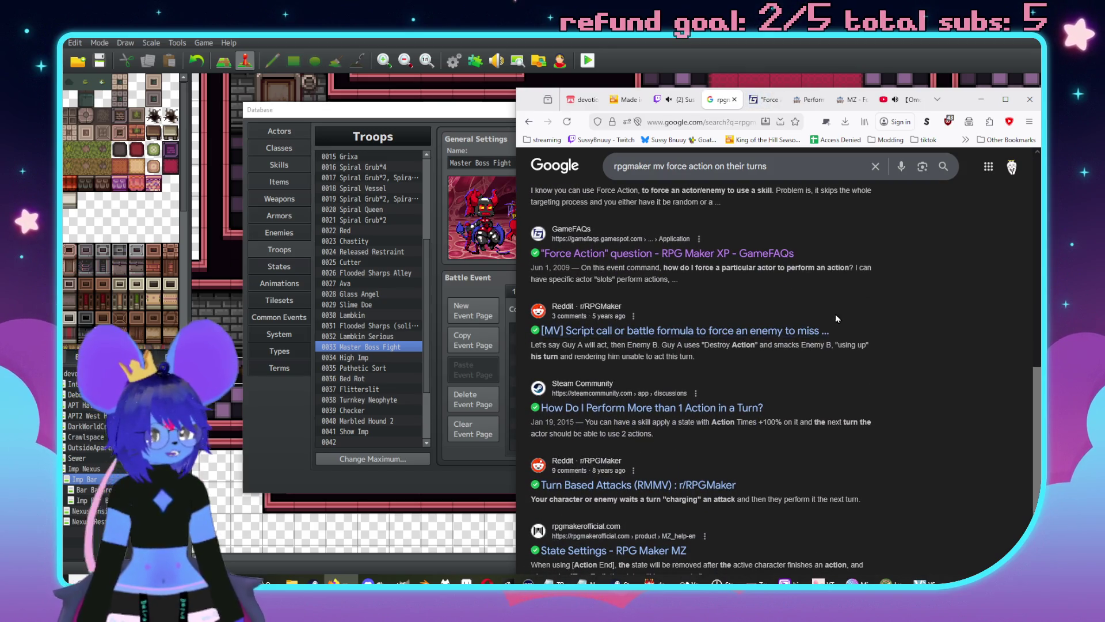
scroll(924, 326, "down", 3)
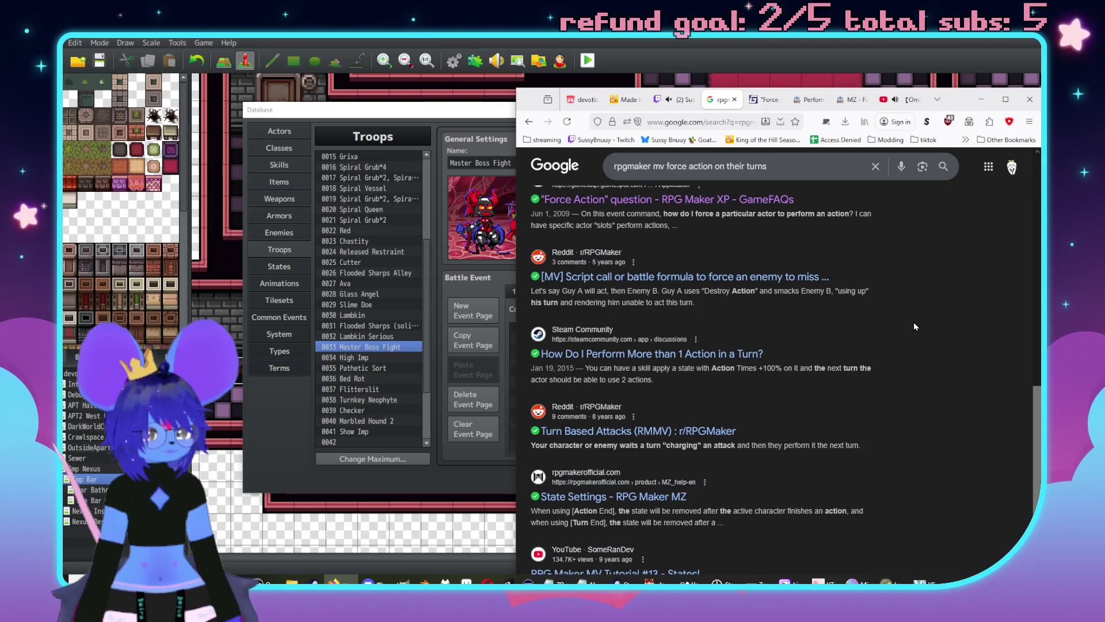
scroll(908, 306, "down", 2)
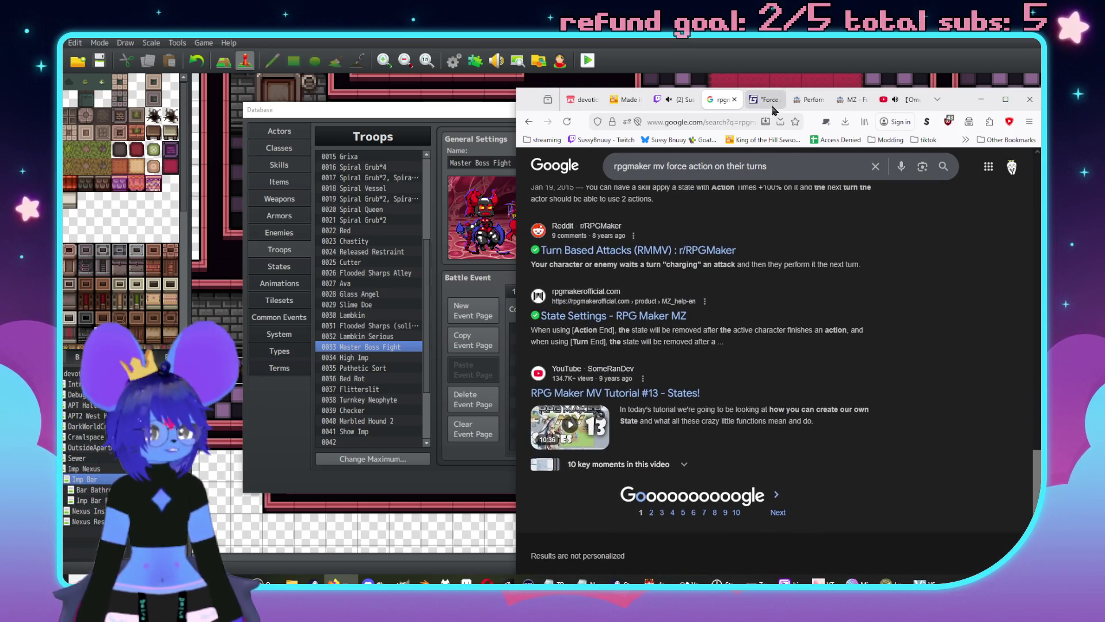
left_click(762, 100)
scroll(849, 324, "down", 3)
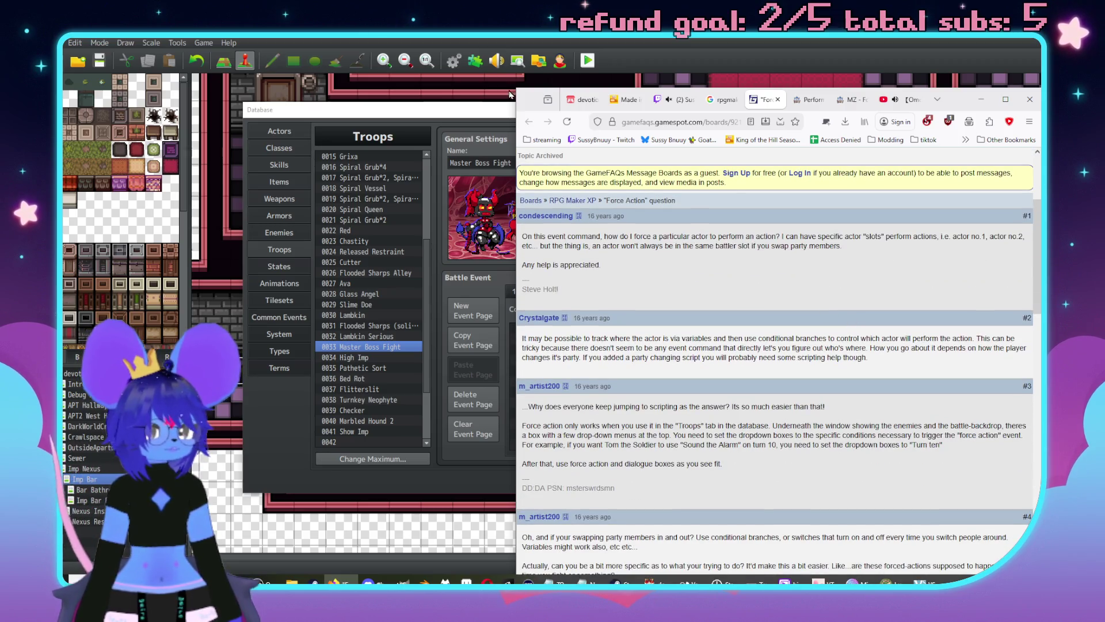
left_click(509, 109)
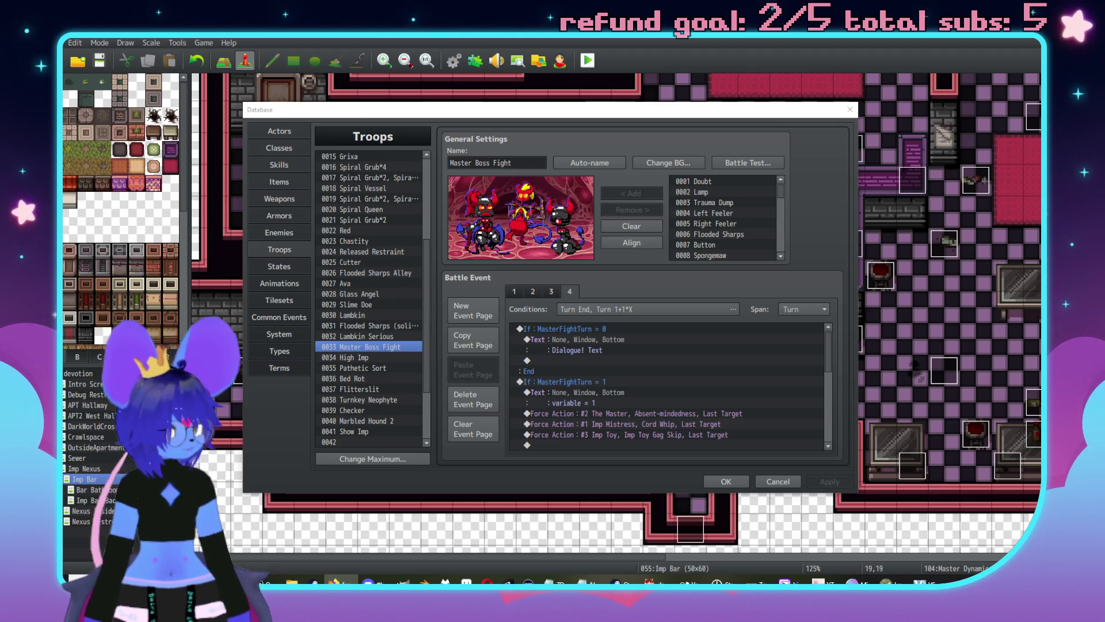
Step: Inspect page 4's trigger conditions: Turn End and Turn 1 + 1*X
left_click(592, 308)
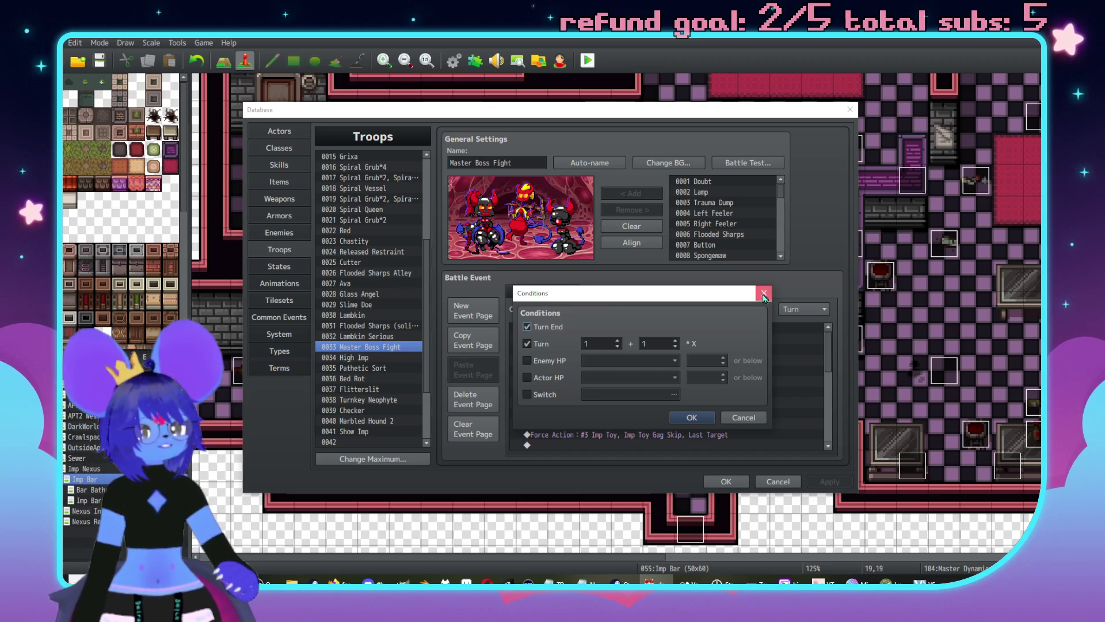
Step: Close the page conditions unchanged and review the Attack skill's effect options
left_click(764, 295)
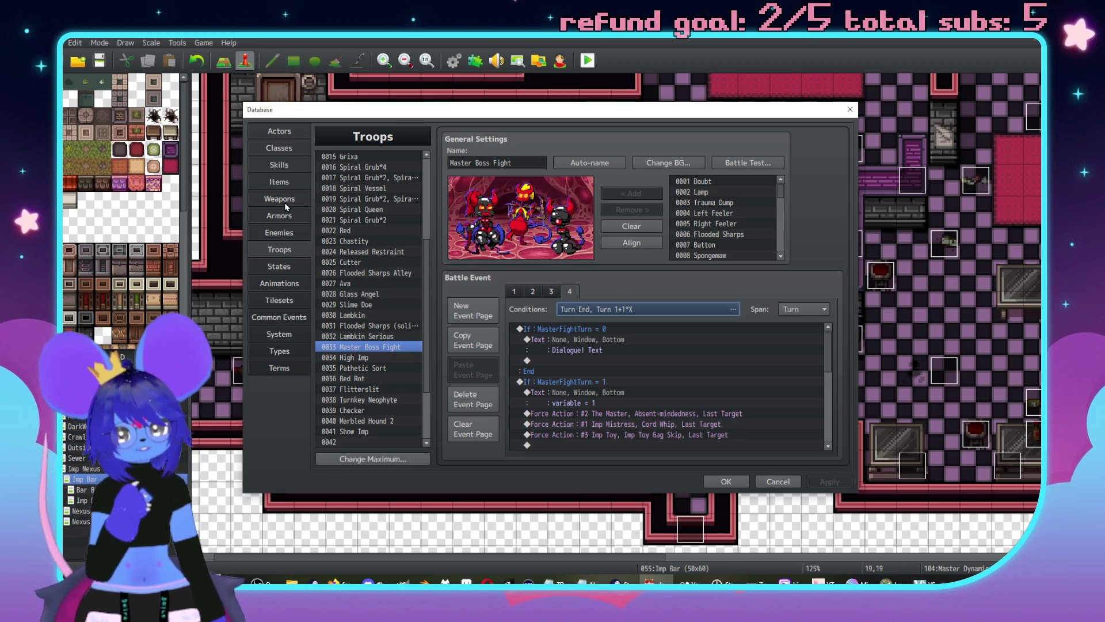
left_click(279, 165)
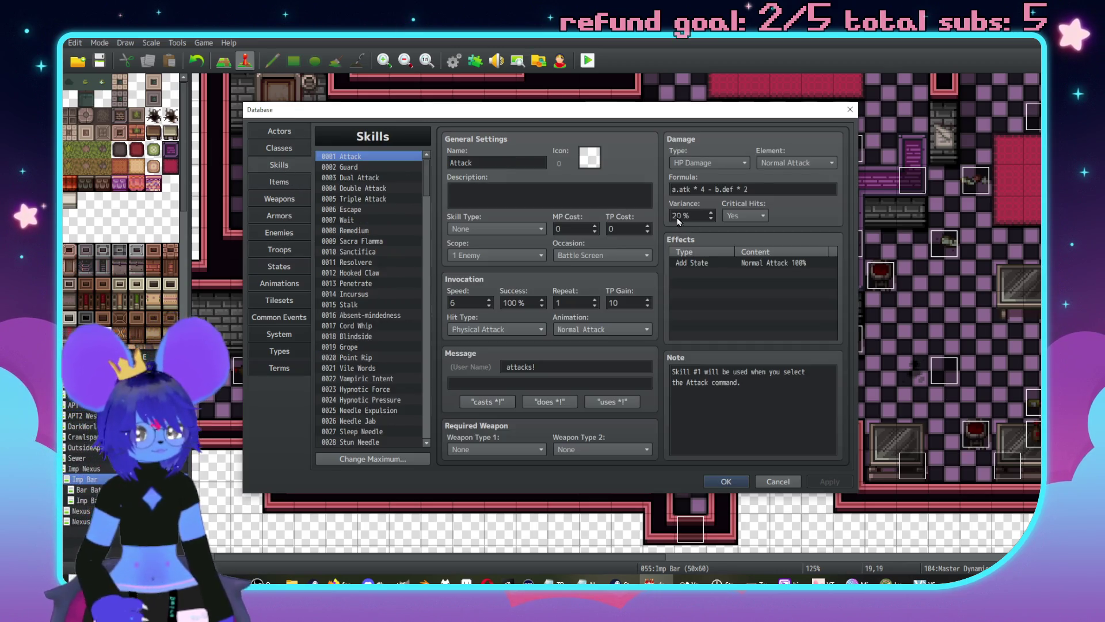
double_click(710, 274)
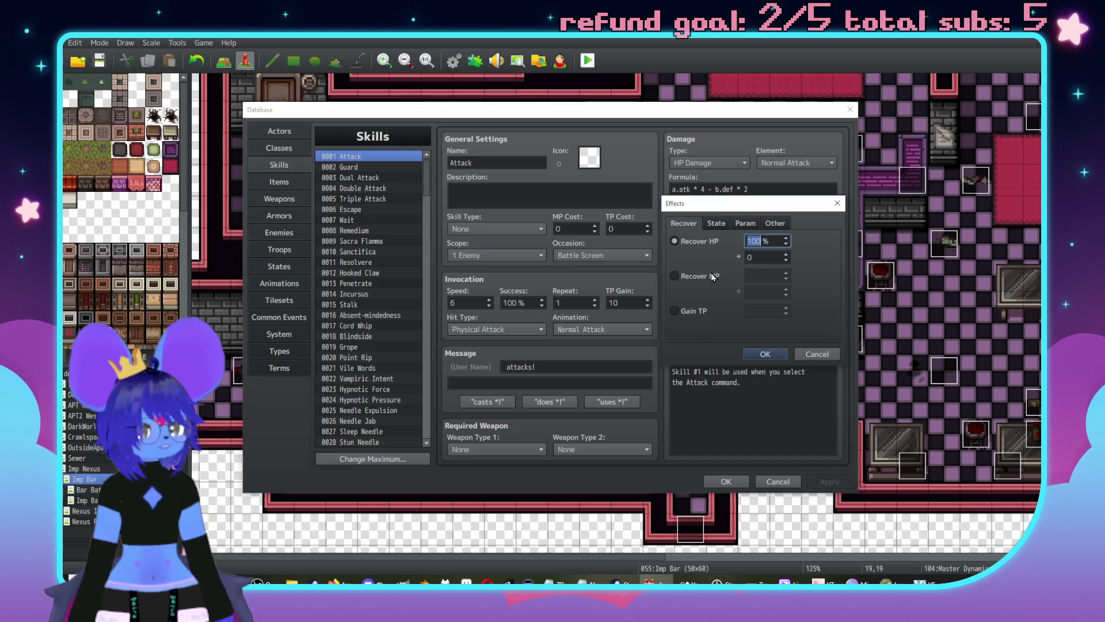
left_click(783, 224)
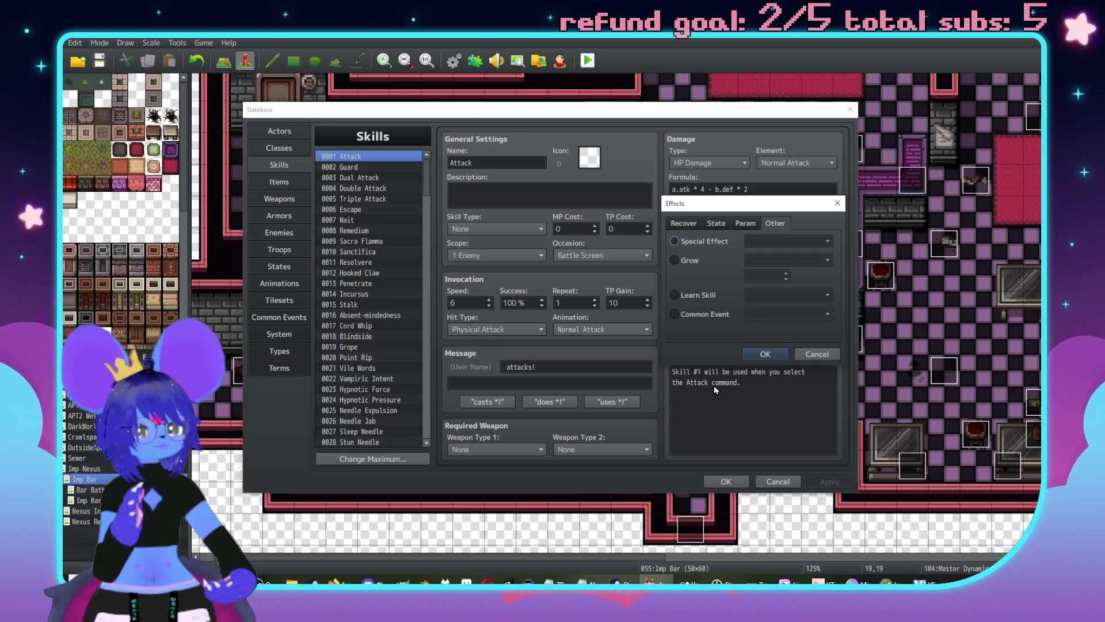
left_click(764, 354)
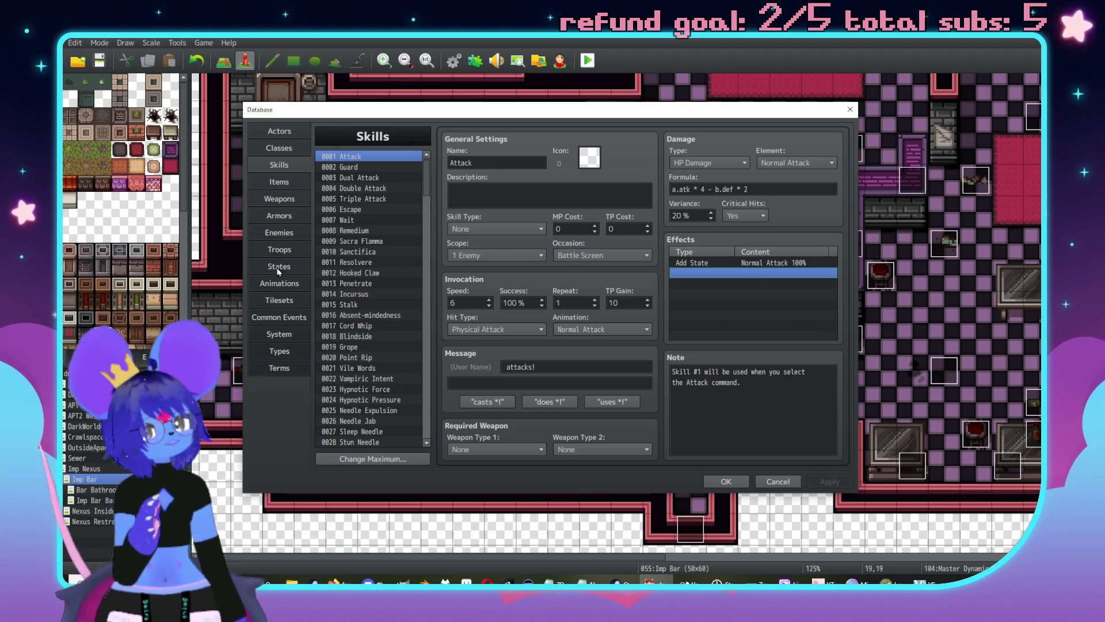
Step: Change the span of Master Boss Fight's page 4 from Turn to Moment and review its commands
left_click(279, 249)
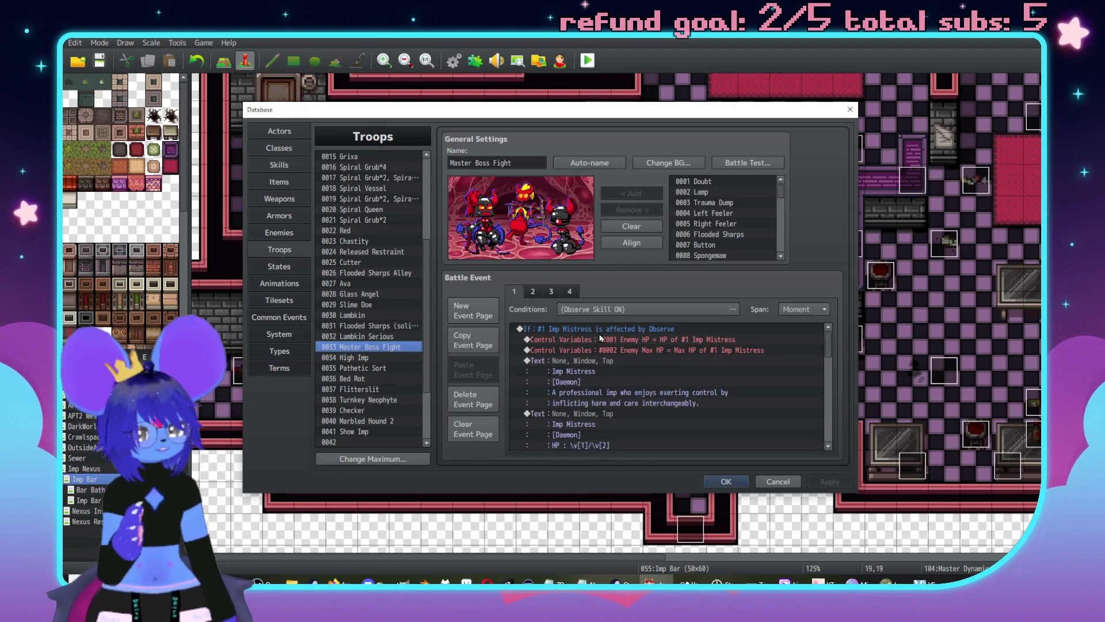
left_click(542, 291)
left_click(569, 291)
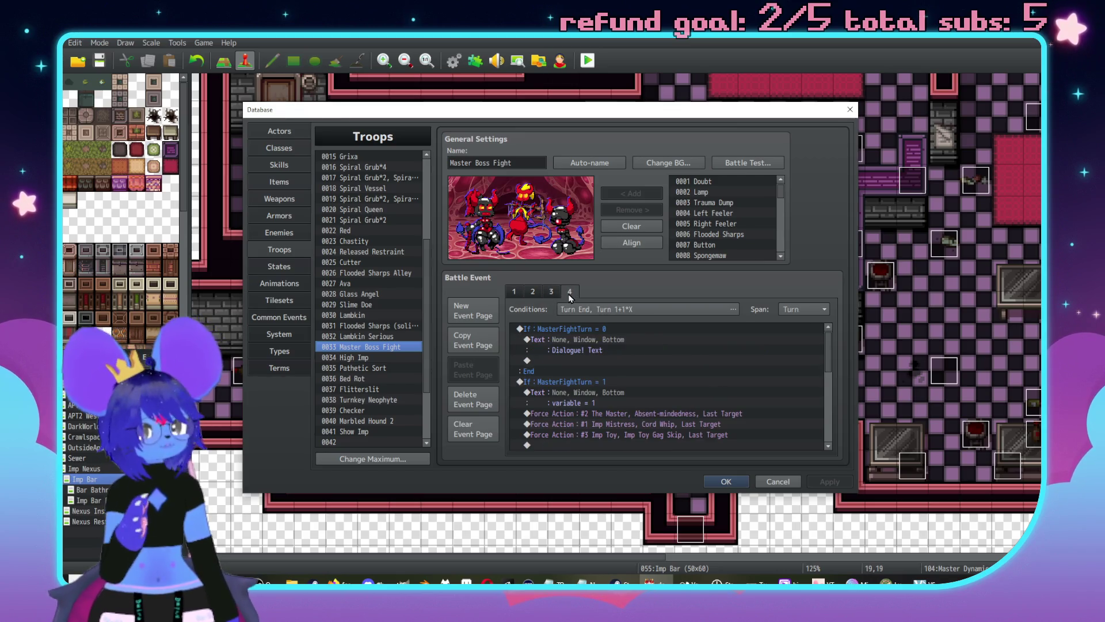
left_click(797, 311)
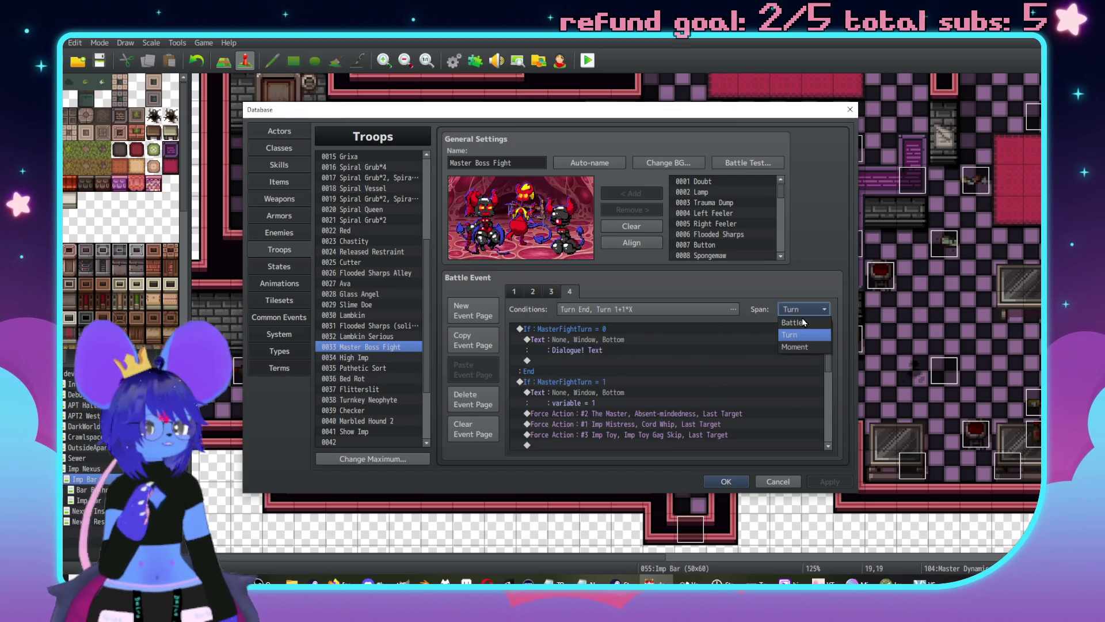
left_click(792, 347)
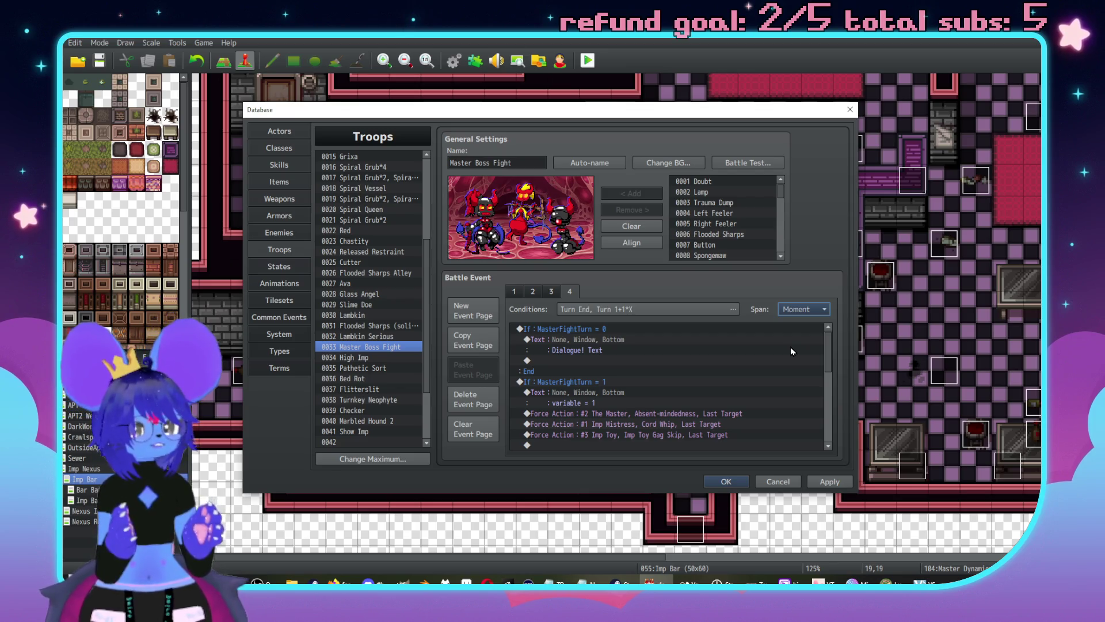
scroll(698, 395, "down", 5)
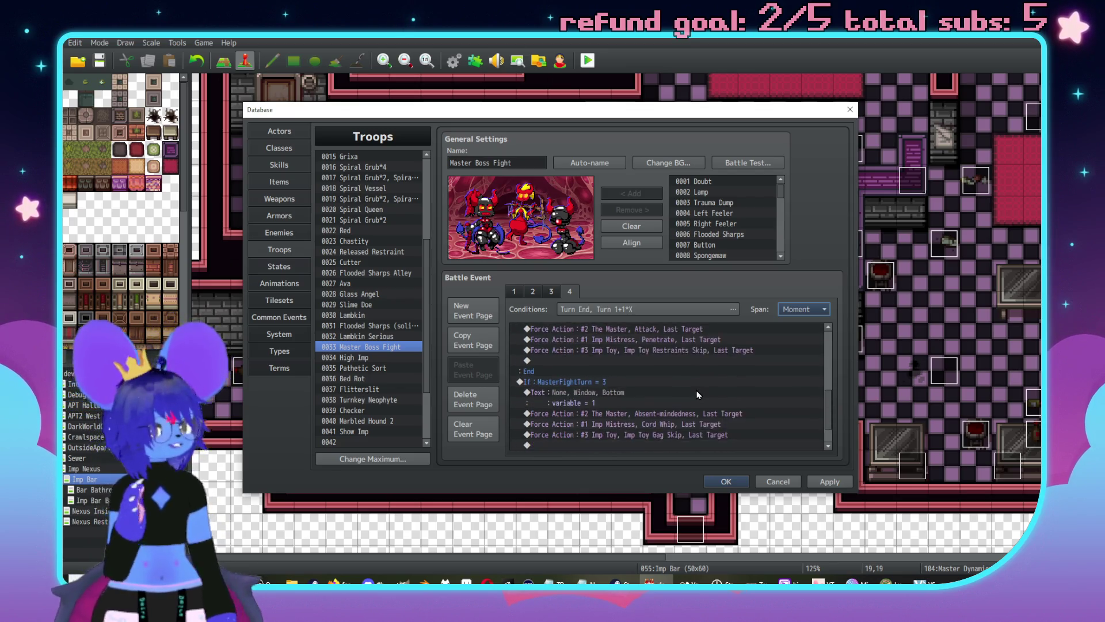
scroll(698, 395, "down", 1)
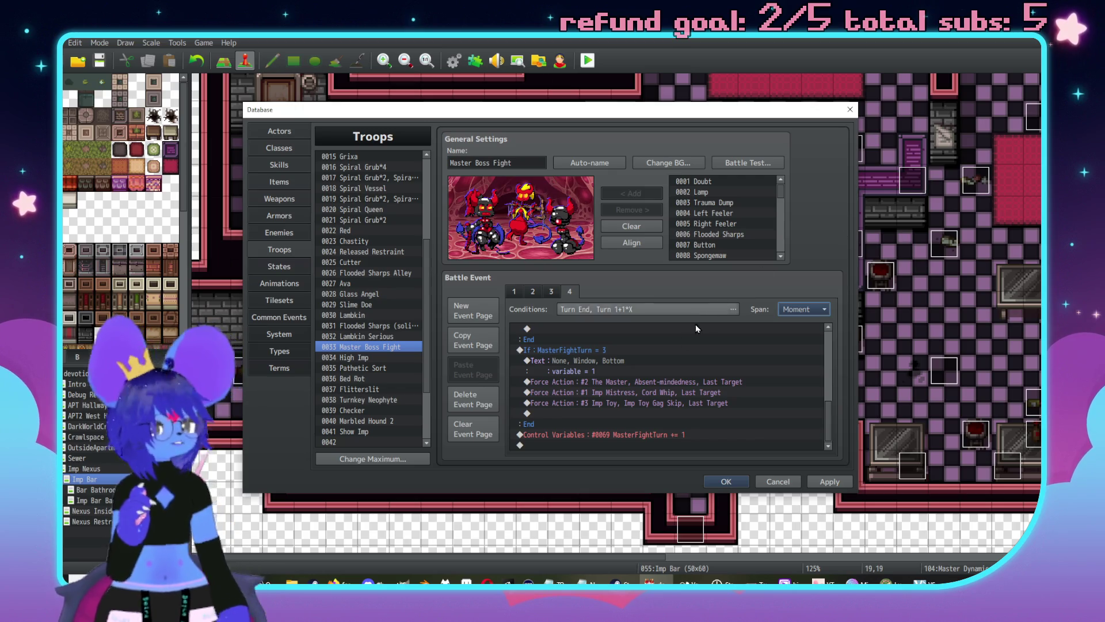
scroll(595, 409, "up", 5)
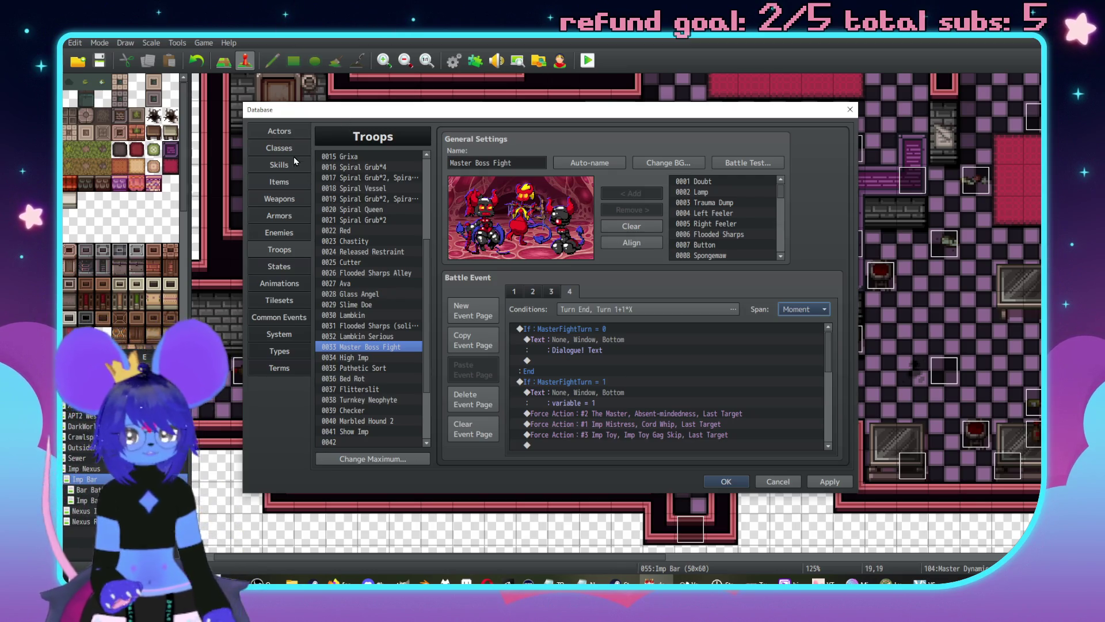
Step: Name empty skill slot 0187 ImpMistressAction
left_click_drag(423, 183, 429, 477)
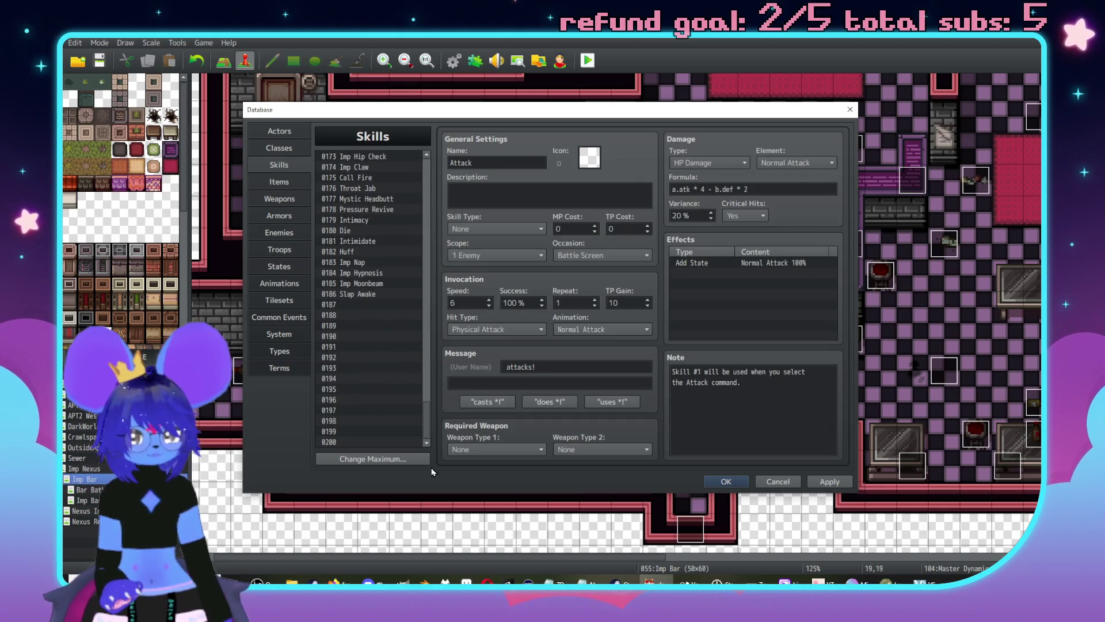
left_click(356, 304)
left_click(507, 167)
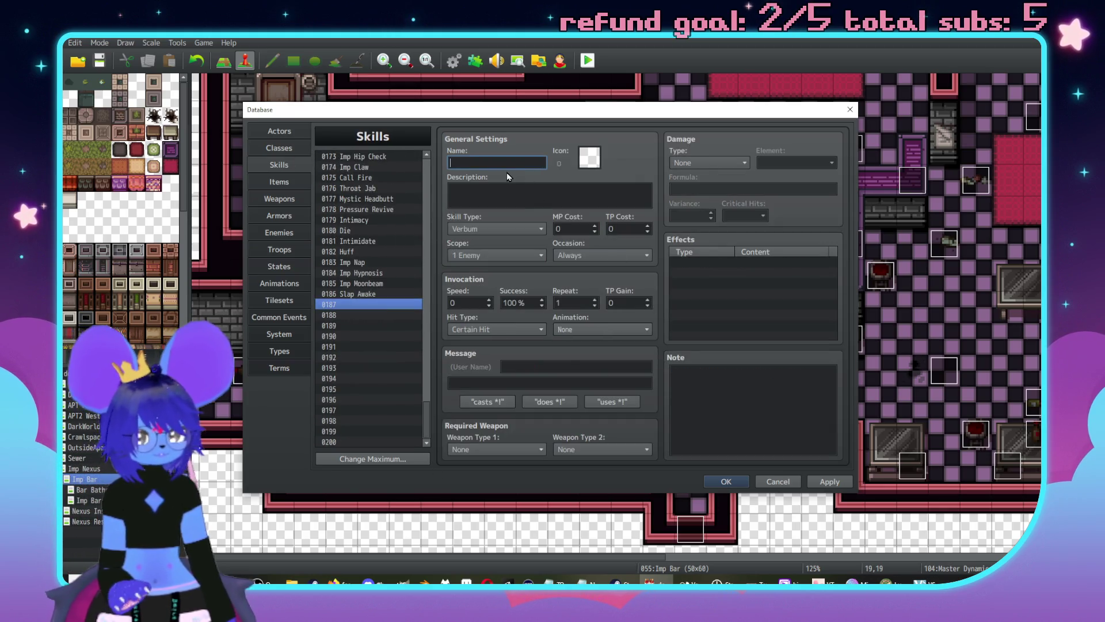
type("ImpMistress")
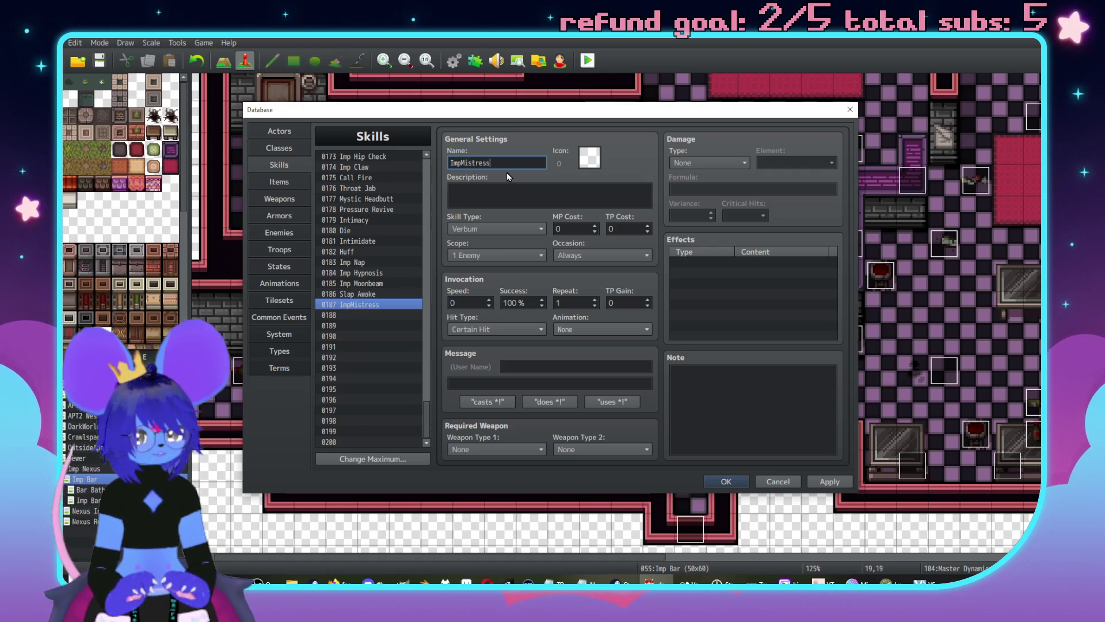
type("ur")
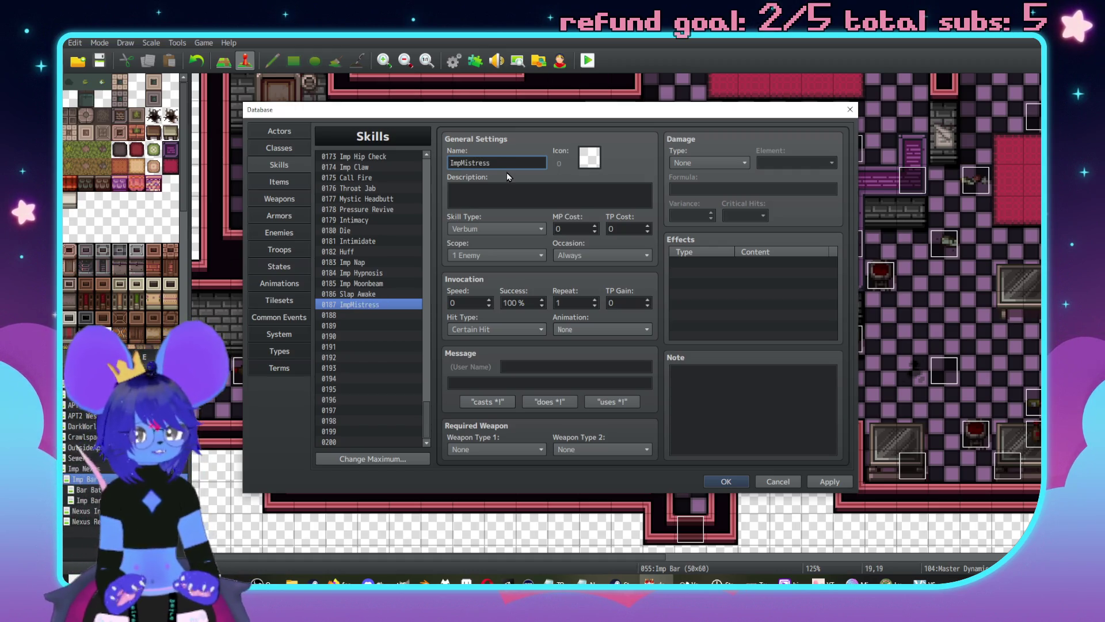
type("Action")
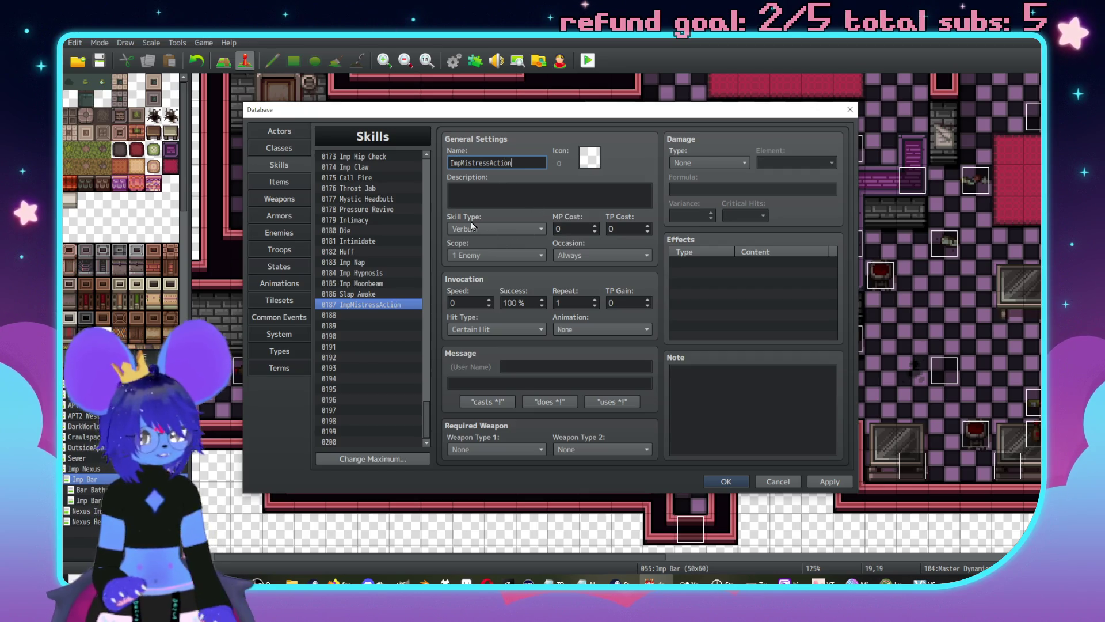
Step: Set the skill type and scope to None, keeping occasion Always
left_click(472, 226)
left_click(496, 240)
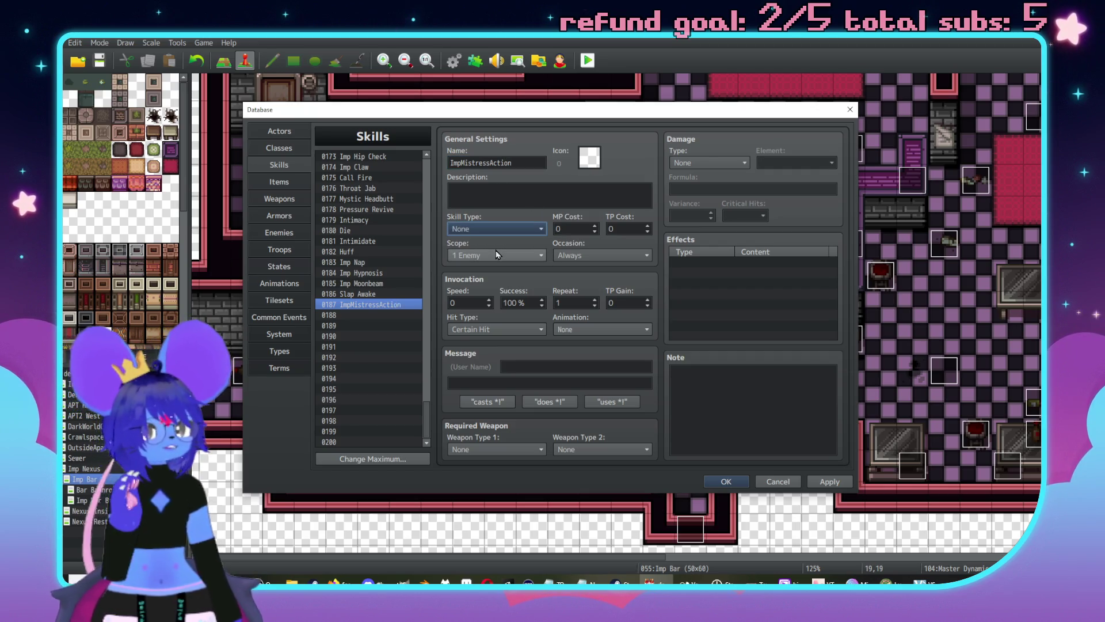
left_click(498, 255)
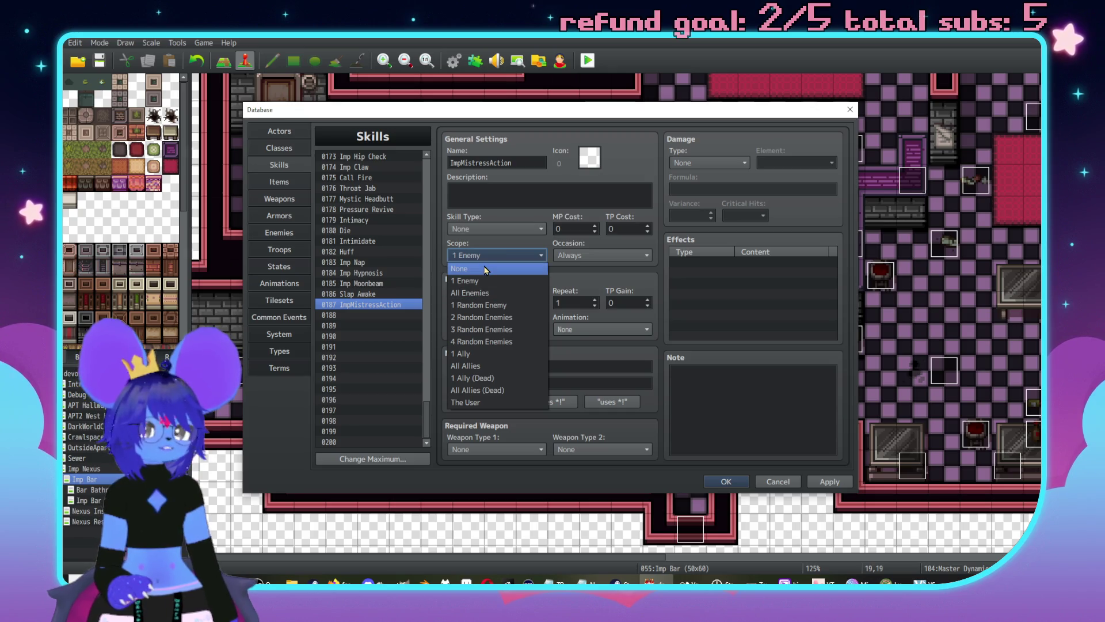
left_click(486, 269)
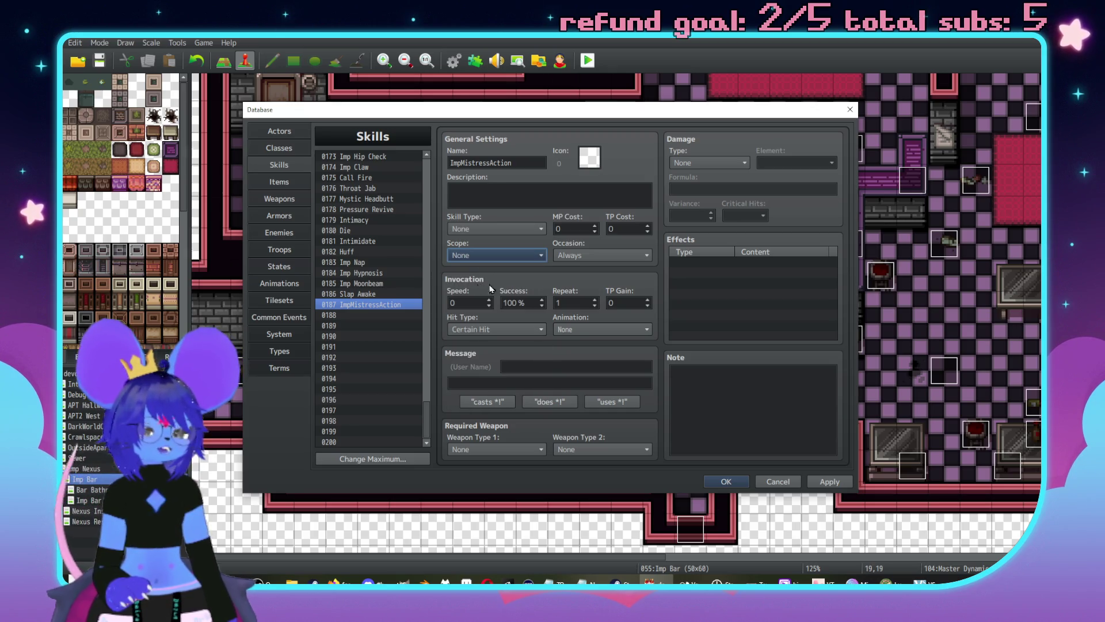
left_click(602, 260)
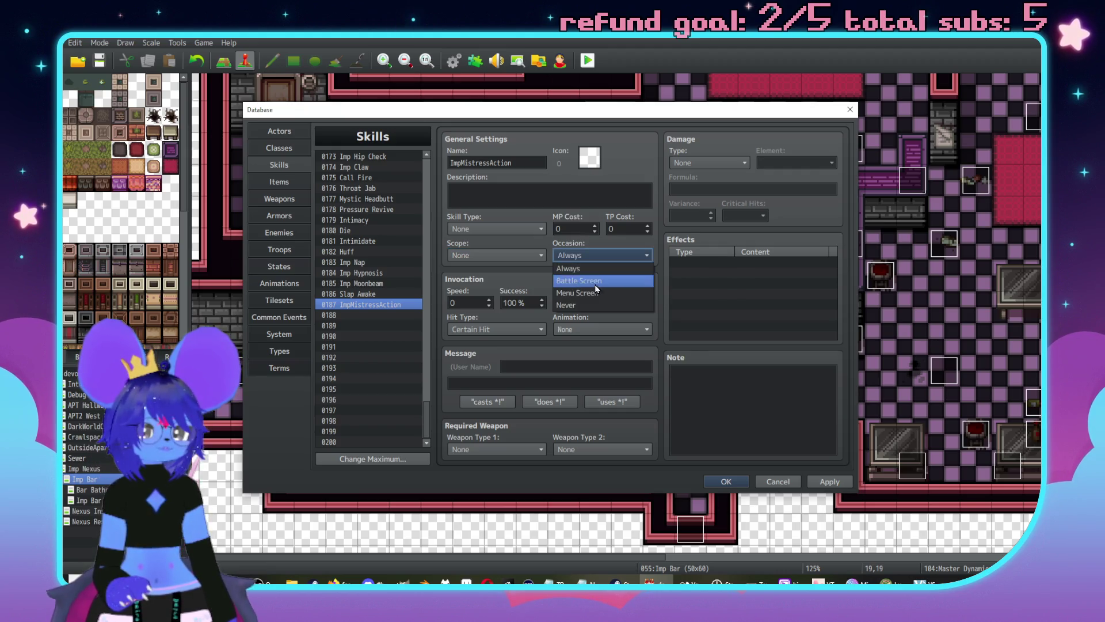
left_click(595, 258)
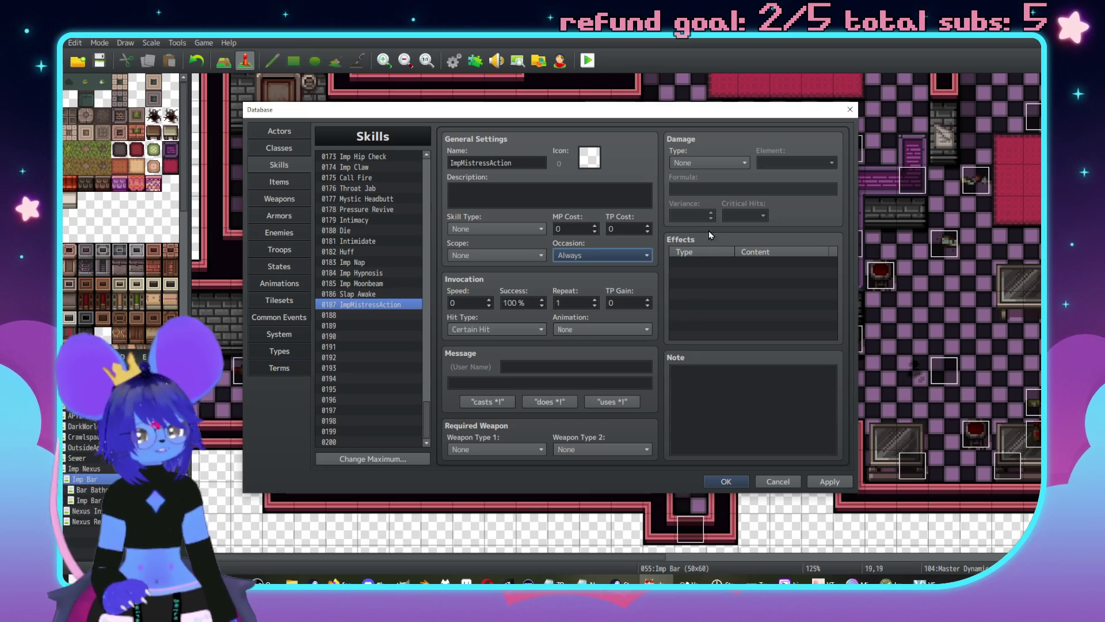
Step: Look at adding a Common Event effect, then cancel it without adding anything
double_click(709, 261)
left_click(745, 223)
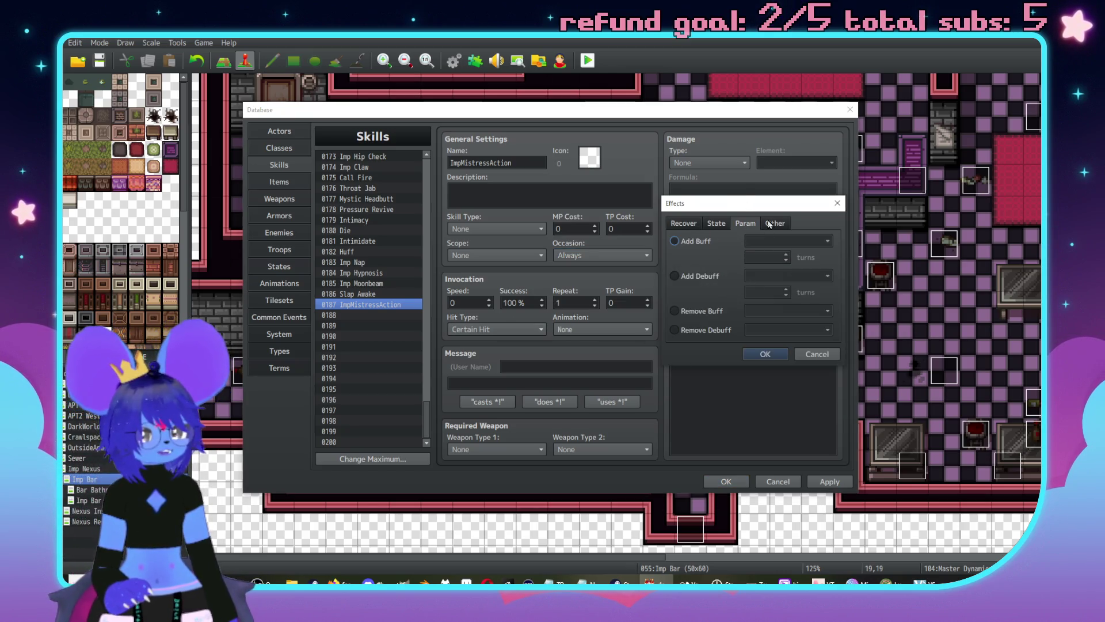
left_click(769, 224)
left_click(674, 314)
left_click(789, 314)
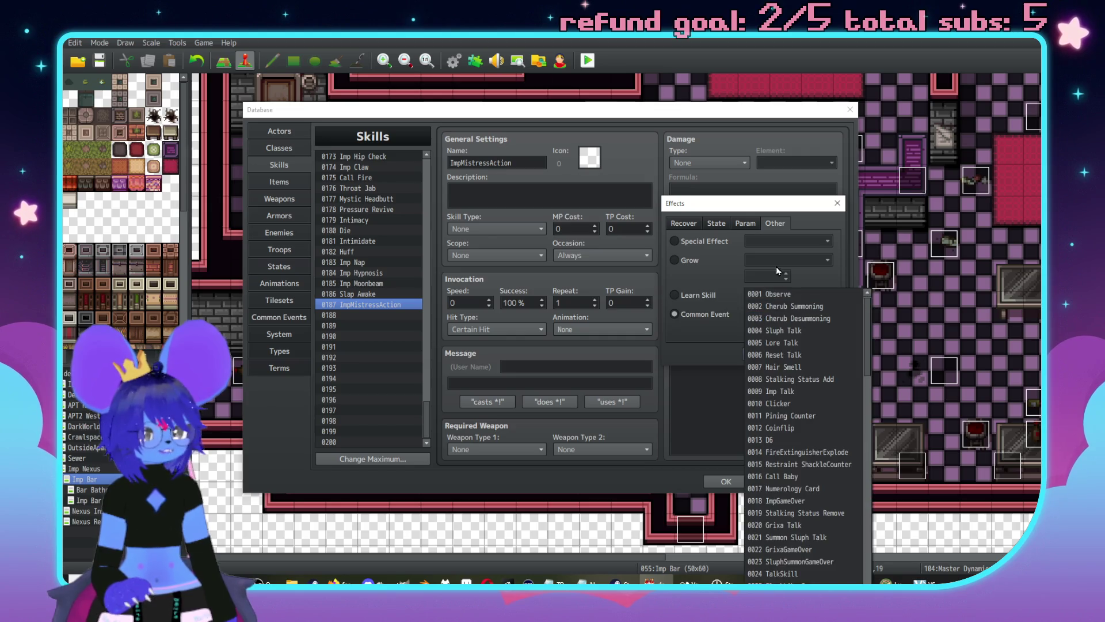
left_click(779, 344)
left_click(807, 358)
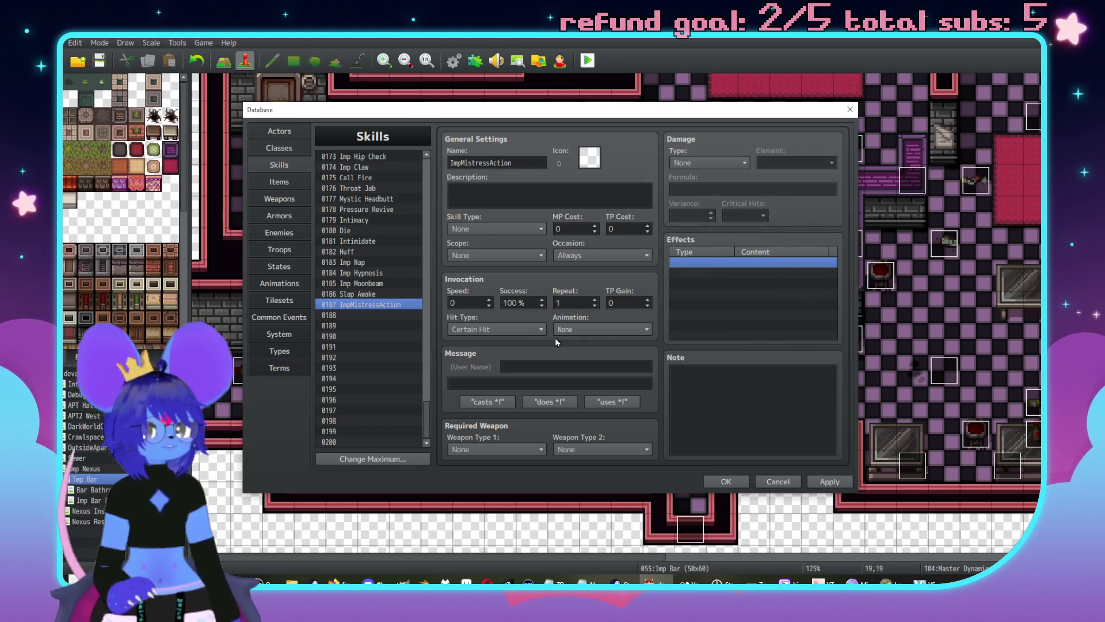
left_click(281, 317)
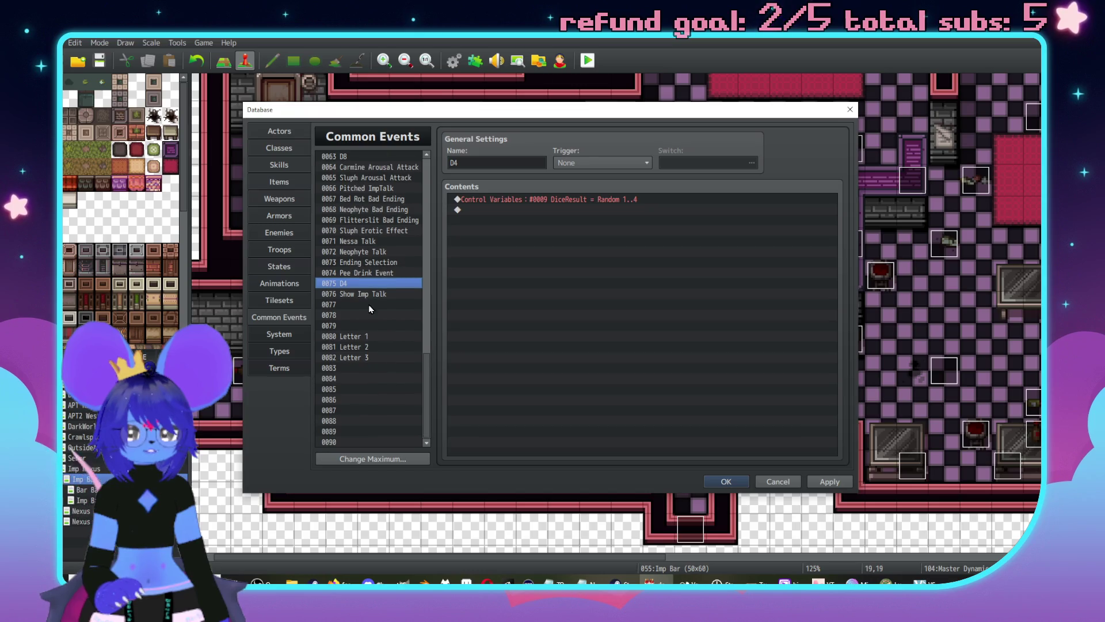
Step: Add a Control Switches command to empty common event 0077
left_click(383, 304)
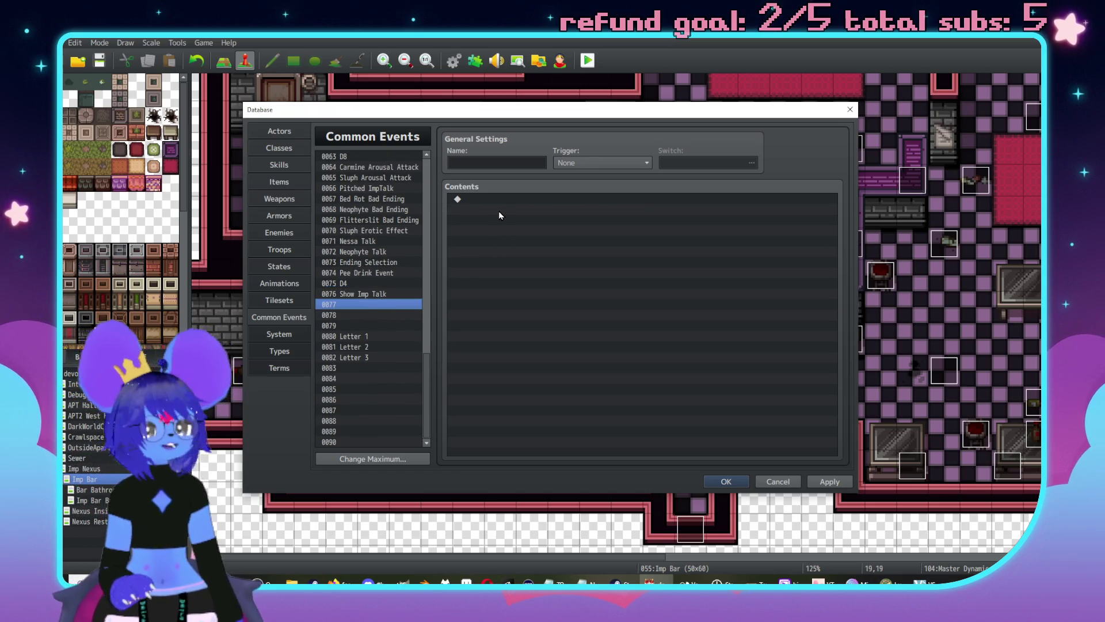
left_click(499, 163)
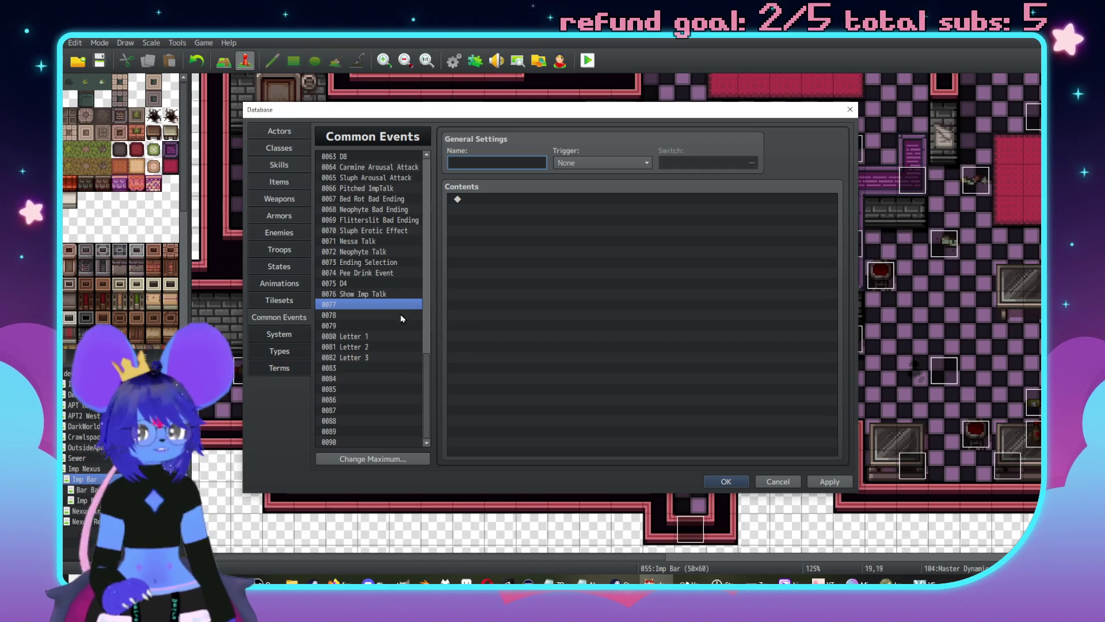
double_click(571, 200)
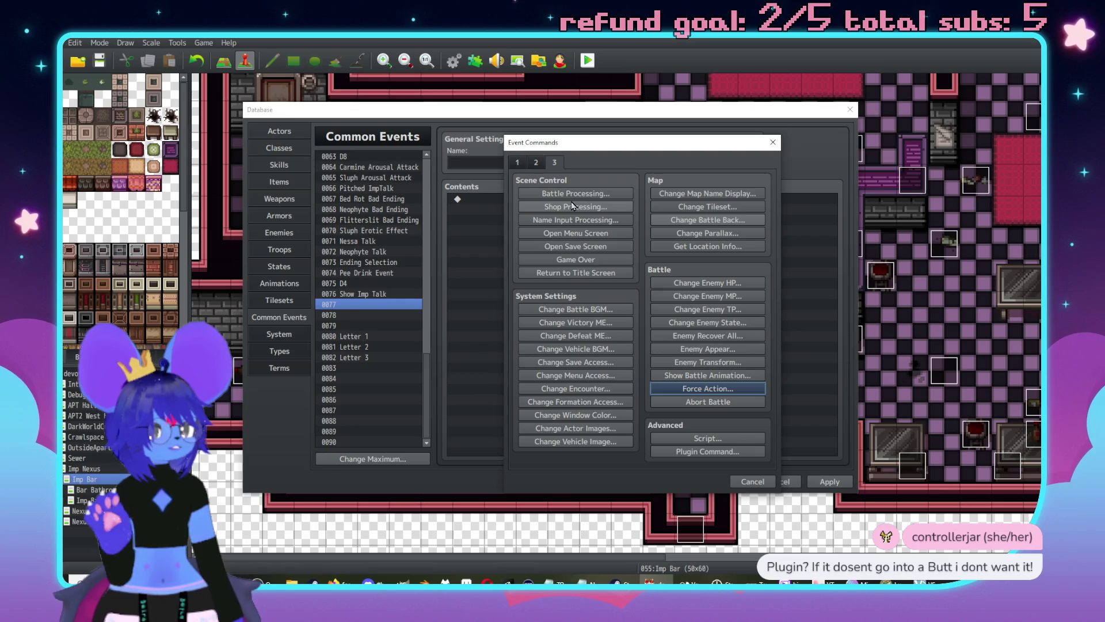
left_click(517, 162)
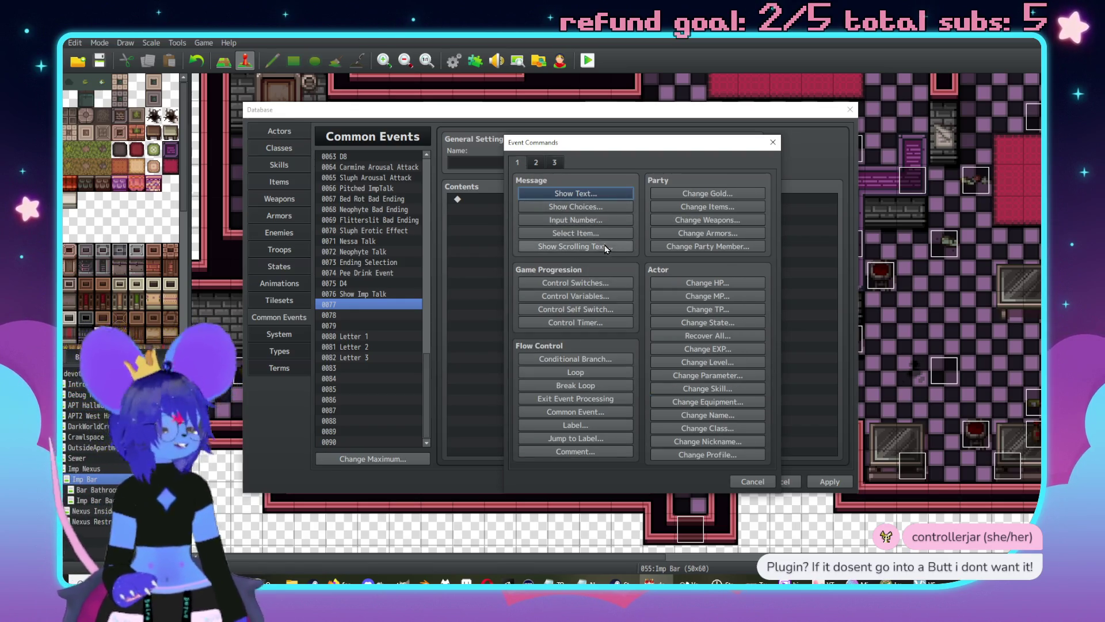
left_click(575, 282)
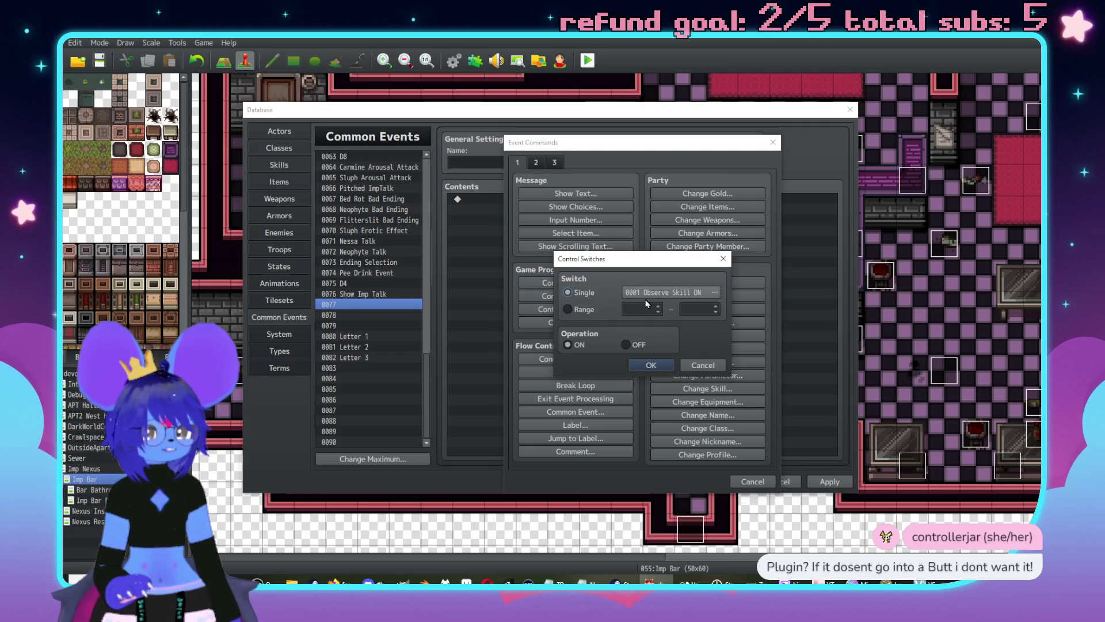
left_click(660, 292)
Step: Name switch 0313 MistressAct and switch 0314 MasterAct
left_click(670, 326)
left_click(689, 422)
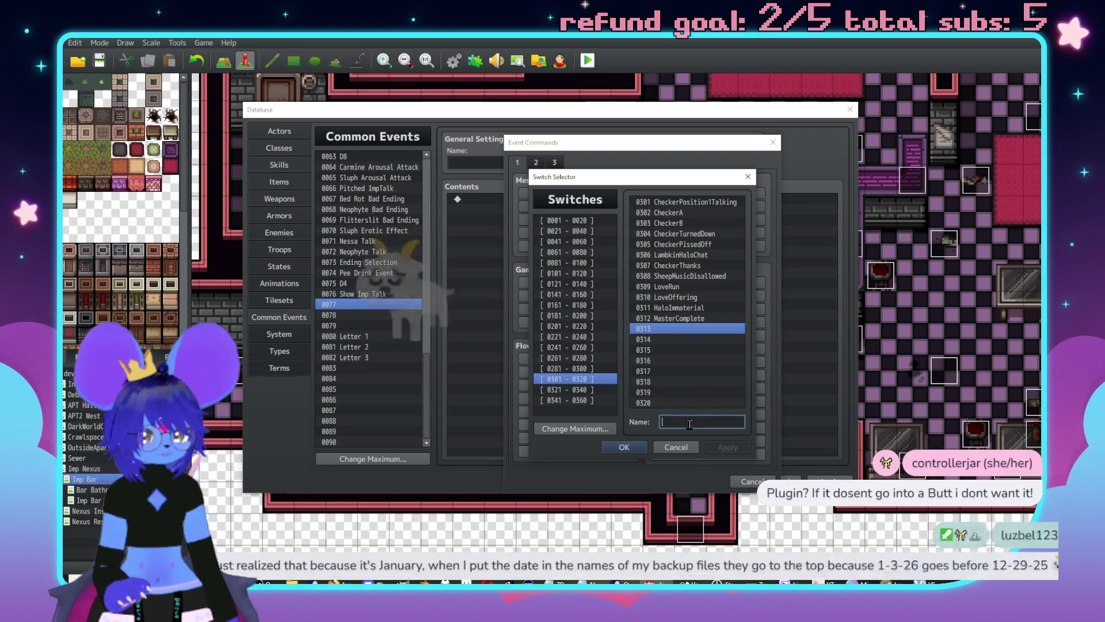
type("MistressAct")
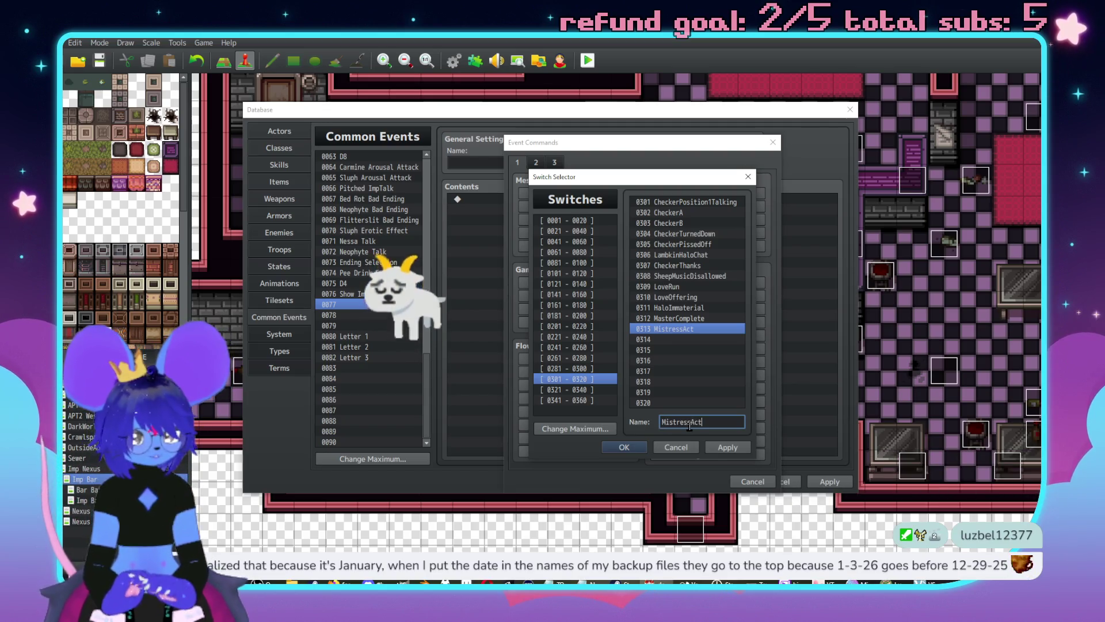
left_click(670, 339)
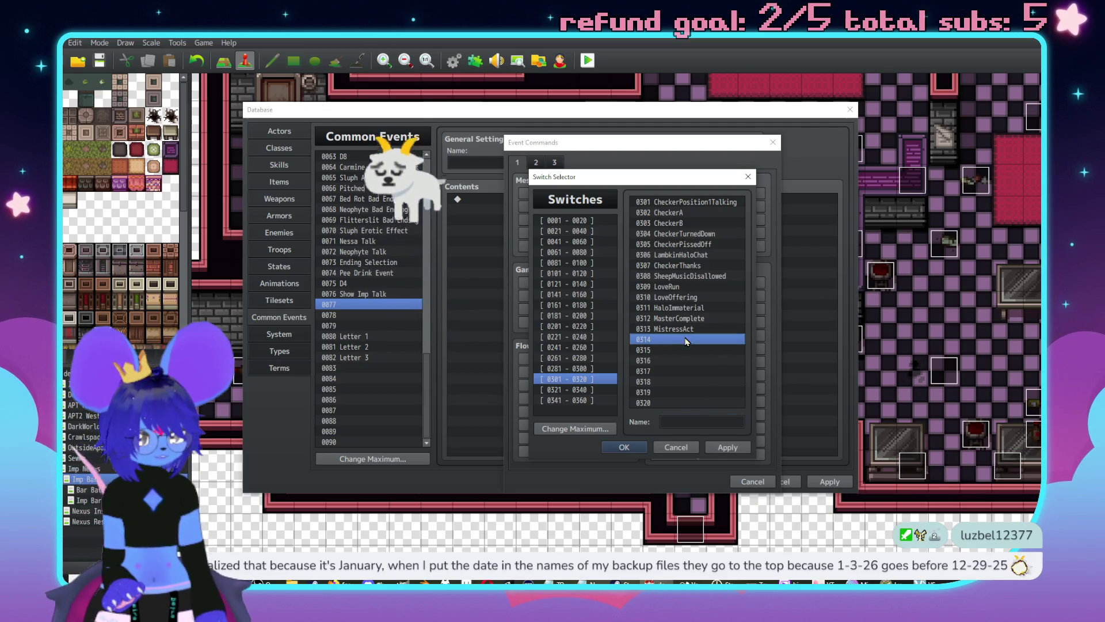
left_click(690, 422)
type("Masr")
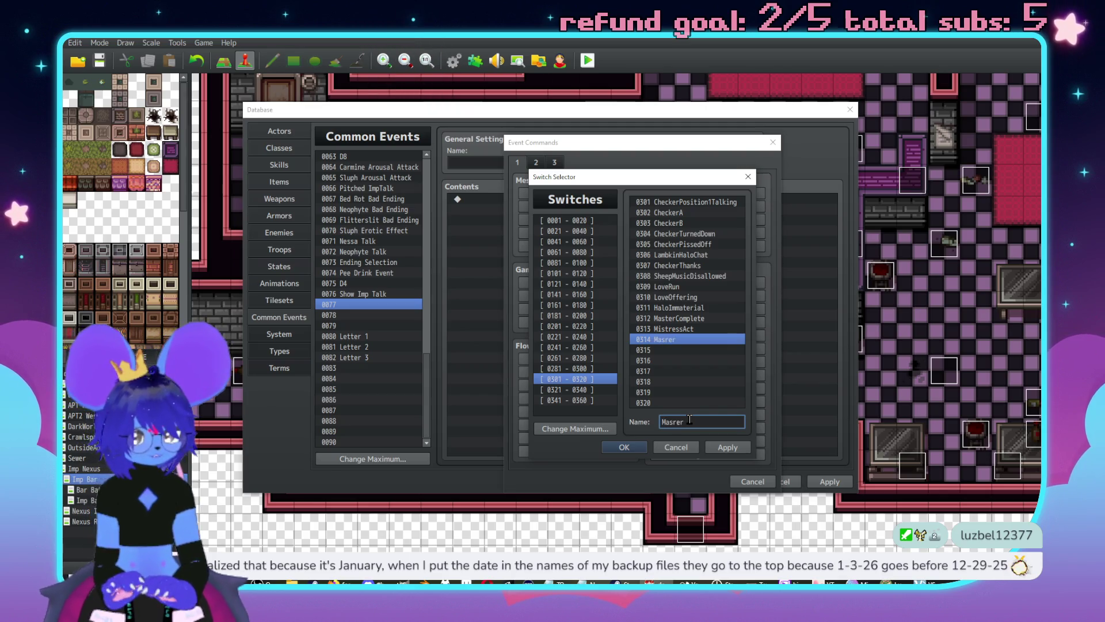
key("BackSpace")
type("terAct")
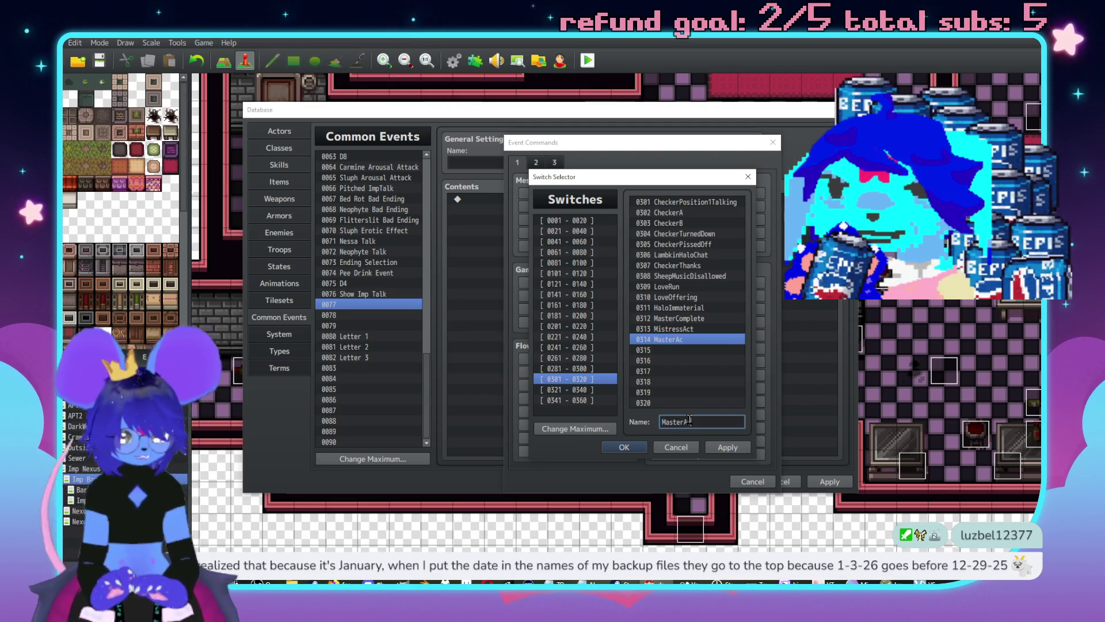
Step: Type ToyAct for switch 0315, clear it again, and save the switch names
left_click(685, 350)
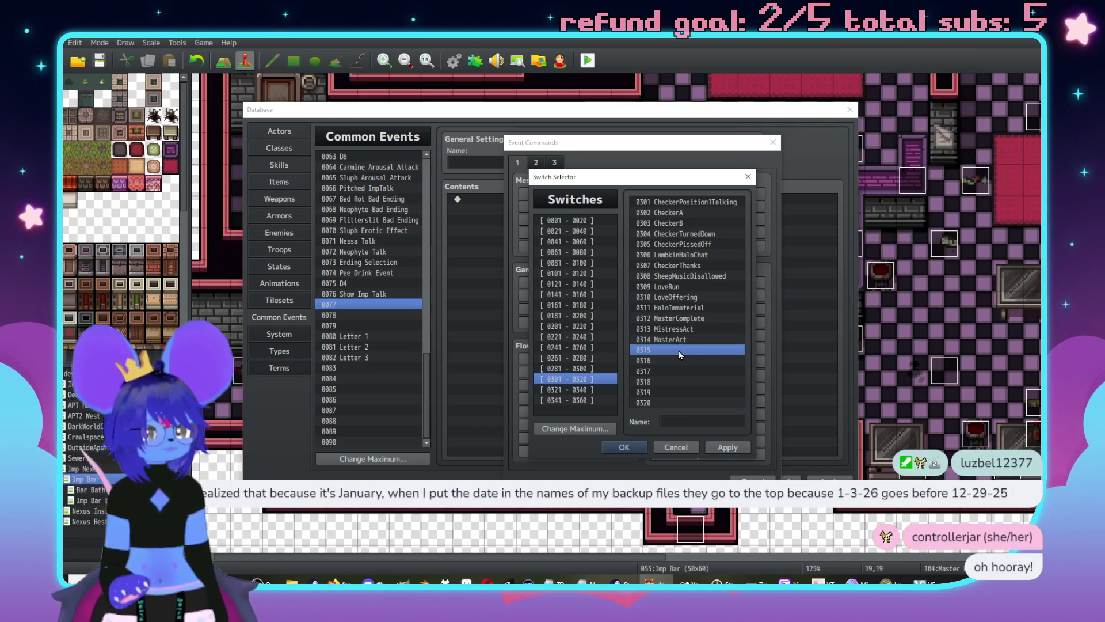
left_click(687, 418)
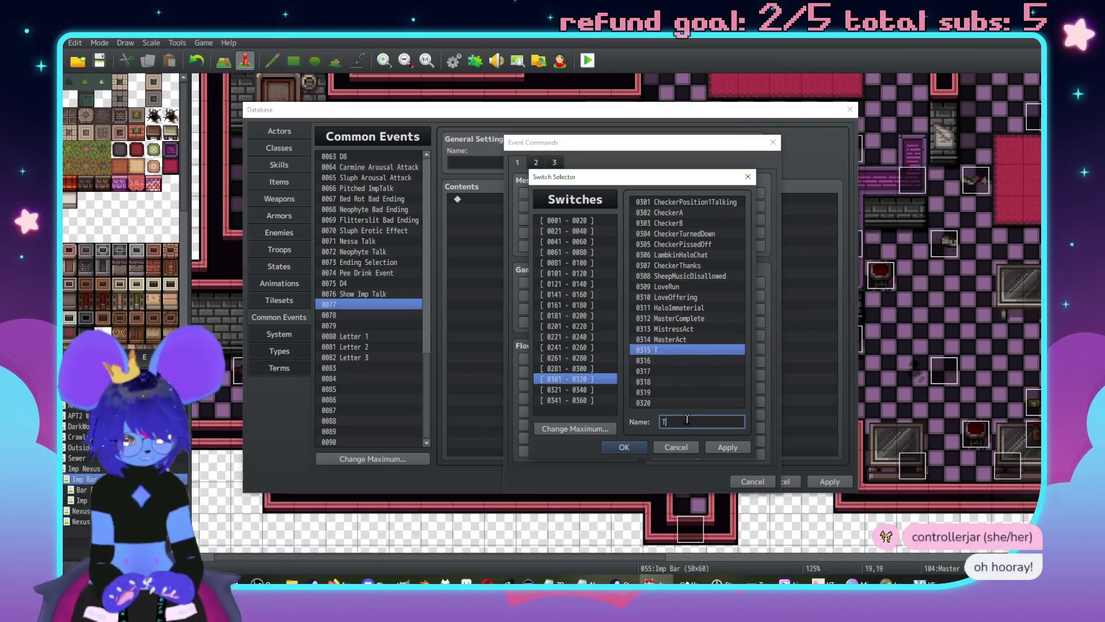
type("ToyAcr")
key("BackSpace")
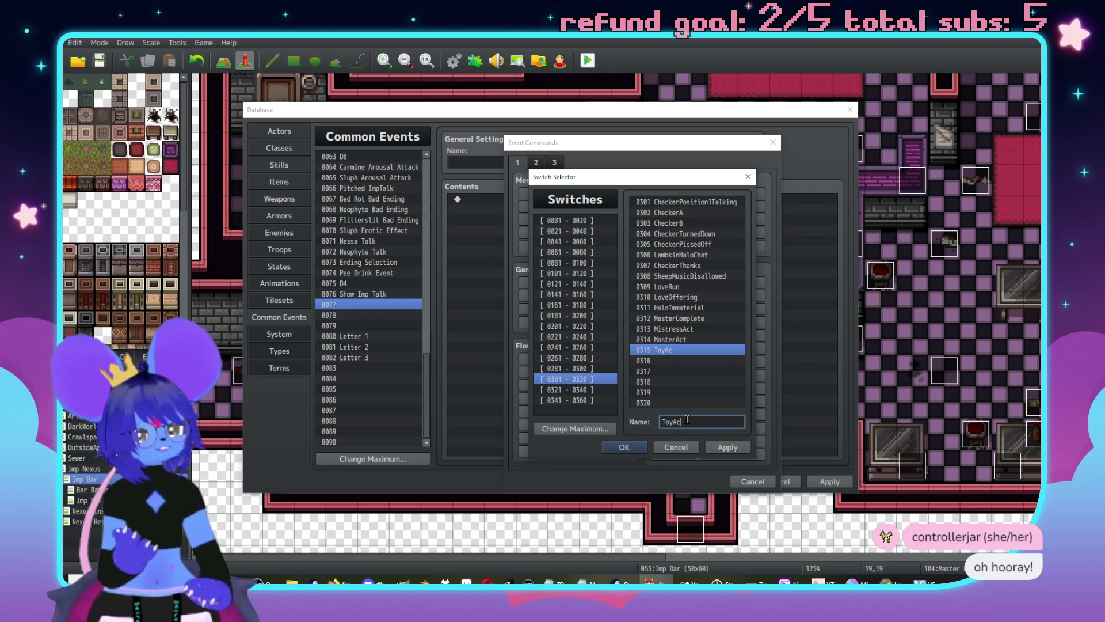
type("t")
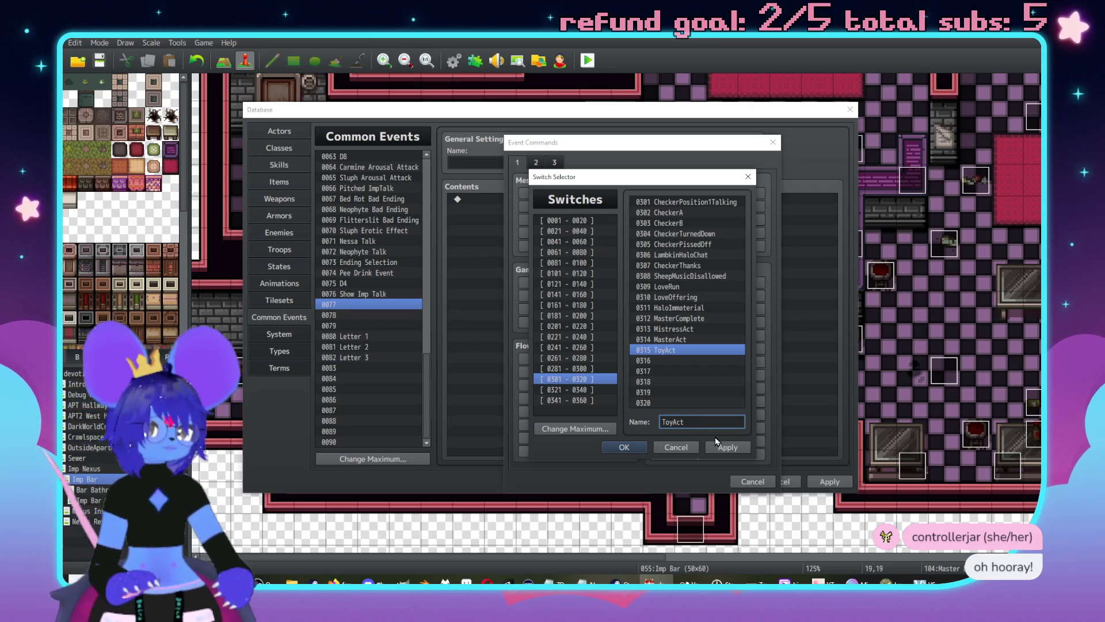
key("ctrl+a")
key("BackSpace")
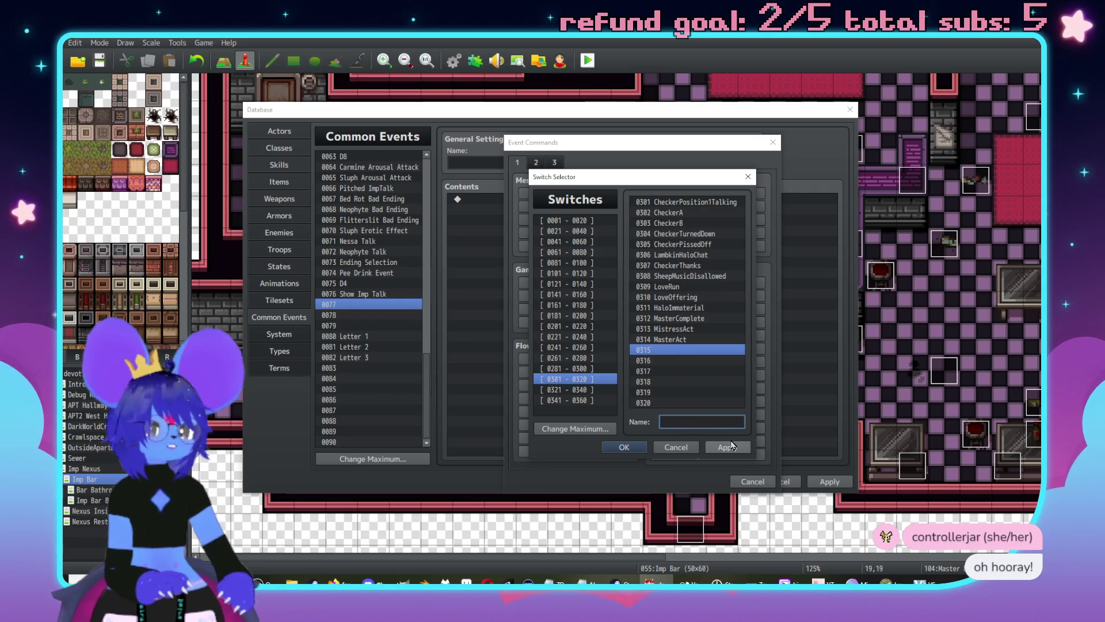
left_click(729, 448)
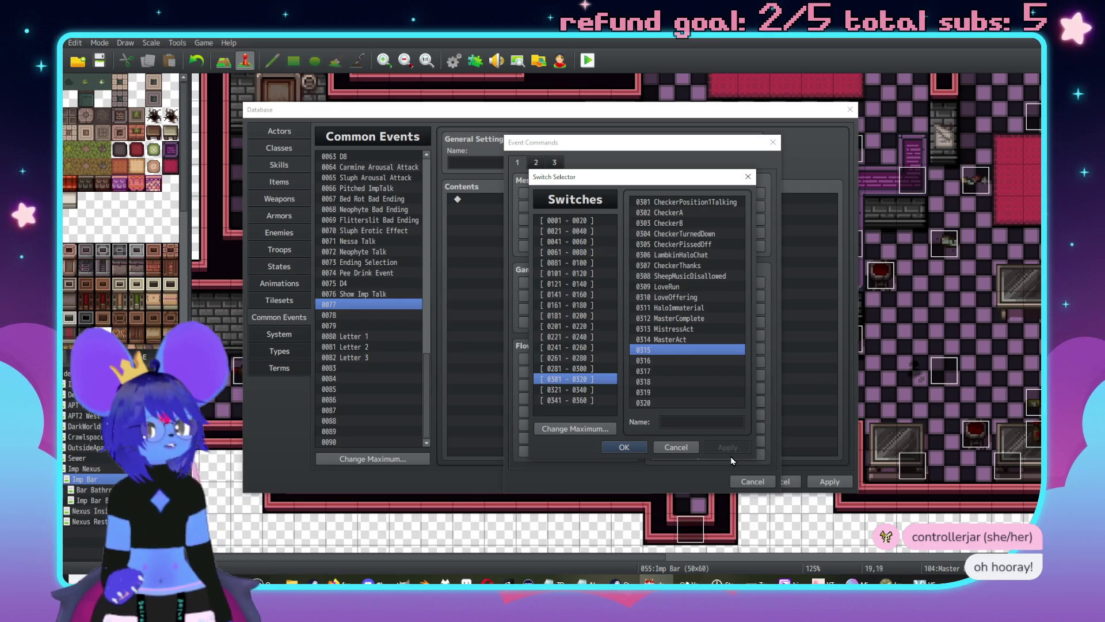
Step: Make common event 0077 turn switch 0313 MistressAct ON
left_click(622, 448)
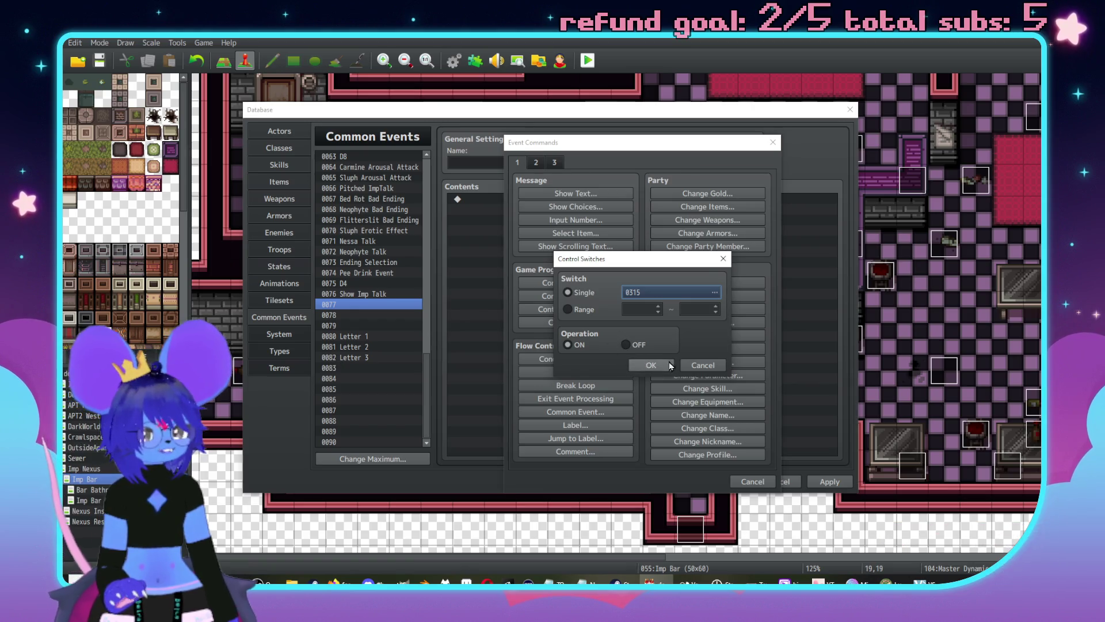
left_click(649, 295)
left_click(682, 328)
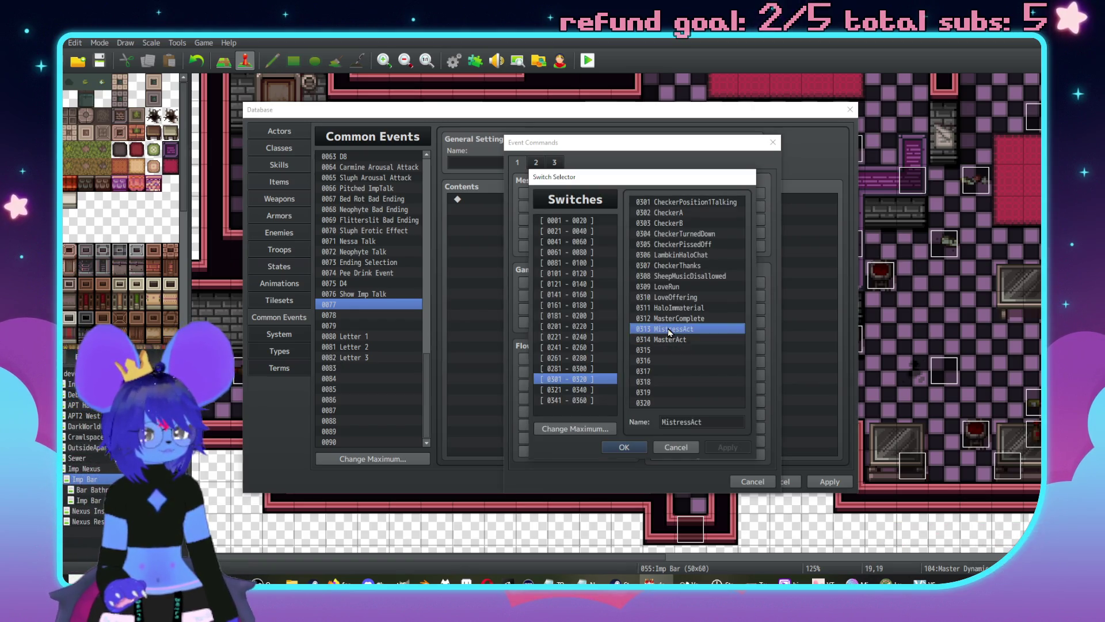
left_click(623, 448)
left_click(637, 365)
left_click(372, 295)
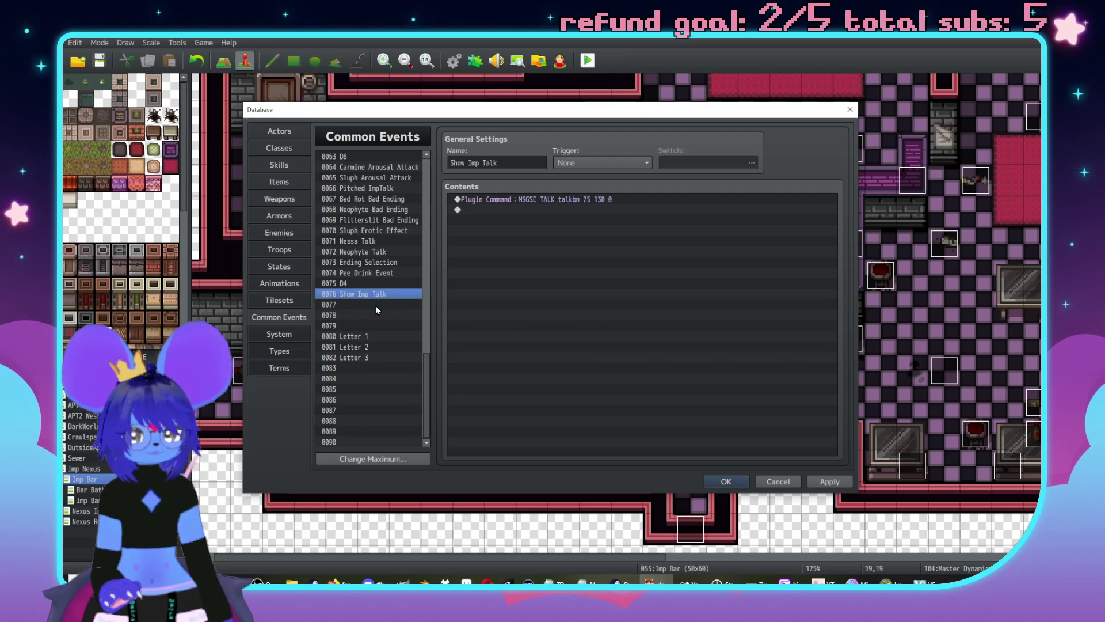
left_click(375, 304)
left_click(502, 162)
type("MistressA")
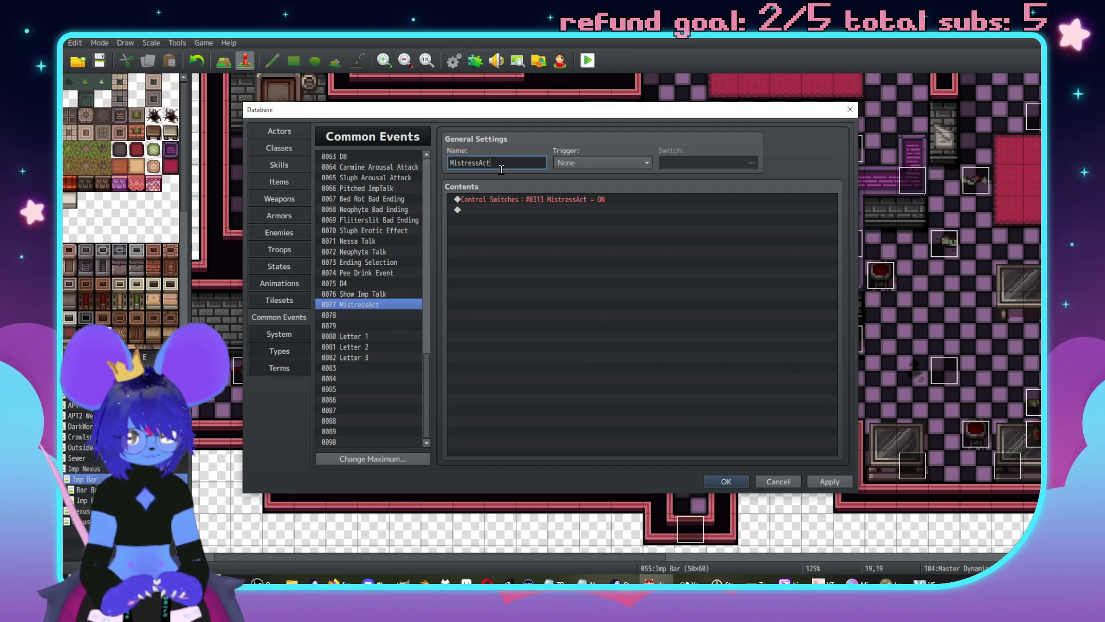
Step: Finish naming common event 0077 MistressActionEvent
type("ctopm")
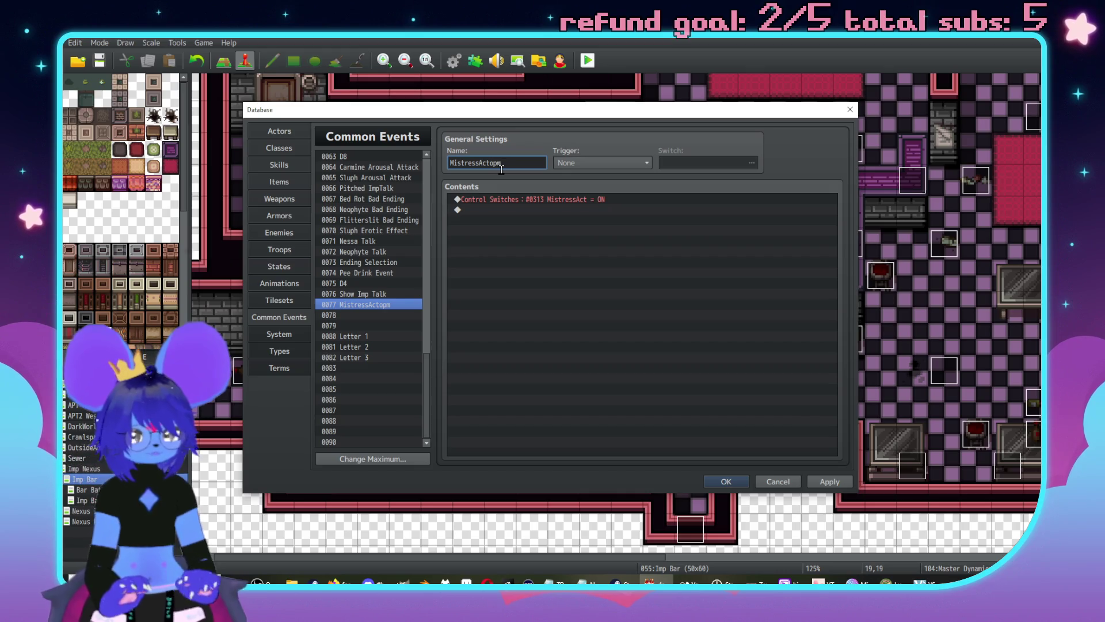
key("BackSpace")
key("BackSpace")
type("nEvent")
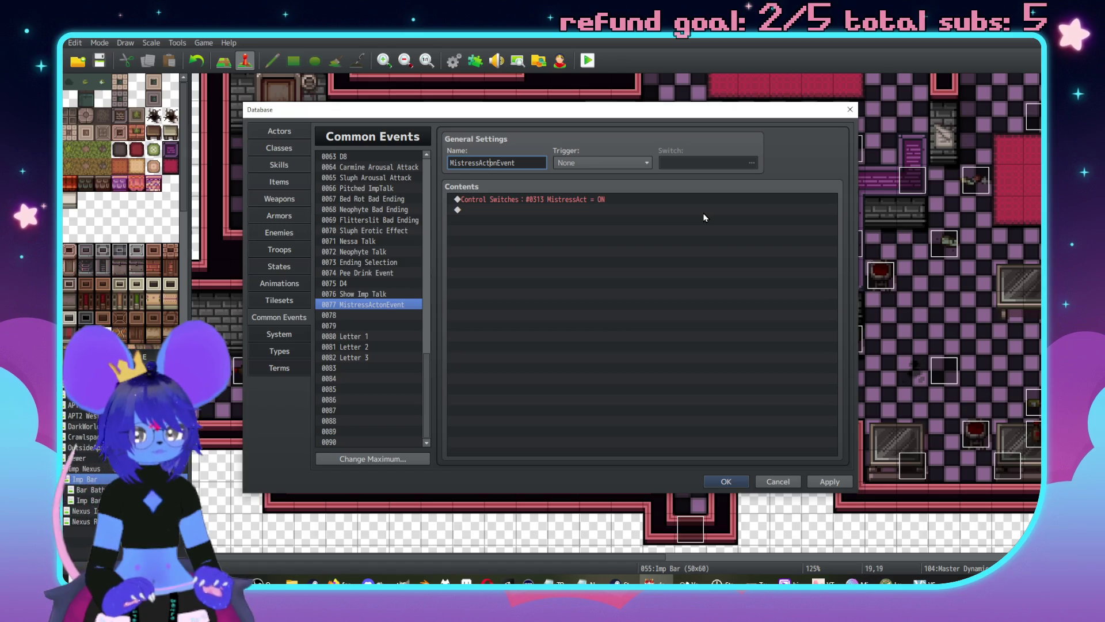
key("Left")
key("Left")
key("Left")
type("i")
left_click(351, 305)
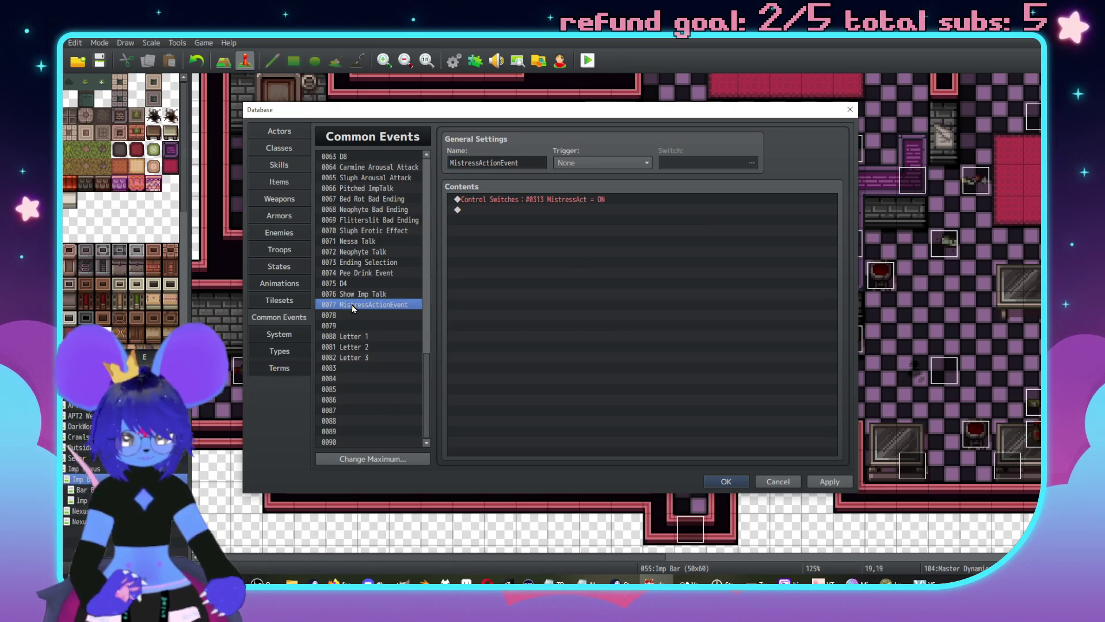
Step: Paste a copy of MistressActionEvent into slot 0078 and rename it MasterActionEvent
left_click(363, 316)
key("ctrl+v")
left_click(483, 163)
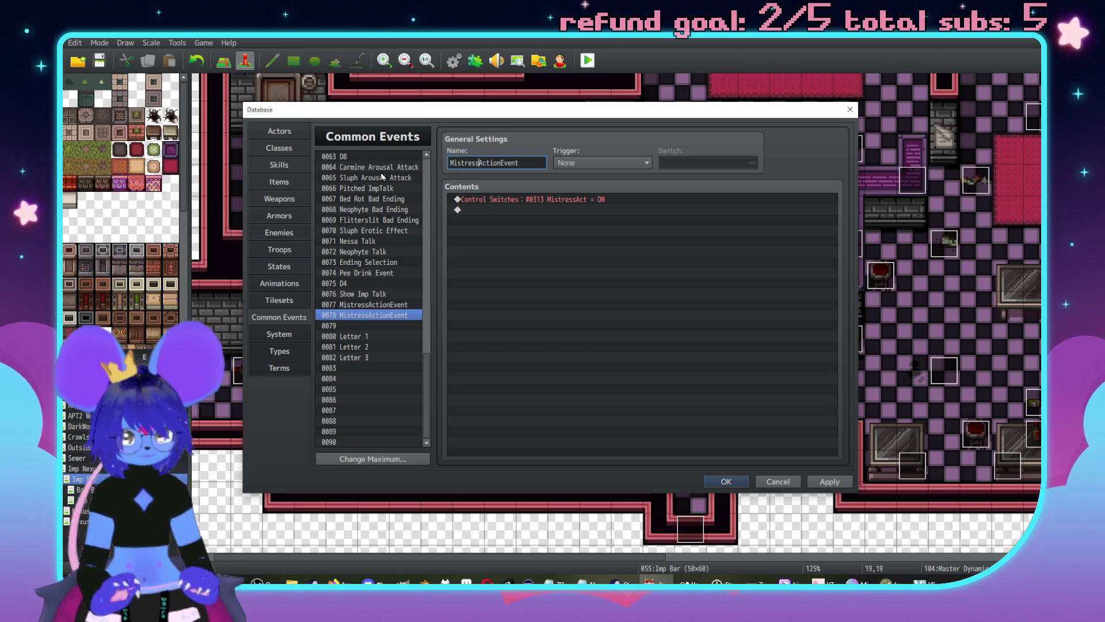
key("BackSpace")
key("BackSpace")
key("BackSpace")
key("BackSpace")
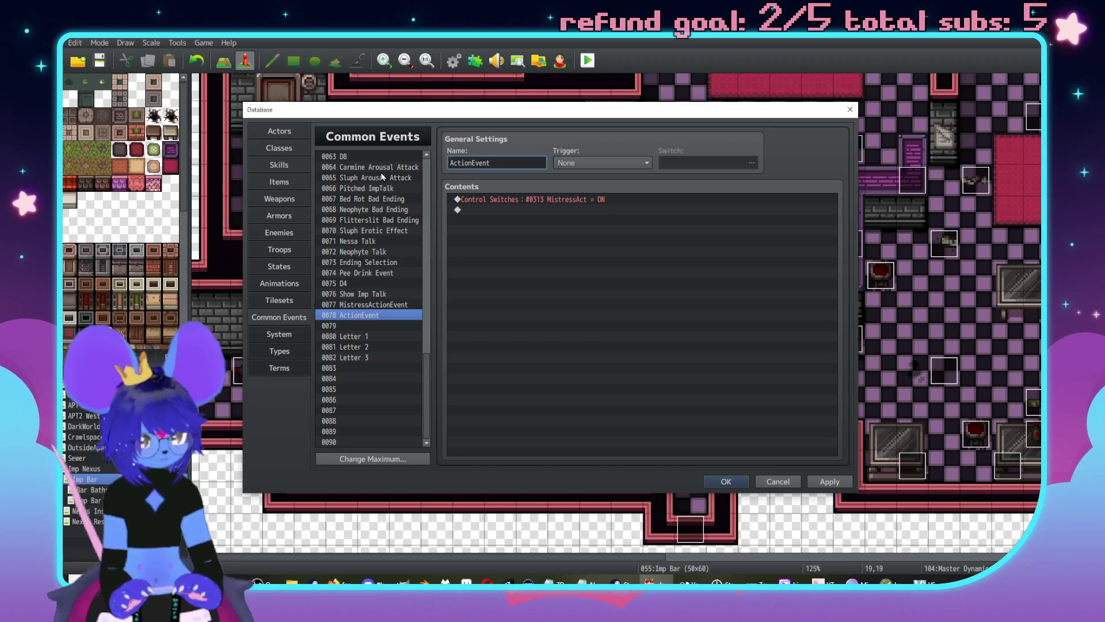
type("Master")
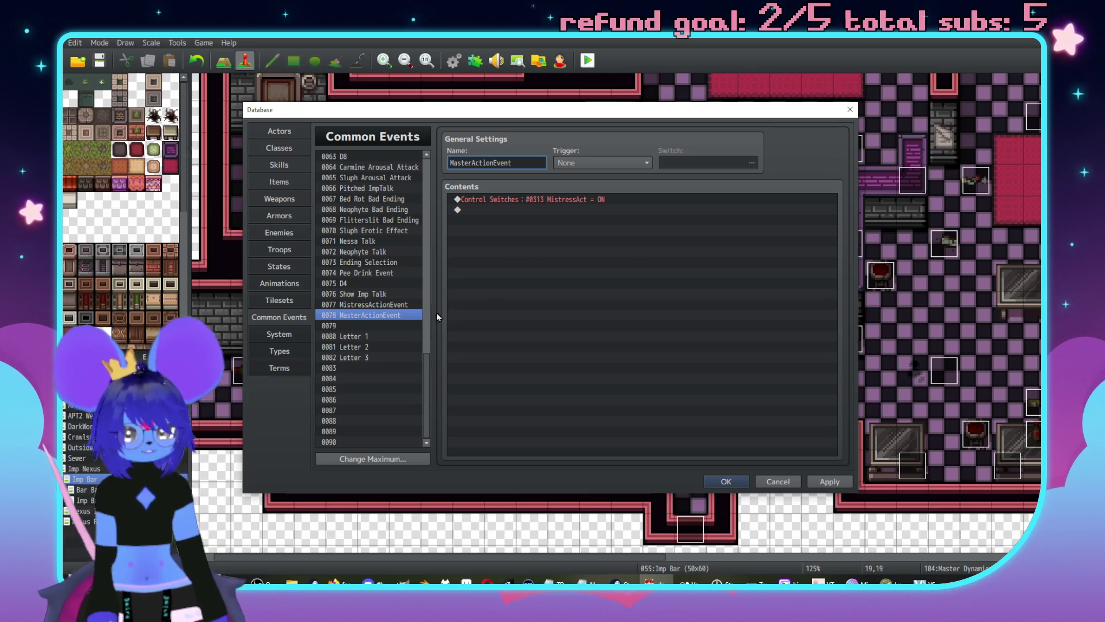
Step: Change 0078's Control Switches command to turn 0314 MasterAct ON
double_click(564, 199)
left_click(690, 304)
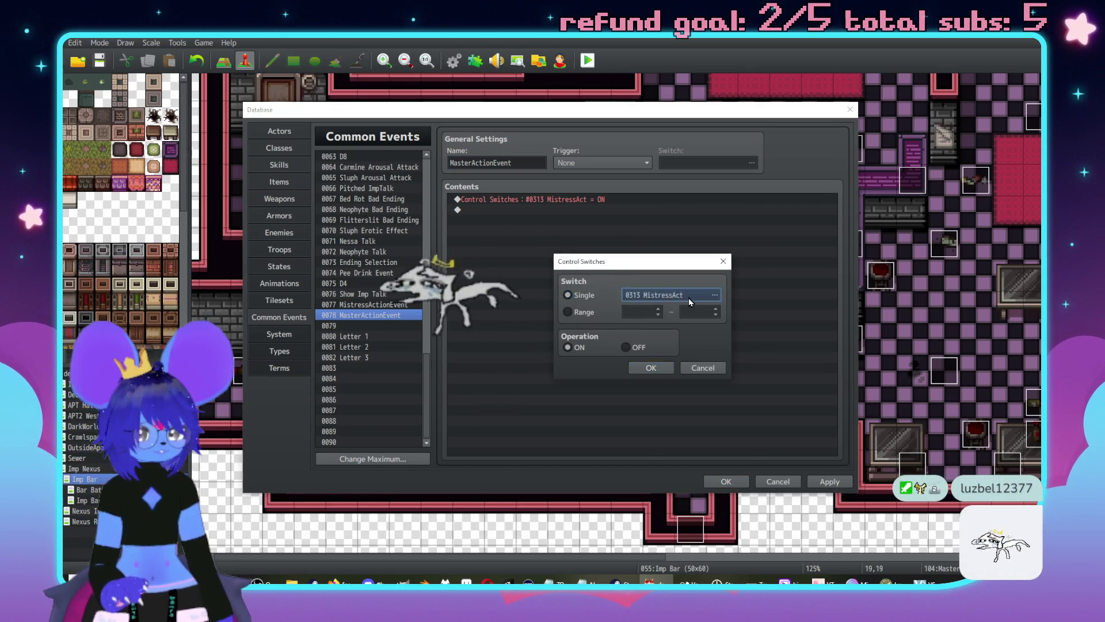
double_click(674, 341)
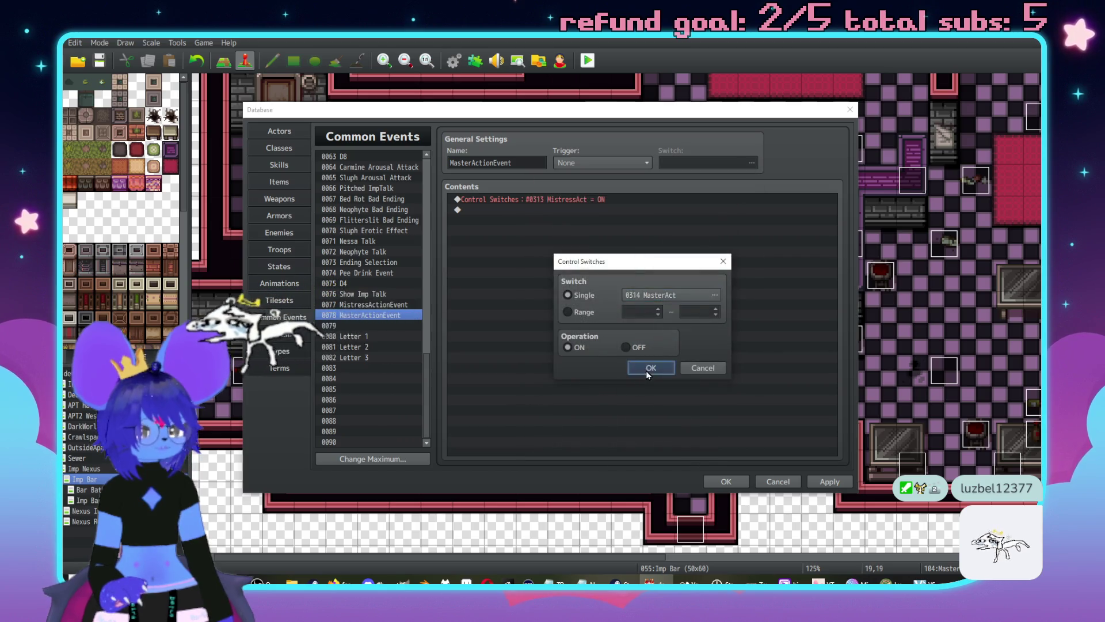
left_click(655, 365)
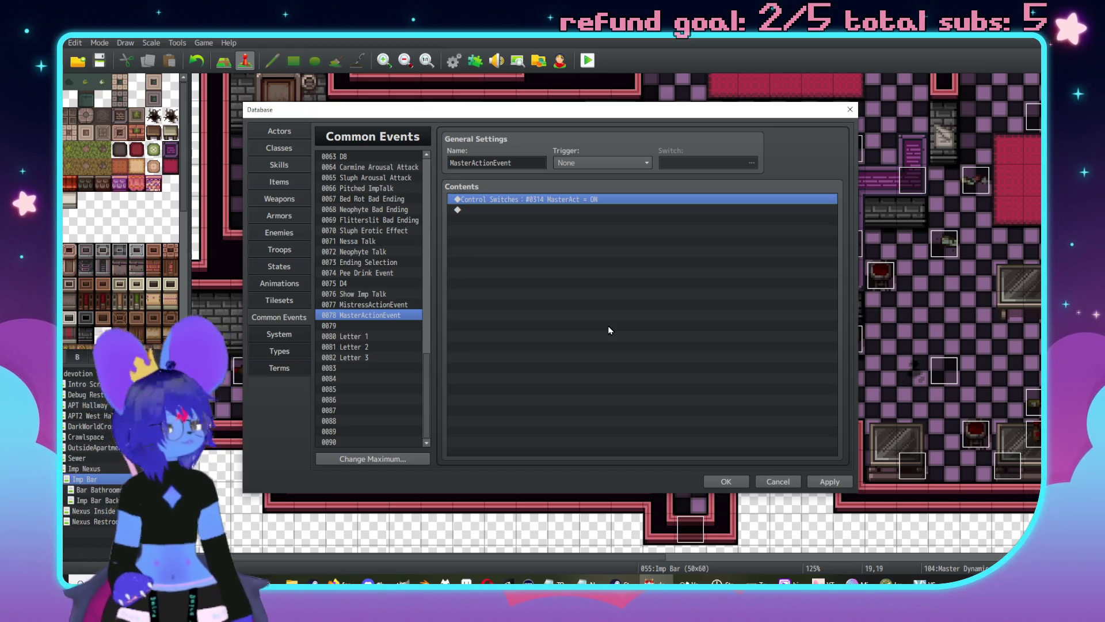
left_click(286, 218)
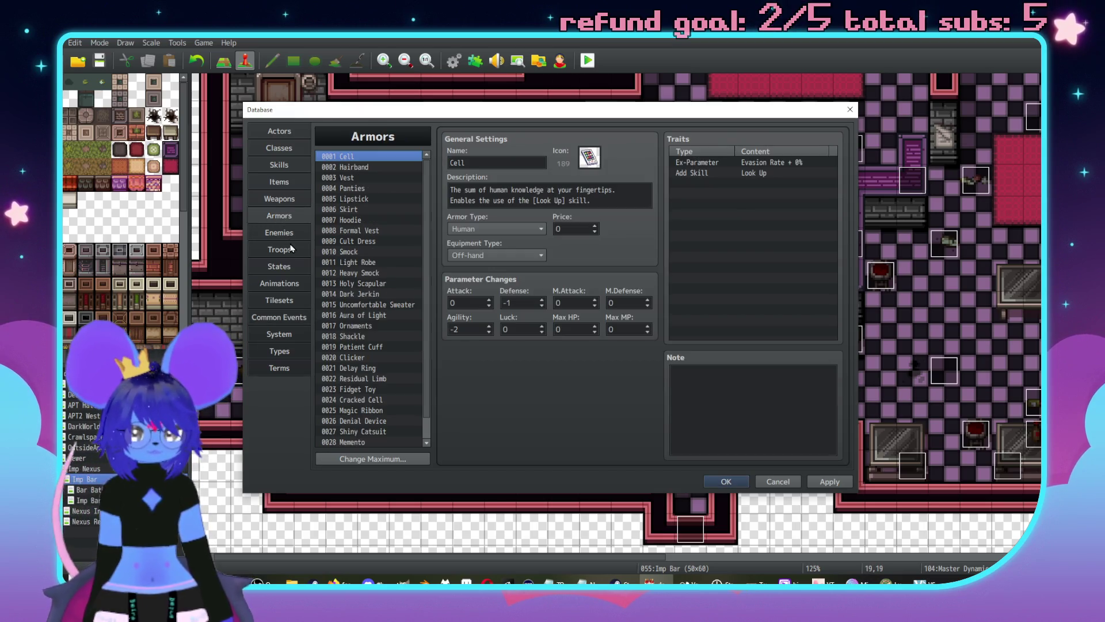
Step: Review the High Imp, Red and Cutter enemies, then select the Cutter troop
left_click(291, 252)
left_click(272, 234)
left_click(381, 272)
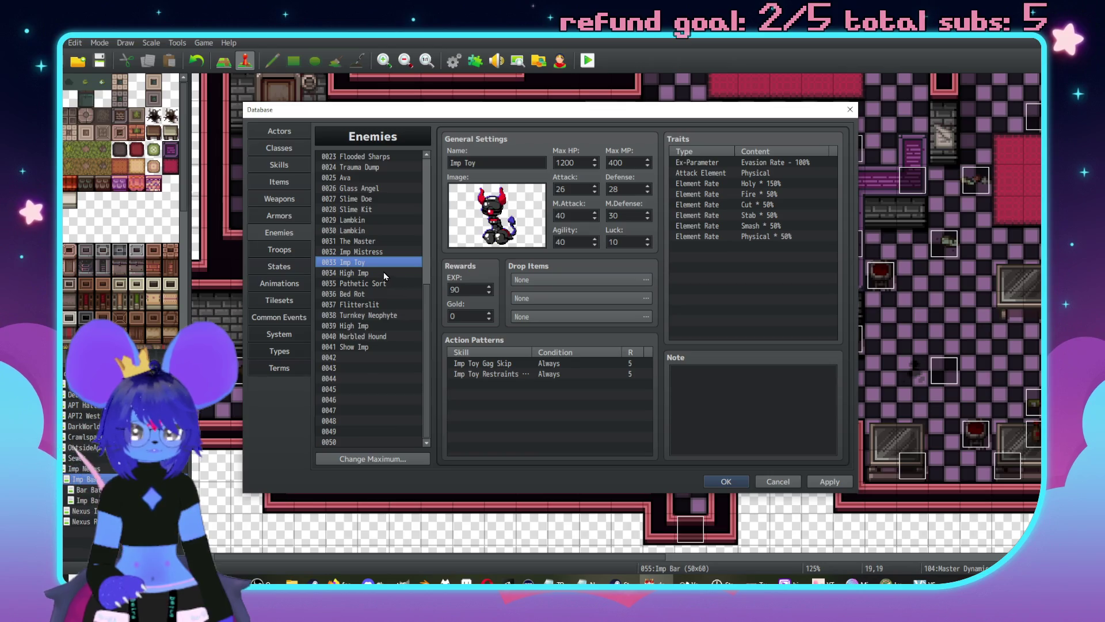
scroll(381, 271, "up", 5)
left_click(365, 286)
left_click(367, 294)
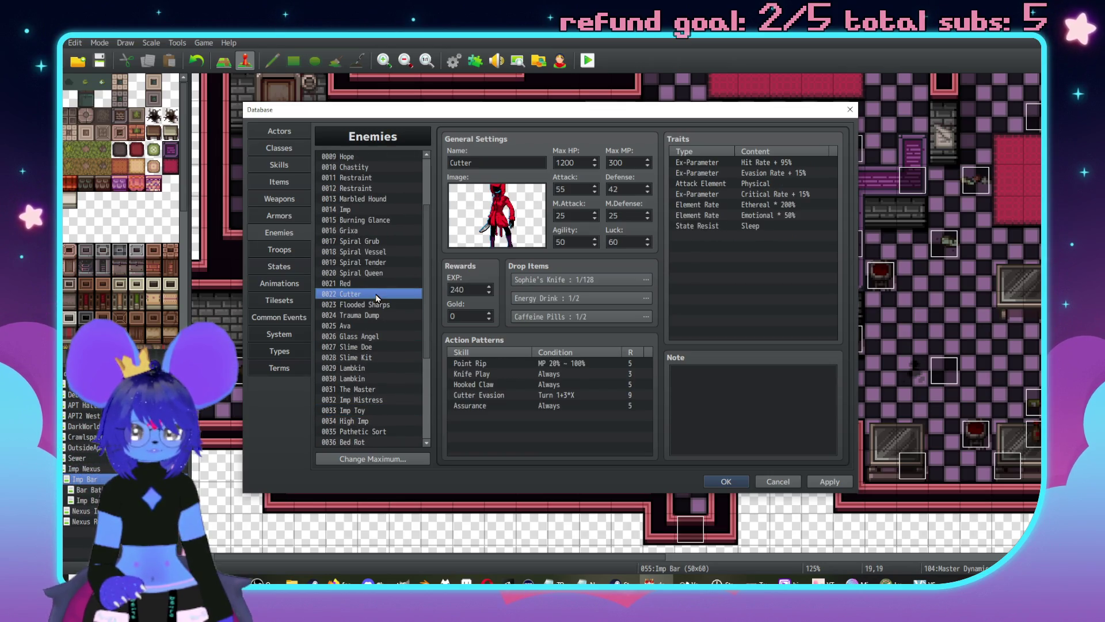
scroll(372, 282, "up", 2)
left_click(279, 249)
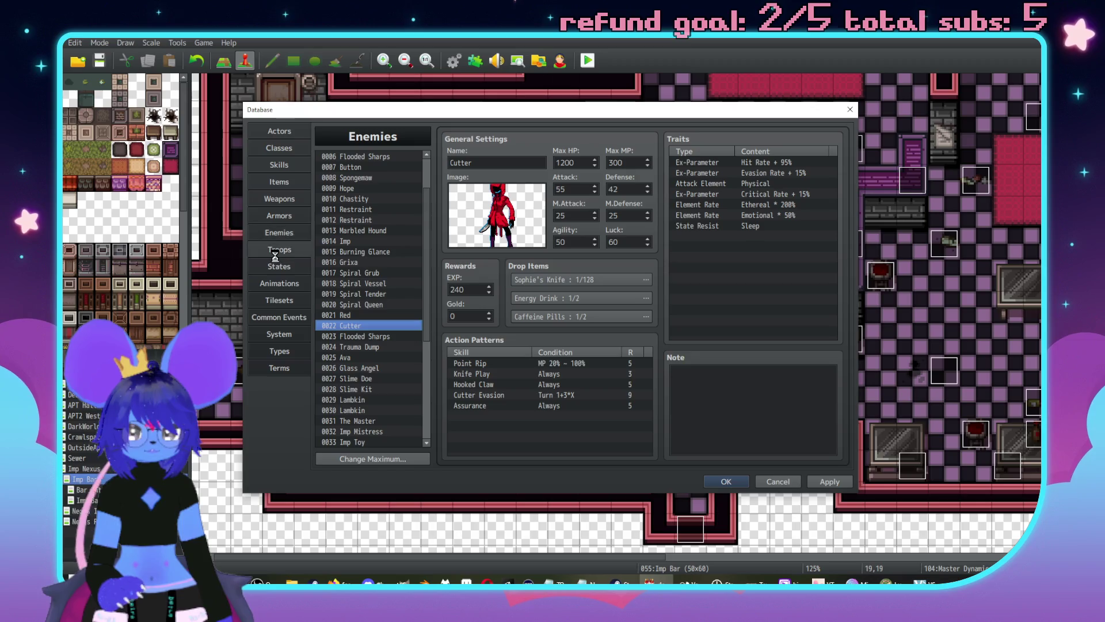
scroll(361, 299, "up", 2)
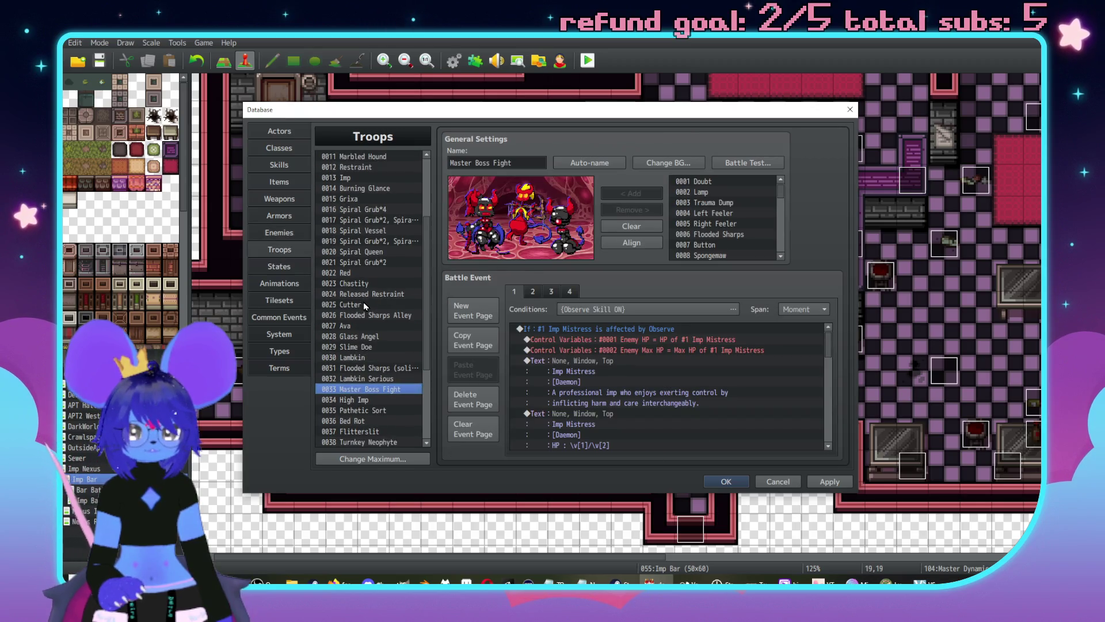
left_click(364, 303)
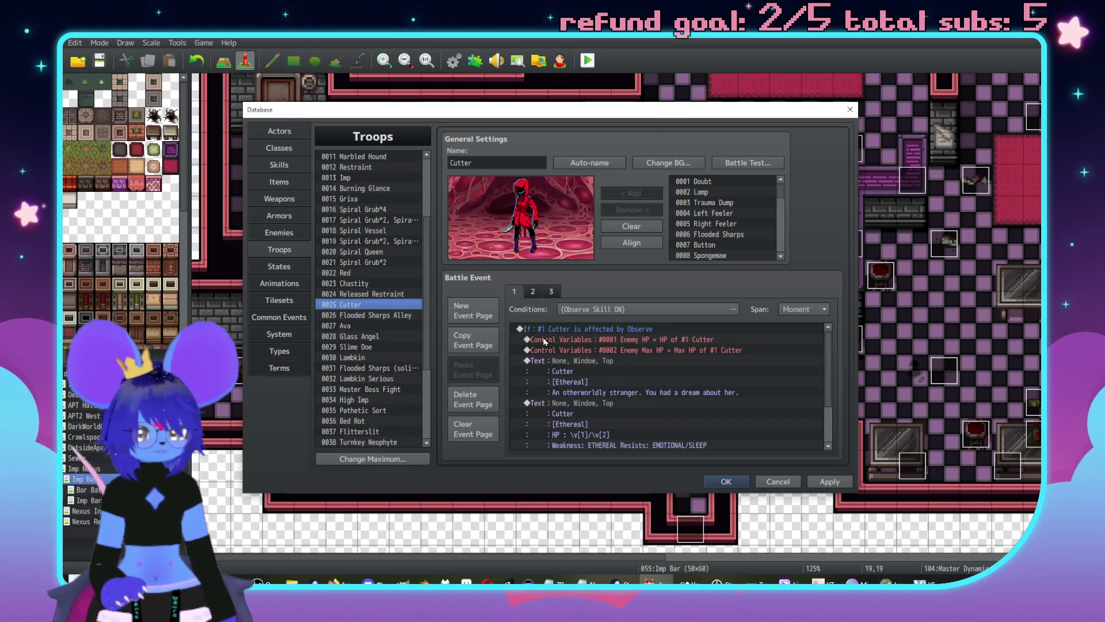
Step: Insert 'Her face is indistinct.' into the Cutter text, putting 'You had a dream about her.' on its own line
double_click(566, 366)
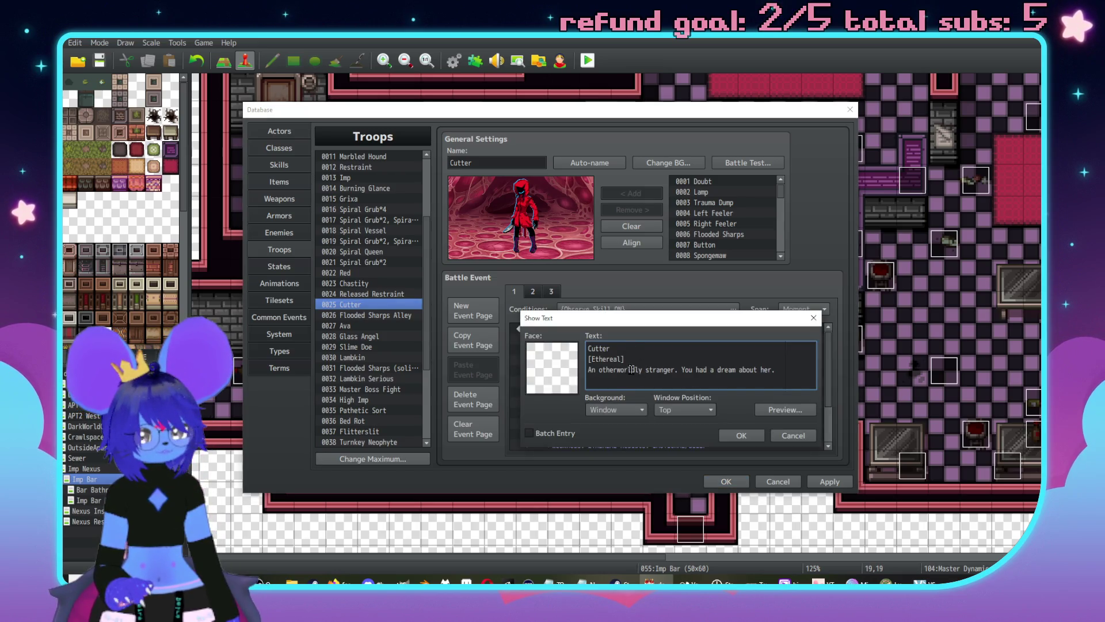
left_click_drag(622, 359, 597, 368)
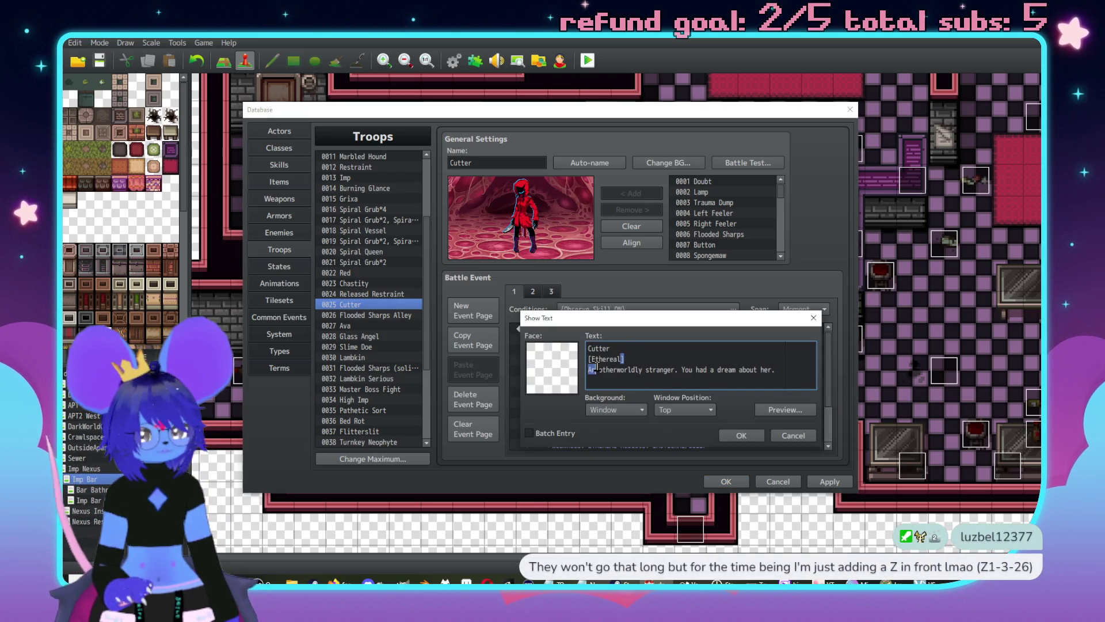
left_click(741, 435)
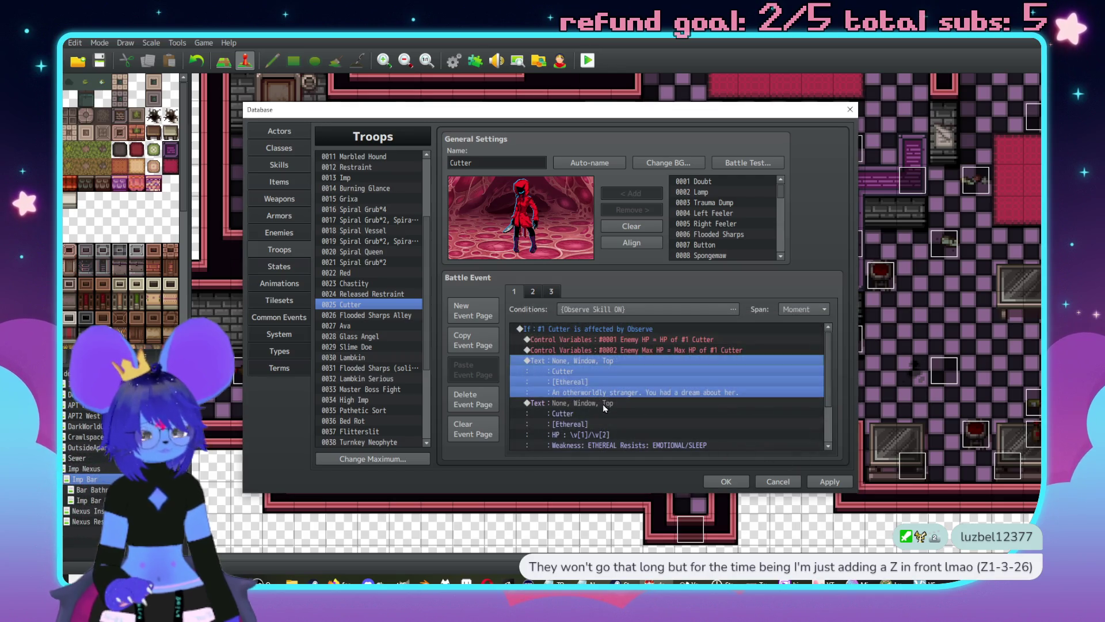
scroll(629, 396, "down", 1)
scroll(630, 396, "up", 1)
double_click(633, 391)
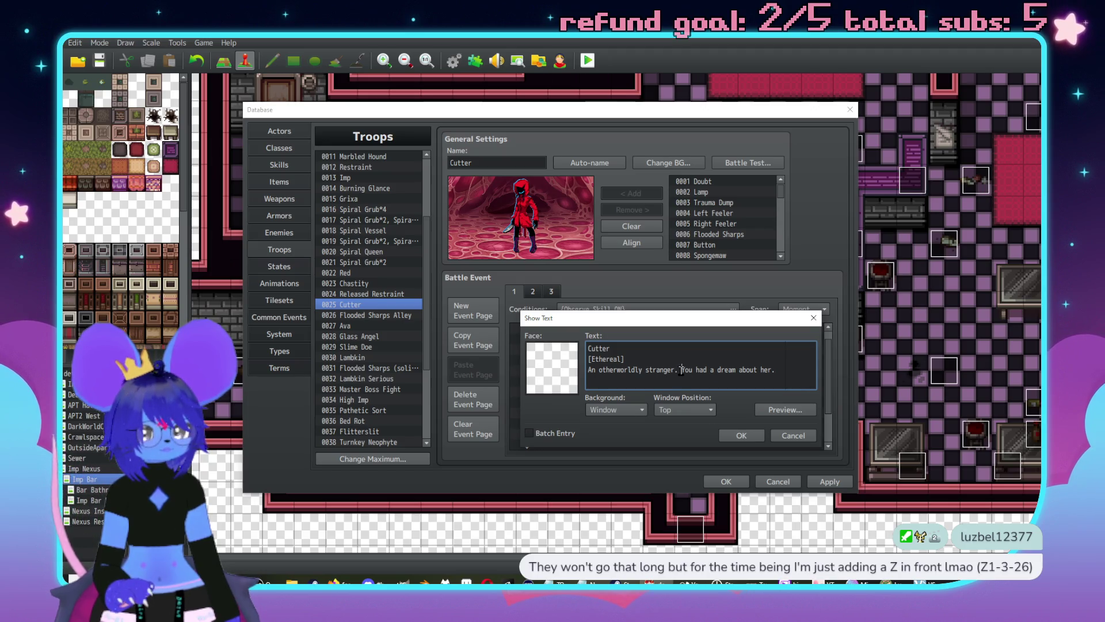
left_click(681, 369)
type("Her fa")
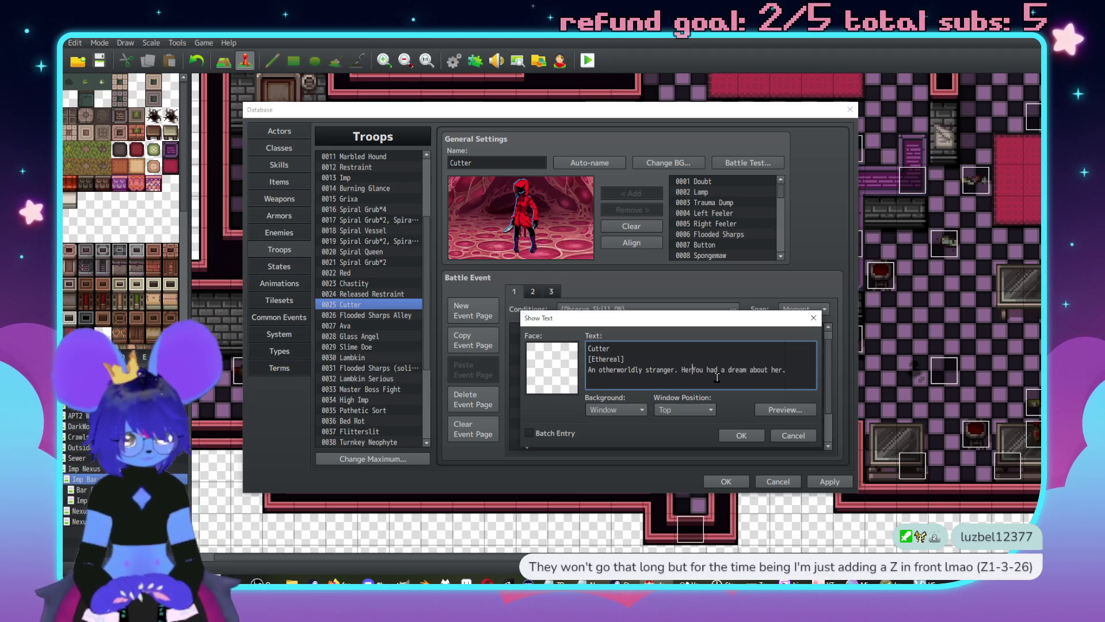
type("ce is indni")
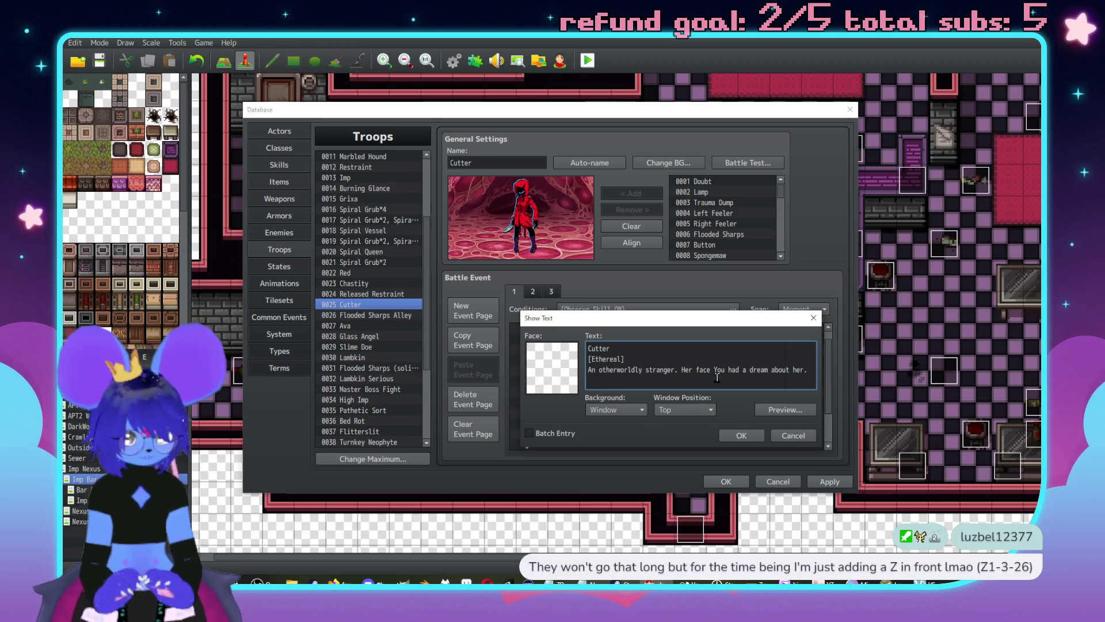
key("BackSpace")
key("BackSpace")
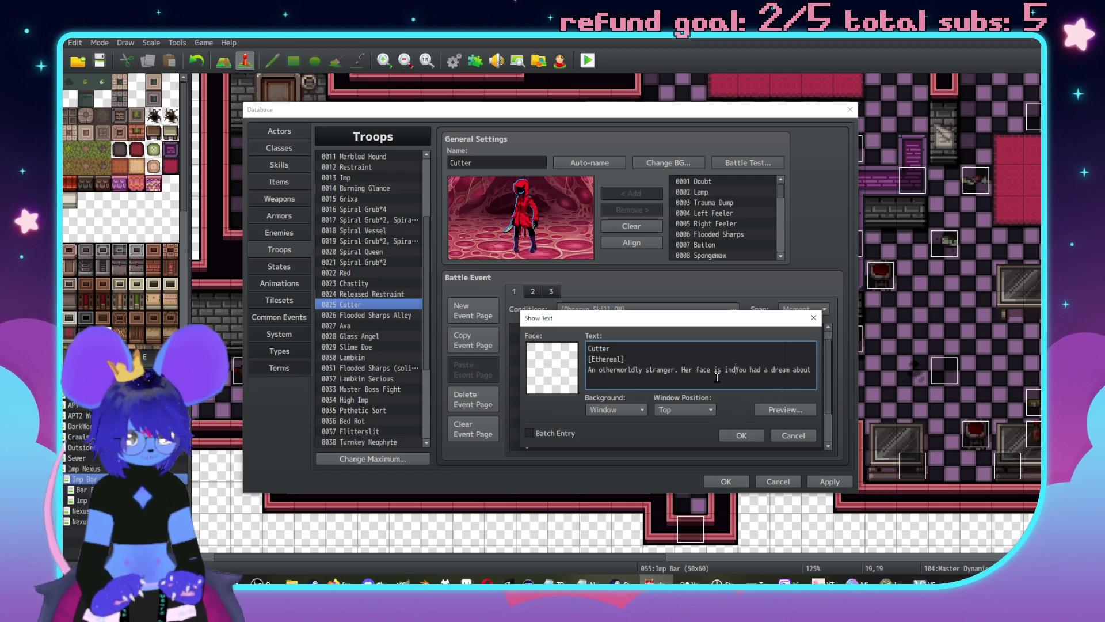
type("istind")
key("BackSpace")
type("ct.")
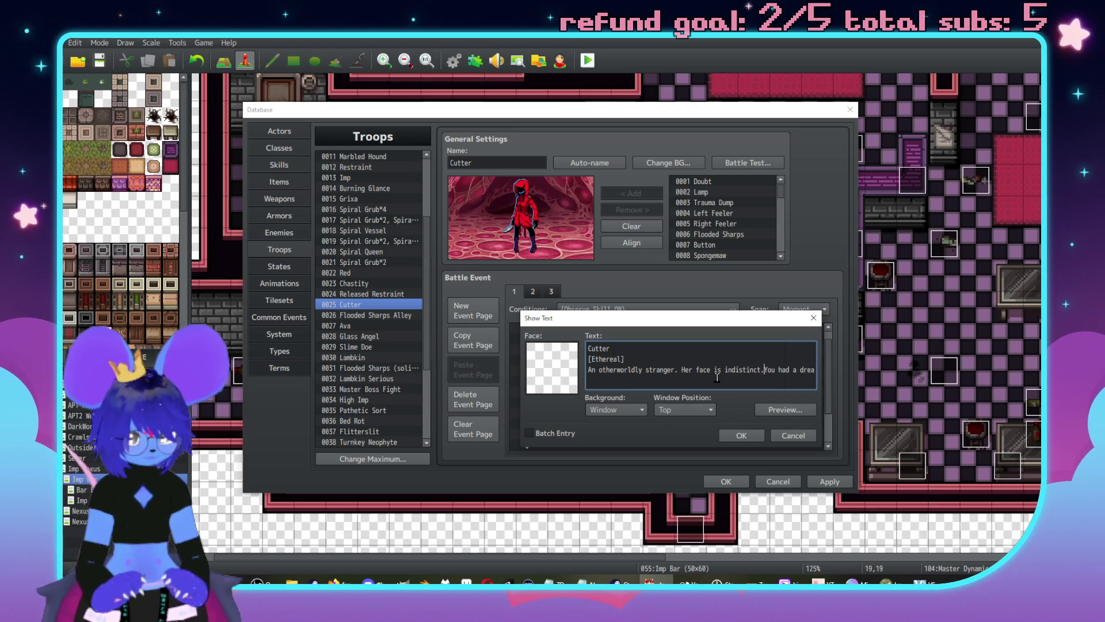
key("Return")
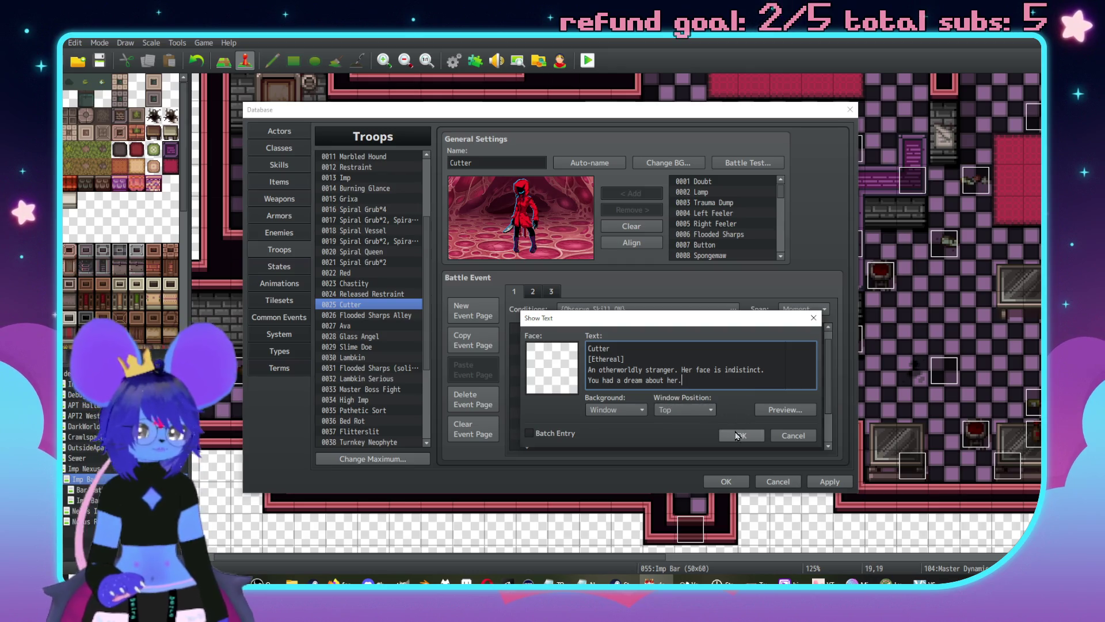
left_click(738, 435)
Step: Reword the first line to 'An otherworldly stranger with an indistinct face.'
double_click(661, 375)
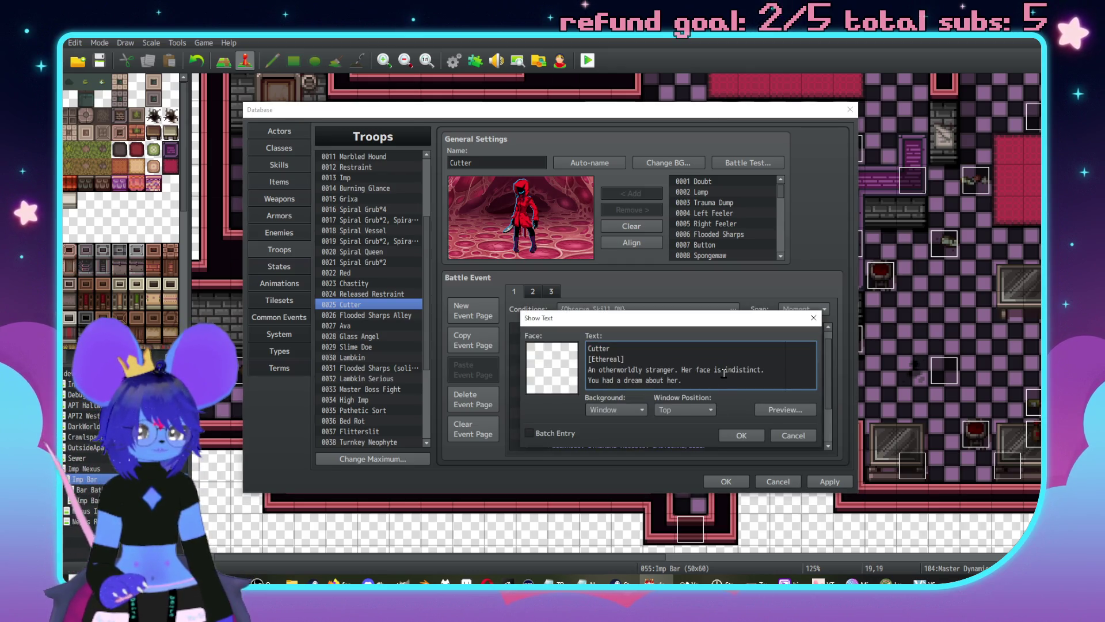
left_click_drag(724, 371, 670, 371)
type("r with an")
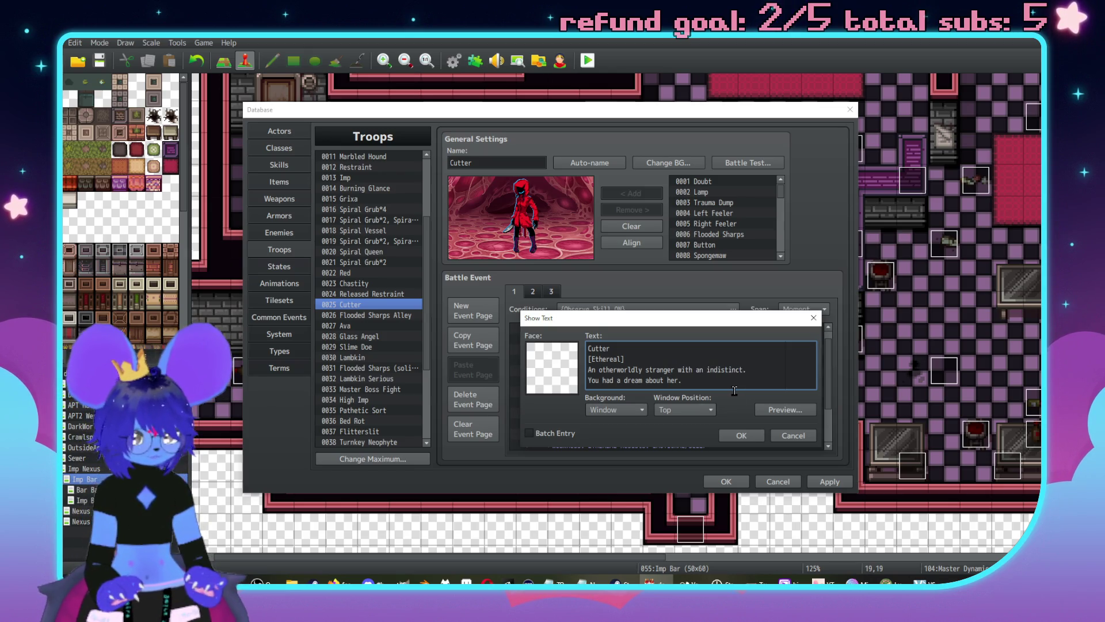
left_click(751, 435)
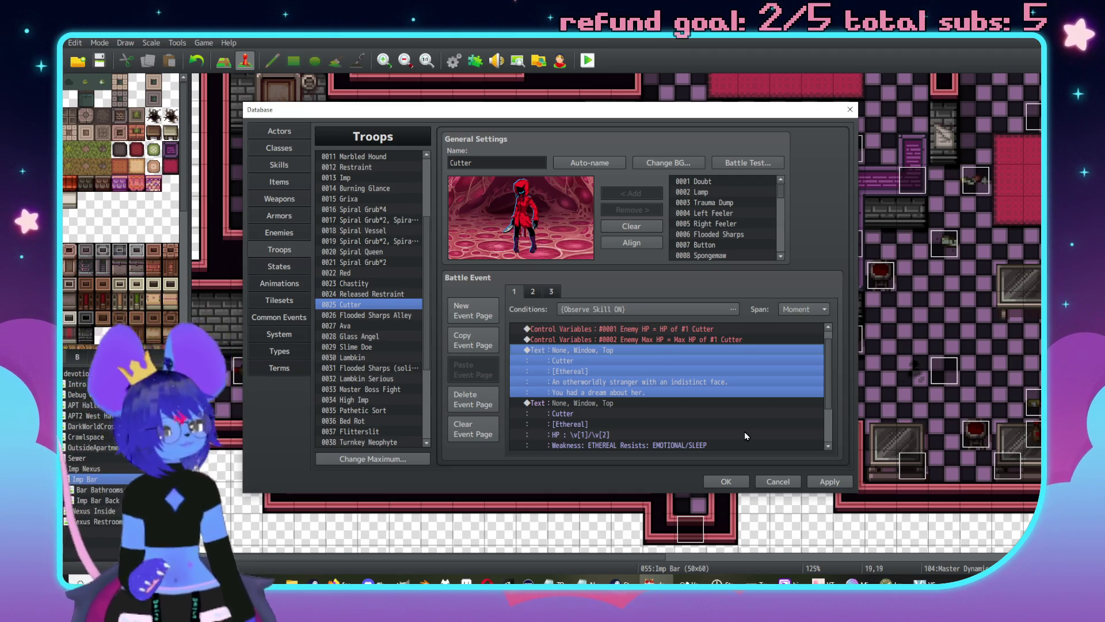
key("alt+Tab")
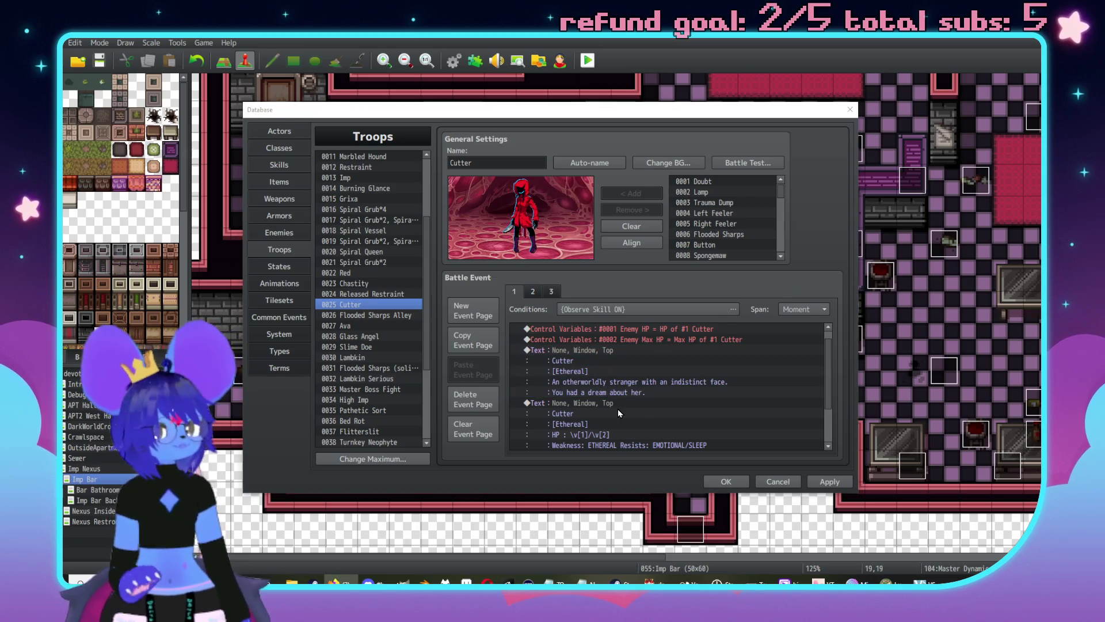
Step: Review the Slime Doe and Red troops' battle event pages, including Red's Observe page
scroll(619, 413, "down", 3)
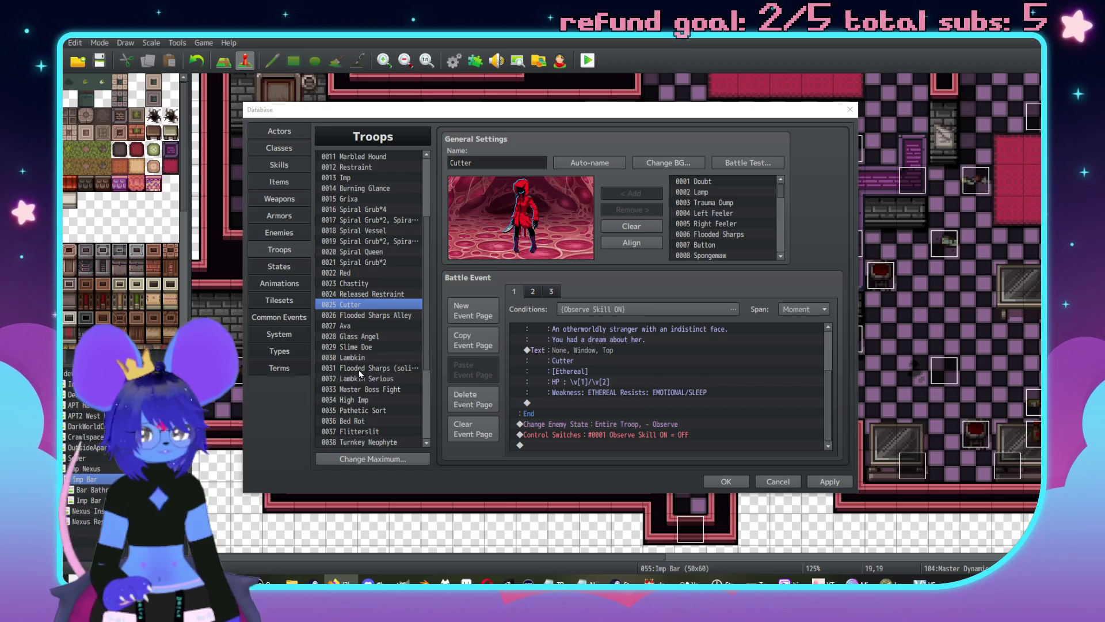
scroll(657, 389, "up", 3)
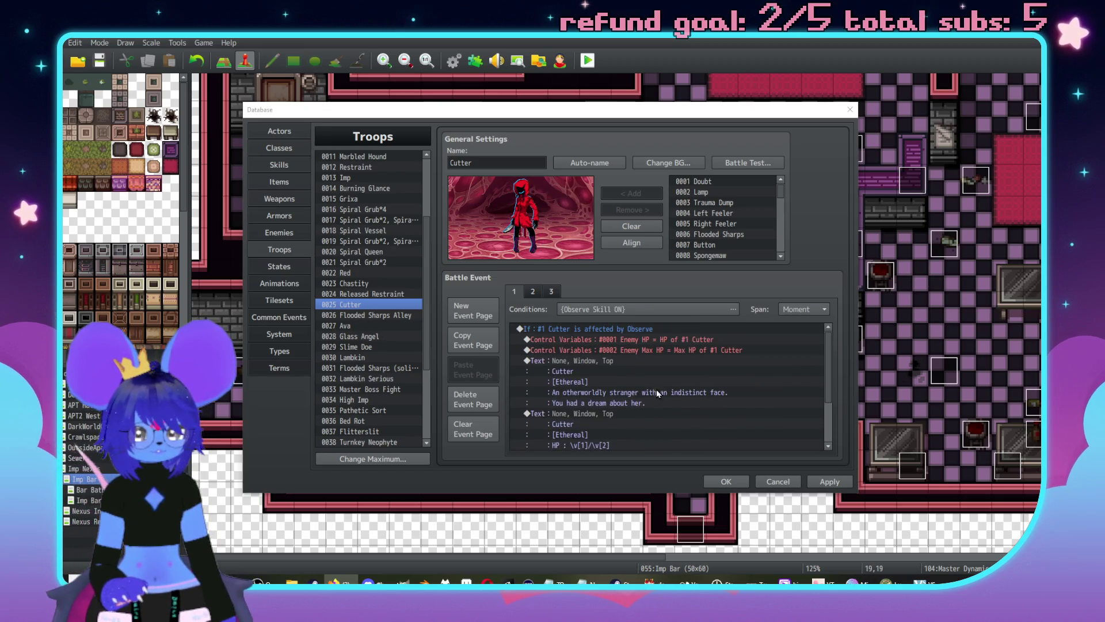
left_click(364, 348)
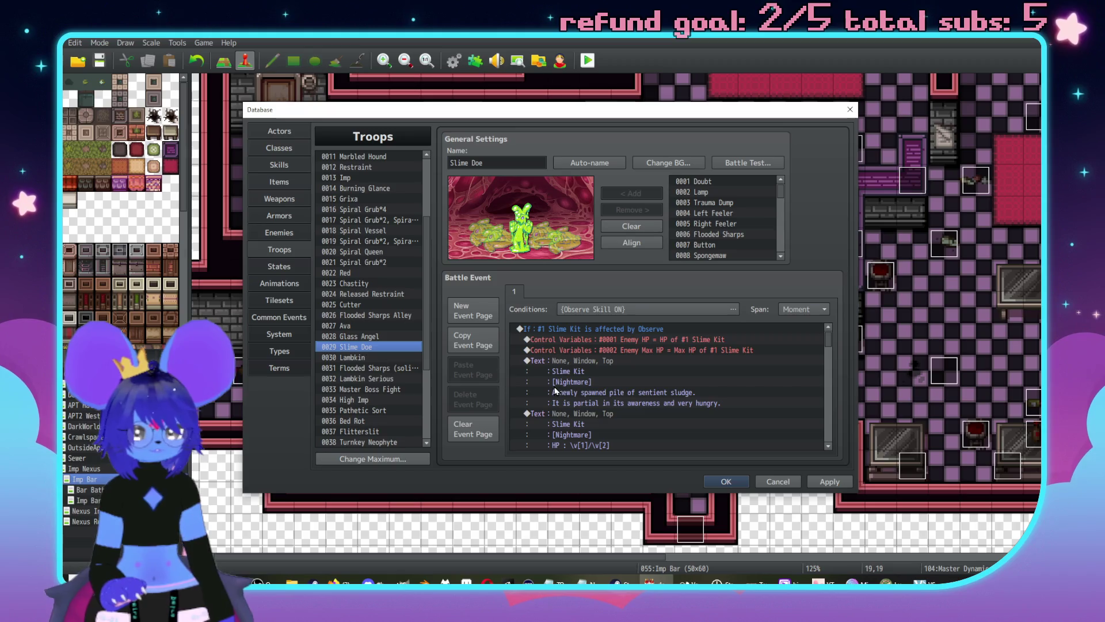
left_click(568, 366)
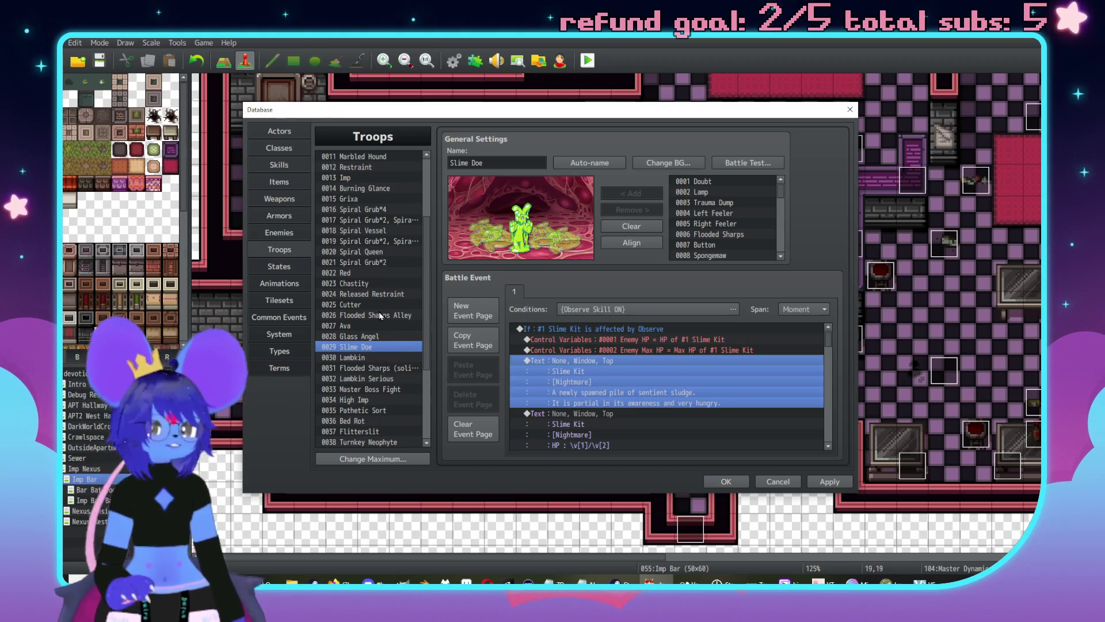
scroll(377, 305, "up", 1)
left_click(371, 284)
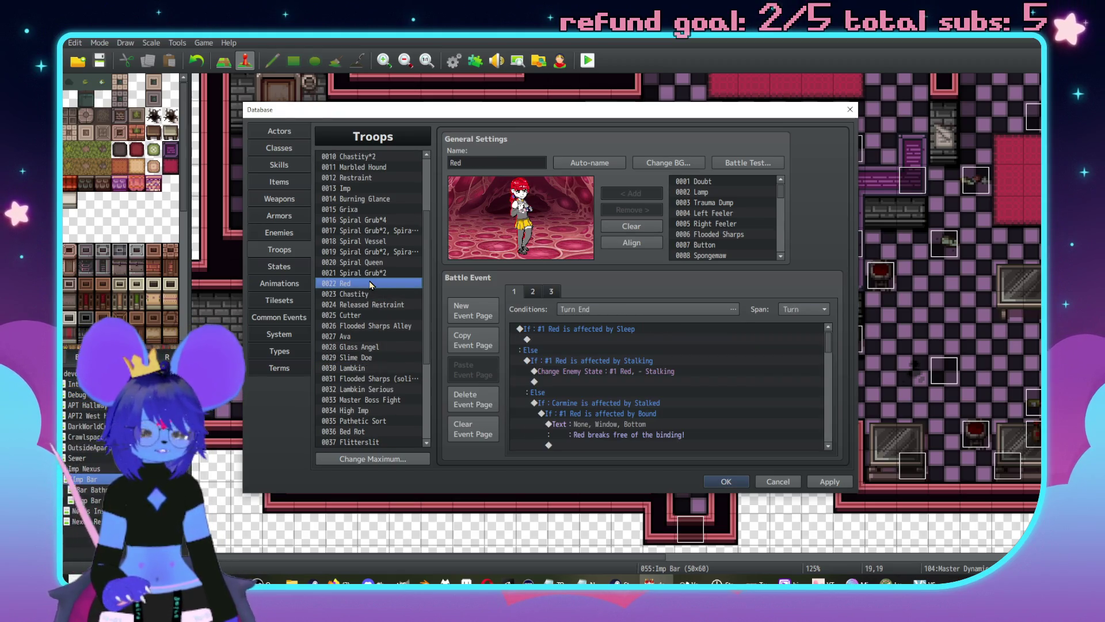
left_click(533, 291)
left_click(551, 294)
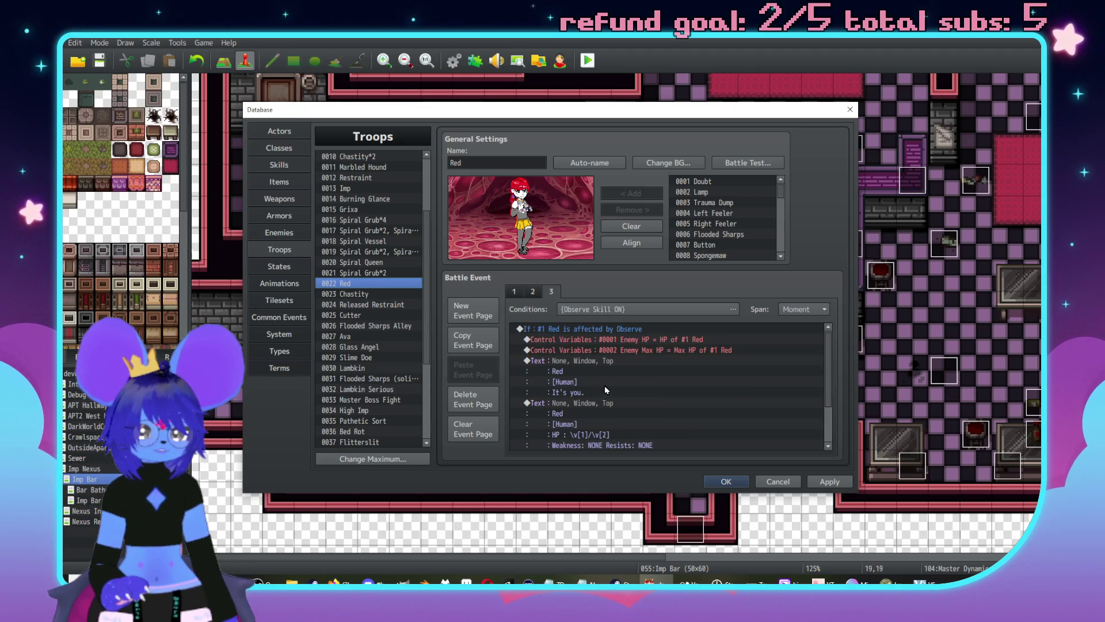
Step: Step through the Chastity, Ava, Slime Doe and Master Boss Fight troops, then check Chastity*2's second page
left_click(357, 294)
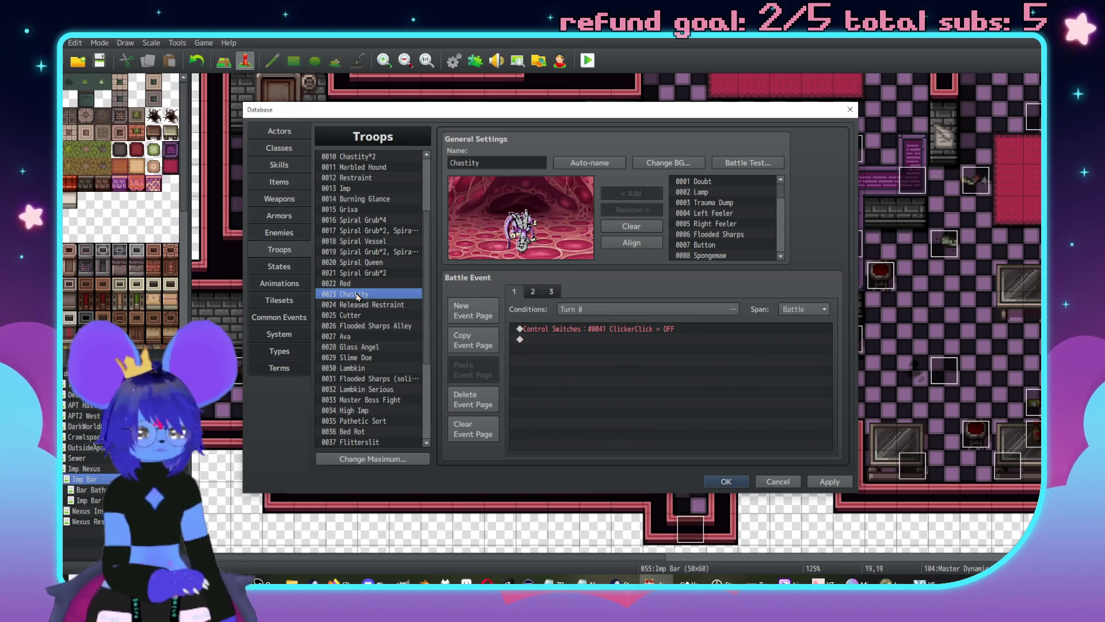
key("Down")
key("Down")
key("Down")
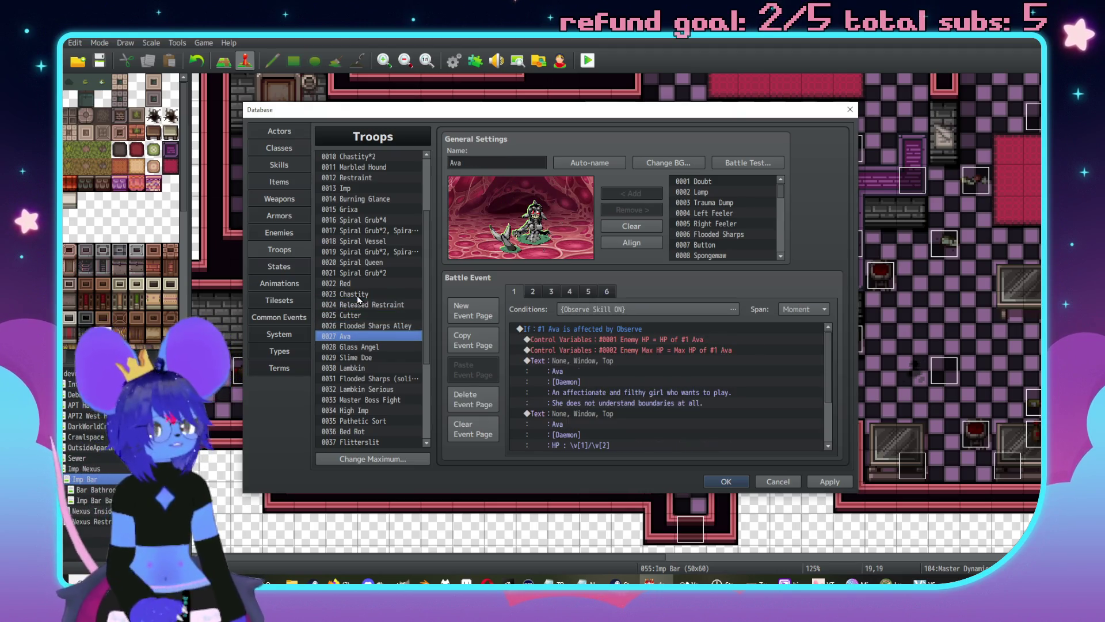
key("Down")
key("Down")
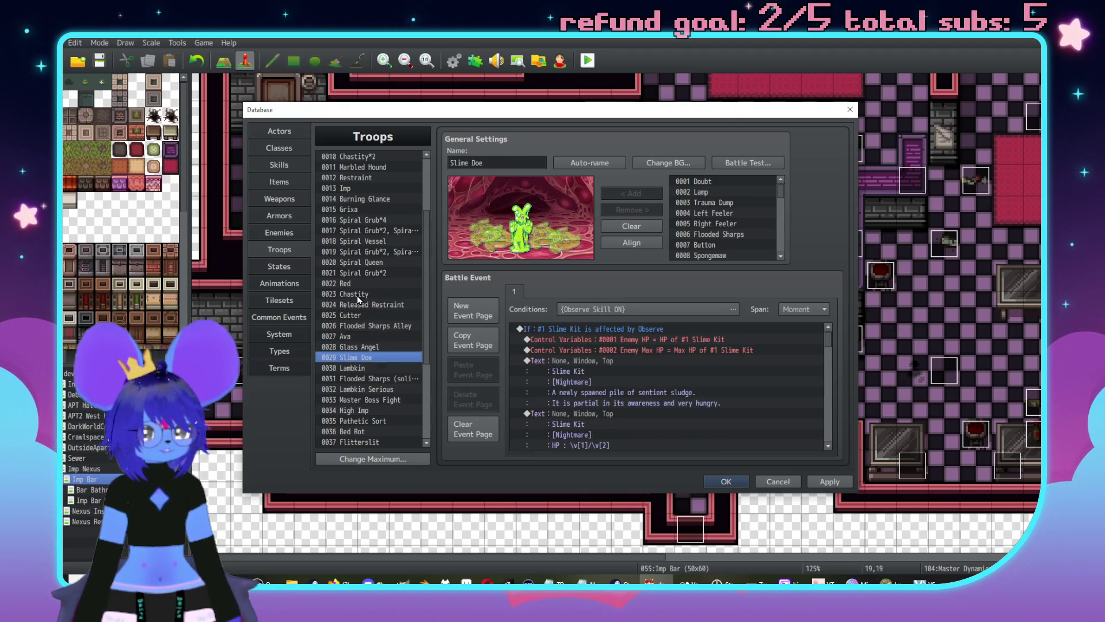
key("Down")
key("Down")
key("Down")
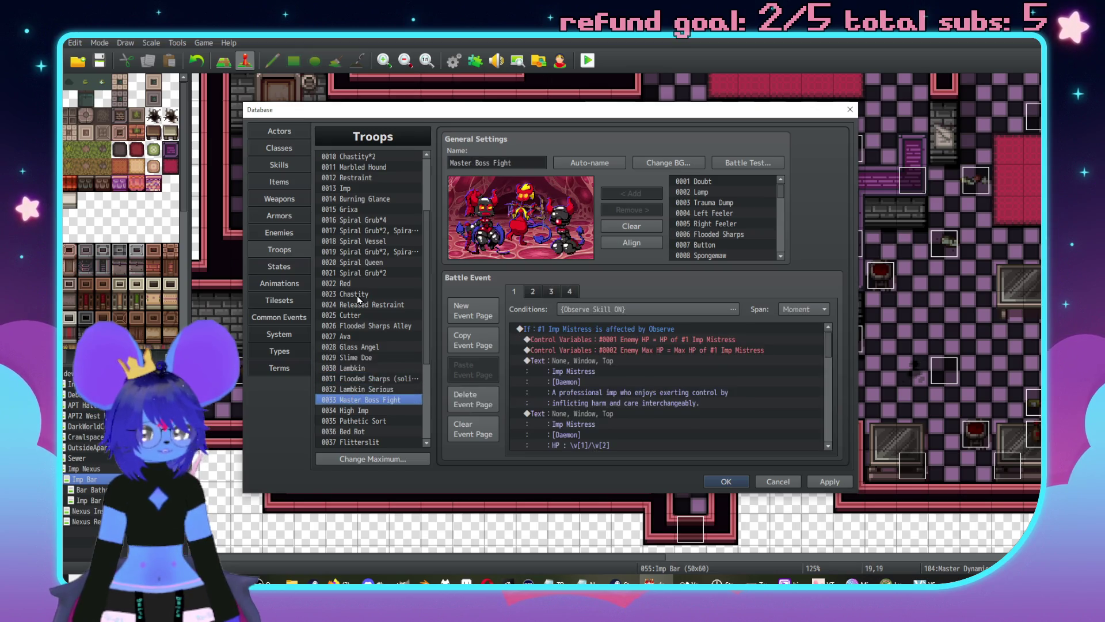
key("Up")
key("Up")
key("Up")
scroll(359, 297, "up", 3)
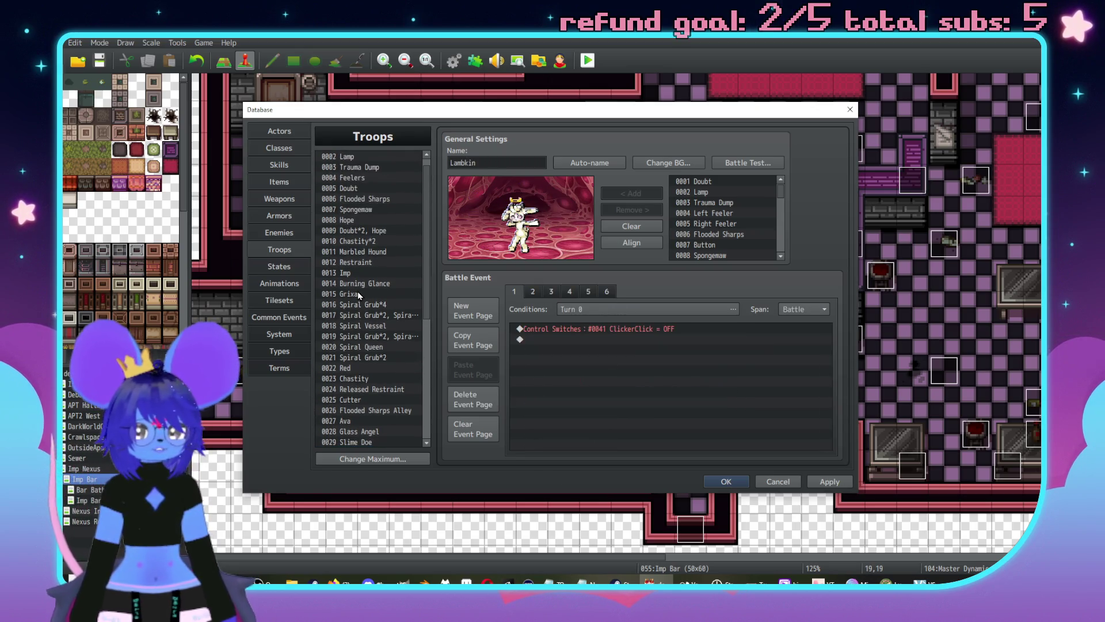
left_click(368, 241)
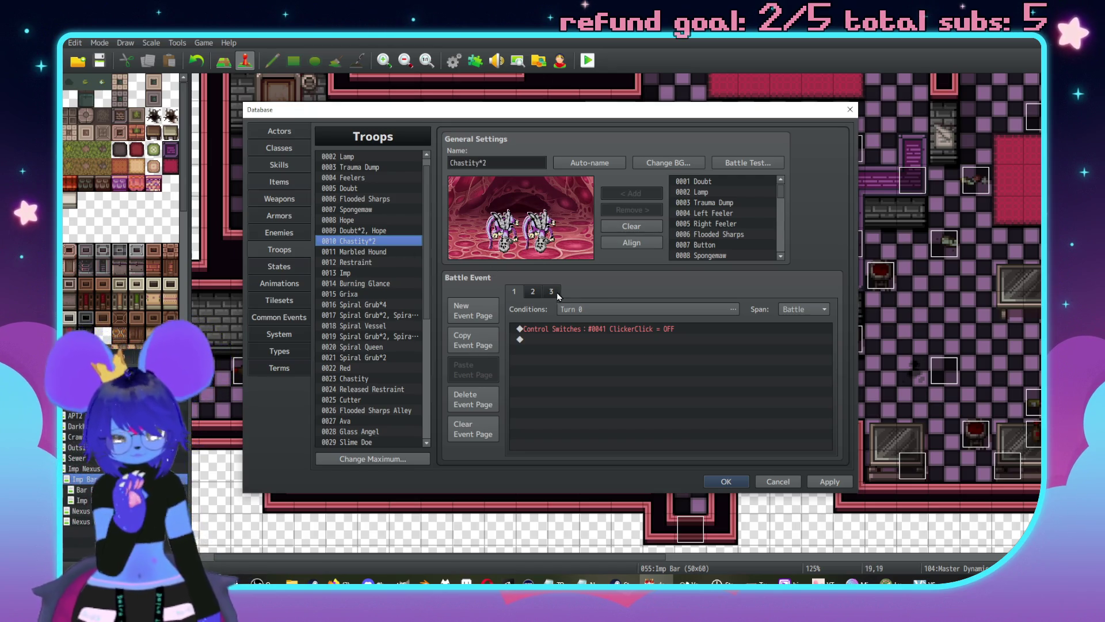
left_click(538, 291)
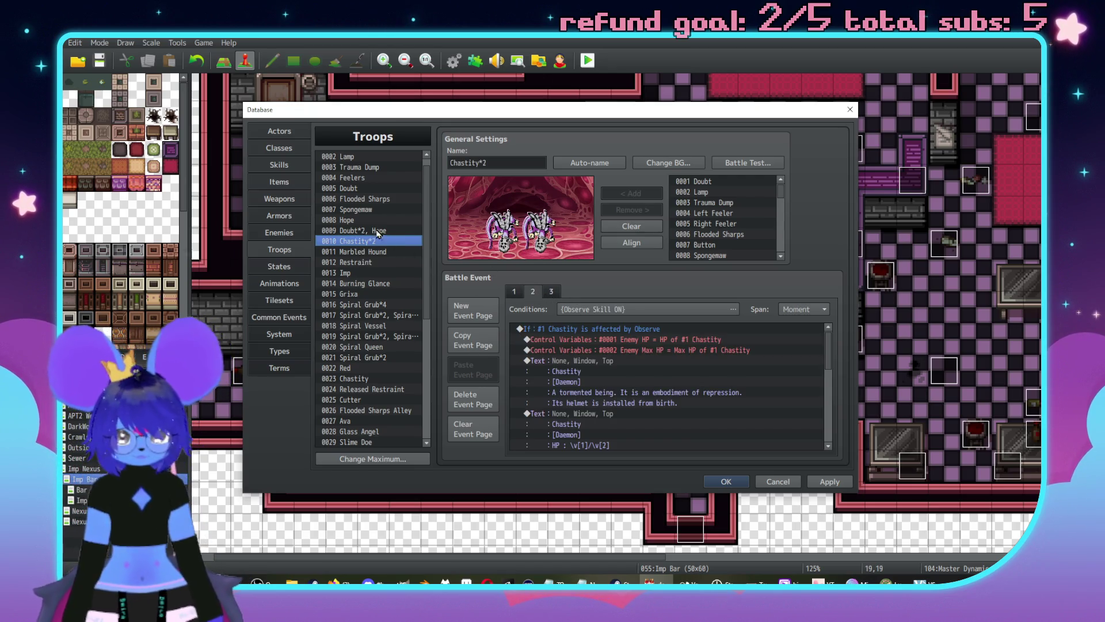
Step: Check the battle event pages of the Doubt*2, Hope, Hope and Spongemaw troops
left_click(375, 231)
left_click(552, 294)
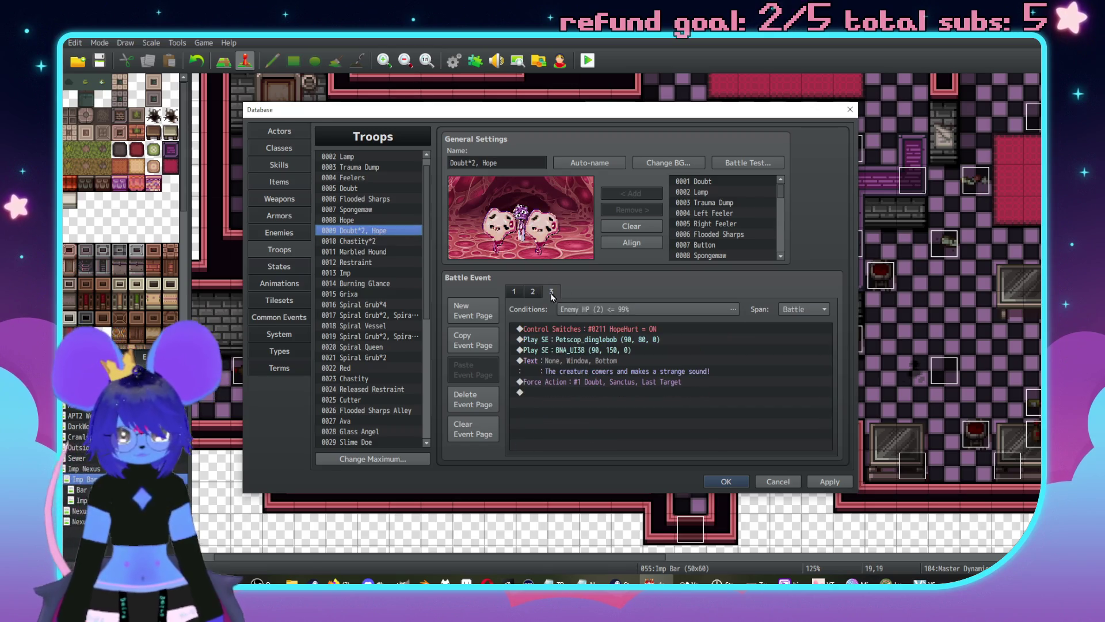
left_click(515, 293)
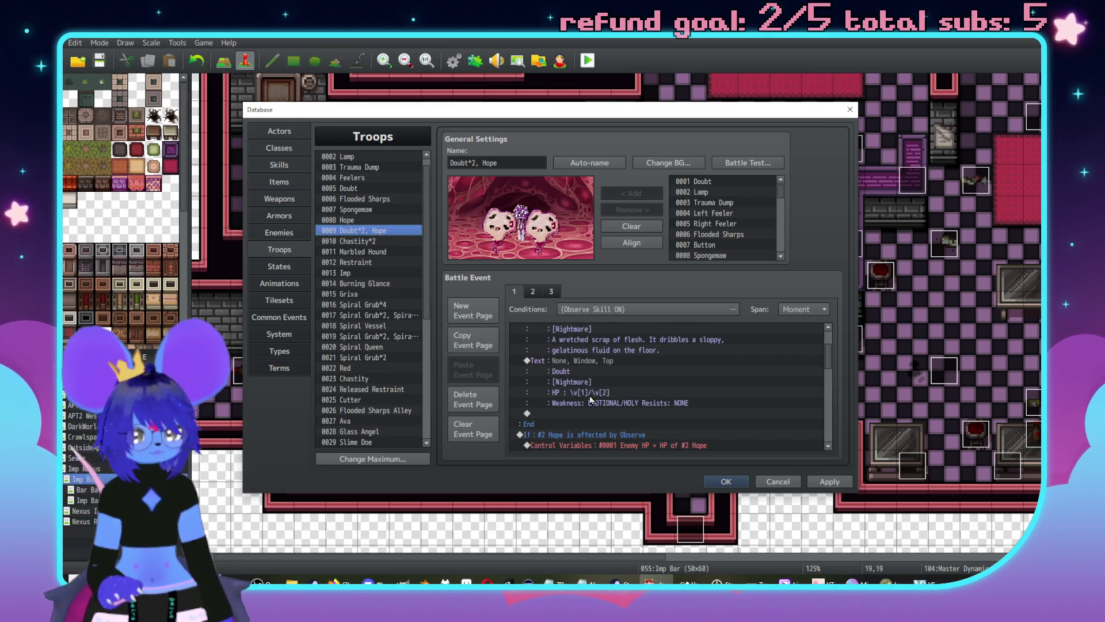
scroll(590, 398, "down", 3)
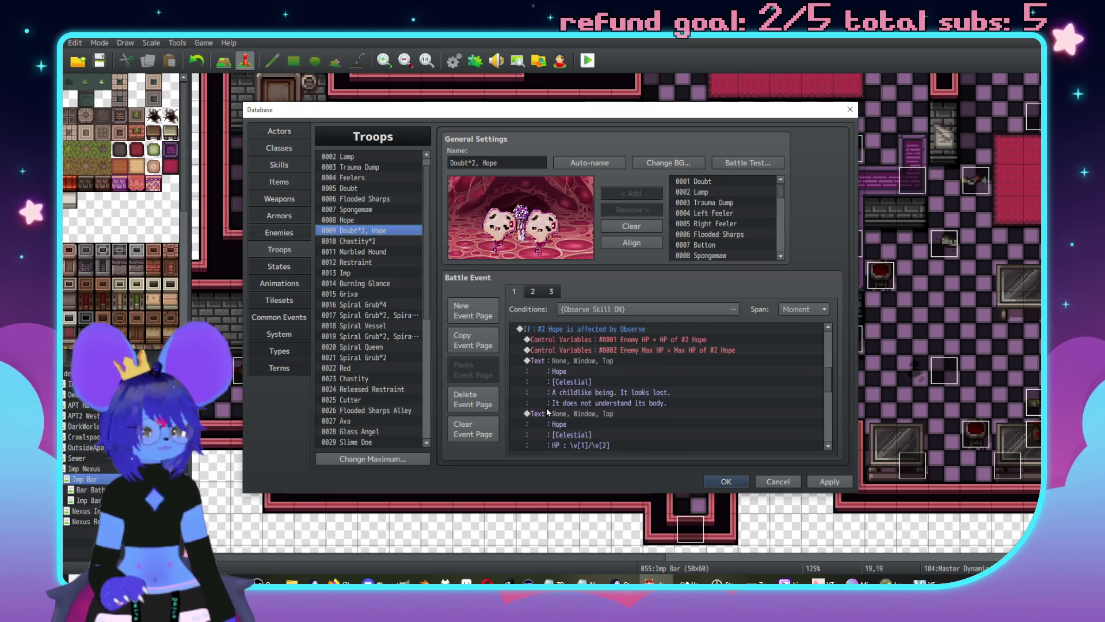
scroll(547, 407, "up", 3)
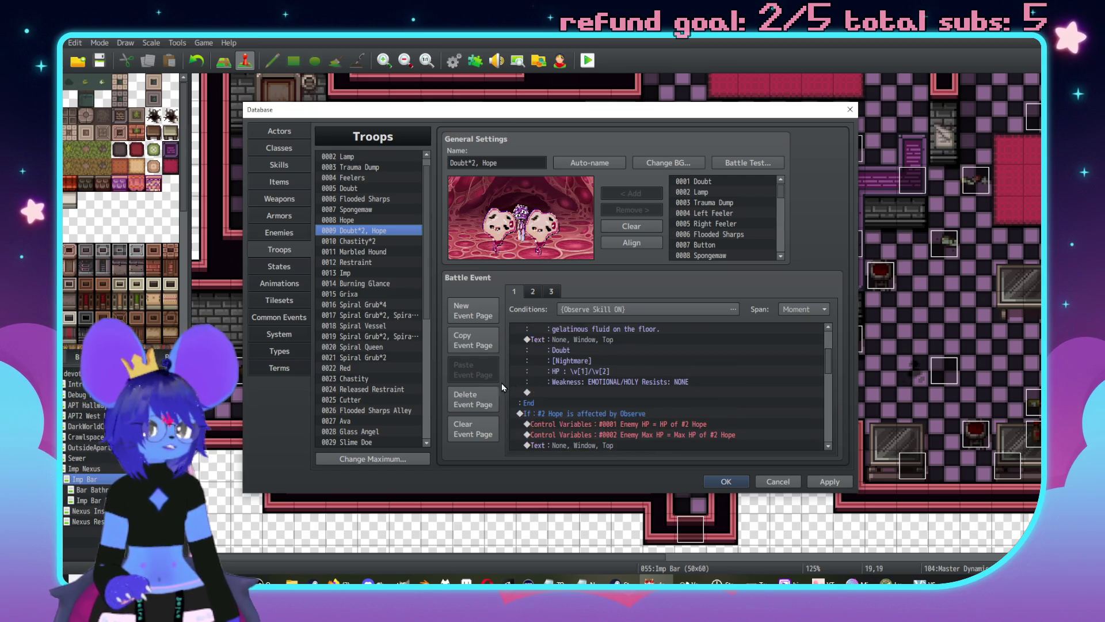
left_click(361, 220)
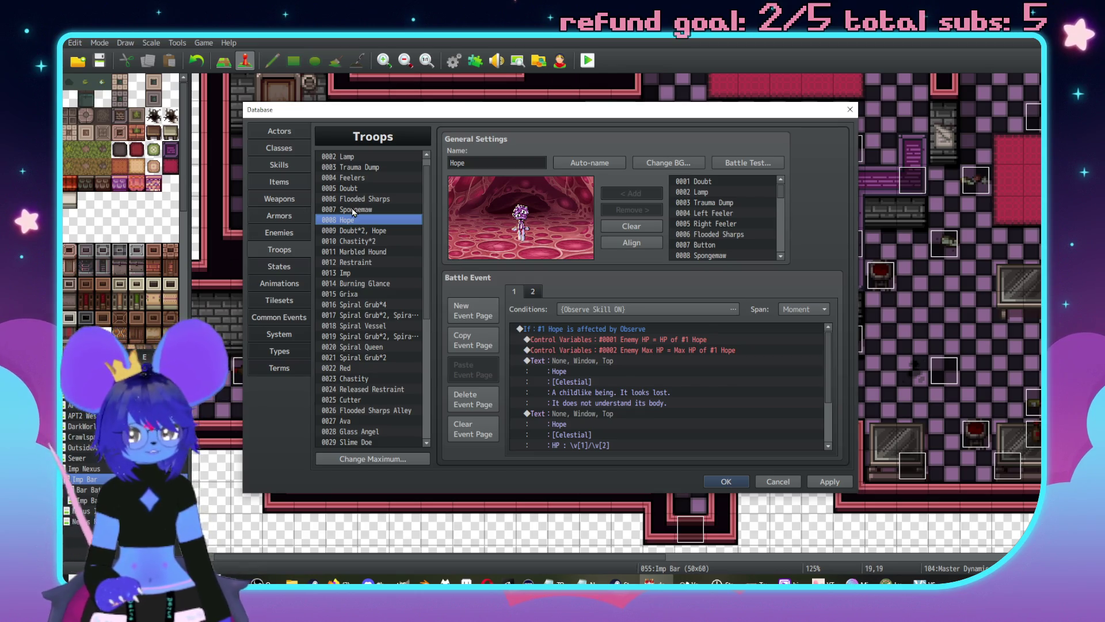
left_click(354, 210)
left_click(553, 293)
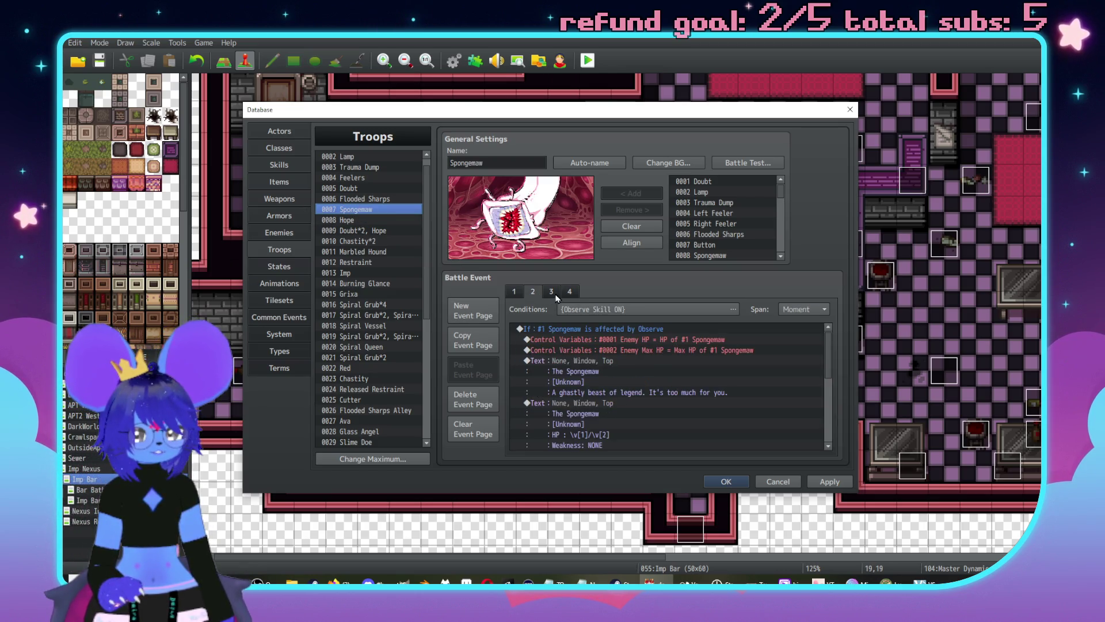
Step: Browse the Flooded Sharps, Doubt, Feelers, Released Restraint and Chastity troops, then return to skill 0187 ImpMistressAction
left_click(374, 199)
left_click(369, 189)
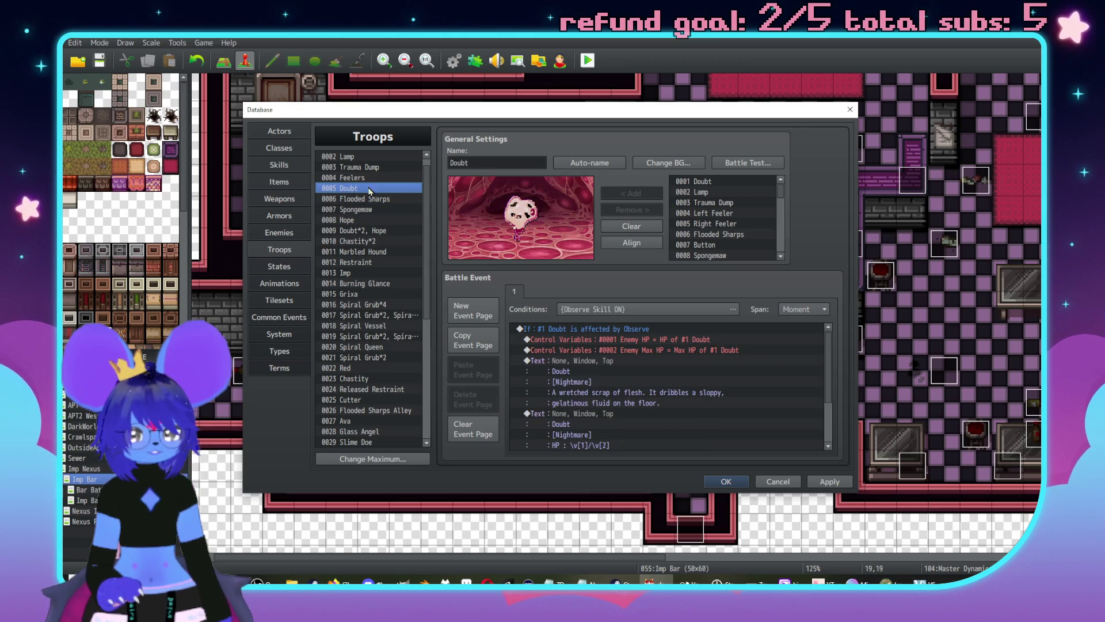
left_click(367, 178)
right_click(373, 178)
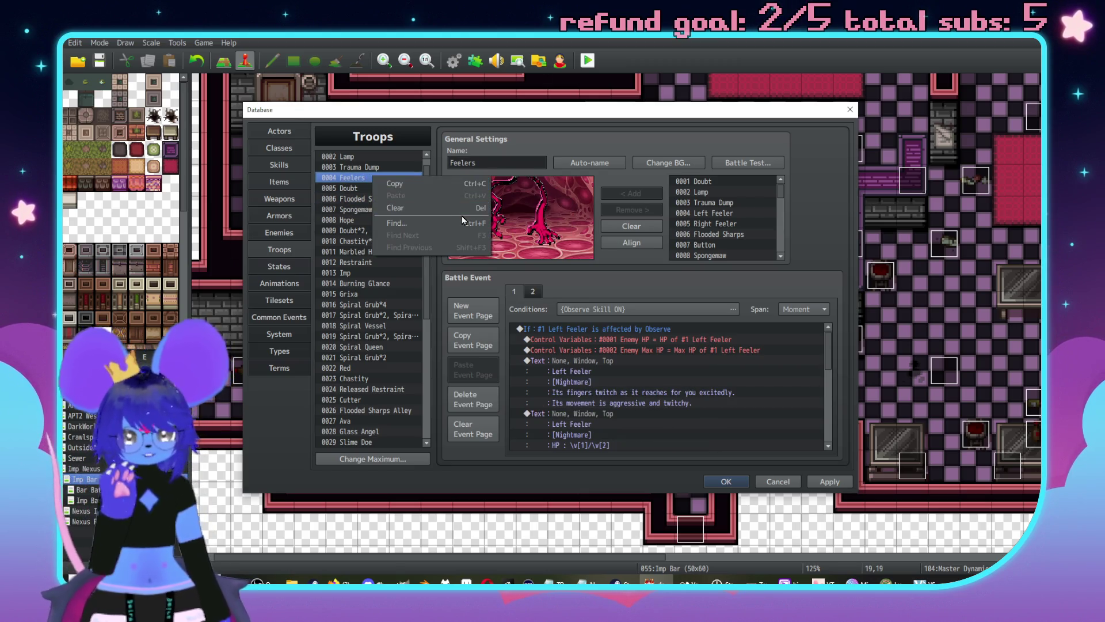
scroll(382, 334, "down", 2)
left_click(380, 338)
left_click(375, 326)
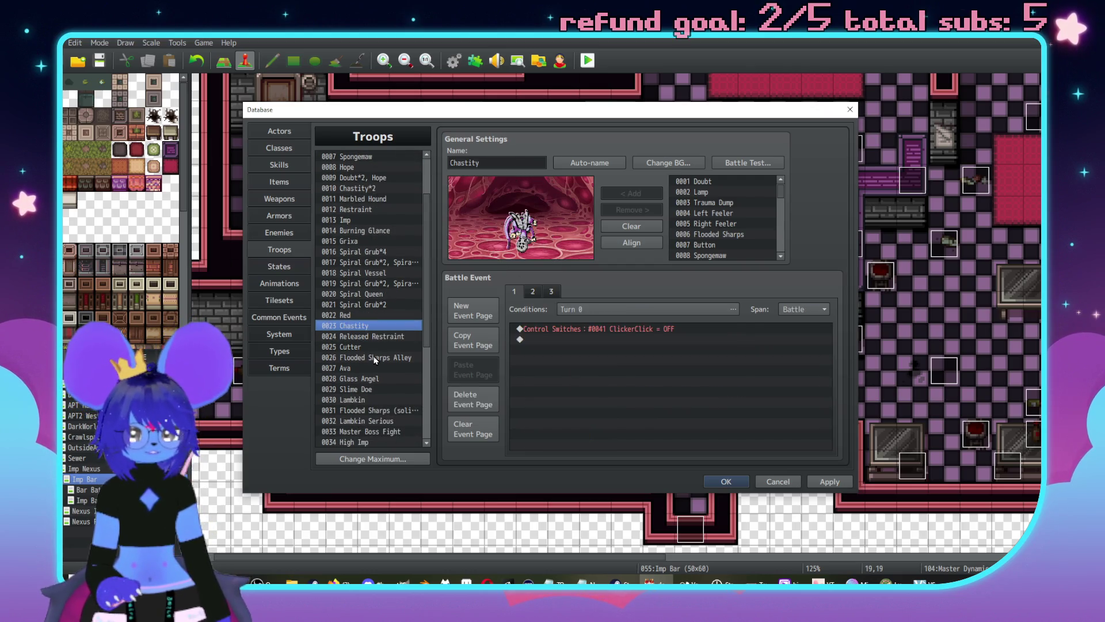
scroll(373, 346, "down", 2)
scroll(388, 357, "down", 4)
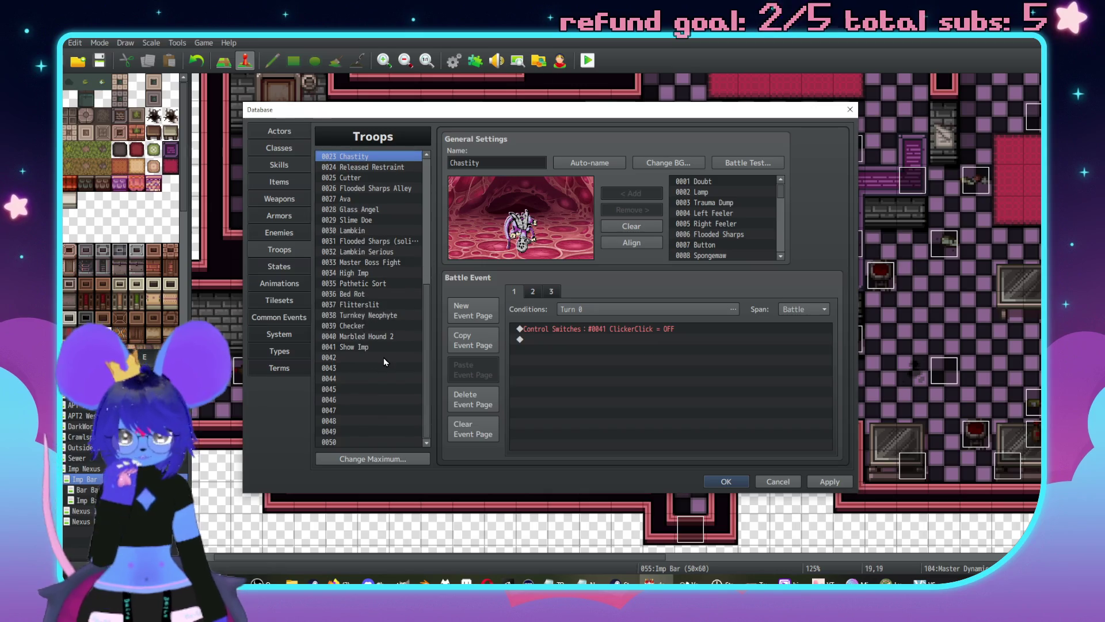
left_click(280, 167)
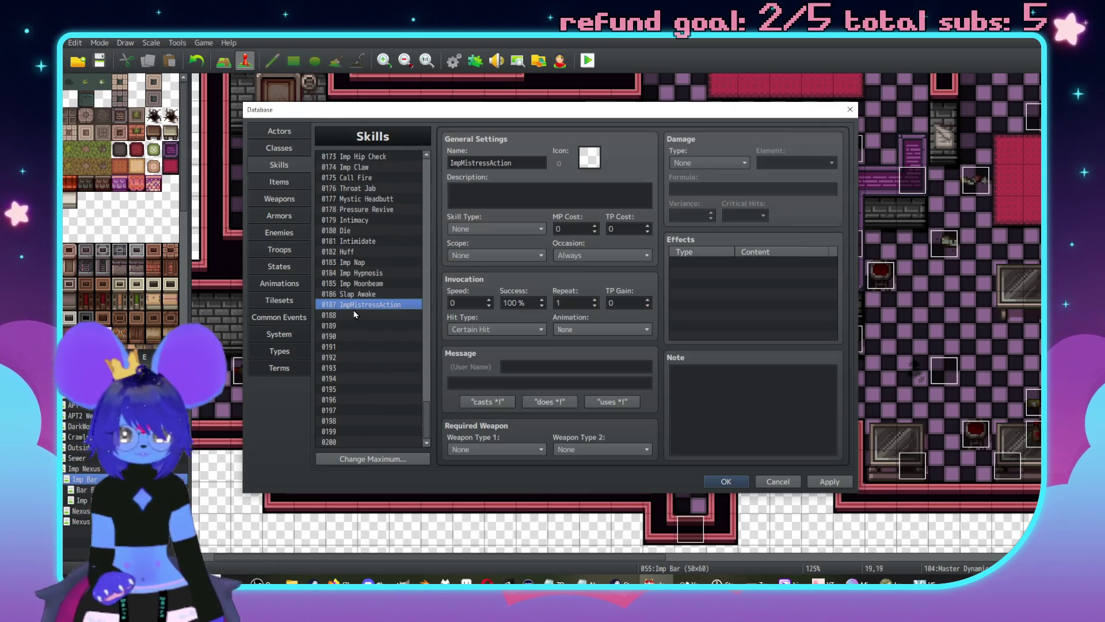
Step: Start a new effect on ImpMistressAction and look through the state and buff effect options
double_click(741, 263)
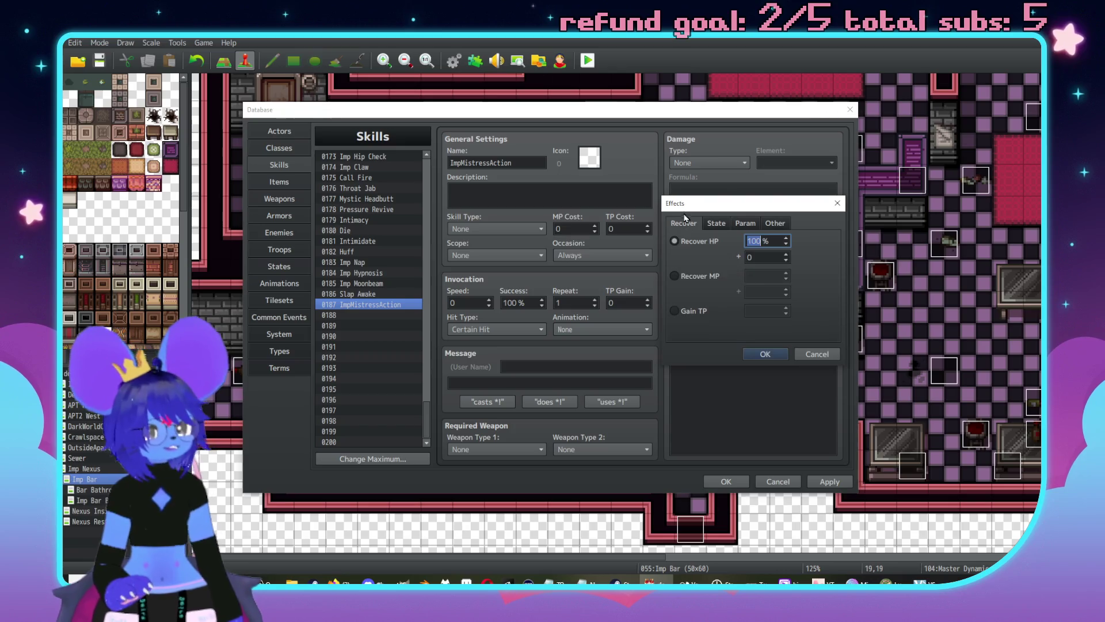
left_click(717, 223)
left_click(705, 277)
left_click(698, 242)
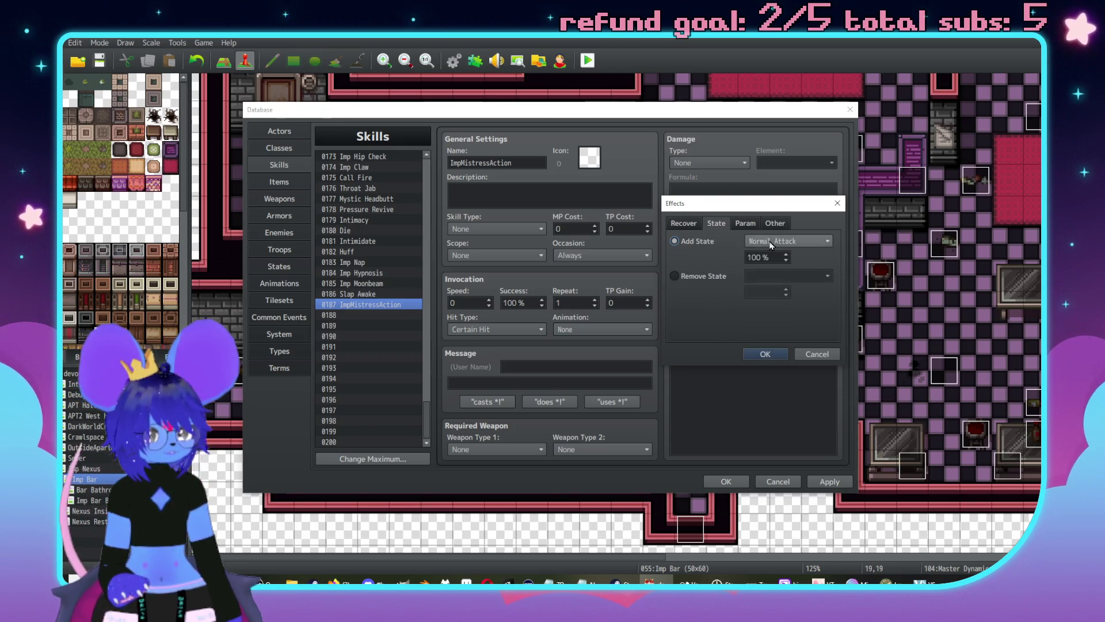
left_click(789, 241)
left_click(700, 244)
left_click(742, 224)
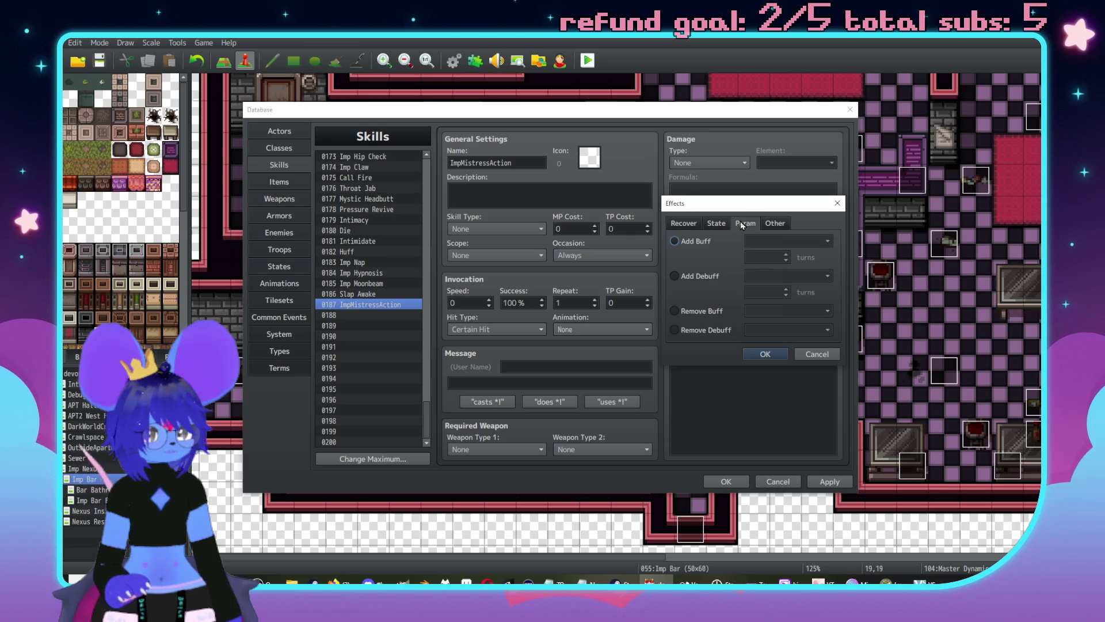
left_click(772, 224)
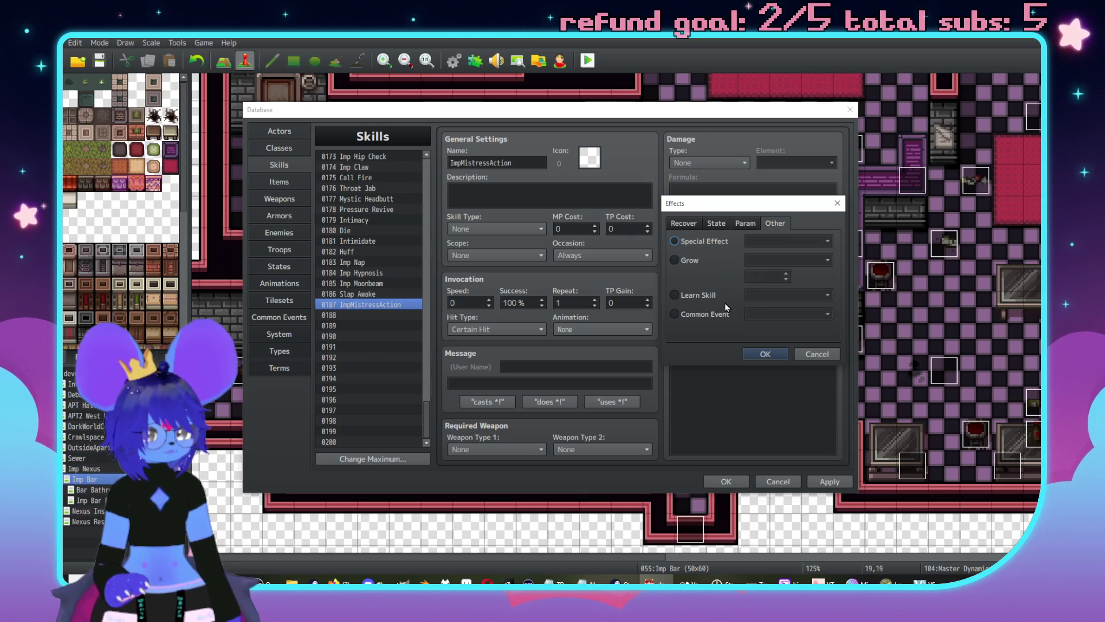
Step: Add a Common Event effect running 0077 MistressActionEvent, then copy the skill toward empty slot 0188
left_click(706, 314)
left_click(772, 316)
scroll(785, 408, "down", 3)
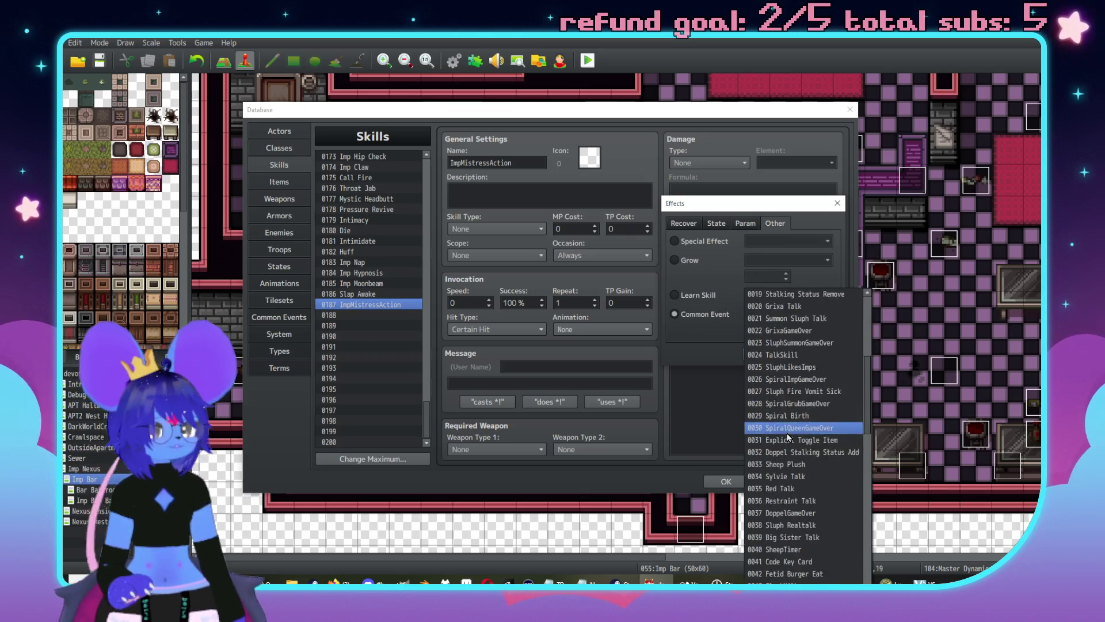
scroll(789, 437, "down", 15)
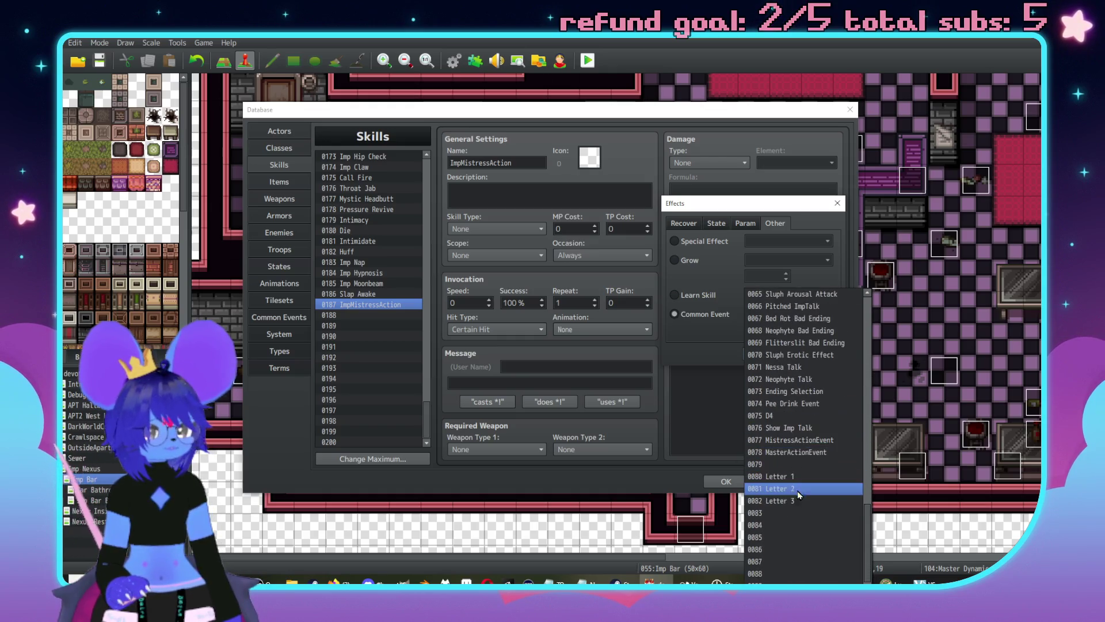
left_click(799, 441)
left_click(766, 354)
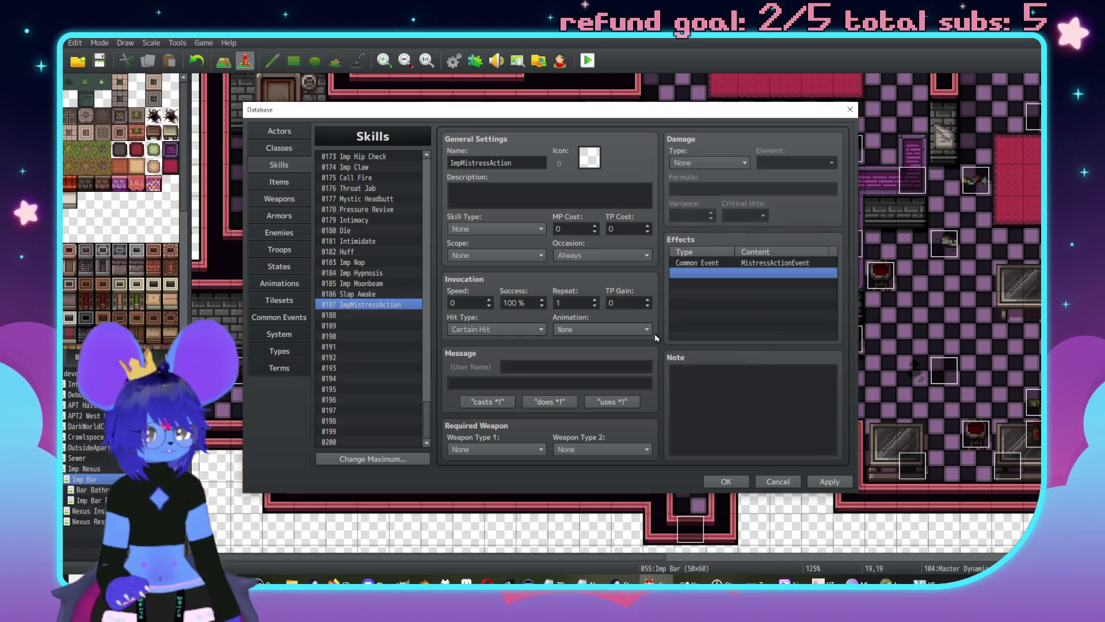
left_click(359, 306)
left_click(354, 319)
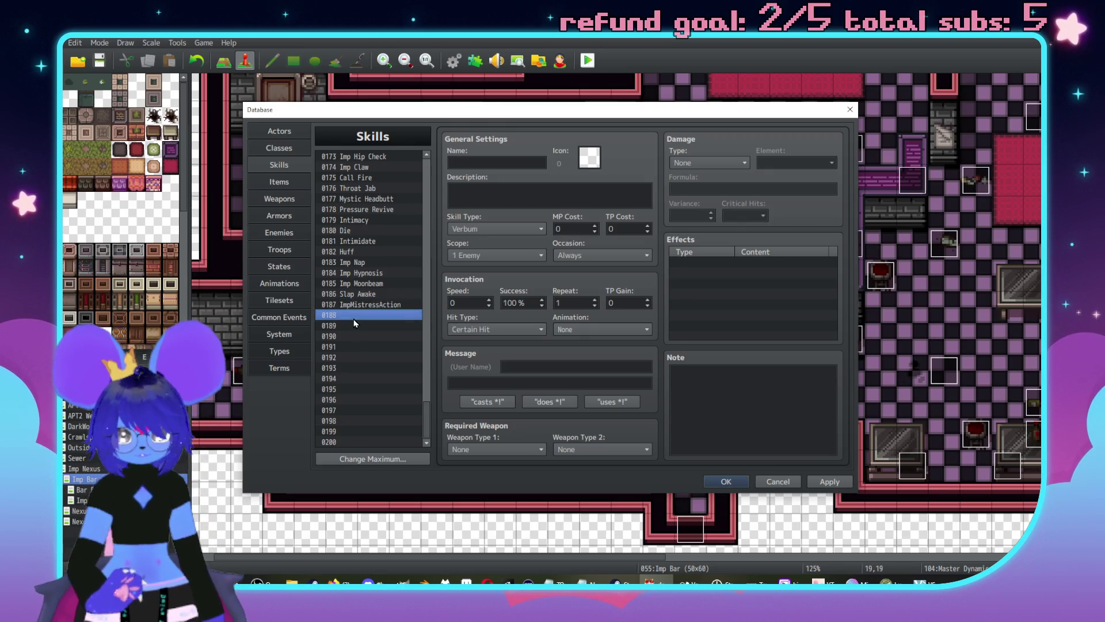
Step: Paste the copied skill into slot 0188 and rename it ImpMasterAction
key("ctrl+v")
double_click(498, 163)
left_click(490, 163)
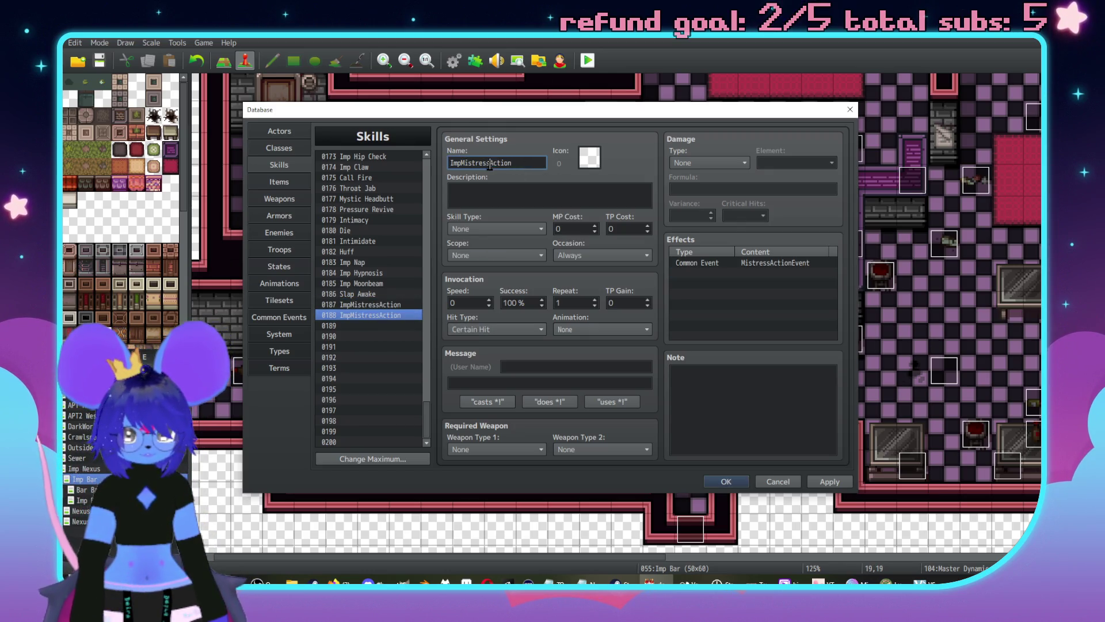
key("BackSpace")
key("BackSpace")
key("BackSpace")
type("aster")
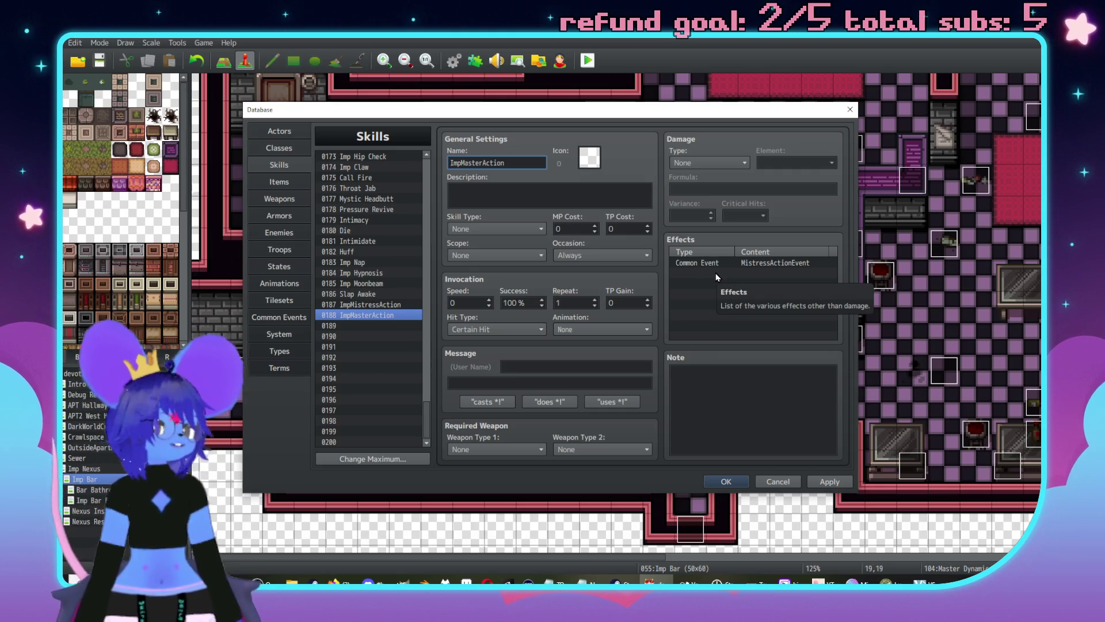
Step: Change its Common Event effect to run 0078 MasterActionEvent
left_click(783, 264)
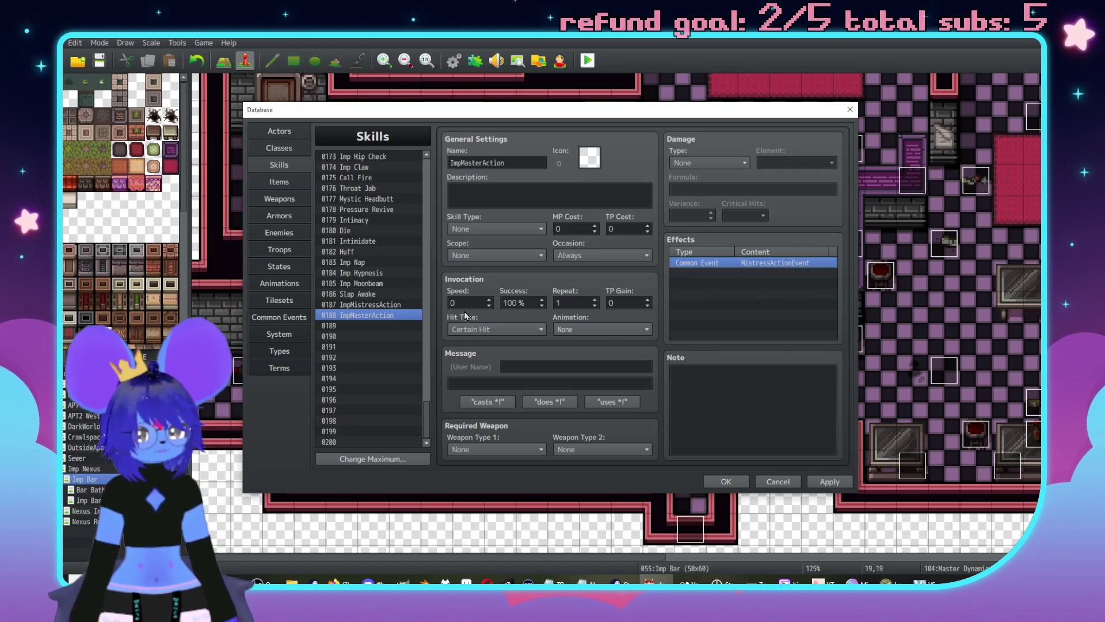
double_click(764, 263)
left_click(787, 315)
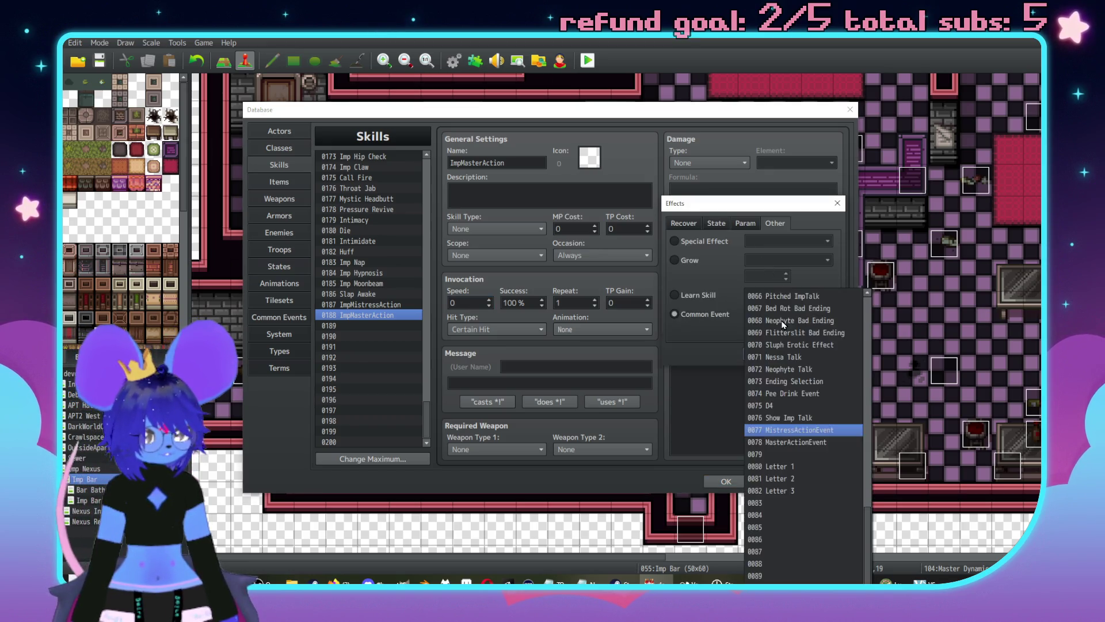
left_click(788, 442)
left_click(768, 353)
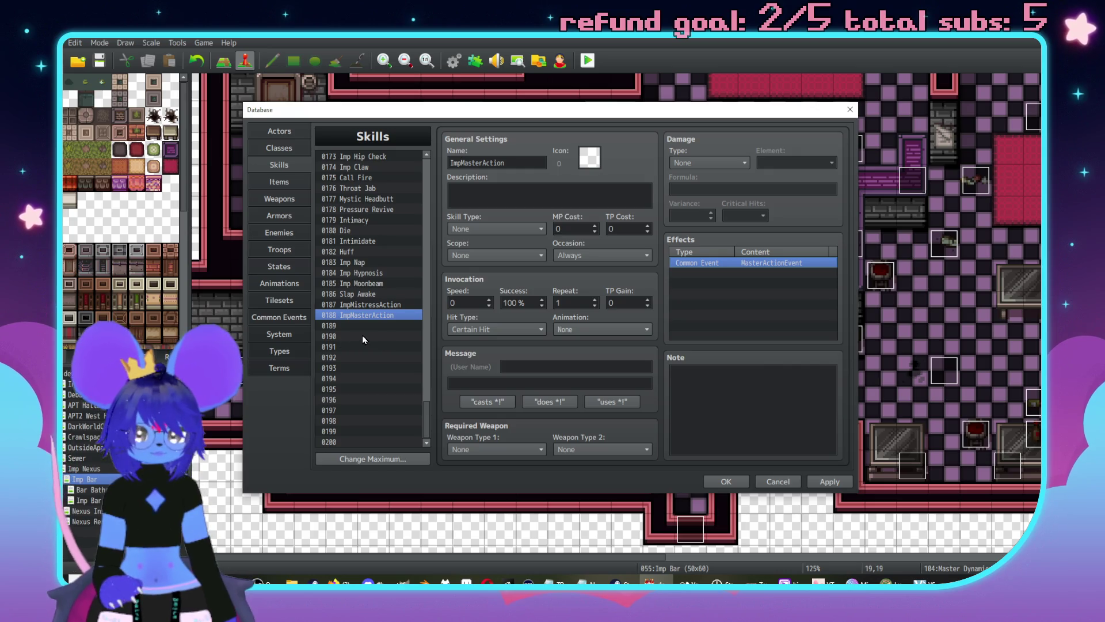
scroll(363, 338, "up", 3)
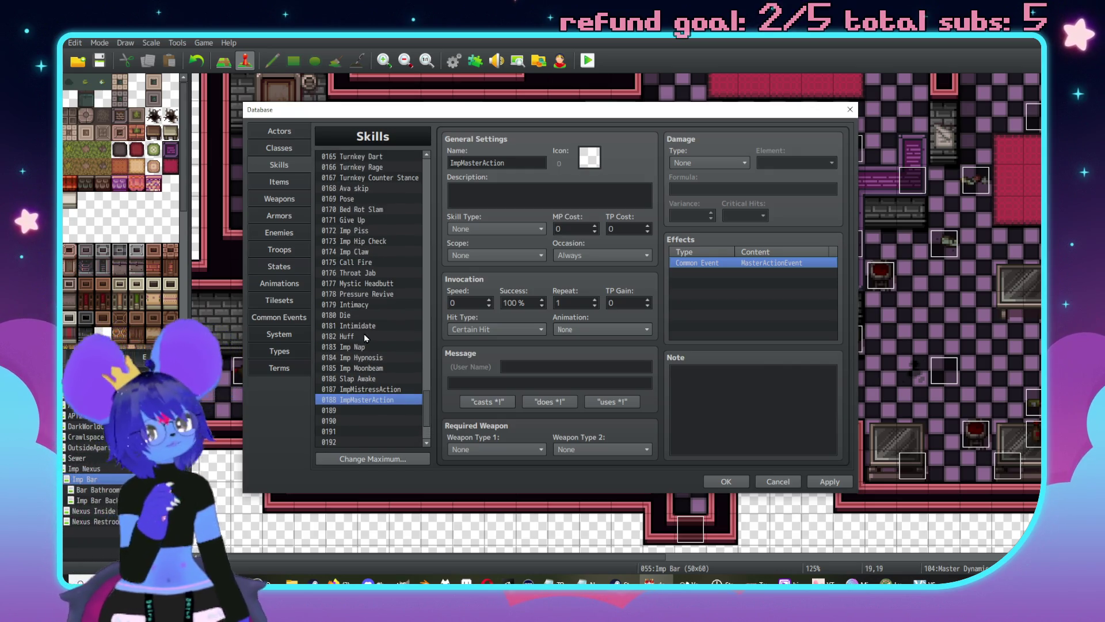
left_click(387, 409)
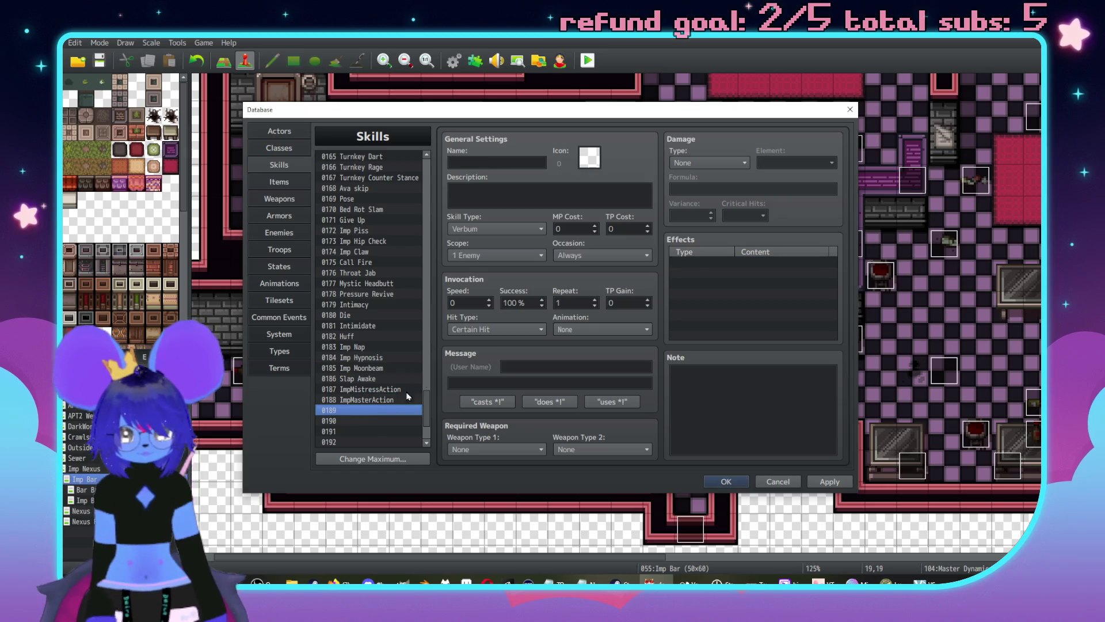
Step: Name skill 0189 Master Buff, with skill type None and scope The User
left_click(516, 164)
type("Master Buff")
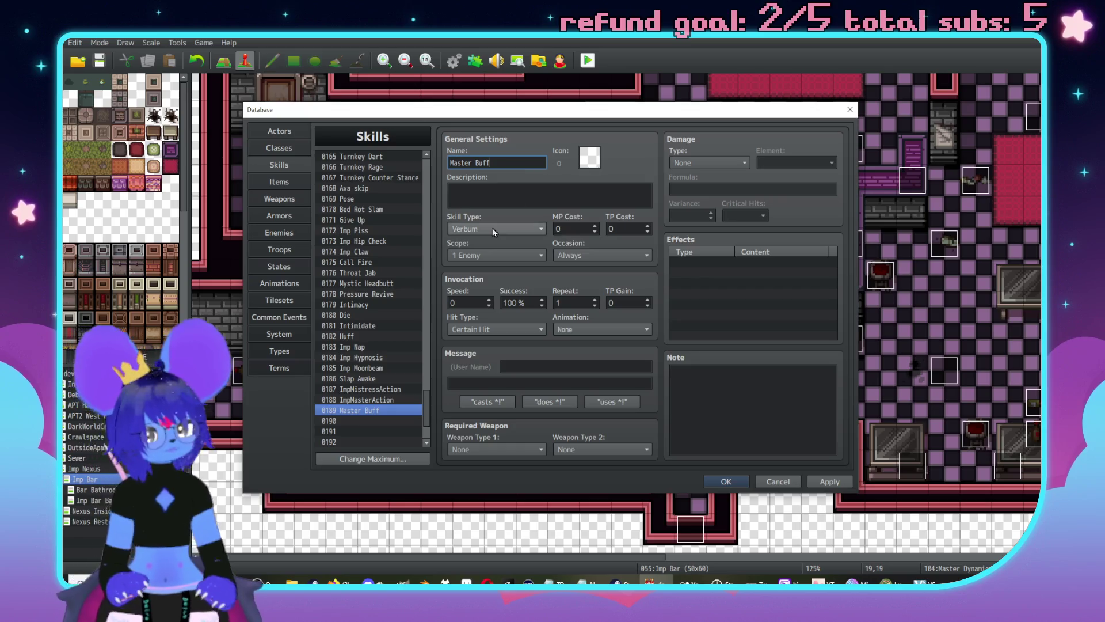
left_click(472, 230)
left_click(468, 230)
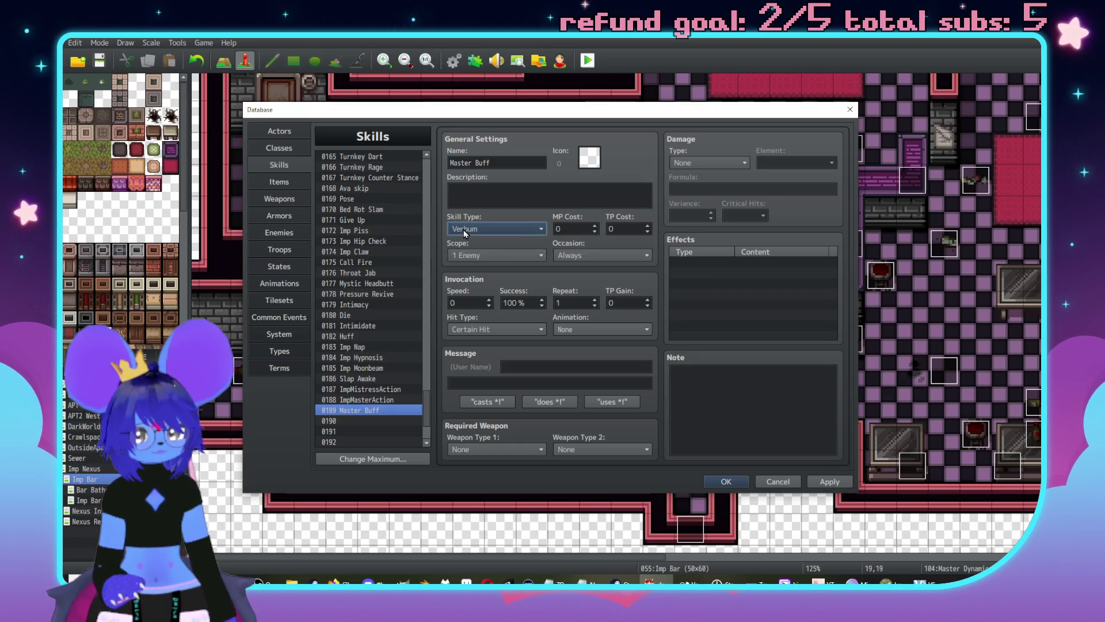
left_click(468, 231)
left_click(467, 241)
left_click(489, 255)
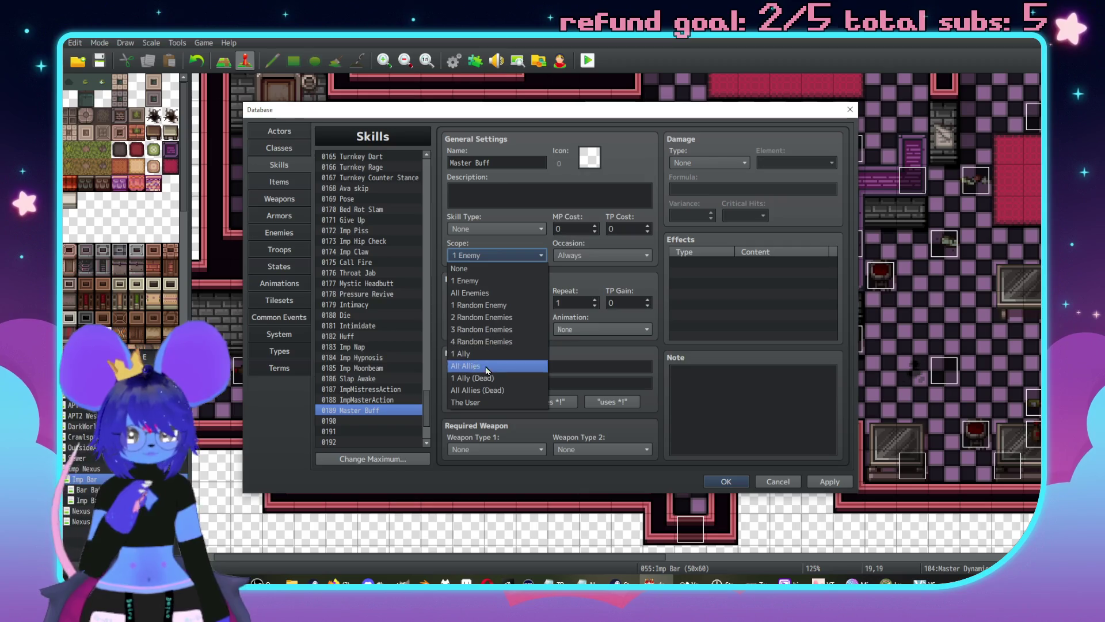
left_click(488, 402)
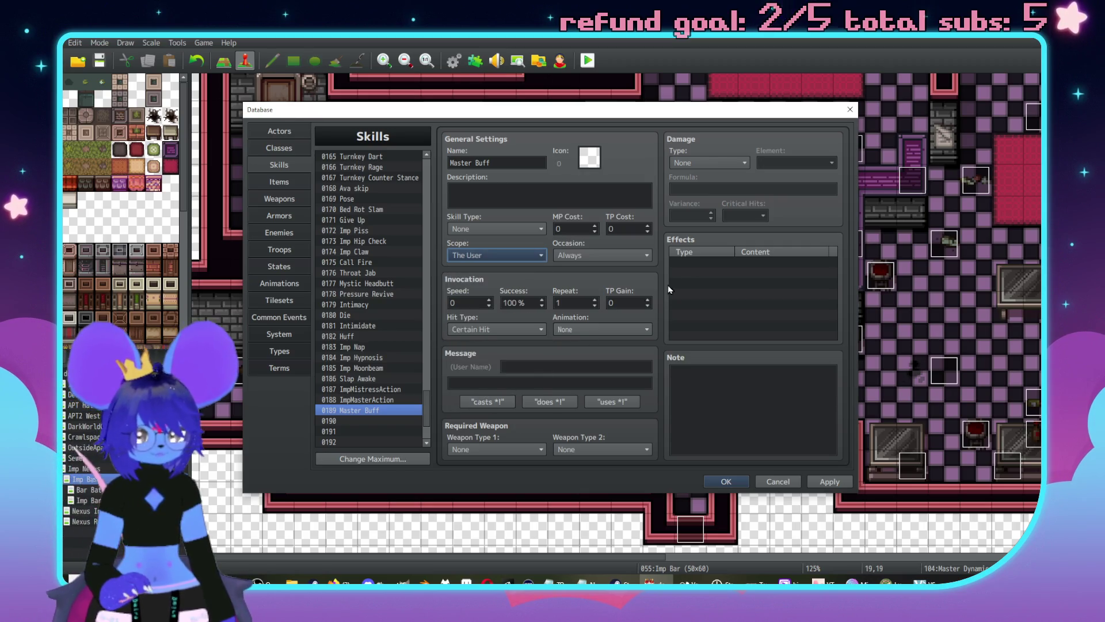
Step: Start a new effect and look through the buff, recovery and state effect options
double_click(769, 269)
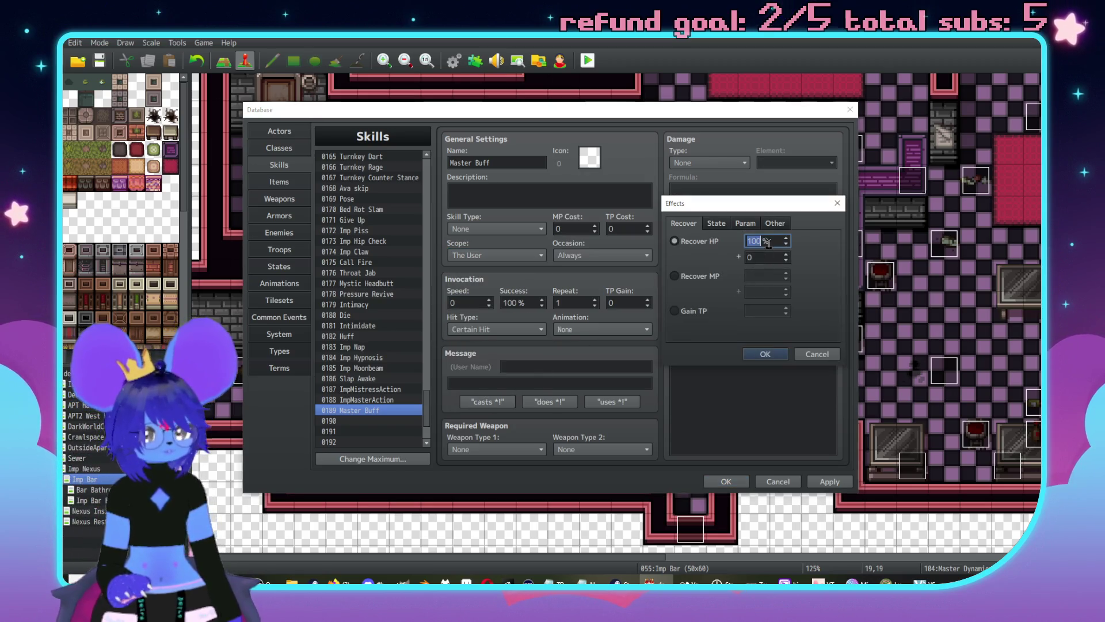
left_click(712, 224)
left_click(745, 223)
left_click(707, 241)
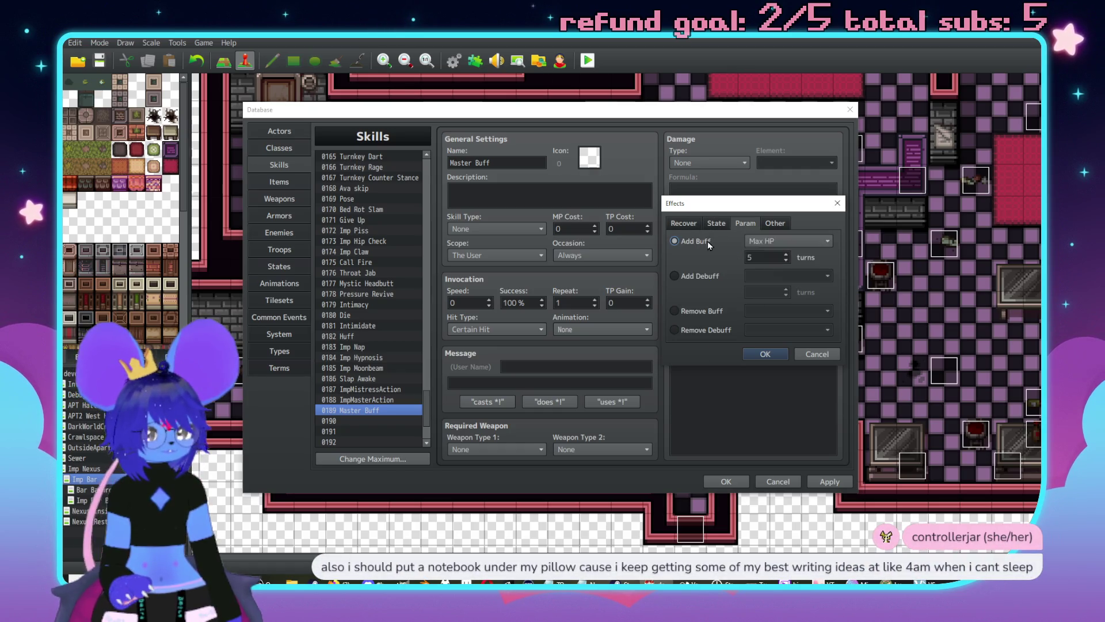
left_click(748, 241)
left_click(759, 254)
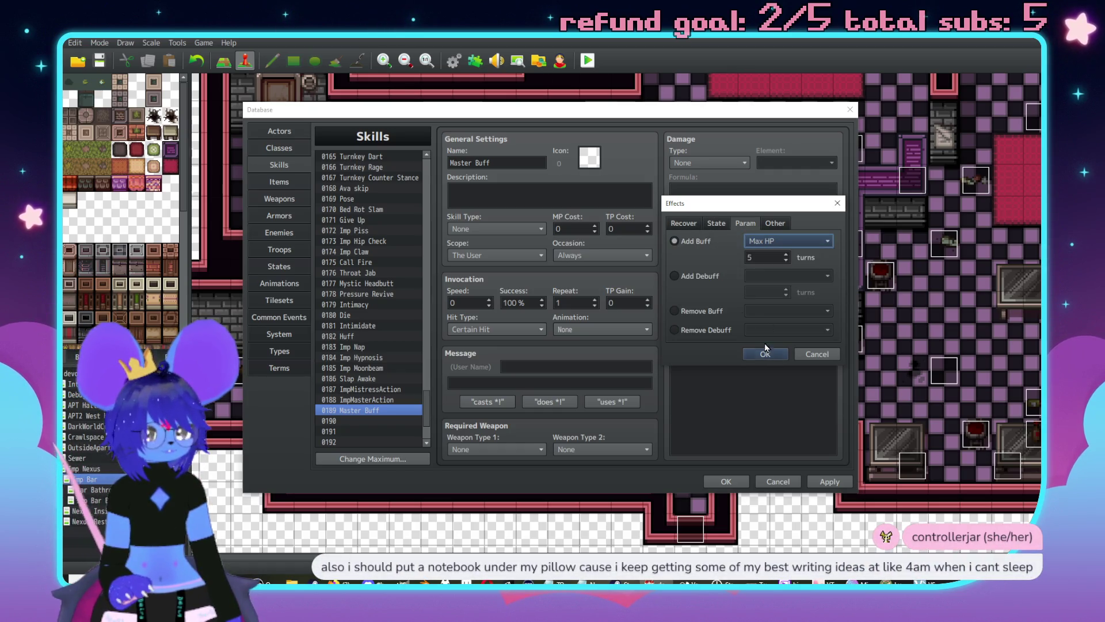
left_click(685, 224)
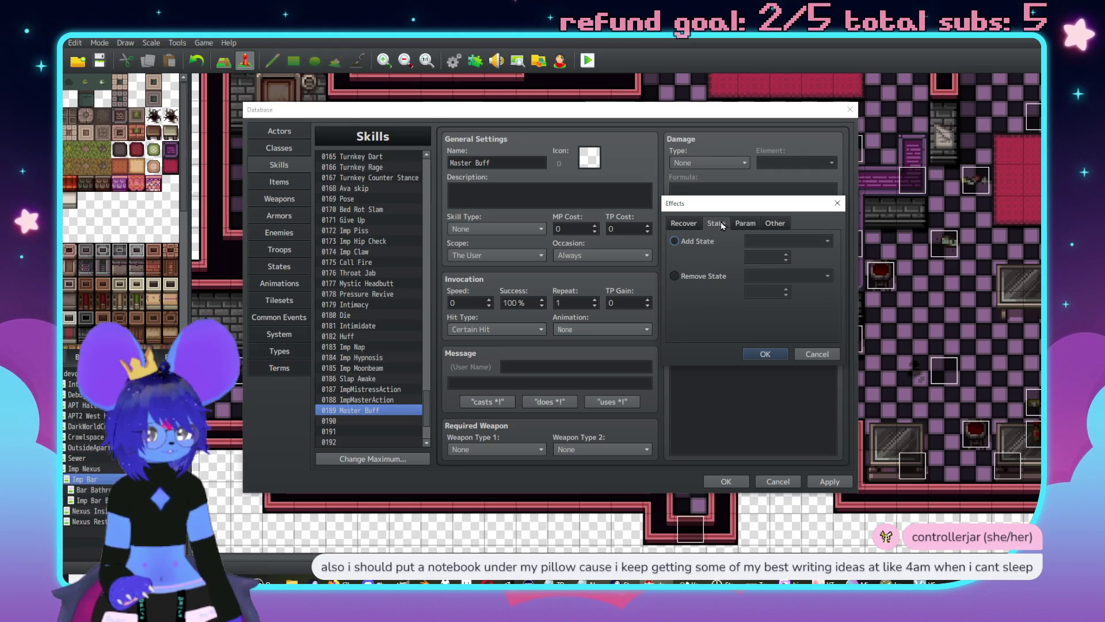
left_click(716, 225)
left_click(694, 241)
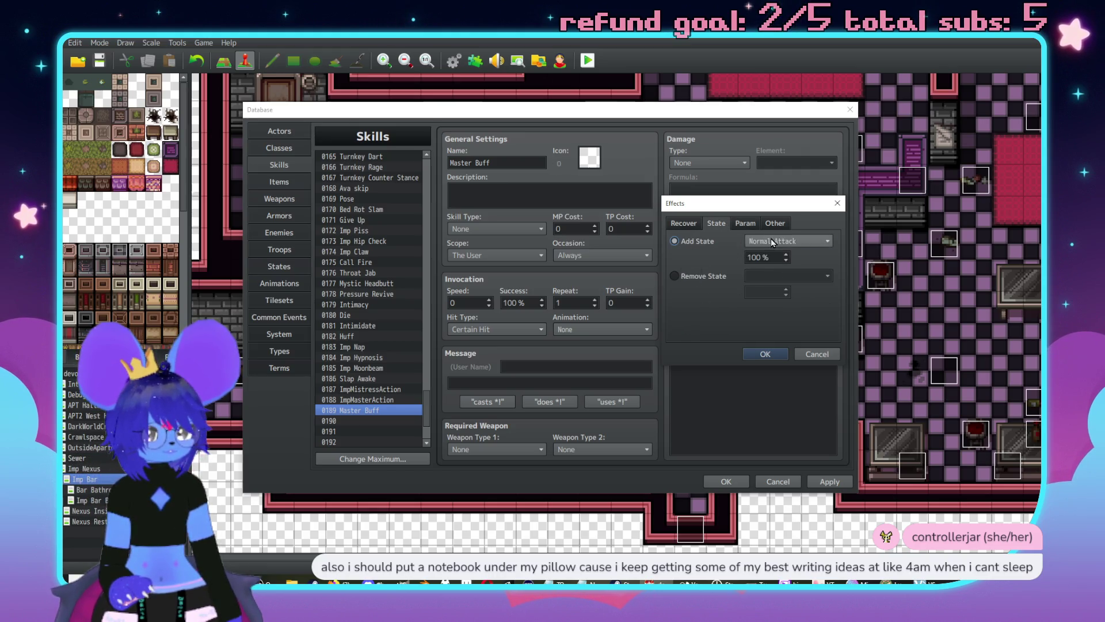
left_click(772, 239)
Step: Add a 5-turn Add Buff effect for Max HP
scroll(793, 389, "down", 2)
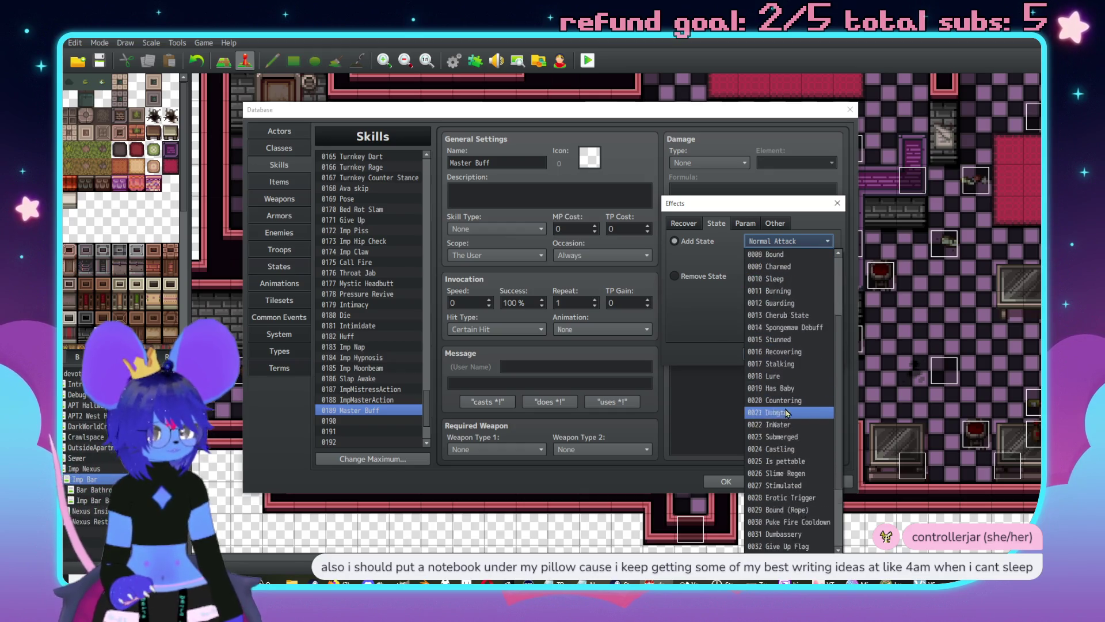
scroll(803, 359, "up", 2)
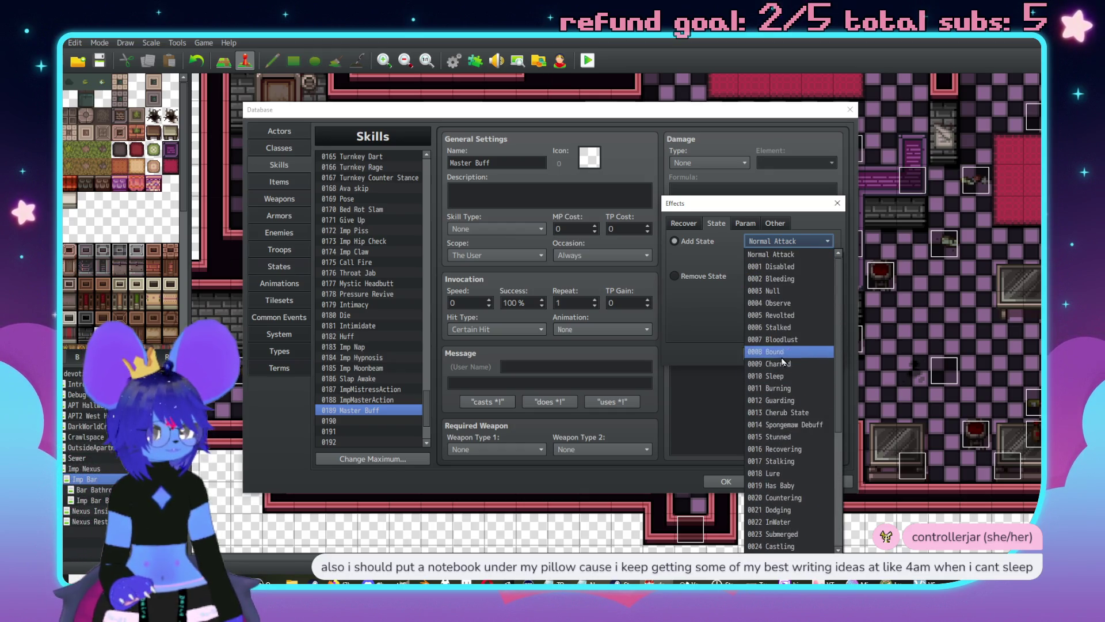
left_click(743, 224)
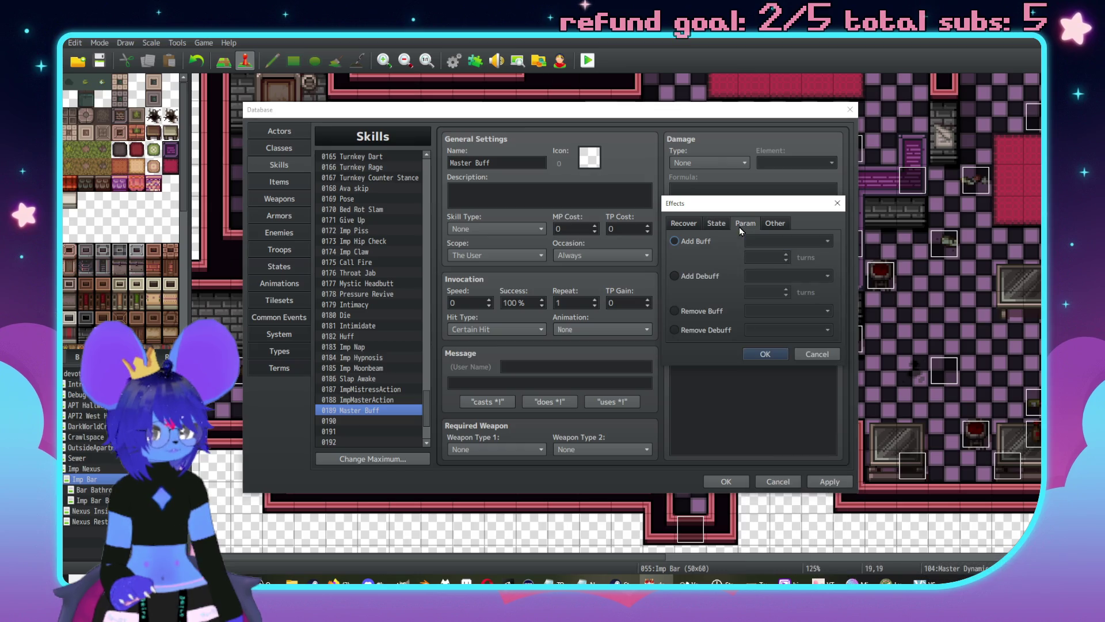
left_click(699, 244)
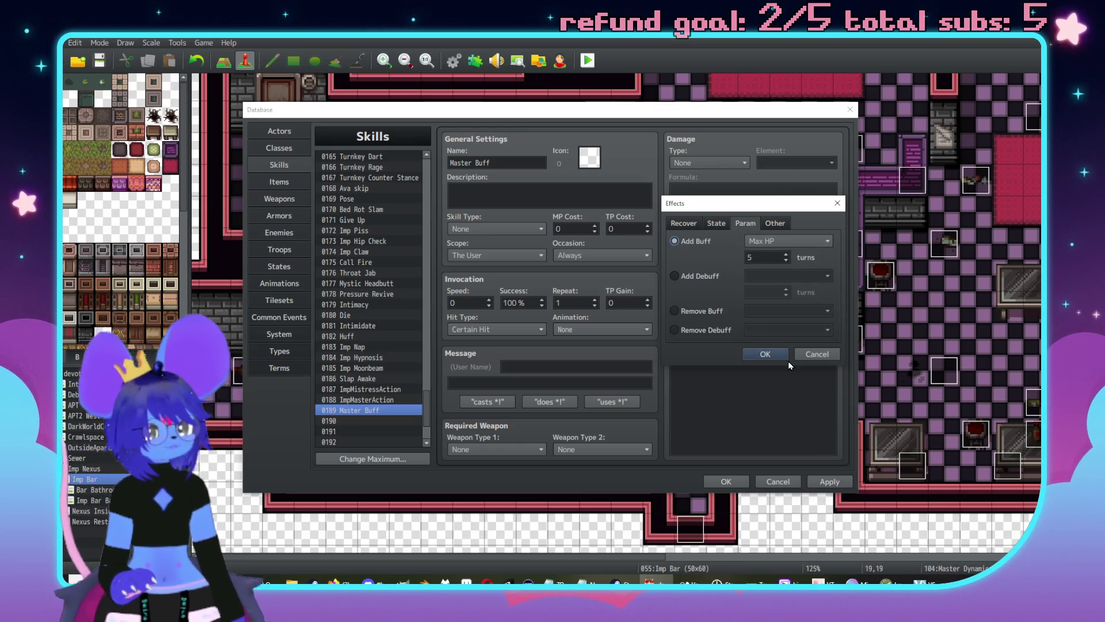
left_click(782, 242)
left_click(772, 254)
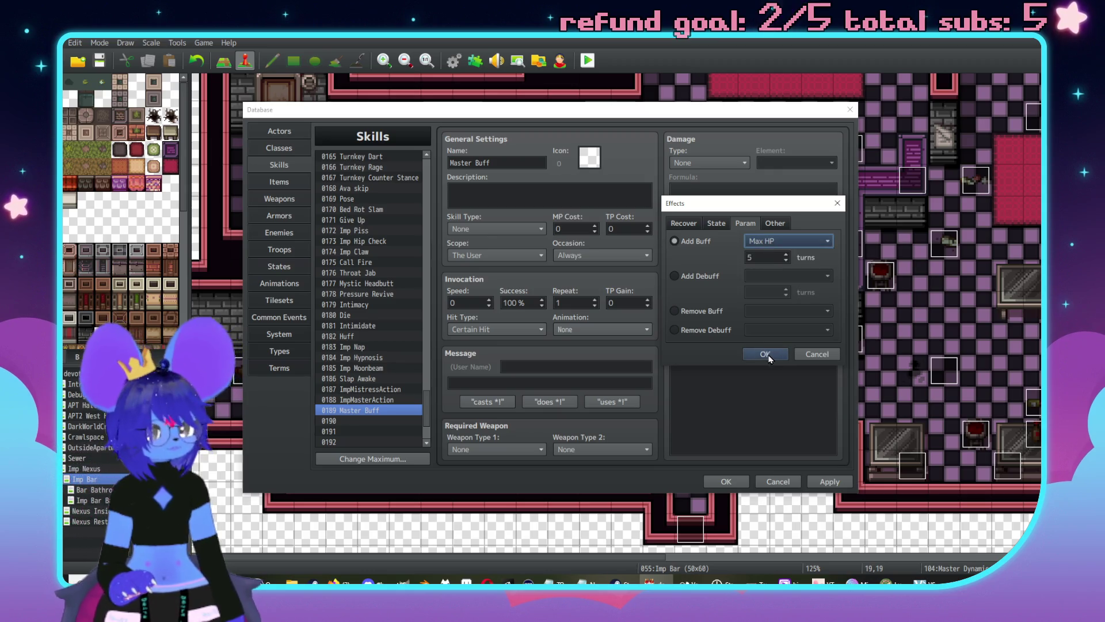
left_click(765, 353)
Step: Add a second 5-turn Add Buff effect for Defense
left_click(768, 267)
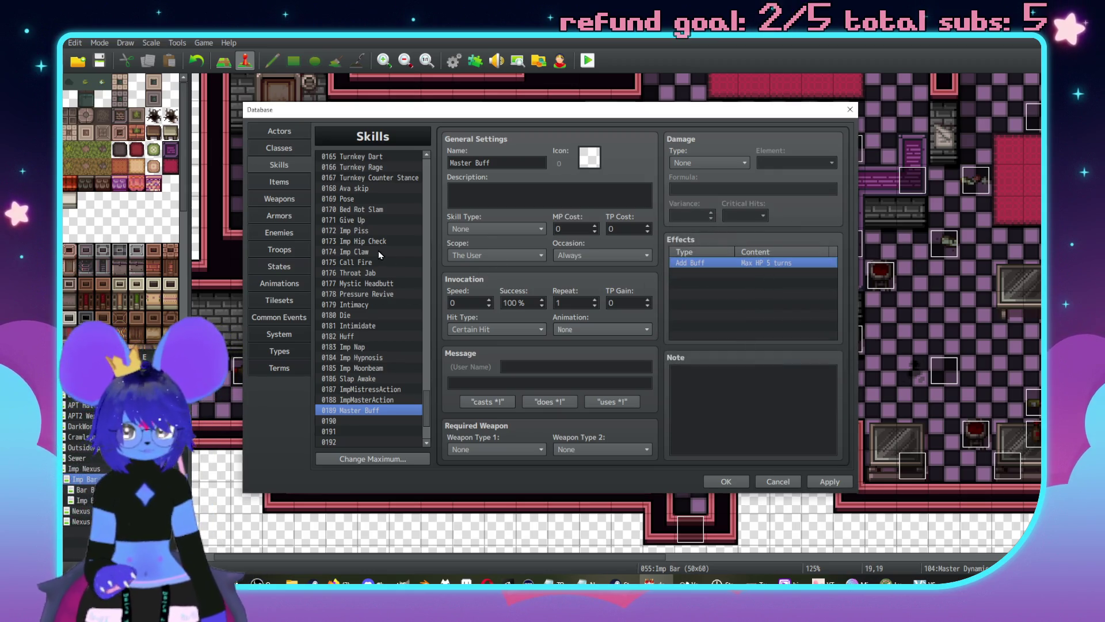
scroll(378, 250, "down", 1)
double_click(754, 274)
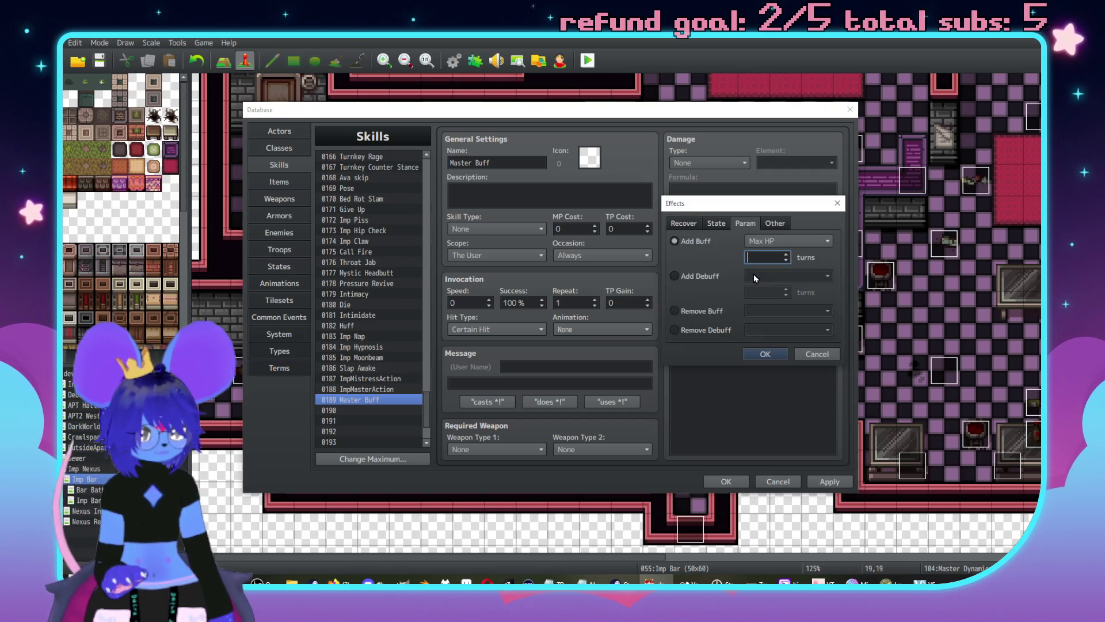
left_click(817, 241)
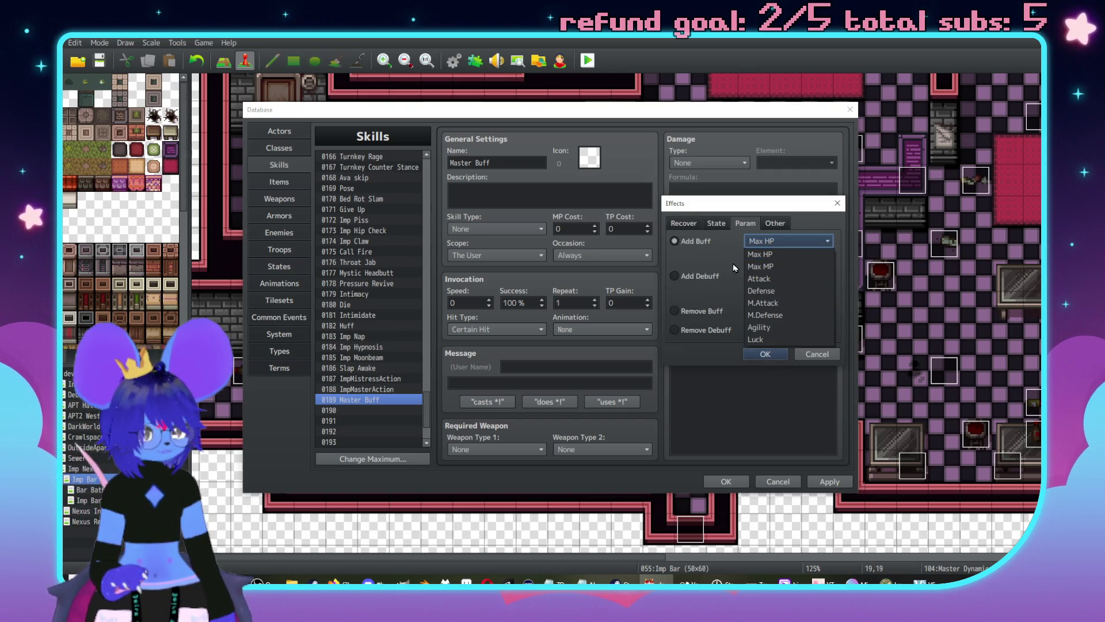
left_click(766, 253)
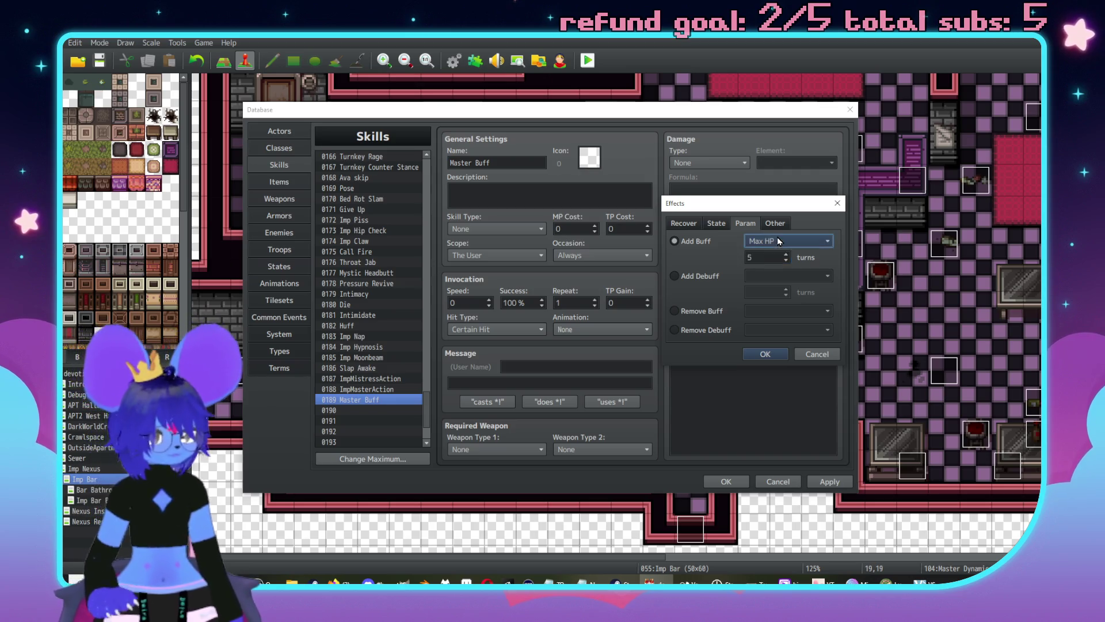
left_click(777, 239)
left_click(775, 290)
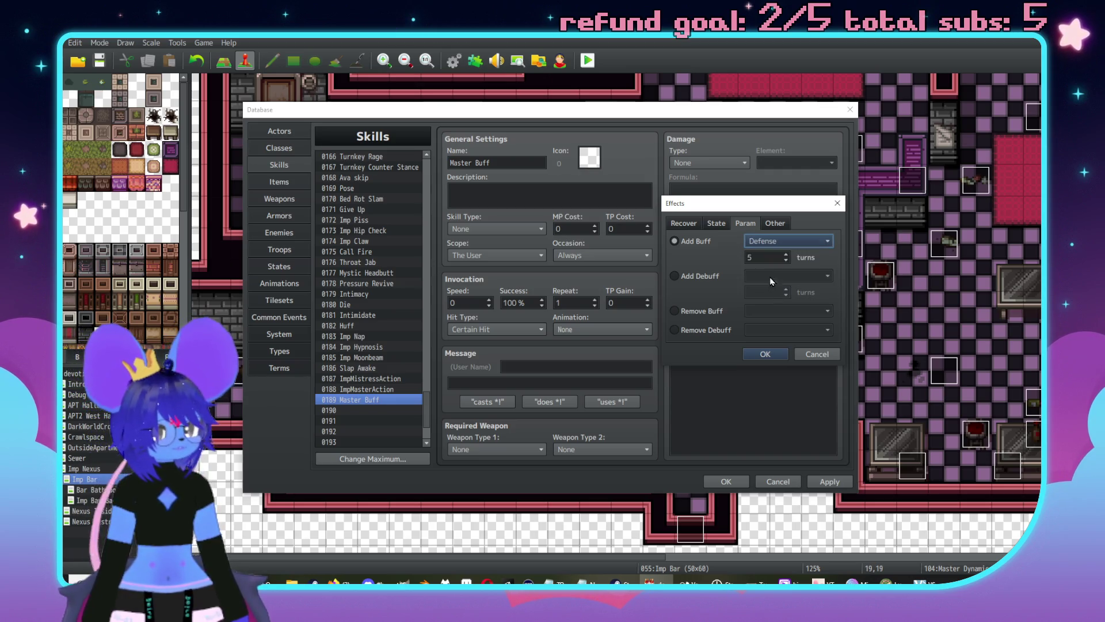
left_click(765, 353)
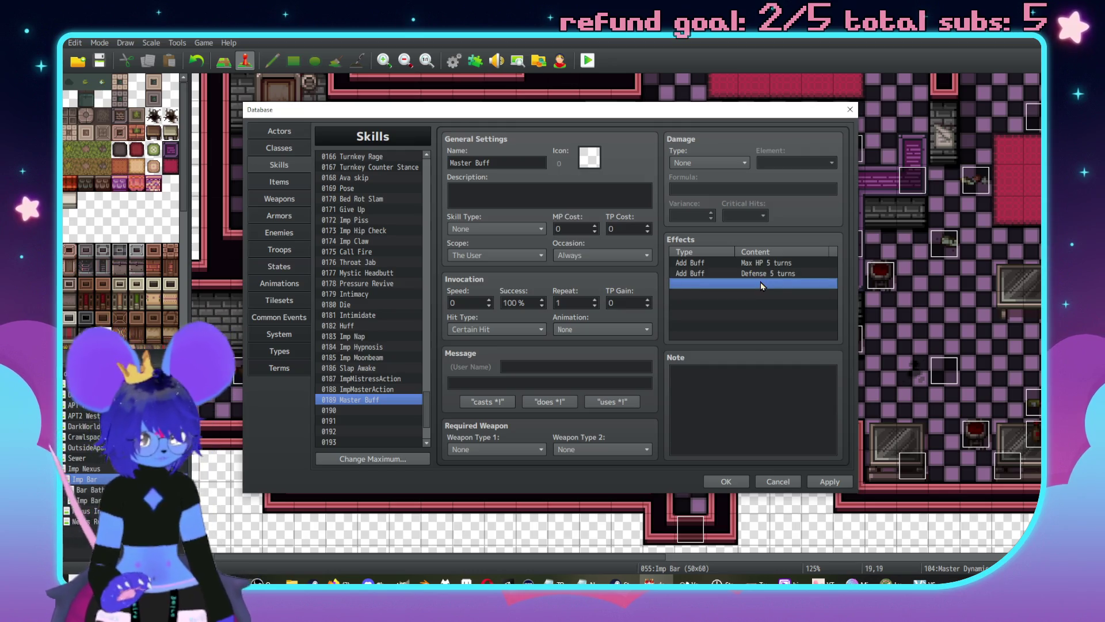
Step: Add 5-turn Add Buff effects for M.Attack and M.Defense
double_click(761, 274)
left_click(769, 242)
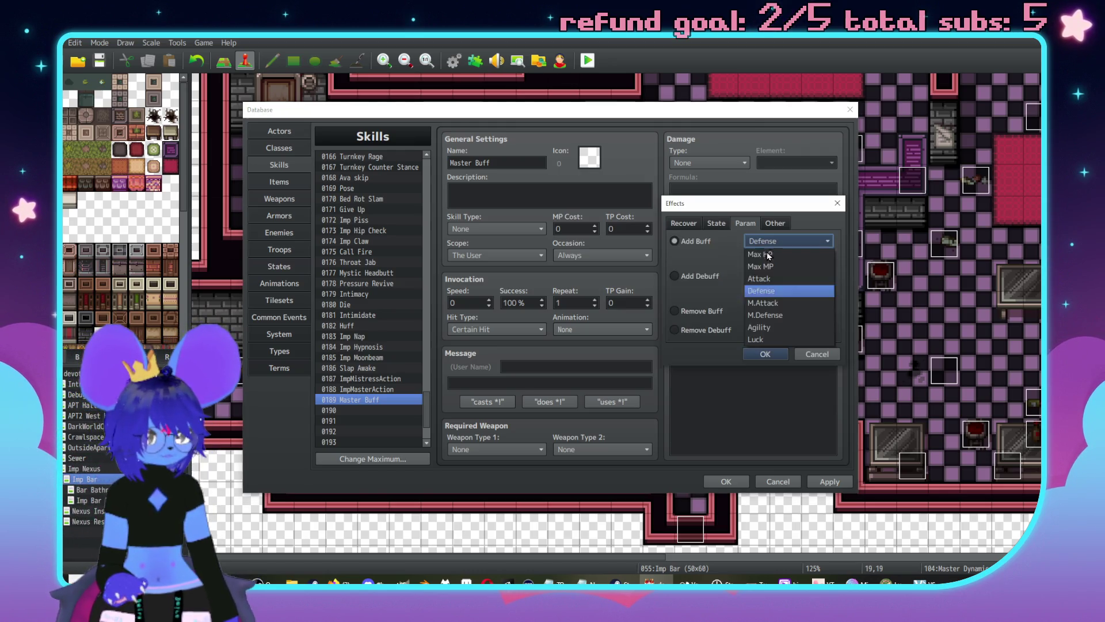
left_click(774, 304)
left_click(770, 355)
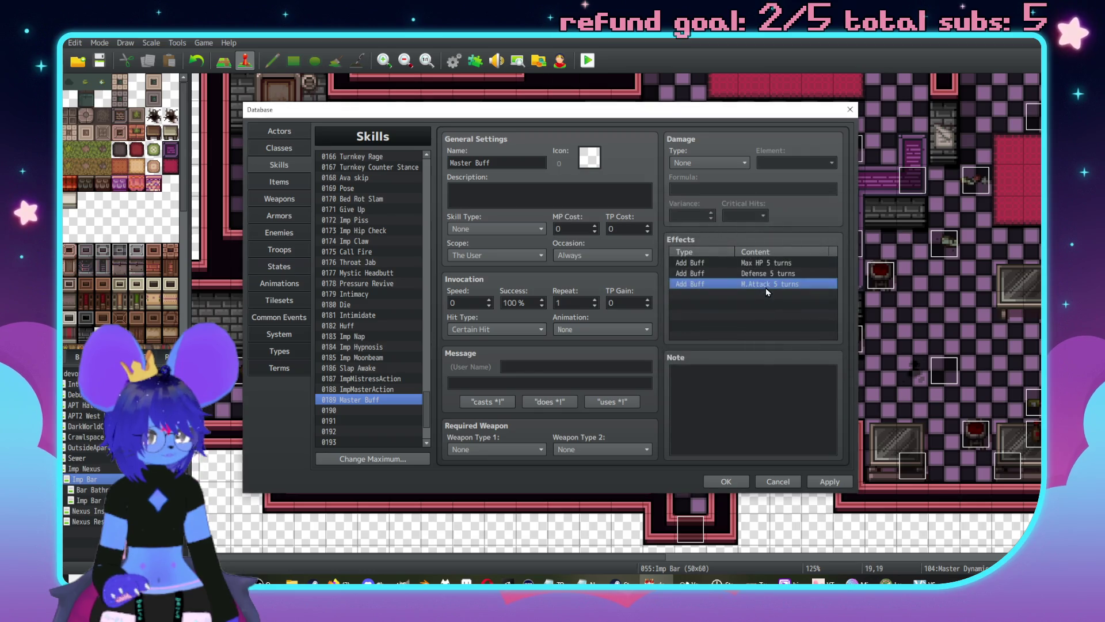
double_click(769, 295)
left_click(773, 241)
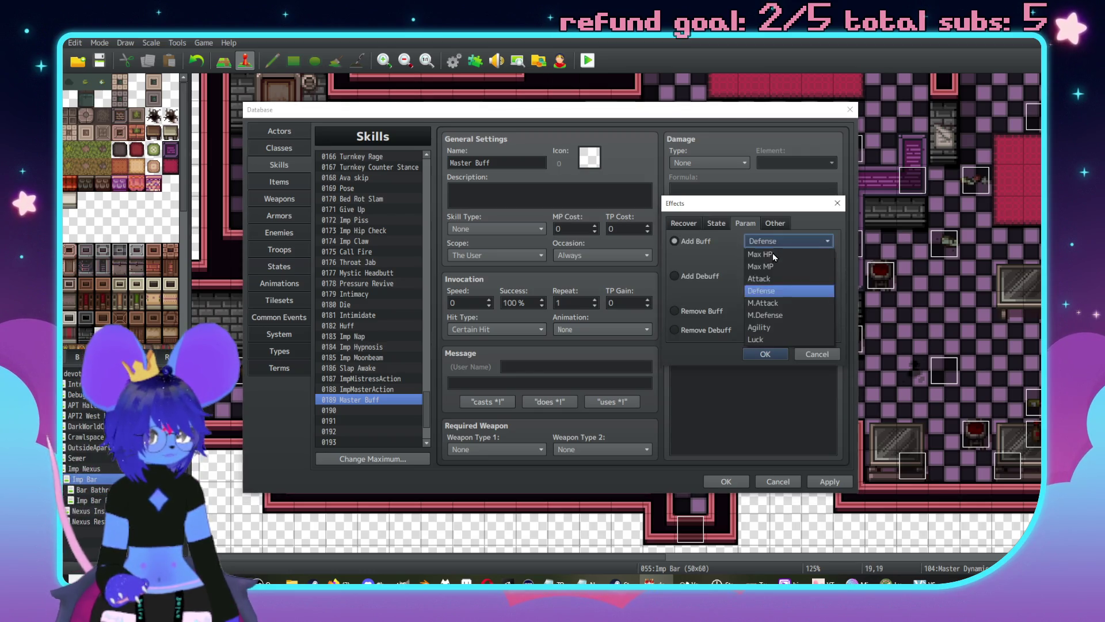
left_click(766, 355)
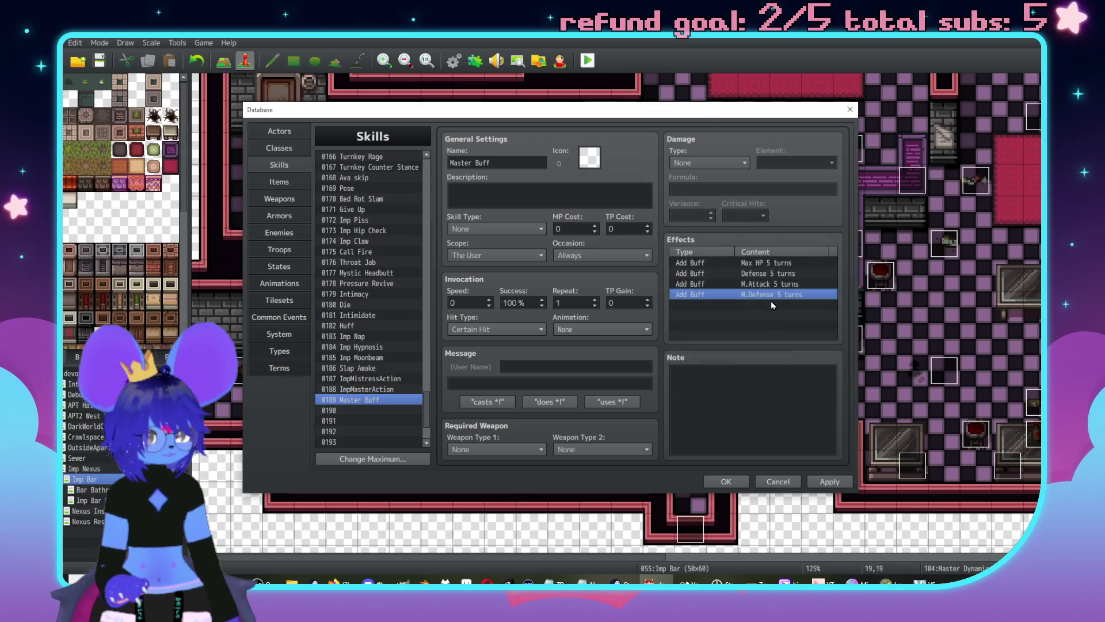
double_click(765, 304)
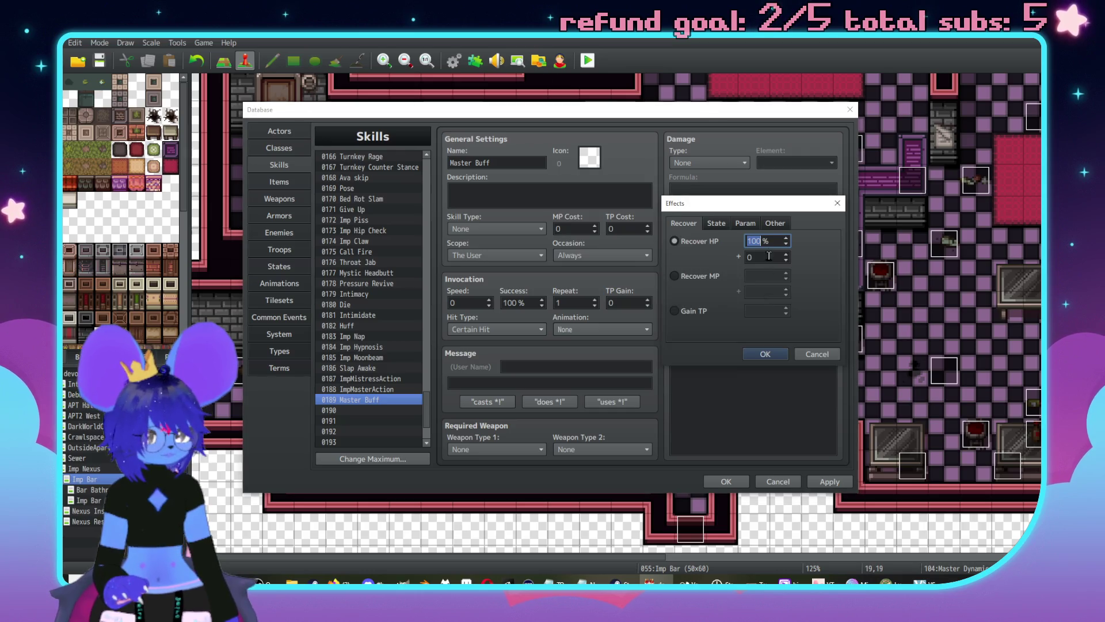
Step: Inspect the list of added effects and cancel an attempted Max MP buff
left_click(720, 223)
left_click_drag(724, 207, 407, 273)
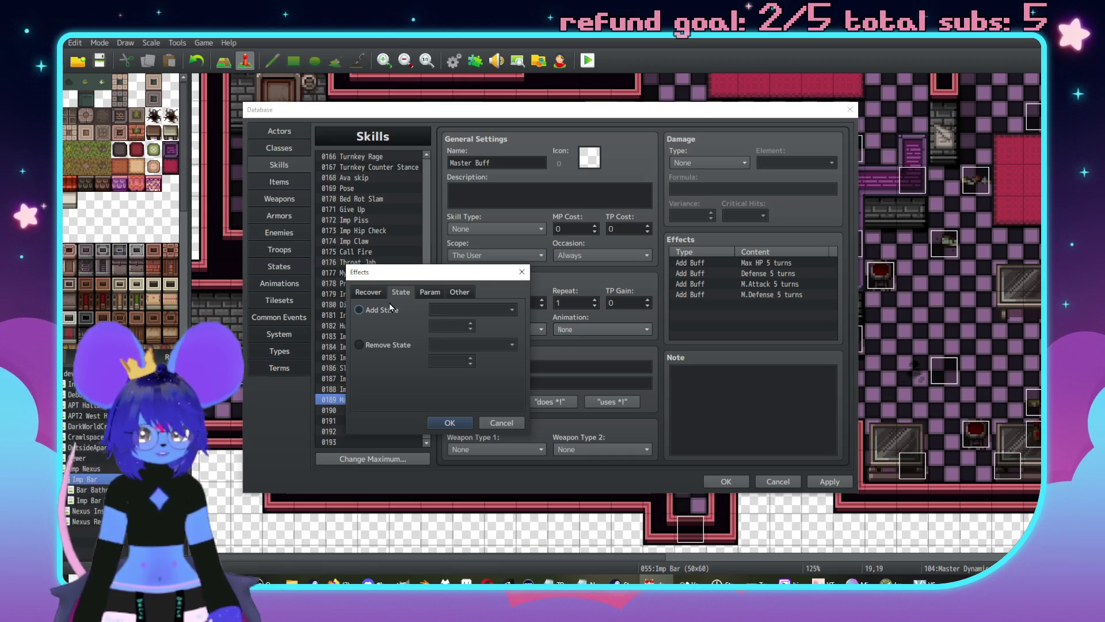
left_click(486, 423)
double_click(723, 311)
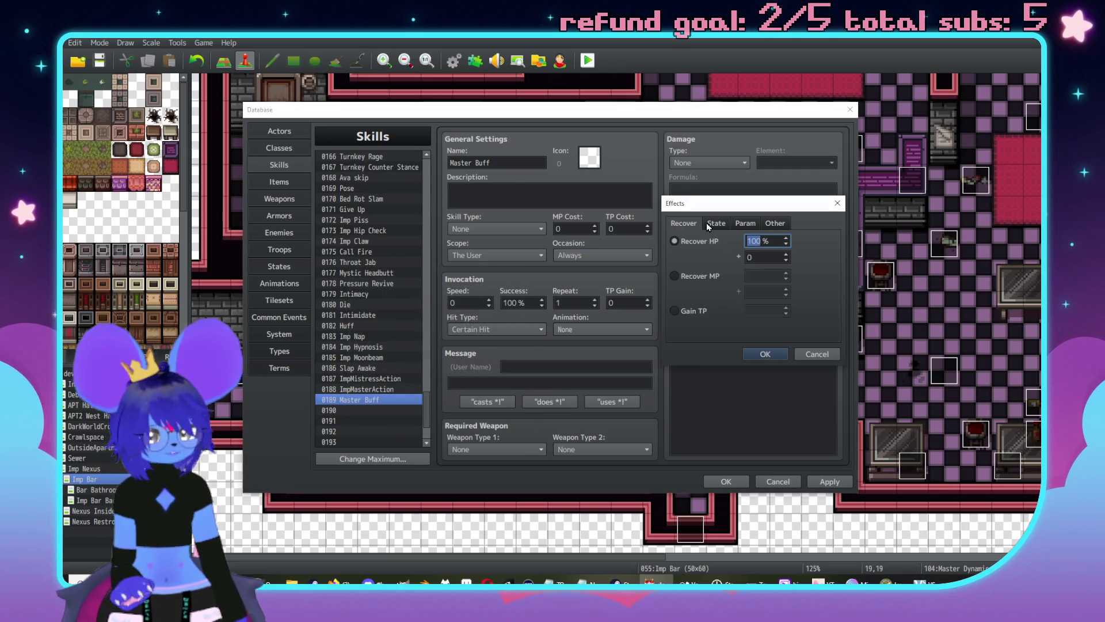
left_click(746, 224)
left_click(696, 240)
left_click(794, 241)
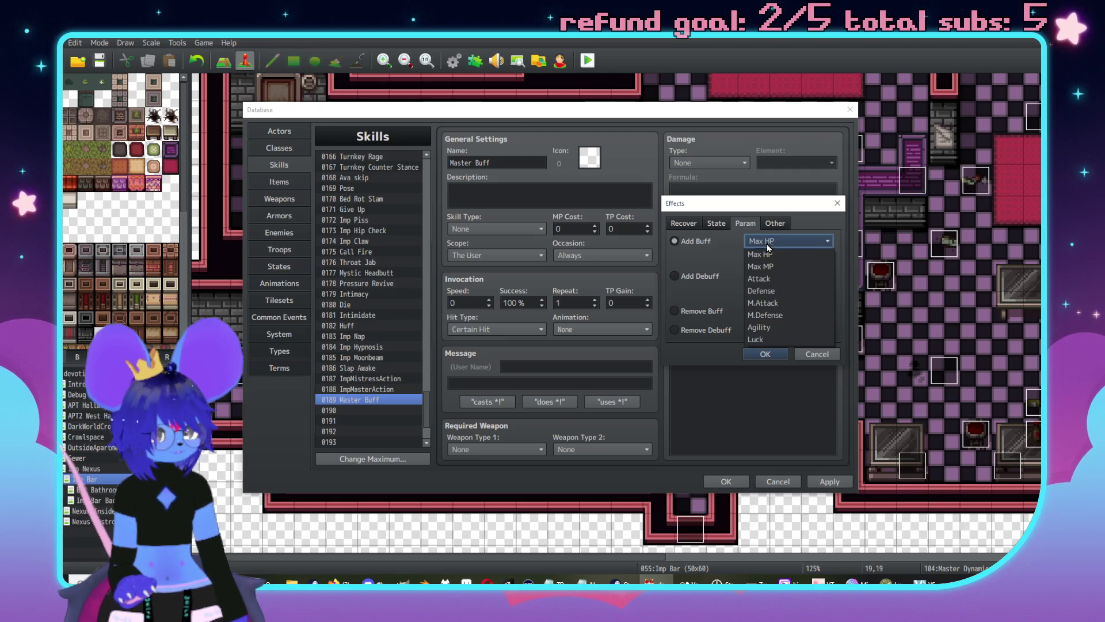
left_click(771, 266)
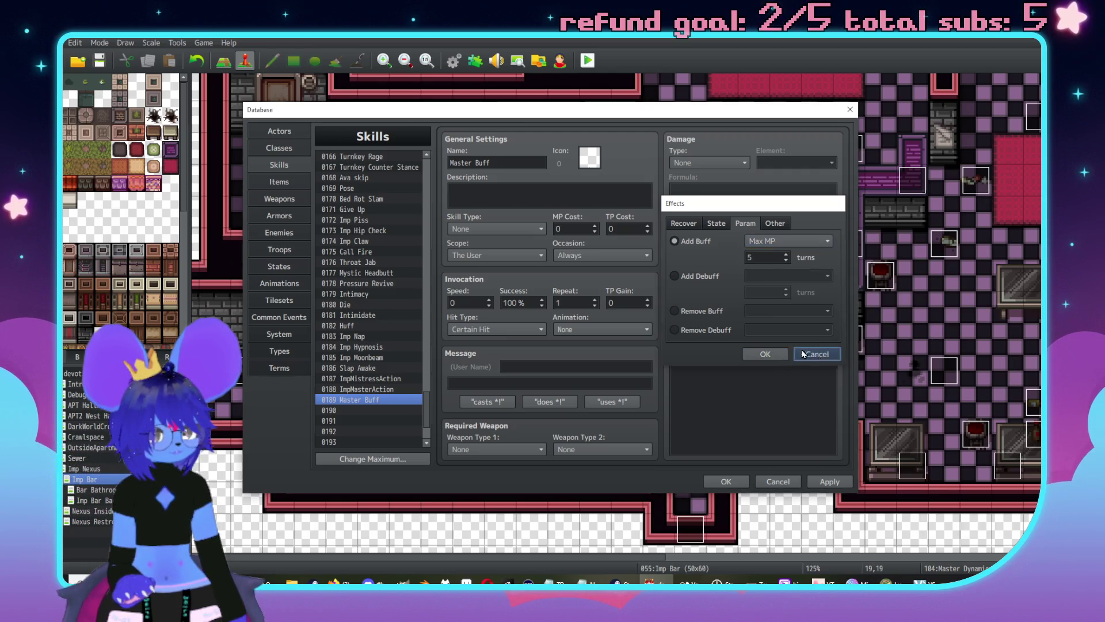
left_click(775, 353)
Step: Browse the Remove Buff, Remove Debuff and Remove State options without adding anything
double_click(756, 311)
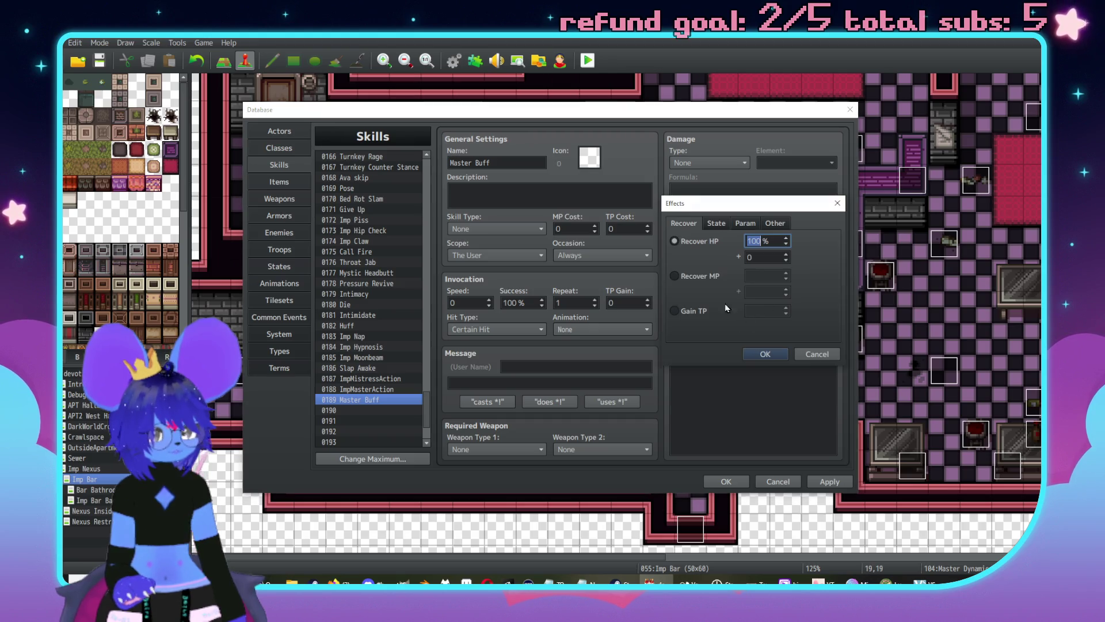
left_click(716, 223)
left_click(743, 223)
left_click(682, 312)
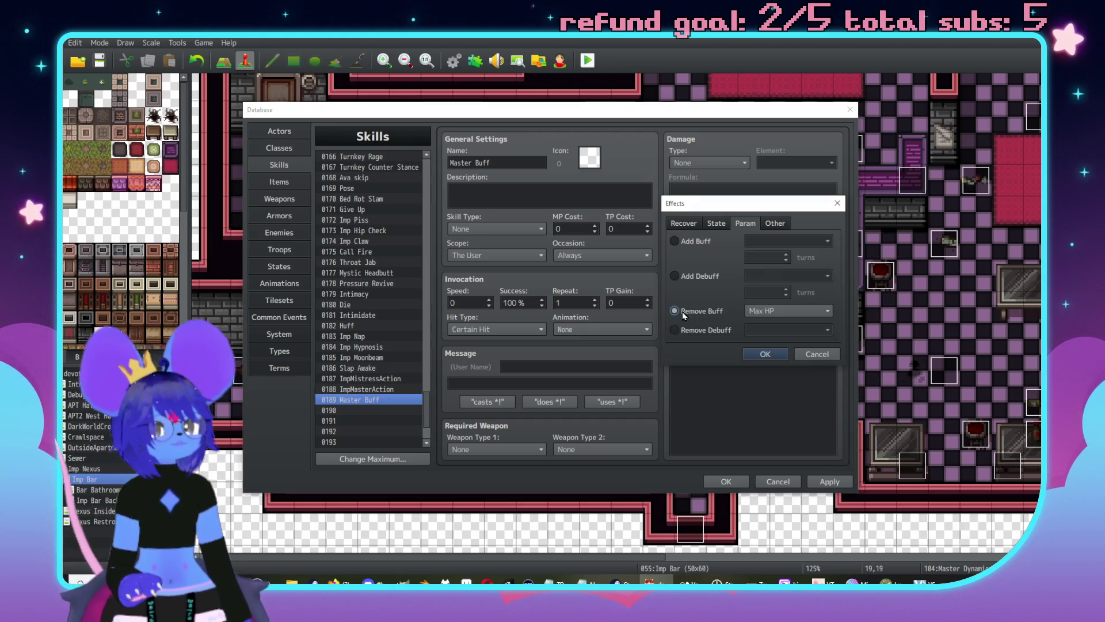
left_click(686, 332)
left_click(774, 331)
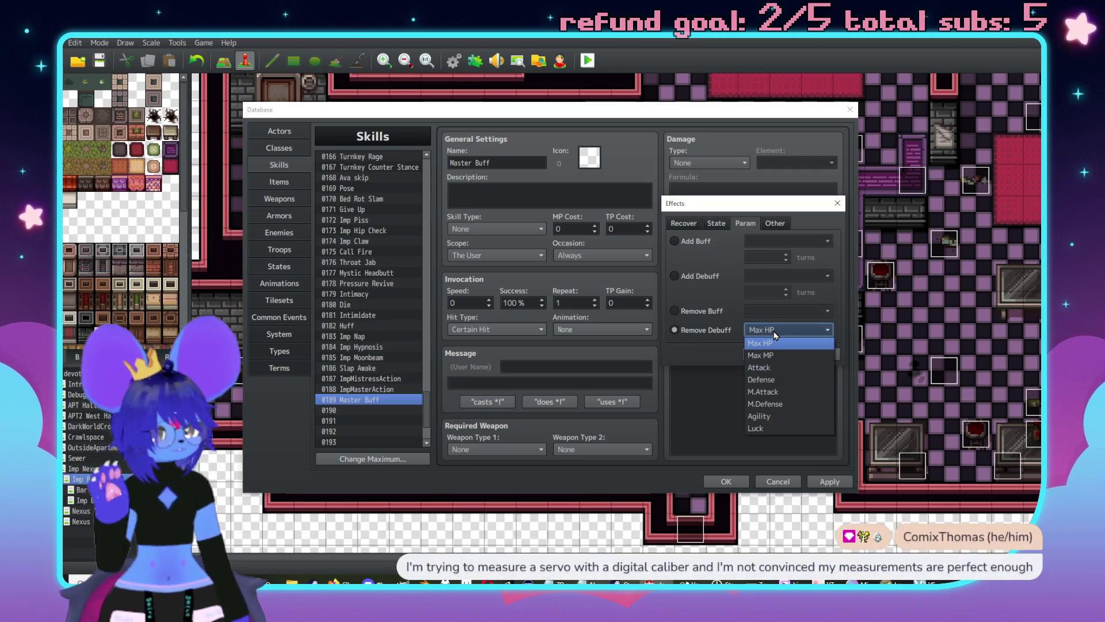
left_click(774, 343)
left_click(716, 223)
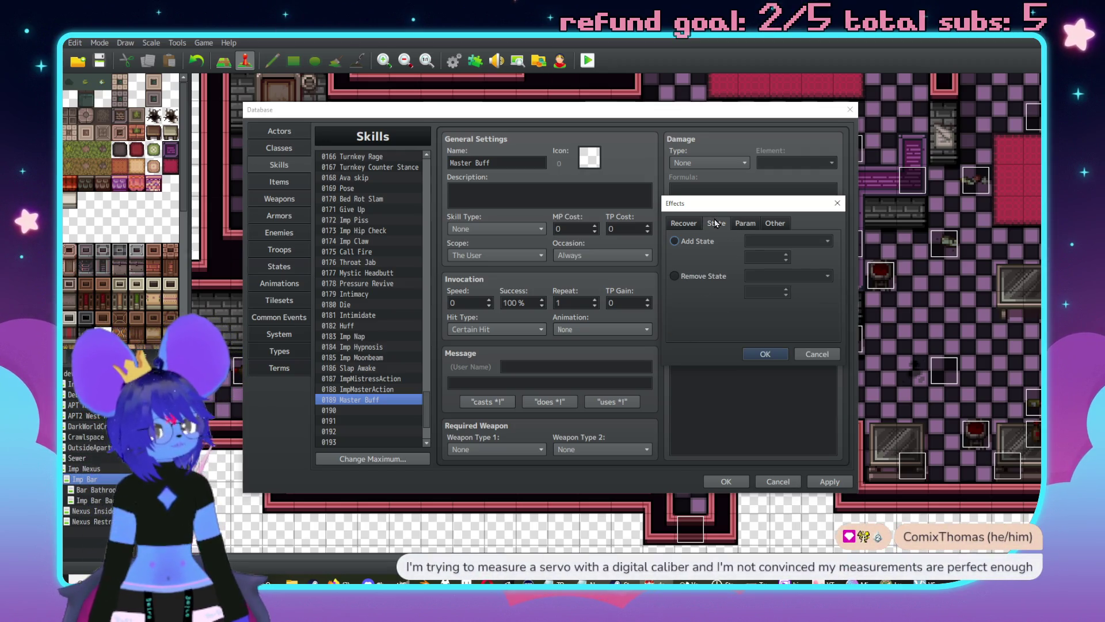
left_click(695, 277)
left_click(794, 276)
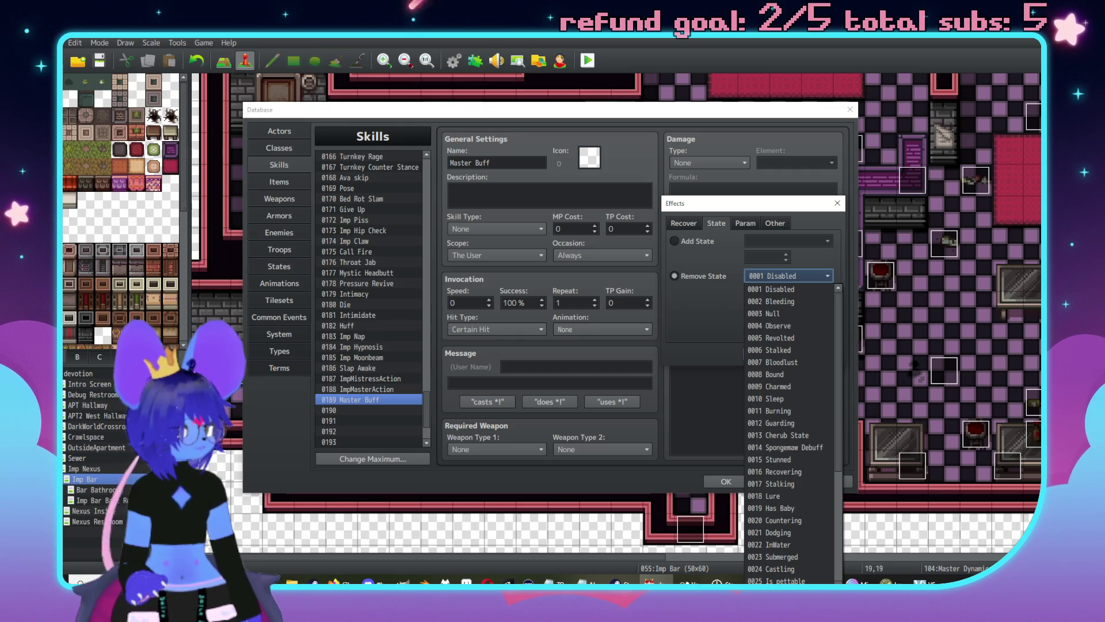
key("Escape")
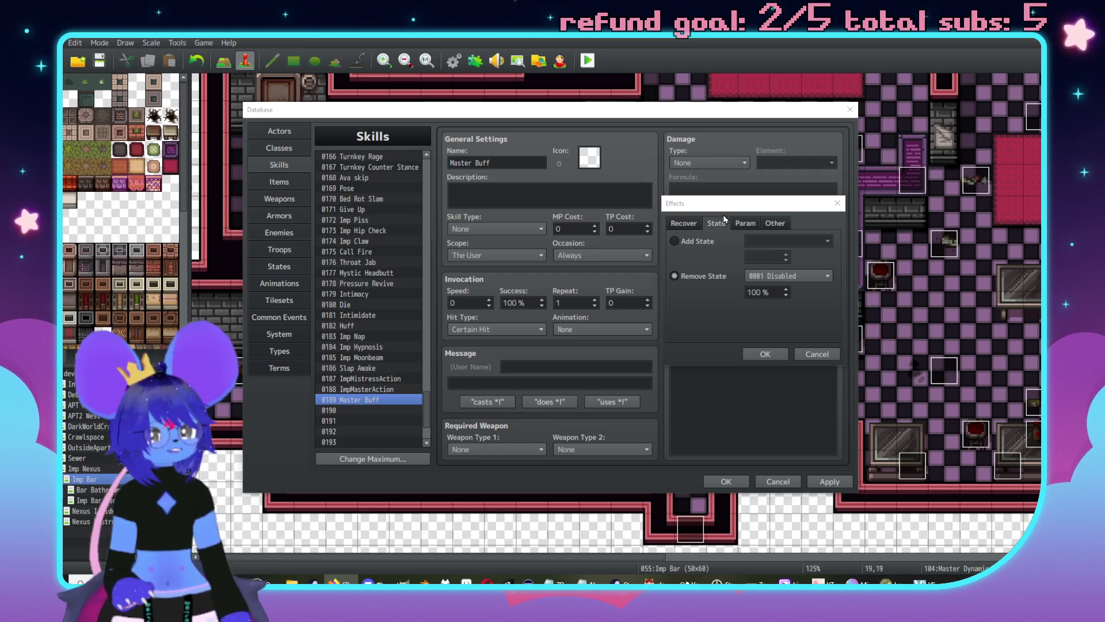
Step: Close the effect editor, leaving Master Buff with its four 5-turn buffs
left_click(743, 223)
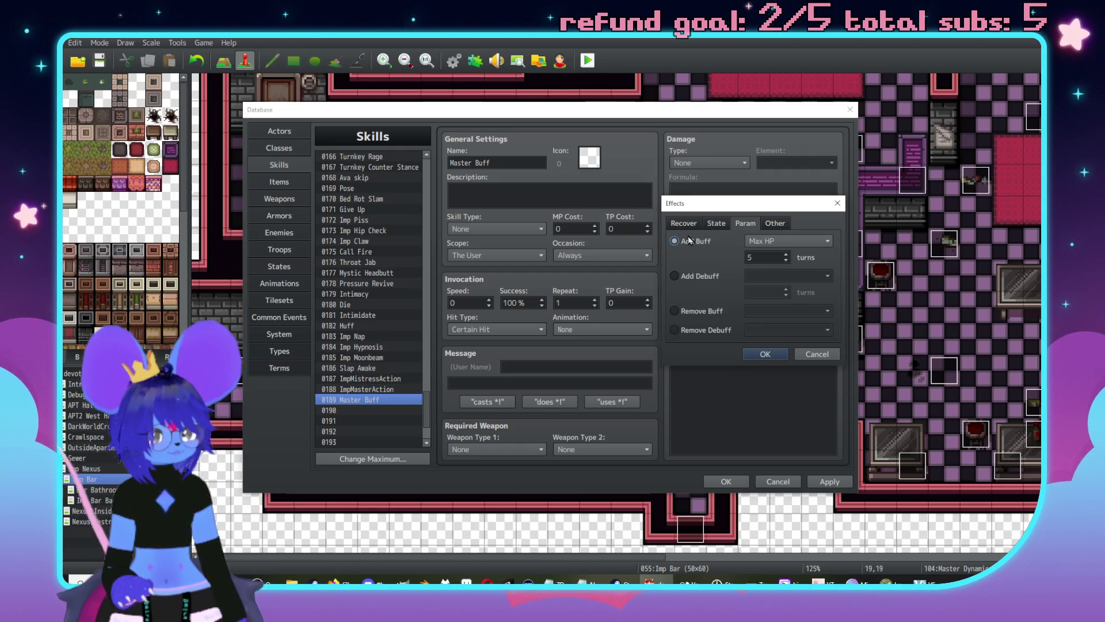
left_click(767, 223)
left_click(744, 224)
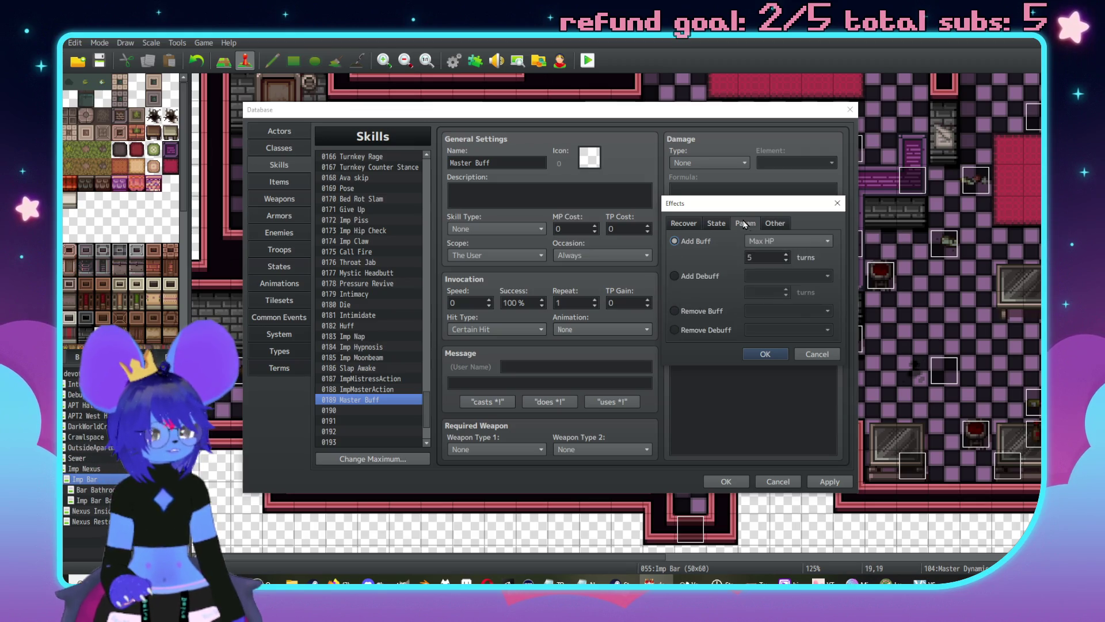
left_click(815, 355)
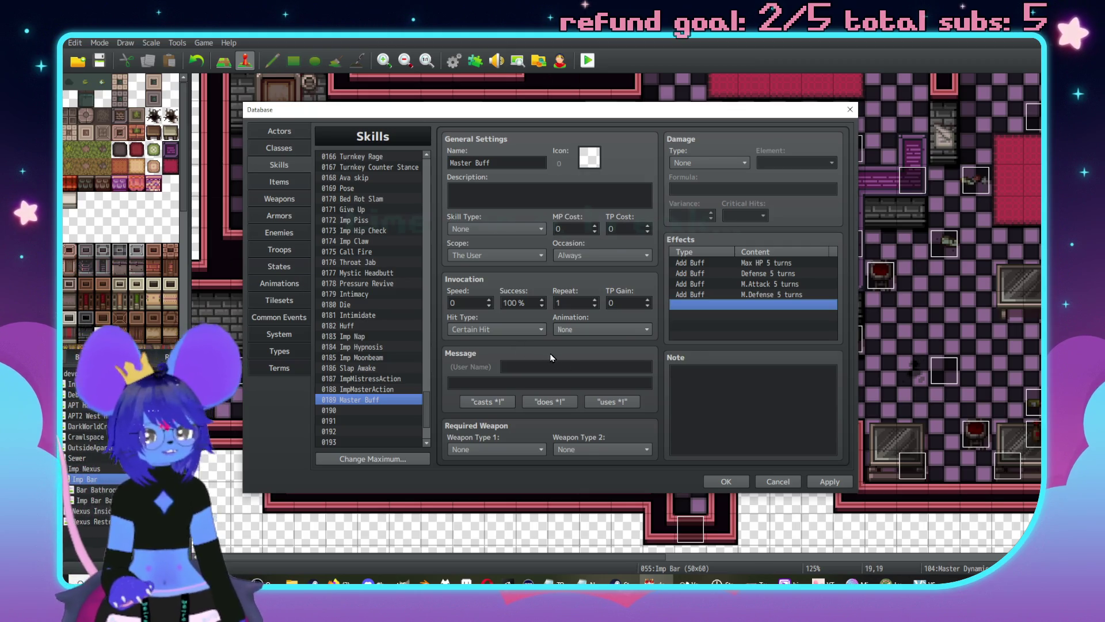
left_click(573, 369)
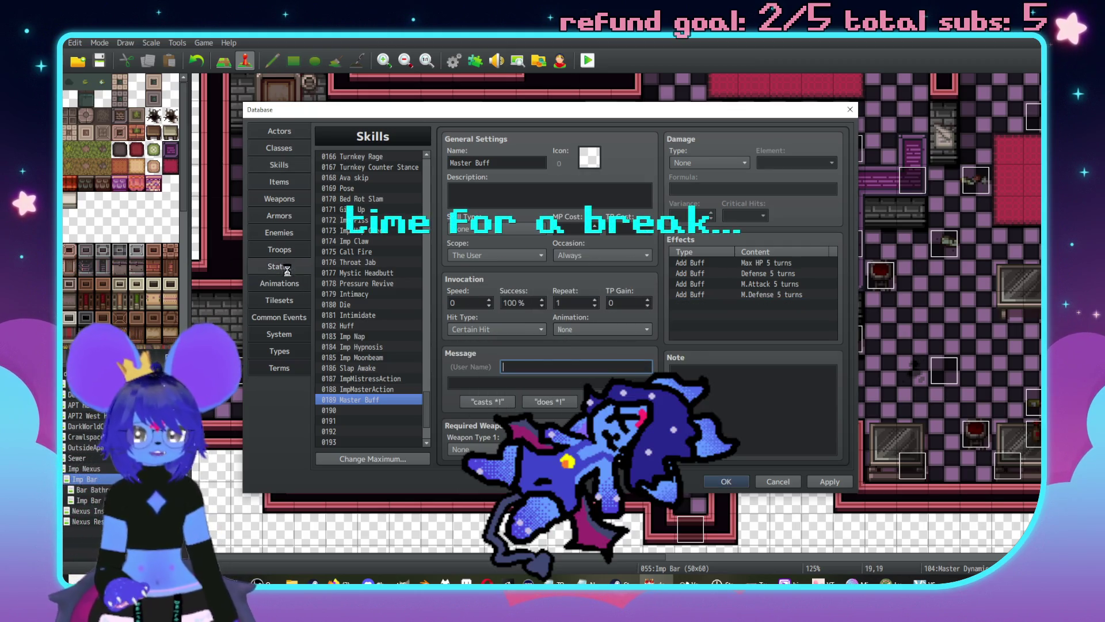
Step: Browse the animations list down to Powerup 3 and preview it
left_click(286, 267)
left_click(290, 284)
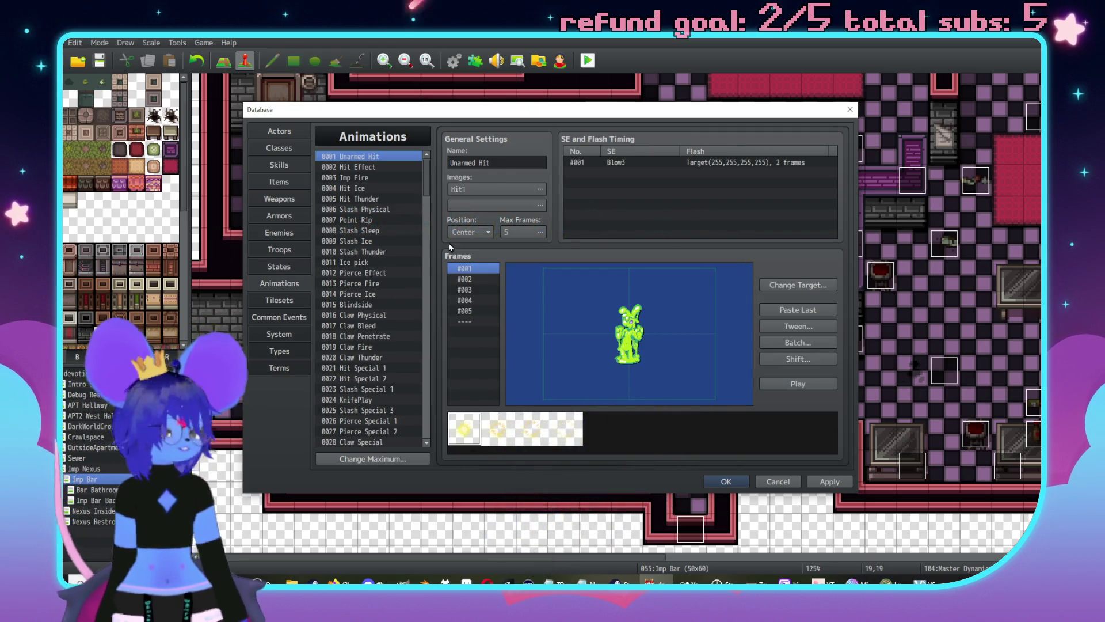
scroll(362, 295, "down", 2)
scroll(365, 295, "down", 3)
left_click(368, 295)
scroll(374, 295, "down", 2)
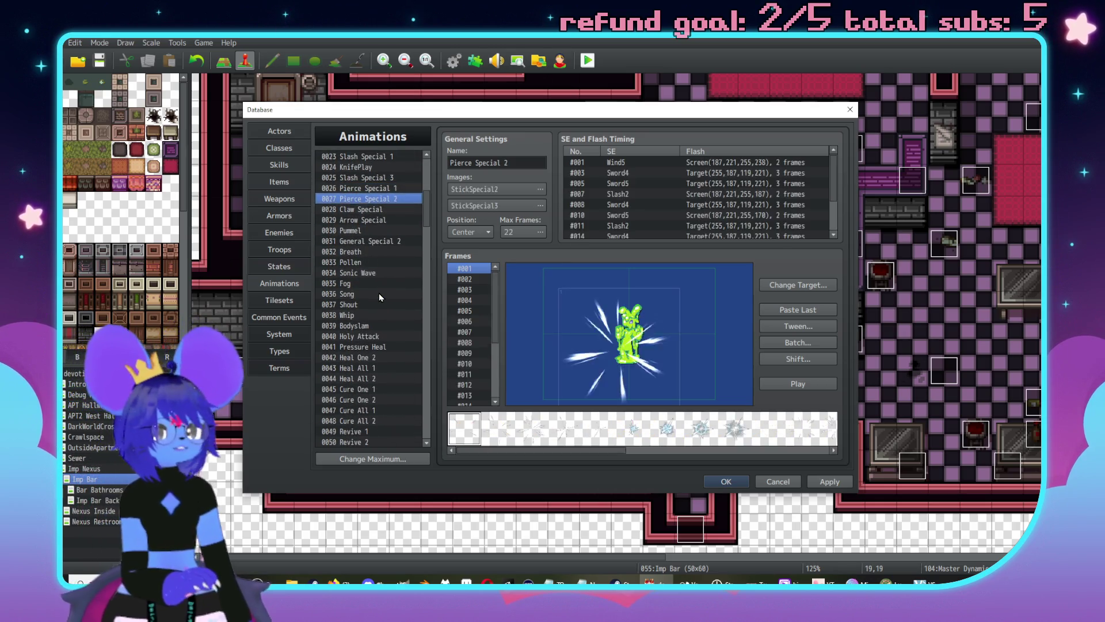
key("Down")
key("Down")
key("Down")
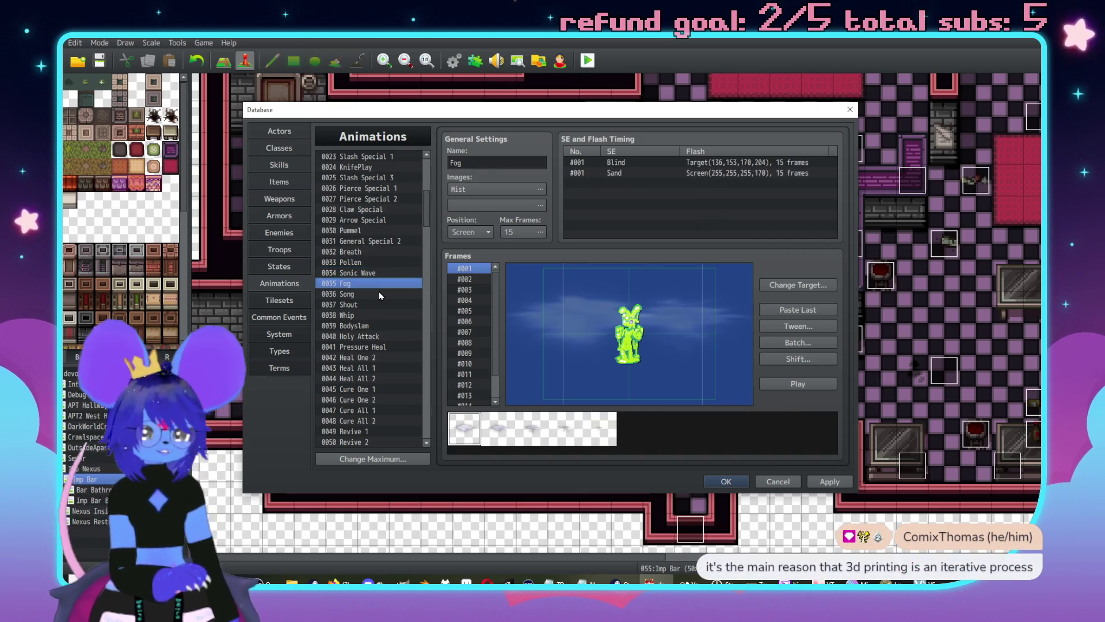
scroll(390, 295, "down", 4)
scroll(390, 295, "down", 4)
left_click(390, 274)
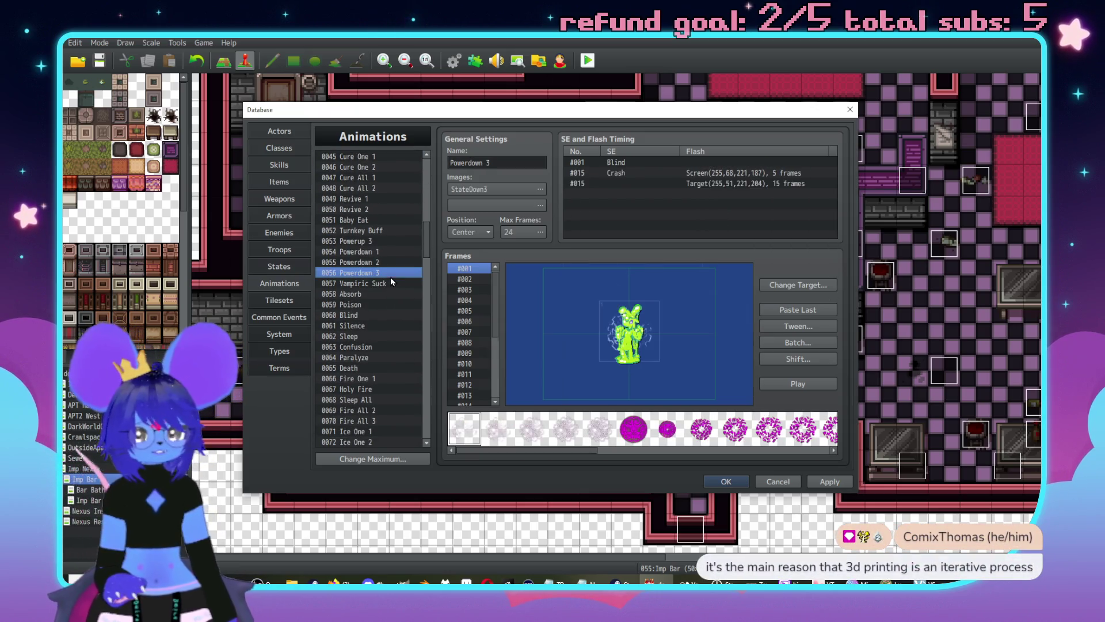
left_click(378, 240)
left_click(822, 384)
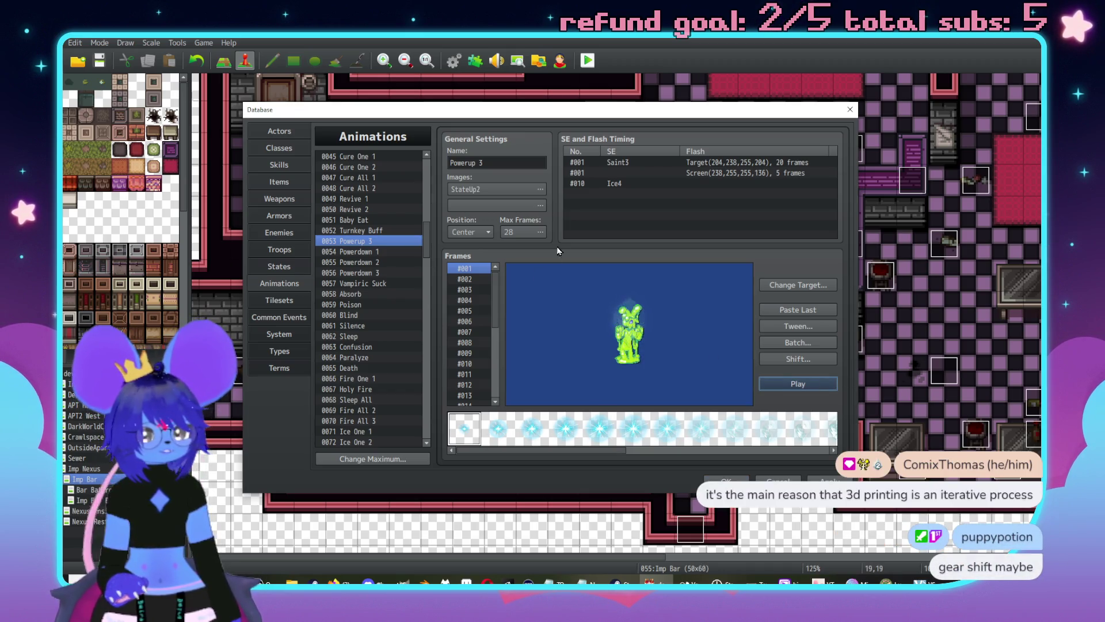
Step: Preview the Turnkey Buff and Baby Eat animations, then replay Powerup 3
left_click(387, 230)
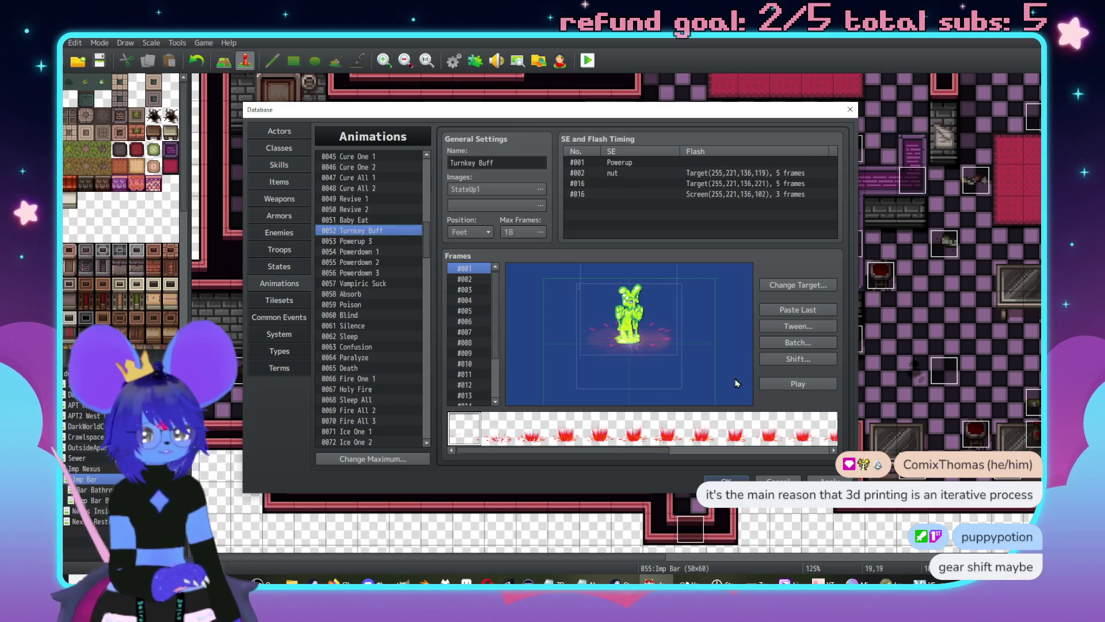
left_click(803, 385)
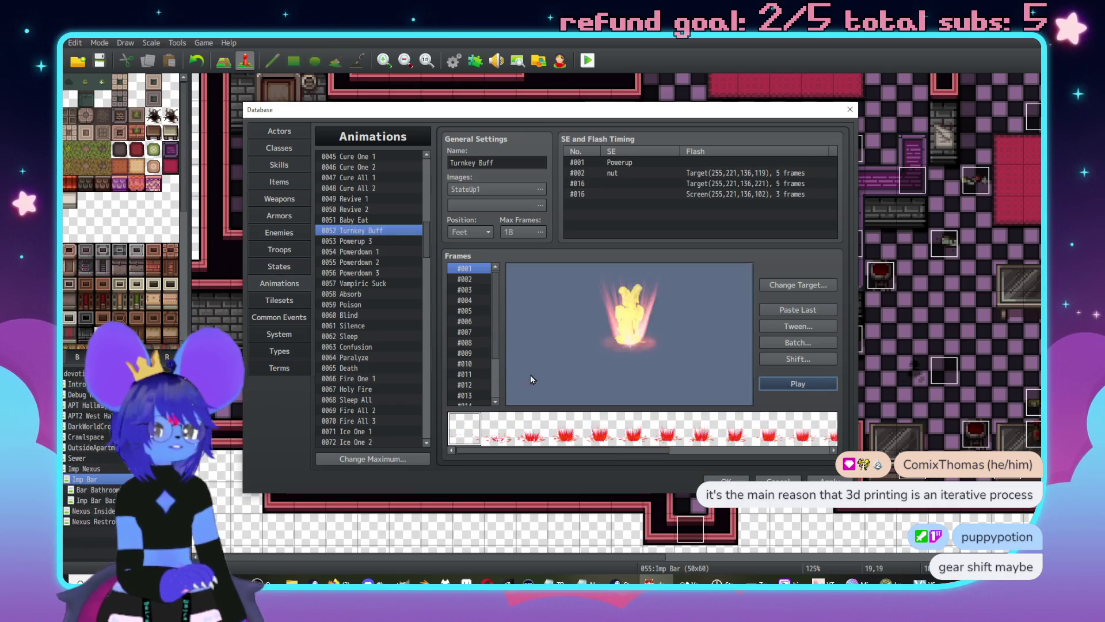
left_click(381, 220)
left_click(818, 383)
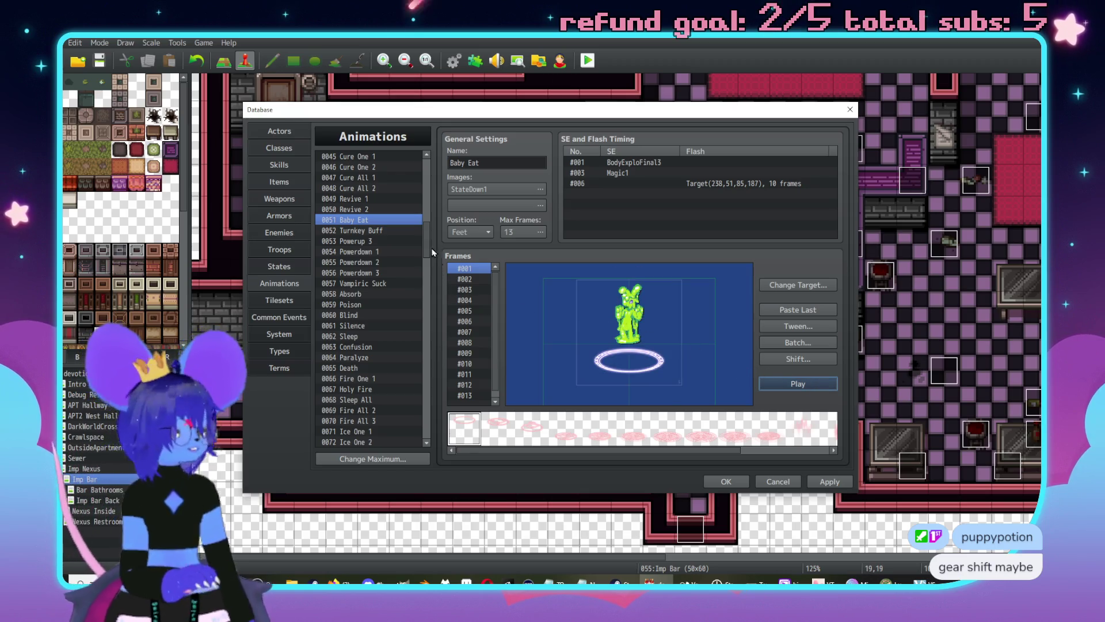
scroll(377, 259, "up", 2)
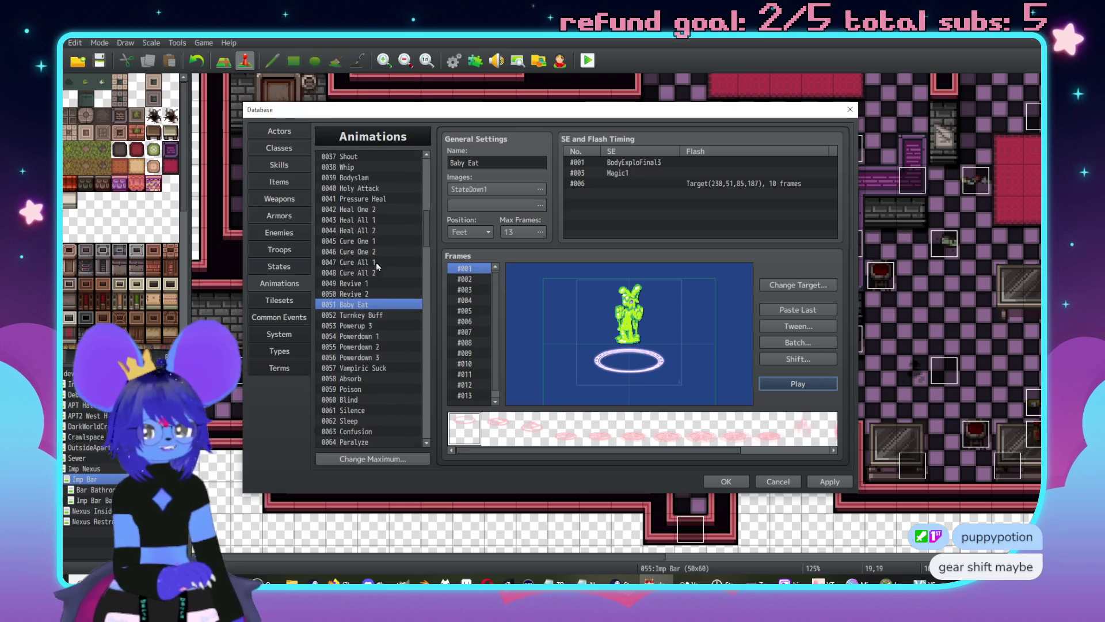
scroll(377, 278, "down", 1)
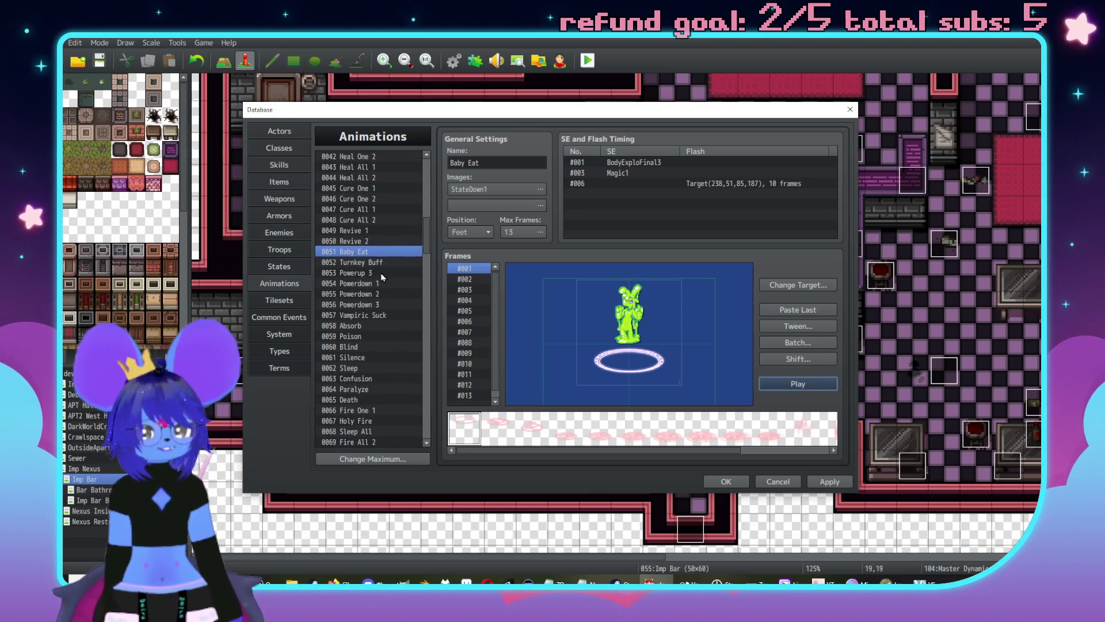
left_click(385, 273)
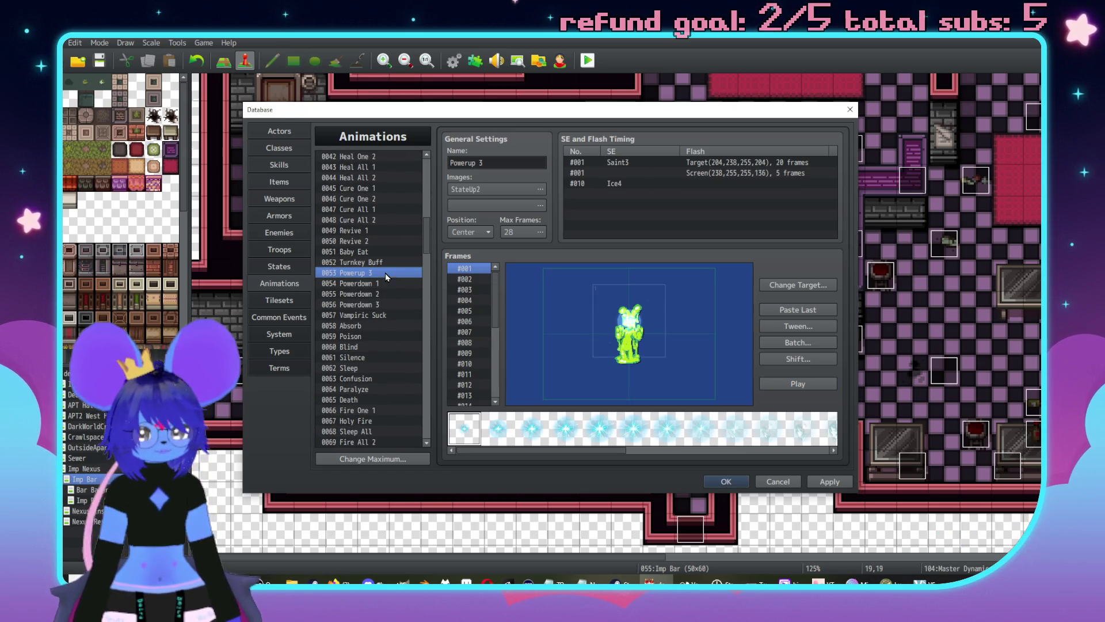
left_click(807, 380)
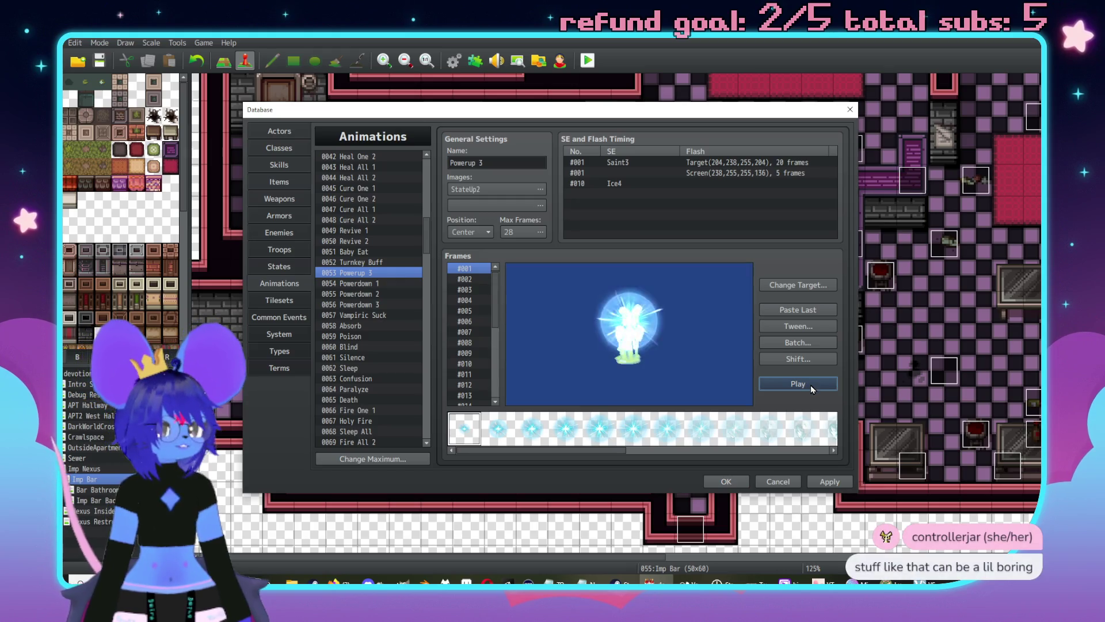
Step: Shift Powerup 3's StateUp2 image to hue 109 for purple sparkles and replay it
double_click(475, 185)
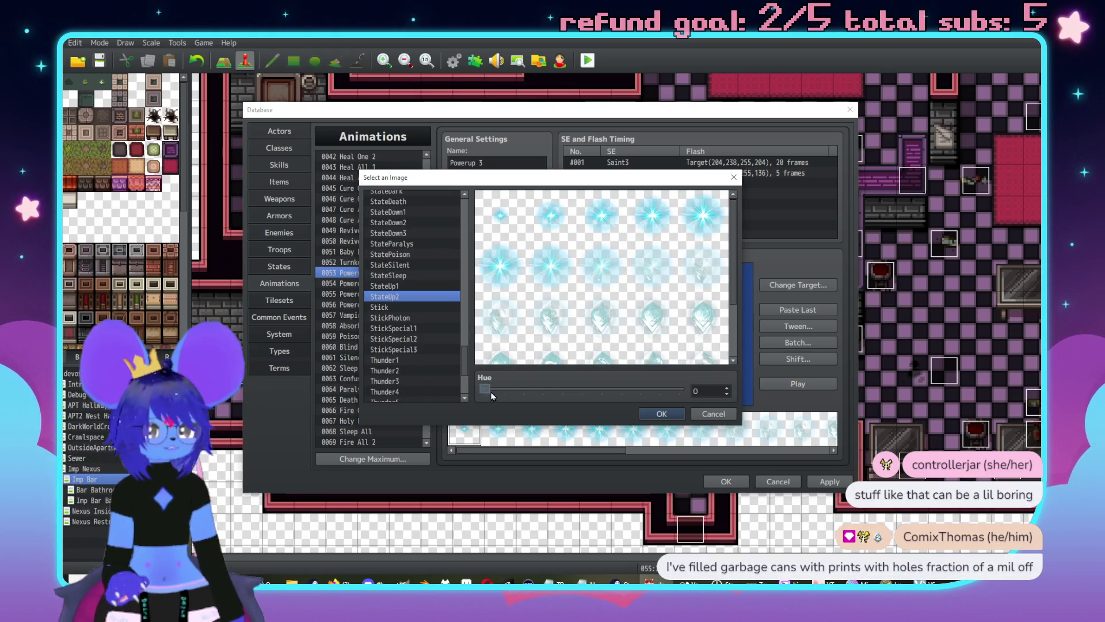
left_click_drag(492, 395, 543, 388)
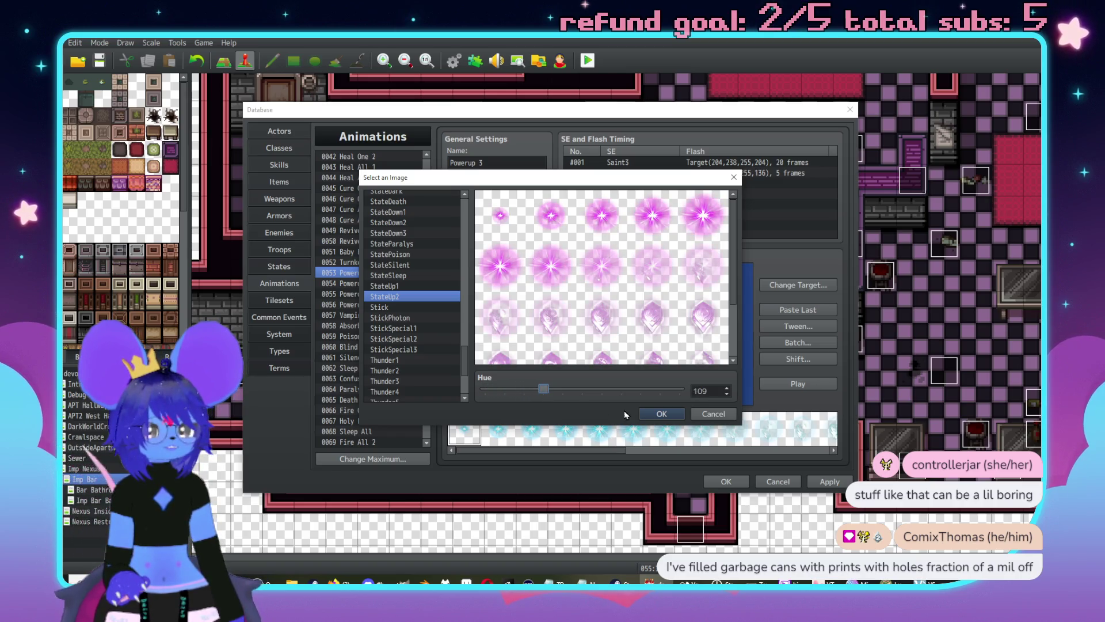
left_click(662, 413)
left_click(798, 384)
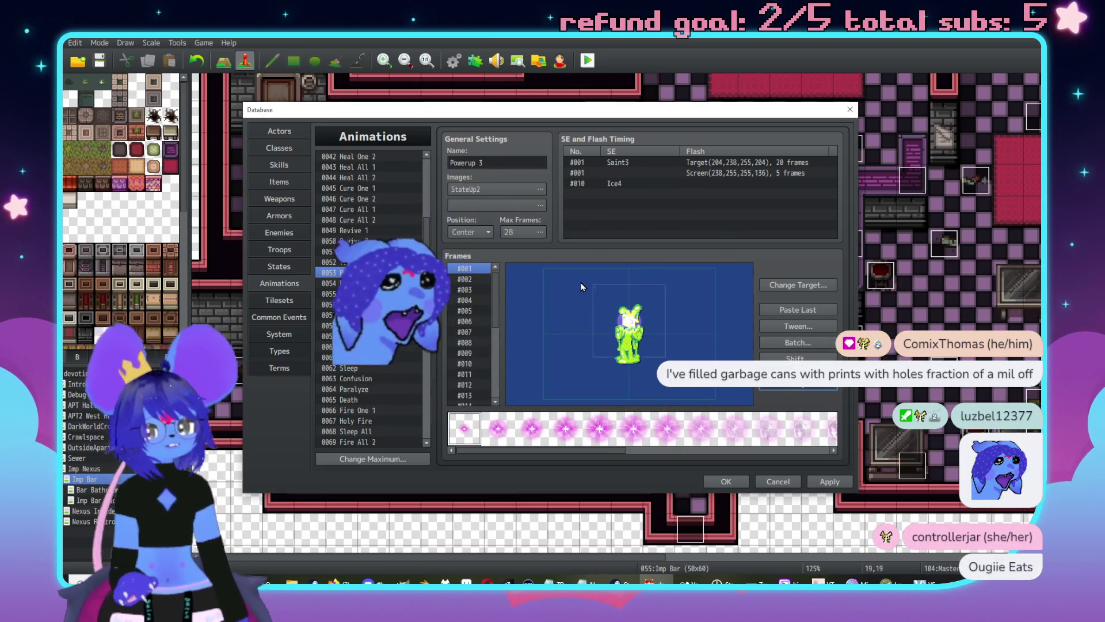
left_click(279, 164)
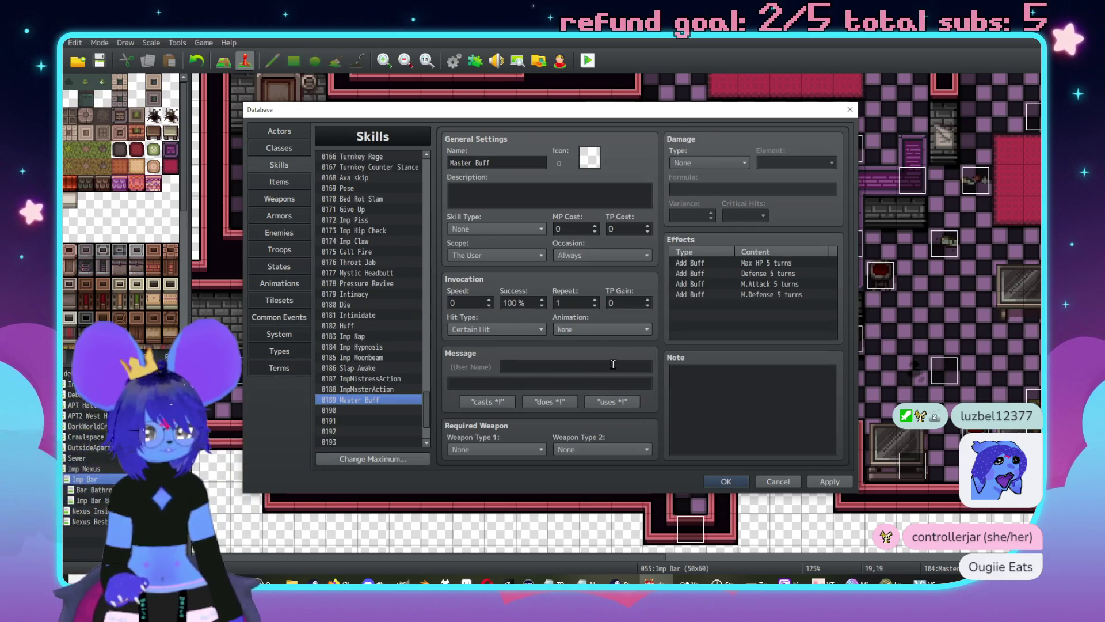
Step: Give the Master Buff skill the Powerup 3 animation
left_click(604, 256)
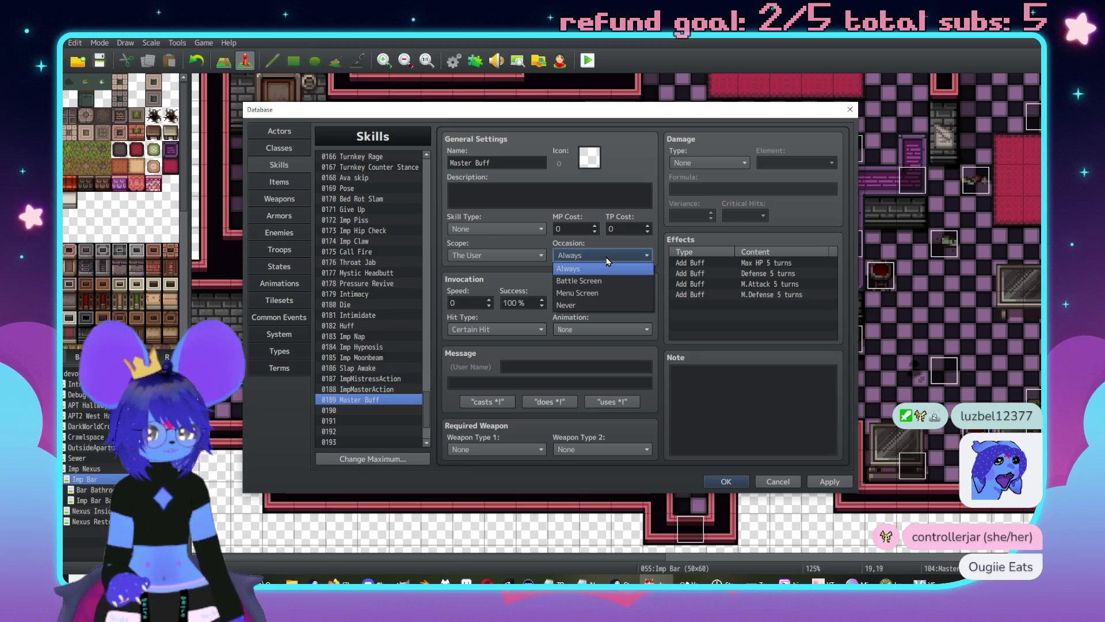
left_click(605, 268)
left_click(579, 328)
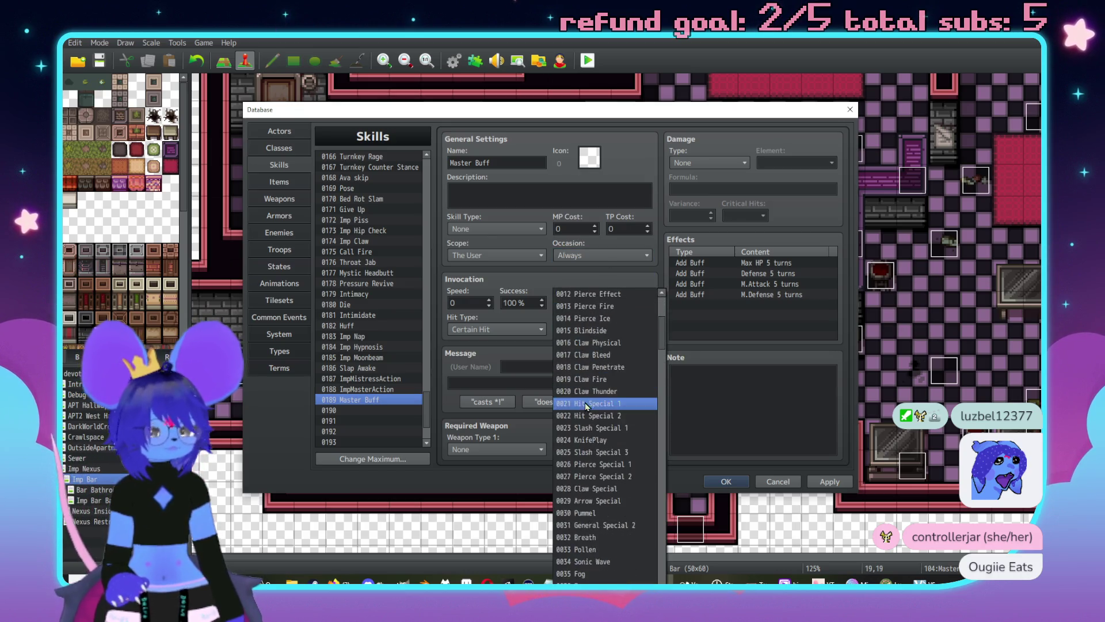
scroll(590, 414, "down", 11)
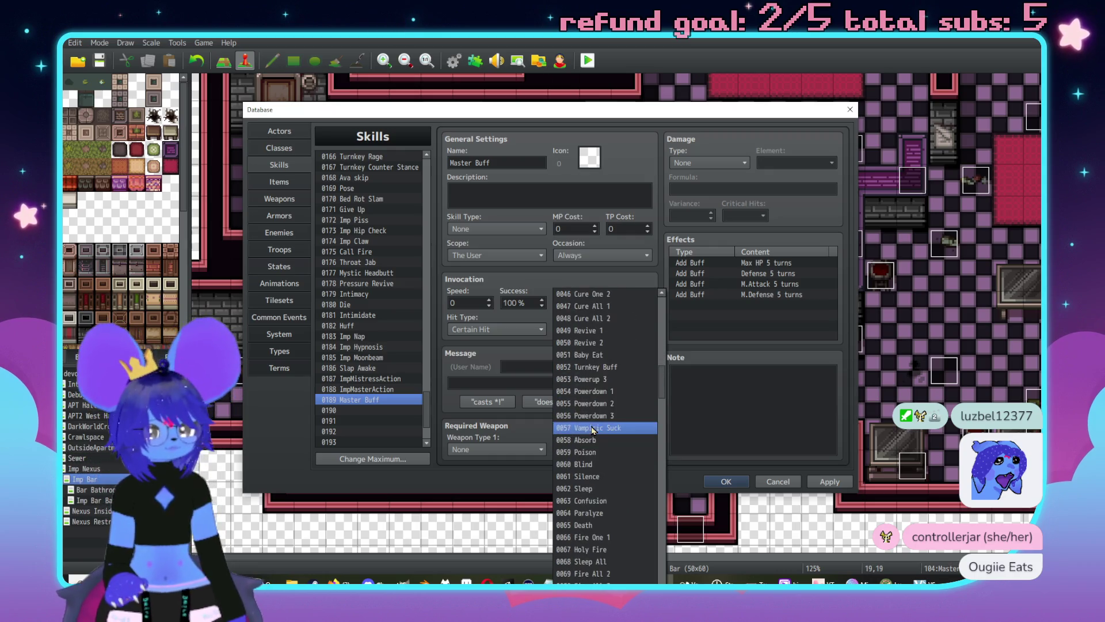
left_click(582, 379)
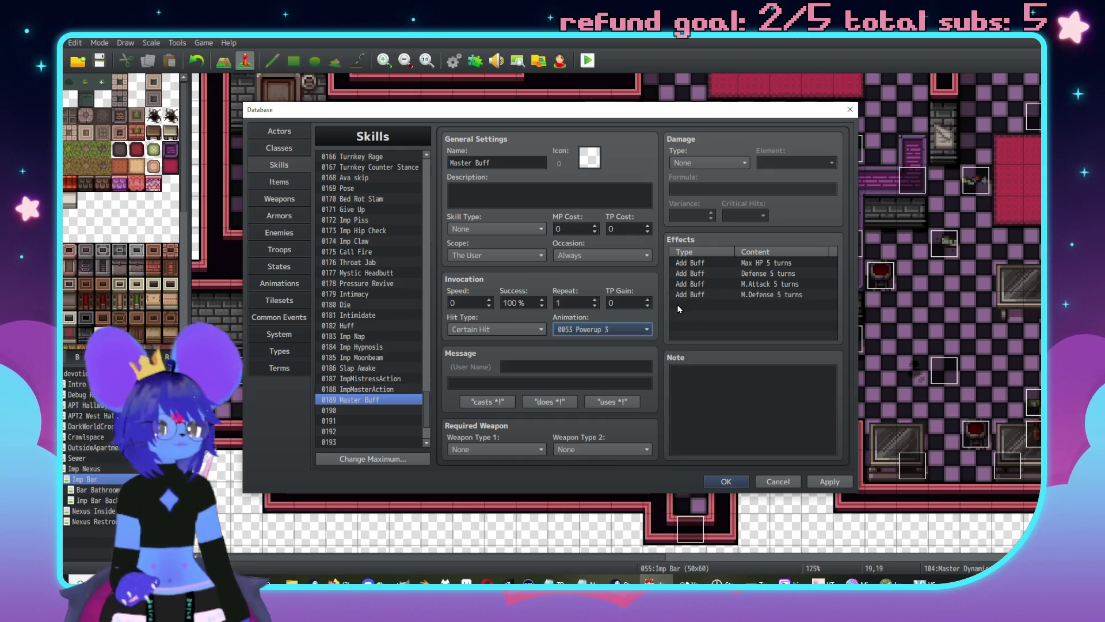
Step: Clear Master Buff's existing damage formula
left_click(772, 262)
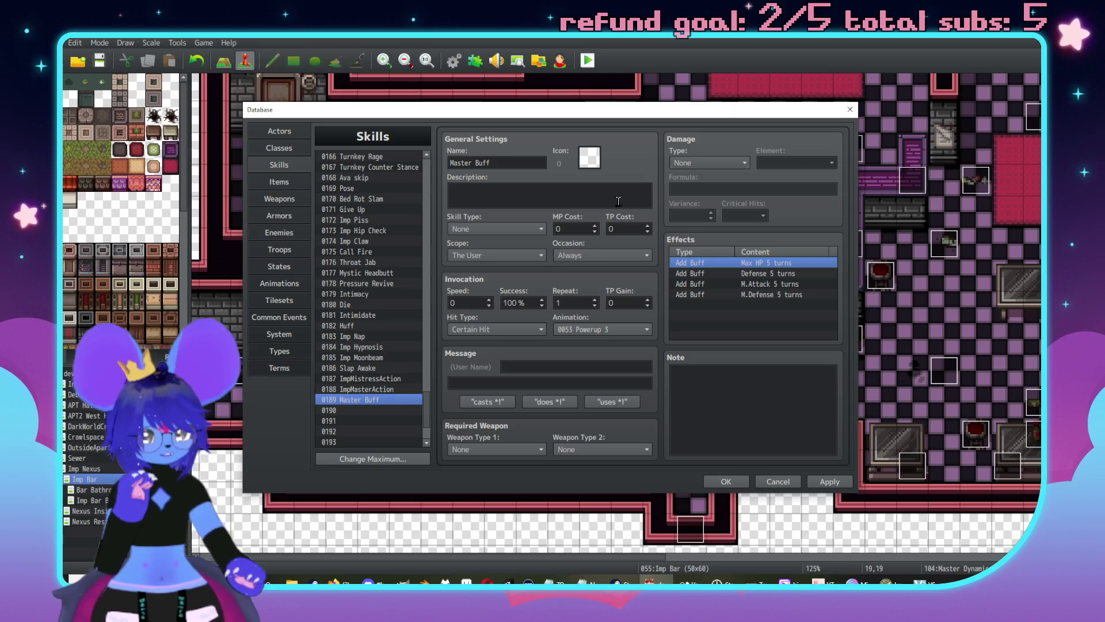
left_click(697, 164)
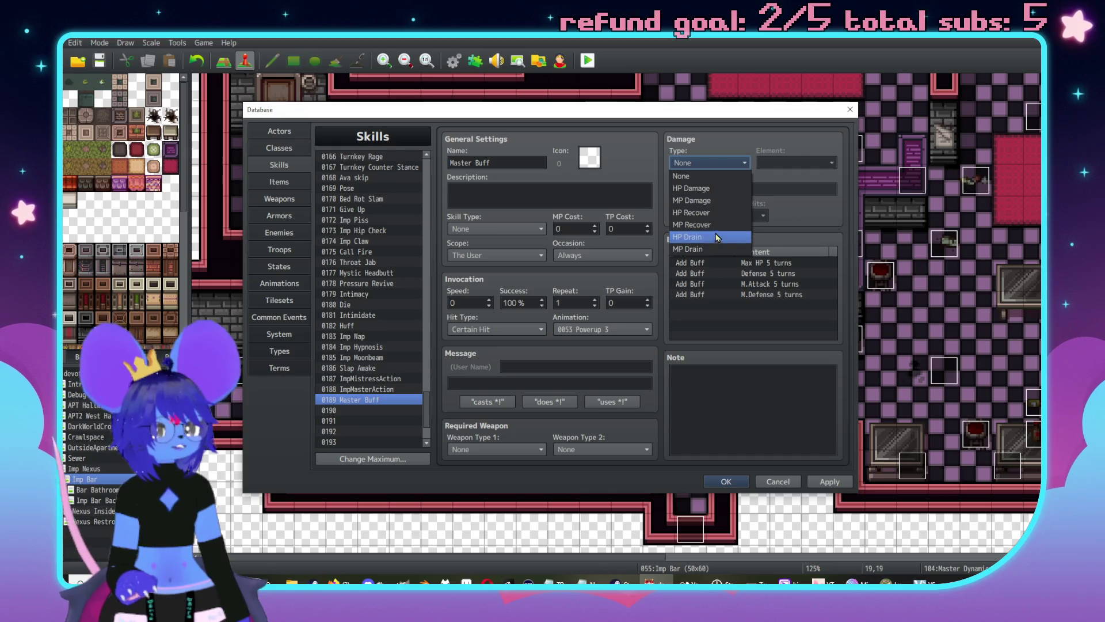
key("Escape")
key("Down")
key("Down")
key("Down")
left_click(700, 191)
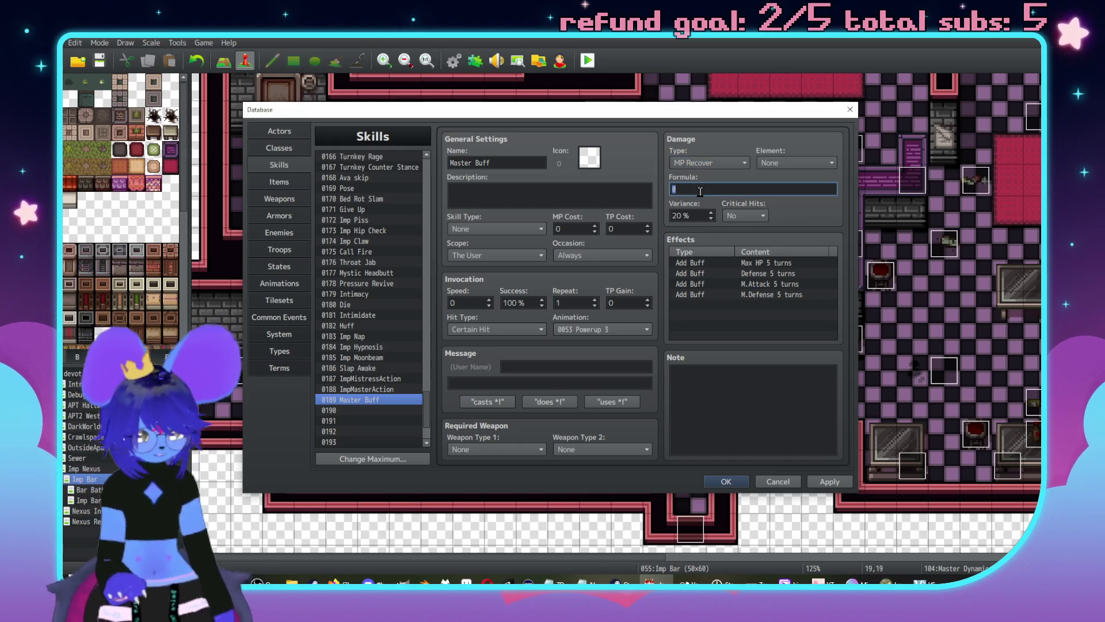
key("BackSpace")
key("BackSpace")
key("BackSpace")
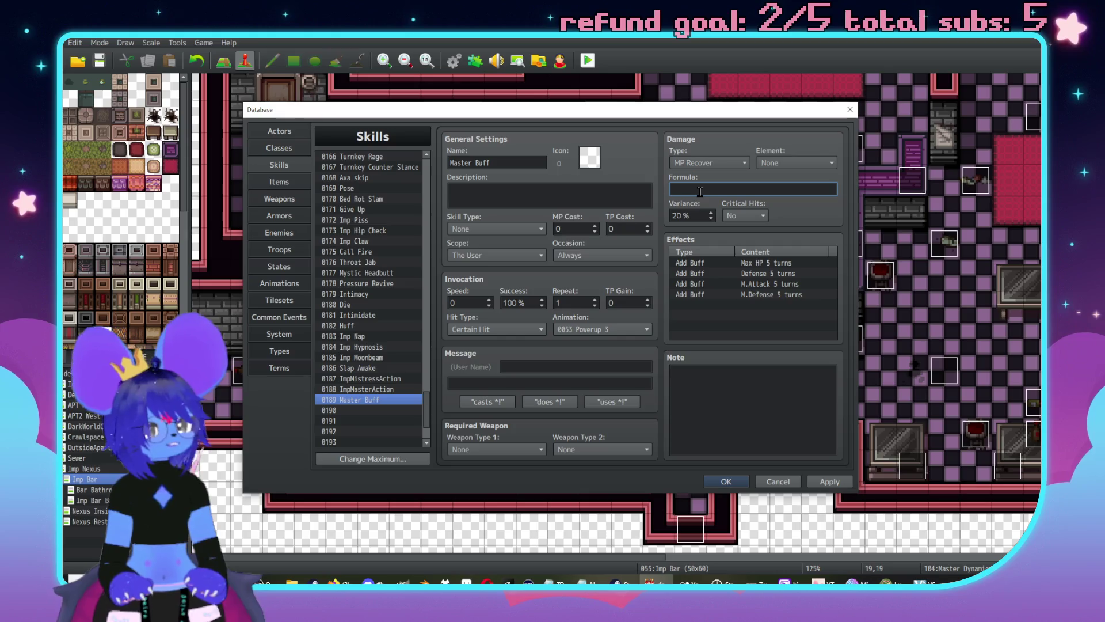
Step: Remove the duplicate Max HP buff from Master Buff's effects list
left_click(765, 267)
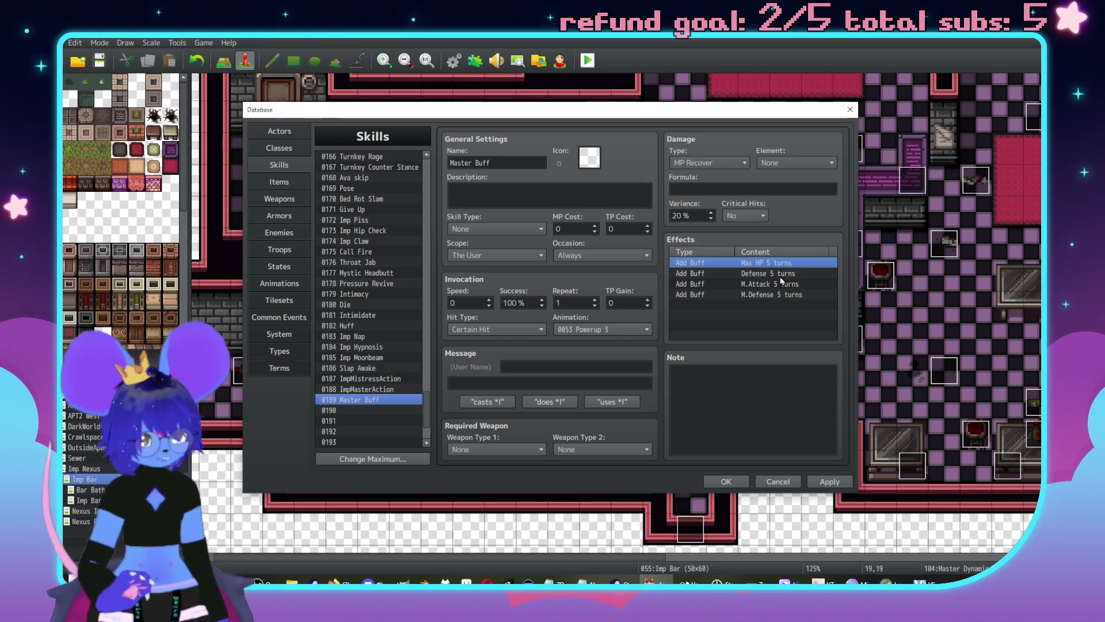
double_click(765, 275)
left_click(757, 354)
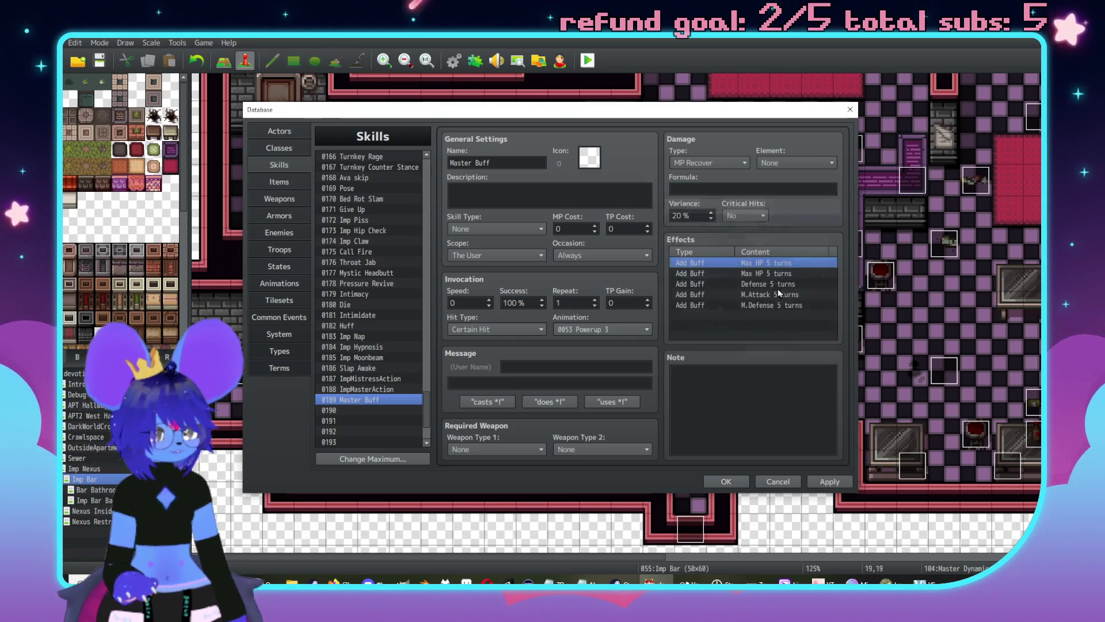
double_click(768, 275)
left_click(788, 240)
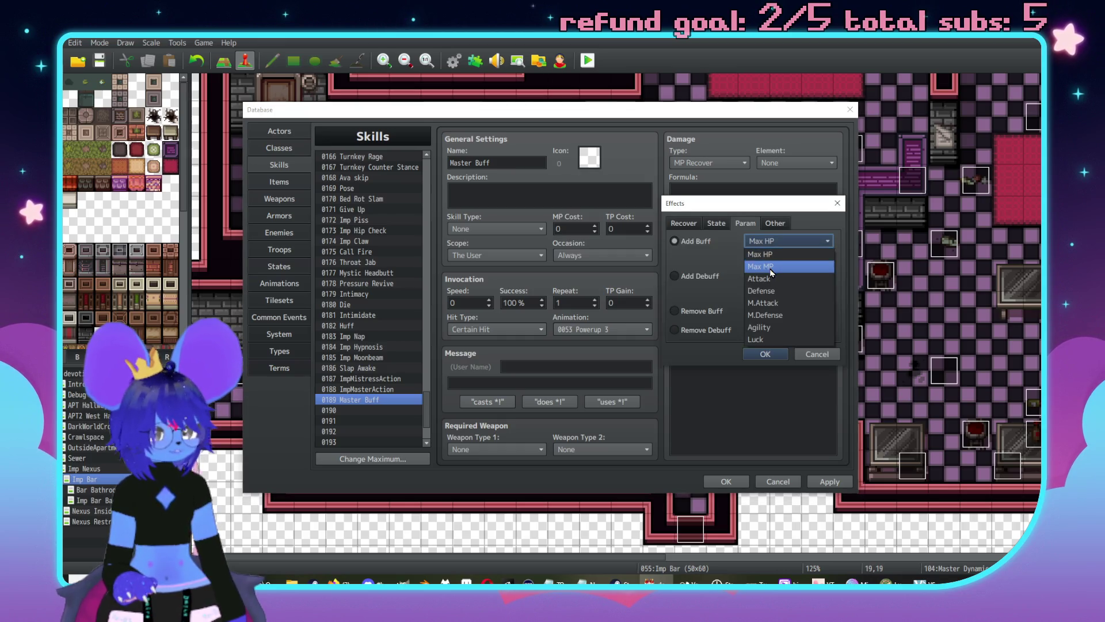
left_click(772, 260)
left_click(765, 354)
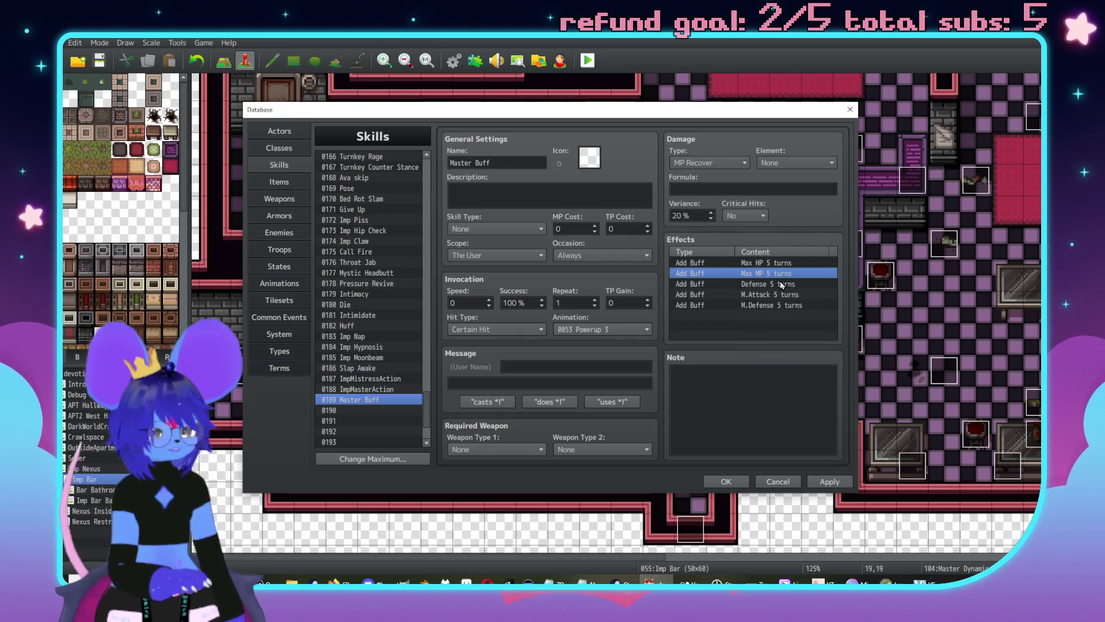
key("Delete")
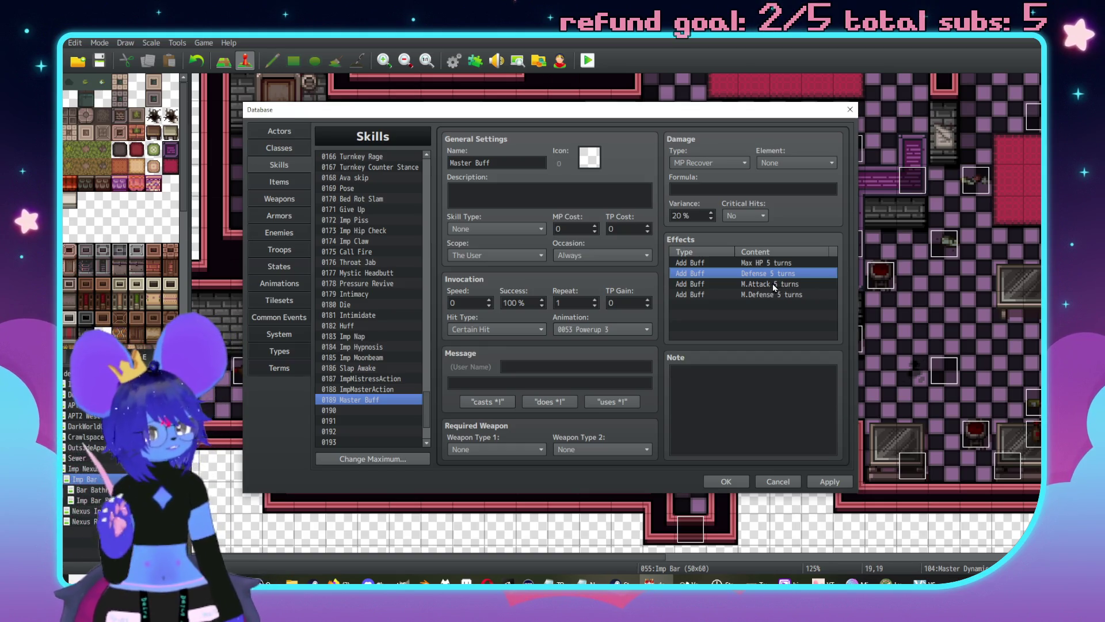
Step: Replace the Max HP buff with the M.Attack buff and set damage type to None
left_click(765, 285)
key("ctrl+x")
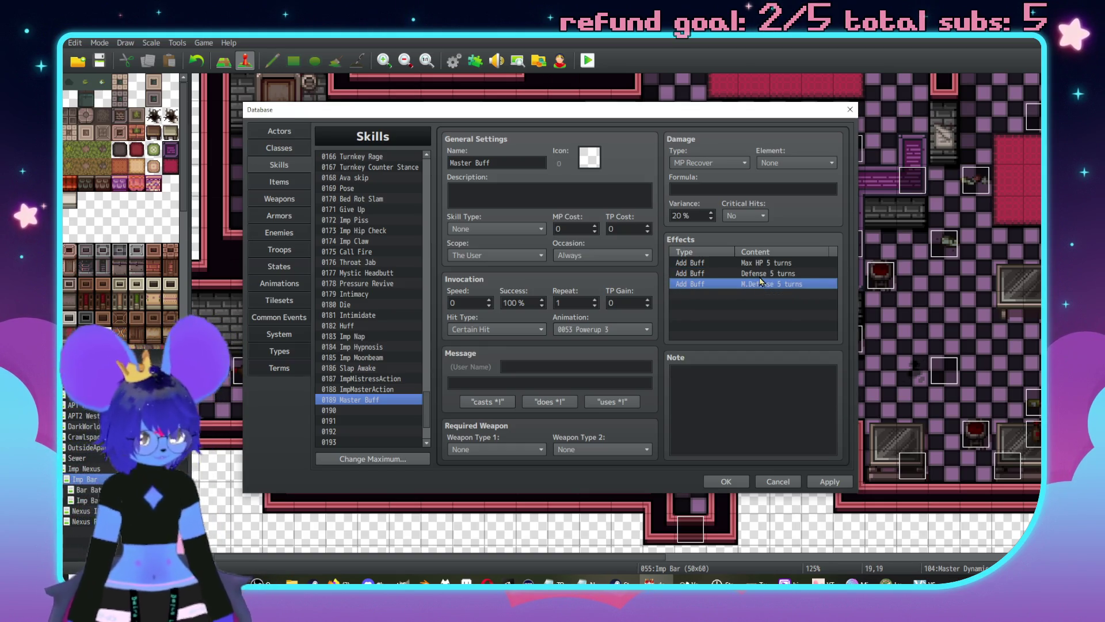
left_click(772, 263)
key("ctrl+v")
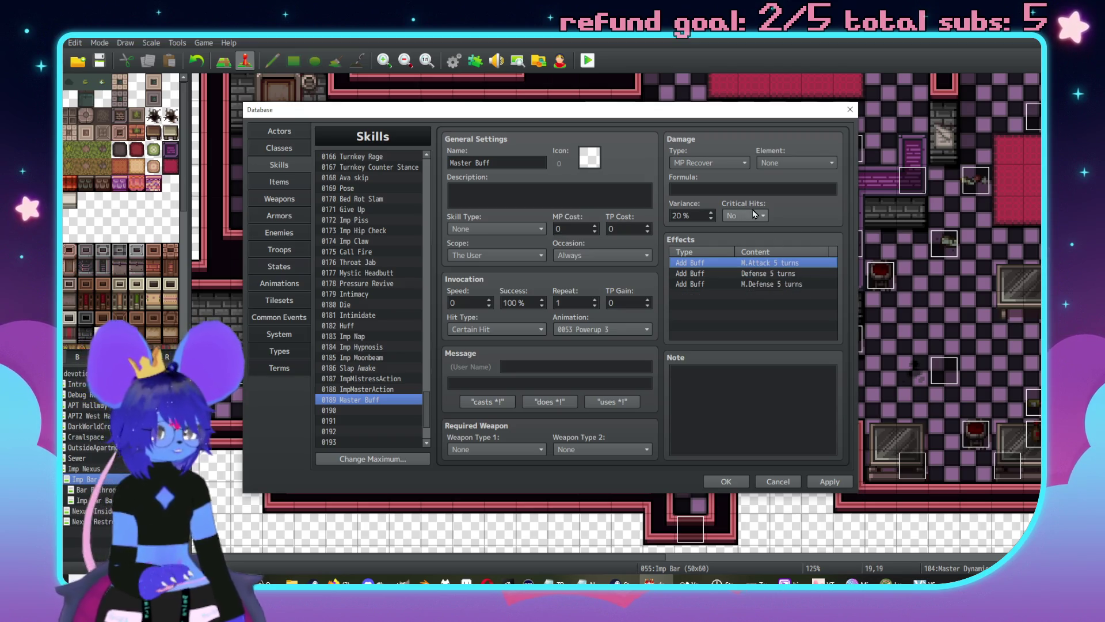
left_click(709, 165)
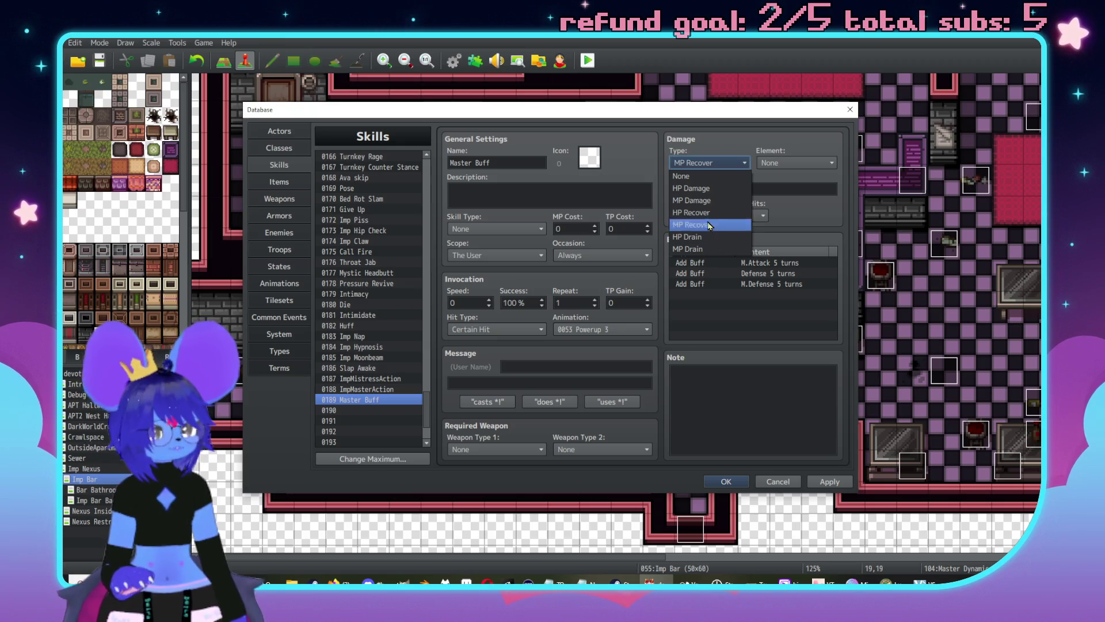
left_click(689, 177)
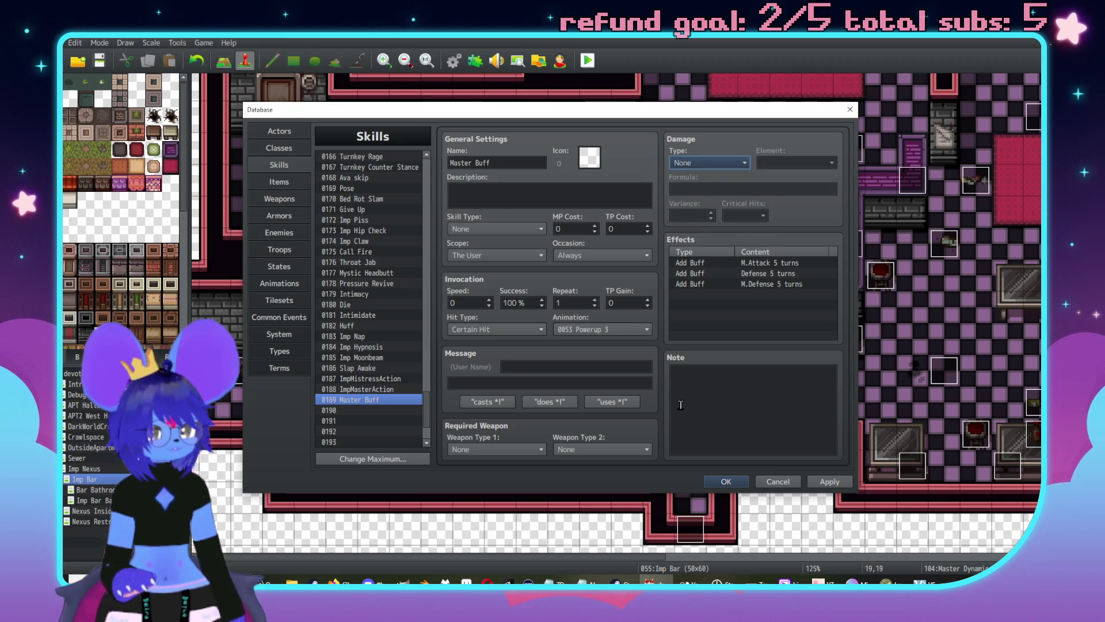
Step: Edit Master Buff's battle message wording and apply the changes
left_click(581, 366)
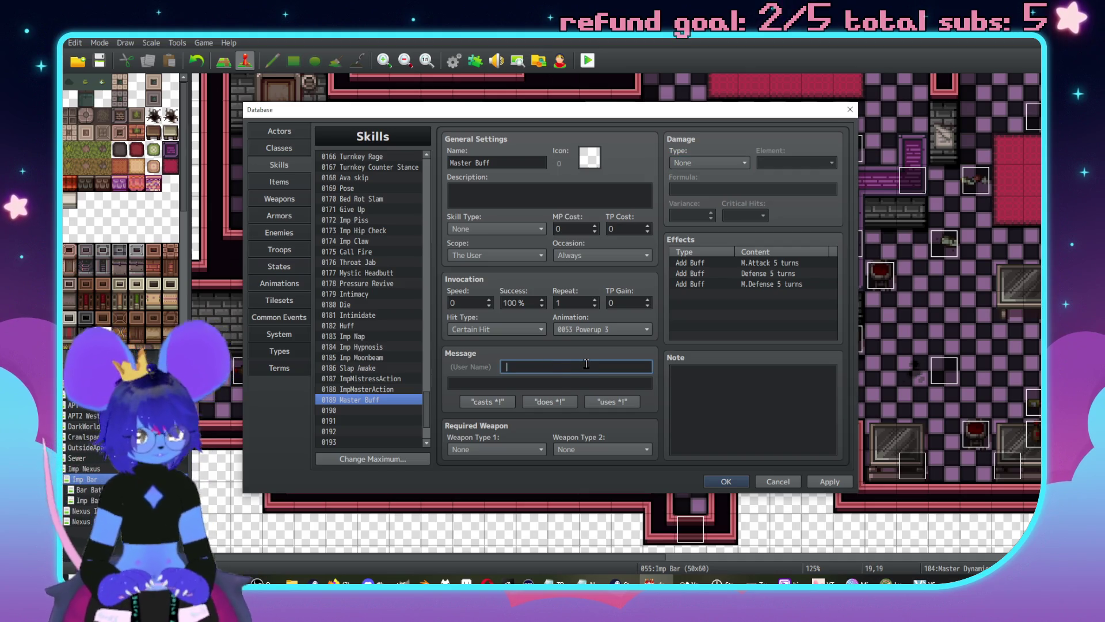
type("casts a")
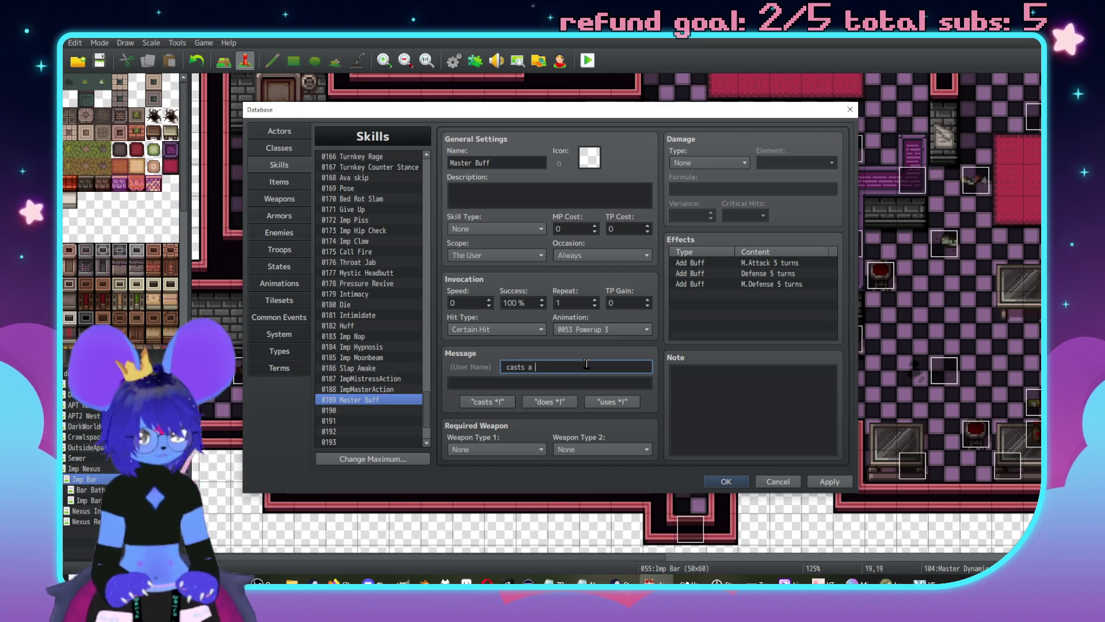
key("BackSpace")
key("BackSpace")
key("BackSpace")
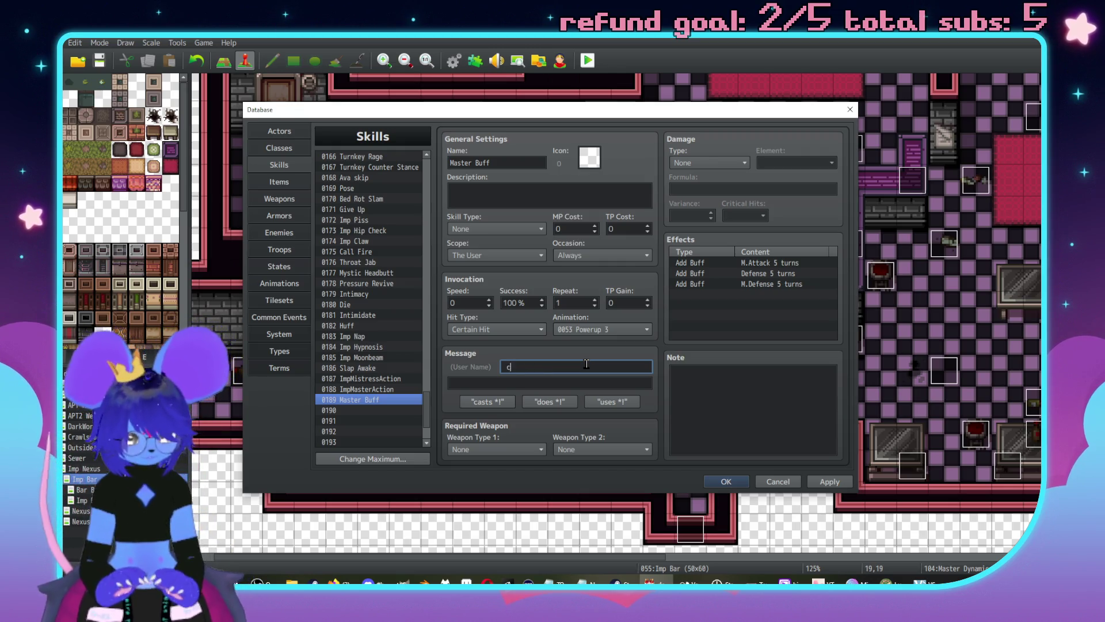
type("onjures a protect")
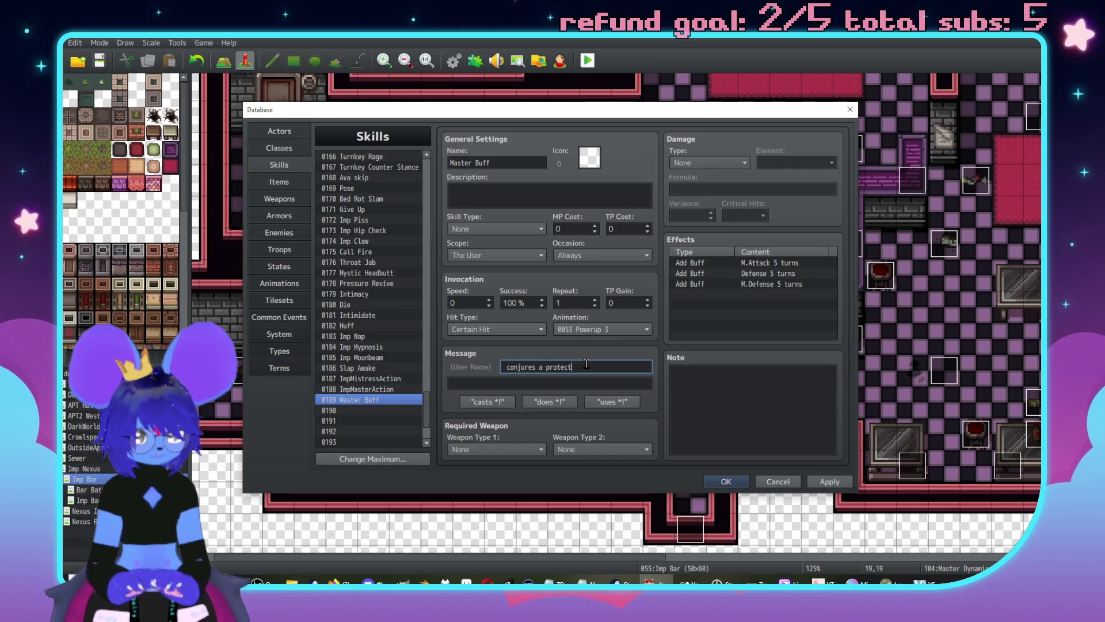
key("BackSpace")
key("BackSpace")
key("BackSpace")
type("mystic sigil!")
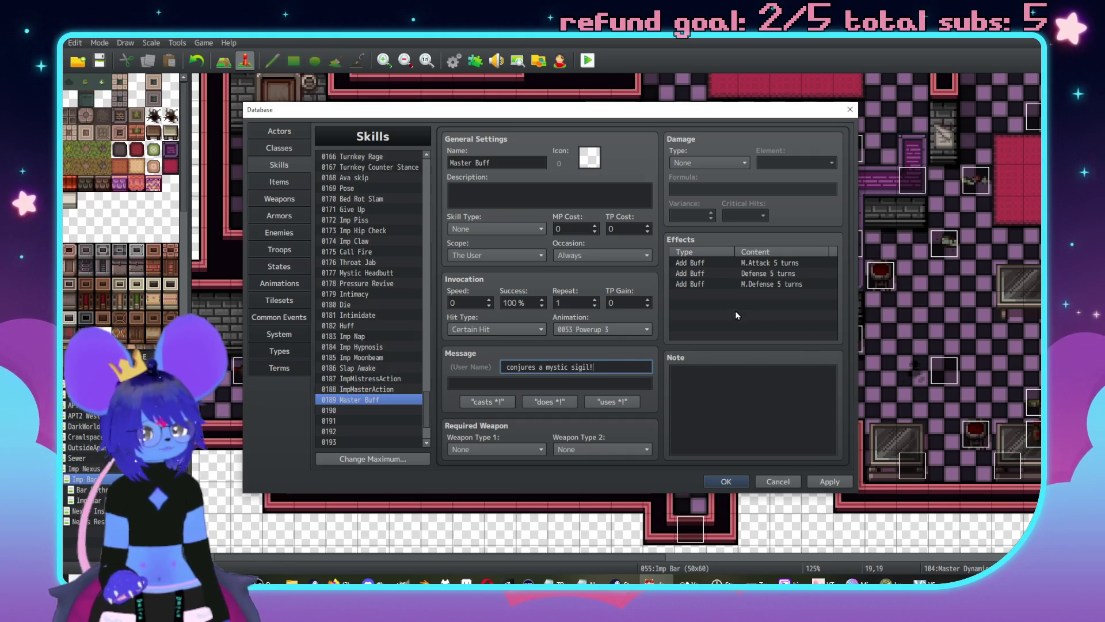
left_click(840, 481)
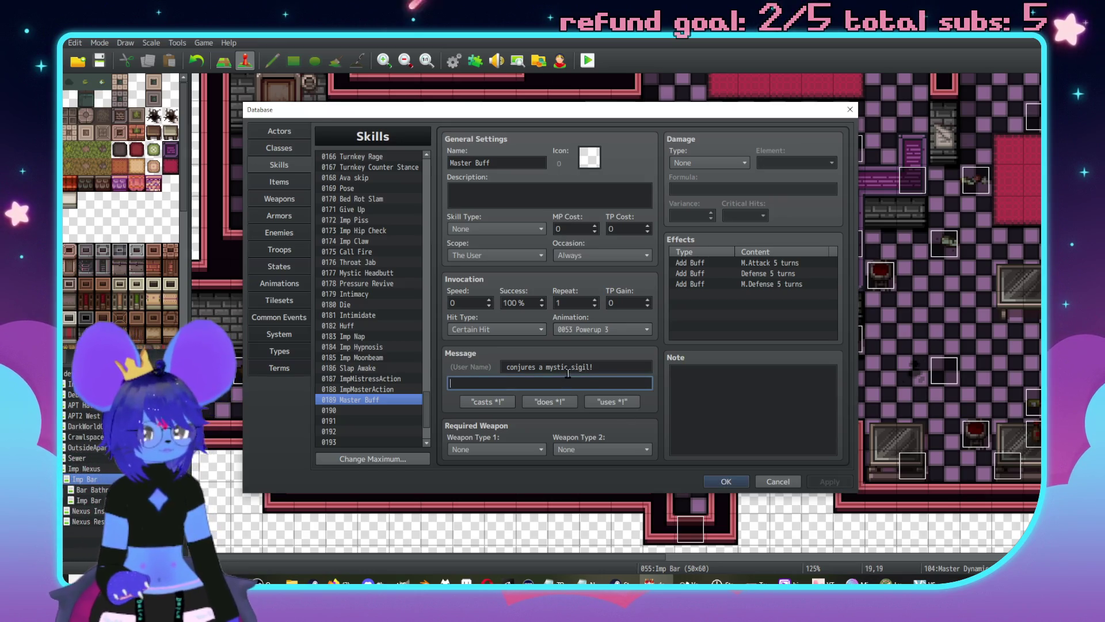
Step: Correct the message to 'conjures an arcane sigil!', removing the word 'mystic'
key("Tab")
key("Home")
key("Right")
key("Right")
key("Right")
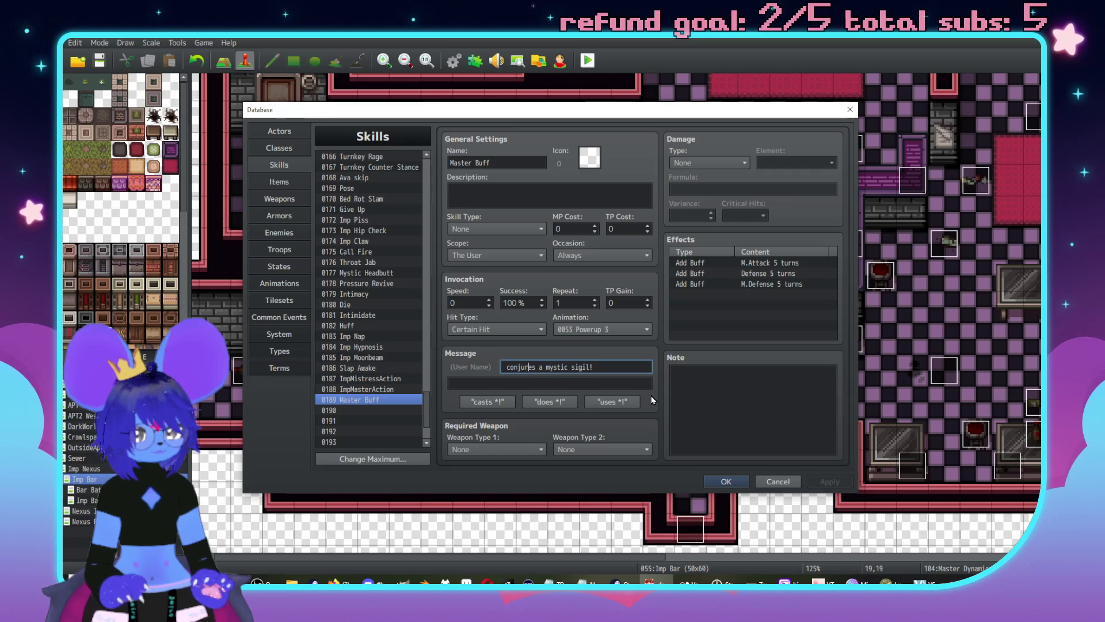
type("n arcae")
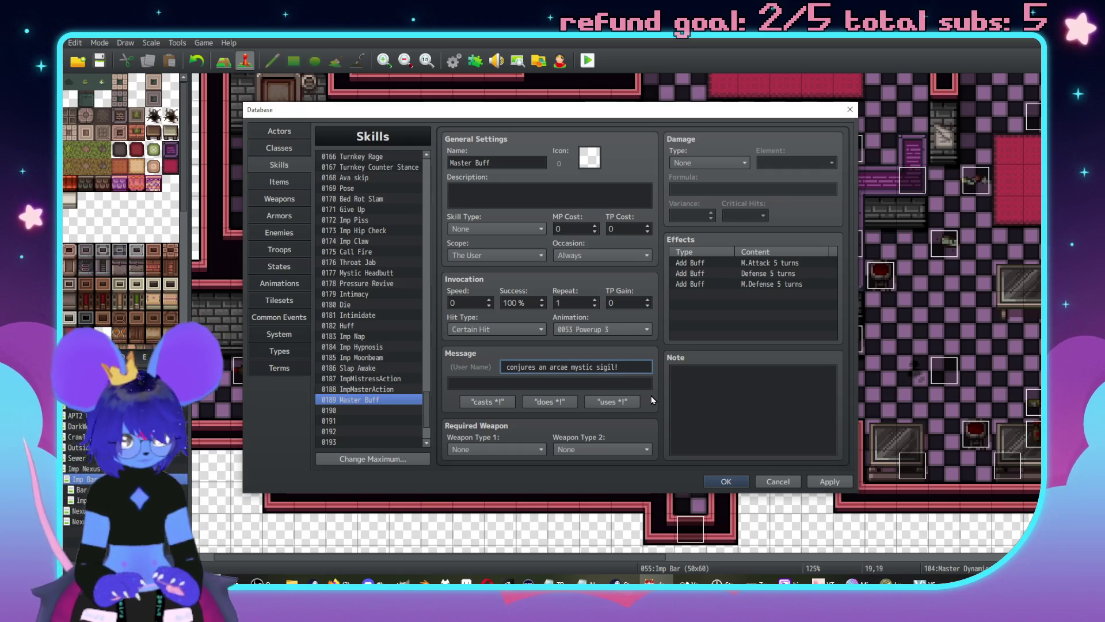
type("ne")
key("shift+Right")
key("shift+Right")
key("shift+Right")
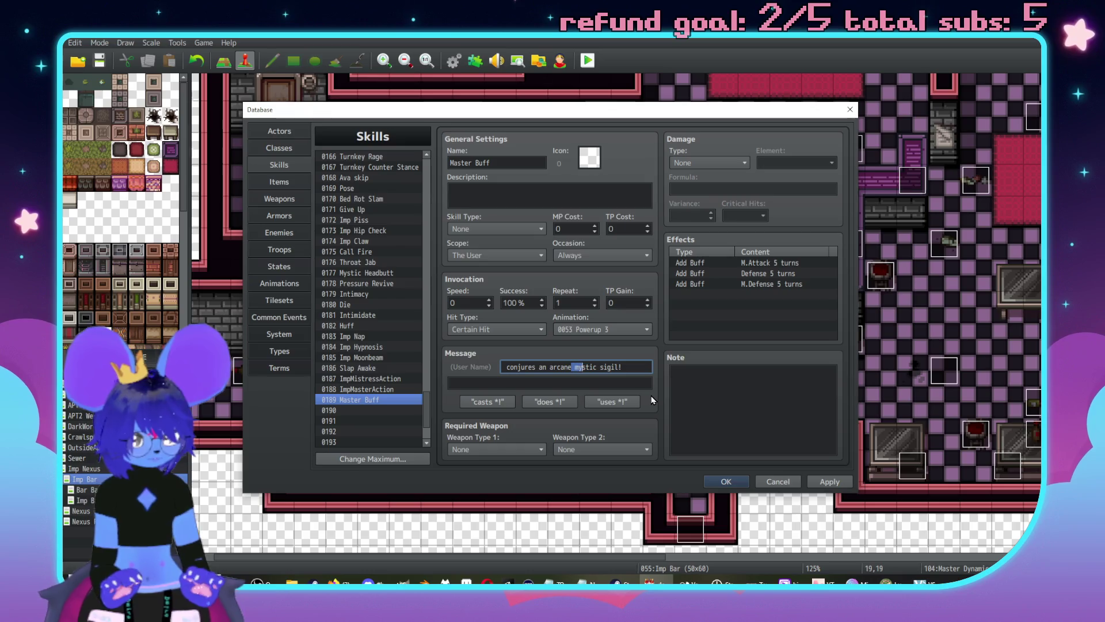
key("shift+Right")
key("Delete")
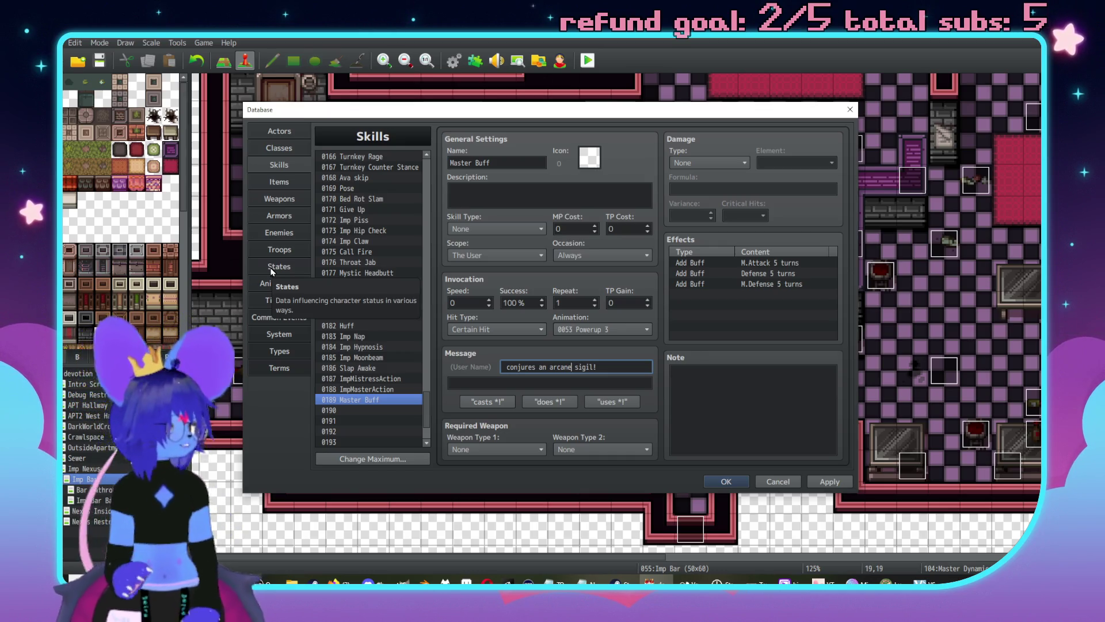
left_click(284, 180)
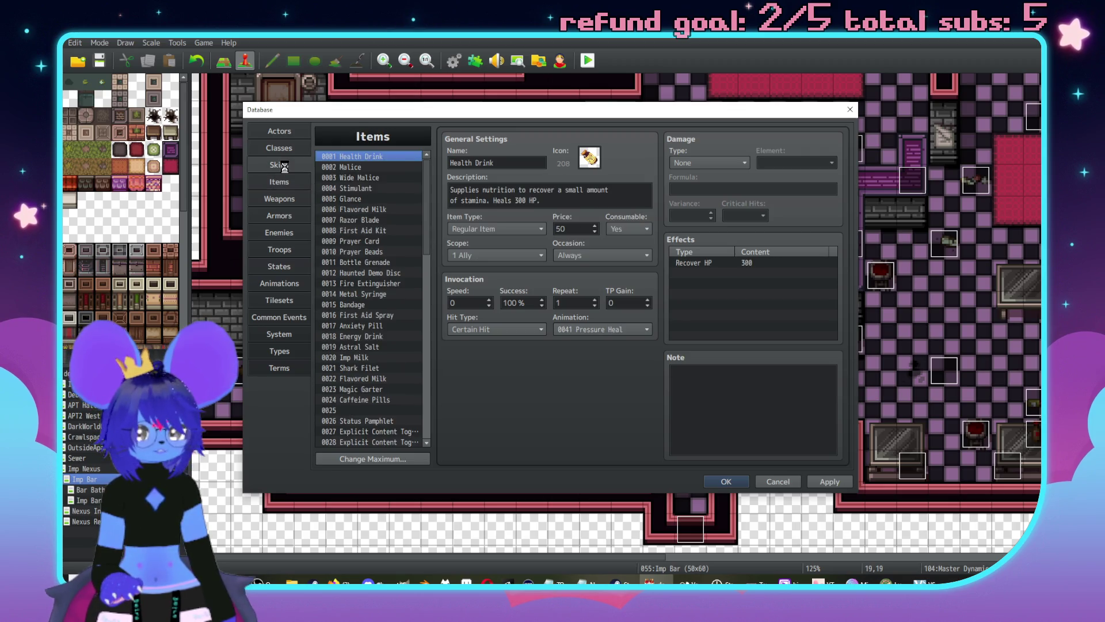
Step: Duplicate The Master enemy's State Resist Bound trait
left_click(284, 167)
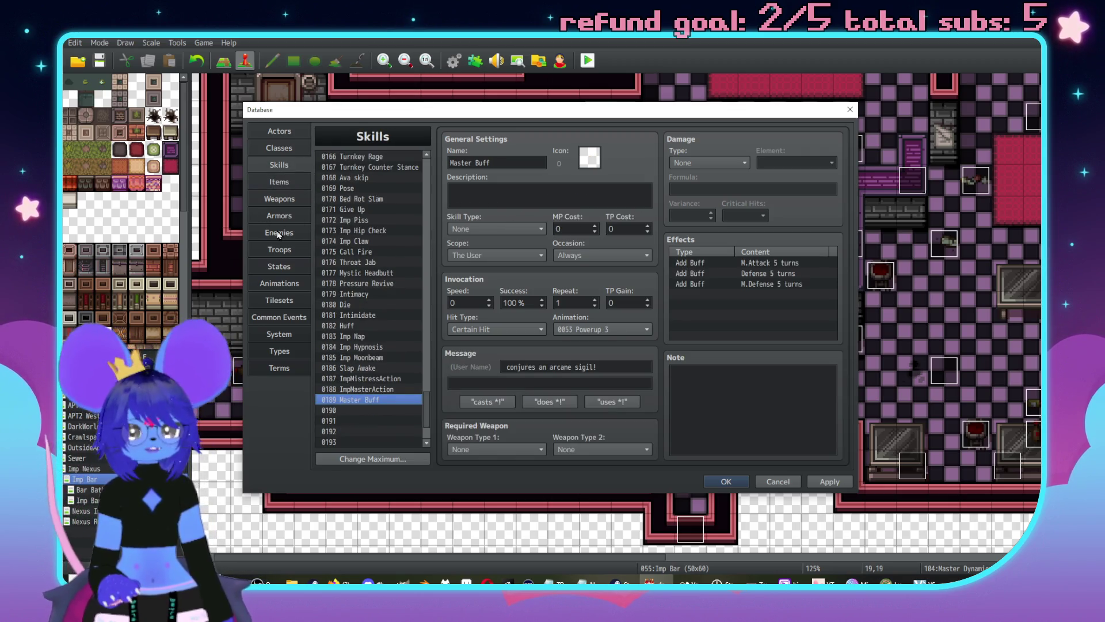
left_click(278, 233)
scroll(380, 358, "down", 4)
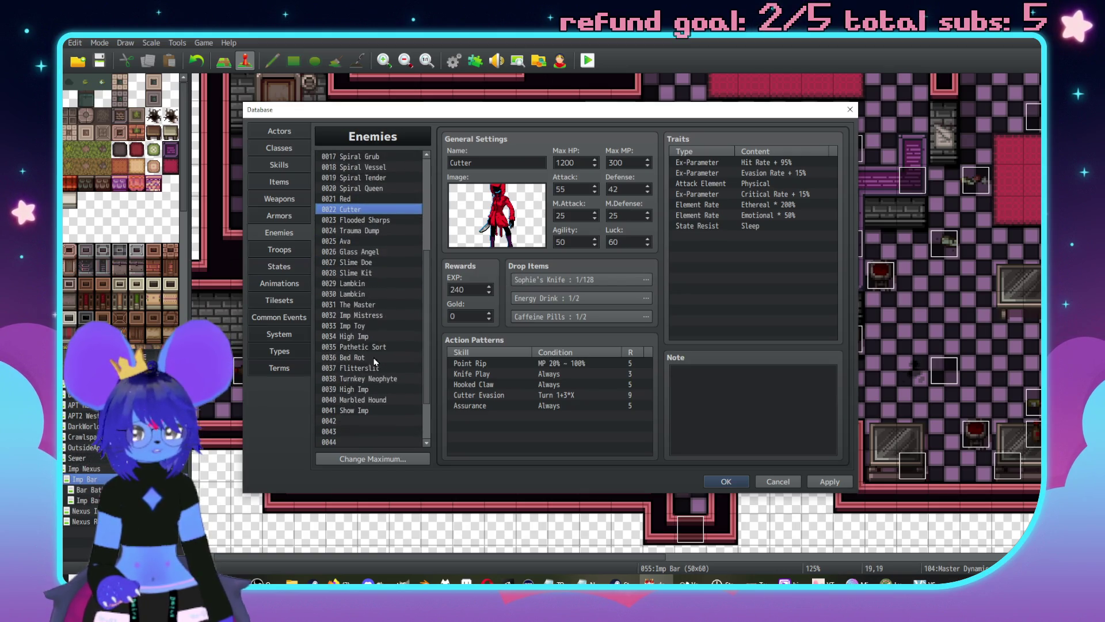
left_click(369, 306)
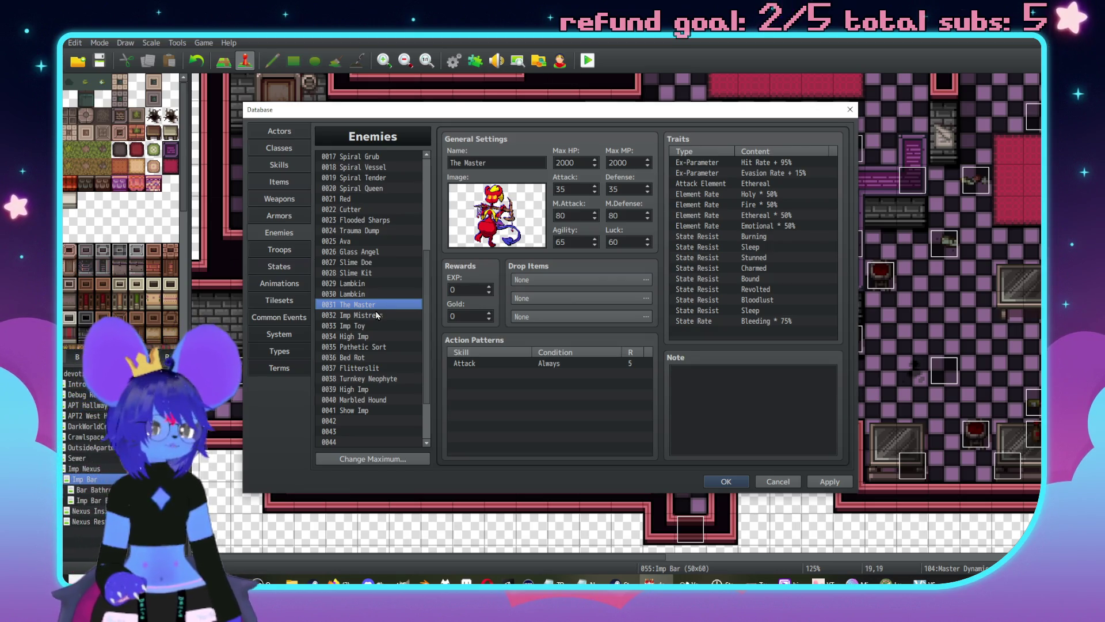
left_click(771, 279)
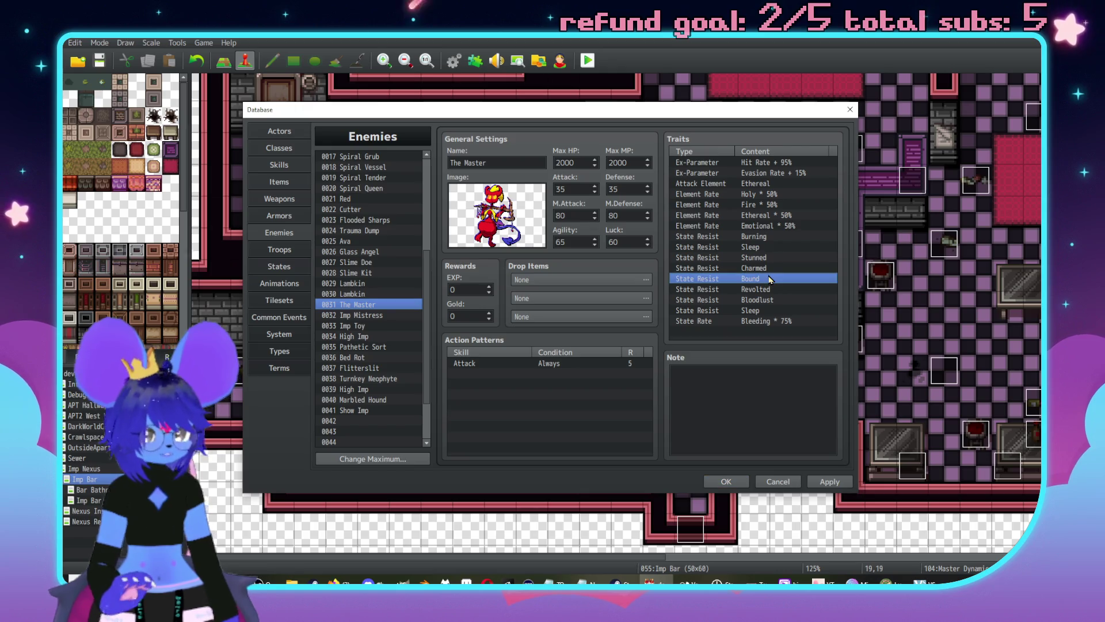
key("ctrl+c")
key("ctrl+v")
Step: Change the duplicated trait to resist state 0029 Bound (Rope)
double_click(767, 277)
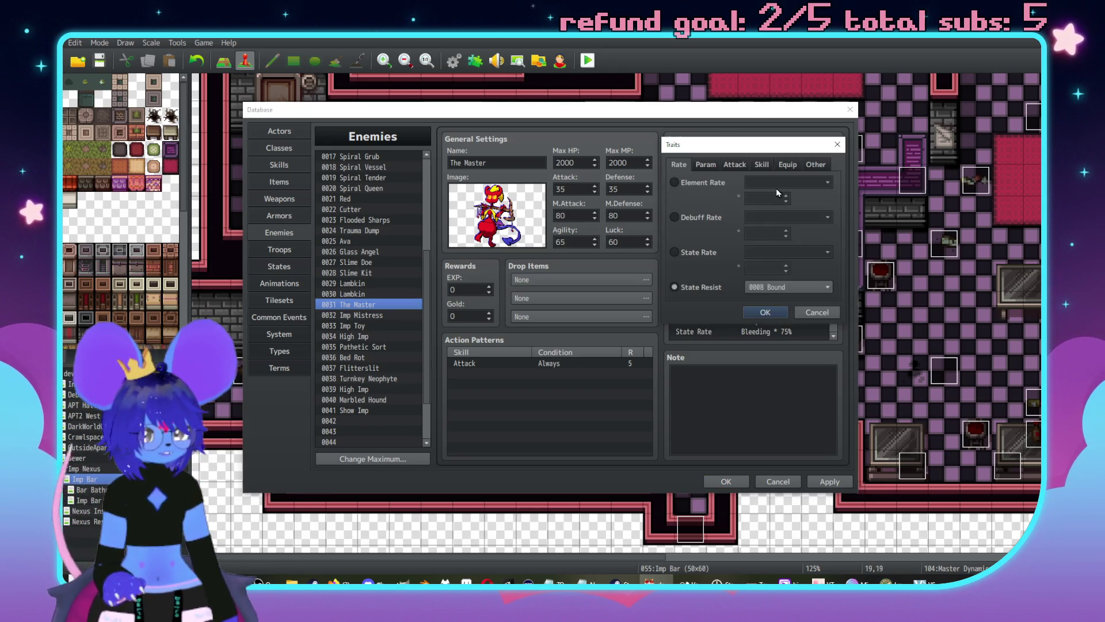
left_click(706, 165)
left_click(738, 165)
left_click(760, 165)
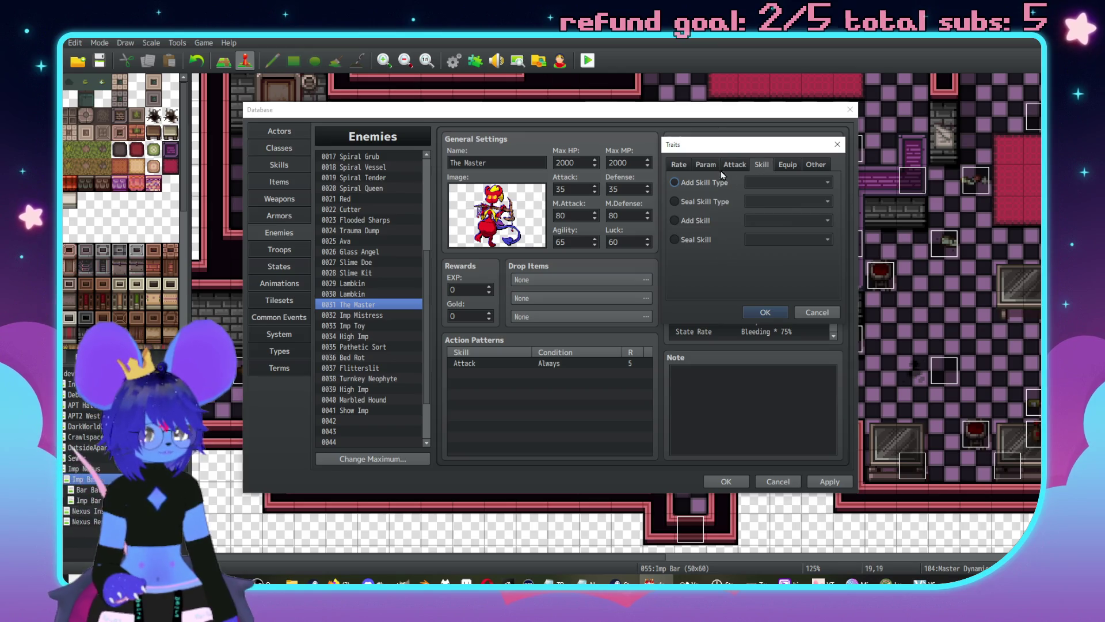
left_click(705, 165)
left_click(680, 165)
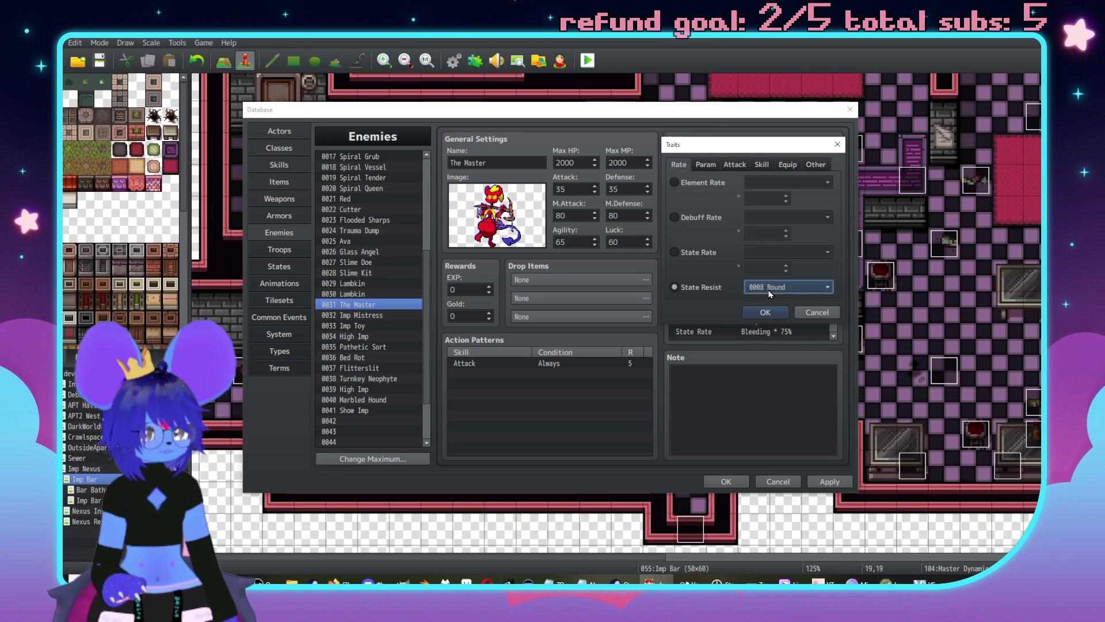
left_click(789, 286)
scroll(787, 481, "down", 3)
left_click(776, 495)
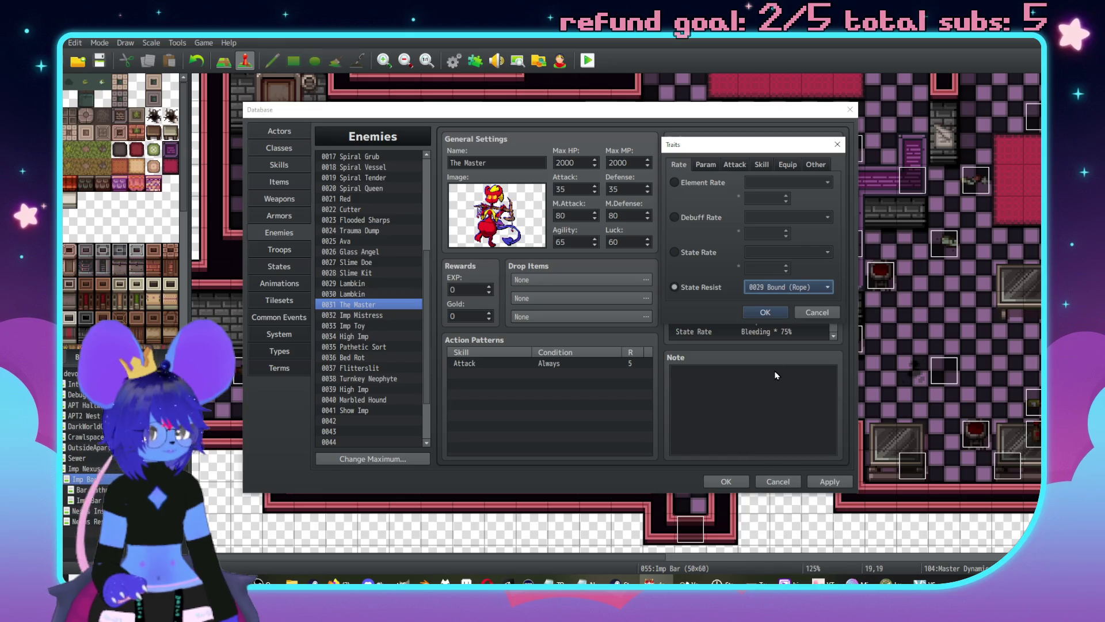
left_click(763, 311)
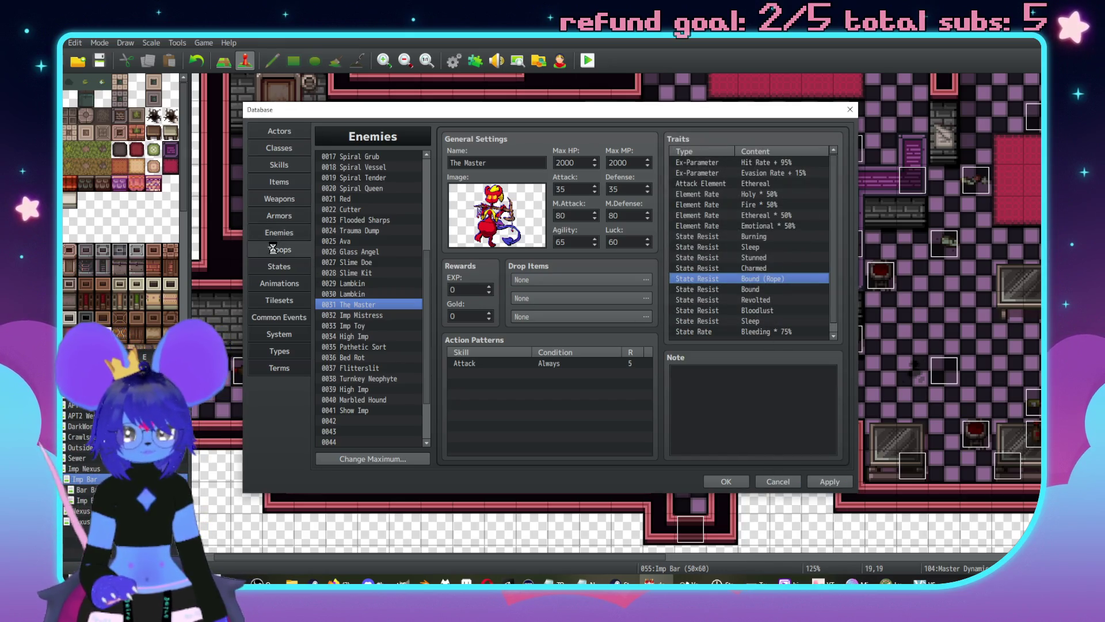
left_click(280, 250)
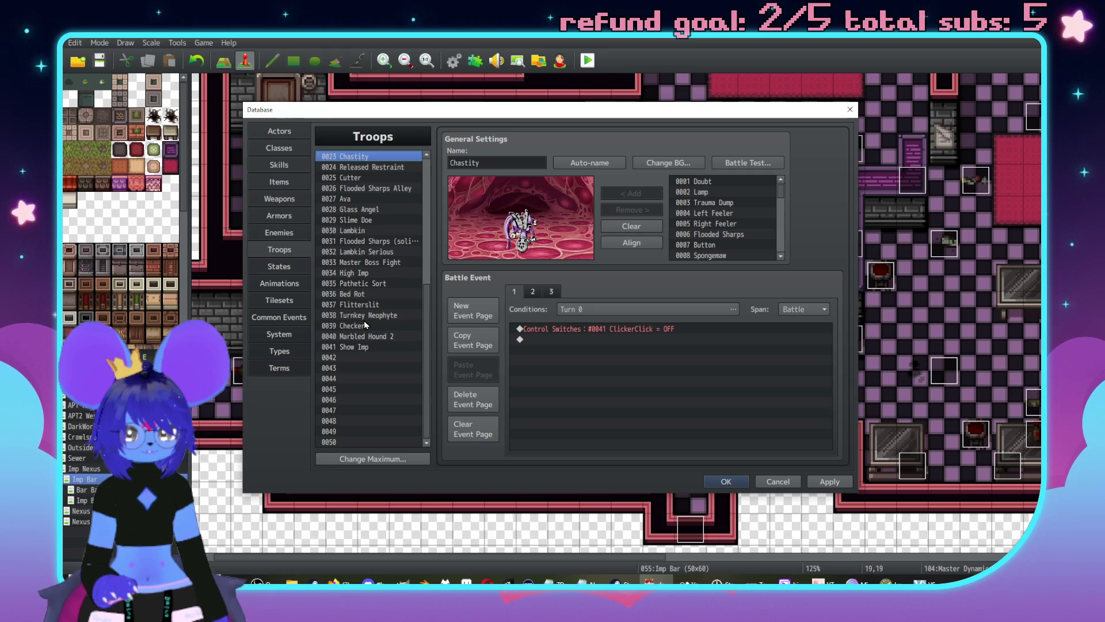
Step: Append /STATUS after HOLY in the Master Boss Fight troop's weakness text
left_click(363, 263)
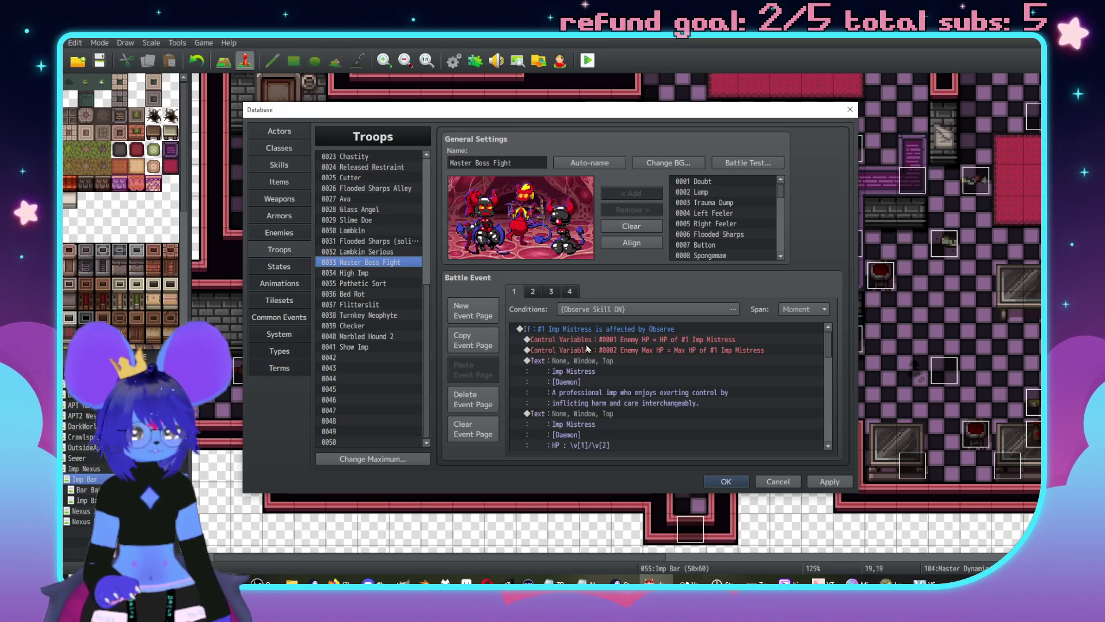
scroll(586, 345, "down", 5)
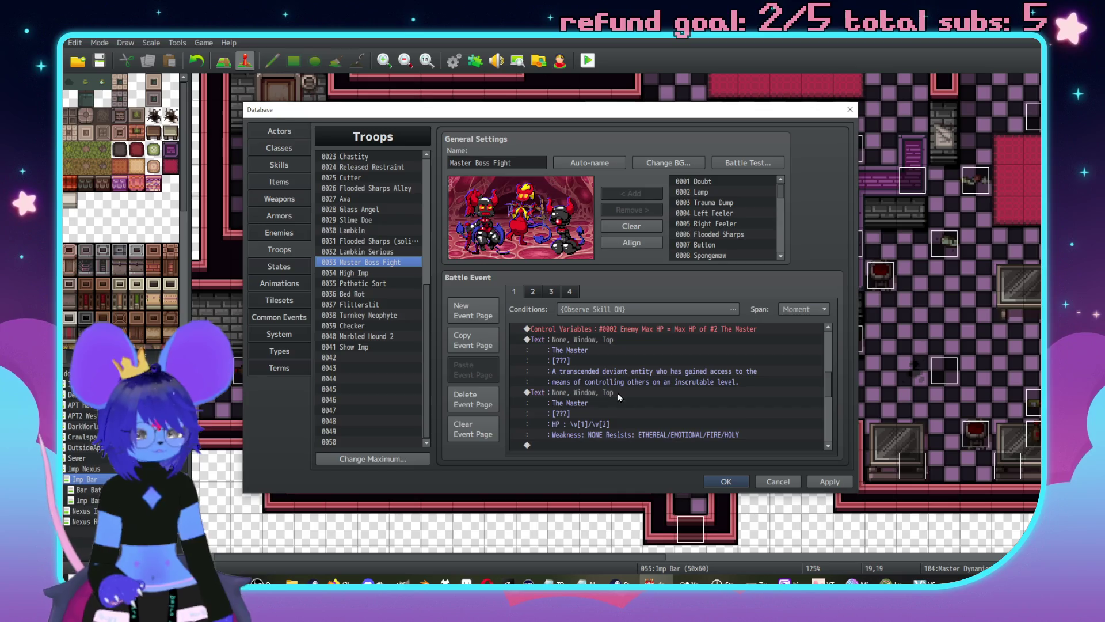
scroll(618, 392, "down", 1)
double_click(596, 371)
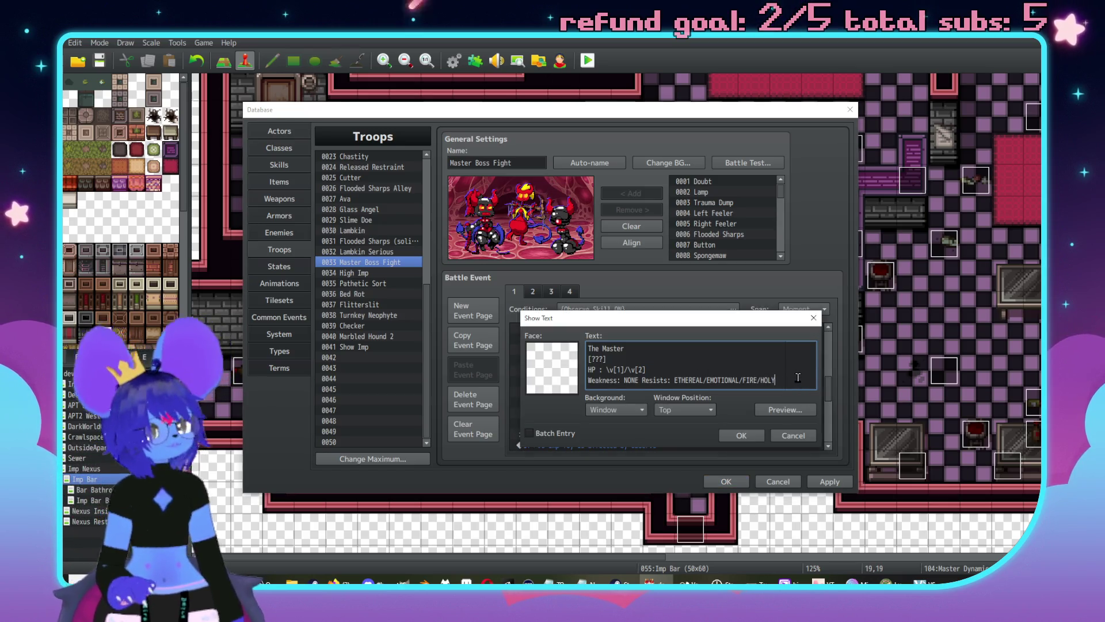
type("/S")
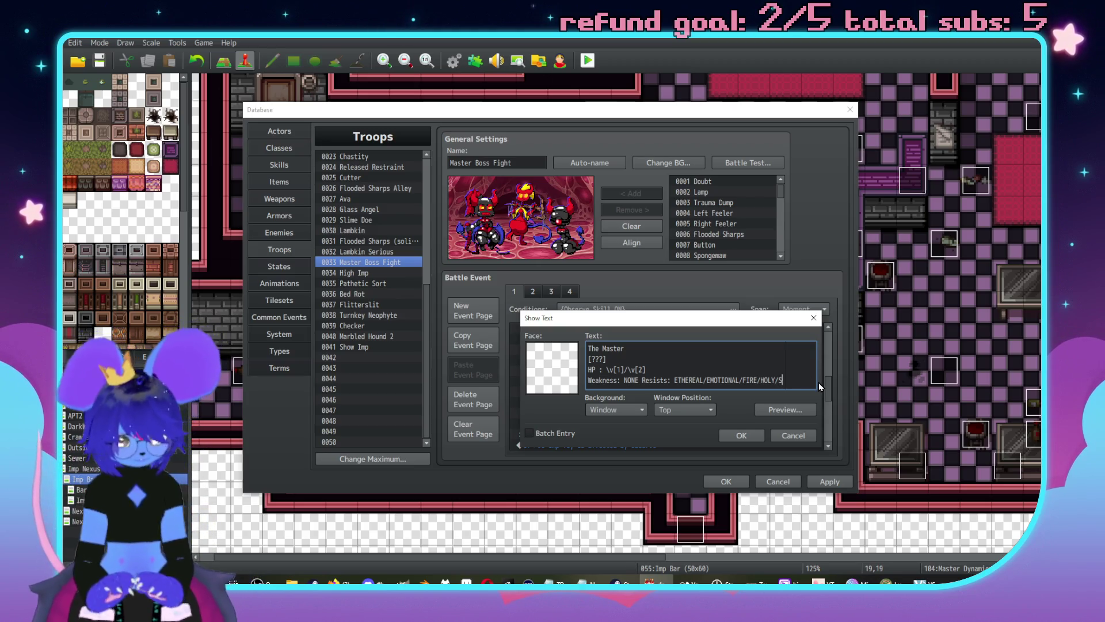
type("TATUS")
left_click(740, 436)
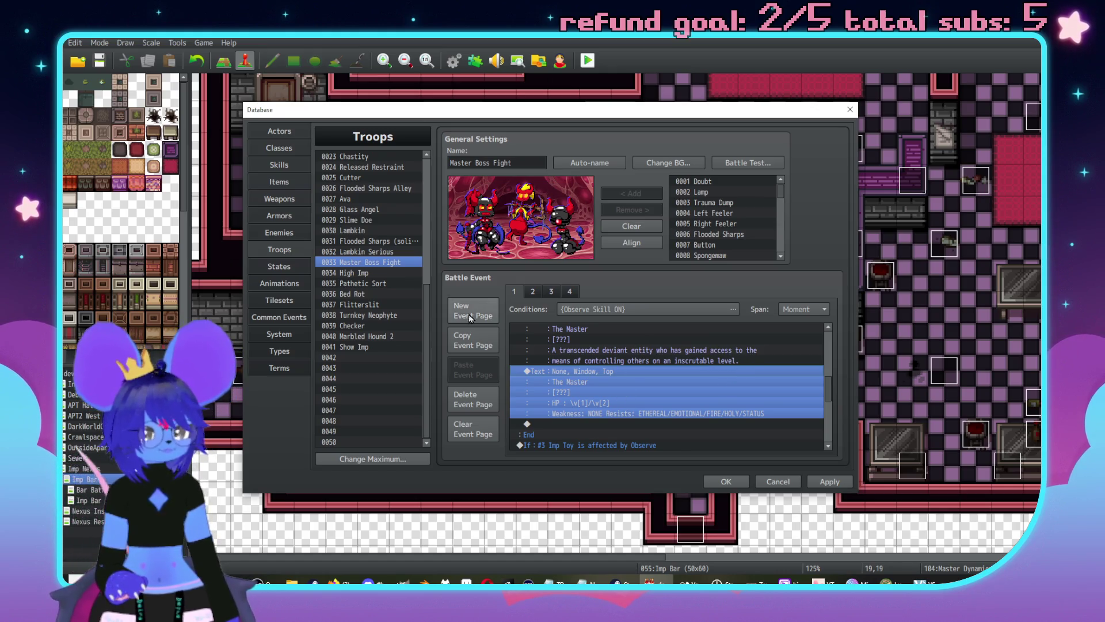
left_click(275, 233)
scroll(774, 291, "down", 1)
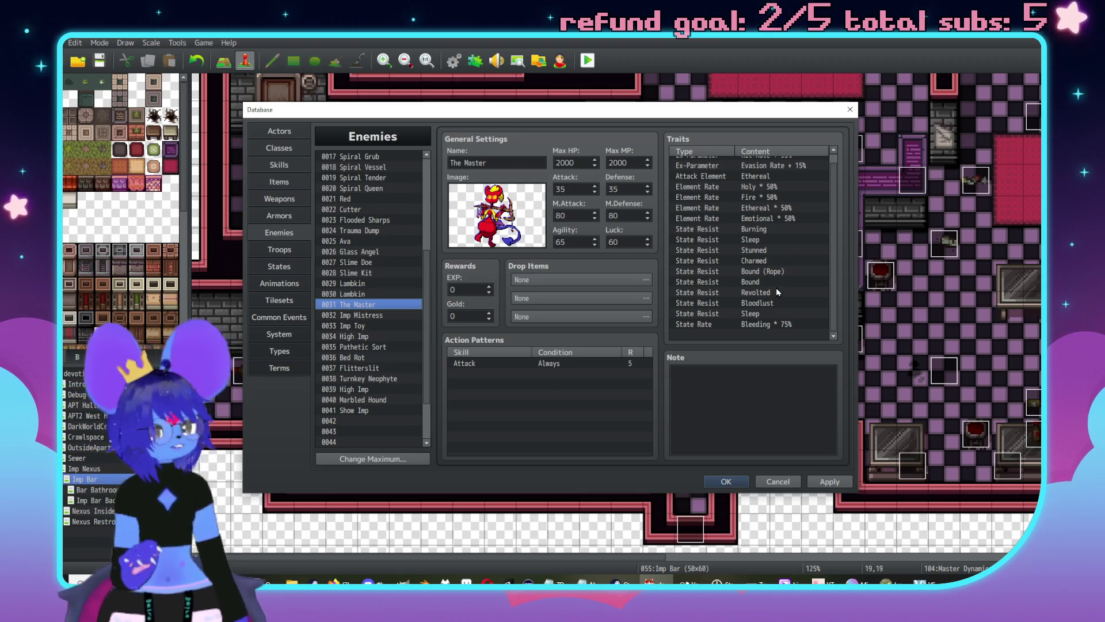
Step: Set The Master's Attack action to skill 0188 ImpMasterAction, conditioned on switch Observe Skill ON
scroll(763, 270, "up", 1)
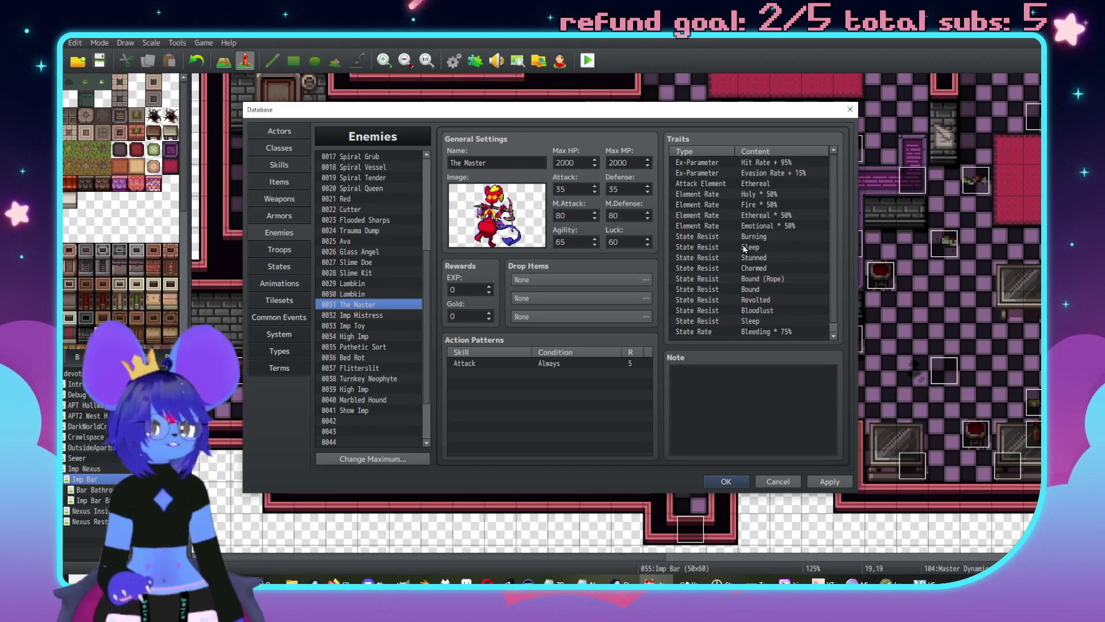
scroll(786, 260, "down", 1)
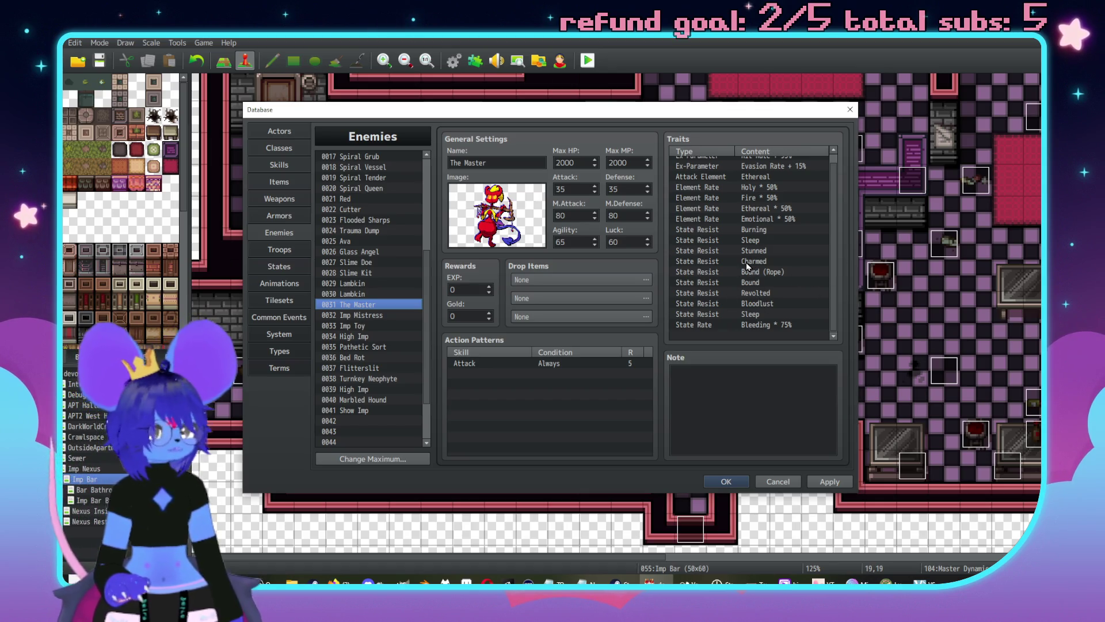
left_click(497, 365)
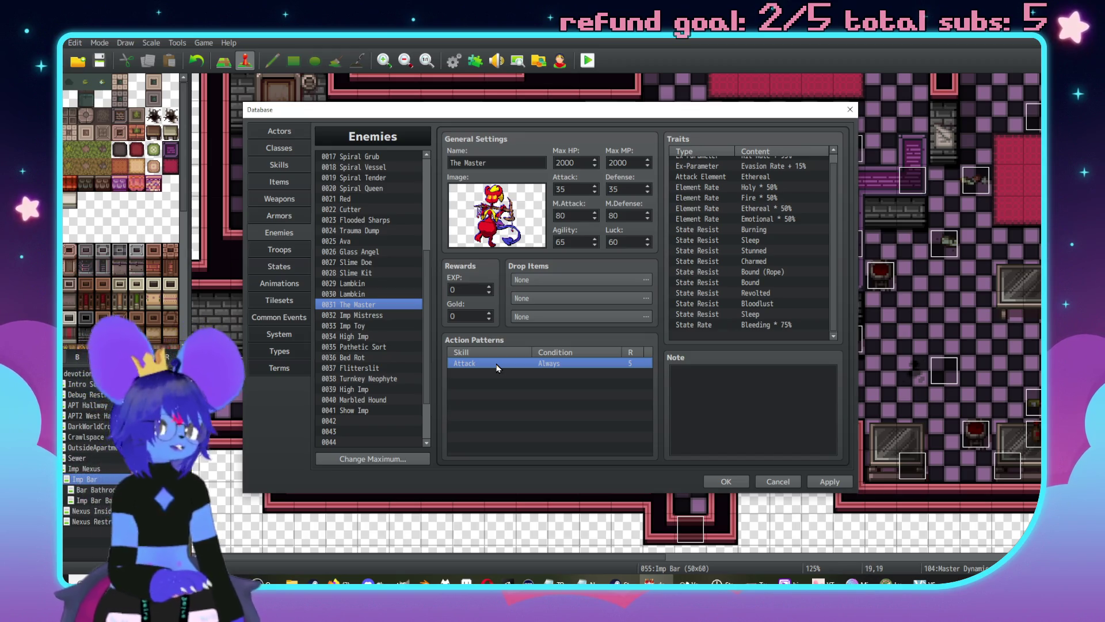
double_click(496, 365)
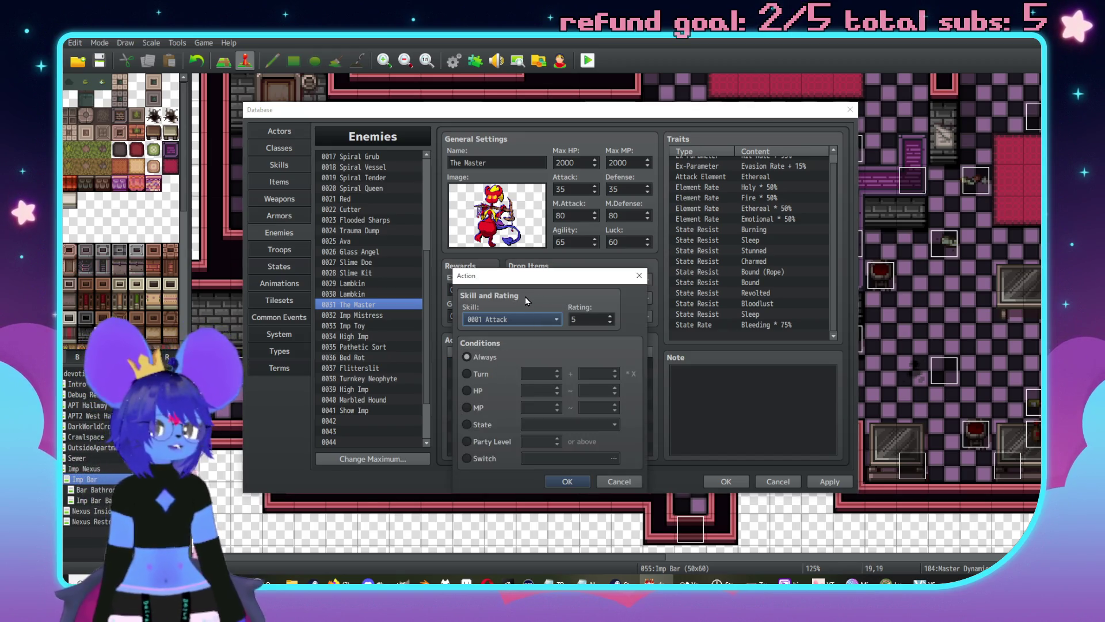
left_click(520, 319)
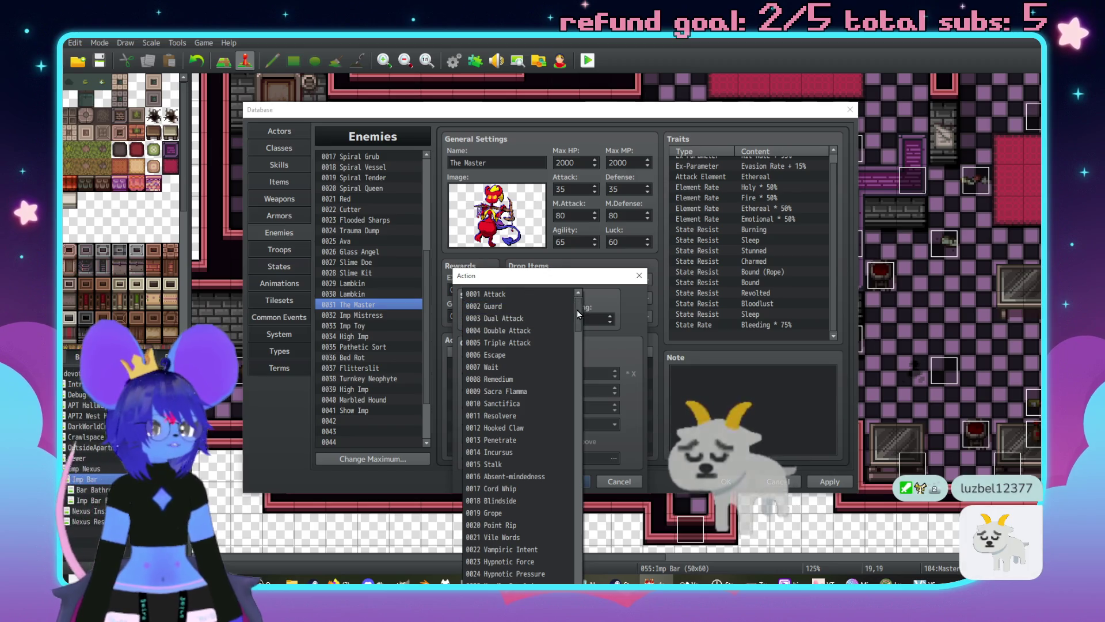
left_click_drag(577, 310, 575, 557)
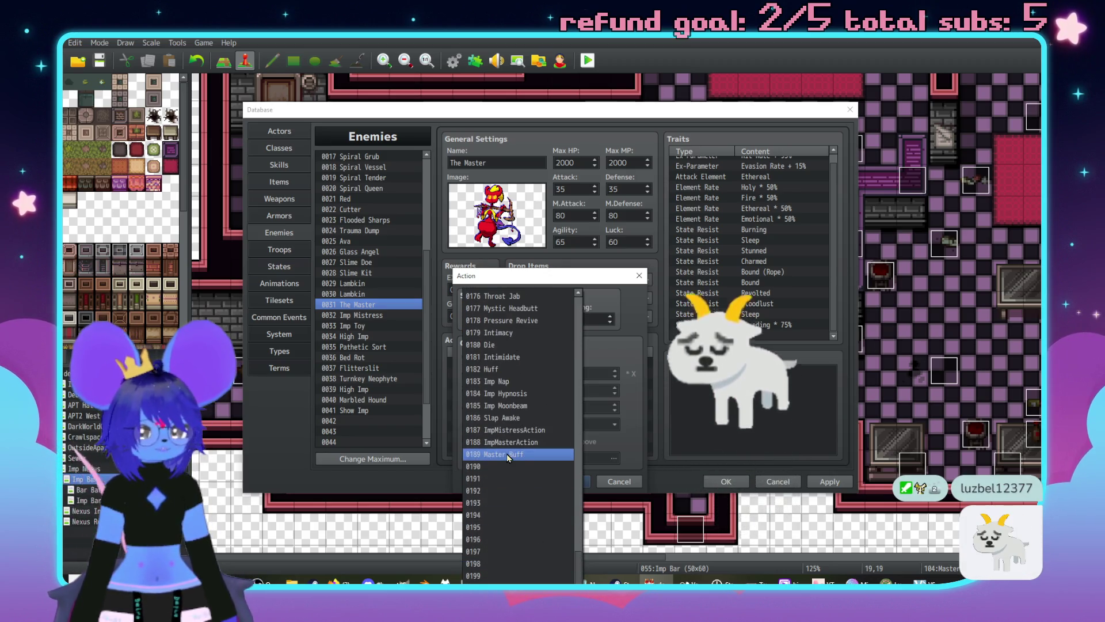
left_click(506, 454)
left_click(495, 458)
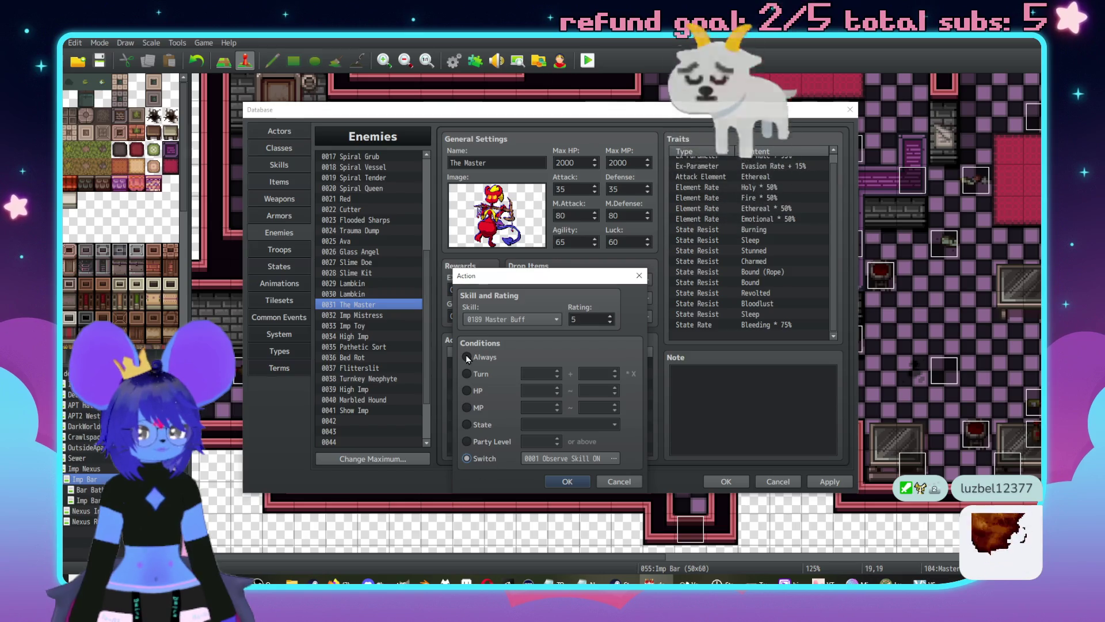
left_click(513, 319)
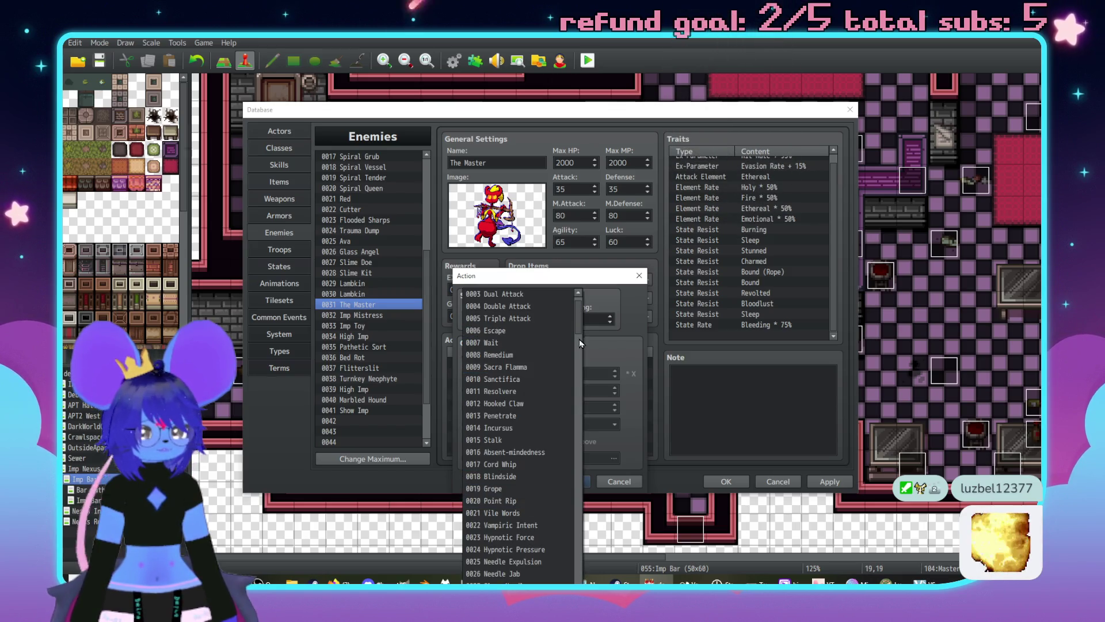
left_click_drag(578, 322, 575, 558)
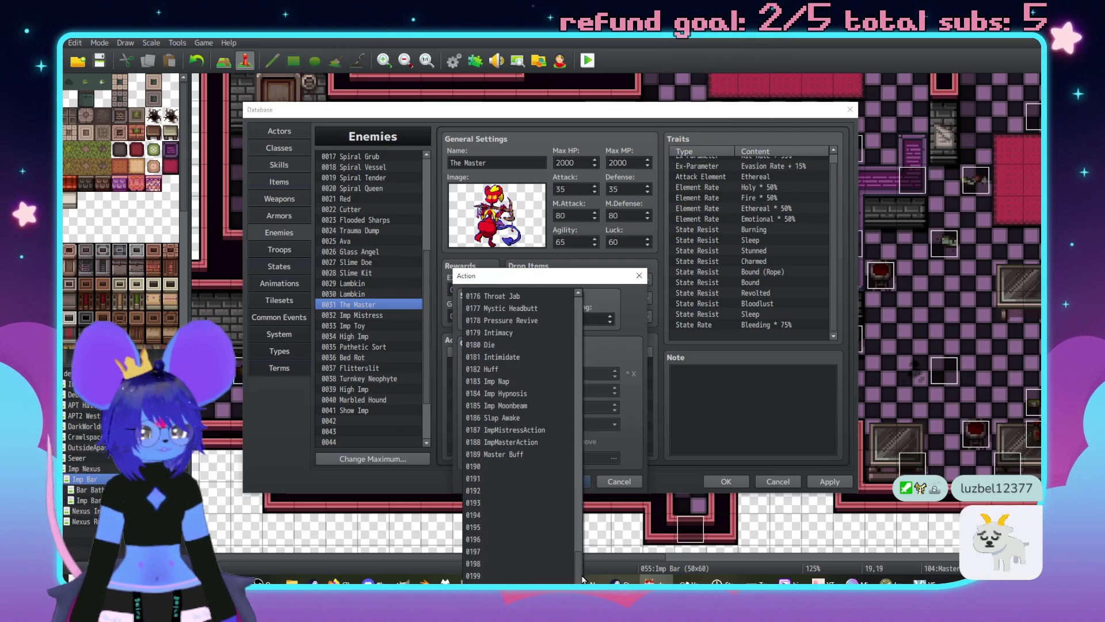
left_click(523, 442)
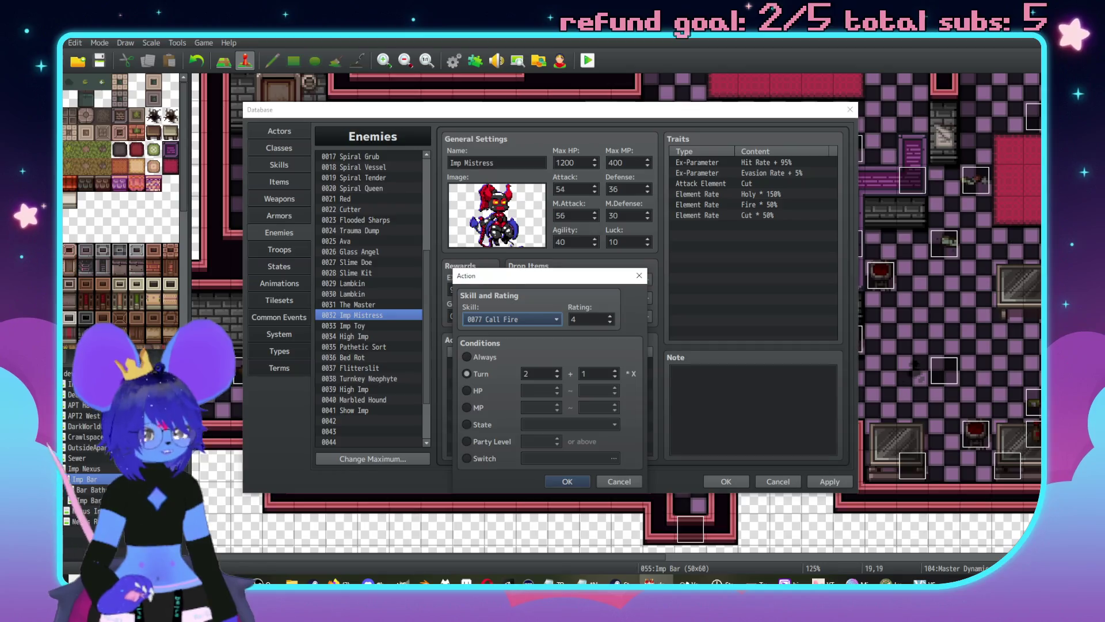
Step: Review and confirm the Imp Mistress's Call Fire, Imp Whip and Imp Dom Skip actions
key("alt+Tab")
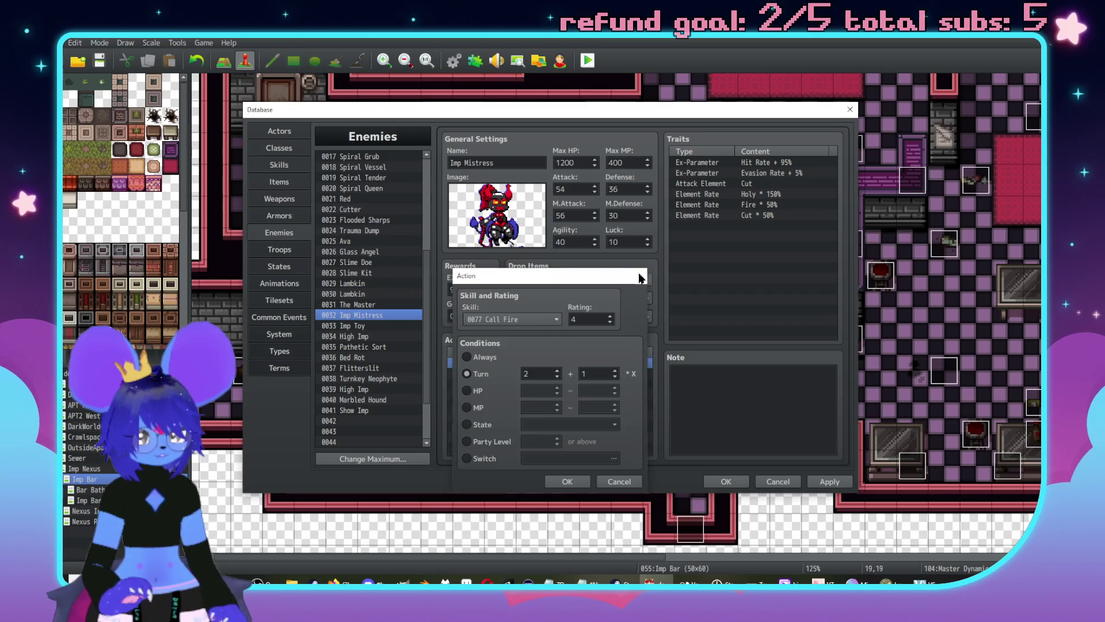
left_click(619, 482)
double_click(498, 378)
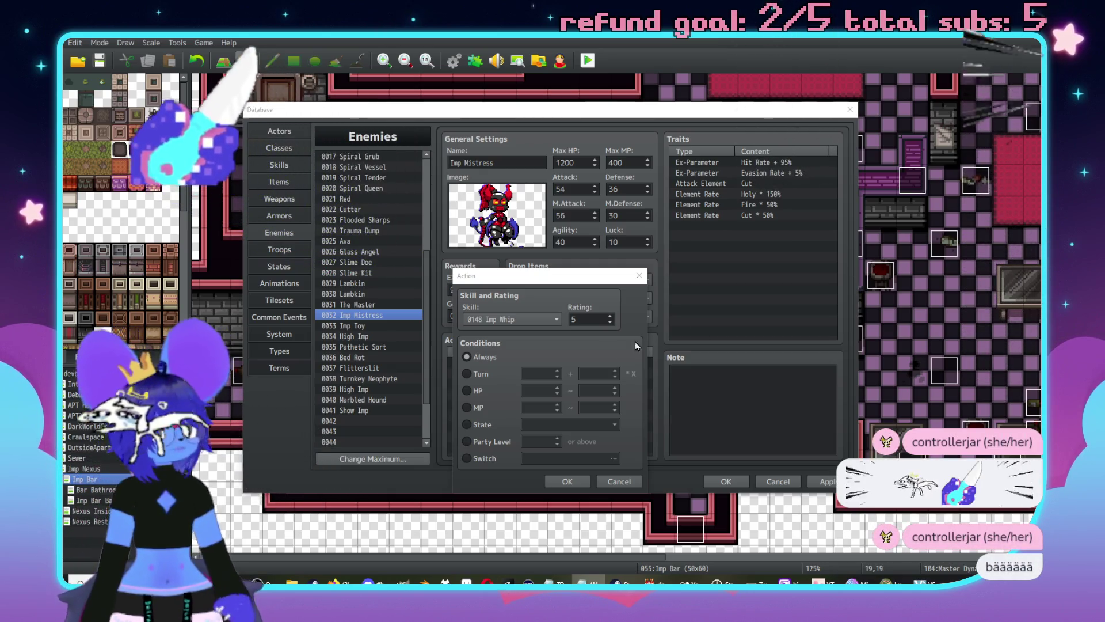
left_click(567, 482)
double_click(517, 384)
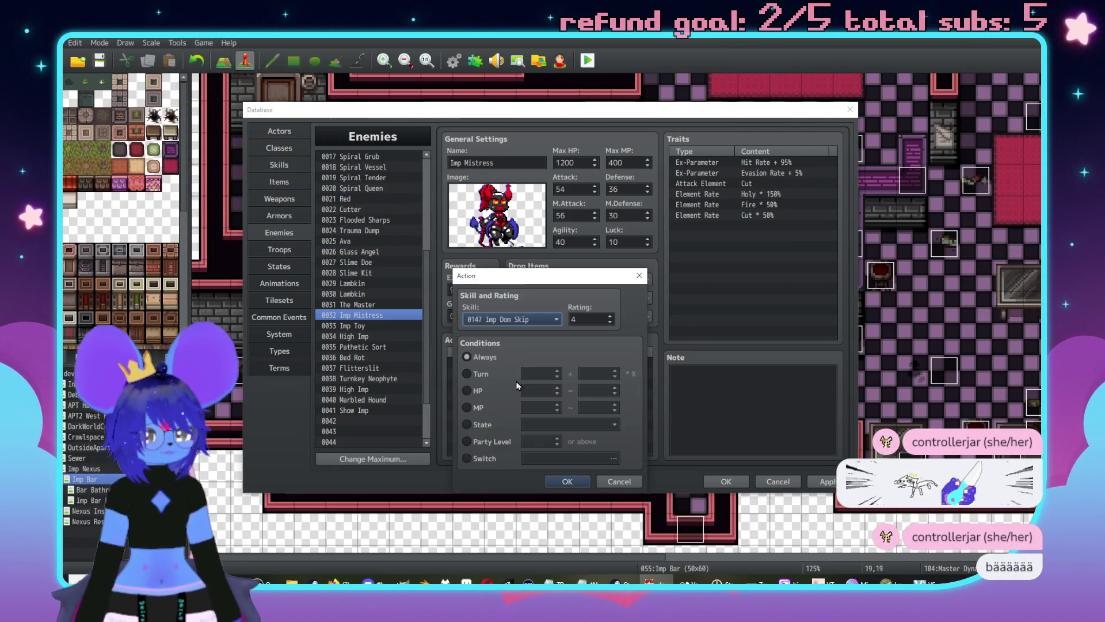
key("alt+Tab")
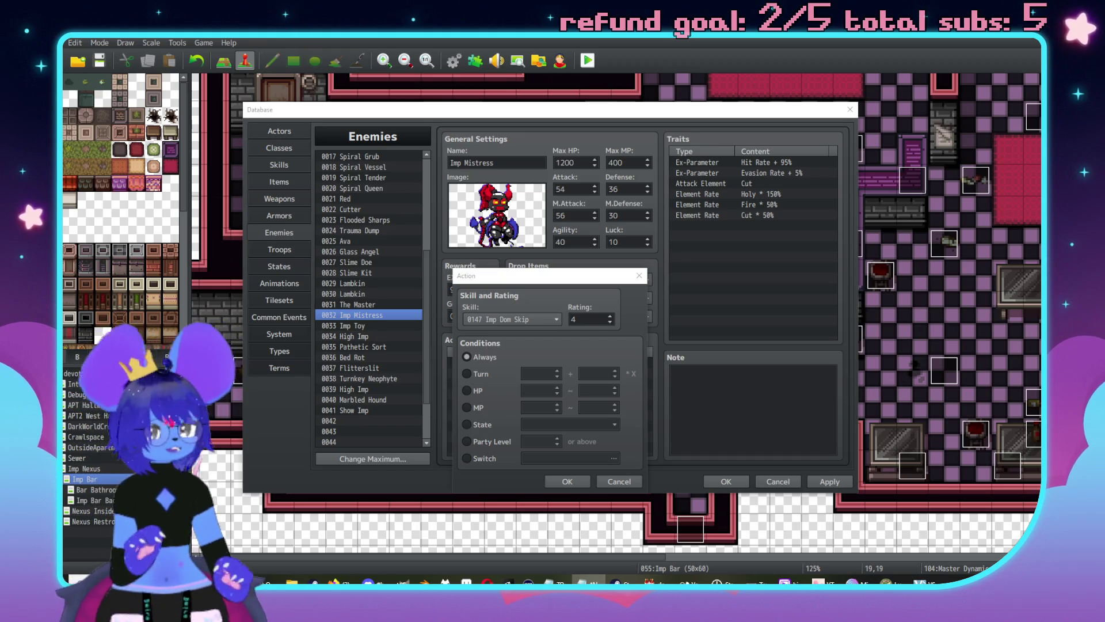
left_click(620, 481)
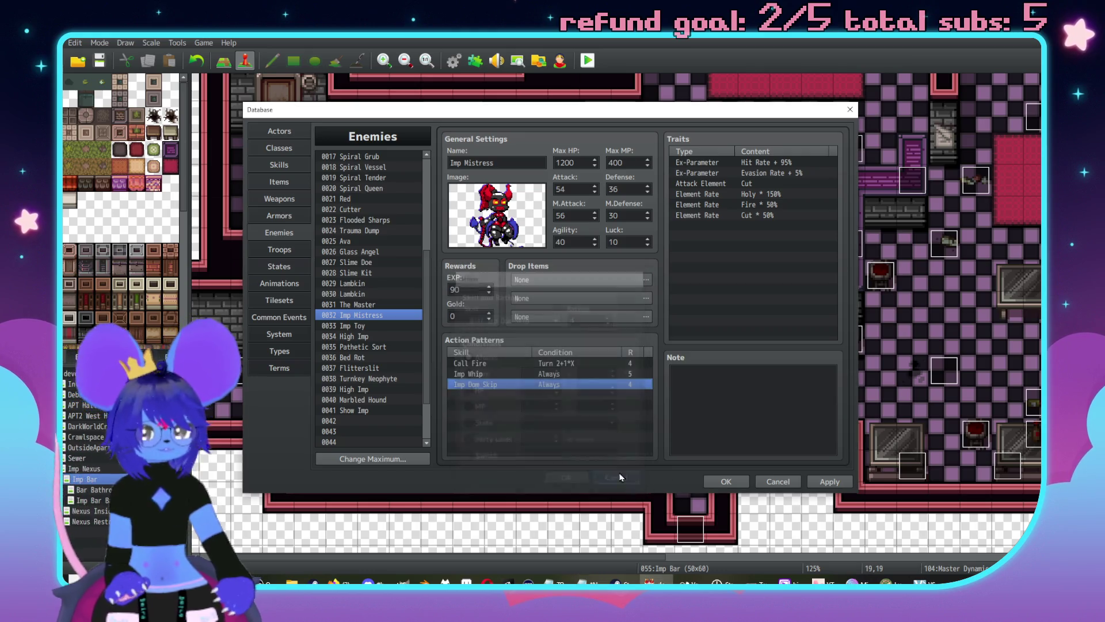
Step: Preview the Cure All 2 and Cure All 1 animations
left_click(279, 164)
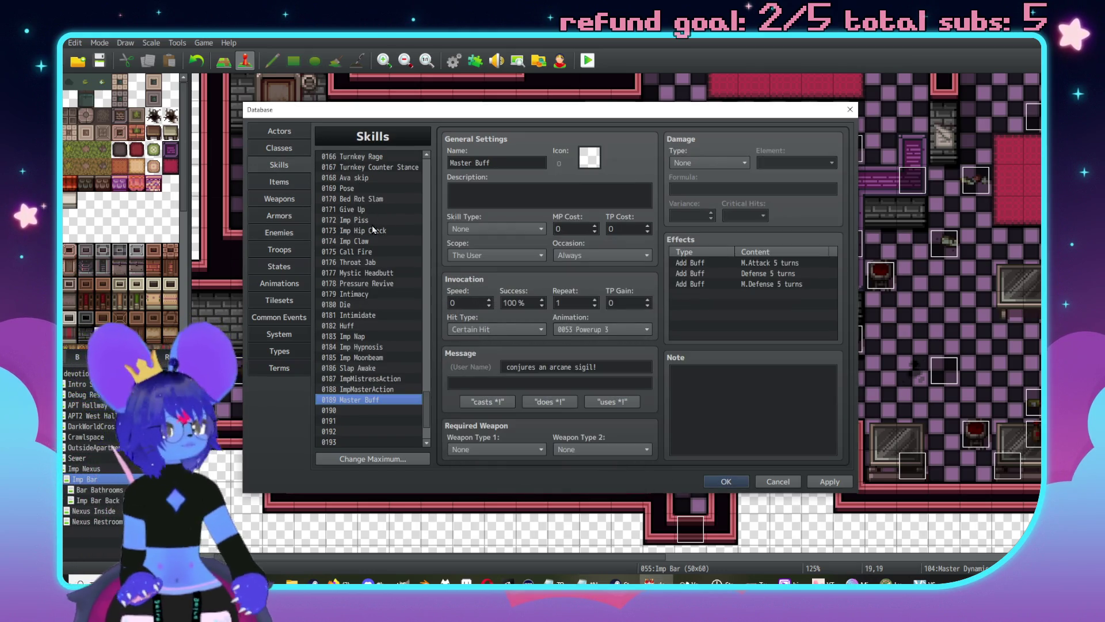
left_click(275, 283)
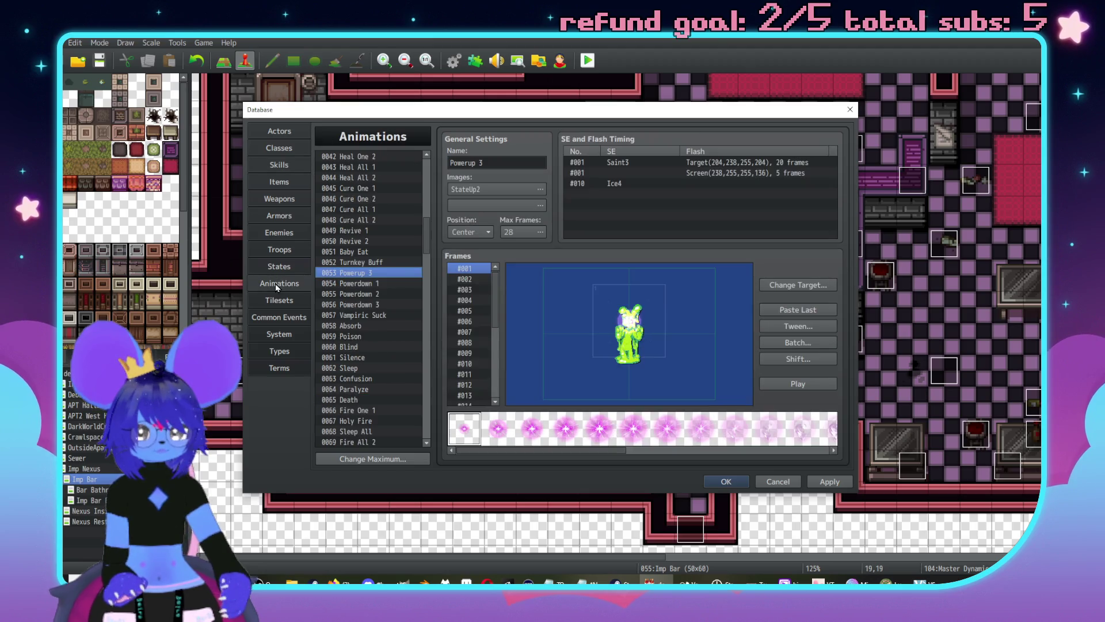
left_click(382, 262)
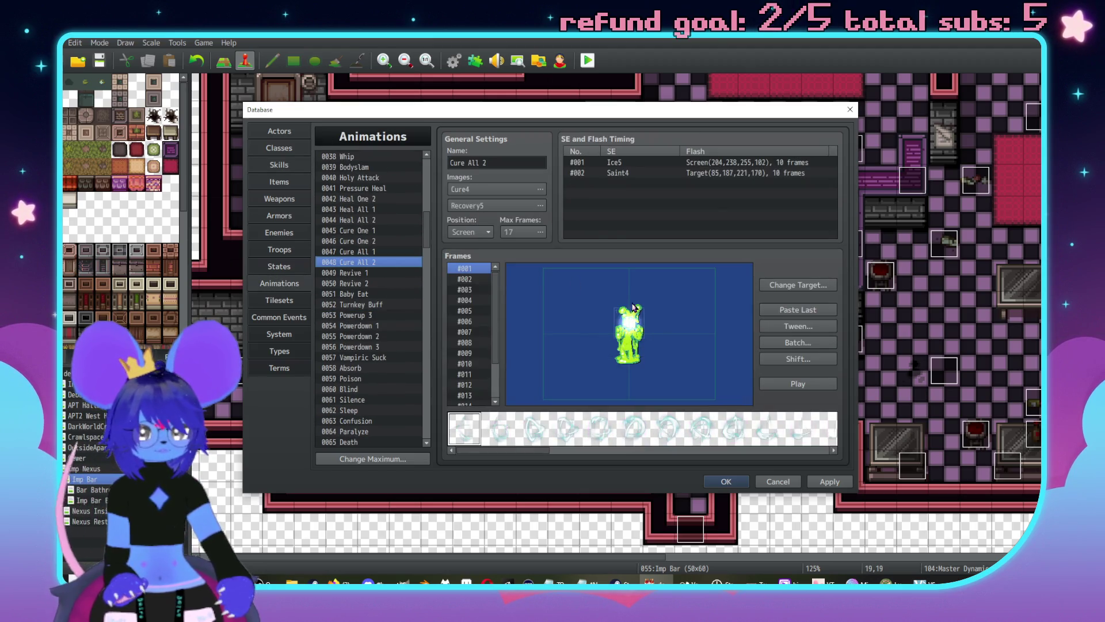
left_click(804, 388)
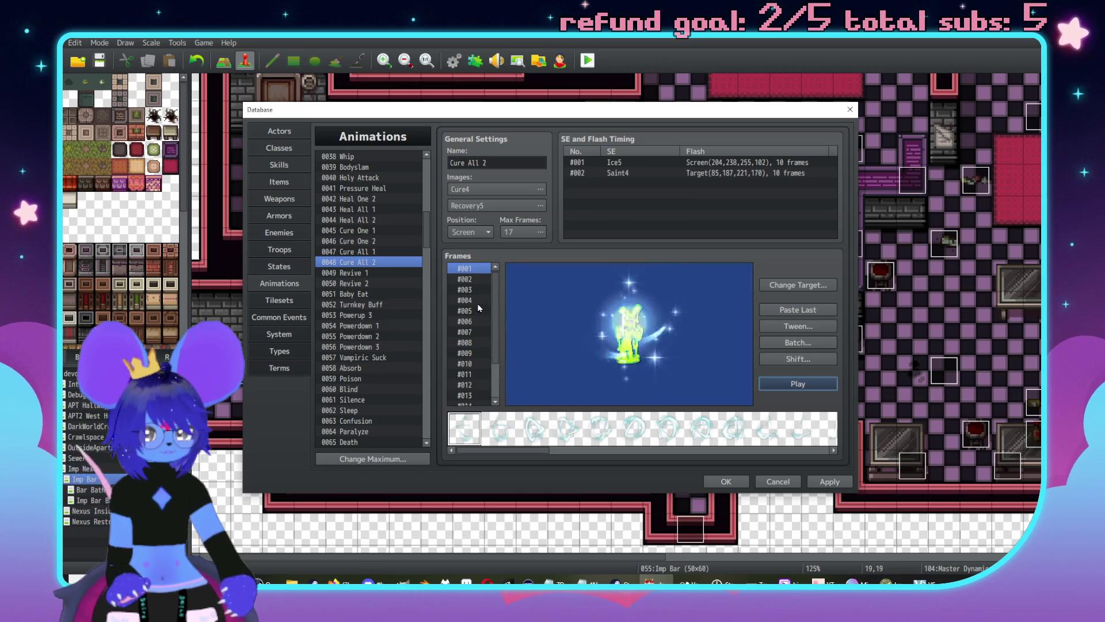
left_click(357, 252)
left_click(798, 385)
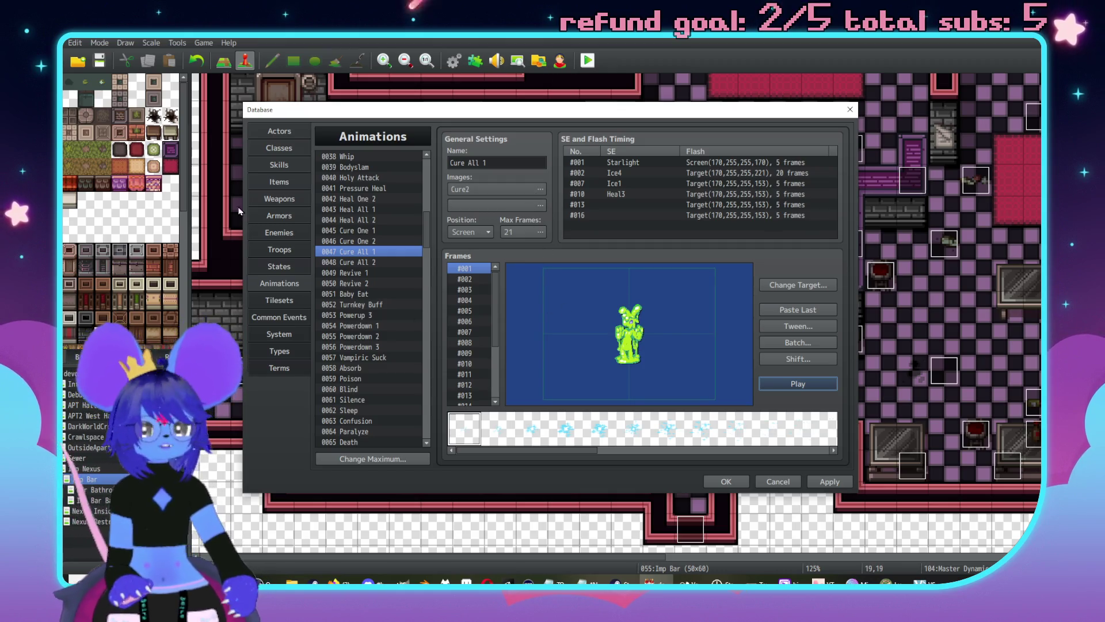
Step: Browse up the skills list from ImpMasterAction past Doubt Turnskip to the Ava skills
left_click(280, 166)
left_click(388, 393)
key("Up")
key("Up")
key("Up")
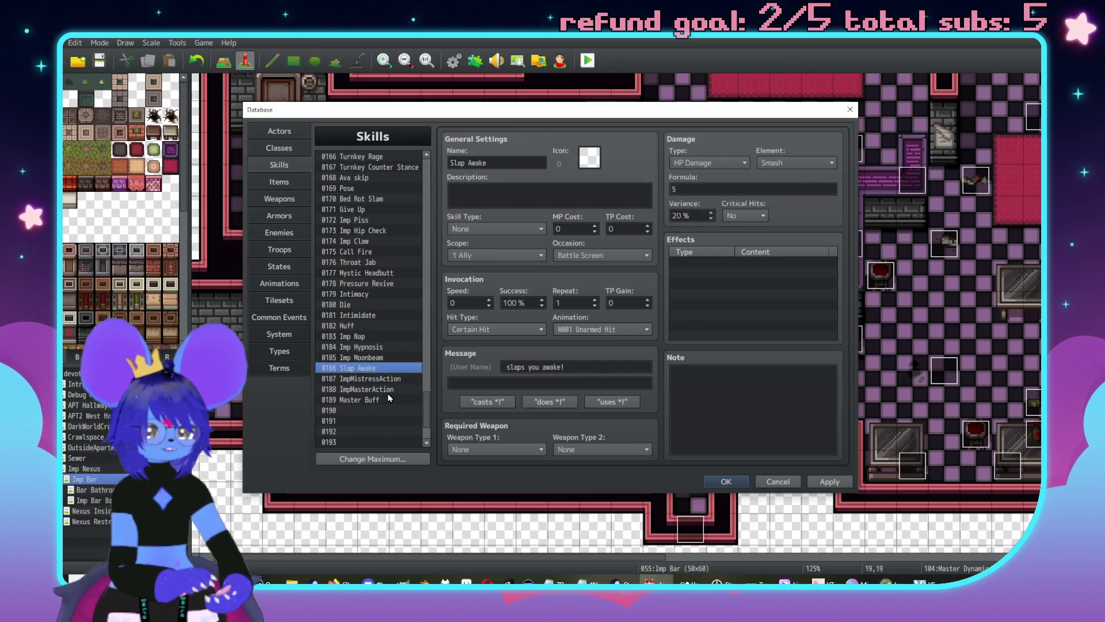
key("Up")
key("Up")
key("Up")
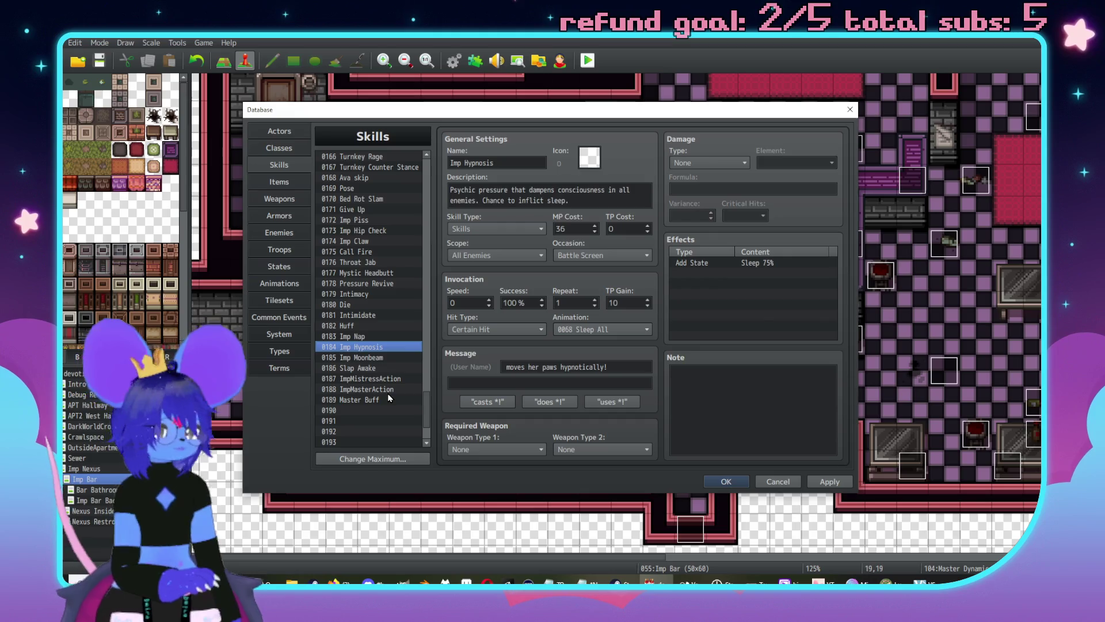
key("Up")
key("Up")
key("Up")
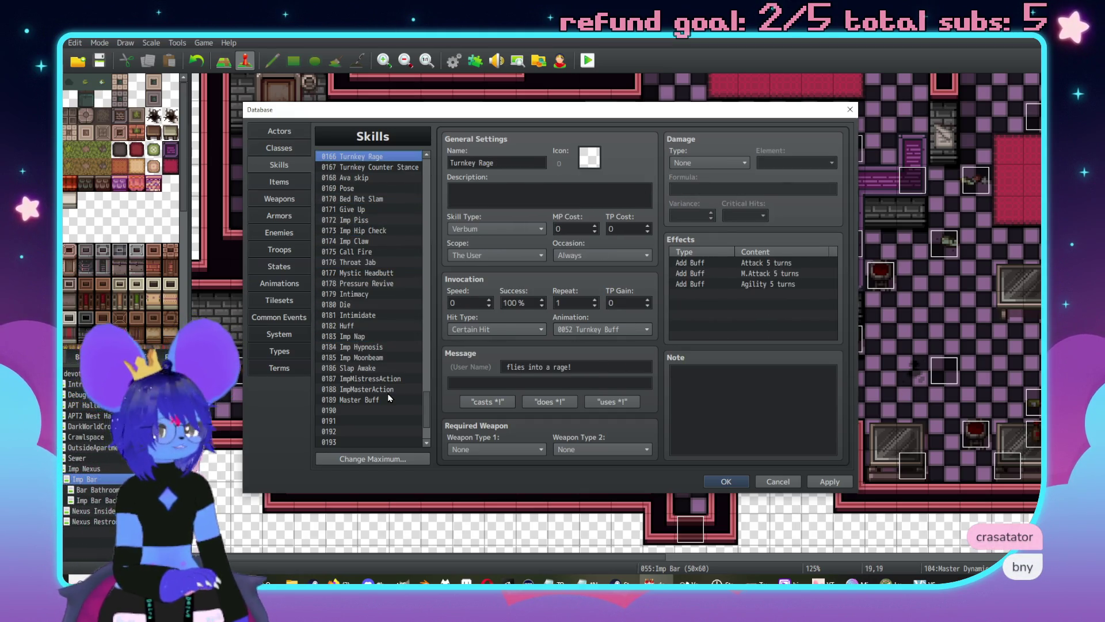
key("Down")
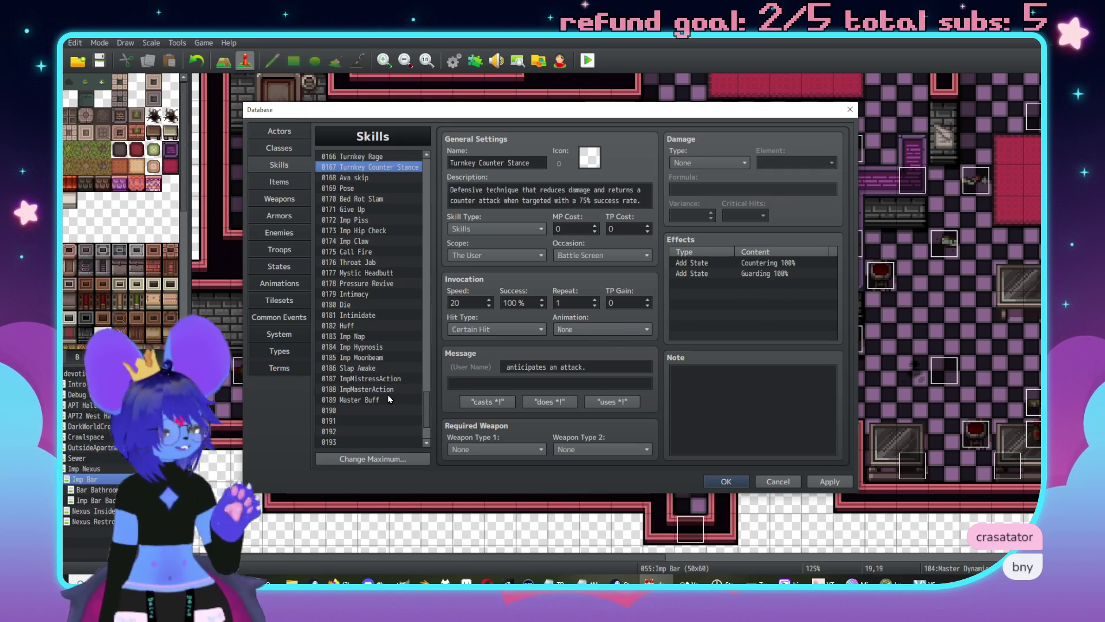
key("Up")
key("Up")
key("Up")
key("Up")
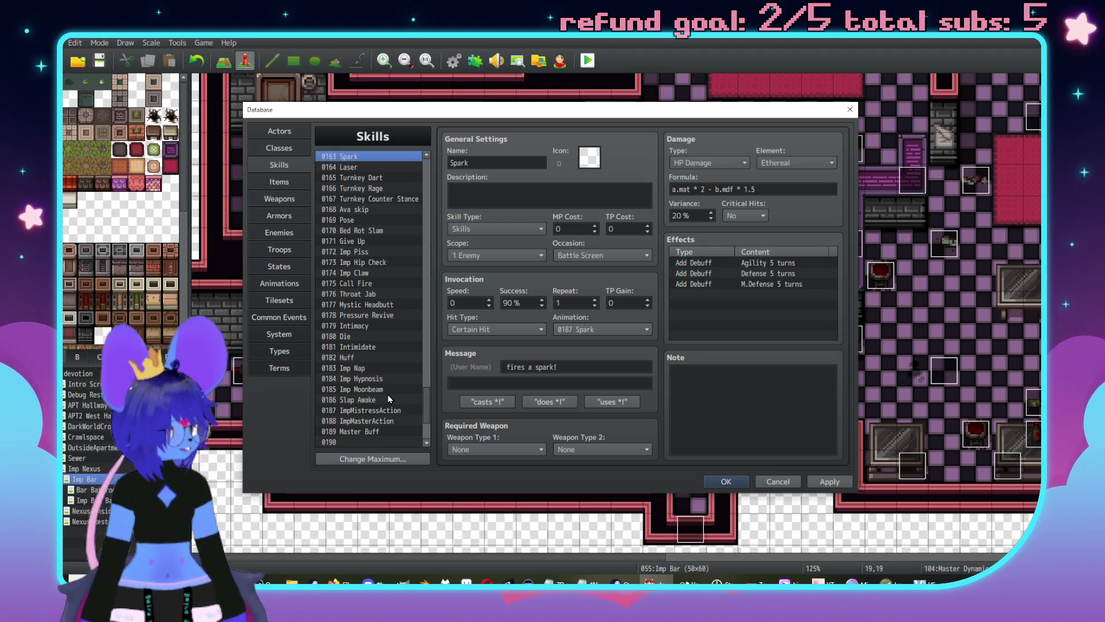
key("Up")
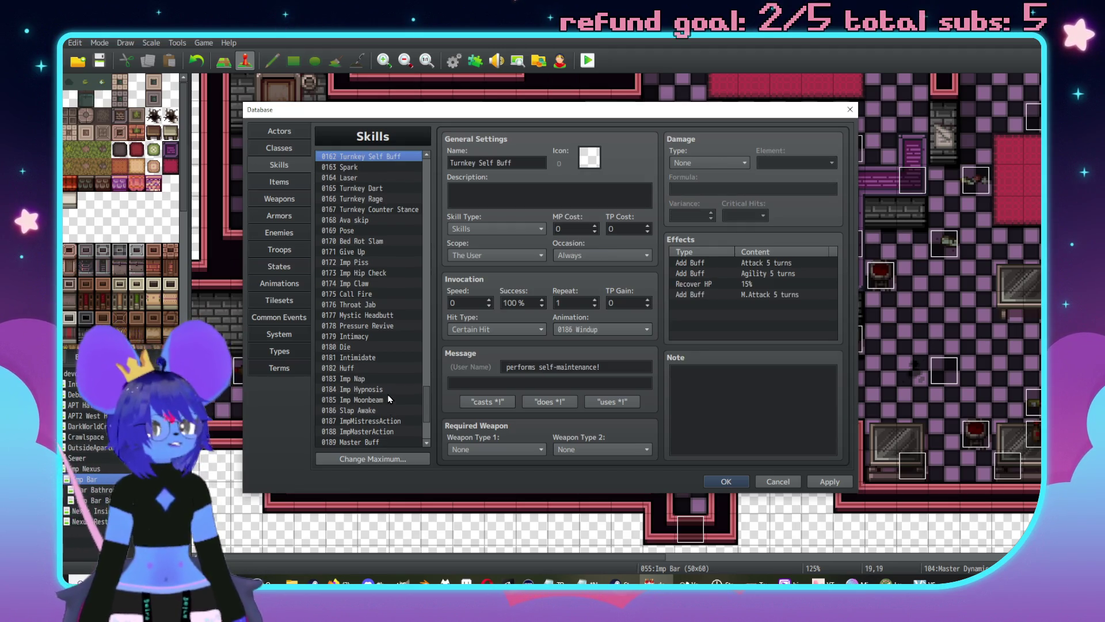
scroll(389, 398, "up", 1)
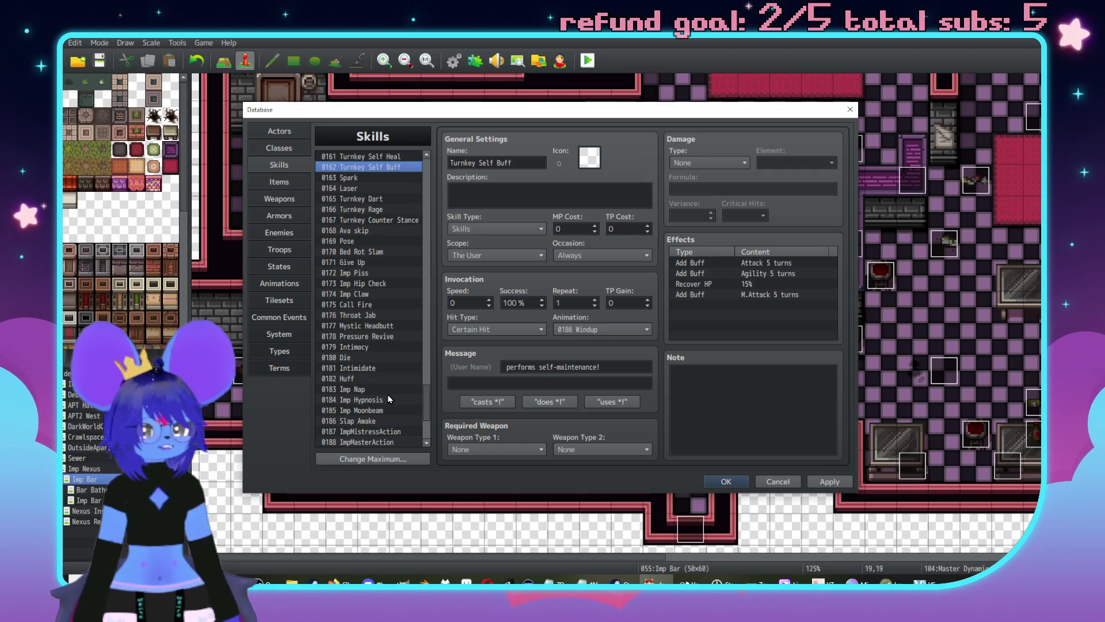
key("Up")
key("Up")
key("Up")
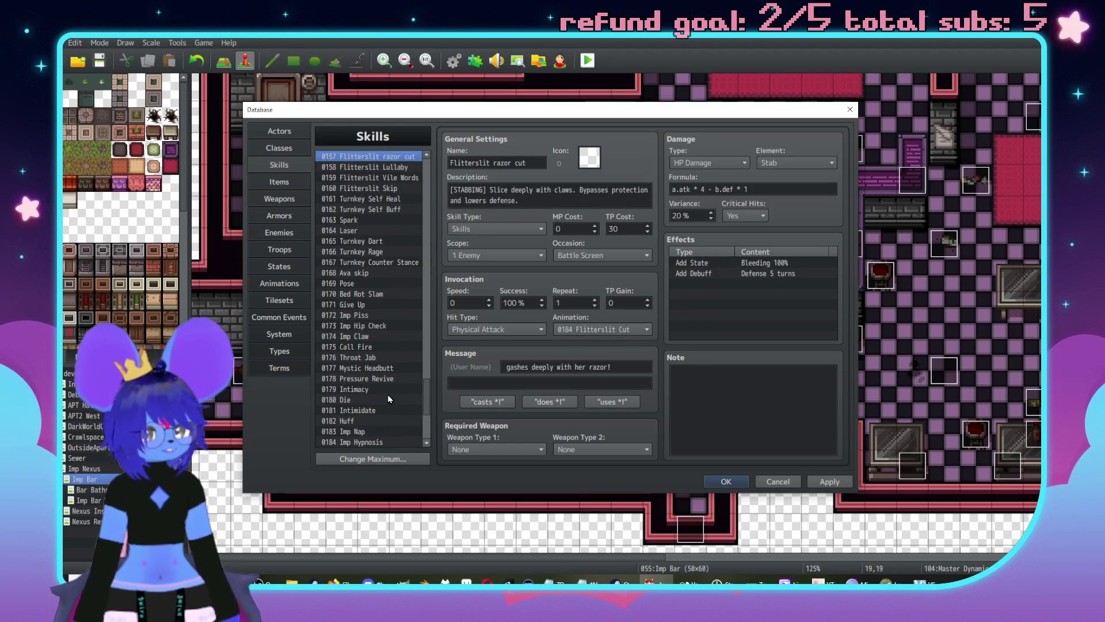
key("Up")
key("Up")
key("Up")
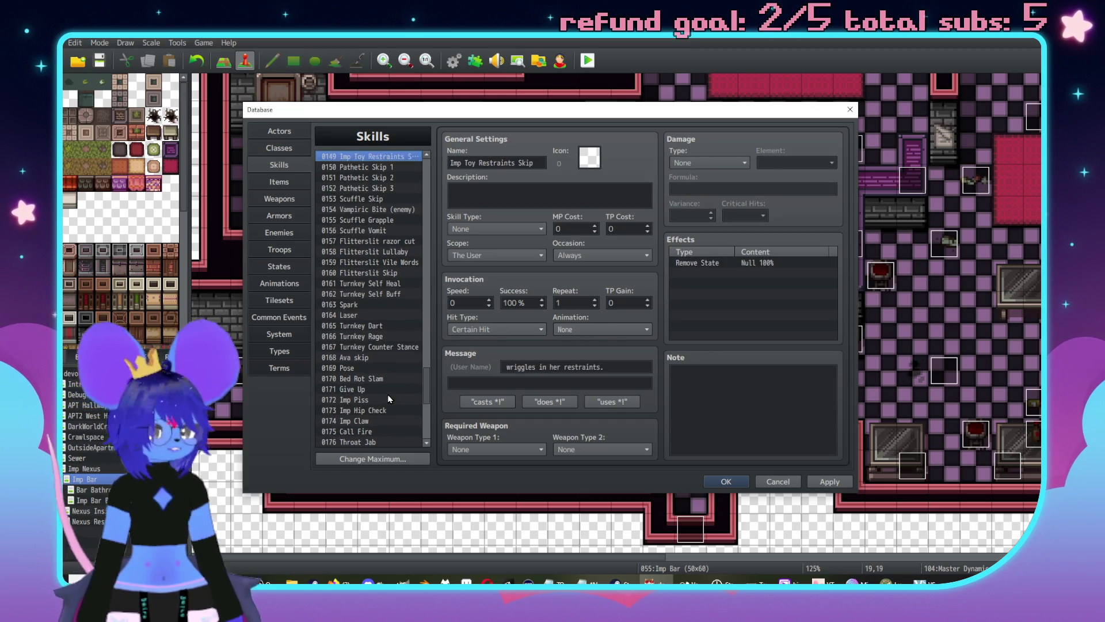
key("Up")
key("Up")
key("Up")
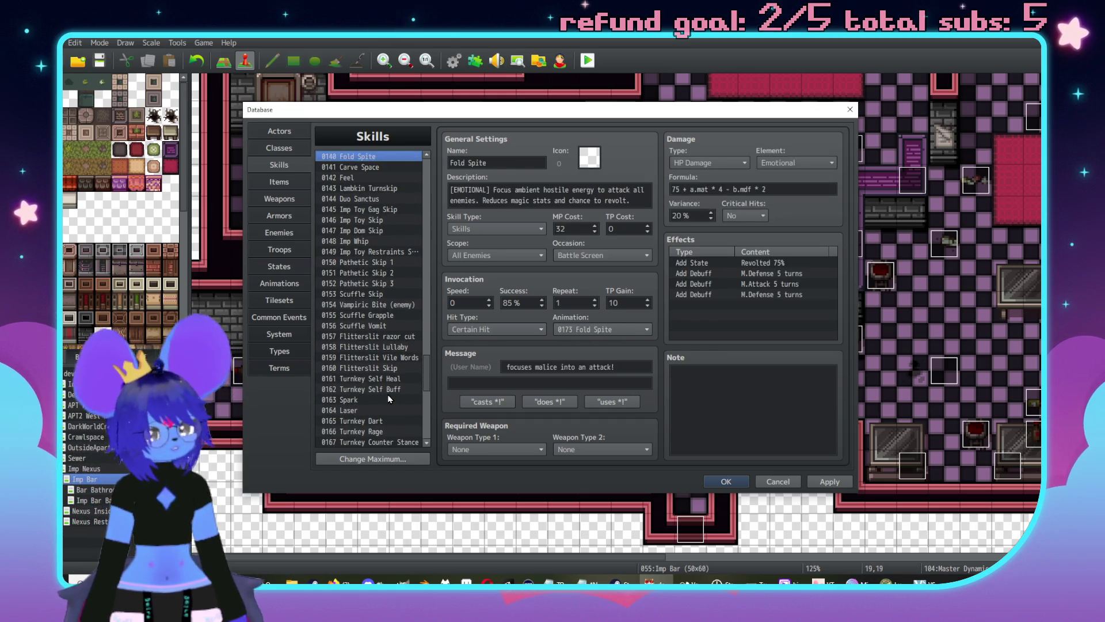
key("Up")
key("Up")
key("Up")
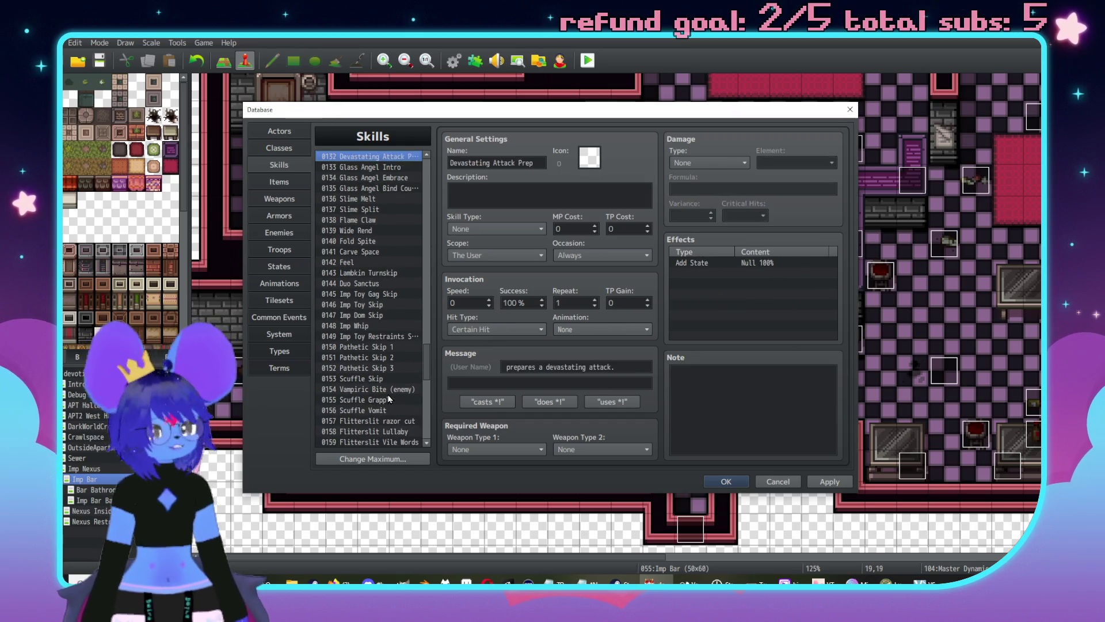
key("Down")
key("Down")
key("Down")
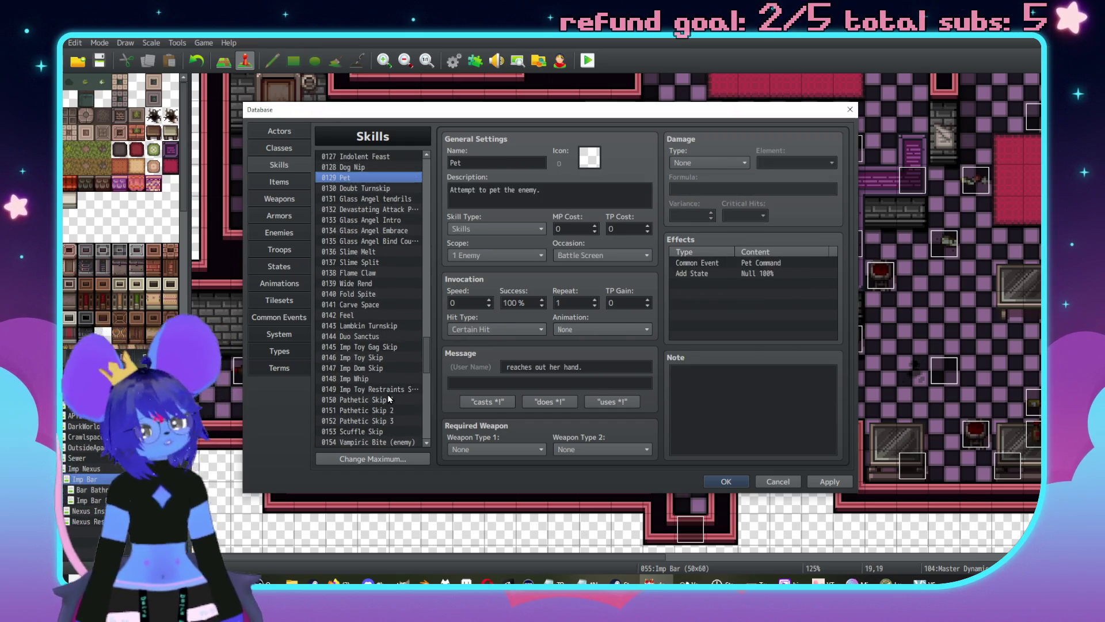
key("Up")
key("Up")
key("Up")
key("Up")
key("Up")
key("Up")
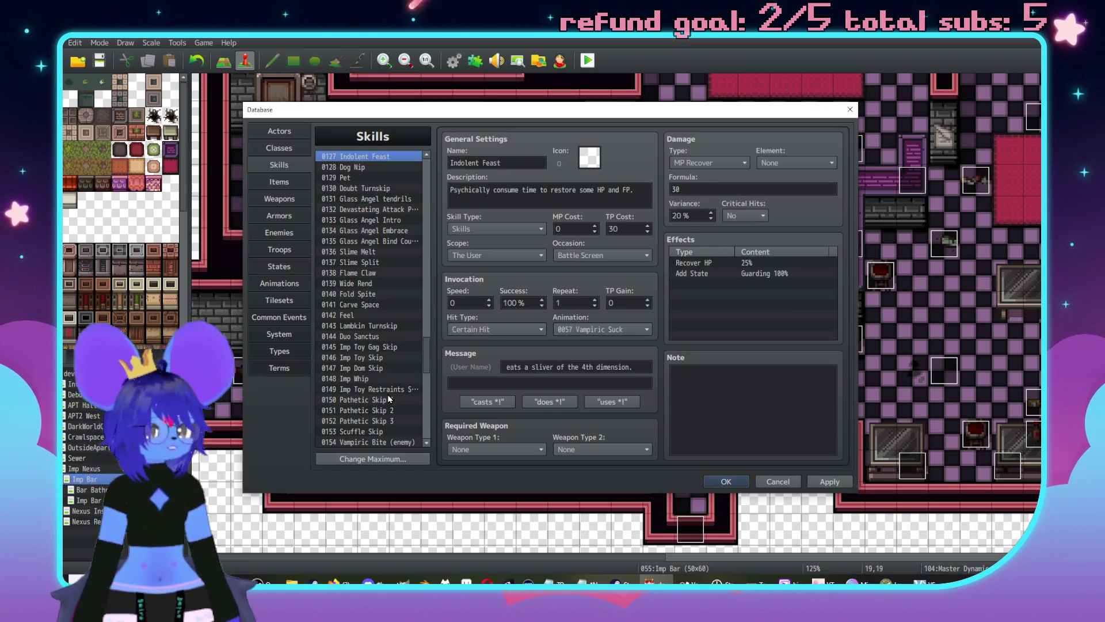
key("Up")
key("Up")
key("Up")
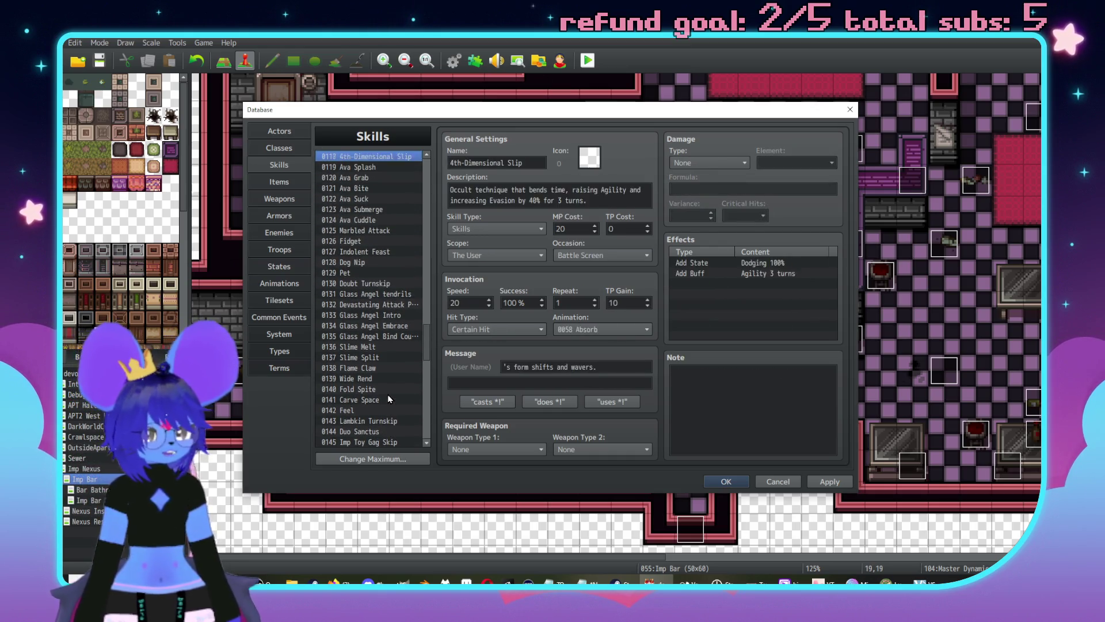
key("Up")
key("Up")
key("Up")
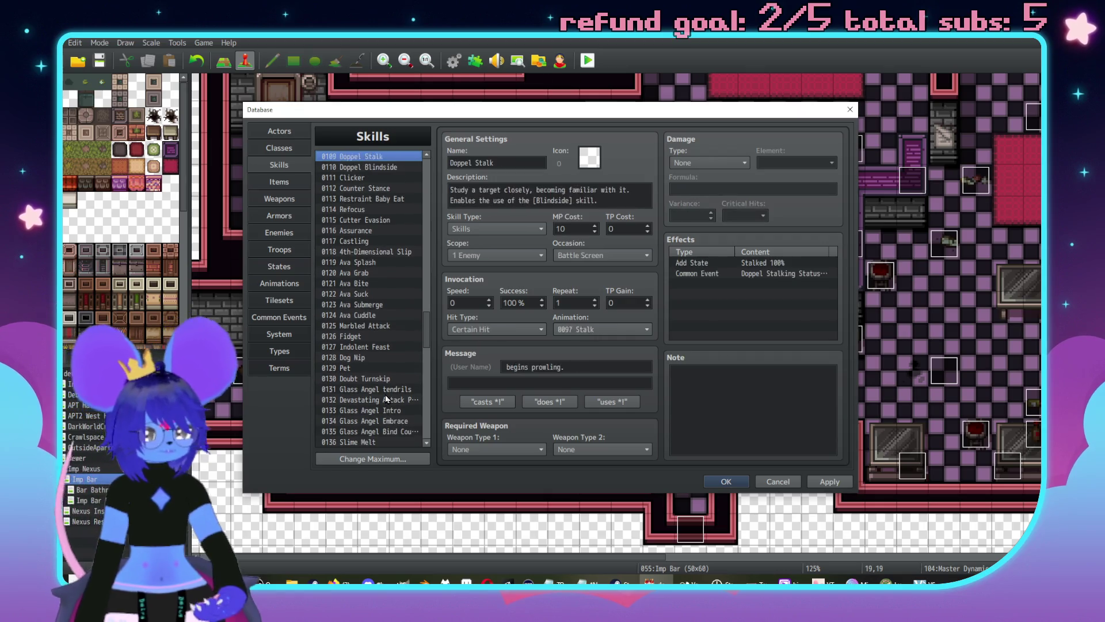
left_click(290, 282)
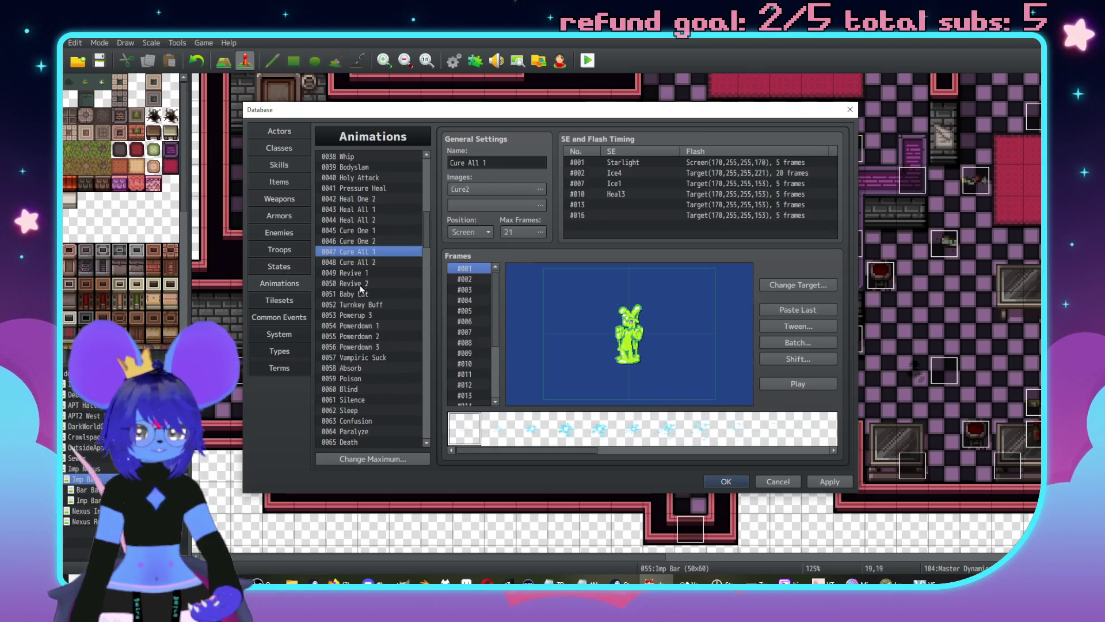
Step: Preview the Heal All 1 and Heal All 2 animations
left_click(800, 383)
left_click(382, 253)
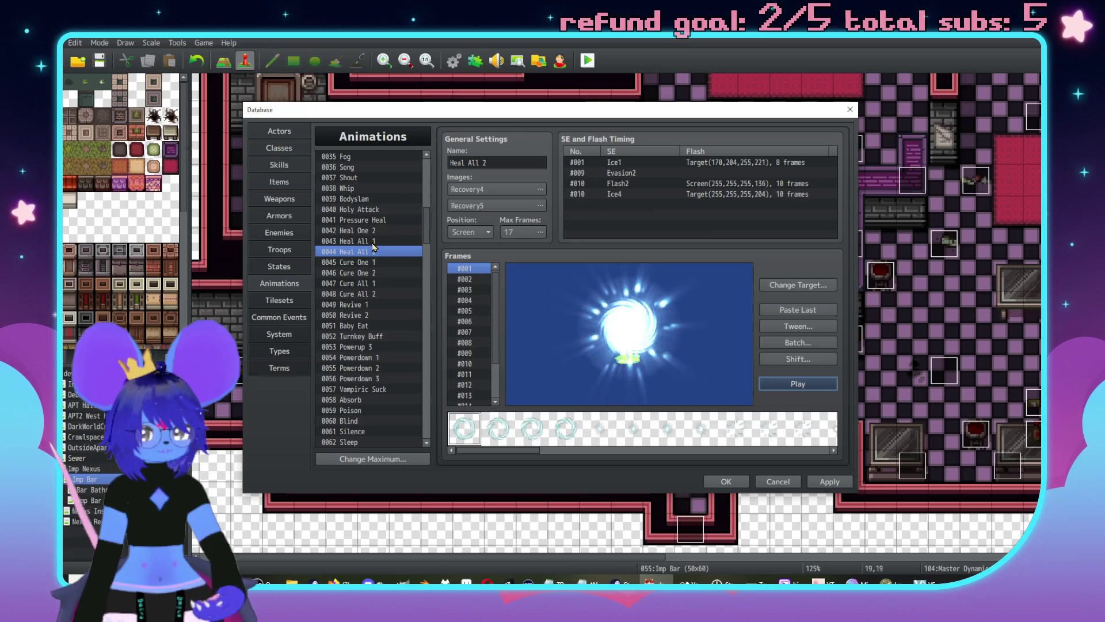
left_click(373, 242)
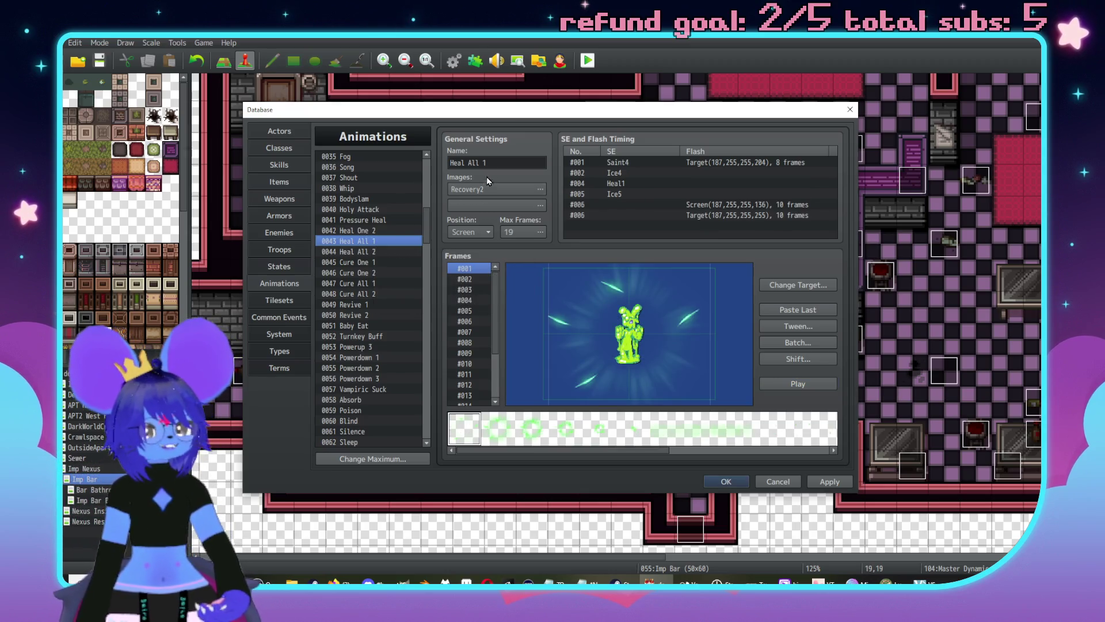
Step: Rename animation 0043 to 'Heal All 1 (aftercare)'
left_click(529, 163)
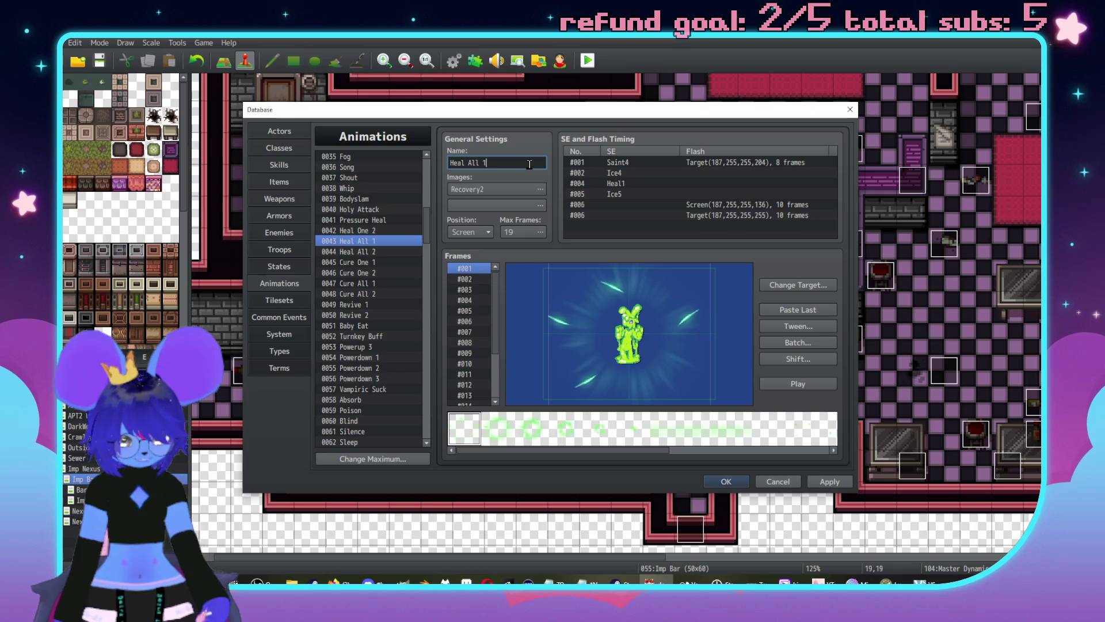
type(" (aftercare)")
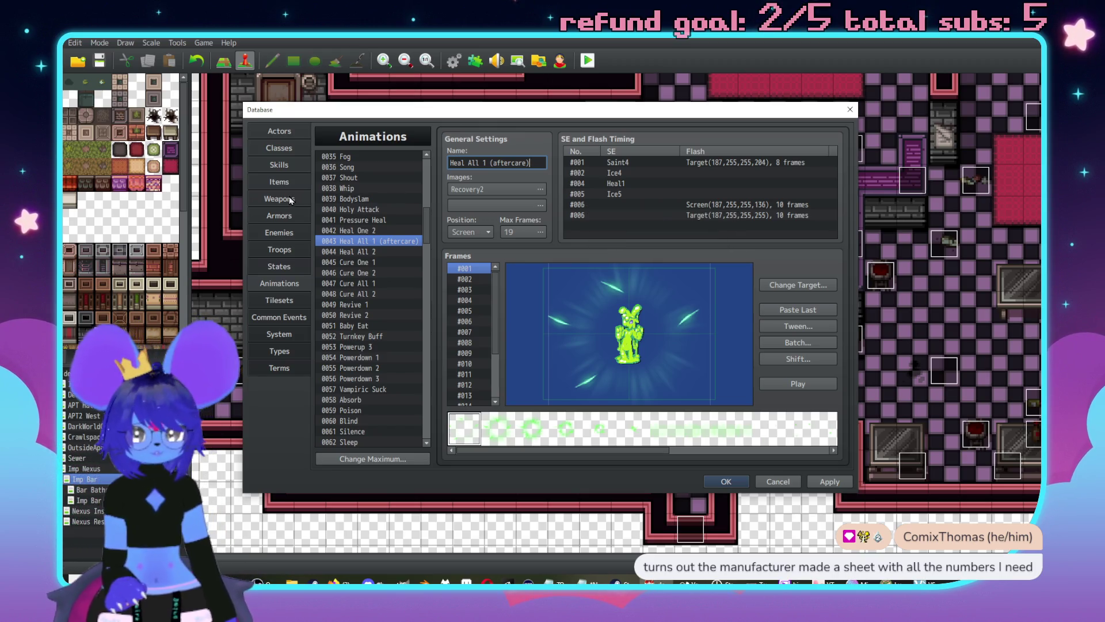
left_click(279, 166)
scroll(415, 344, "down", 2)
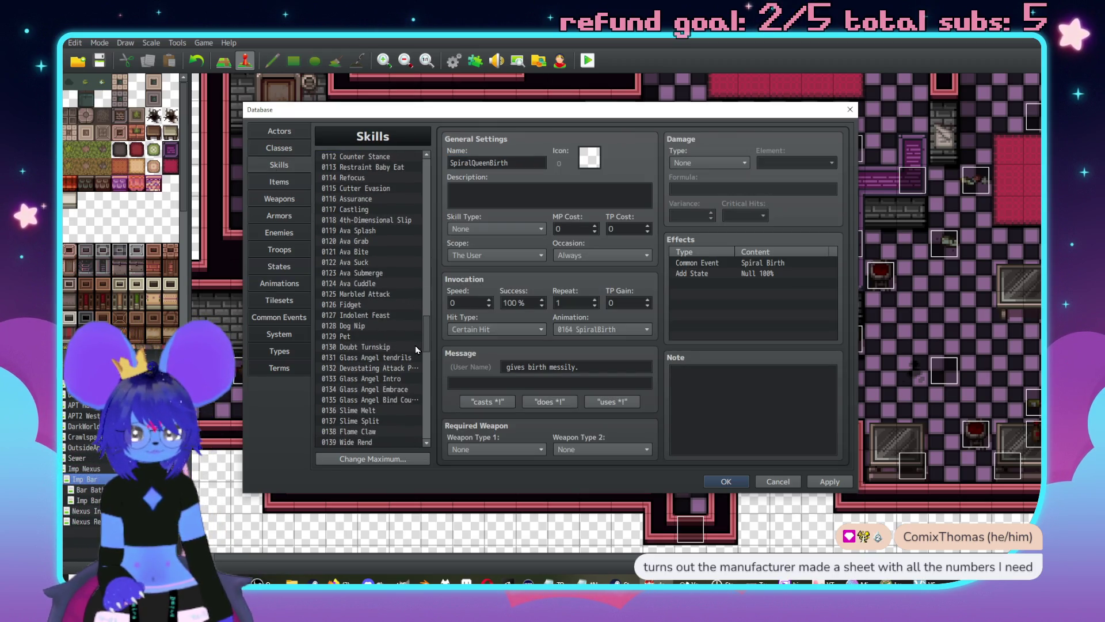
Step: Select empty skill slot 0190 and name it ImpMistressAftercare
scroll(426, 336, "down", 15)
left_click(361, 335)
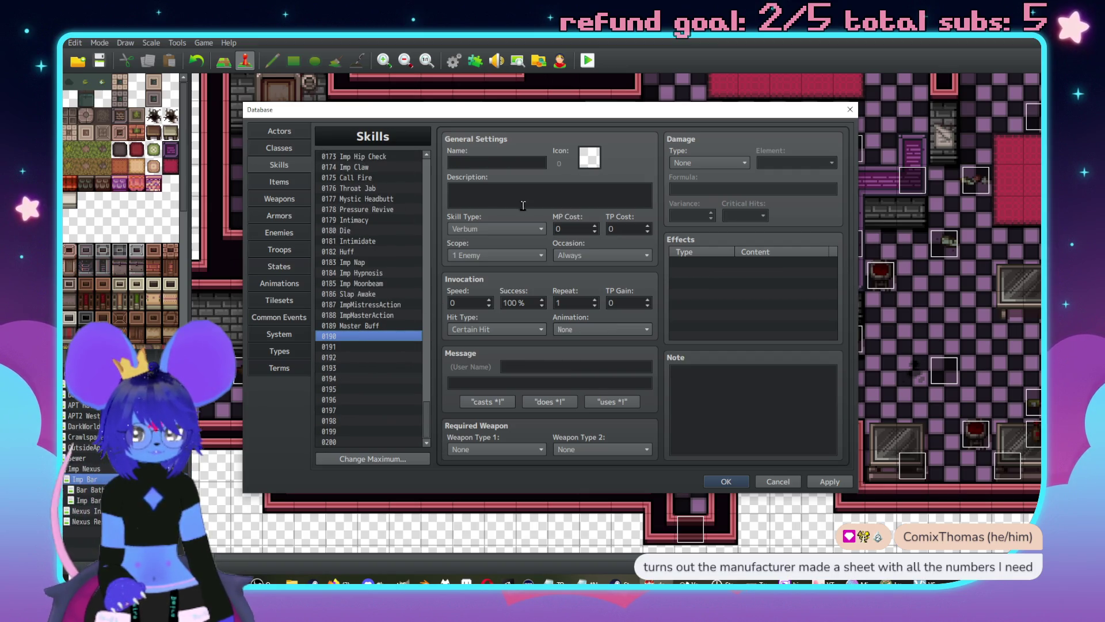
left_click(501, 163)
type("ImpMi")
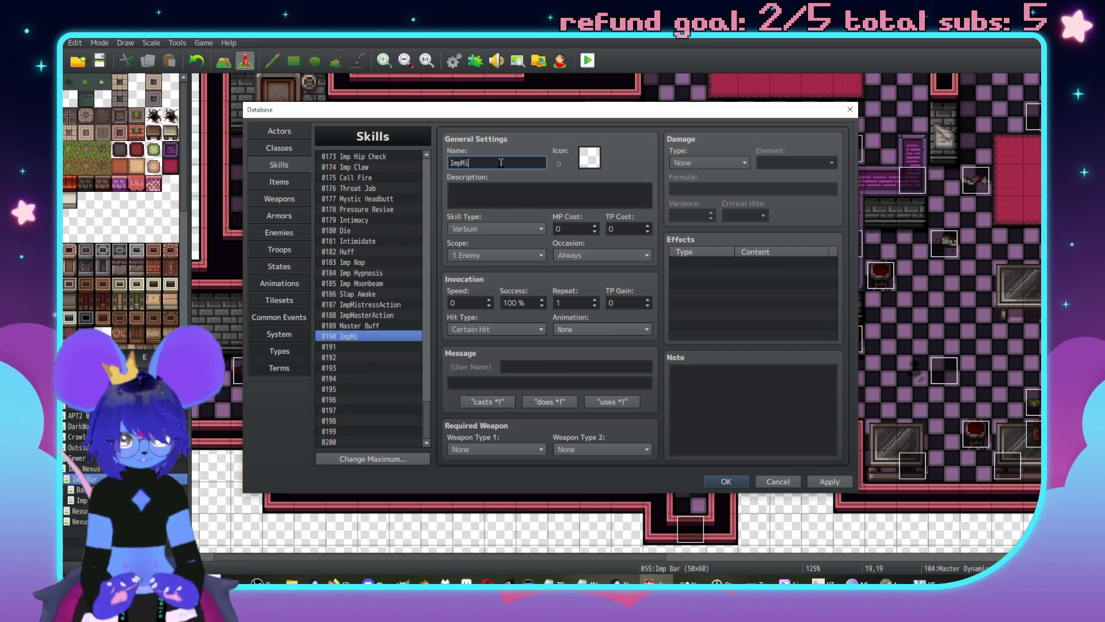
key("BackSpace")
key("BackSpace")
type("tr")
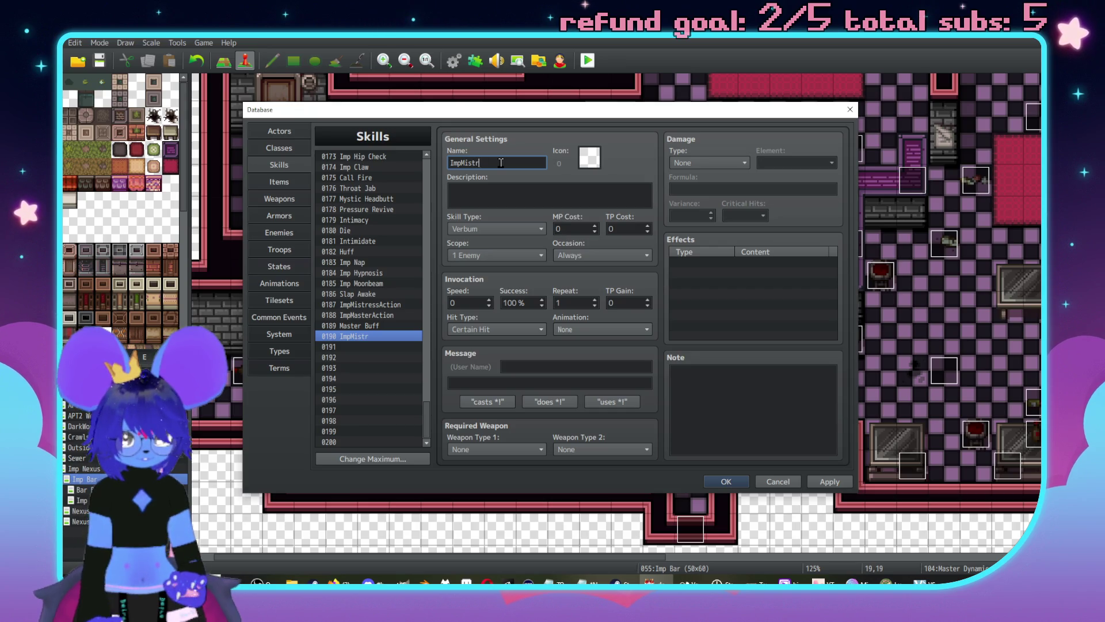
type("eesssAftercare")
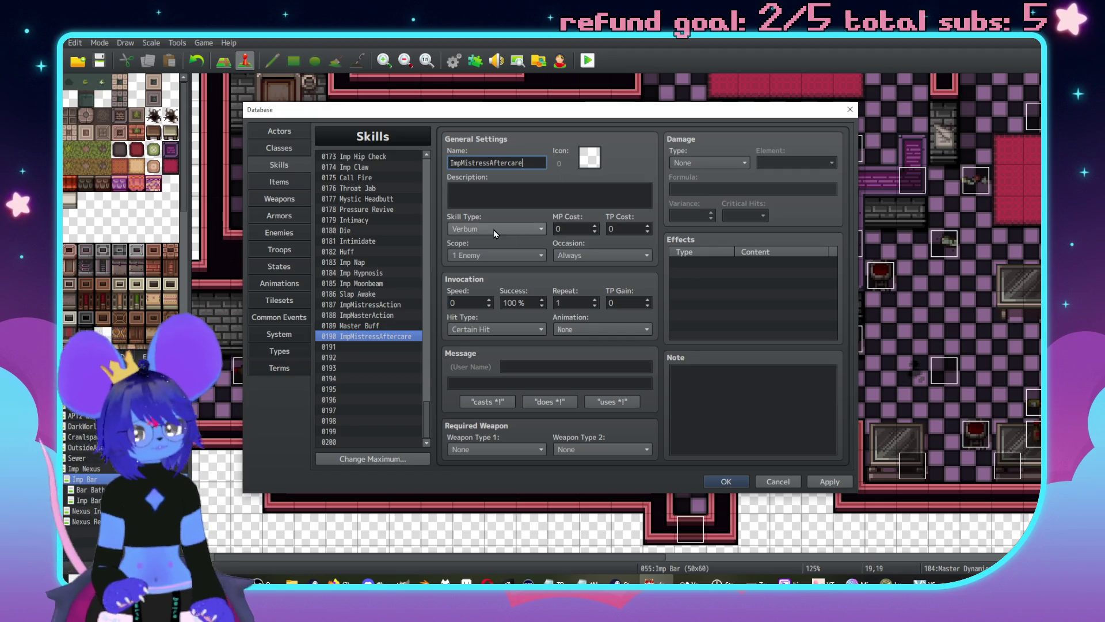
Step: Set the skill type to None and the scope to All Allies
left_click(492, 229)
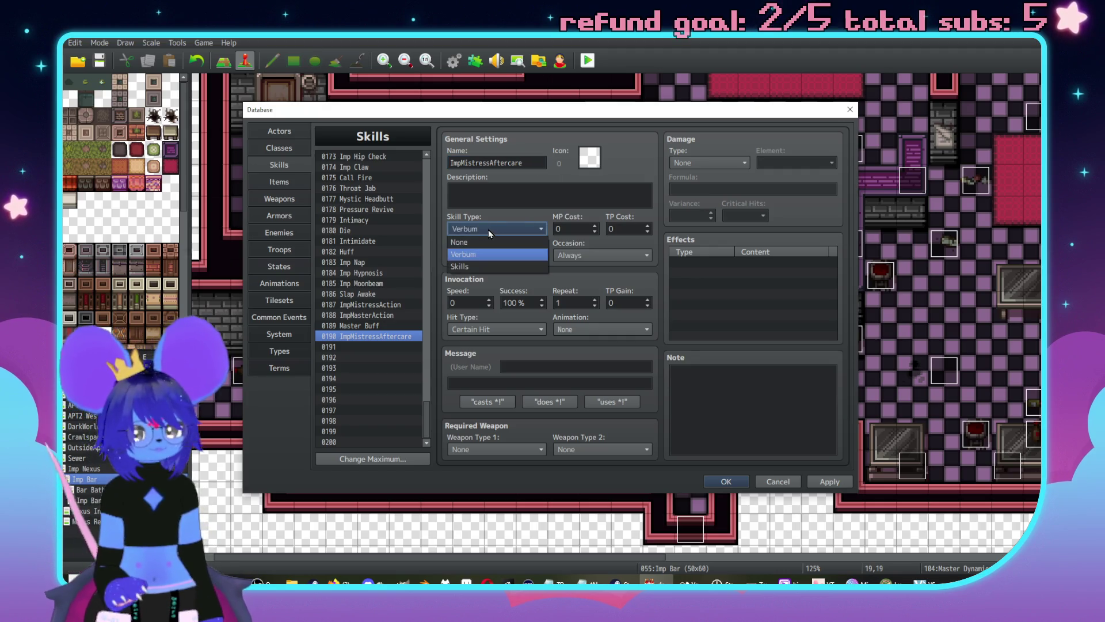
left_click(488, 241)
left_click(475, 254)
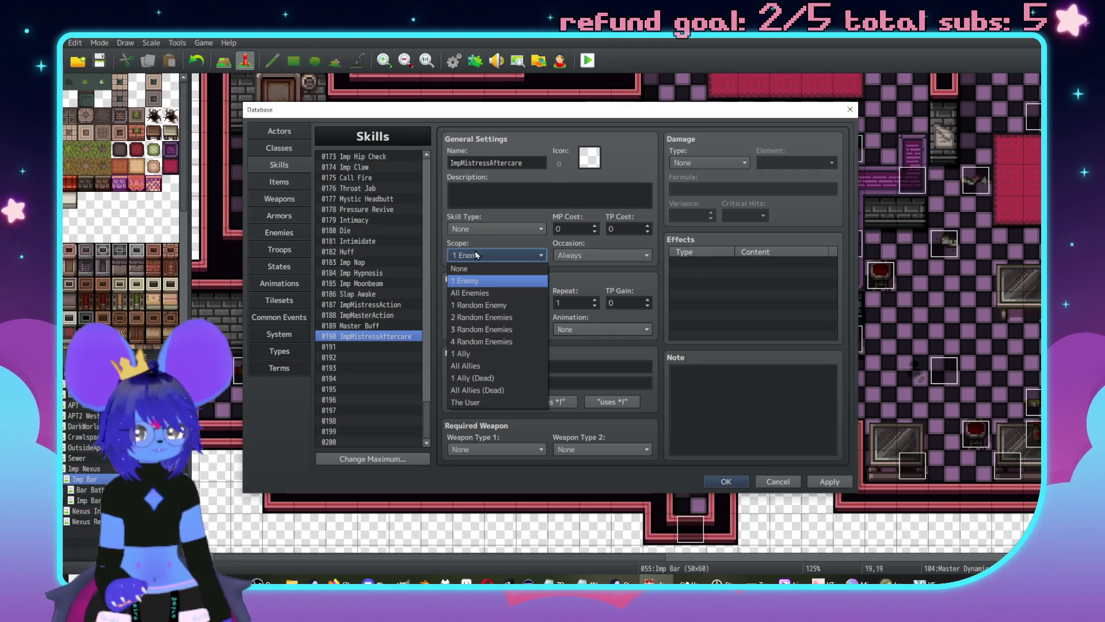
left_click(500, 366)
Step: Set the skill's damage type to HP Recover
left_click(709, 163)
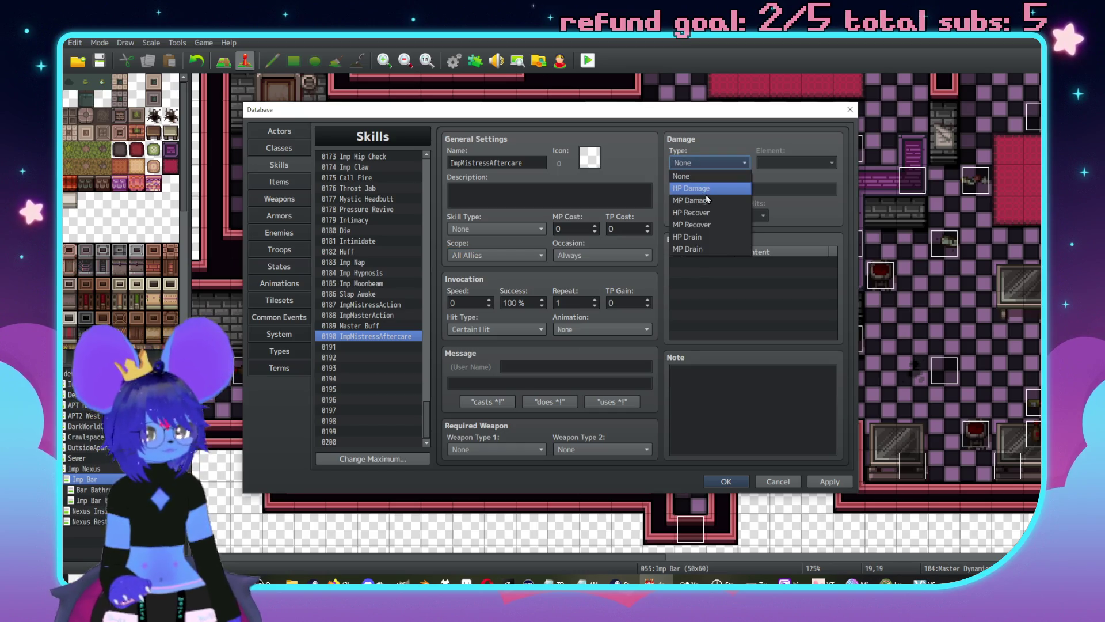
left_click(706, 189)
double_click(711, 190)
left_click(699, 165)
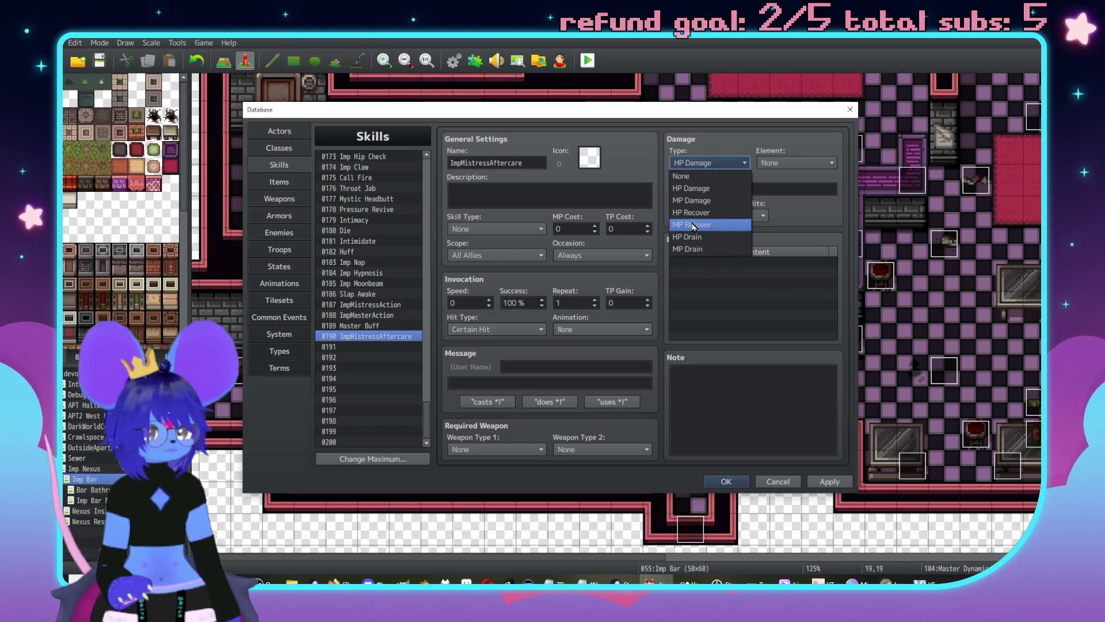
left_click(700, 240)
left_click(702, 165)
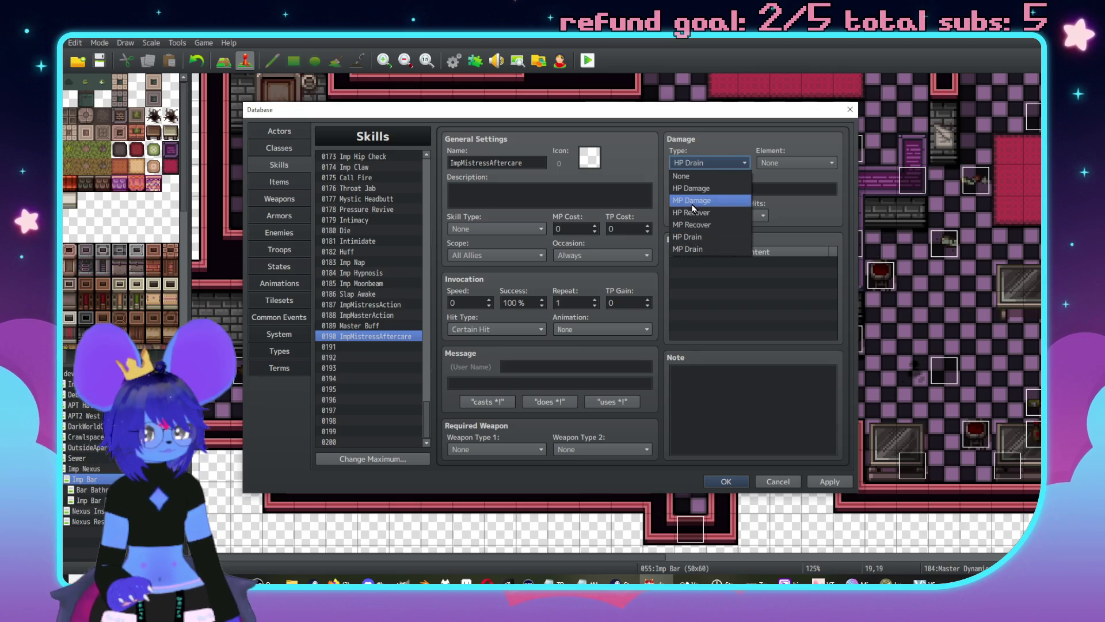
left_click(695, 189)
left_click(707, 163)
left_click(702, 214)
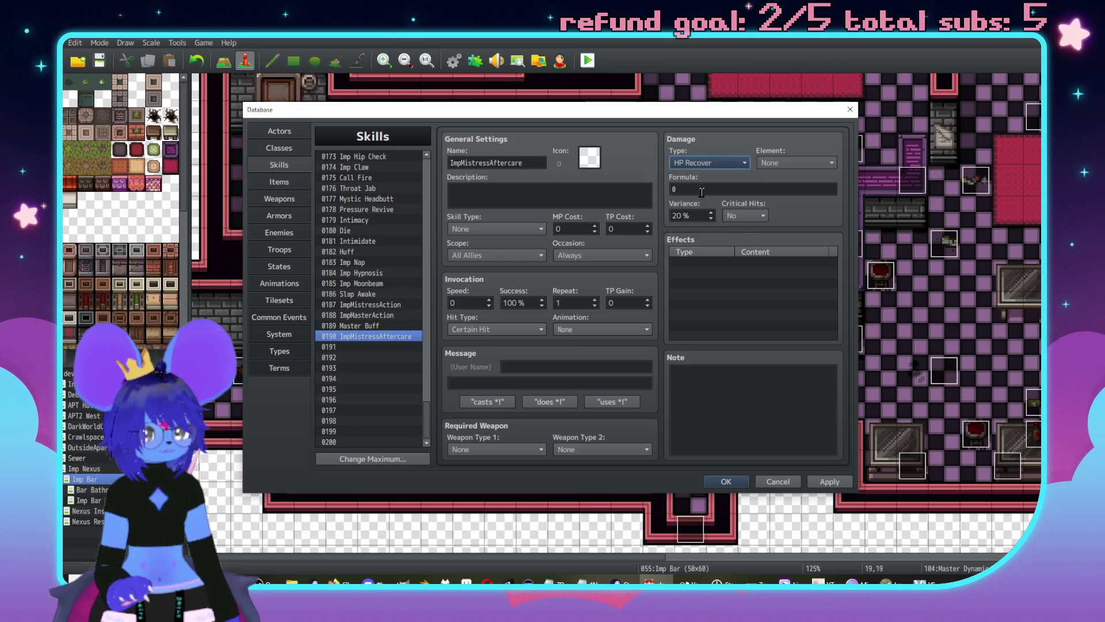
Step: Set the heal formula to b.mhp * 0.25
double_click(703, 188)
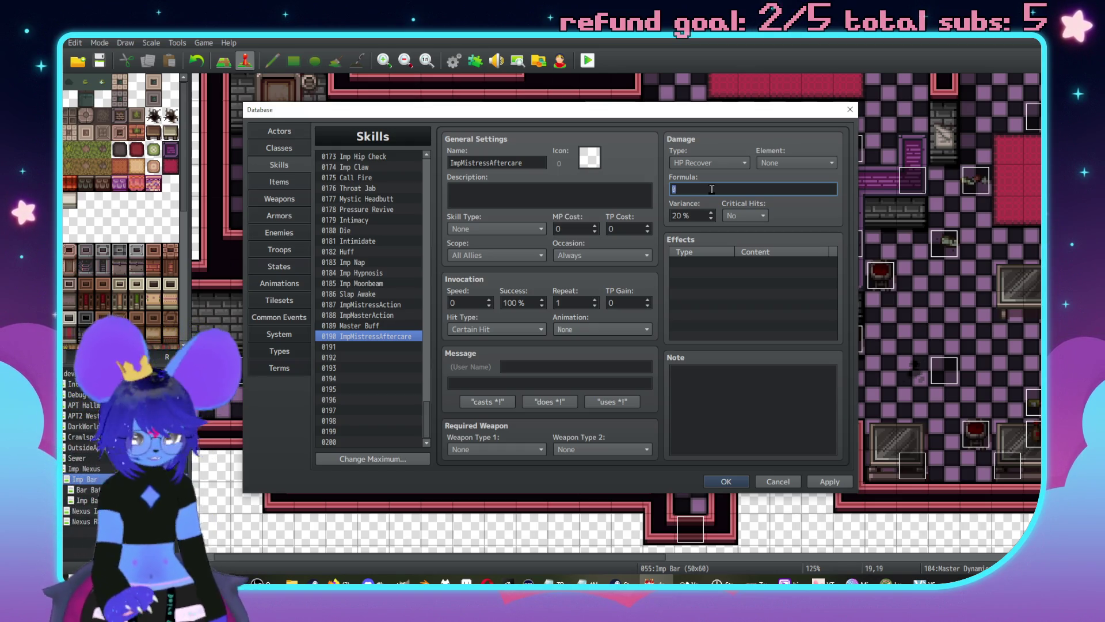
type("b.mhp *")
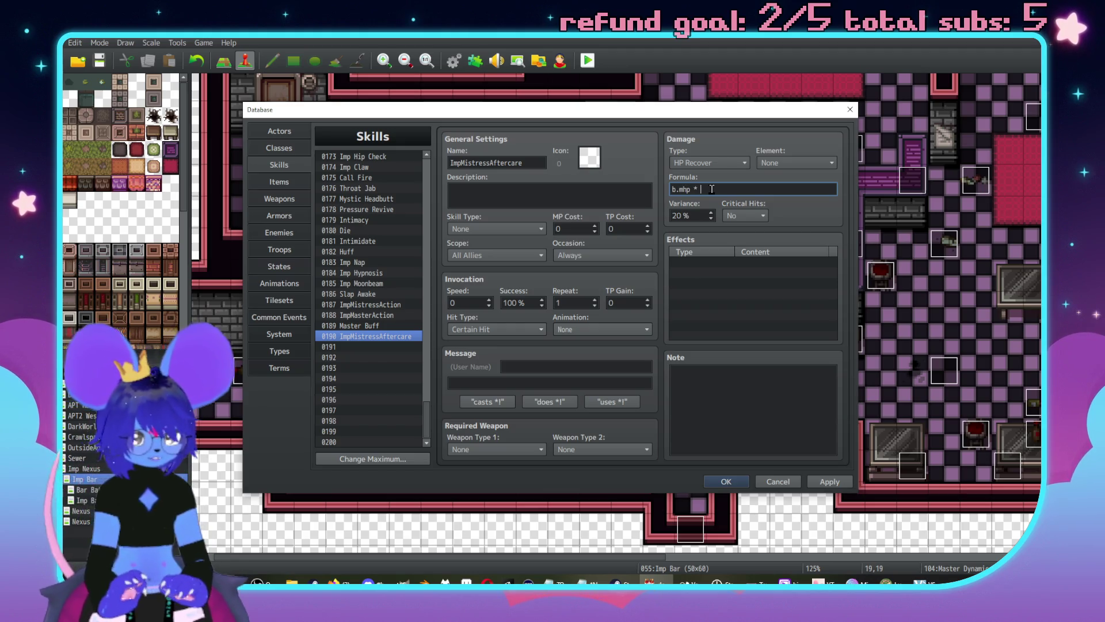
type("5")
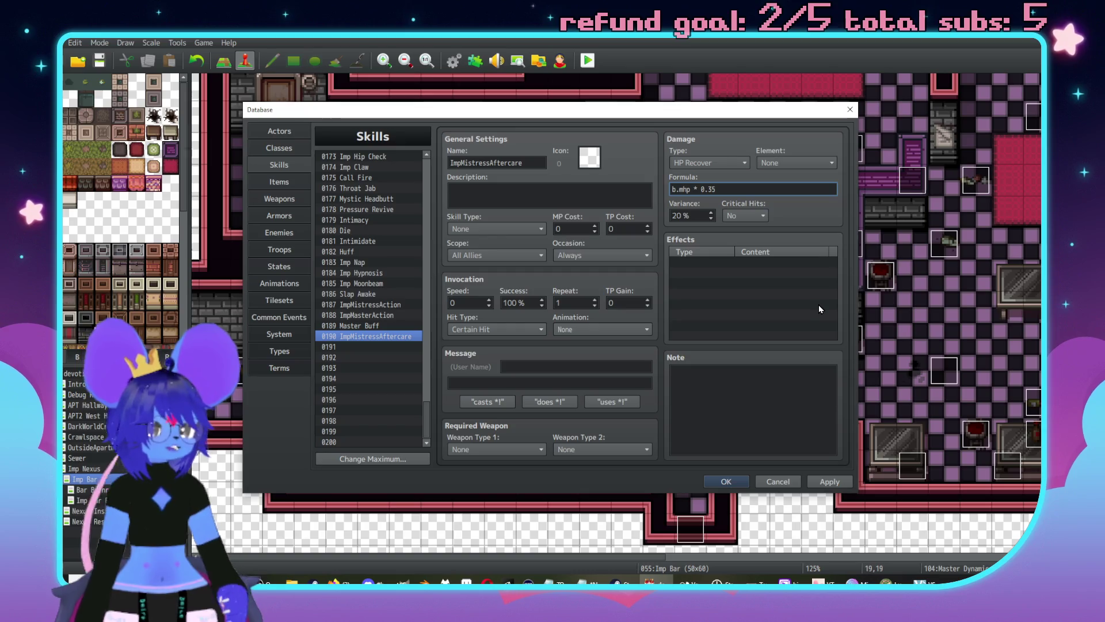
key("BackSpace")
key("BackSpace")
type("25")
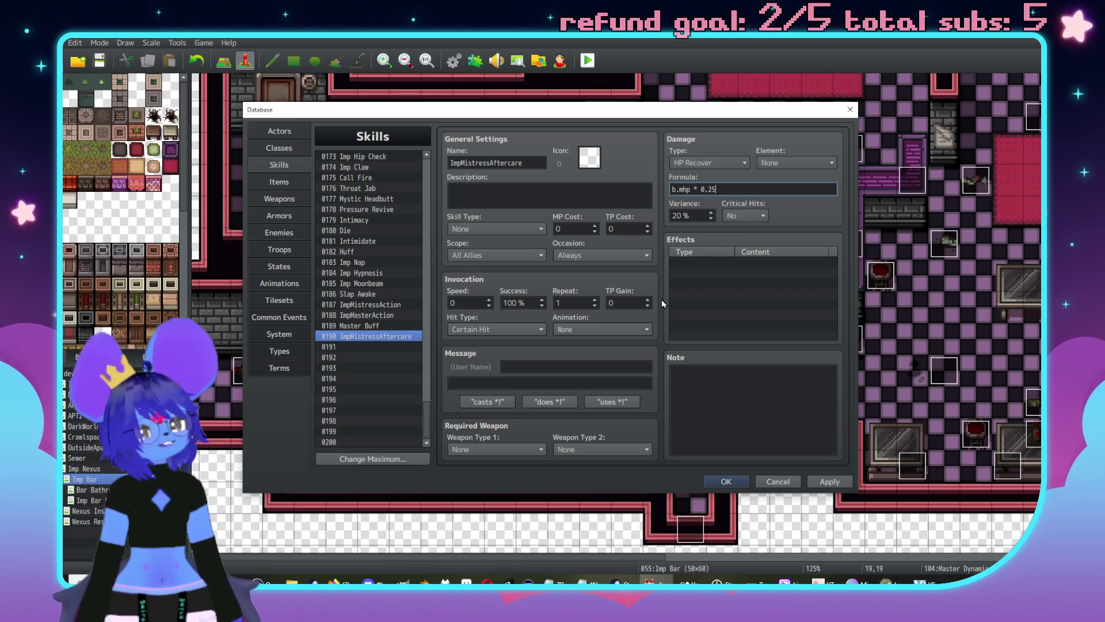
Step: Assign animation 0043 Heal All 1 (aftercare) to the skill
left_click(591, 331)
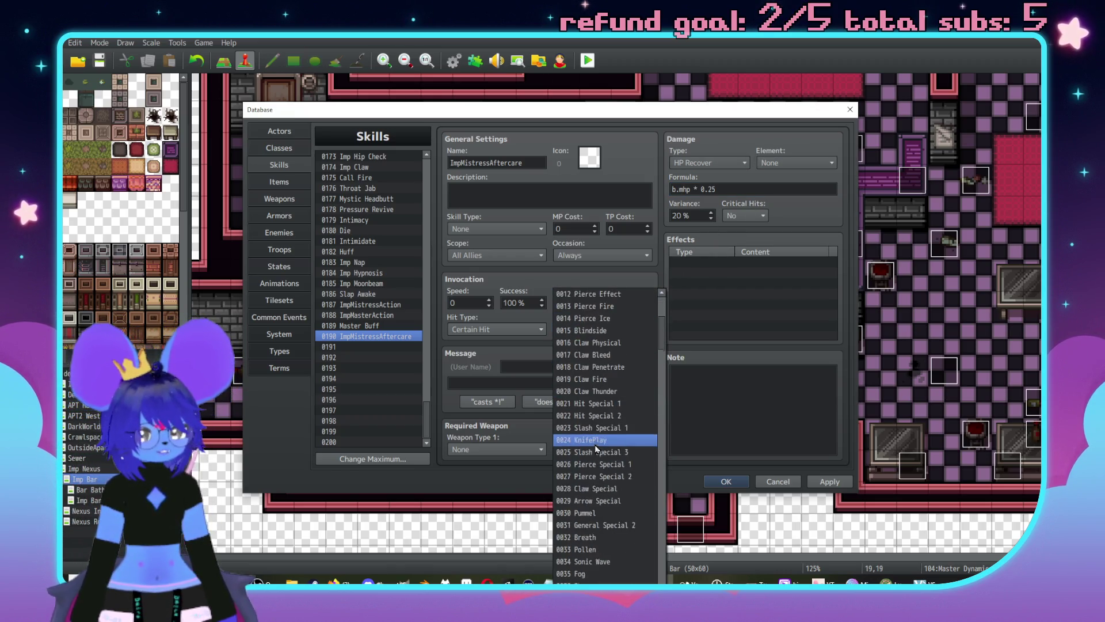
scroll(594, 441, "down", 8)
left_click(608, 465)
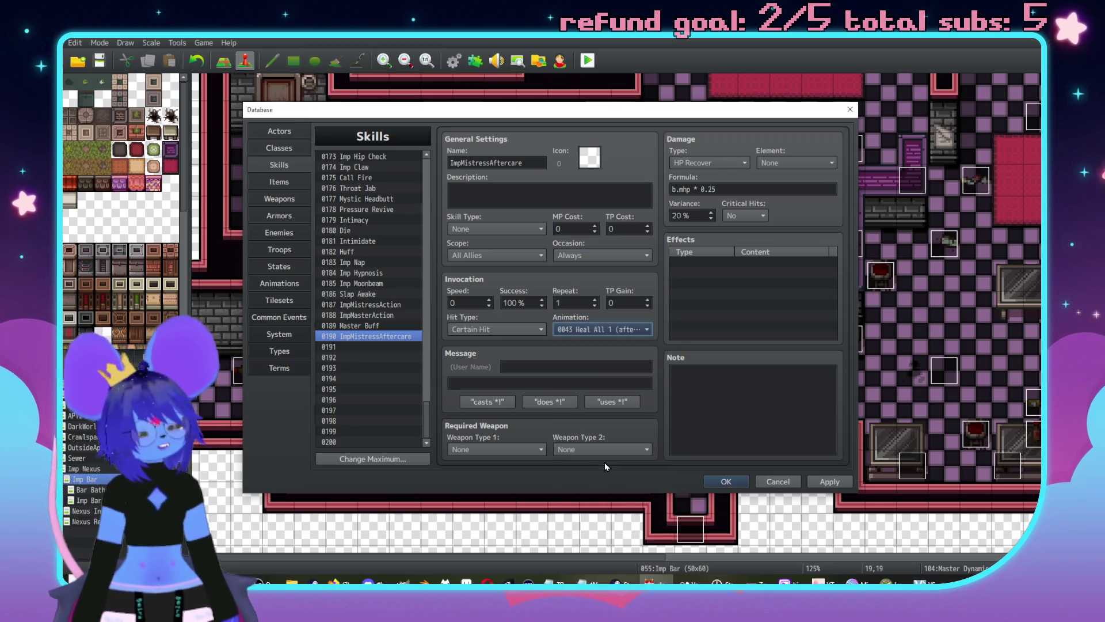
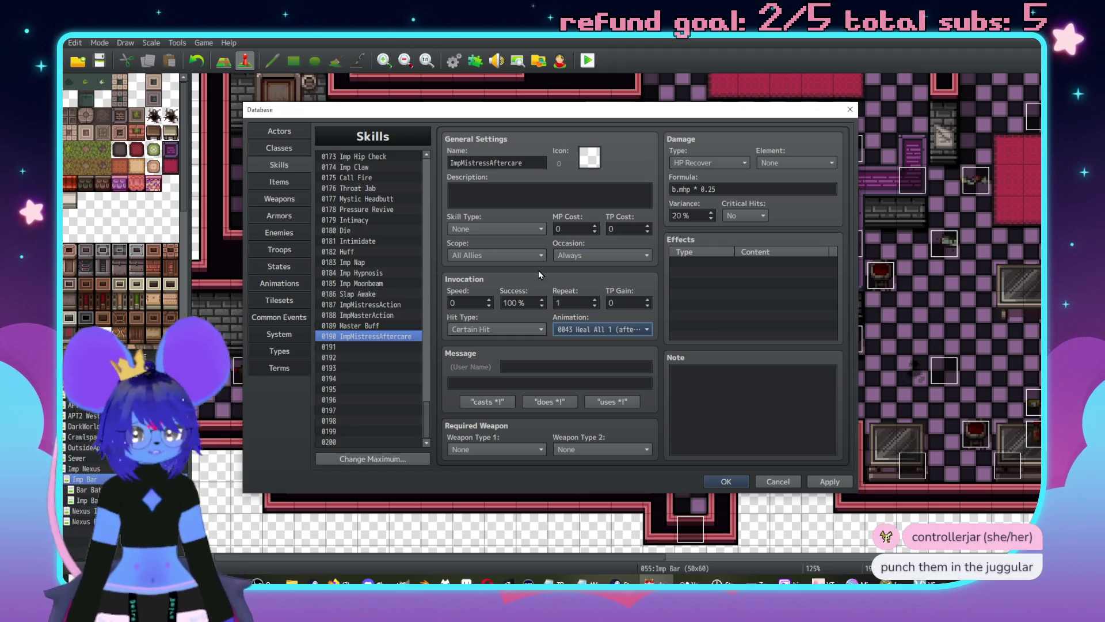
Step: Drop a Remove State effect, apply ImpMistressAftercare unchanged, and show the Imp Mistress enemy
double_click(690, 262)
left_click(712, 225)
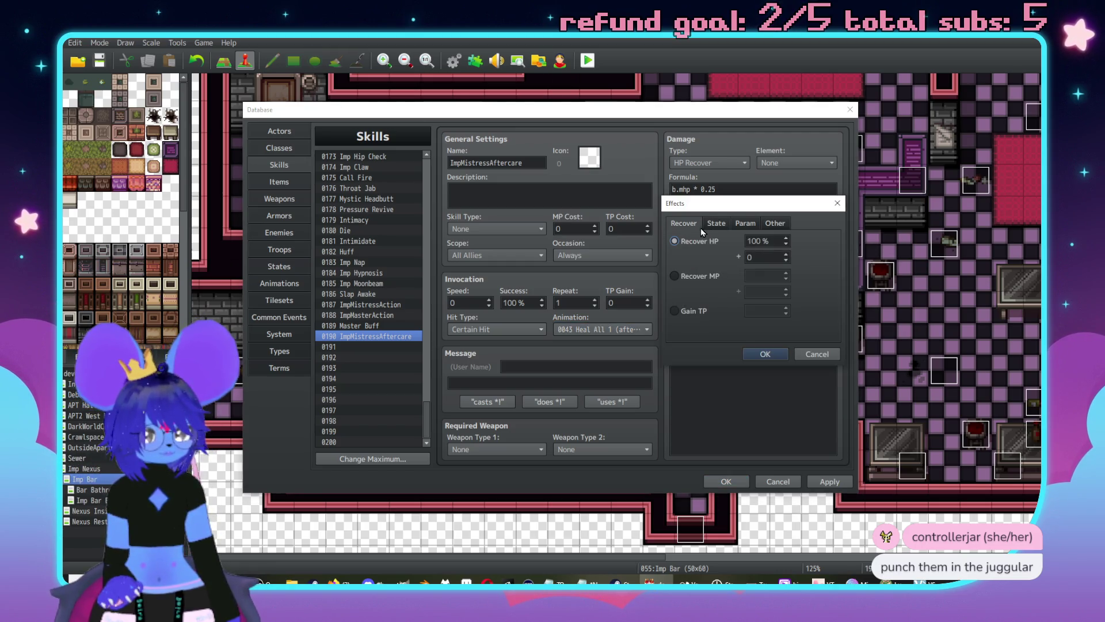
left_click(693, 275)
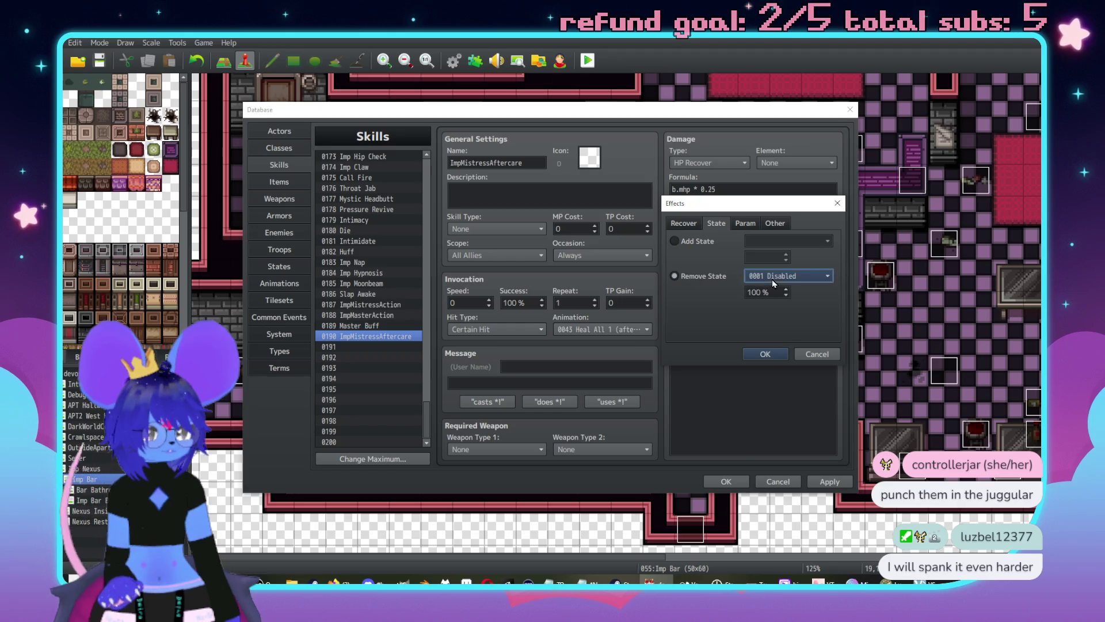
left_click(772, 279)
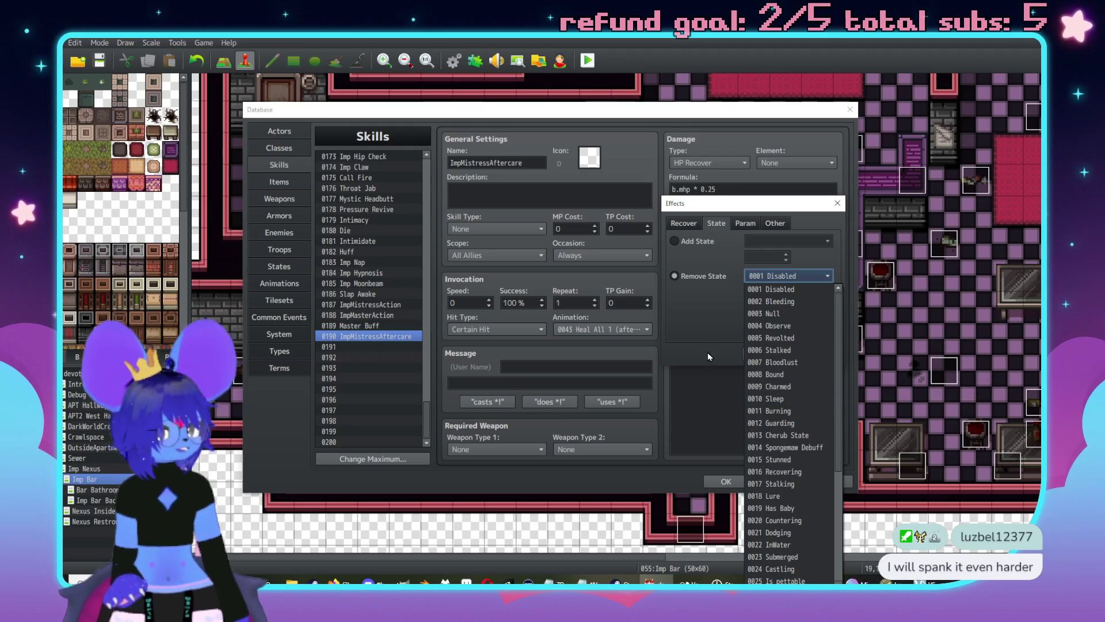
key("Escape")
left_click(817, 354)
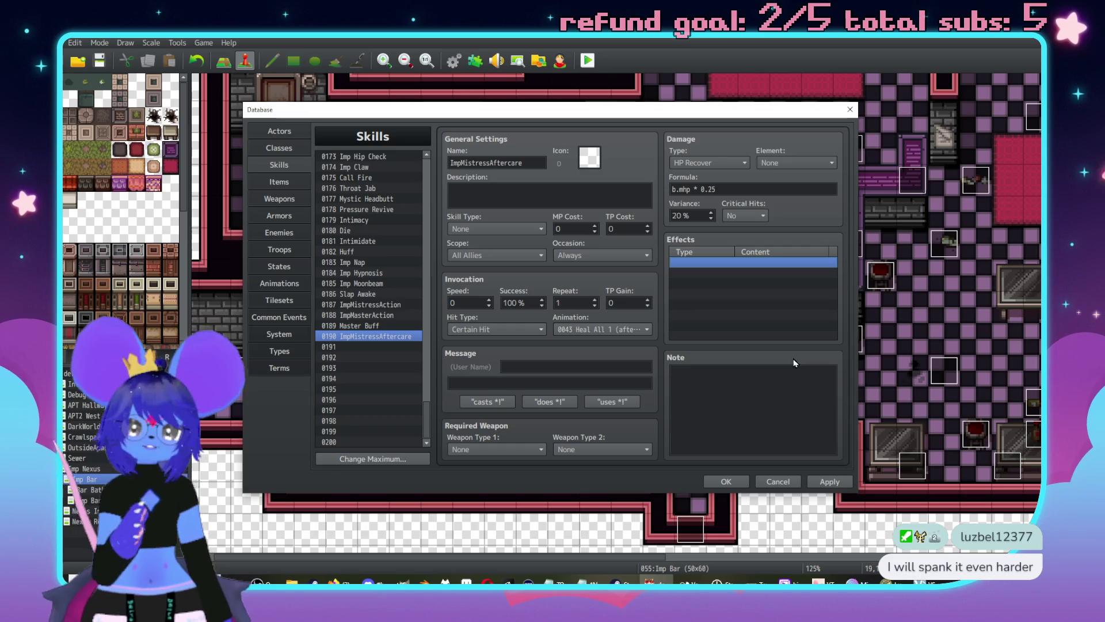
left_click(831, 480)
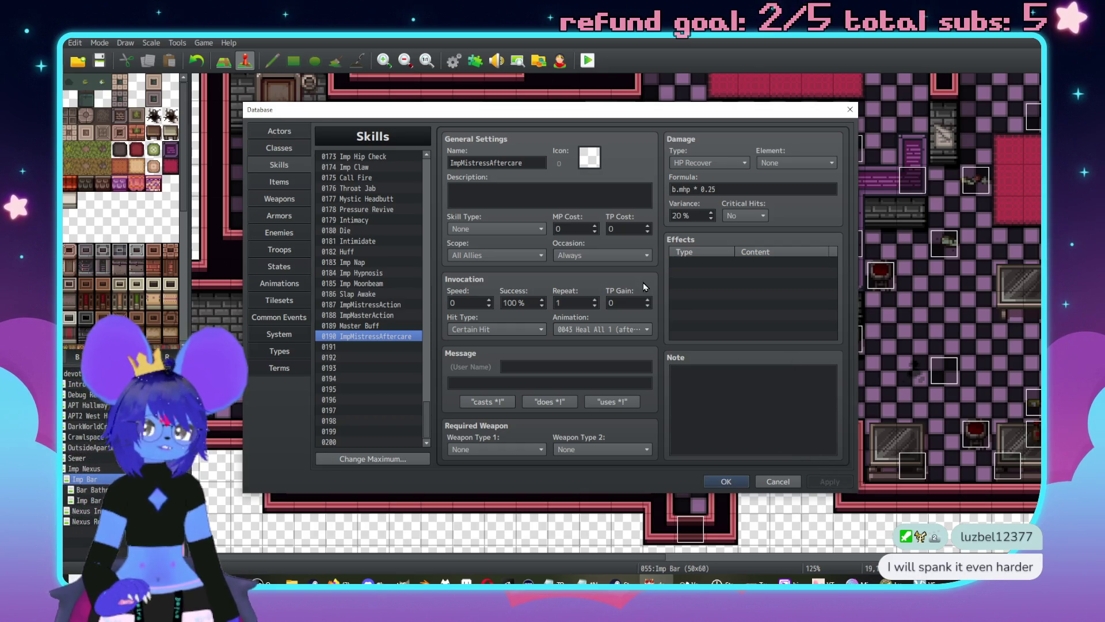
left_click(280, 232)
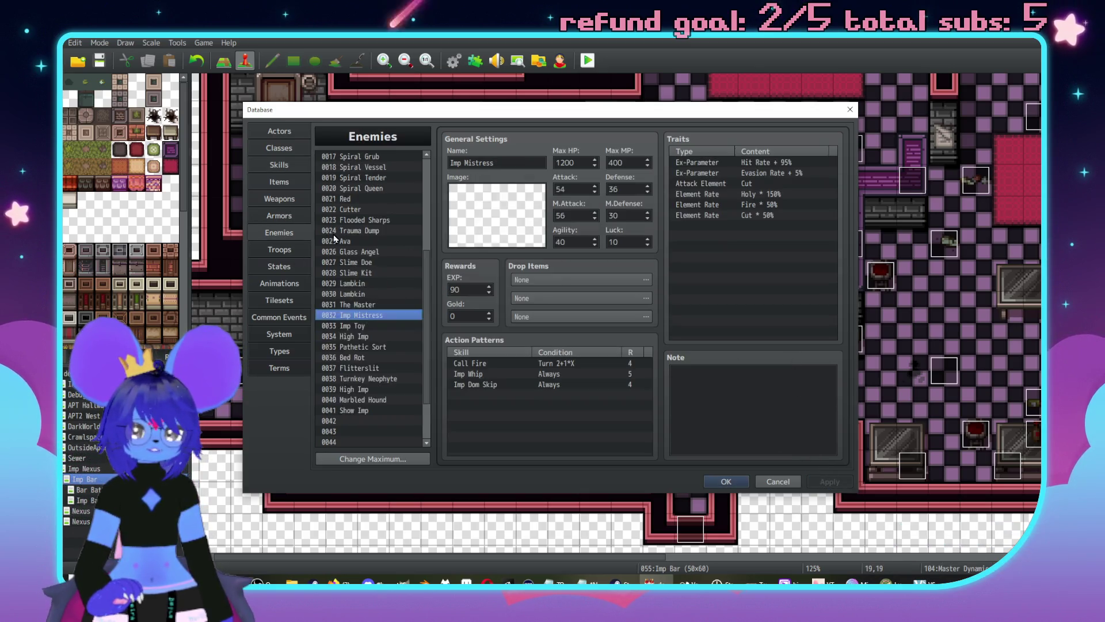
Step: Name the empty enemy slot 0042 'TEST MOUSE'
scroll(363, 250, "up", 5)
scroll(362, 250, "down", 5)
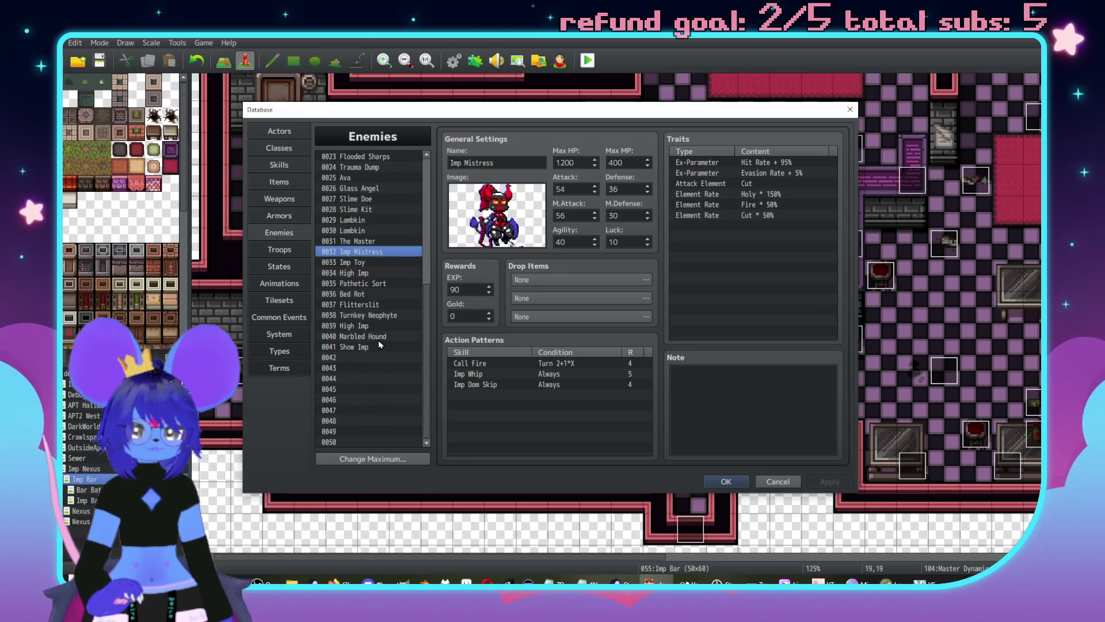
left_click(374, 357)
left_click(529, 161)
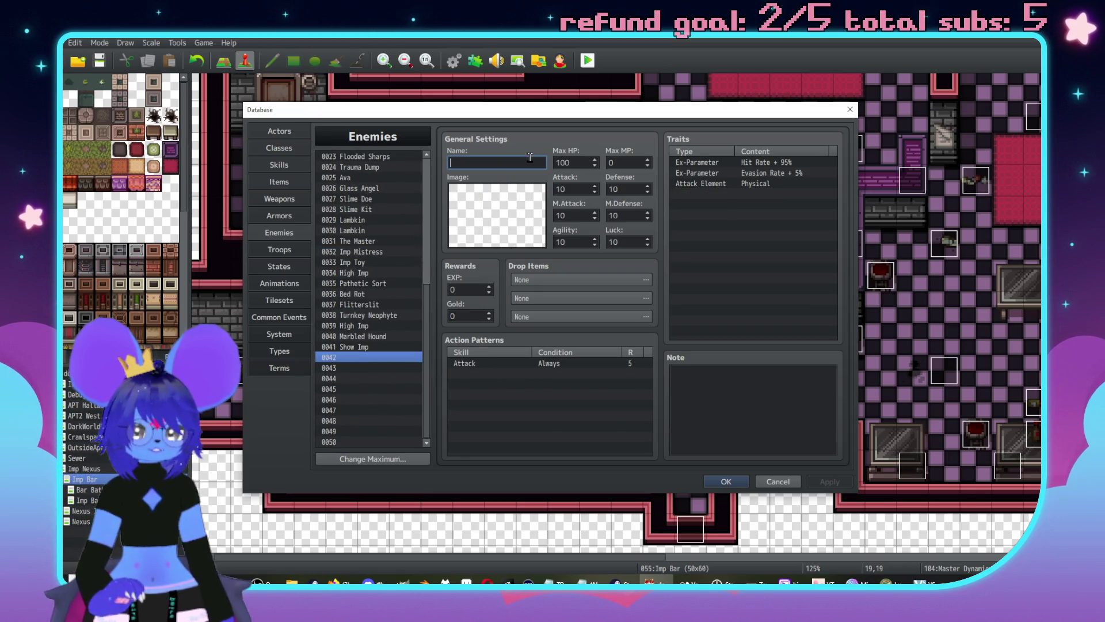
mouse_move(429, 334)
left_mouse_down()
mouse_move(434, 193)
mouse_move(427, 344)
left_mouse_up()
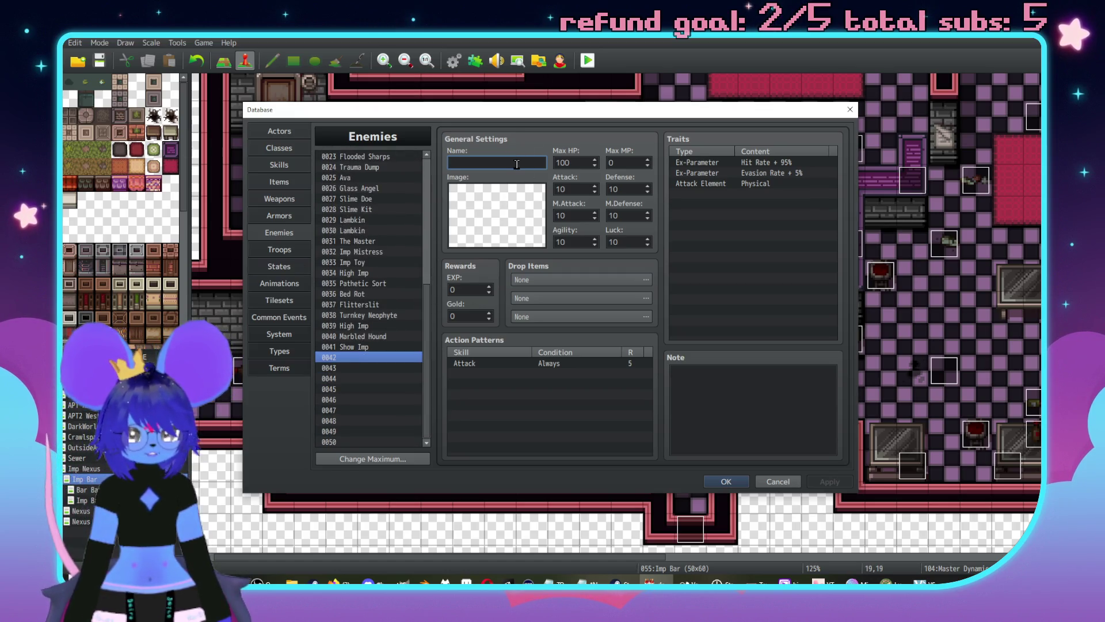
type("TEST ")
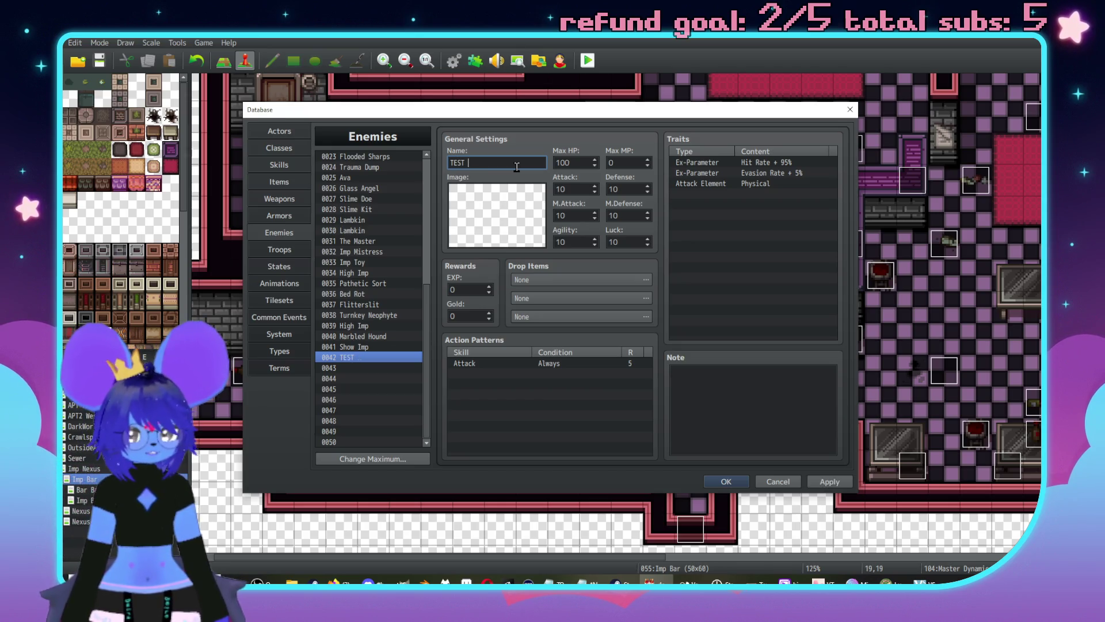
type("MOUSE")
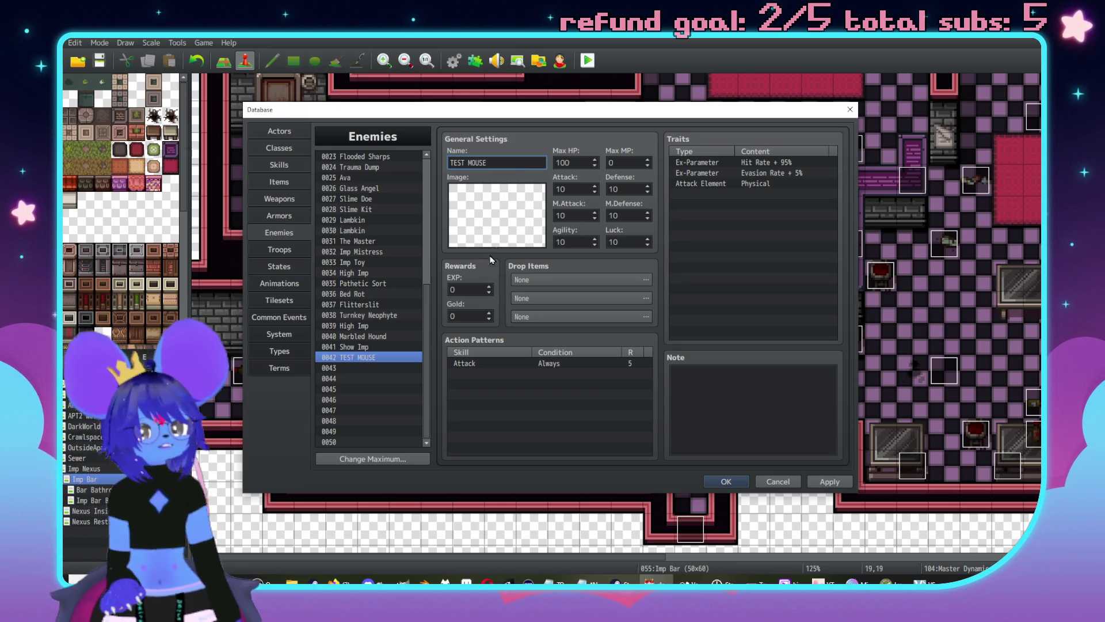
Step: Give TEST MOUSE the !turnkey neophyte sprite with hue 150 for a teal tint
double_click(499, 234)
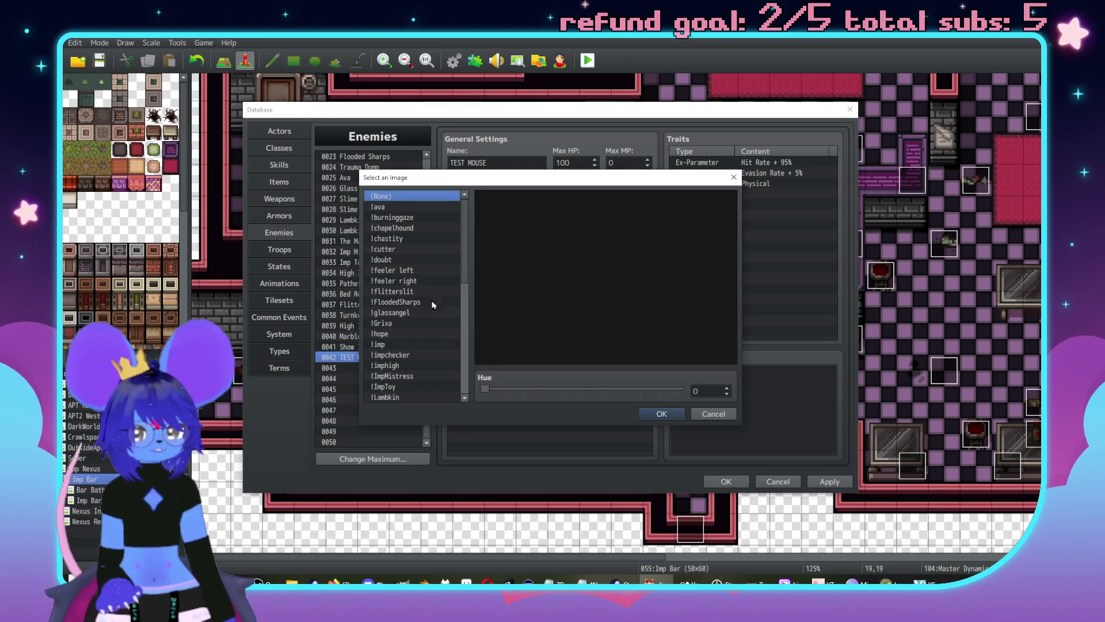
scroll(432, 311, "down", 5)
scroll(435, 318, "down", 2)
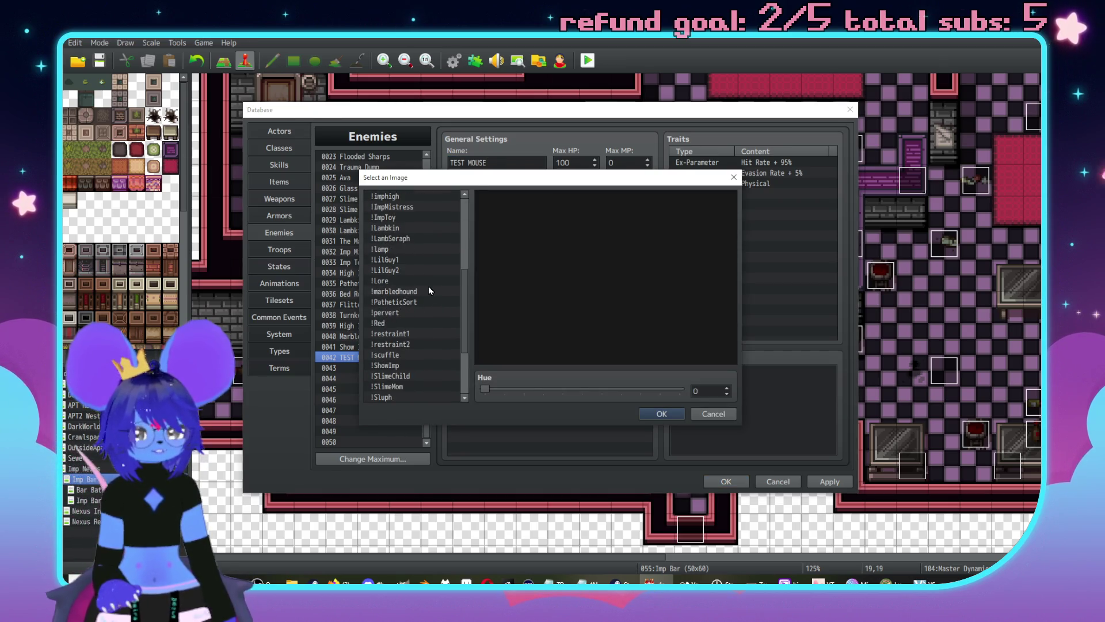
scroll(429, 284, "down", 2)
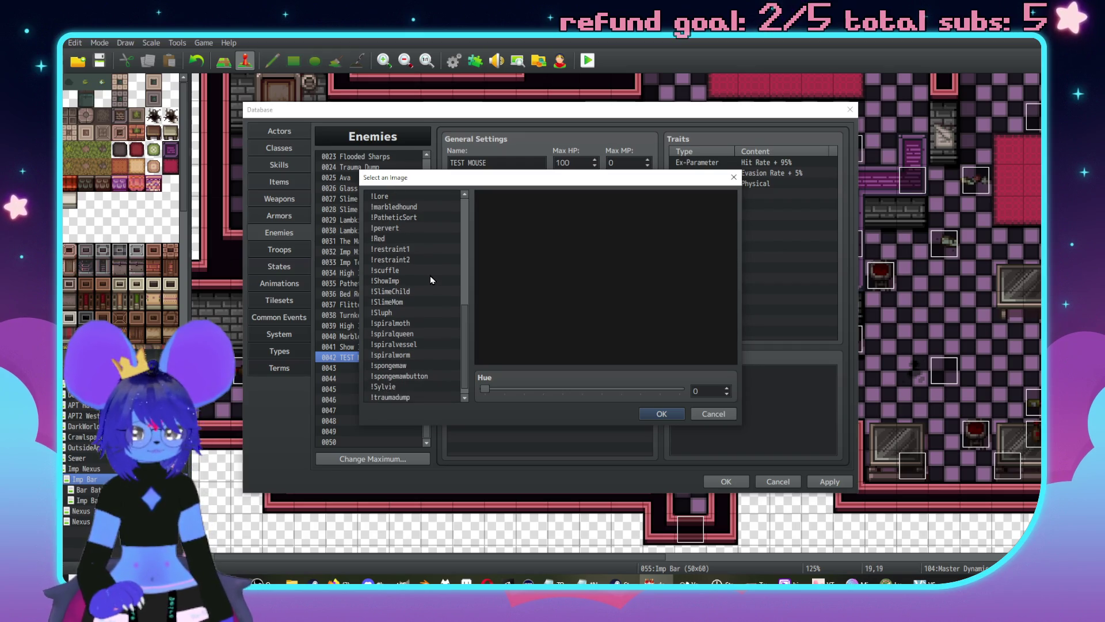
scroll(436, 330, "up", 1)
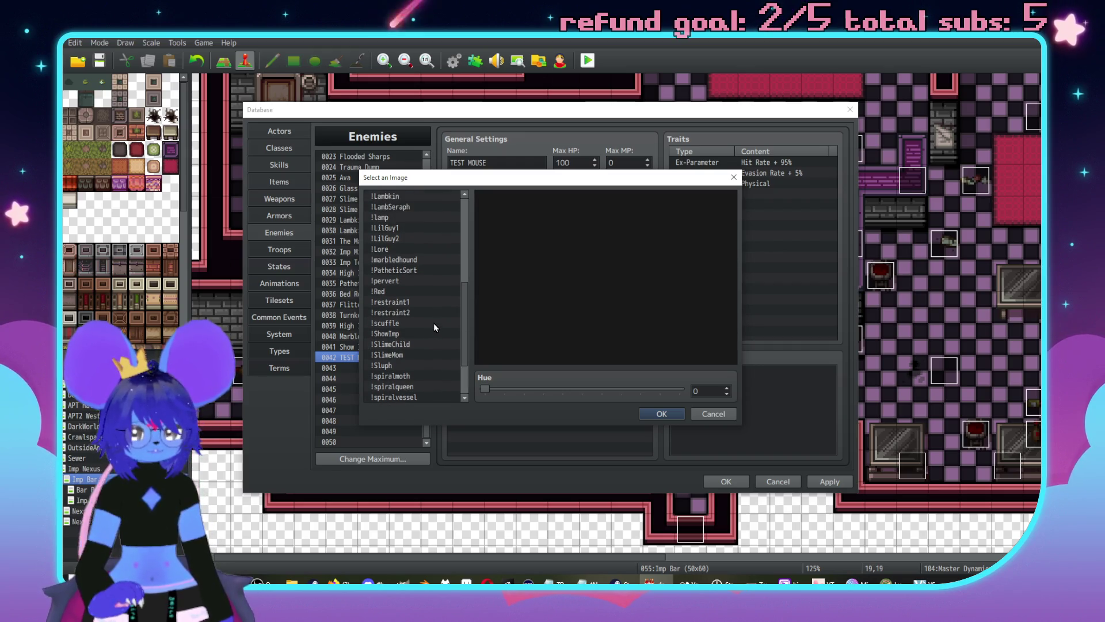
scroll(420, 325, "up", 3)
scroll(416, 322, "down", 6)
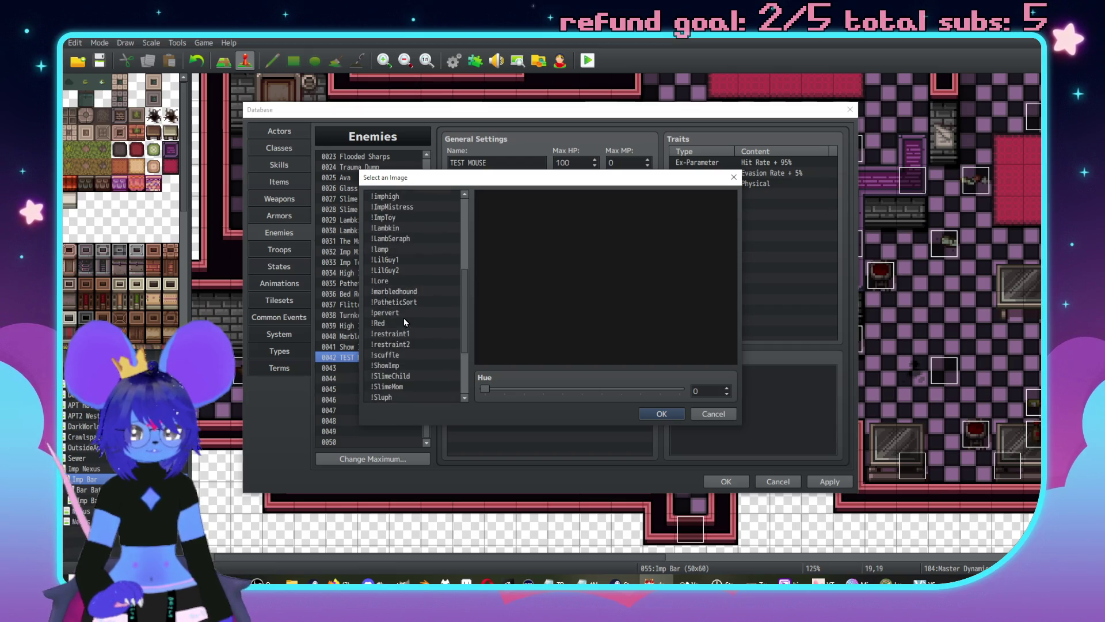
left_click(414, 397)
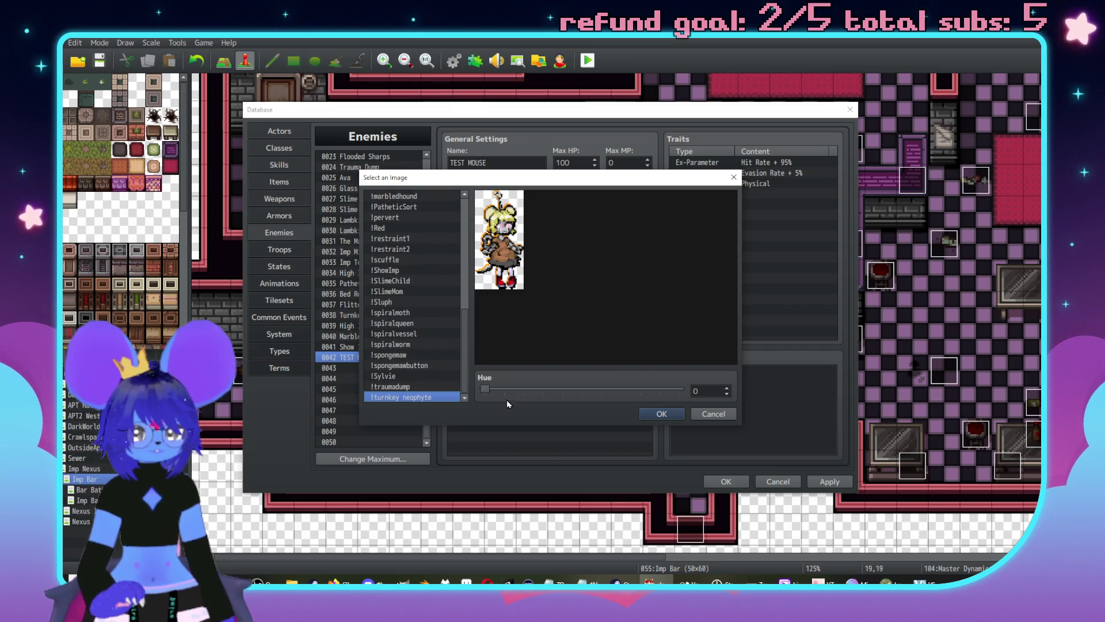
left_click_drag(486, 389, 571, 395)
left_click(663, 413)
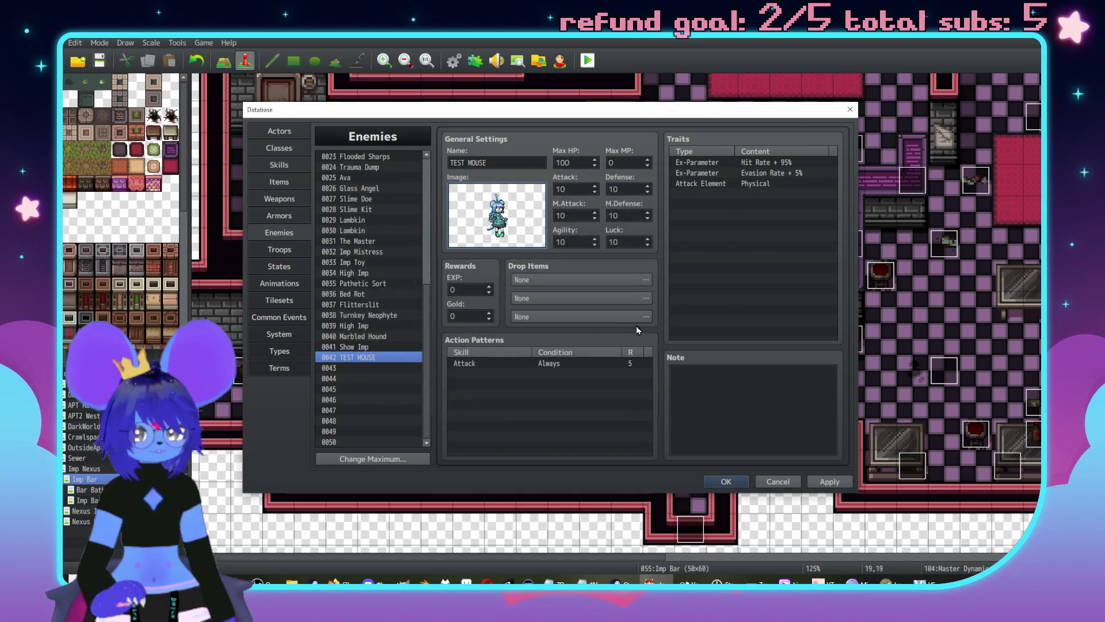
Step: Browse the trait categories without adding a trait, then return to the skills list
double_click(720, 196)
left_click(713, 166)
left_click(733, 164)
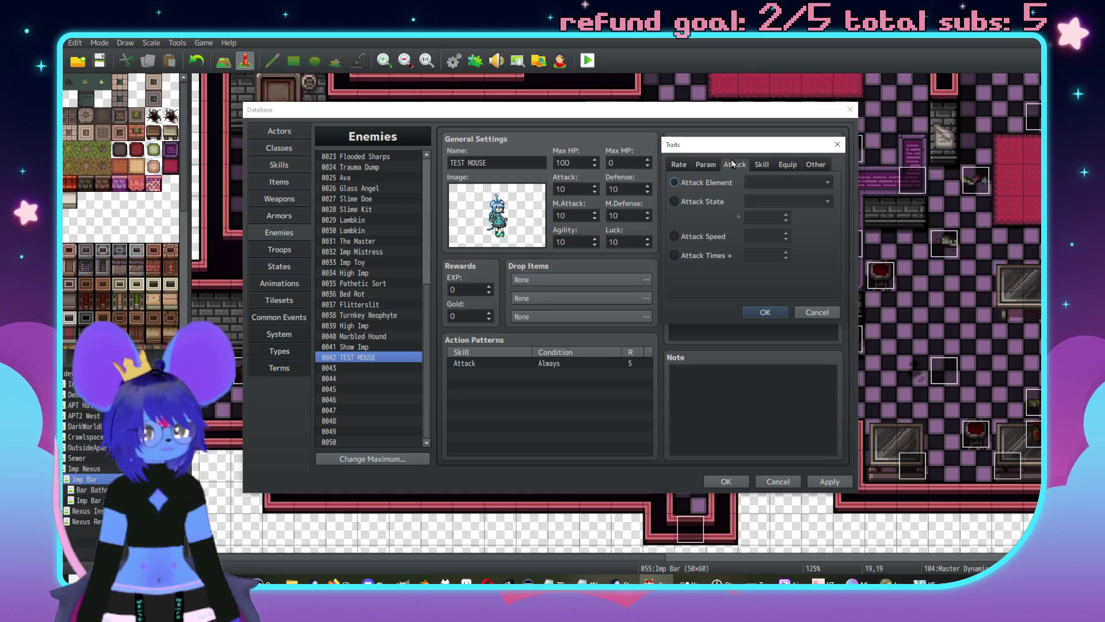
left_click(762, 166)
left_click(685, 164)
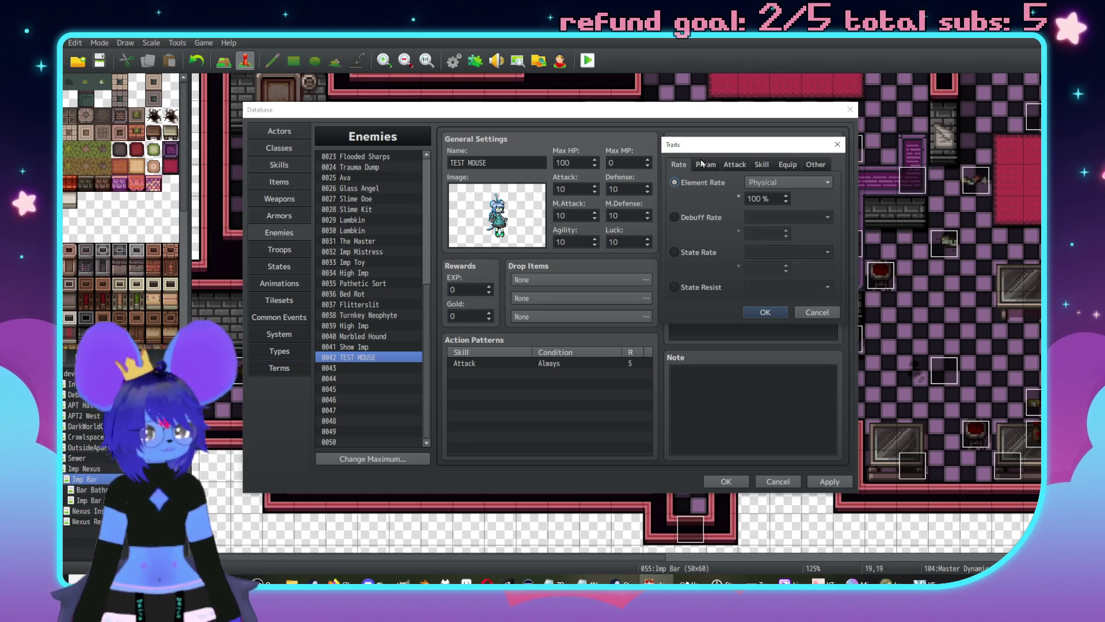
left_click(787, 165)
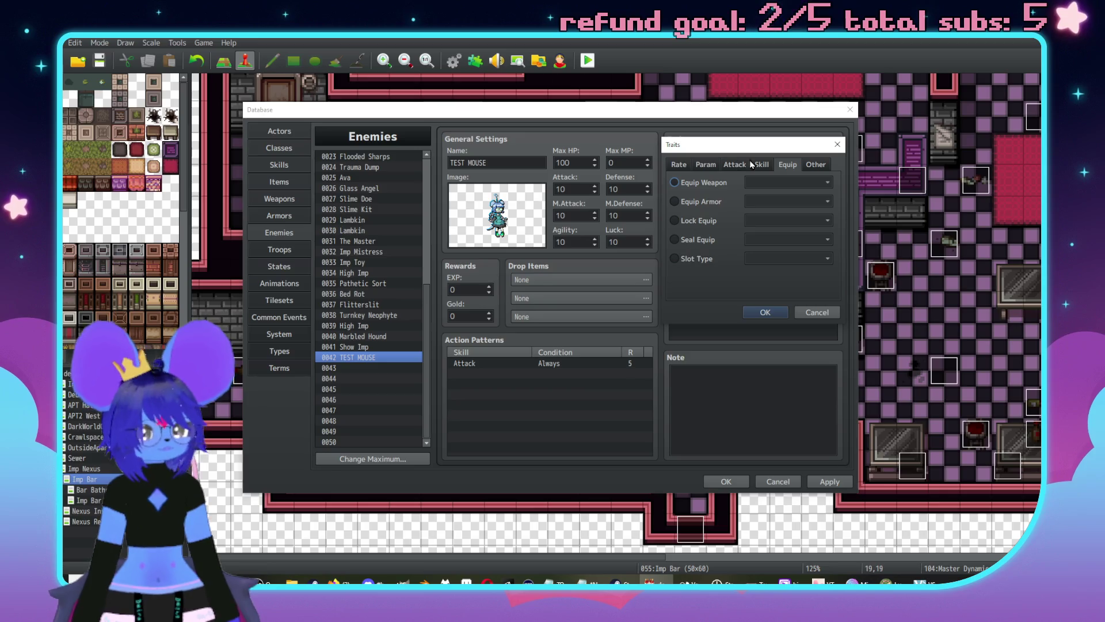
left_click(762, 165)
left_click(733, 165)
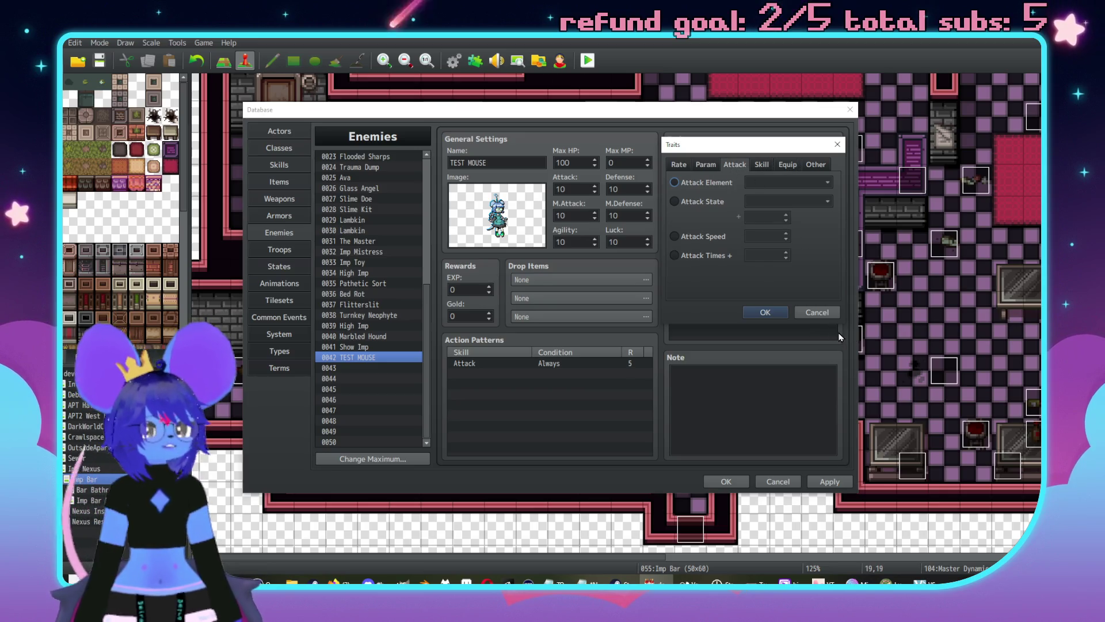
left_click(817, 312)
left_click(285, 166)
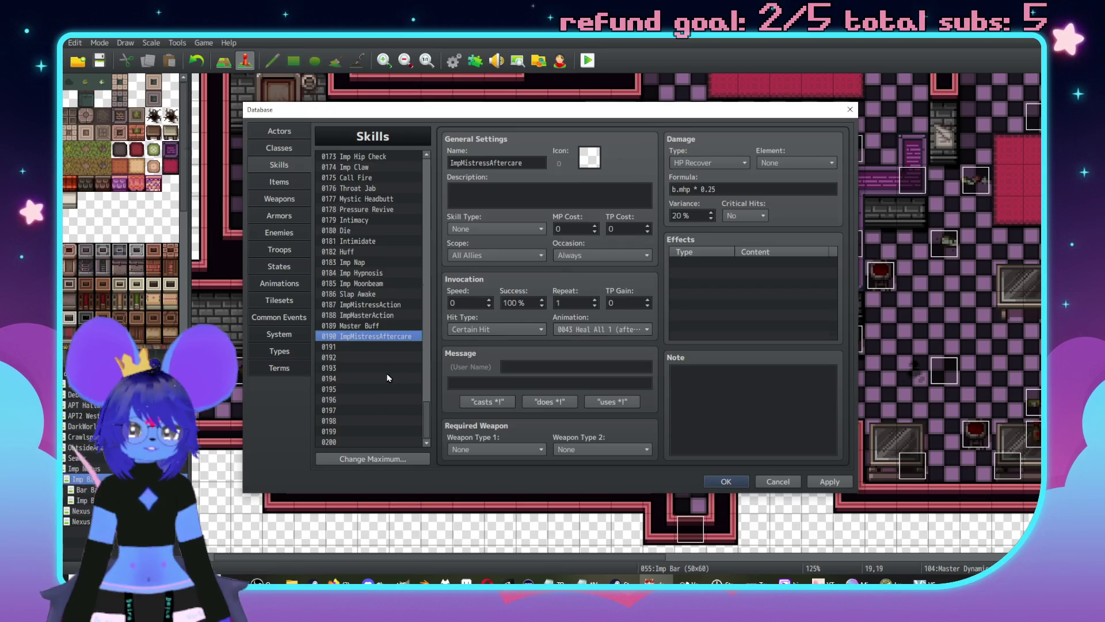
Step: Name empty skill slot 0191 'TEST impede'
left_click(355, 348)
left_click(498, 162)
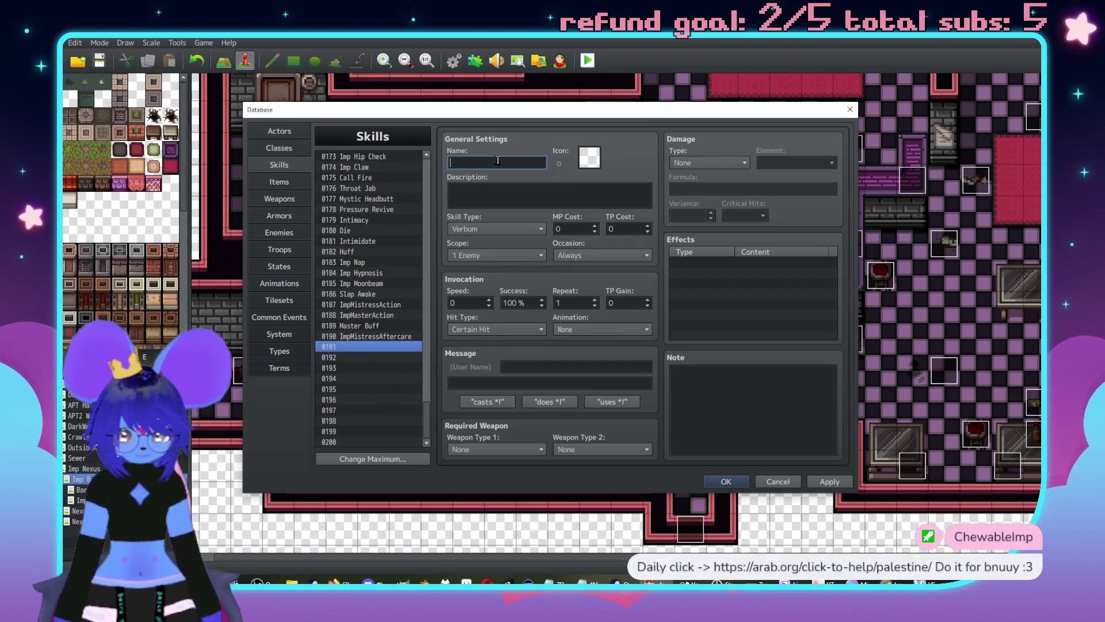
type("TEST impede self")
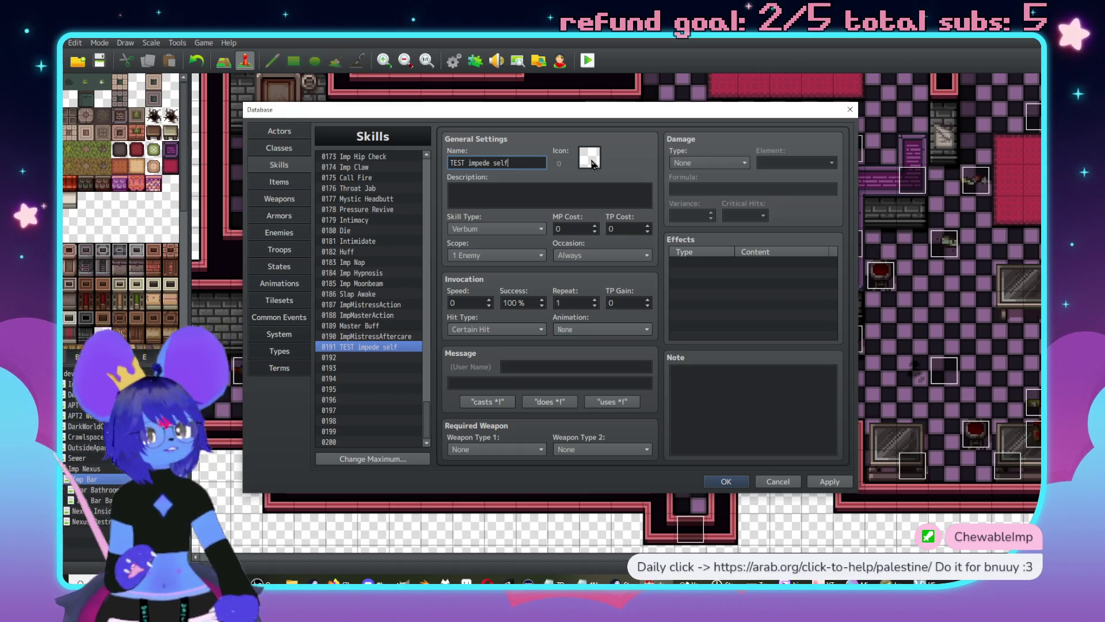
double_click(724, 263)
left_click(717, 223)
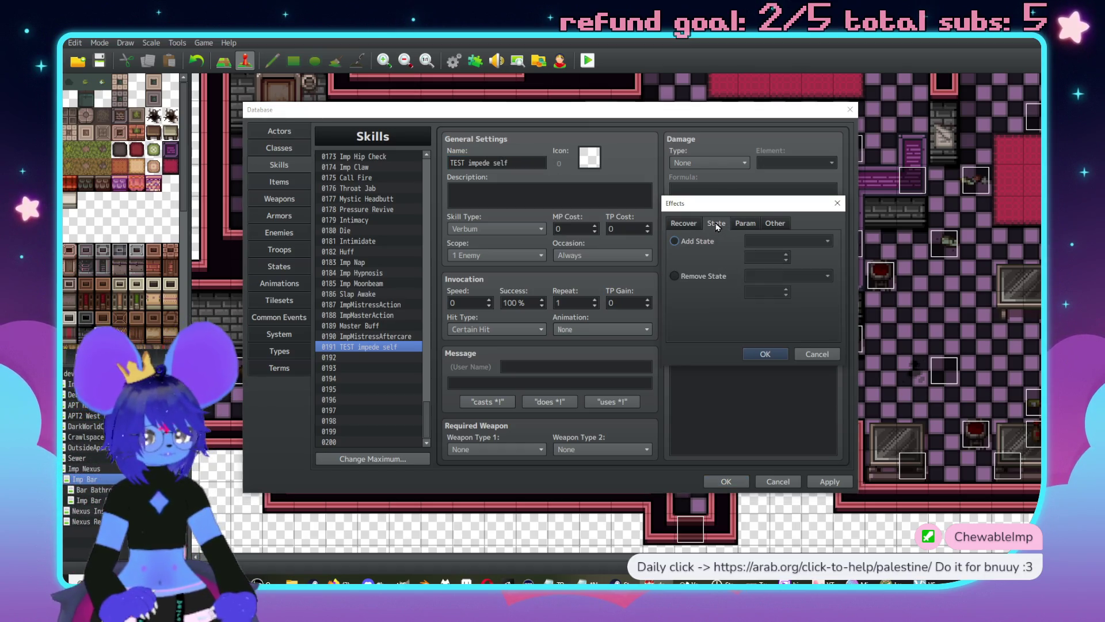
left_click(816, 354)
Step: Set the skill type to None and the scope to The User
left_click(494, 229)
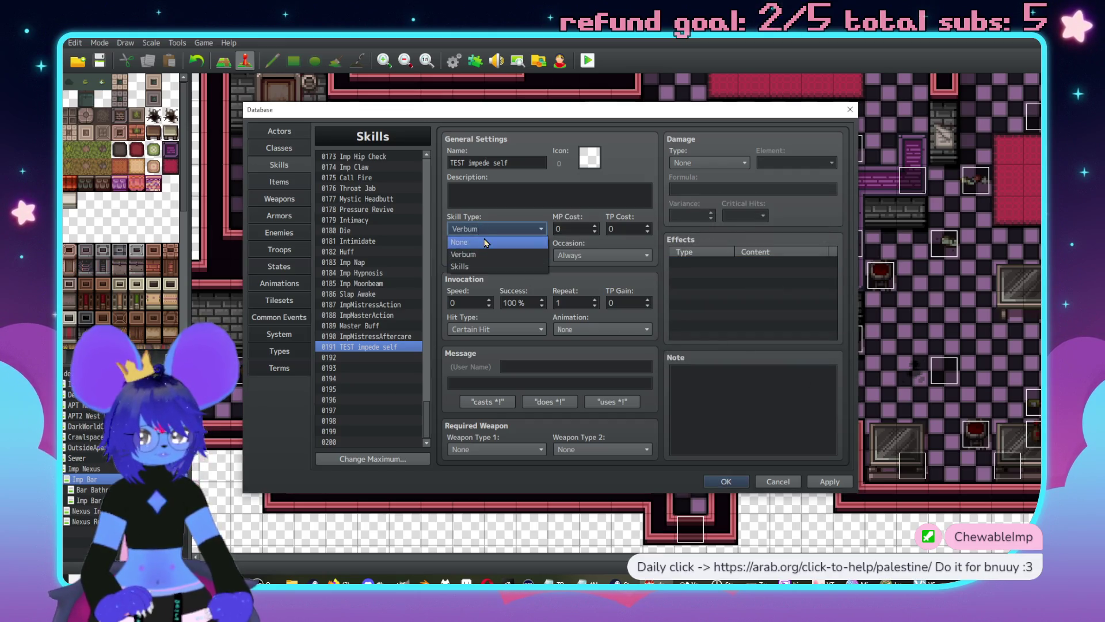
left_click(492, 257)
left_click(492, 257)
left_click(492, 404)
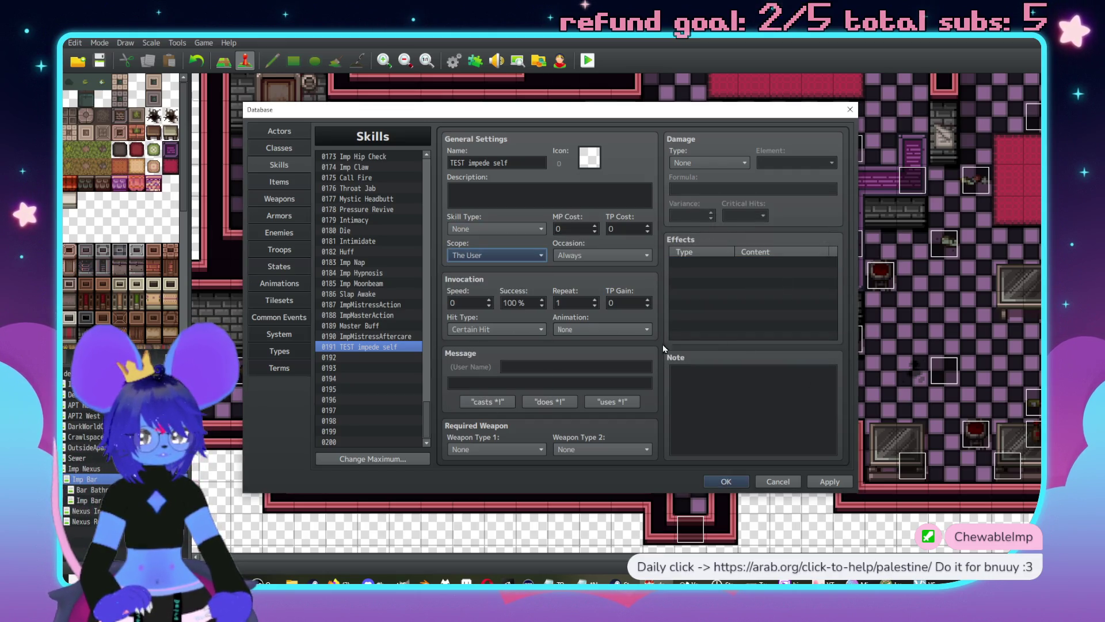
Step: Add an Add State Bound effect to the skill
double_click(739, 264)
left_click(716, 224)
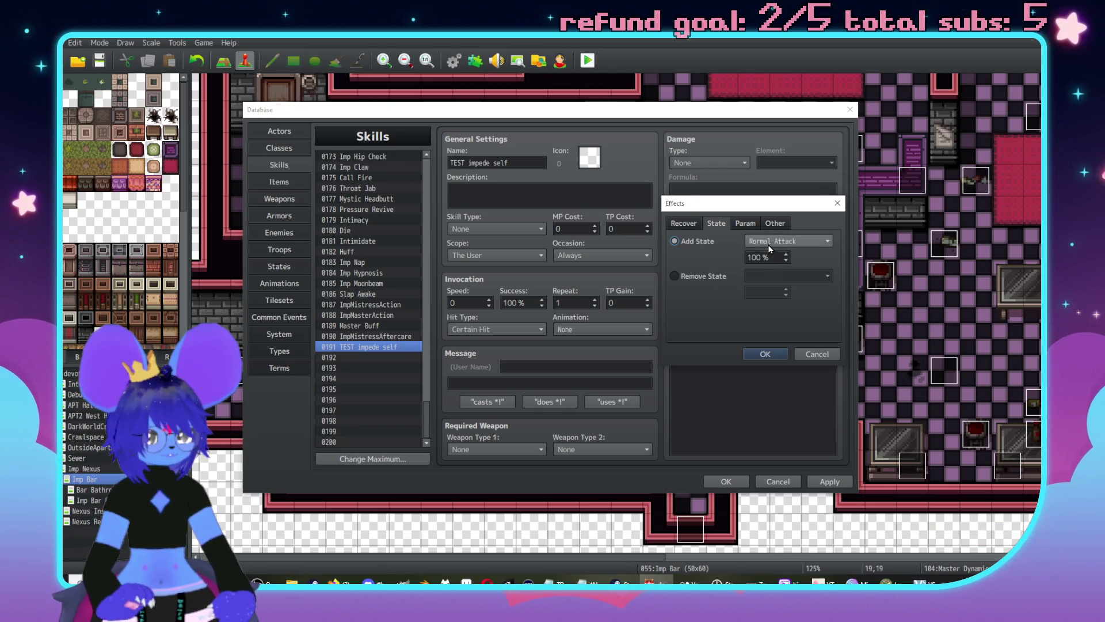
left_click(788, 242)
scroll(797, 412, "down", 5)
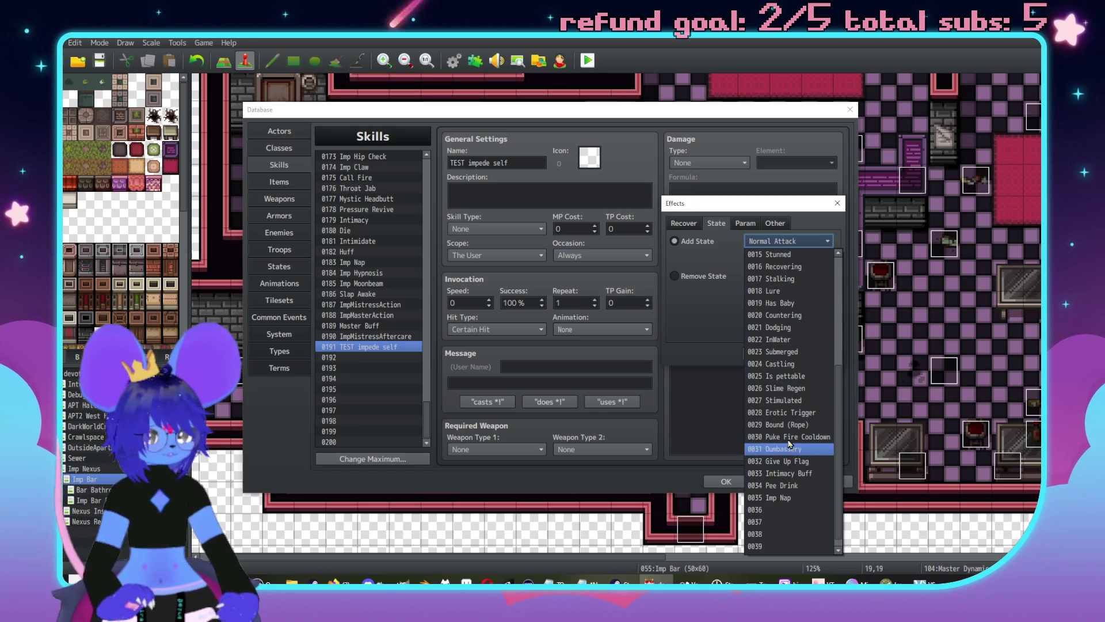
scroll(787, 424, "up", 4)
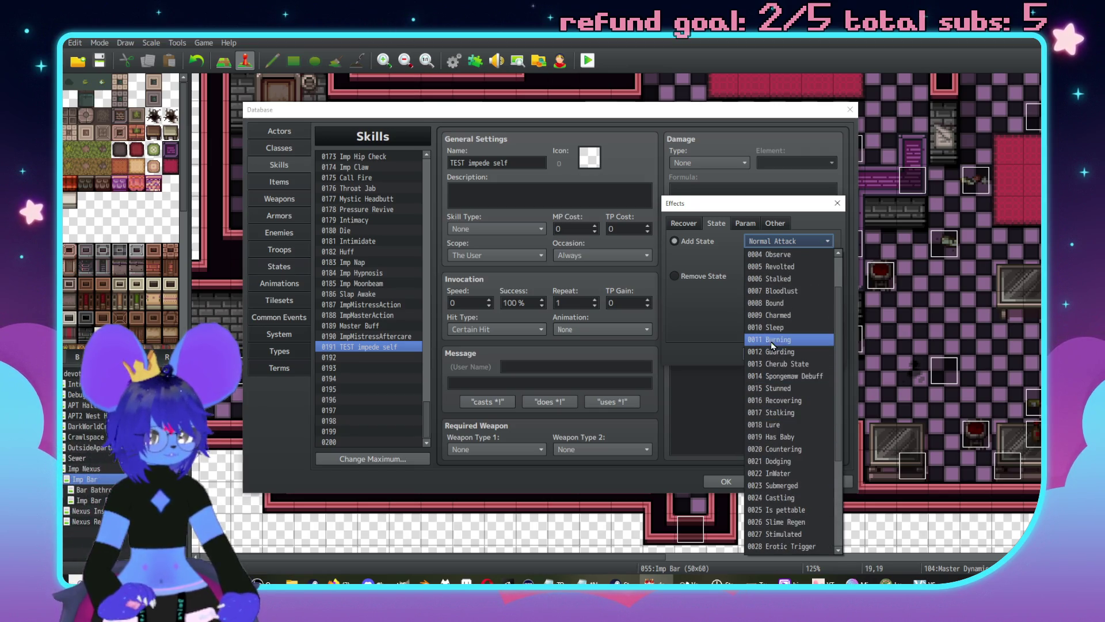
left_click(784, 300)
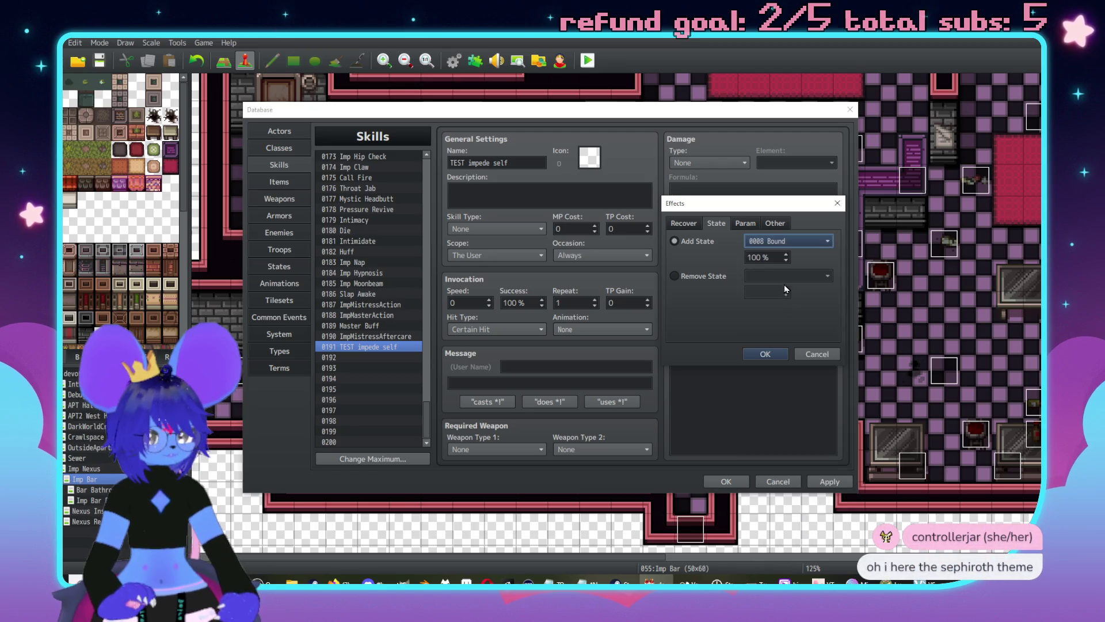
left_click(765, 353)
Step: Change the second Add State effect to Sleep, then switch to the enemies
left_click(749, 262)
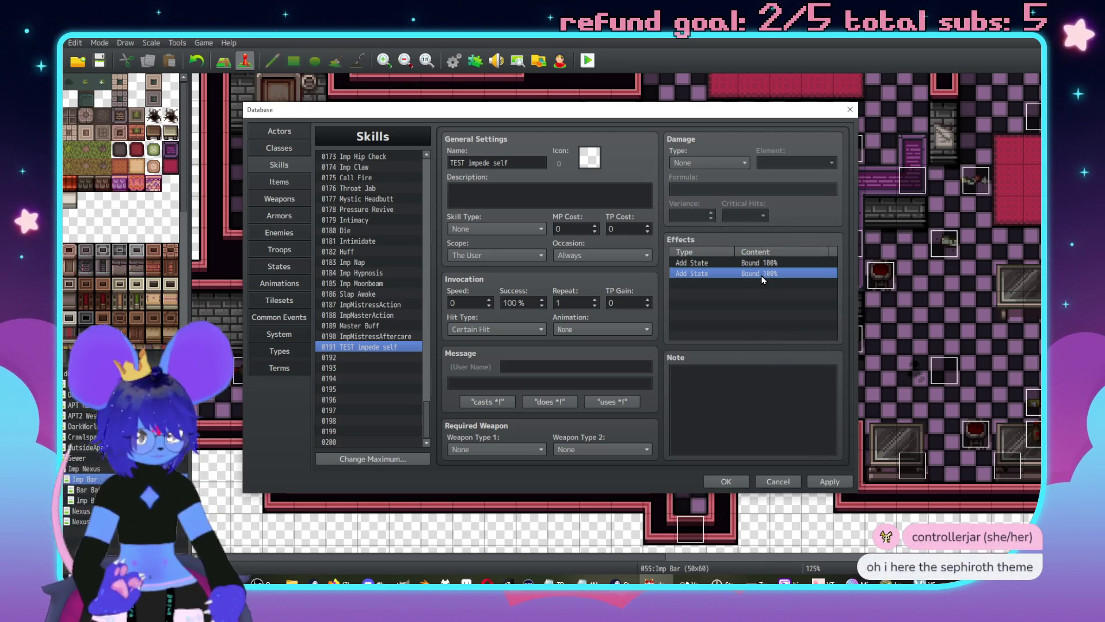
double_click(751, 265)
left_click(769, 242)
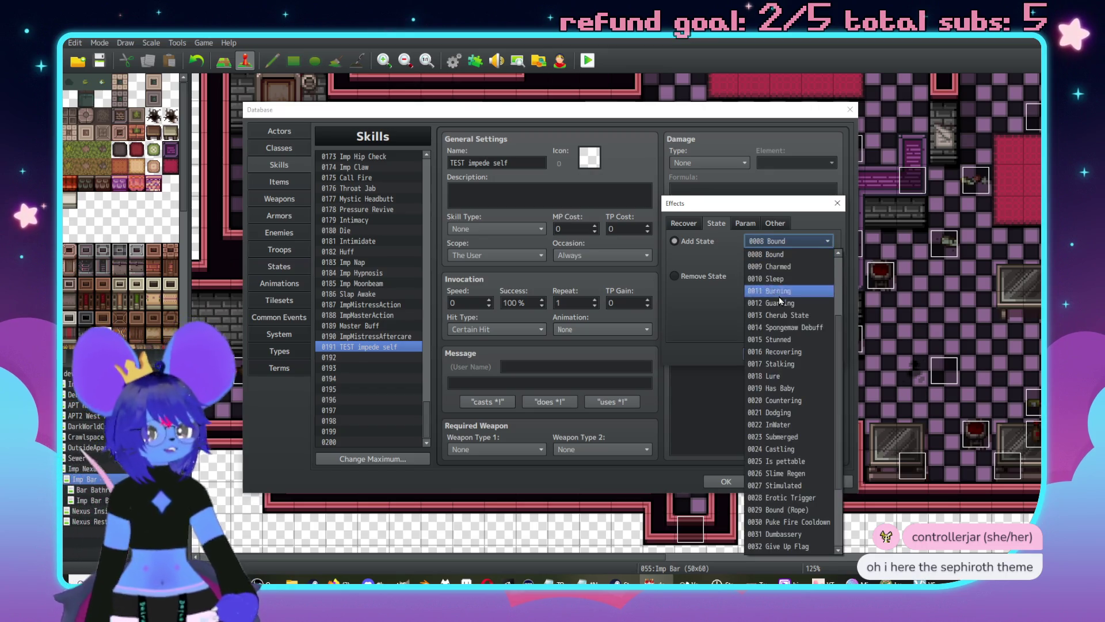
left_click(792, 393)
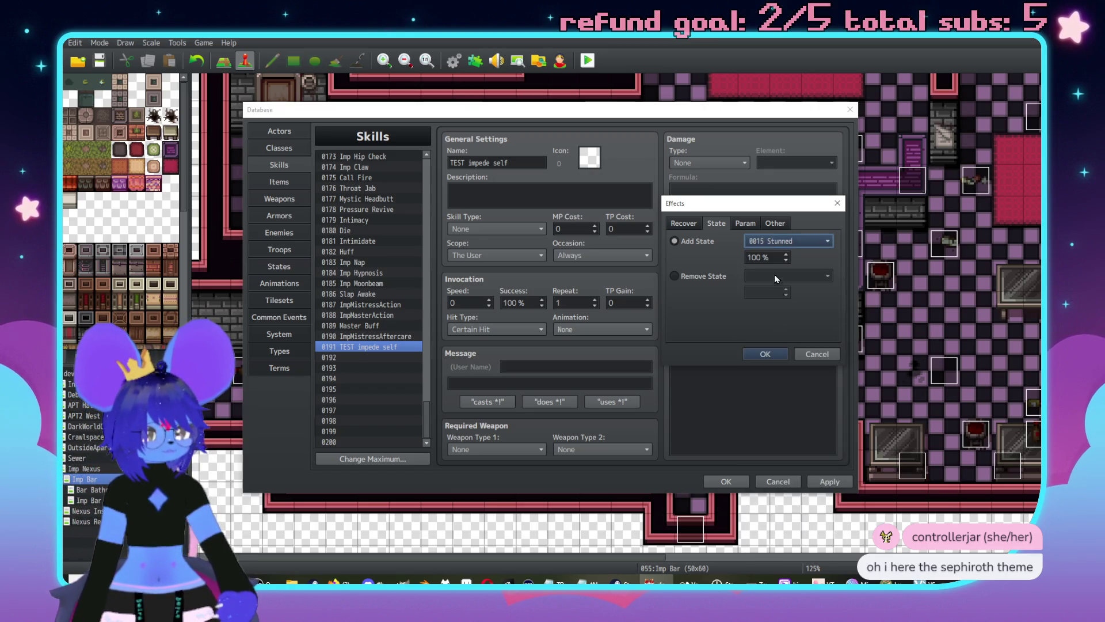
left_click(778, 243)
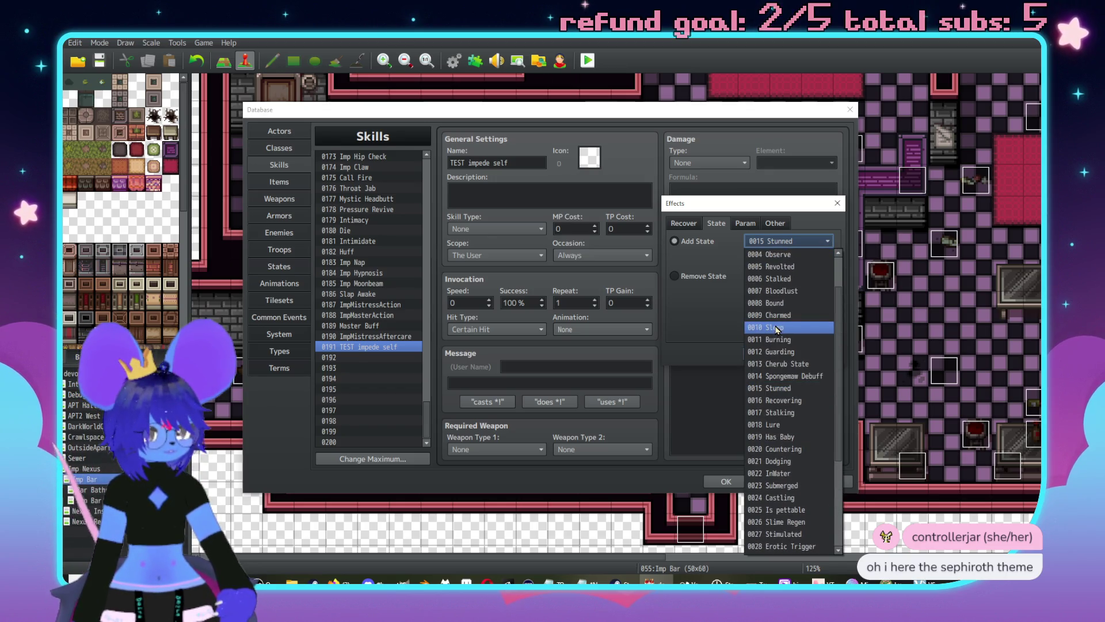
left_click(777, 328)
left_click(779, 344)
double_click(751, 285)
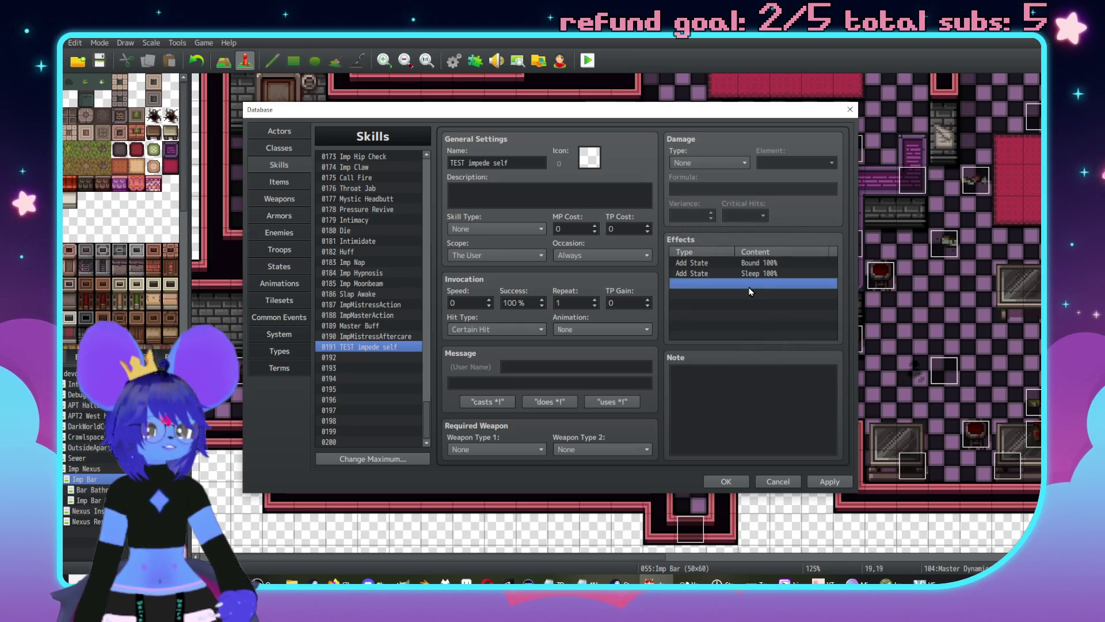
left_click(827, 355)
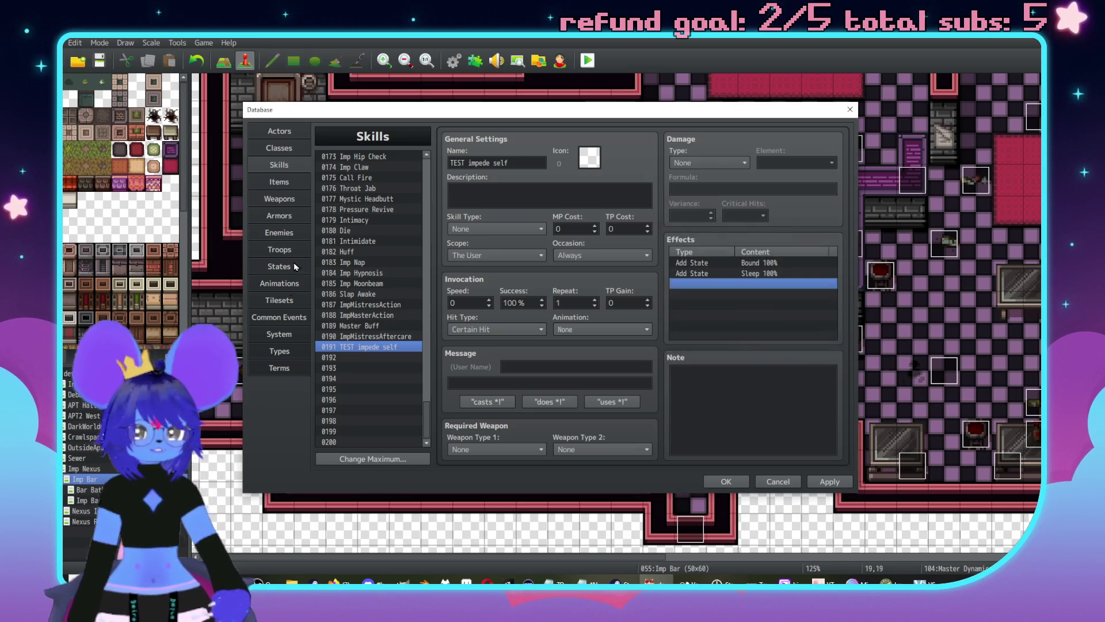
left_click(268, 232)
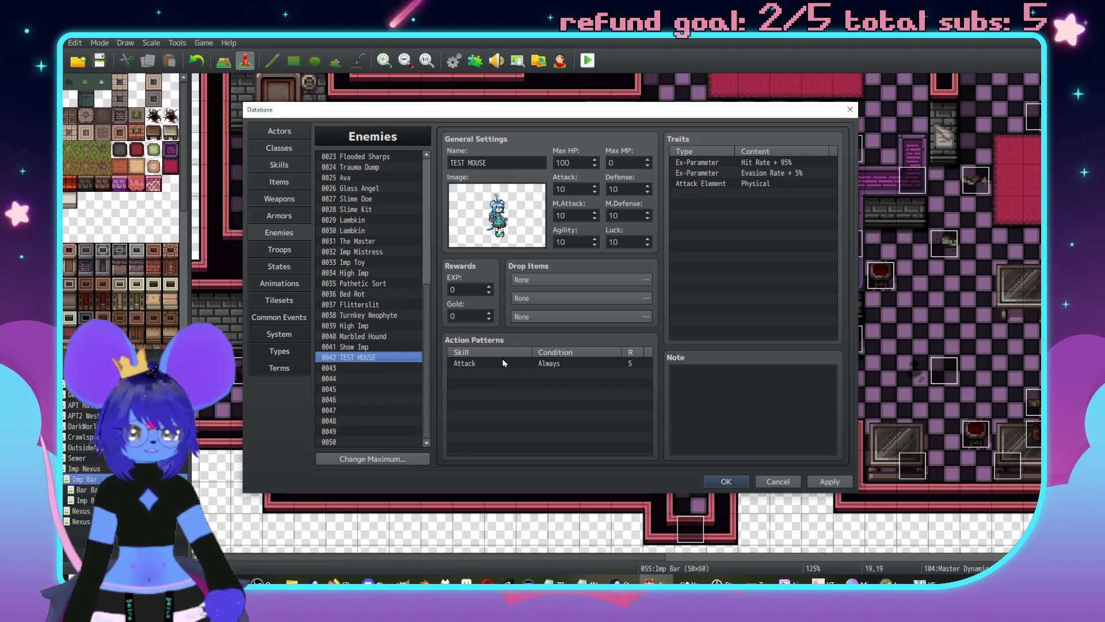
Step: Replace TEST MOUSE's Attack pattern with 0191 TEST impede self on Turn 1 + 0*X
left_click(502, 364)
double_click(502, 363)
left_click(467, 373)
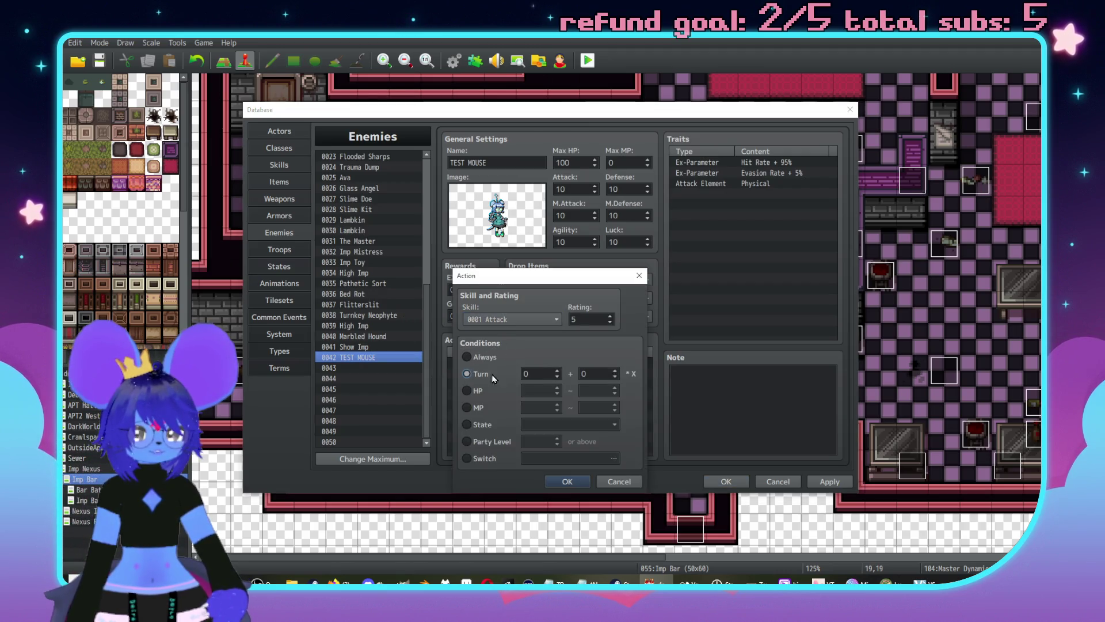
left_click(593, 374)
left_click_drag(593, 378, 568, 373)
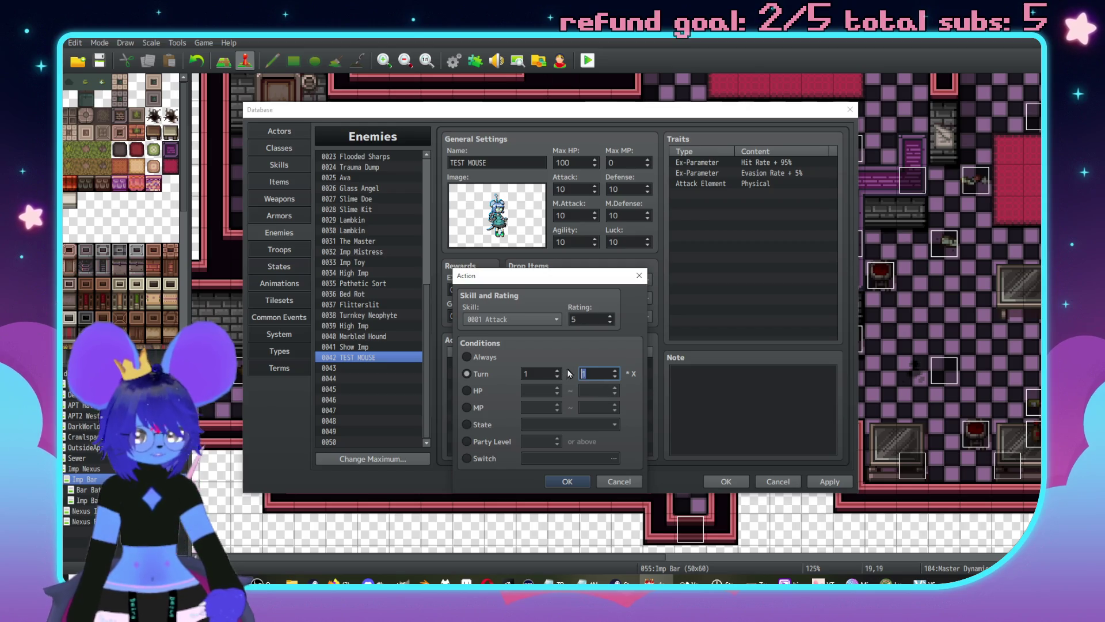
type("0")
left_click(532, 320)
scroll(576, 329, "down", 10)
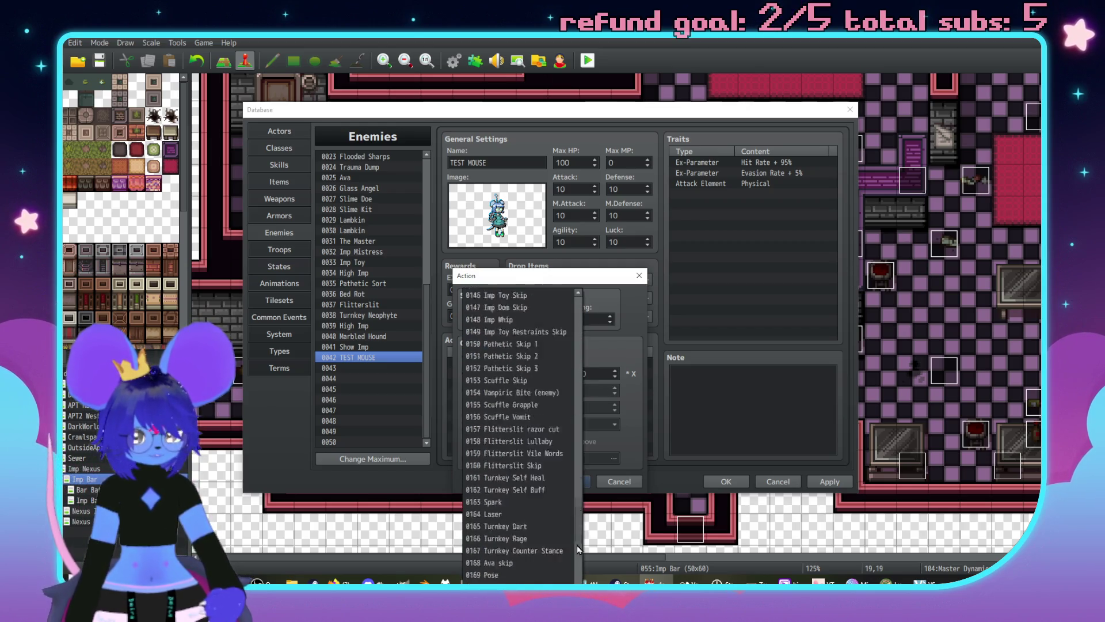
left_click(502, 480)
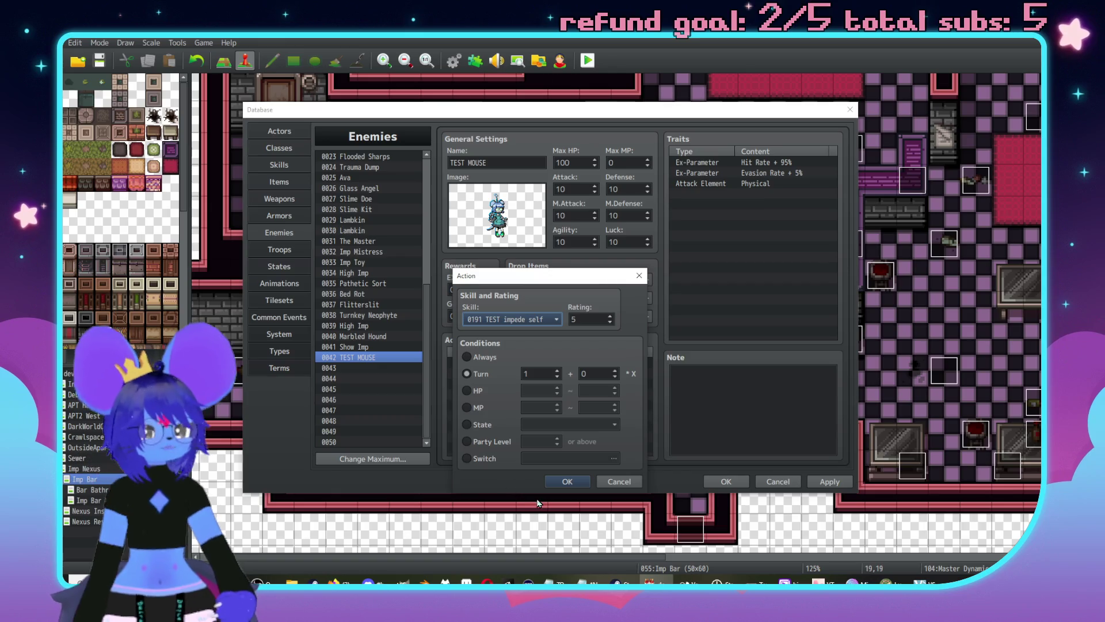
left_click(561, 481)
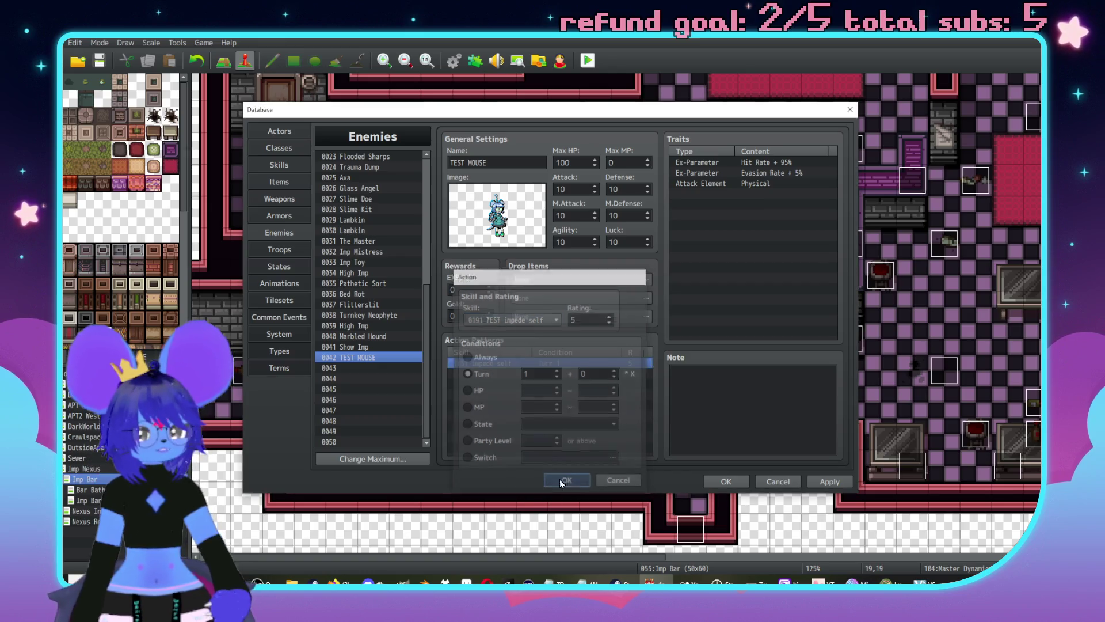
left_click(289, 247)
Step: Add TEST MOUSE as an enemy in empty troop 0042
left_click(368, 358)
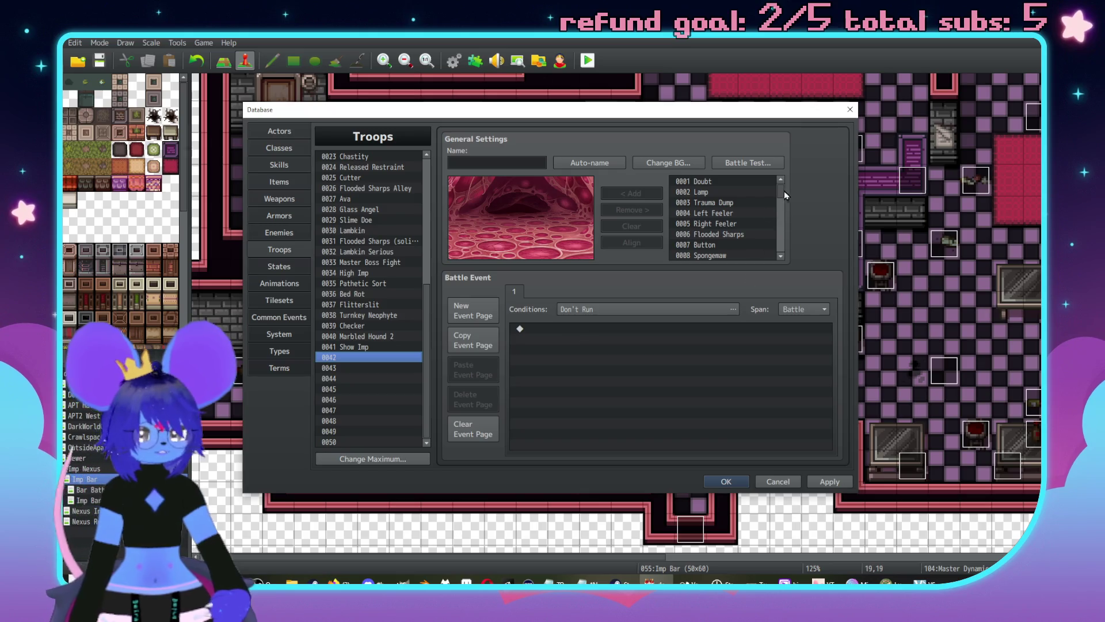
left_click_drag(783, 194, 754, 275)
scroll(728, 222, "up", 2)
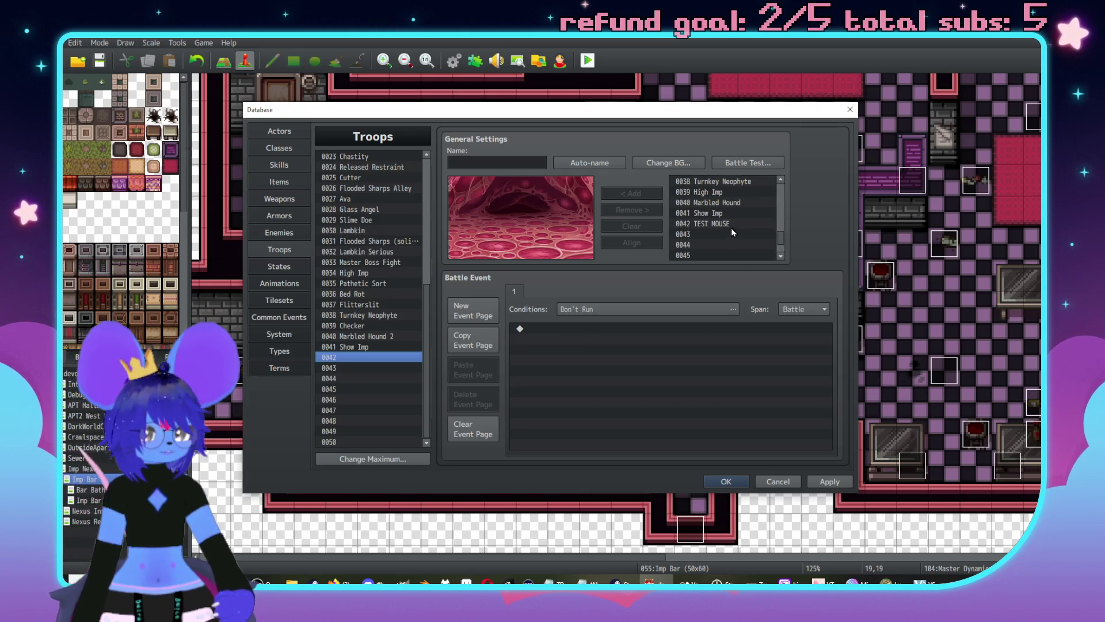
left_click(731, 224)
left_click(632, 193)
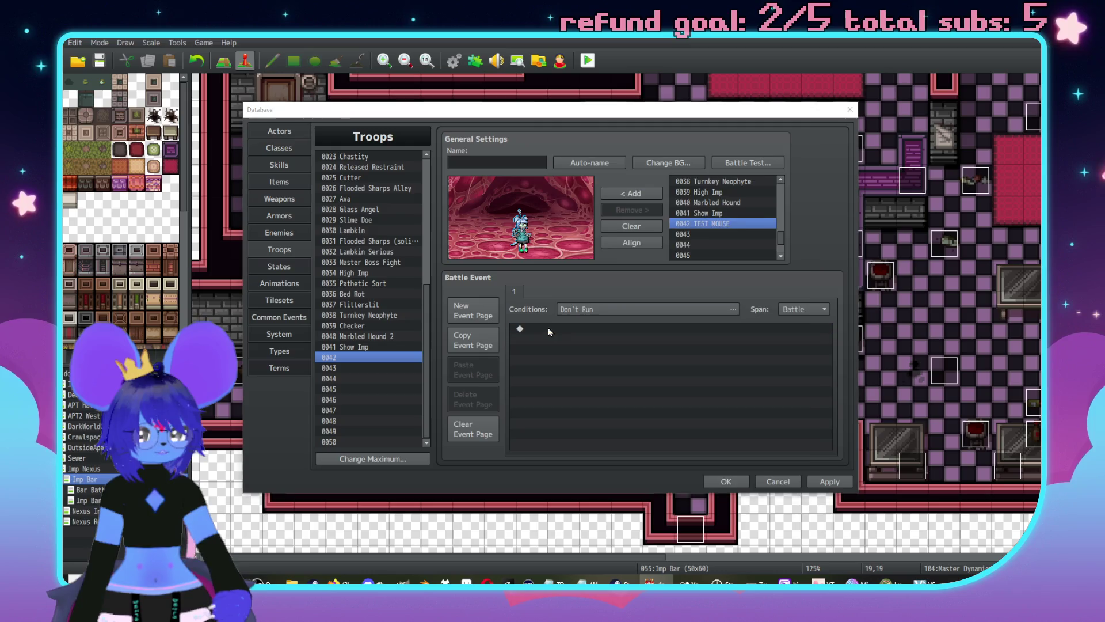
Step: Set the troop's battle event page condition to Turn 2
double_click(557, 331)
left_click(761, 480)
left_click(604, 308)
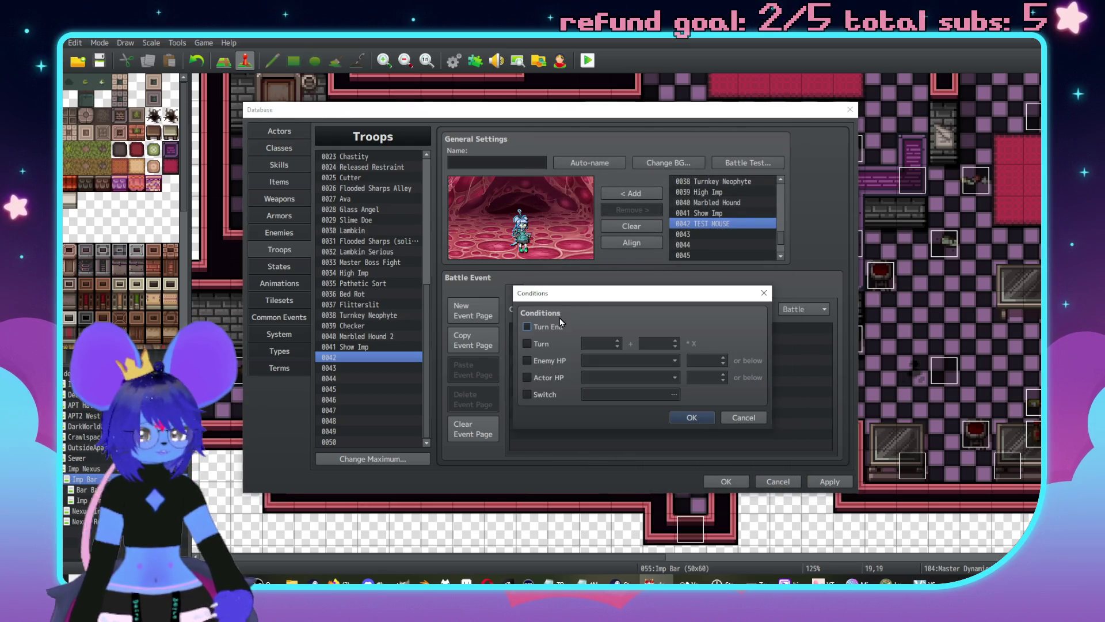
left_click(527, 342)
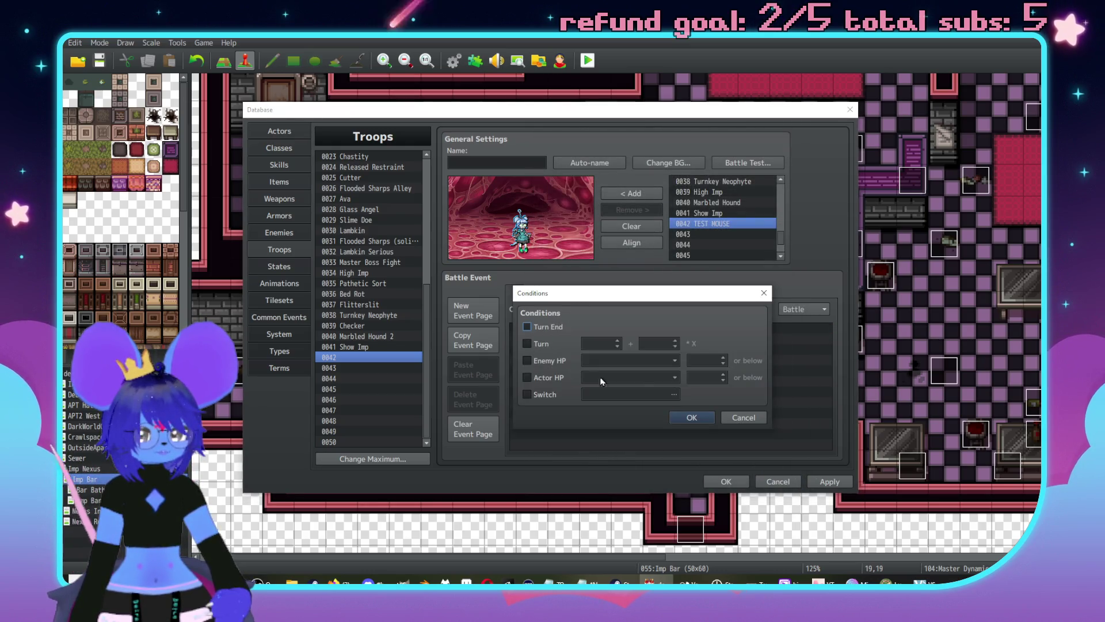
left_click(619, 346)
type("2")
left_click(706, 417)
Step: Insert a Force Action making #1 TEST MOUSE Attack the last target
double_click(591, 336)
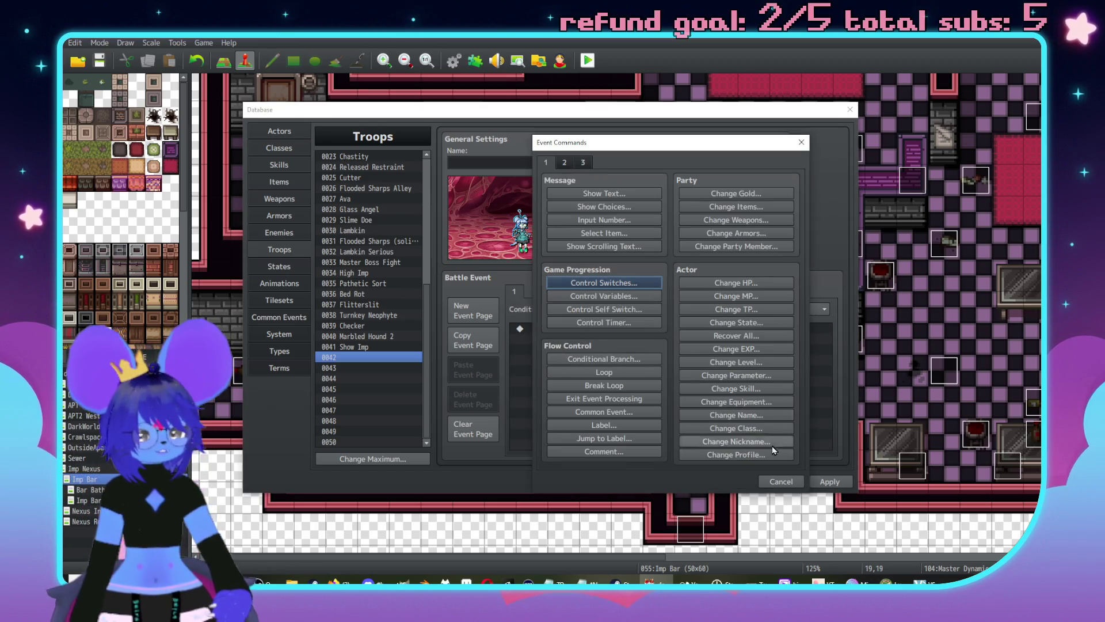
left_click(777, 481)
left_click(815, 309)
left_click(795, 346)
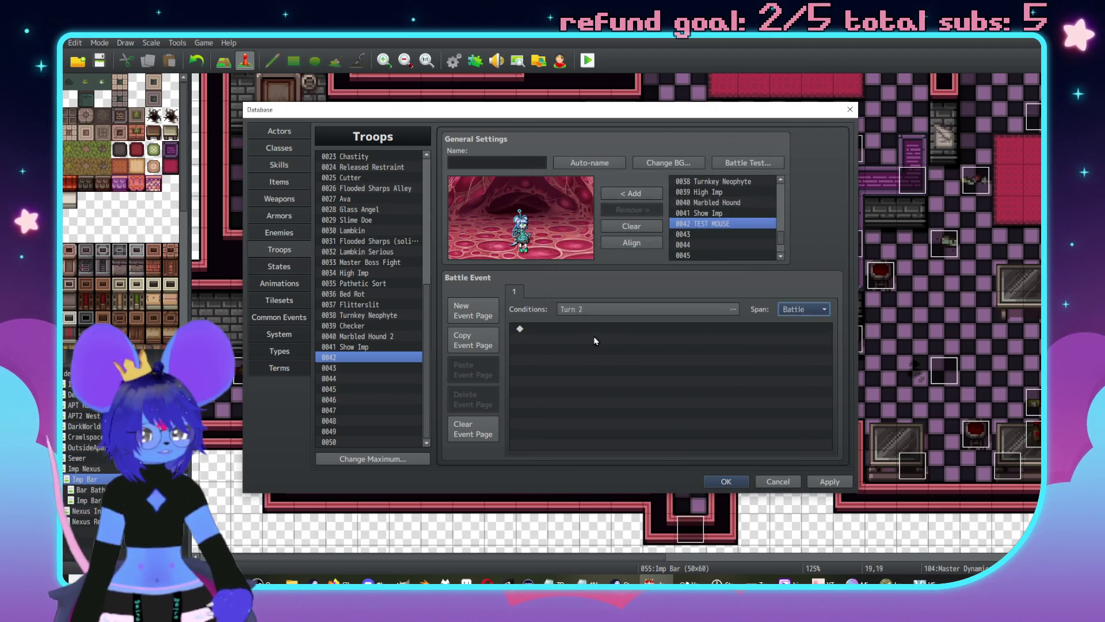
double_click(586, 329)
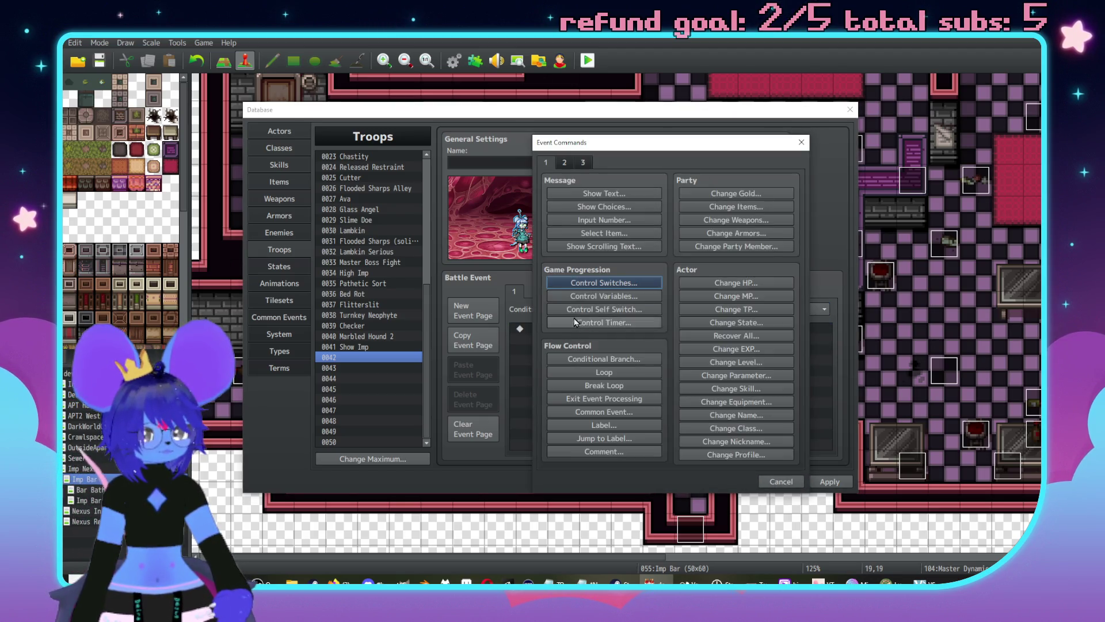
left_click(583, 164)
left_click(739, 389)
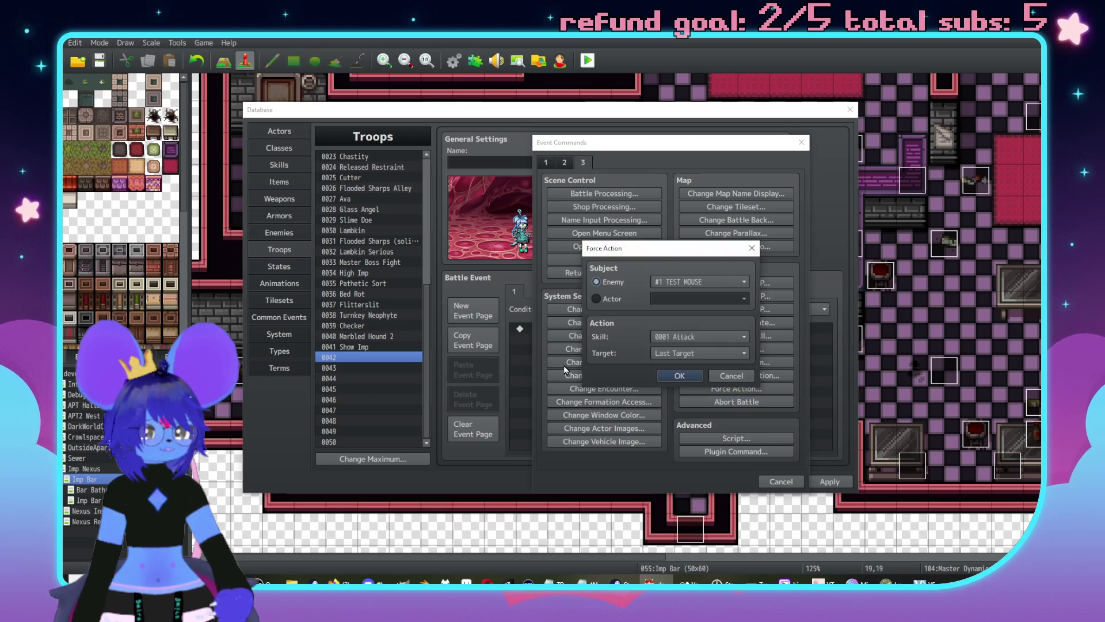
left_click(670, 282)
left_click(662, 283)
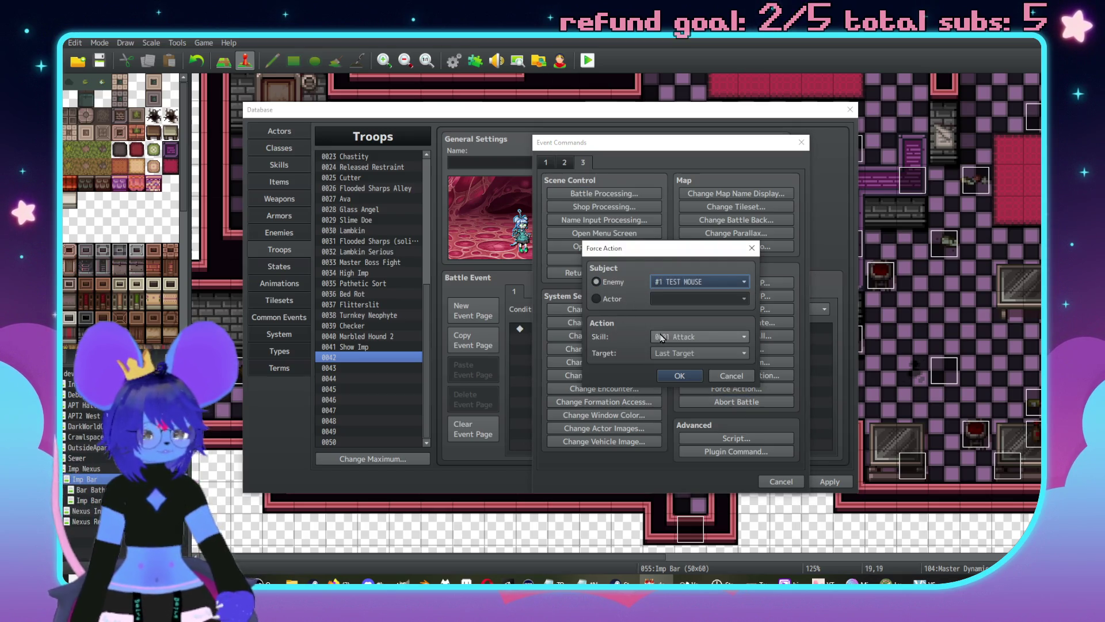
left_click(678, 378)
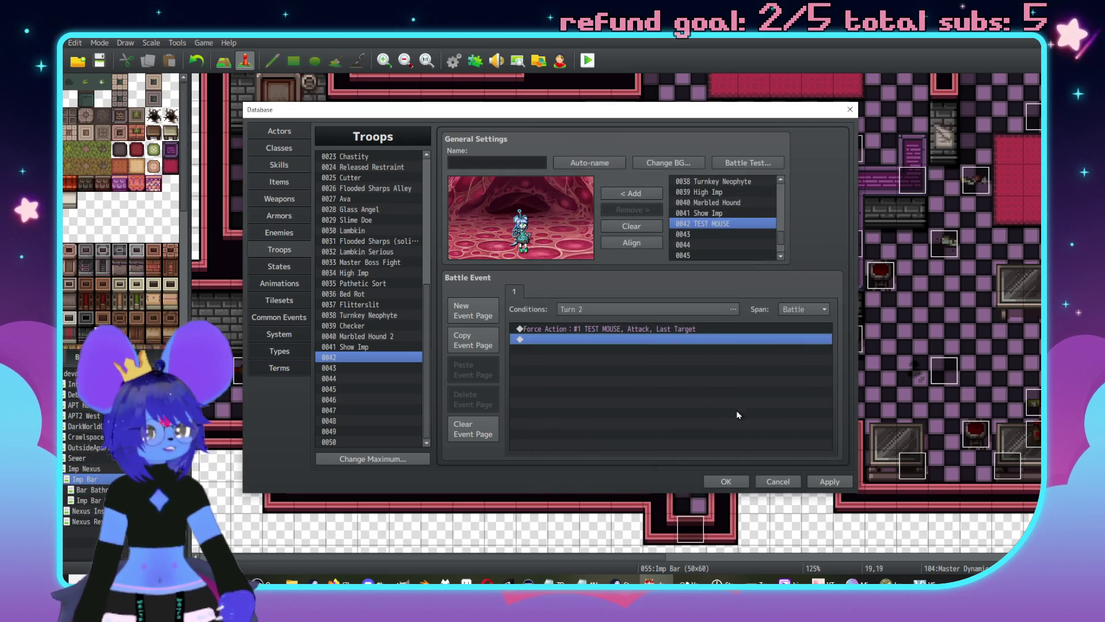
Step: Battle-test troop 0042, choose Fight to play a turn, then close the test game
left_click(764, 168)
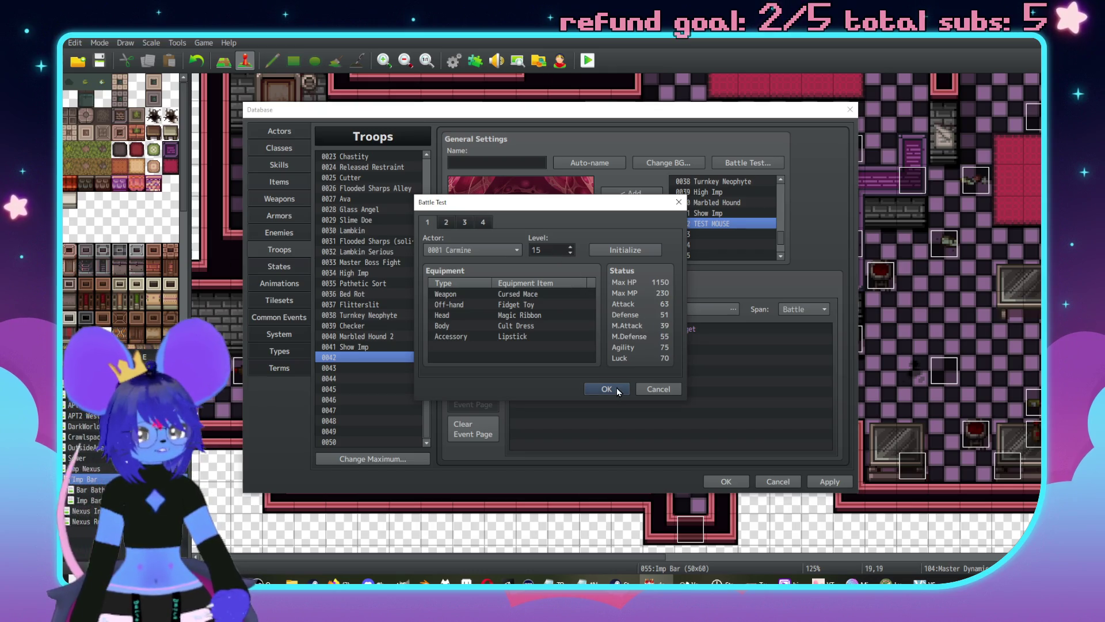
key("Return")
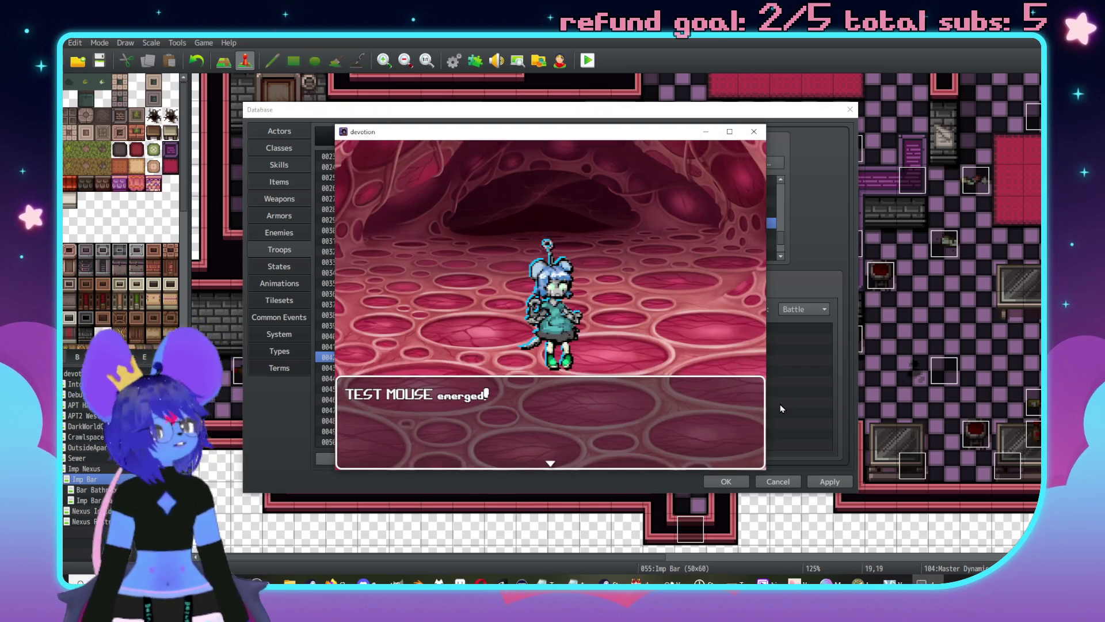
key("Return")
key("Return")
key("Return")
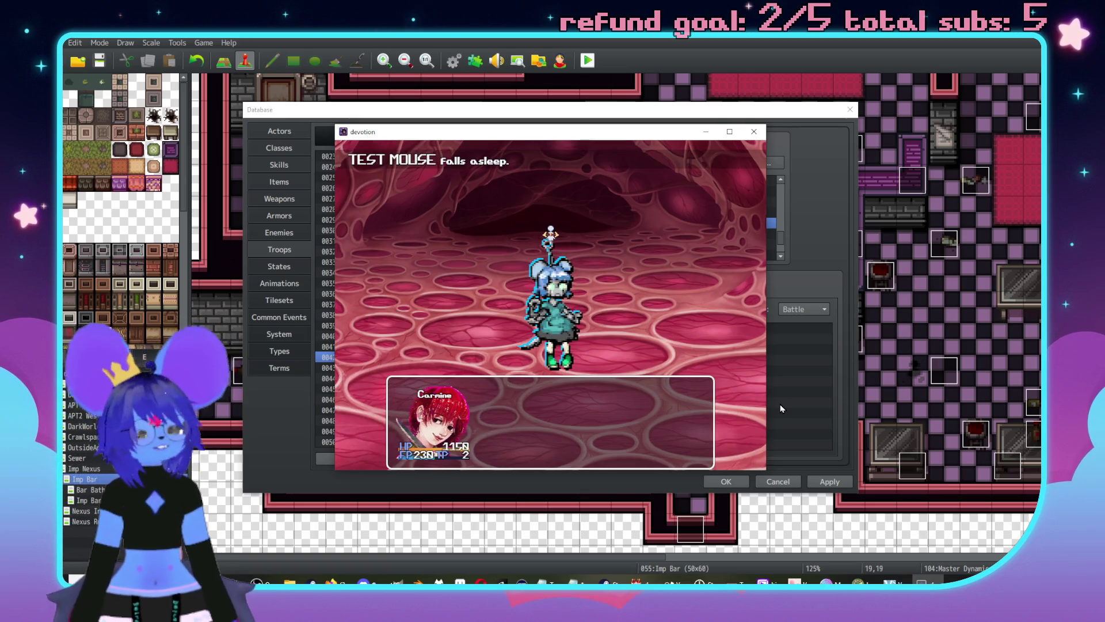
key("Return")
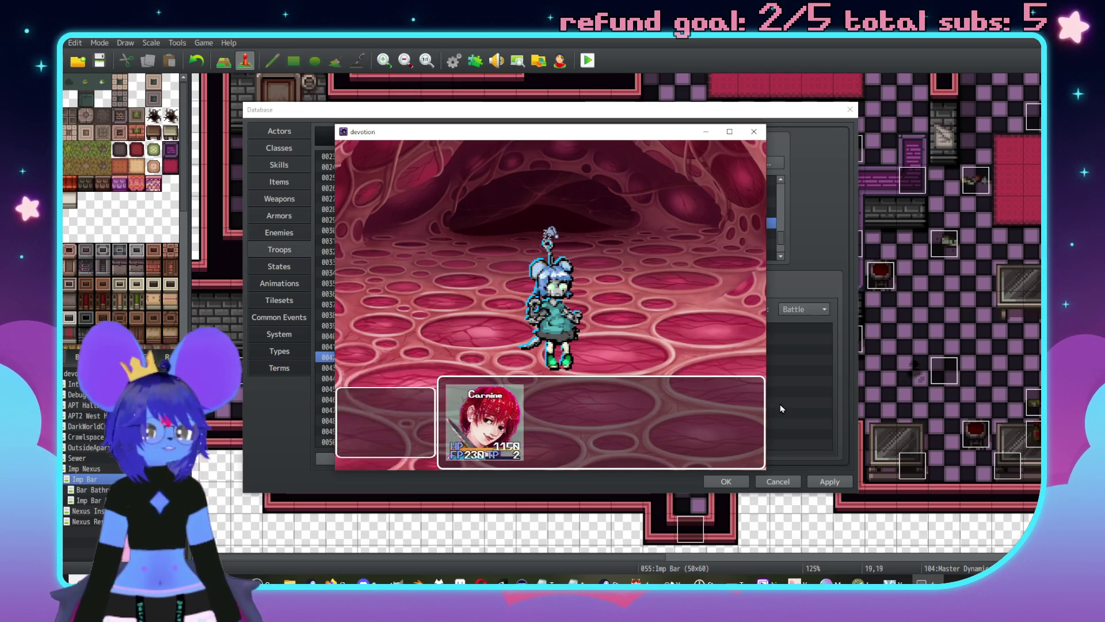
key("Return")
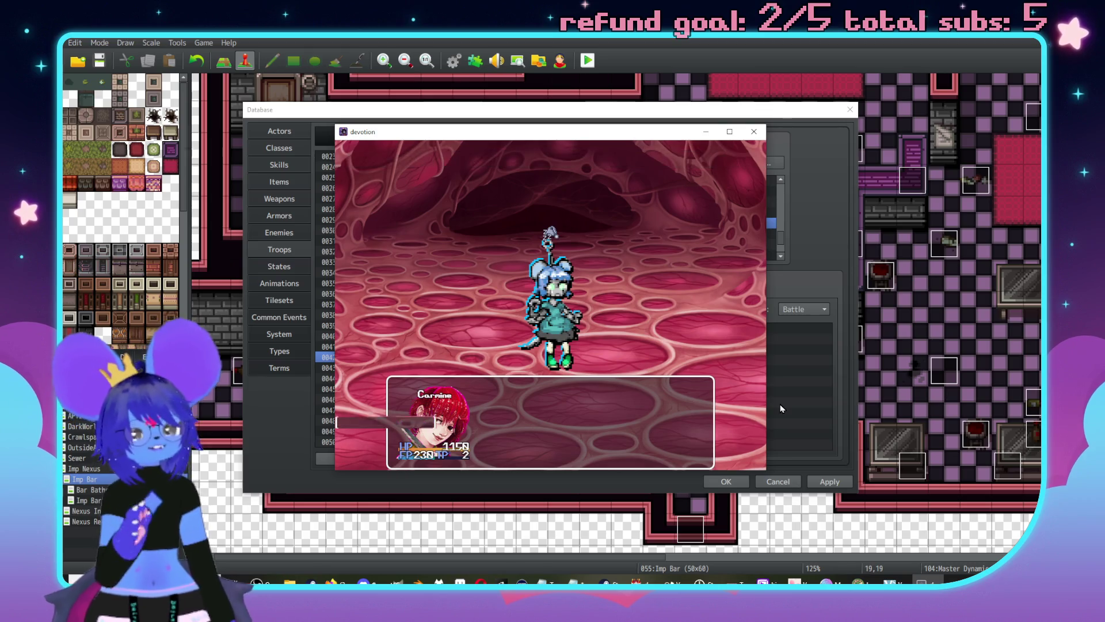
key("Return")
key("Return")
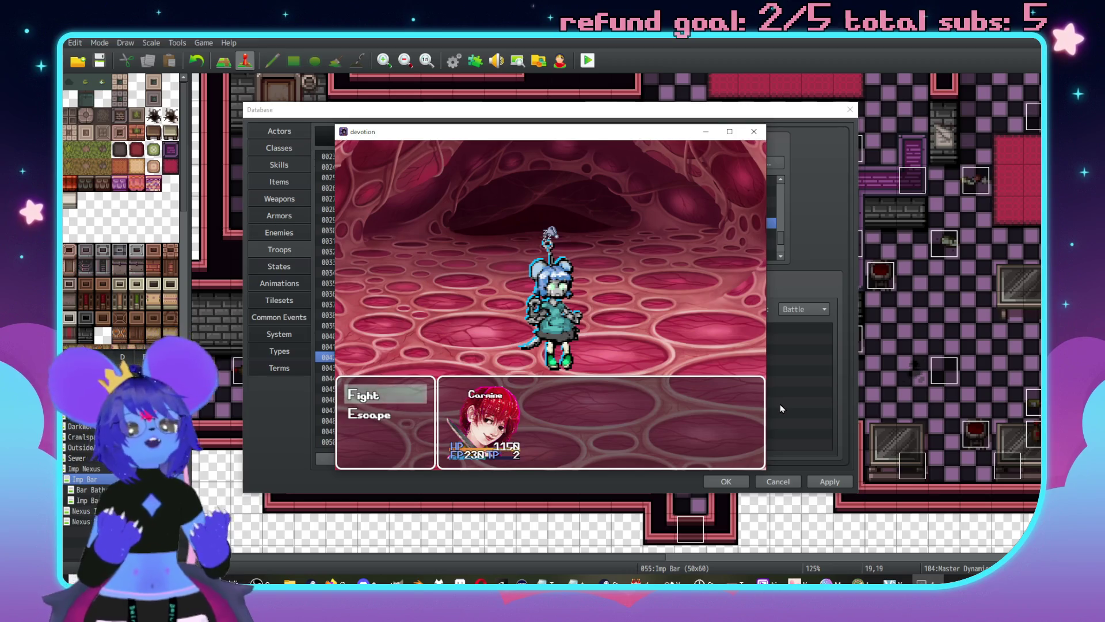
left_click(755, 133)
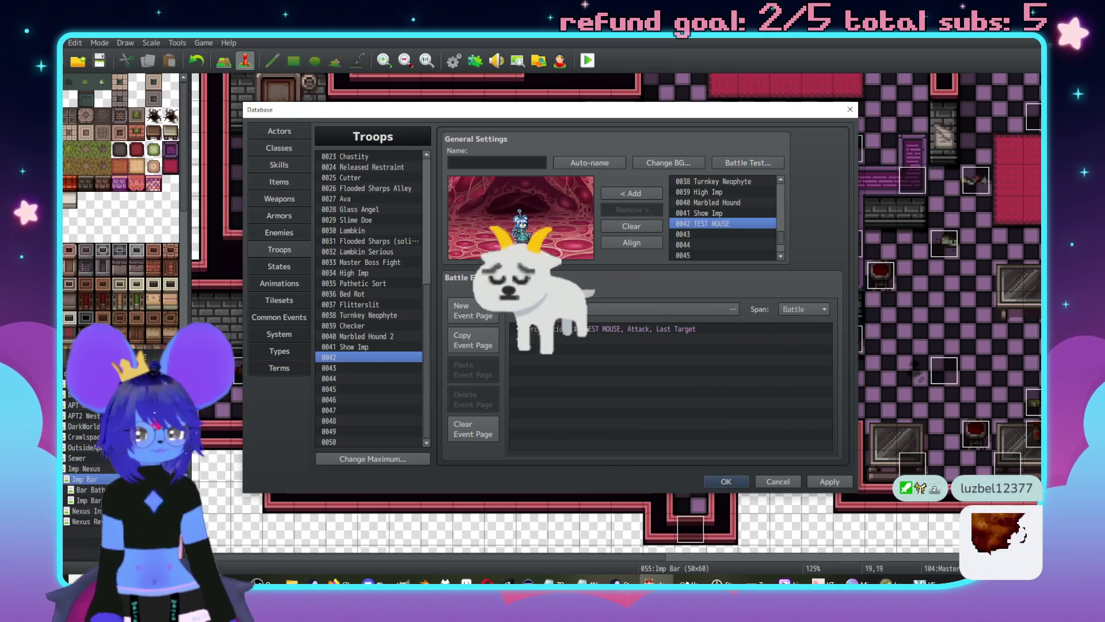
Step: Clear troop 0042's event page and enemy, select 0033 Master Boss Fight, then show skills
left_click(461, 435)
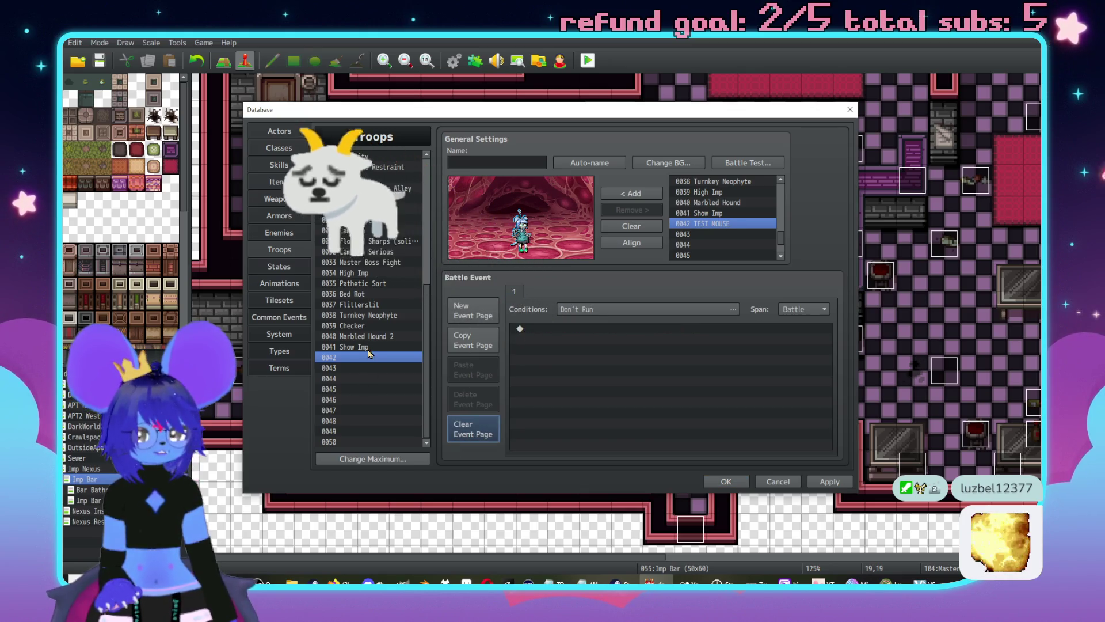
left_click(647, 227)
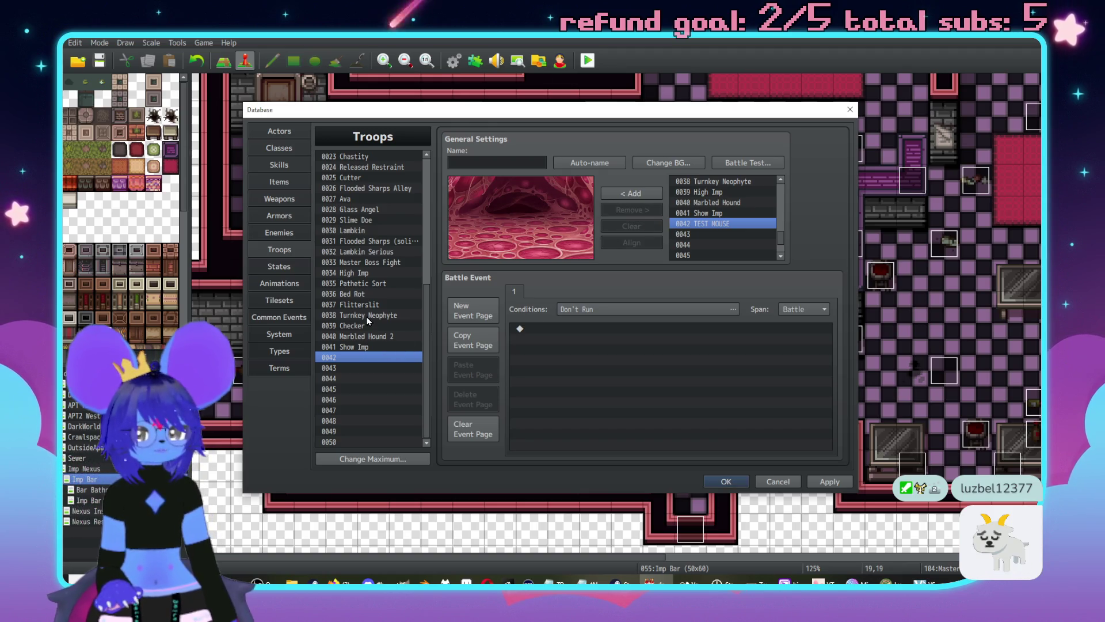
left_click(377, 263)
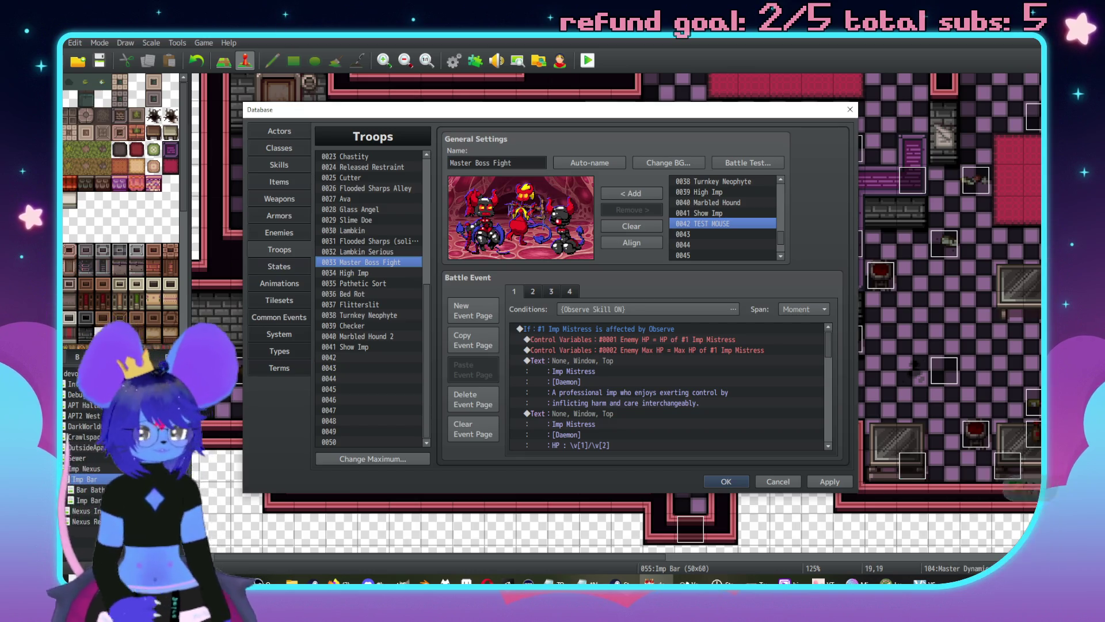
left_click(291, 165)
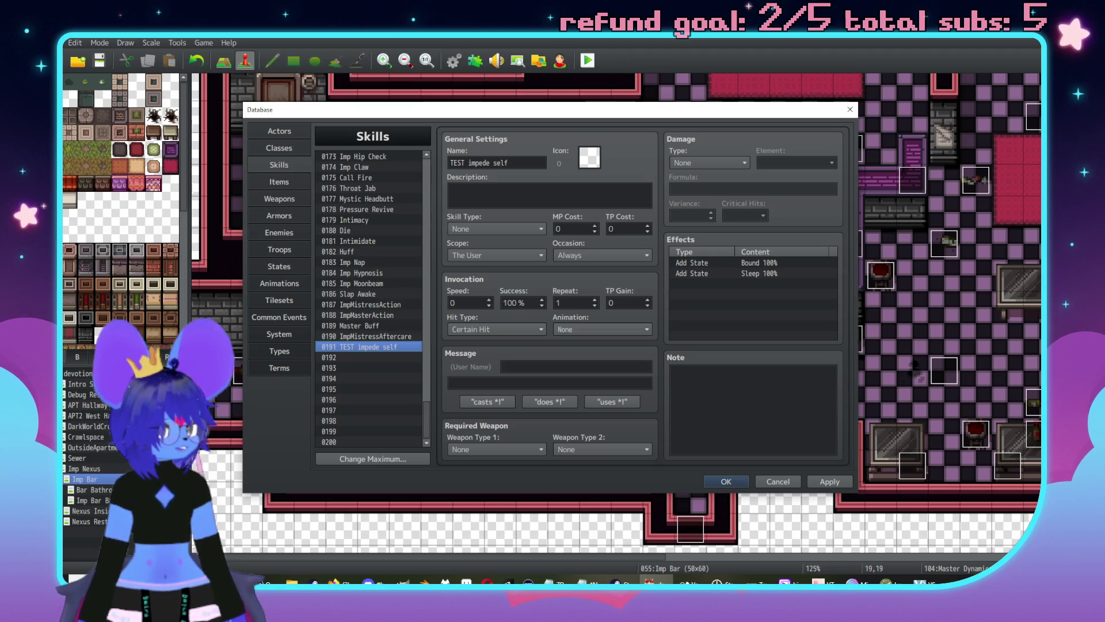
Step: Check the scope options and skills 0188 ImpMasterAction and 0183 Imp Nap, then show weapons
key("alt+Tab")
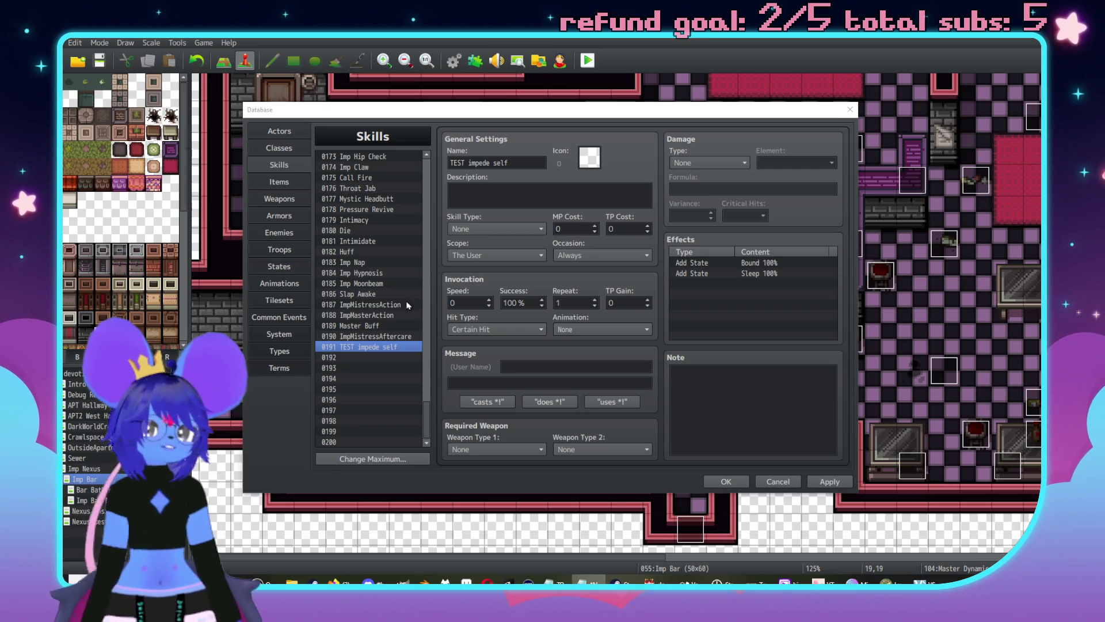
left_click(487, 259)
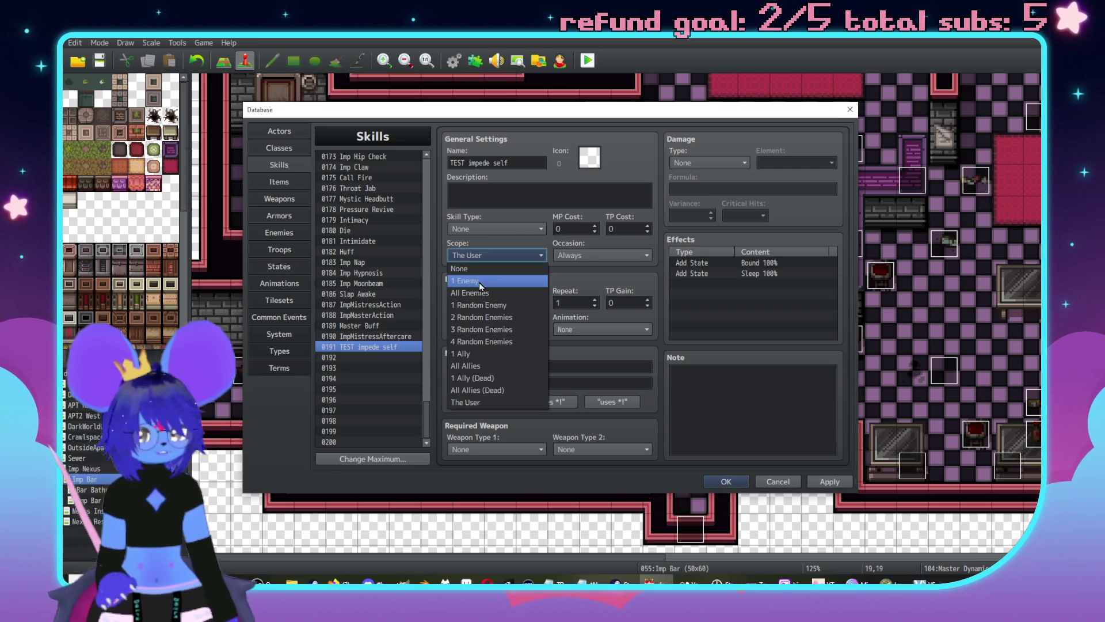
left_click(380, 316)
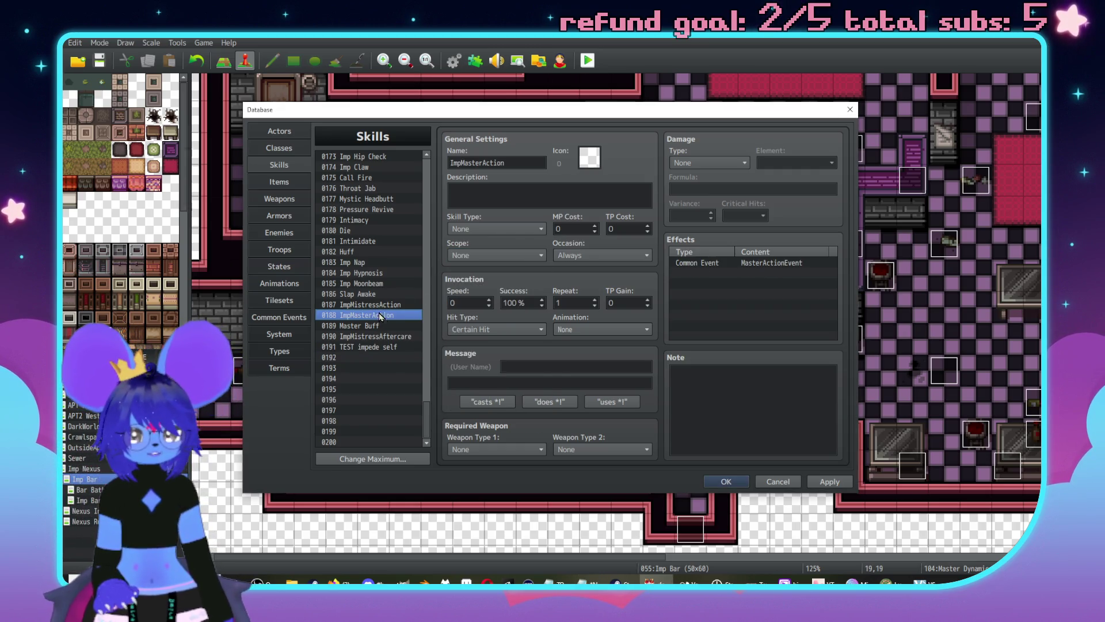
left_click(371, 264)
scroll(372, 262, "up", 3)
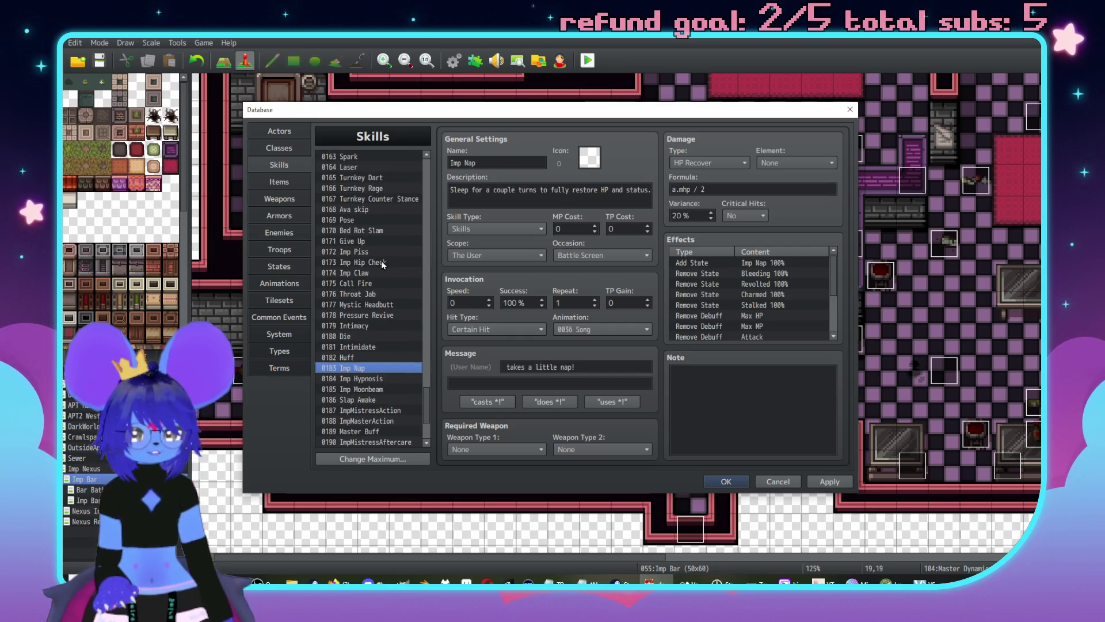
scroll(381, 263, "down", 2)
left_click(280, 198)
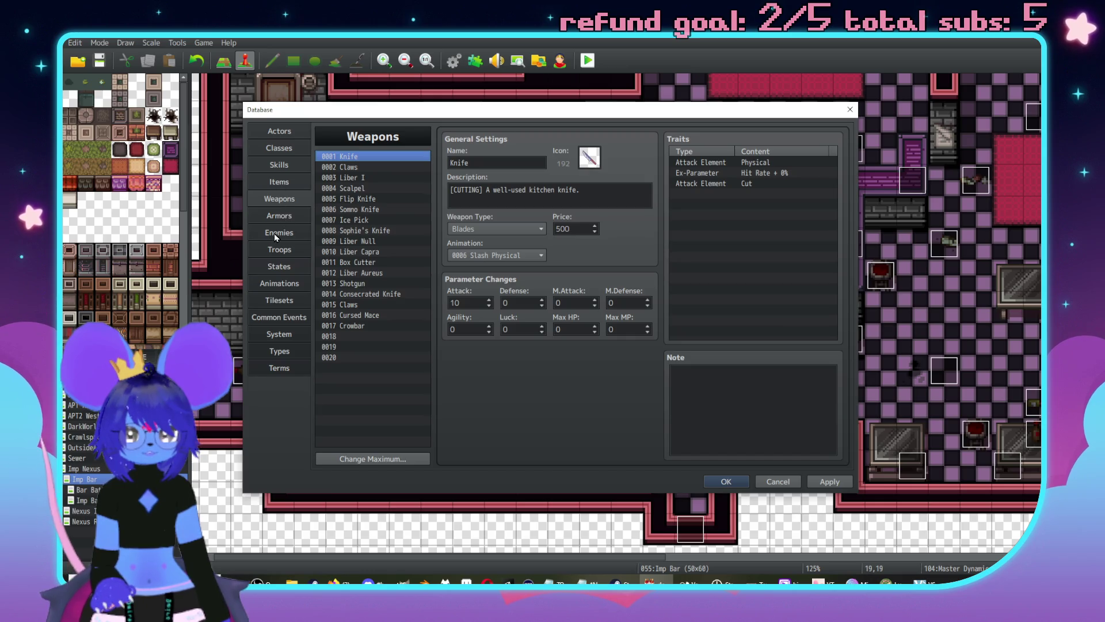
Step: Inspect Imp Mistress's Imp Whip action pattern without changes, then return to skills
left_click(275, 233)
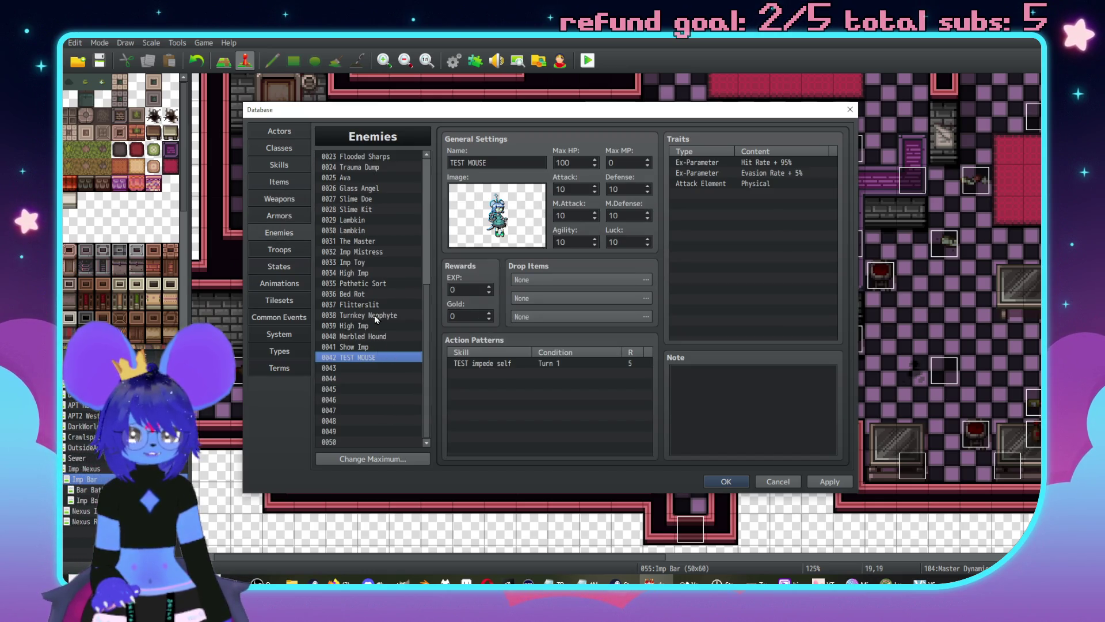
left_click(371, 252)
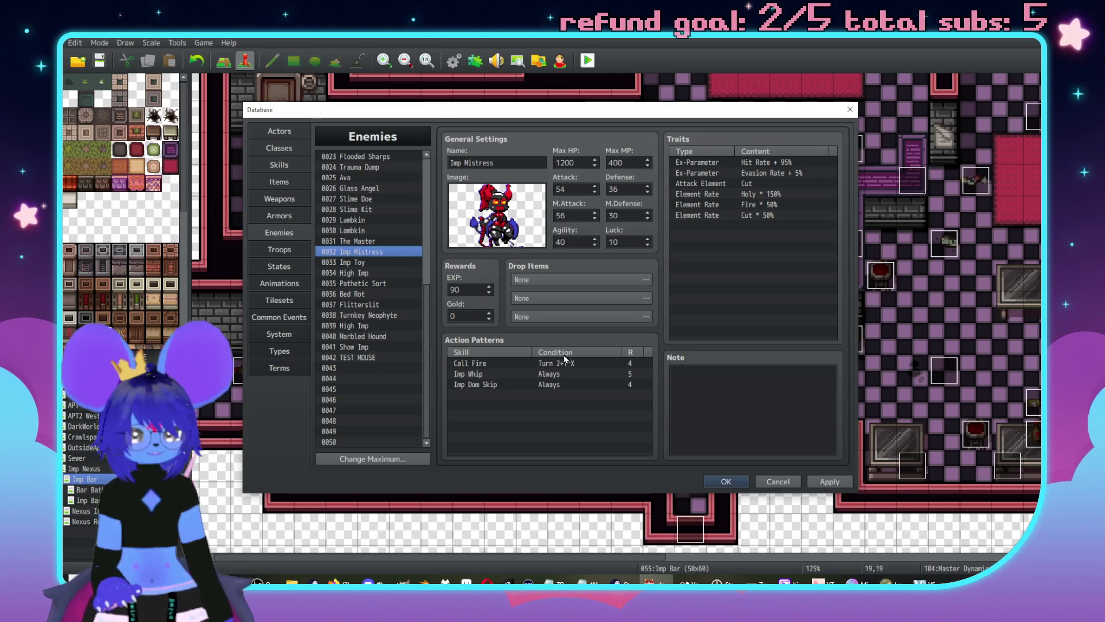
left_click(489, 375)
double_click(509, 375)
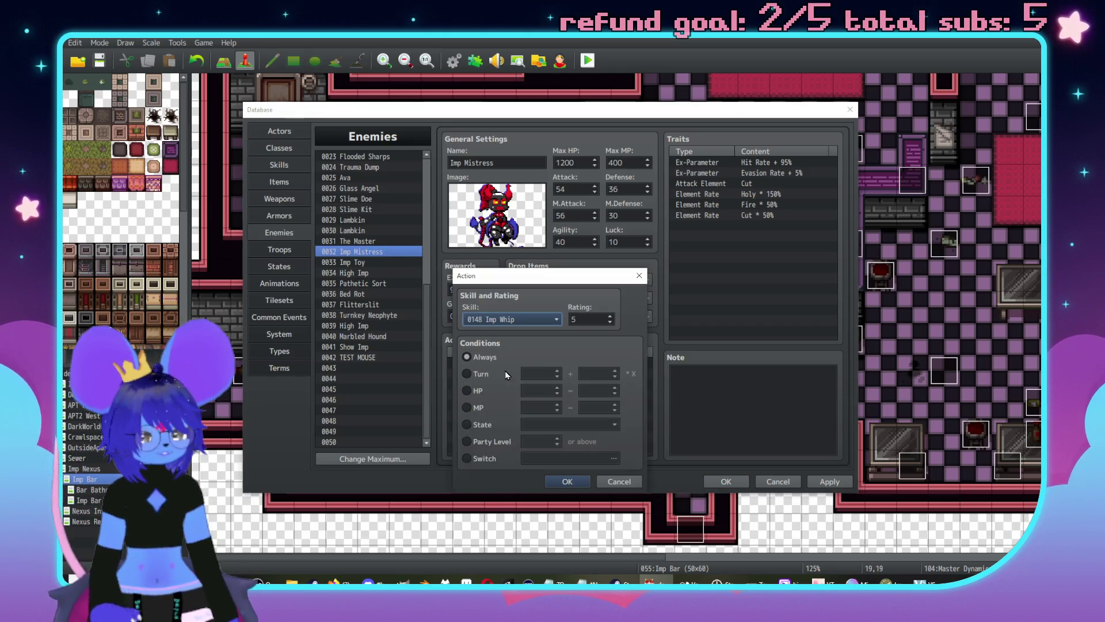
left_click(615, 483)
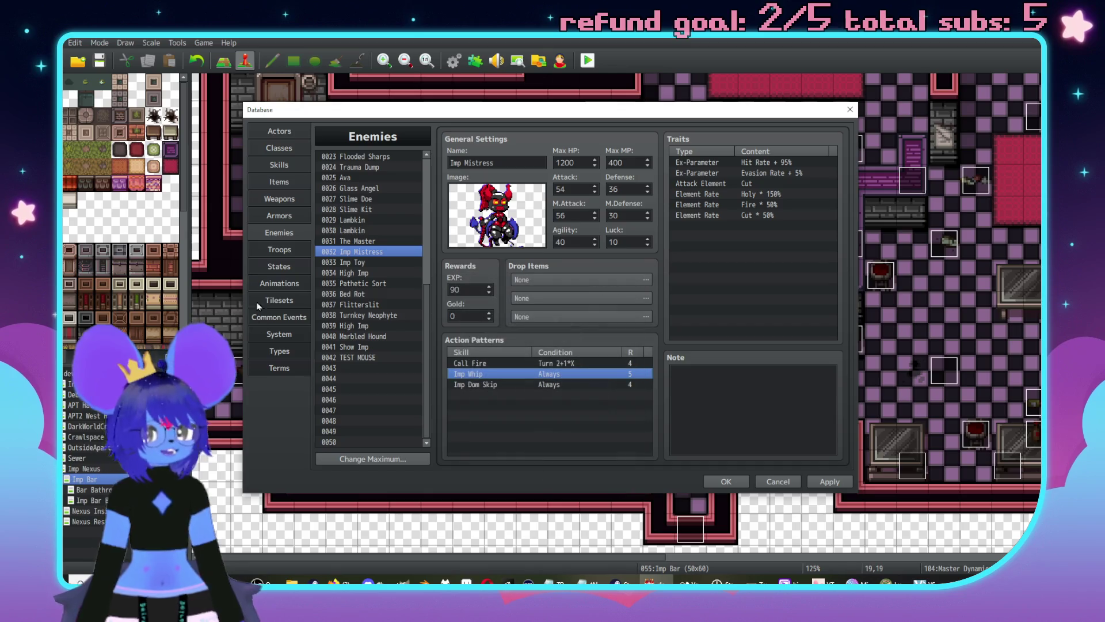
left_click(282, 166)
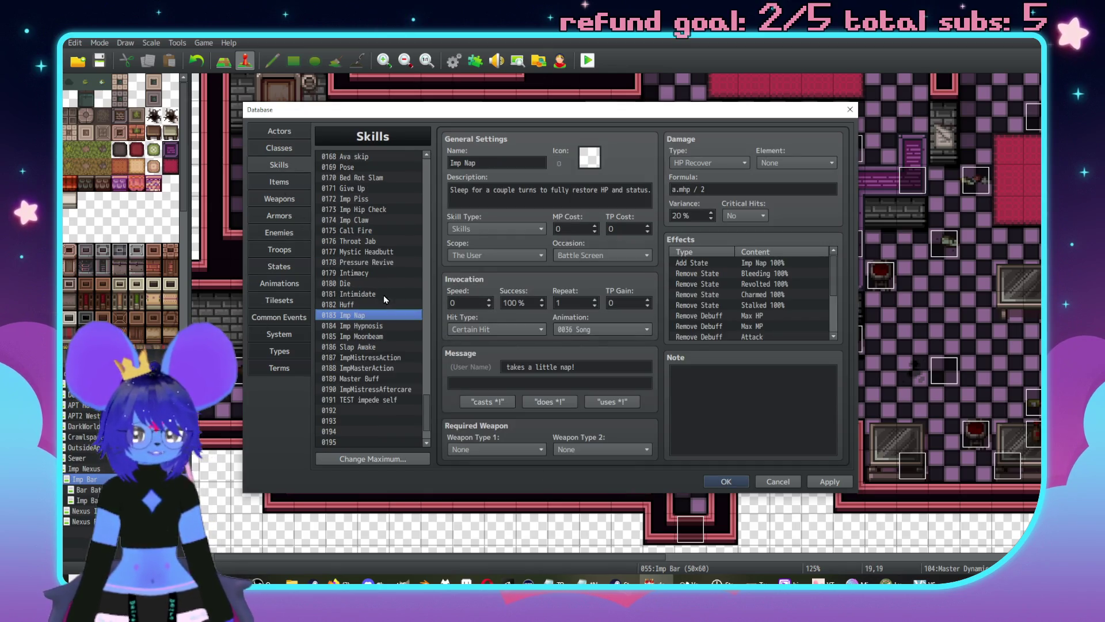
Step: Paste skill 0148 Imp Whip over slot 0191 and rename it Imp Whip Friend
scroll(374, 276, "up", 9)
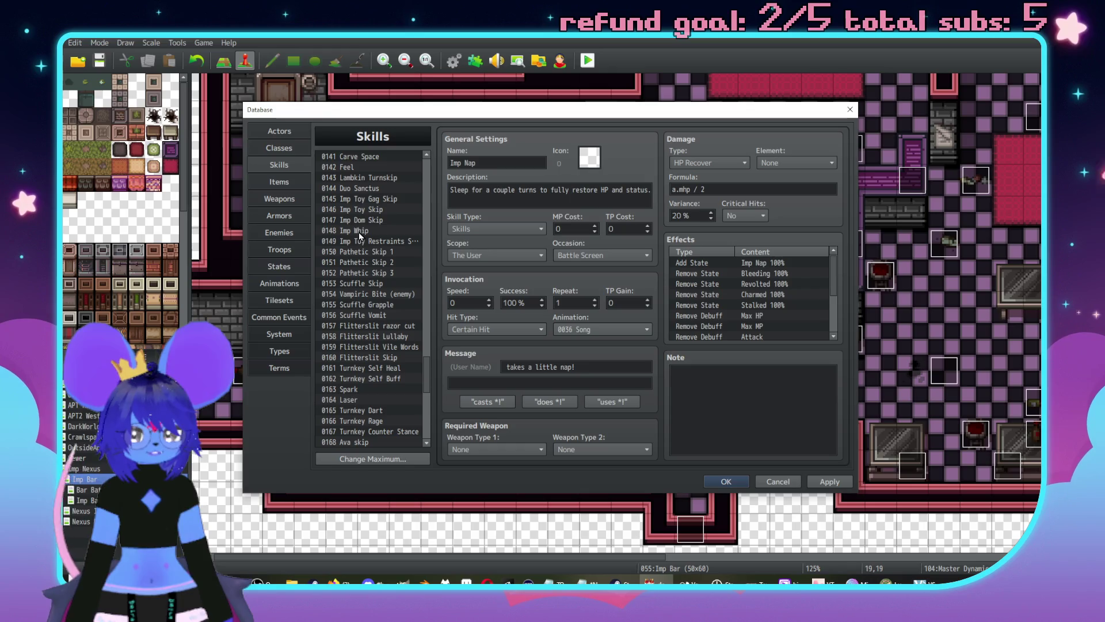
left_click(360, 233)
scroll(373, 253, "down", 10)
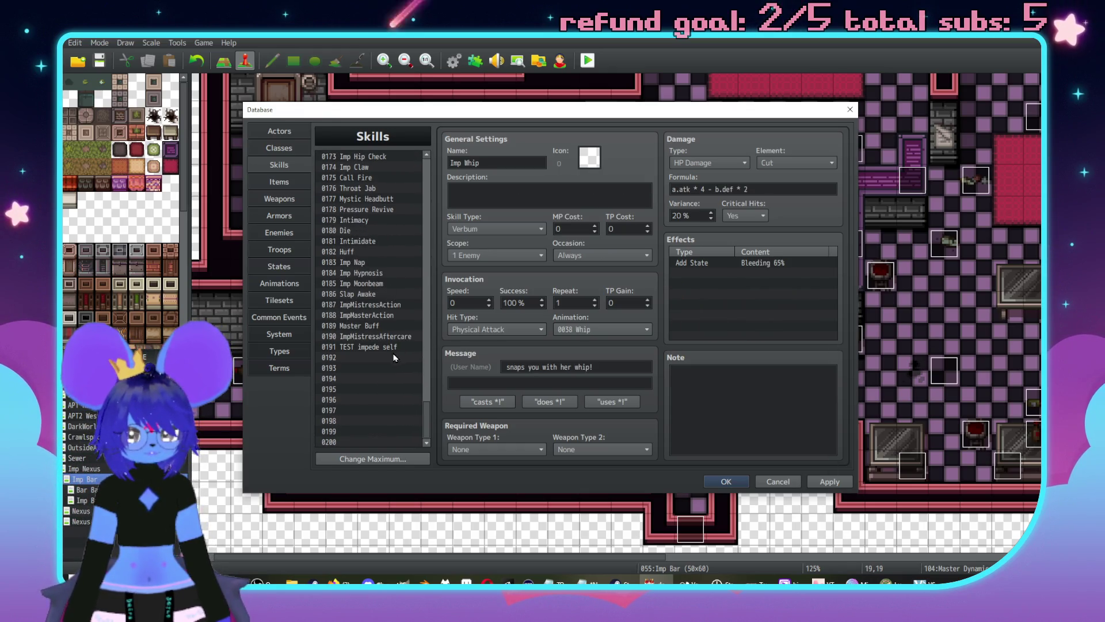
left_click(403, 348)
key("ctrl+v")
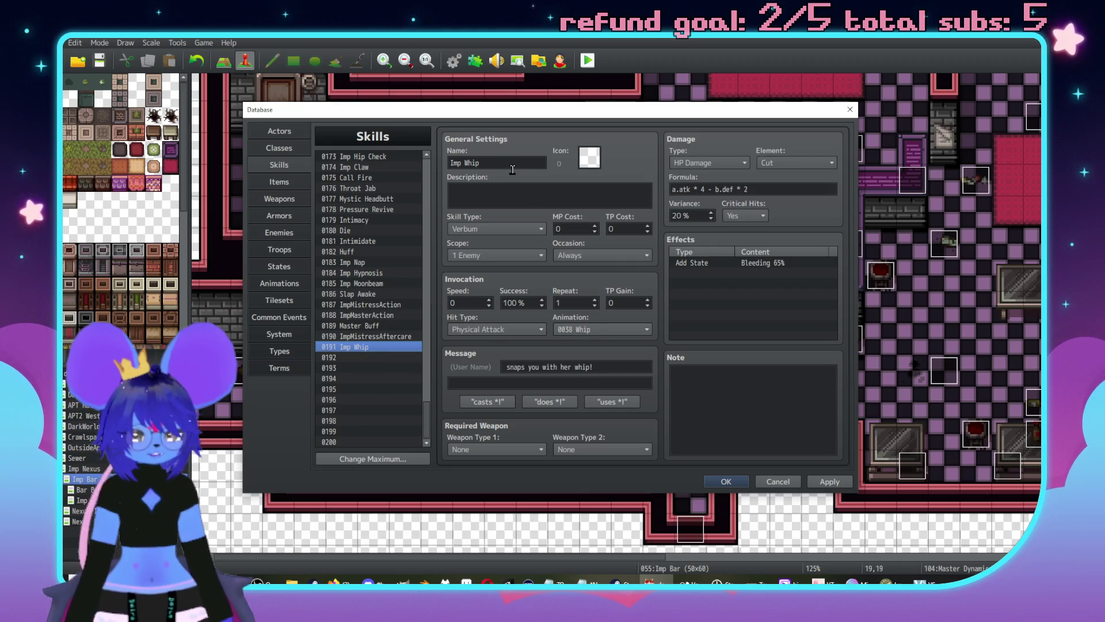
left_click(512, 168)
type("Frie")
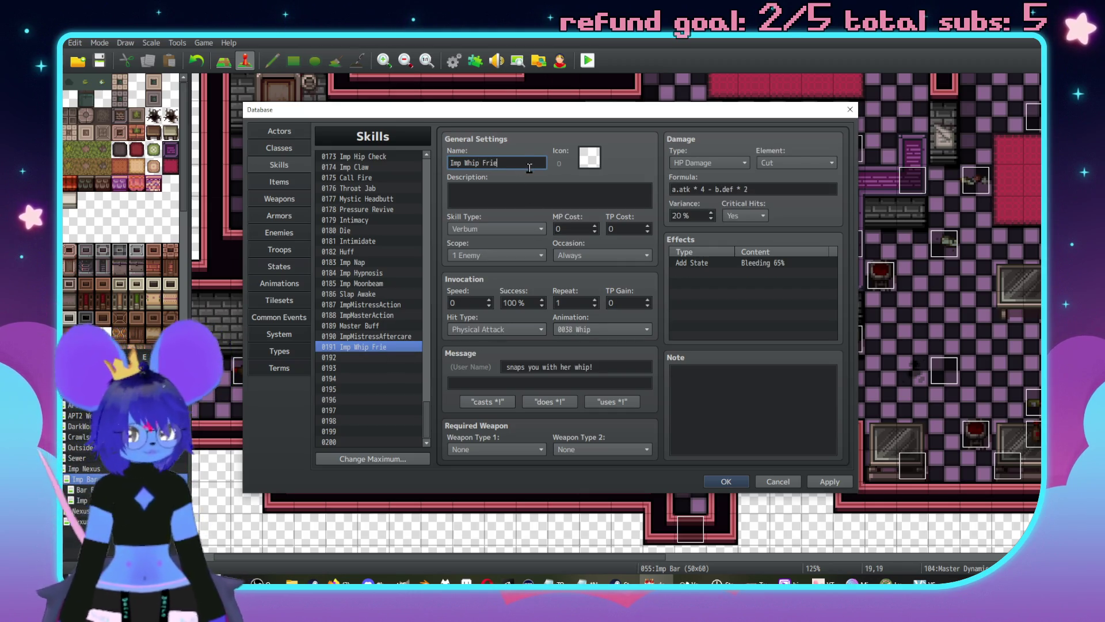
type("nd")
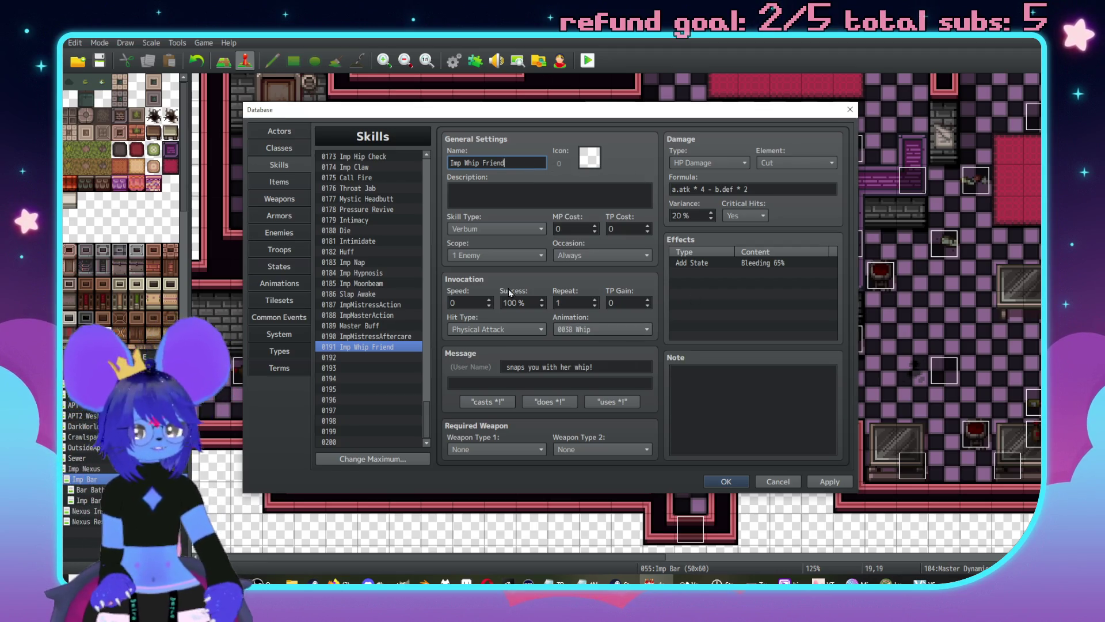
Step: Make the skill a Certain Hit targeting 1 Ally
left_click(512, 333)
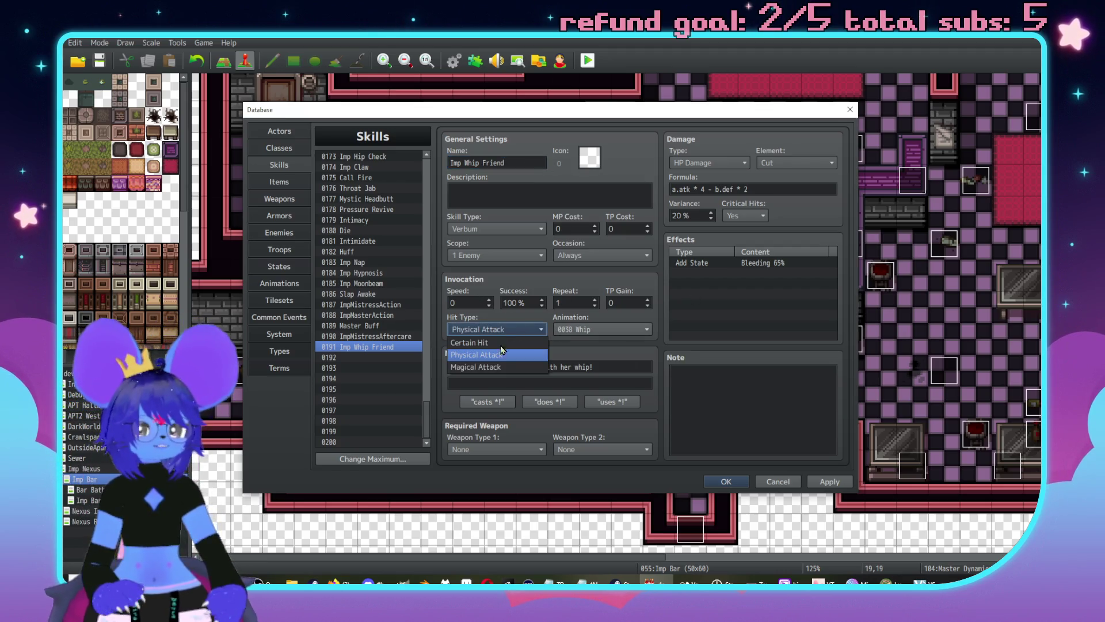
left_click(481, 342)
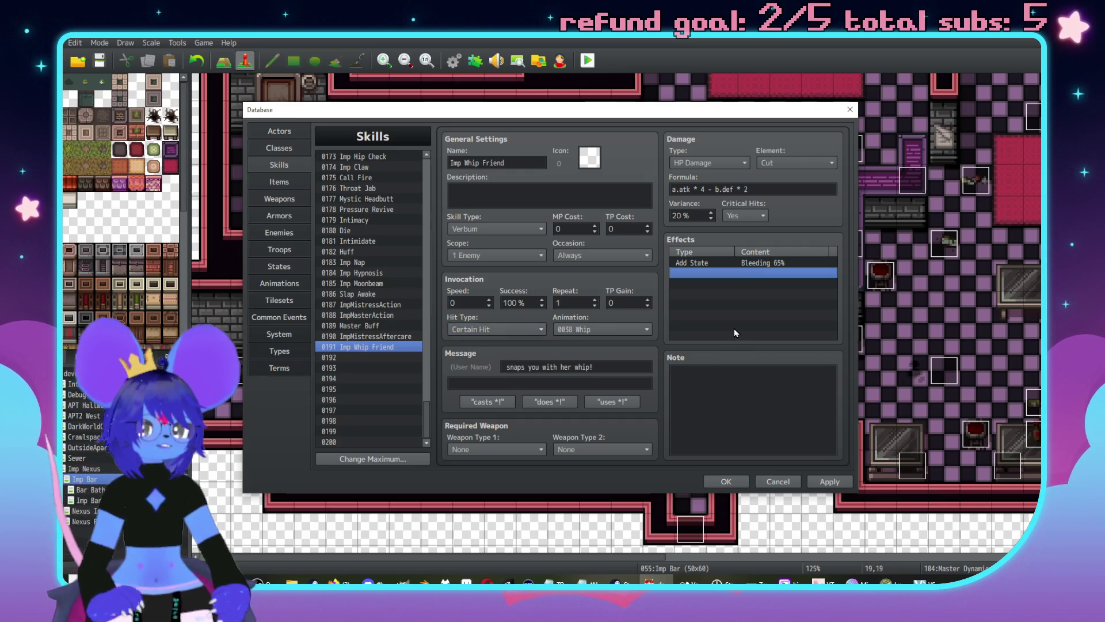
left_click(459, 257)
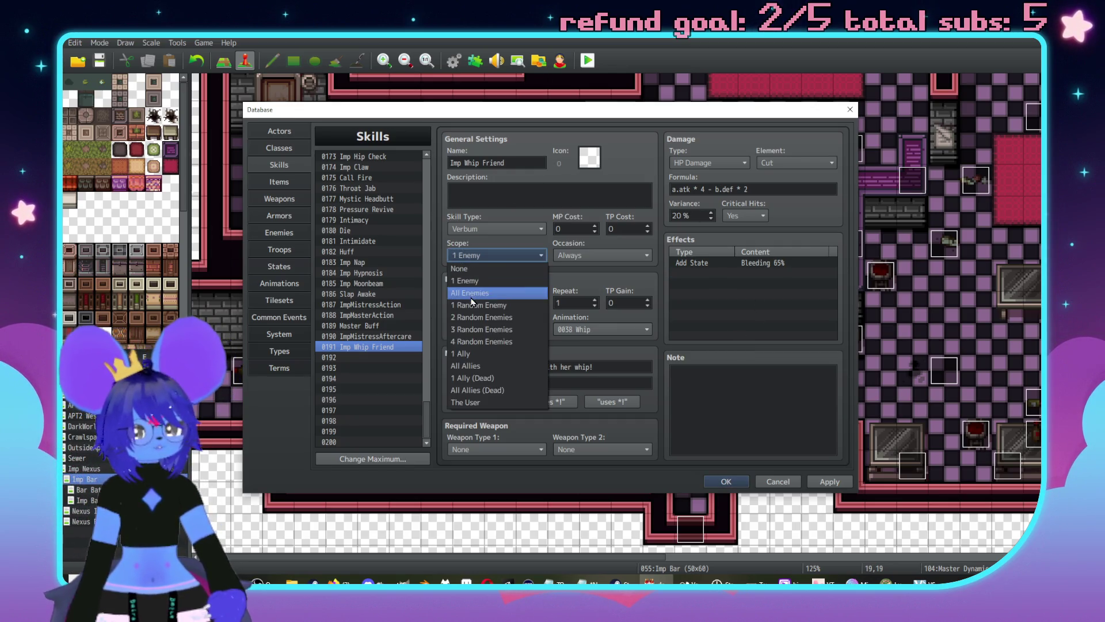
left_click(471, 356)
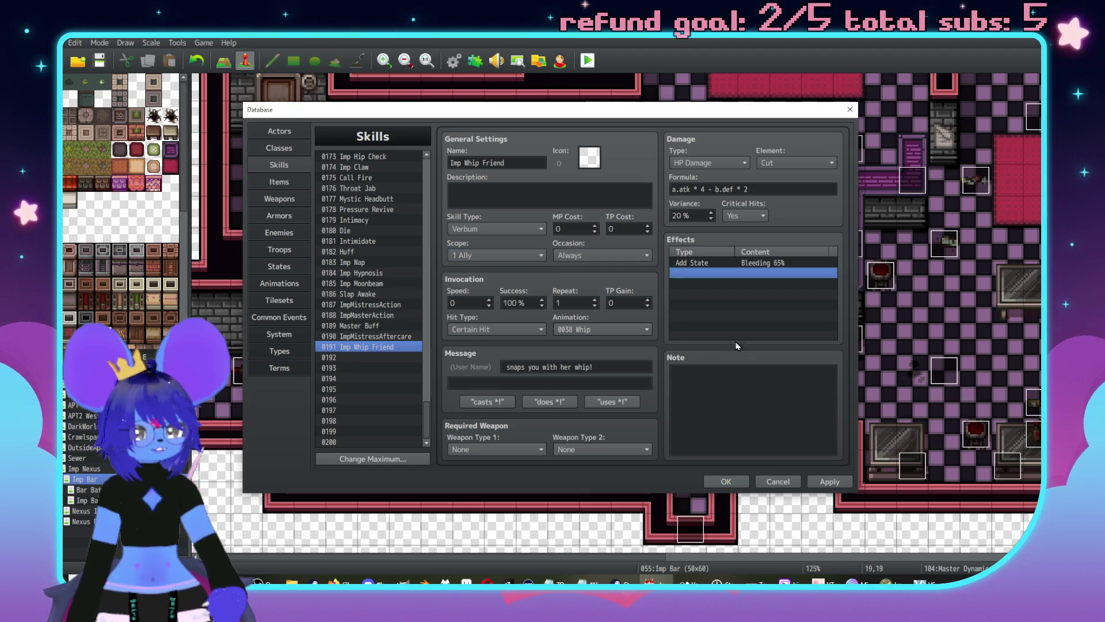
Step: Change the use message to name 'Imp Toy' instead of 'you'
left_click(625, 369)
left_click_drag(625, 369, 528, 368)
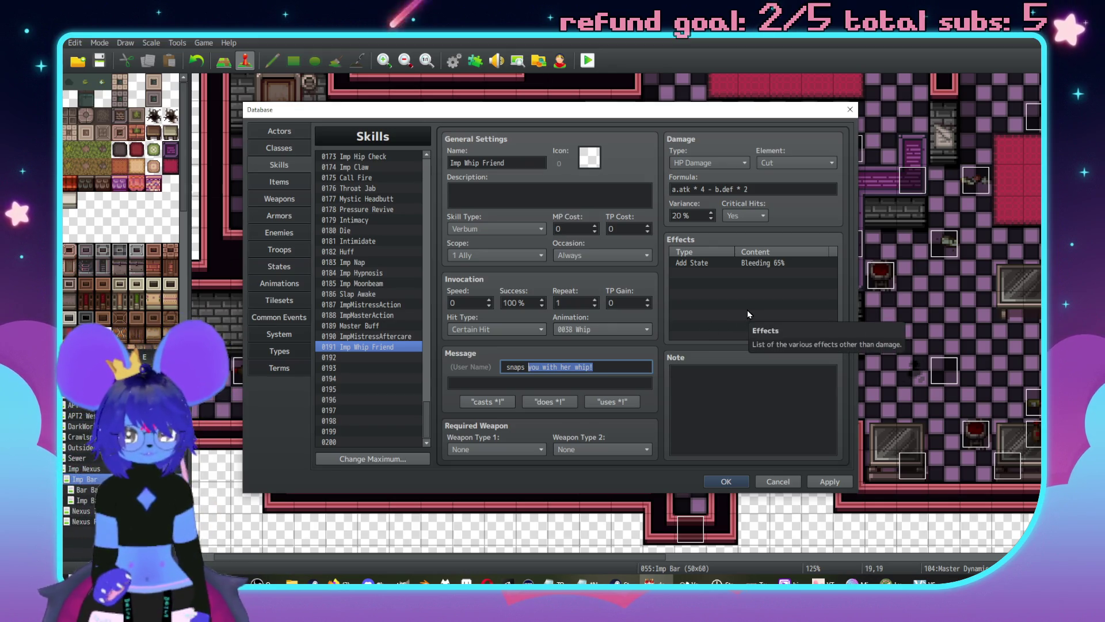
key("Right")
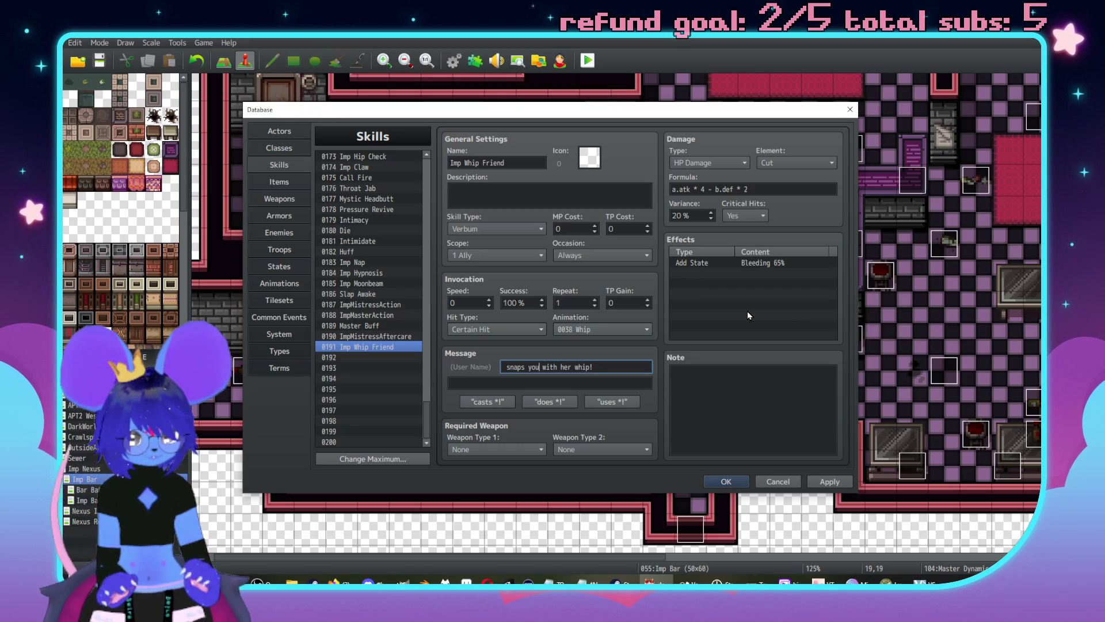
key("BackSpace")
key("BackSpace")
key("BackSpace")
type("Imp ")
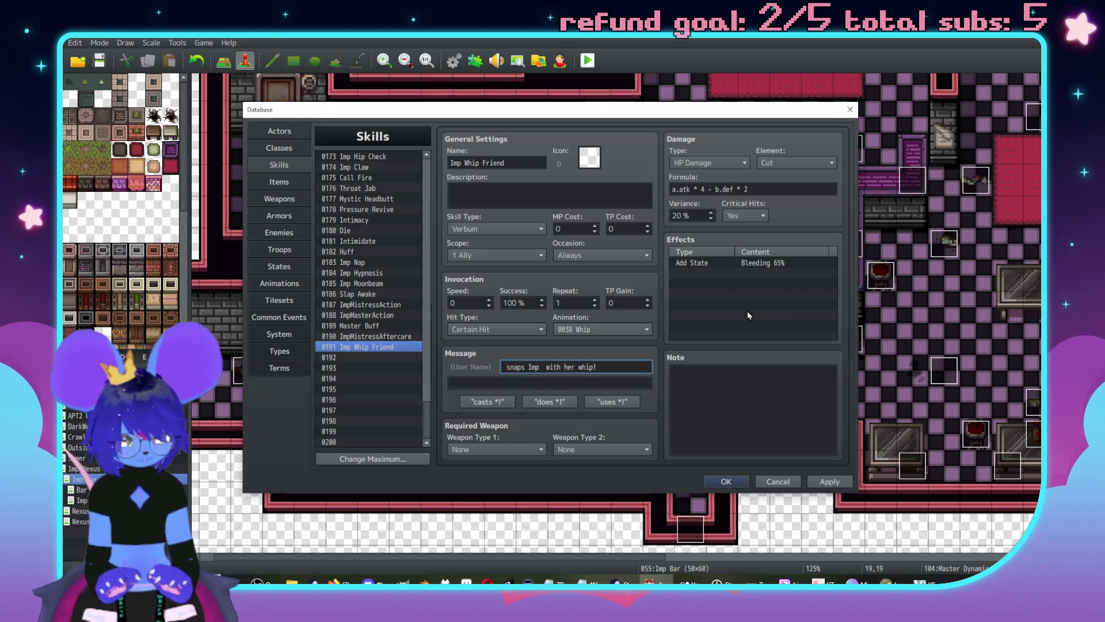
type("Toy")
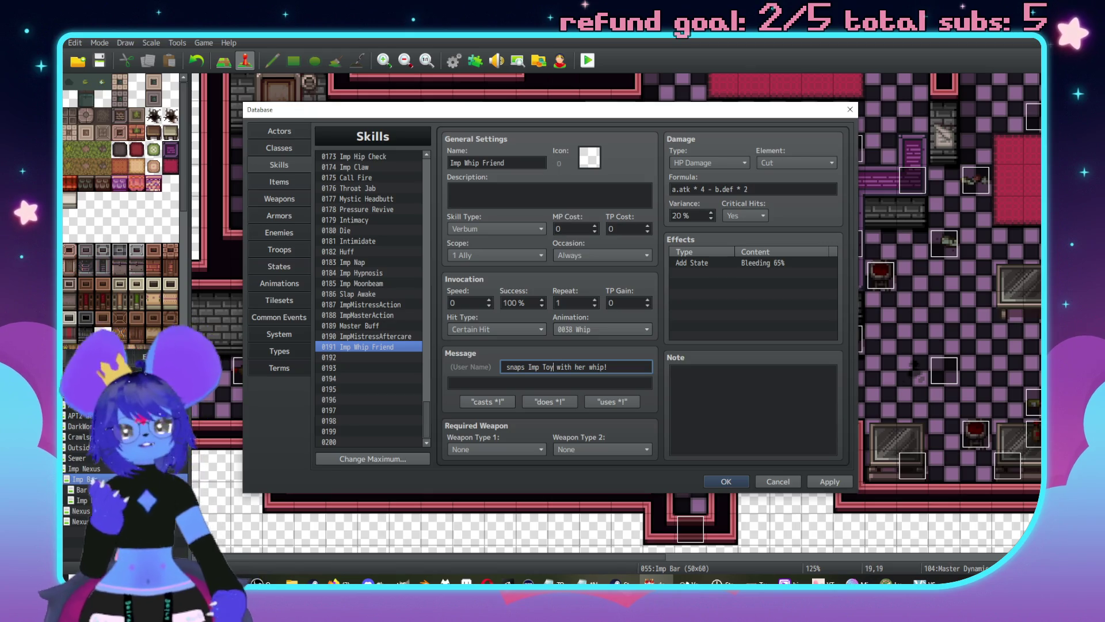
key("alt+Tab")
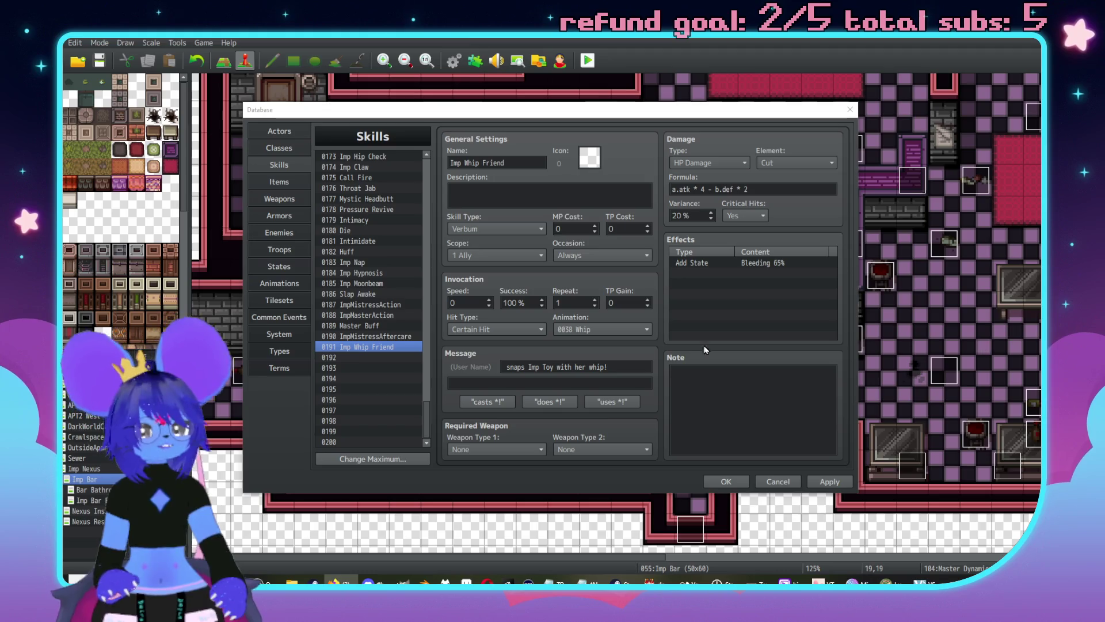
left_click(529, 162)
type(")")
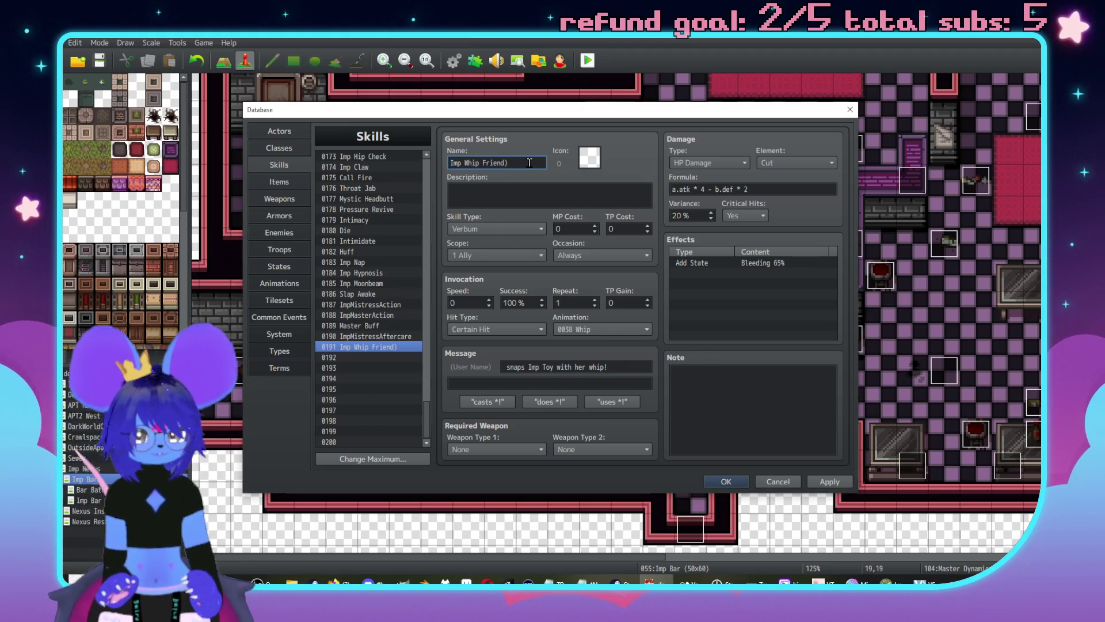
Step: Change skill 0191's name from the '(Ally)' wording to 'Imp Whip (Friends)' and apply it
type("(")
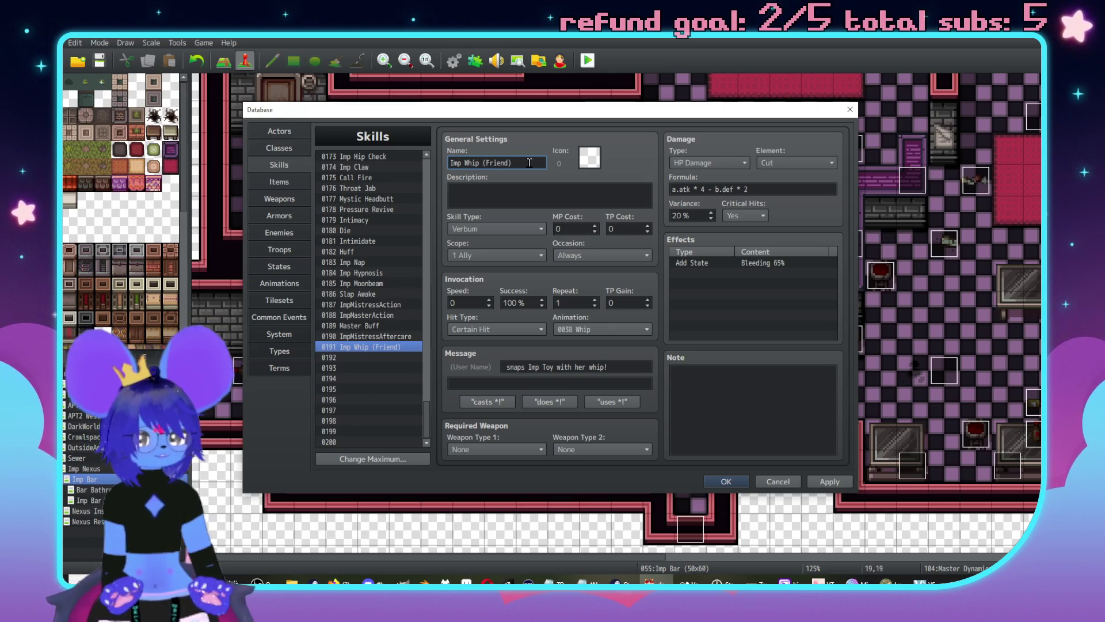
type("Ally")
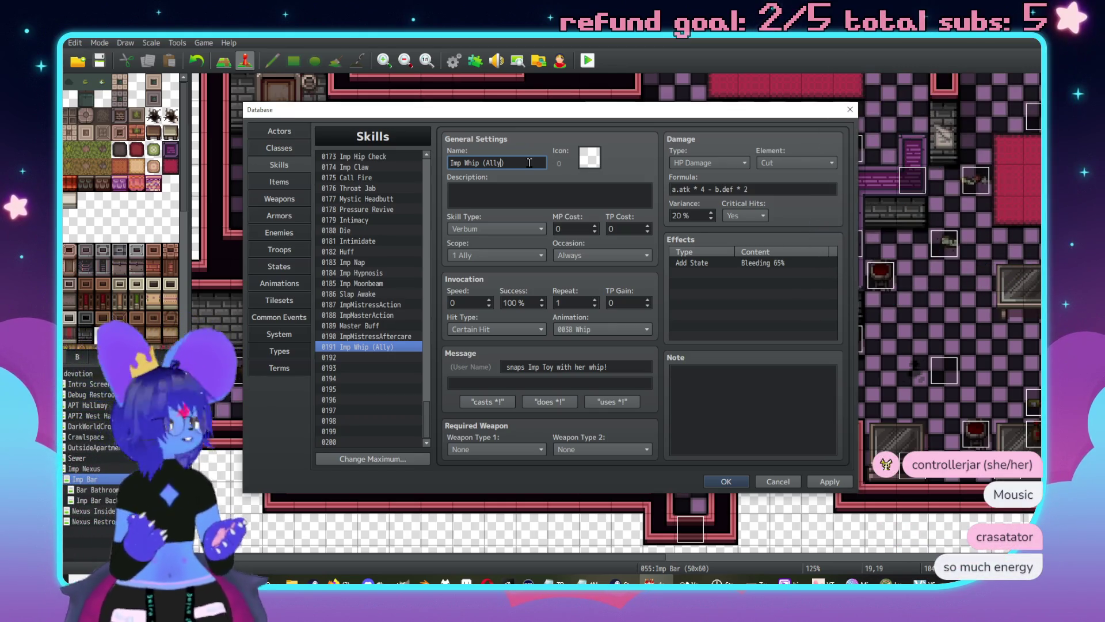
key("BackSpace")
key("BackSpace")
key("BackSpace")
type("Fr")
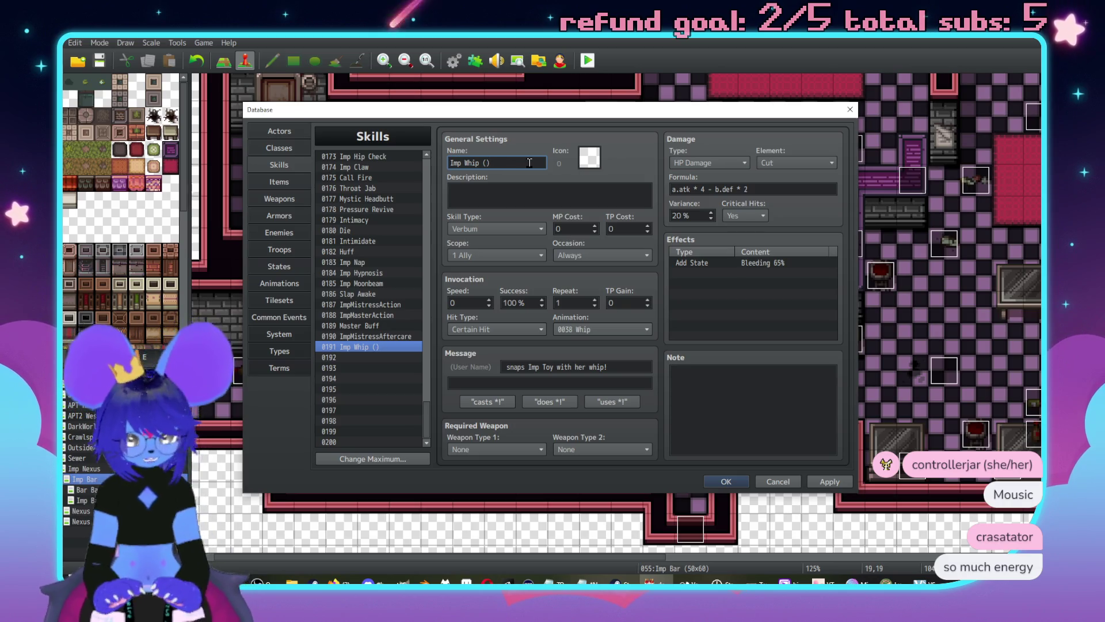
type("iend)")
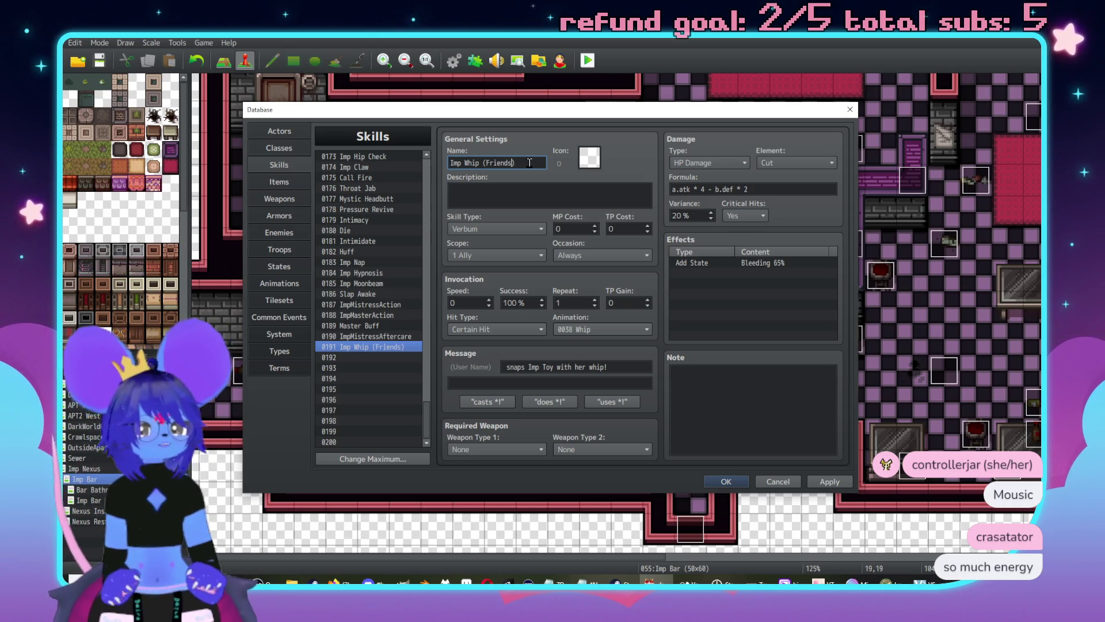
left_click(828, 484)
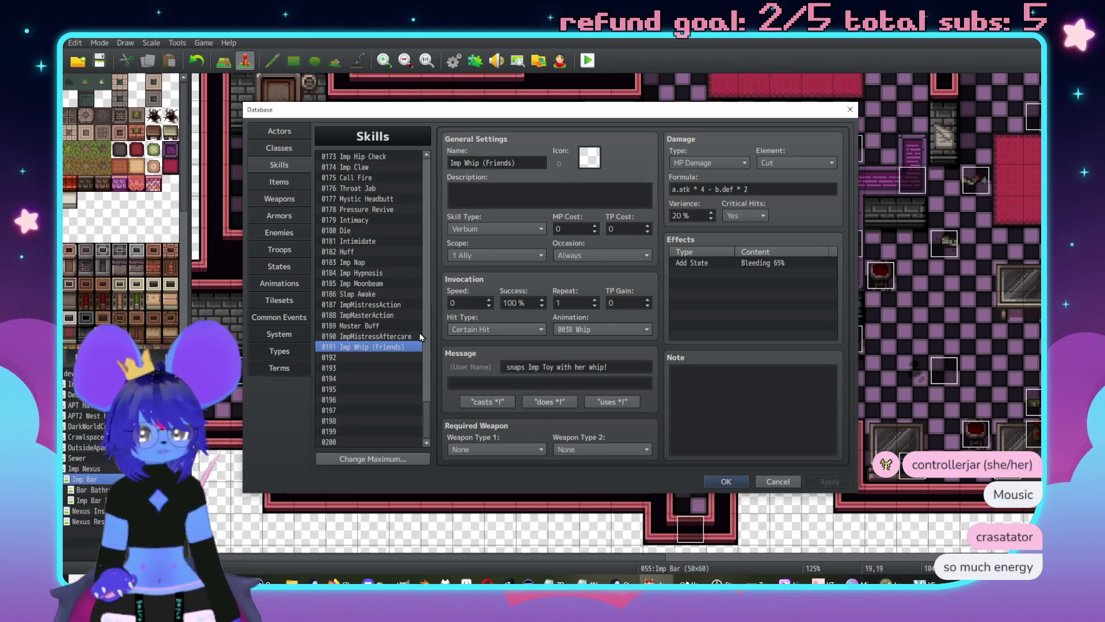
mouse_move(453, 327)
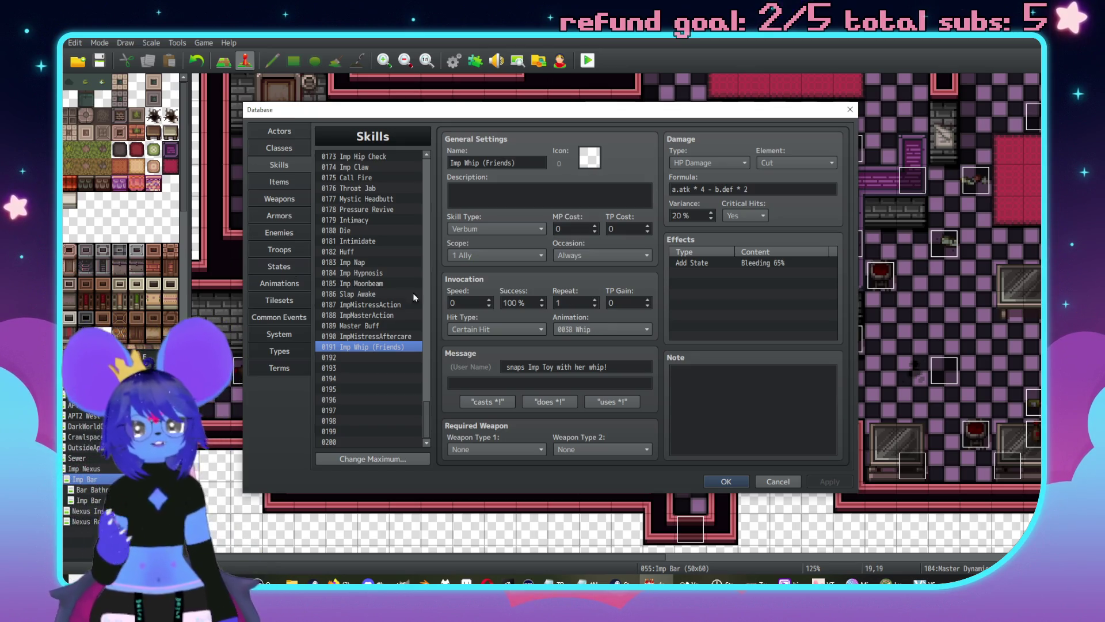
Step: Look through the Troops, Skills, Enemies and States tabs of the database
left_click(277, 251)
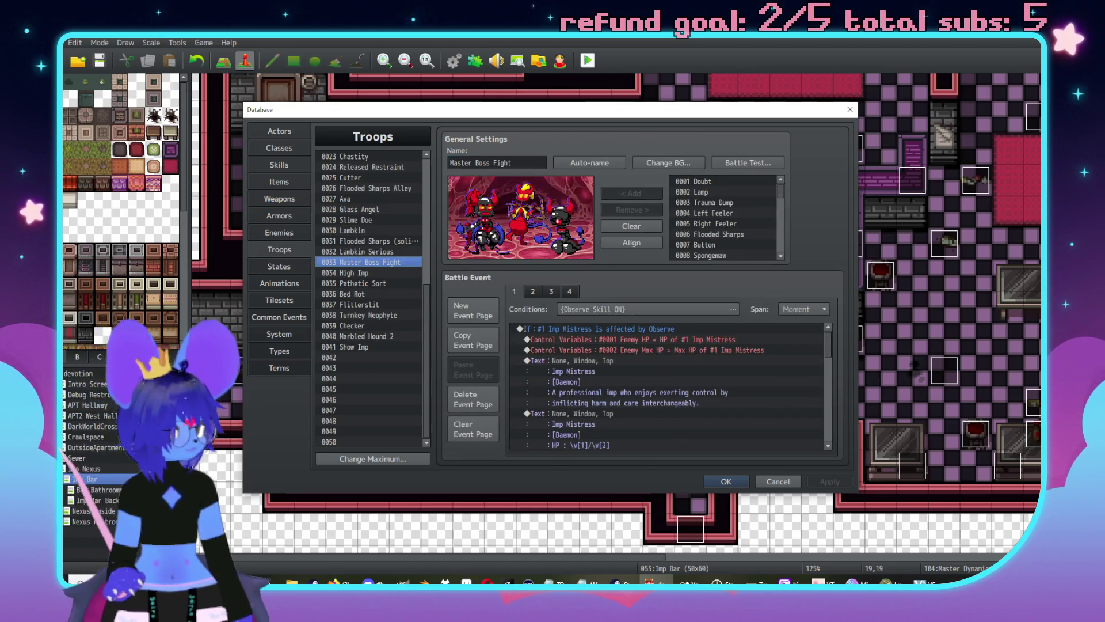
left_click(279, 165)
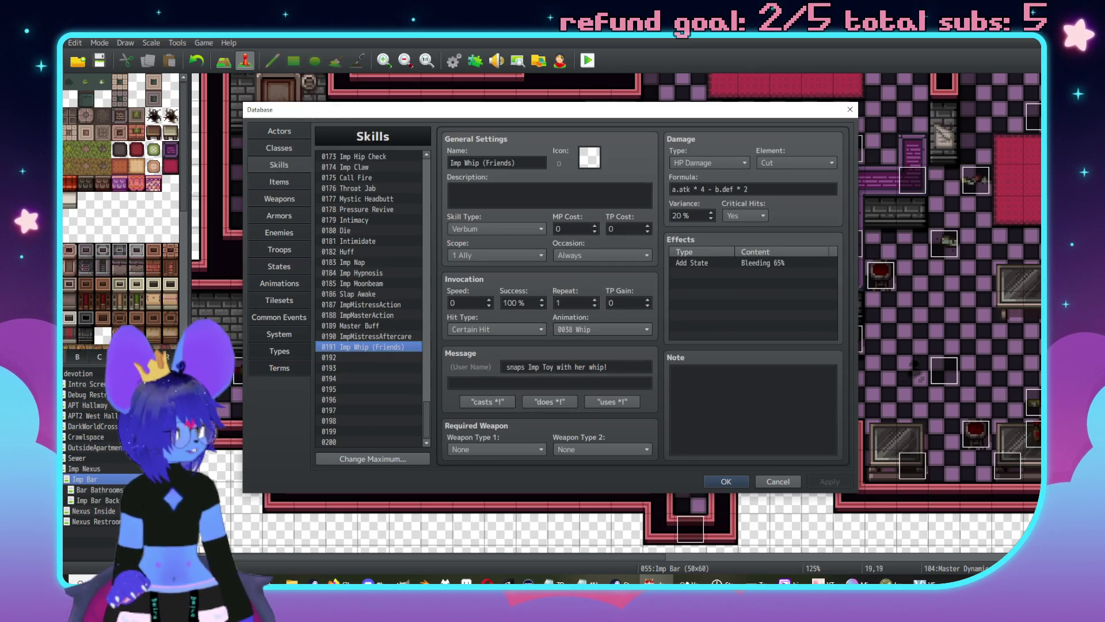
key("alt+Tab")
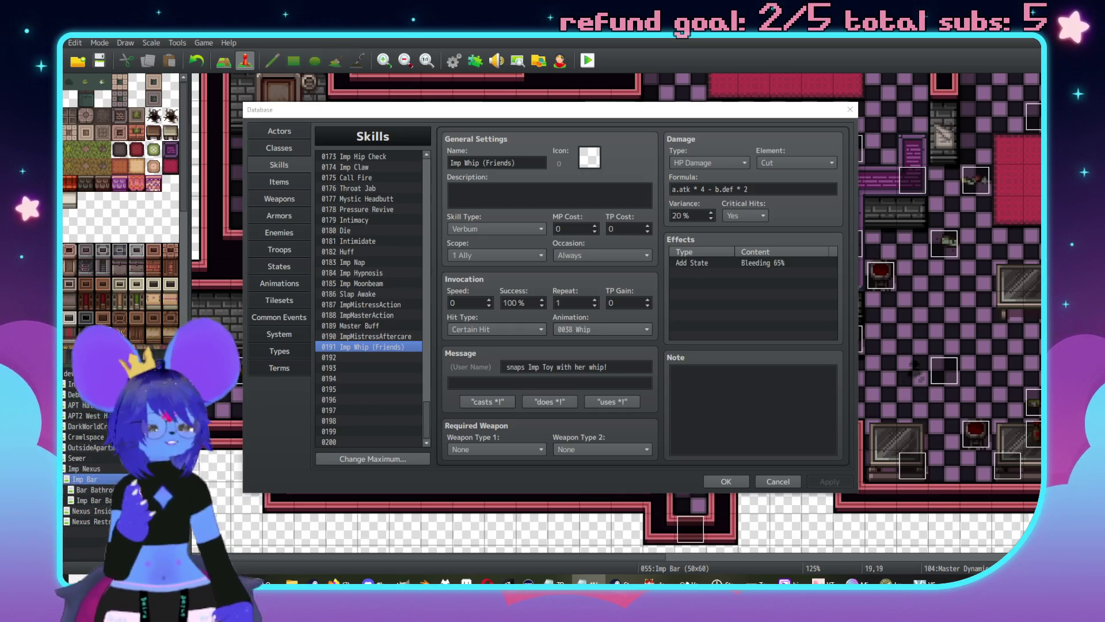
left_click(282, 233)
left_click(279, 267)
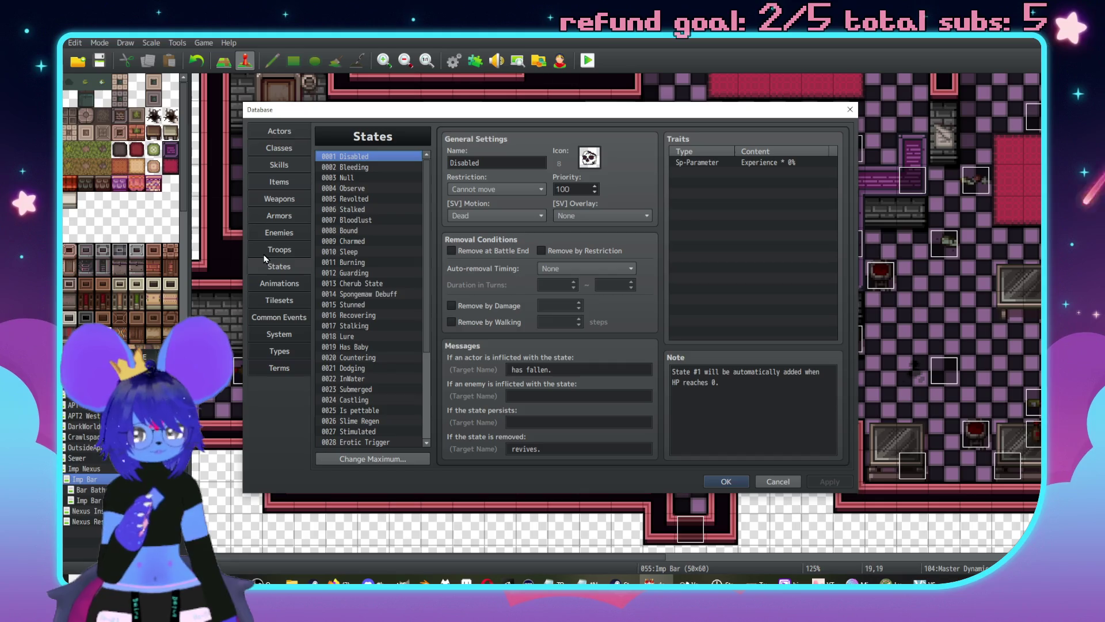
Step: Return to the Master Boss Fight troop and view battle event pages 4 and 3
left_click(284, 250)
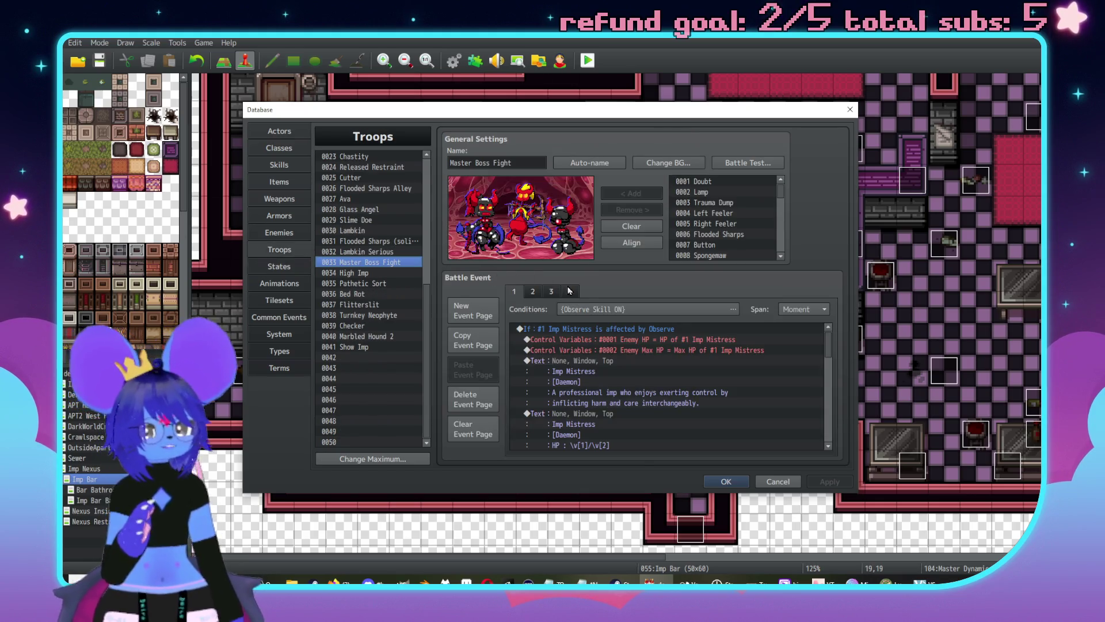
left_click(570, 292)
left_click(551, 292)
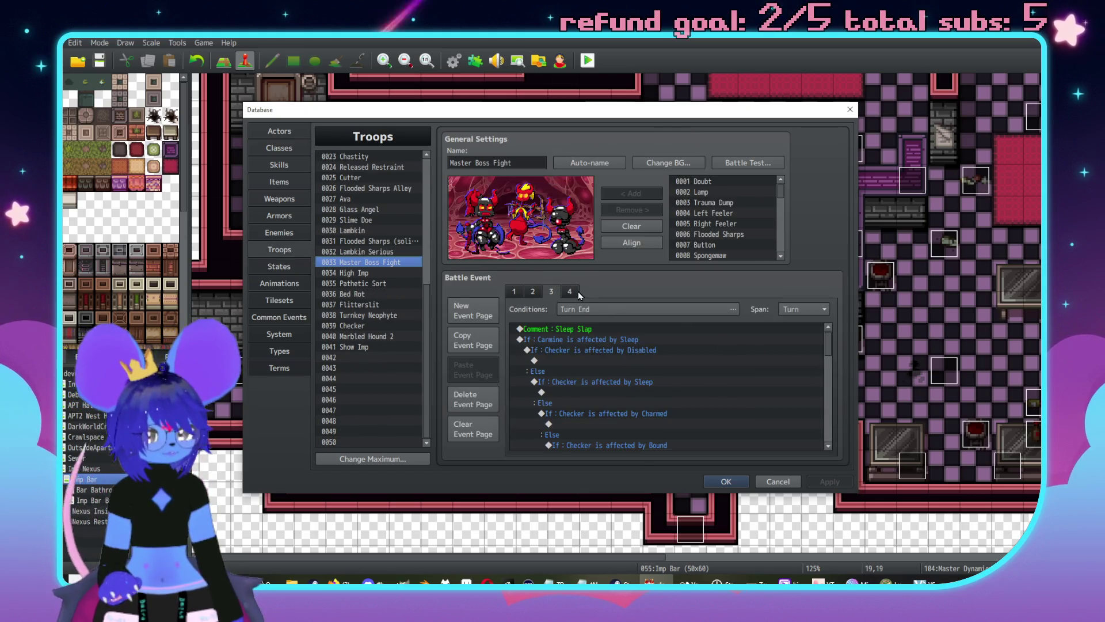
Step: Copy battle event page 4 into a new page 5 and remove its Turn condition
left_click(575, 292)
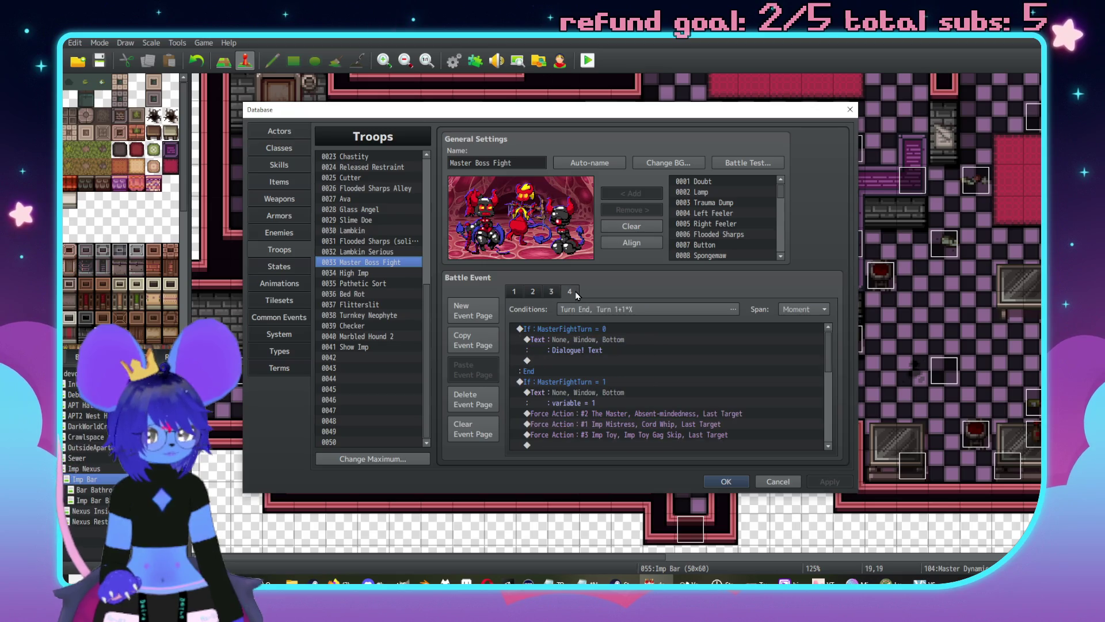
left_click(475, 350)
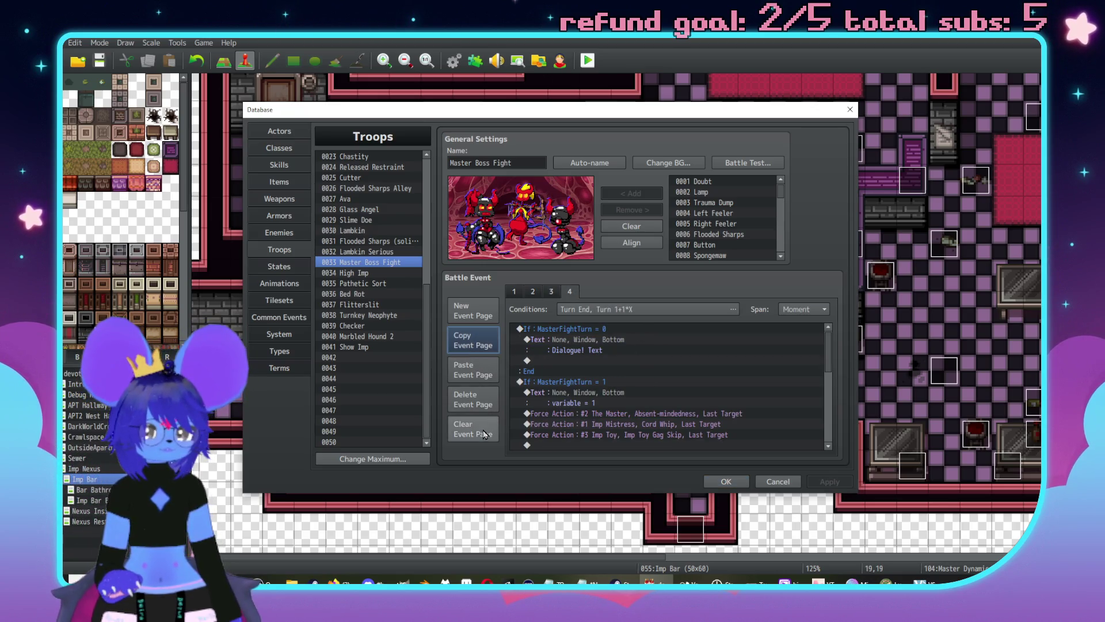
left_click(473, 372)
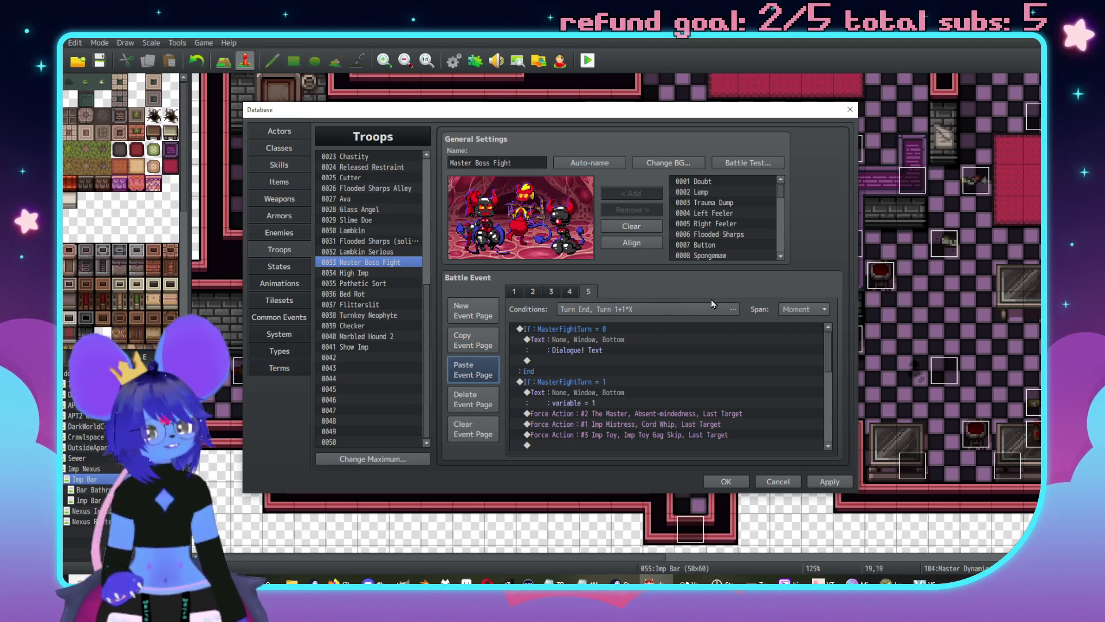
left_click(683, 311)
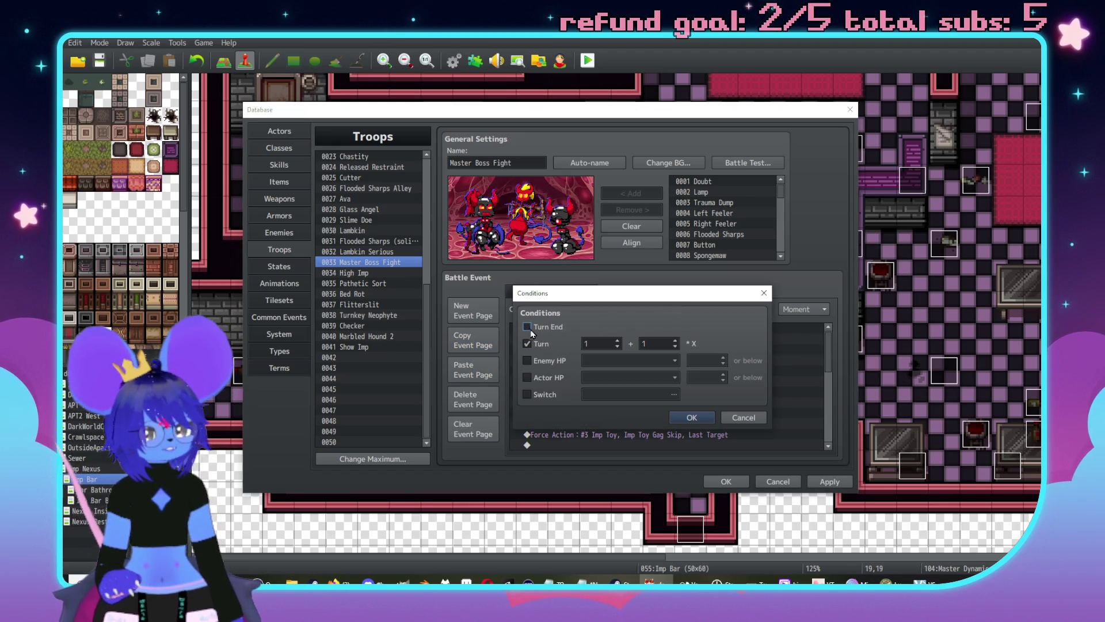
left_click(528, 344)
left_click(697, 417)
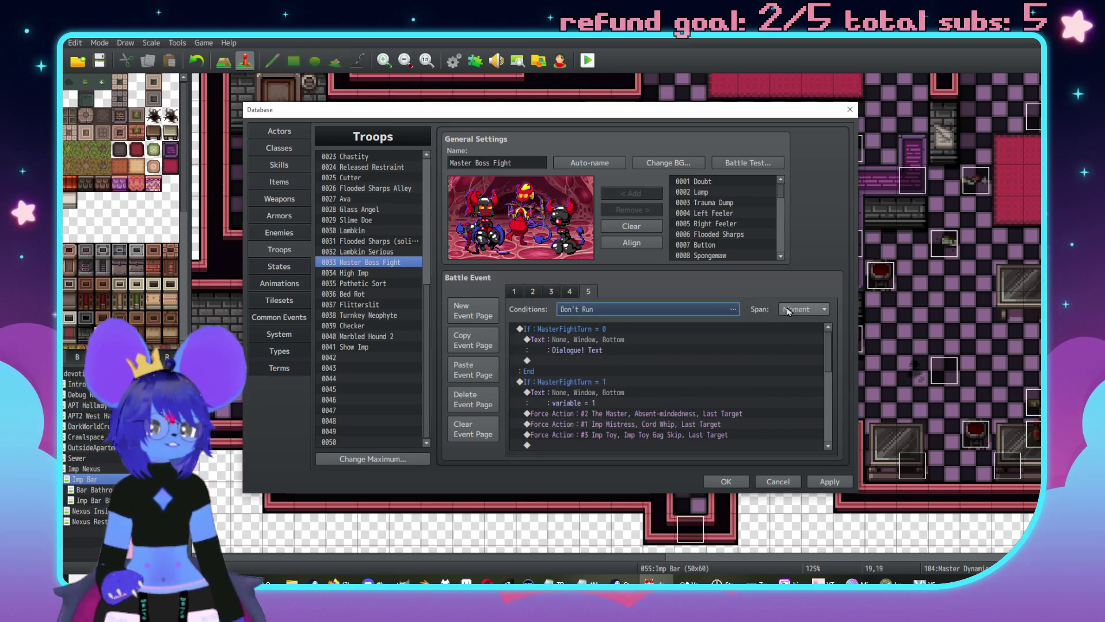
Step: Set page 5's span to Turn, review its MasterFightTurn = 0 branch, then switch to YouTube
left_click(804, 309)
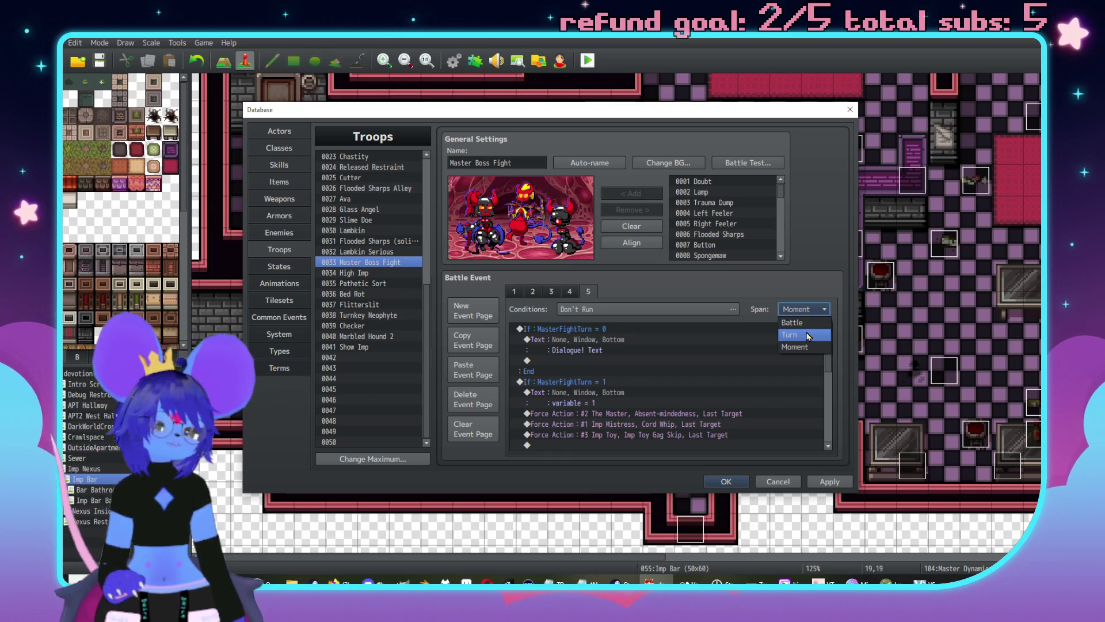
left_click(808, 335)
left_click(602, 333)
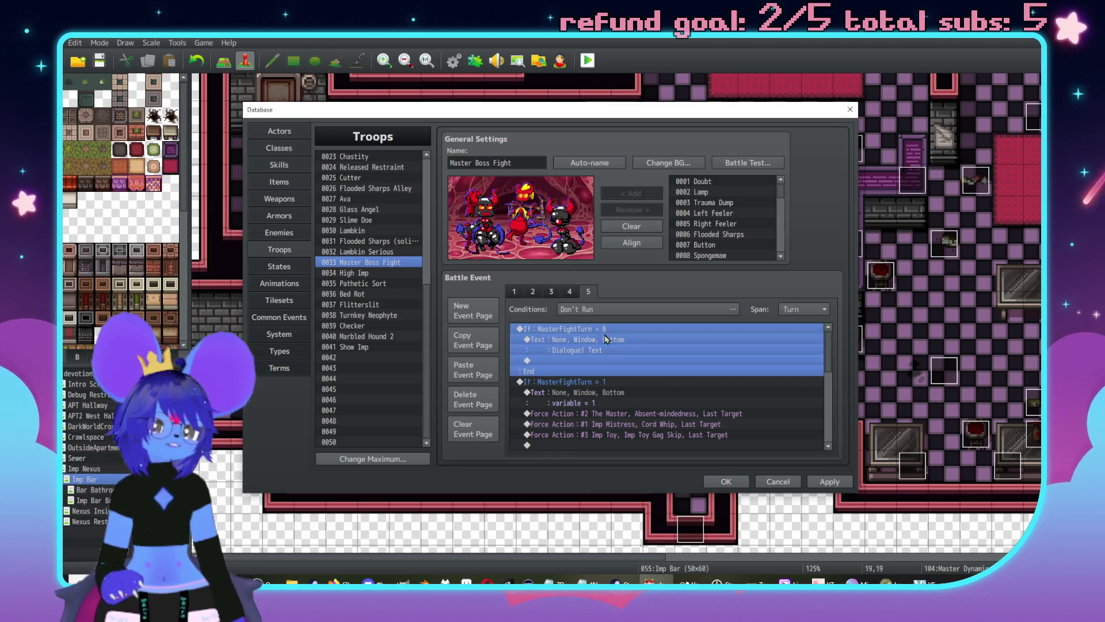
scroll(602, 336, "down", 4)
scroll(644, 377, "up", 4)
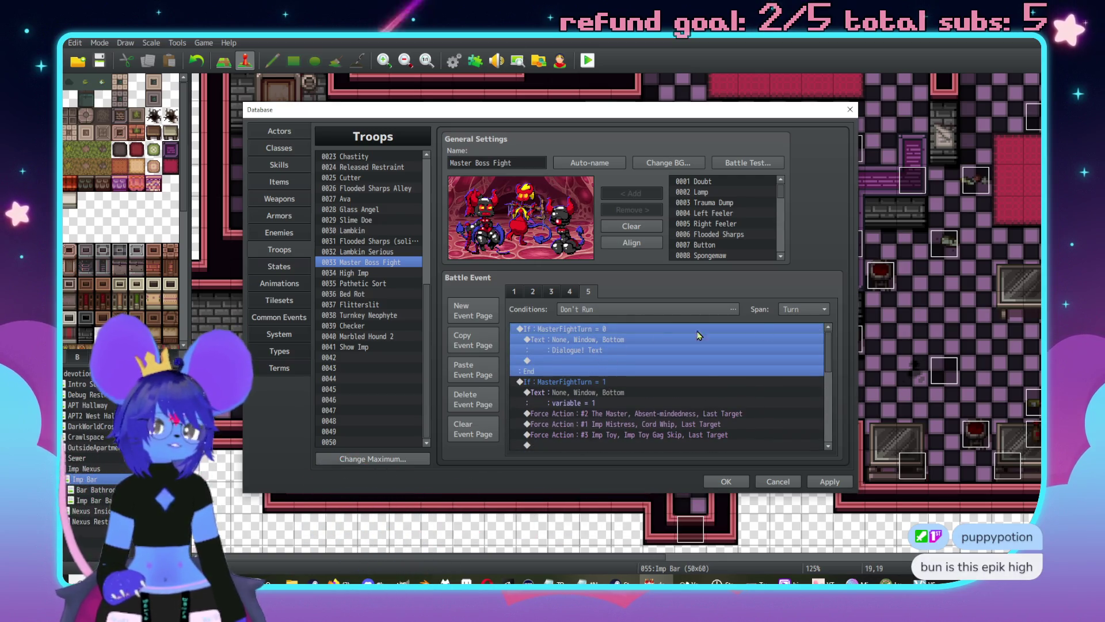
key("alt+Tab")
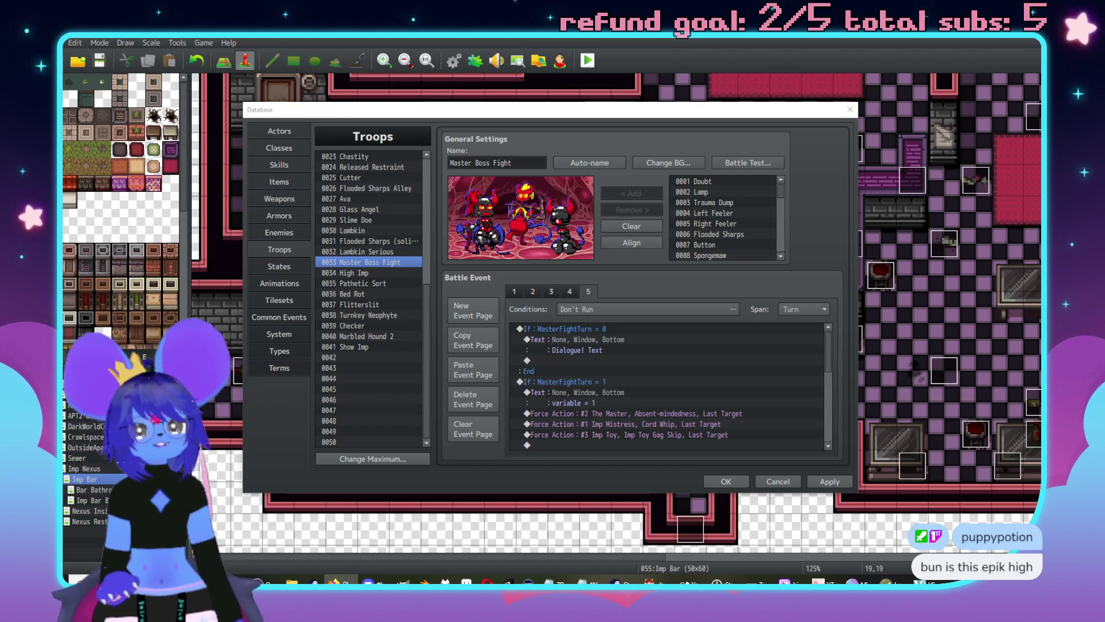
key("alt+Tab")
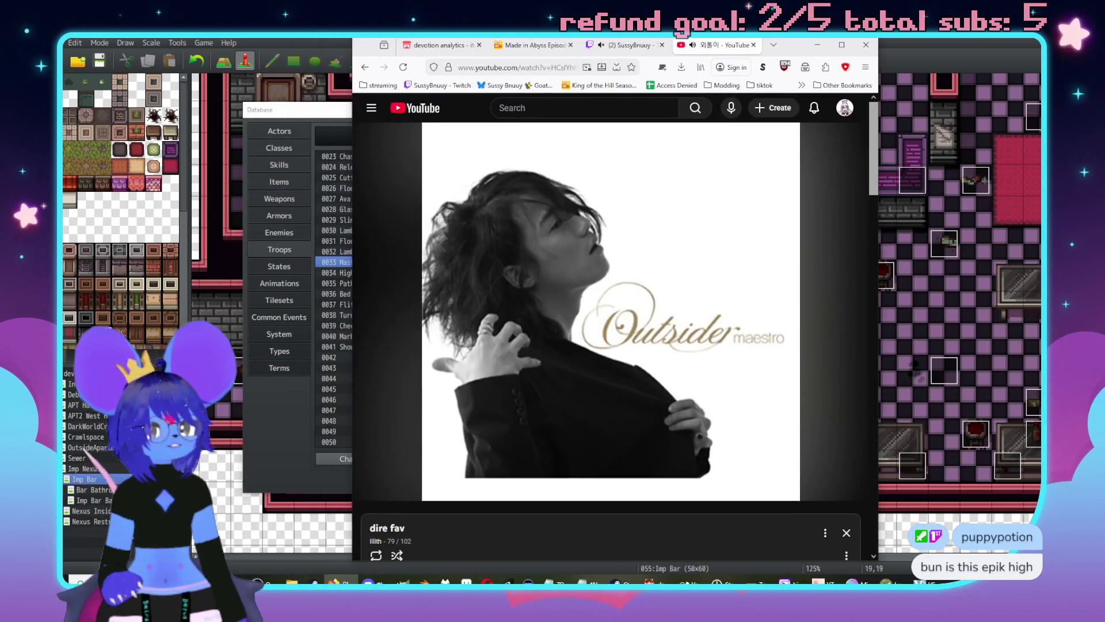
Step: Drag the YouTube music window off the right edge of the screen
left_click_drag(788, 52, 1104, 190)
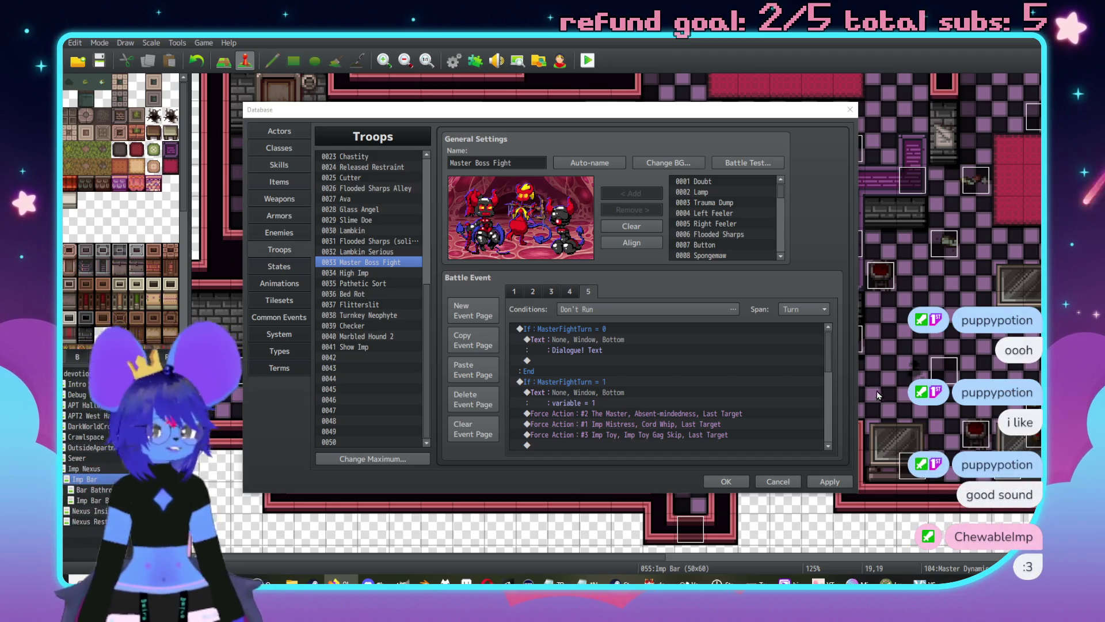
Step: Delete the If MasterFightTurn = 0 branch from battle event page 5
left_click(569, 334)
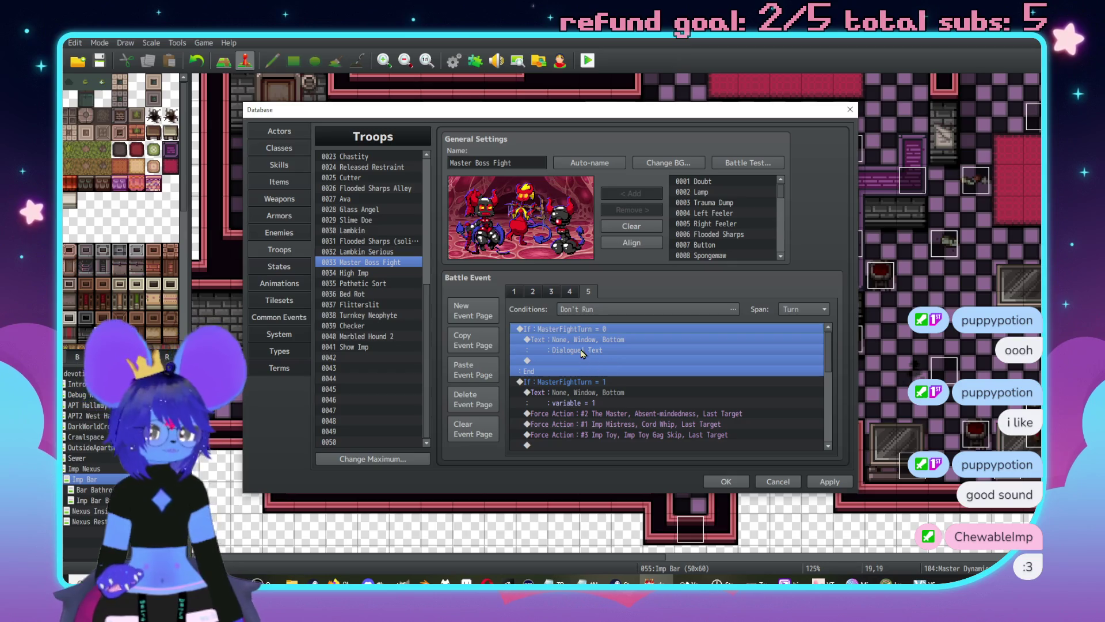
key("Delete")
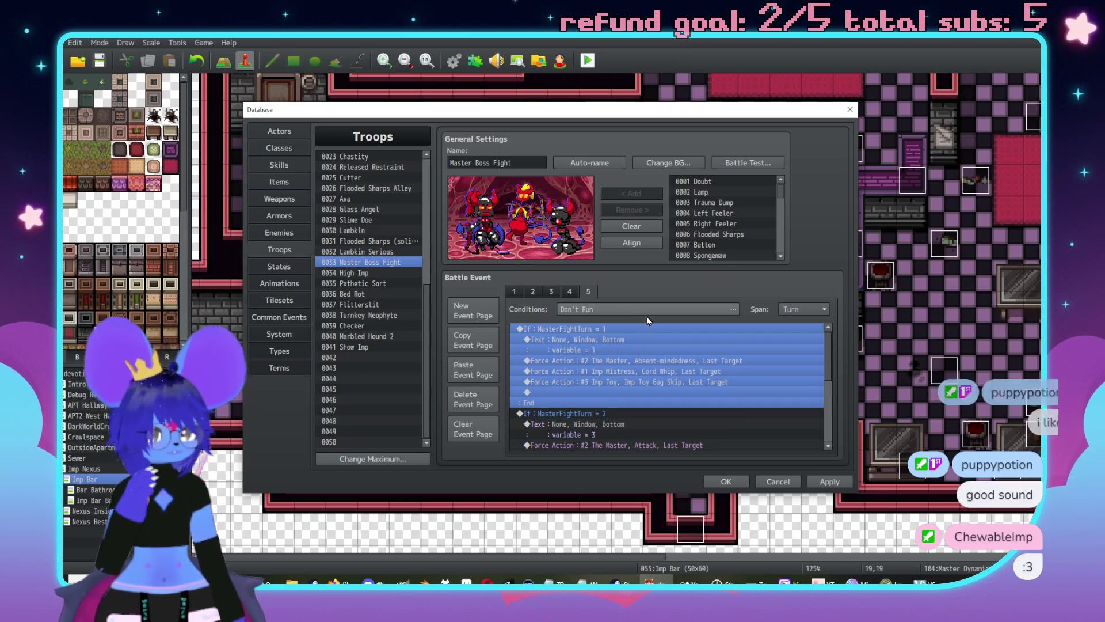
left_click(591, 350)
left_click(603, 340)
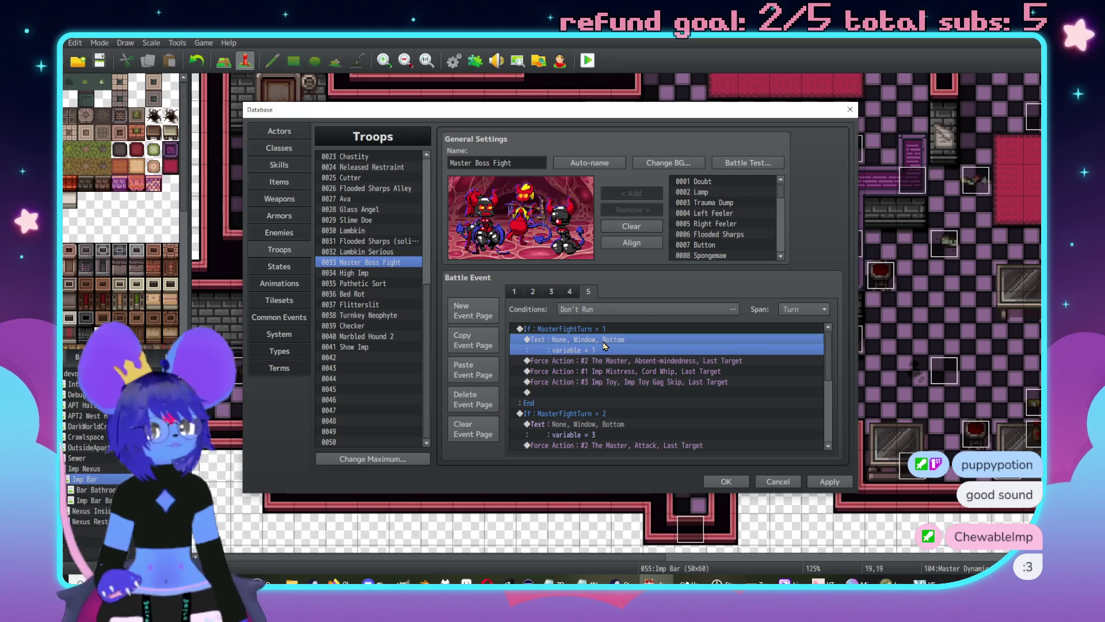
scroll(634, 366, "down", 2)
scroll(635, 368, "up", 3)
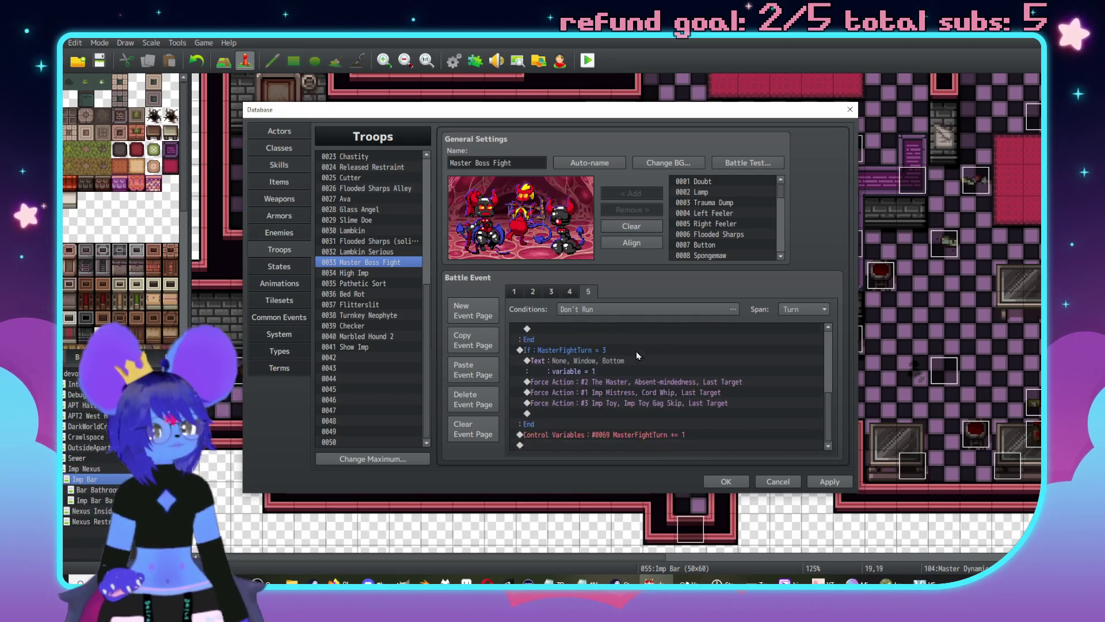
Step: Compare with page 4, then add a new empty battle event page 6
left_click(570, 292)
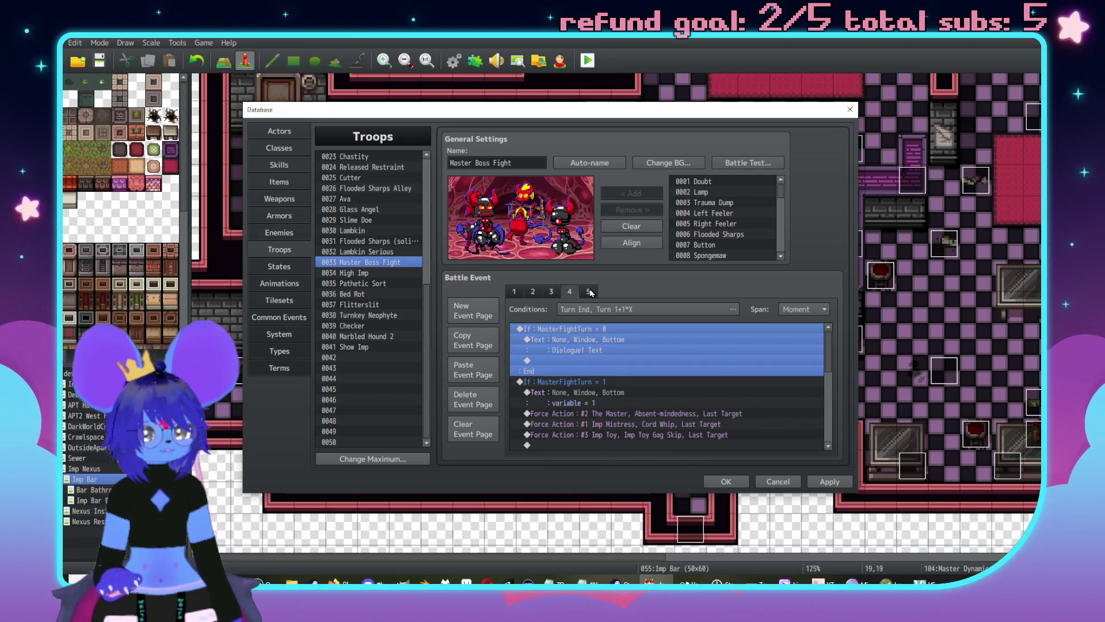
left_click(590, 291)
left_click(472, 310)
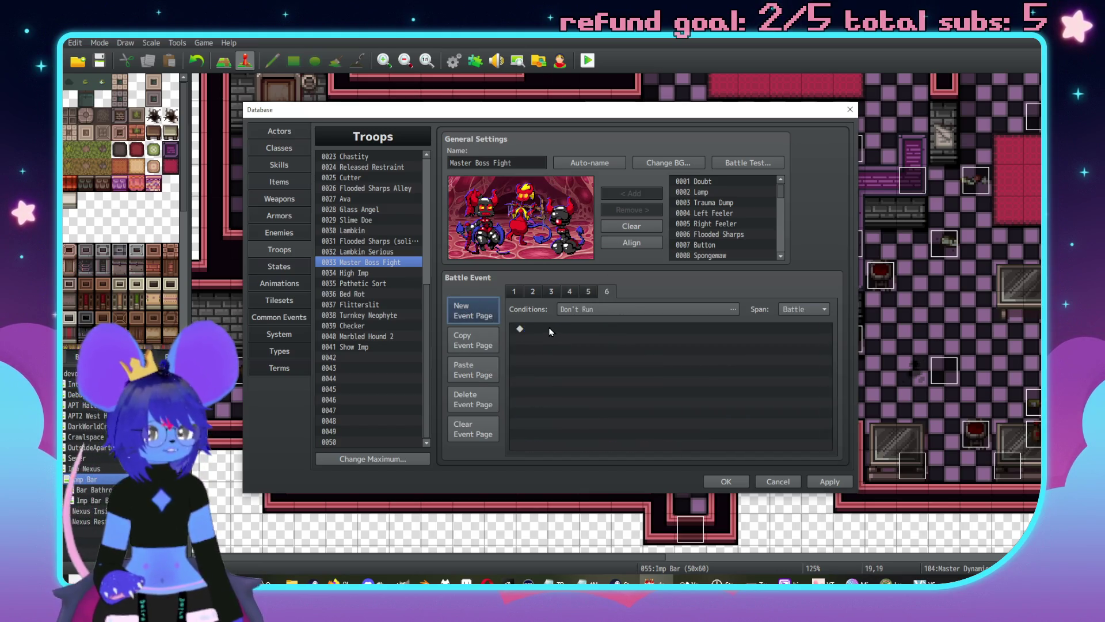
Step: Add a 'Turn Counter Increment' comment to page 6
double_click(549, 330)
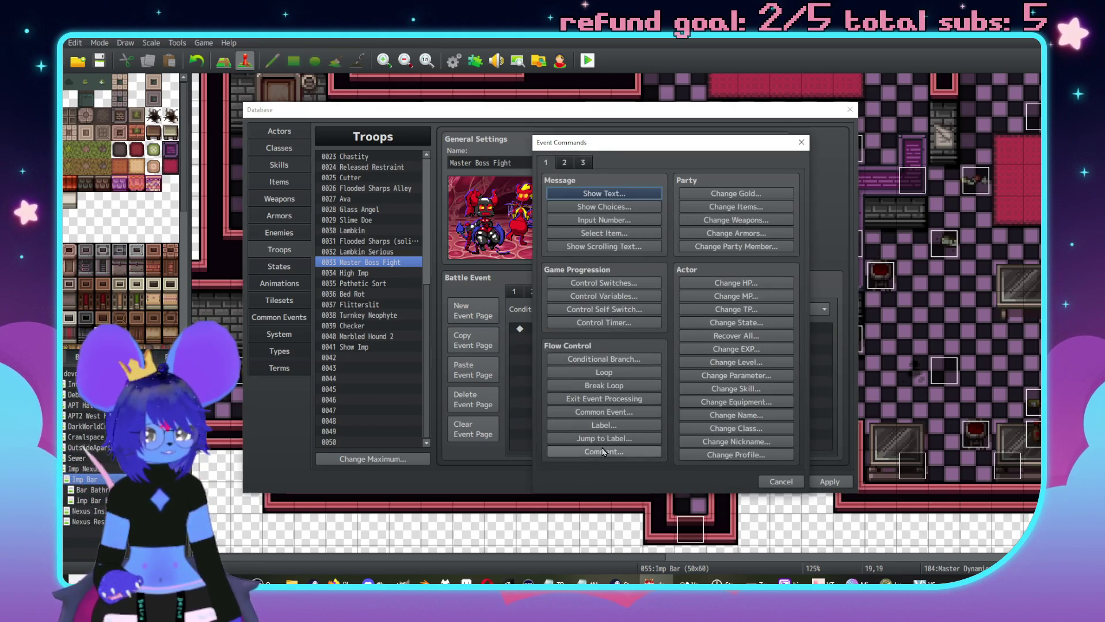
left_click(603, 452)
type("urn Un")
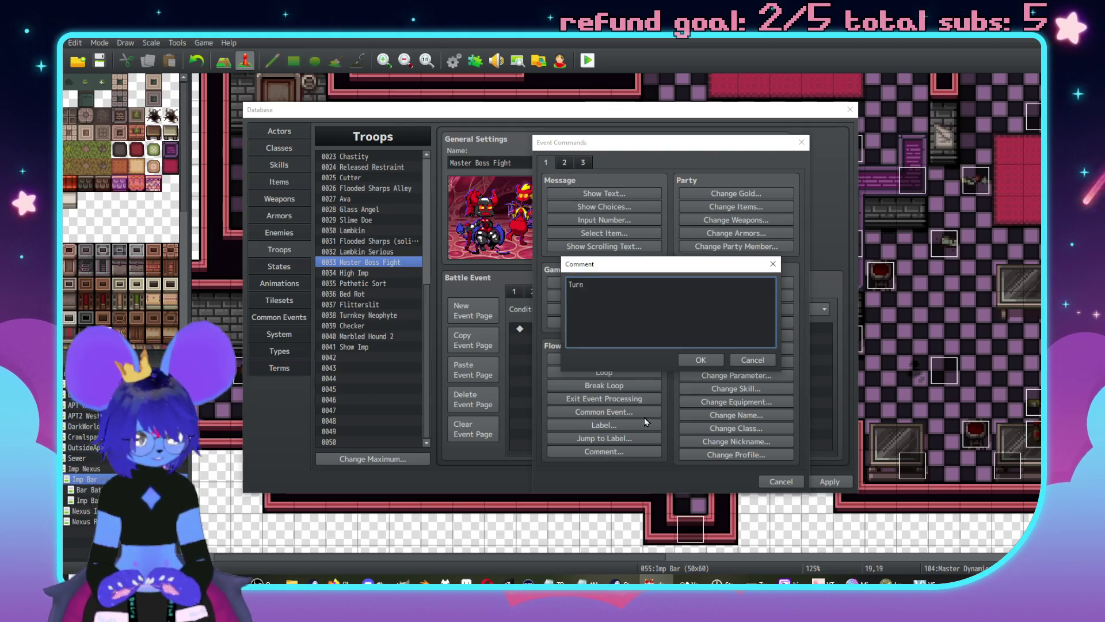
key("BackSpace")
key("BackSpace")
type("C")
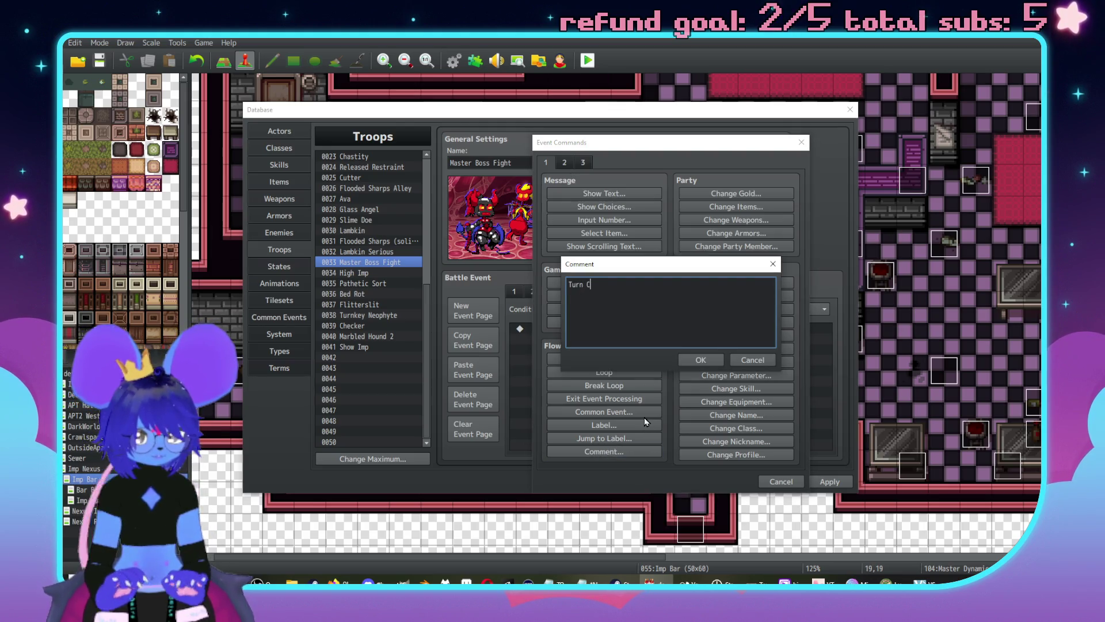
type("remenet")
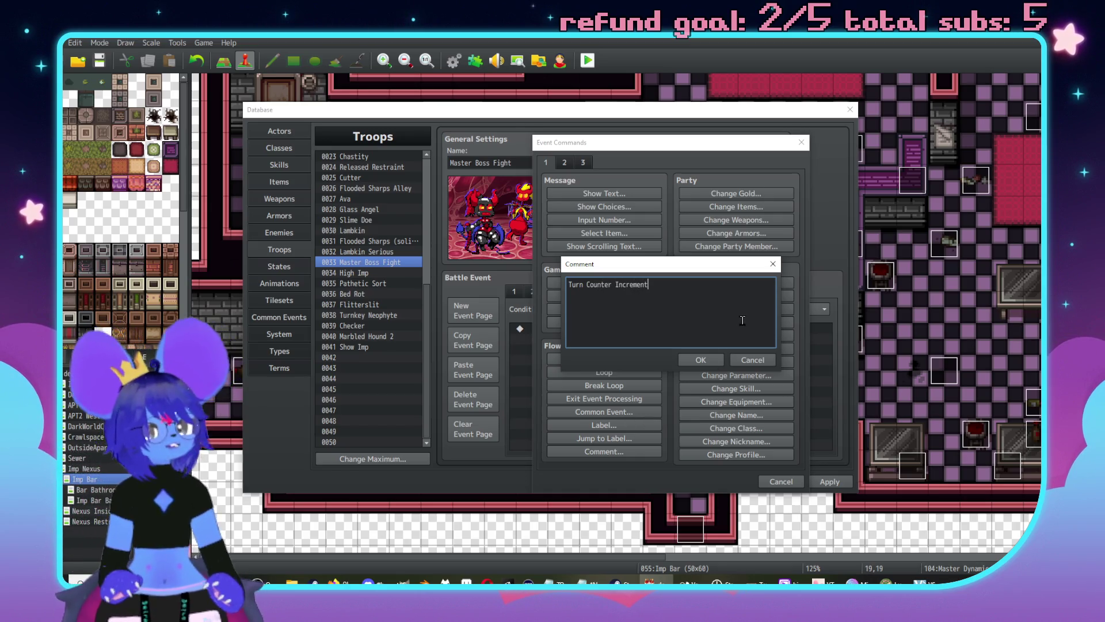
left_click(700, 360)
Step: Set page 6's condition to Turn End and its span to Turn
left_click(571, 309)
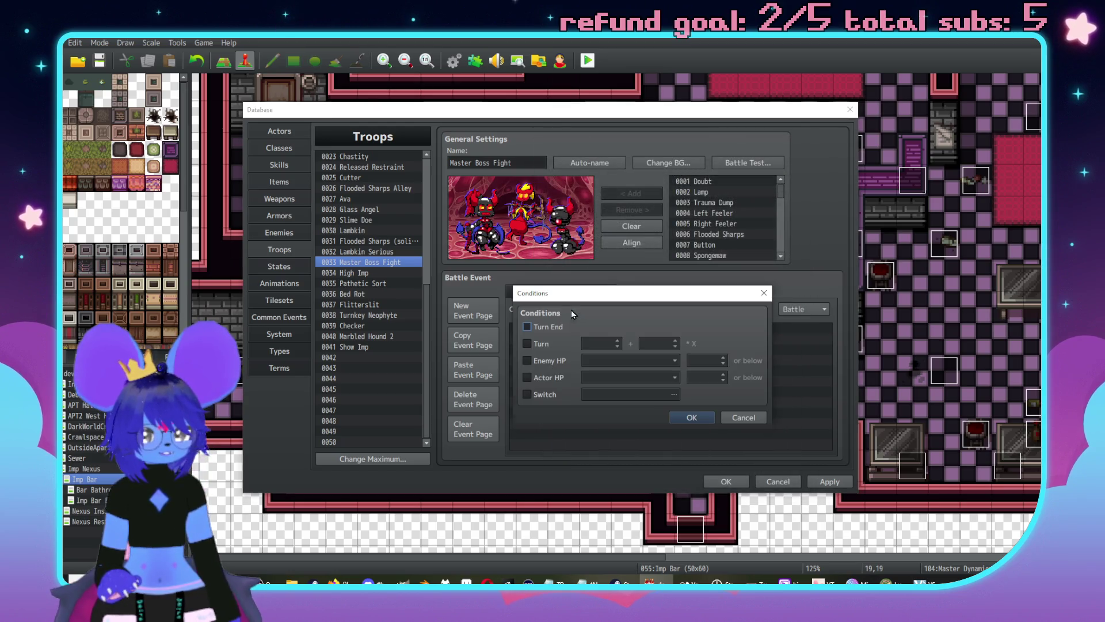
left_click(712, 418)
left_click(800, 310)
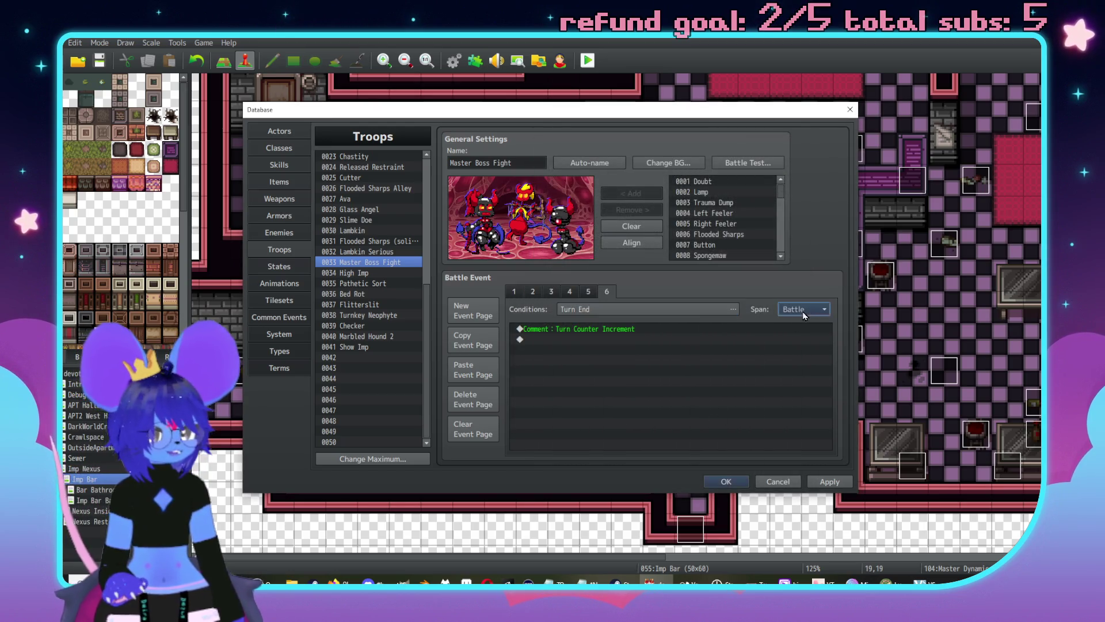
left_click(801, 333)
Step: Copy the MasterFightTurn += 1 command from page 4 and paste it under page 6's comment
left_click(571, 292)
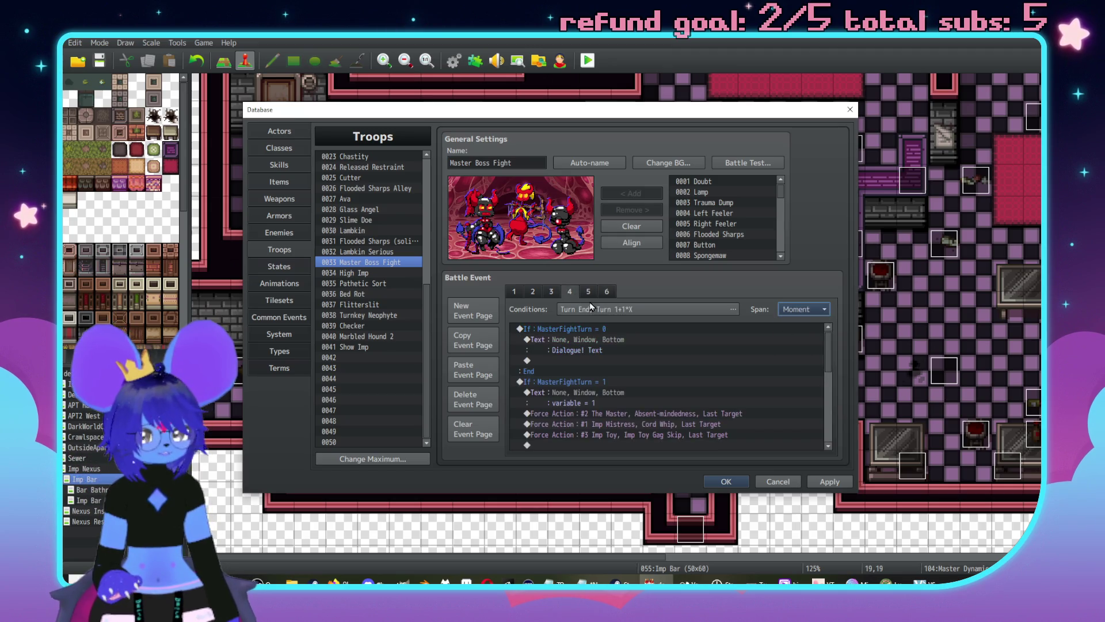
scroll(756, 344, "down", 2)
scroll(662, 354, "down", 5)
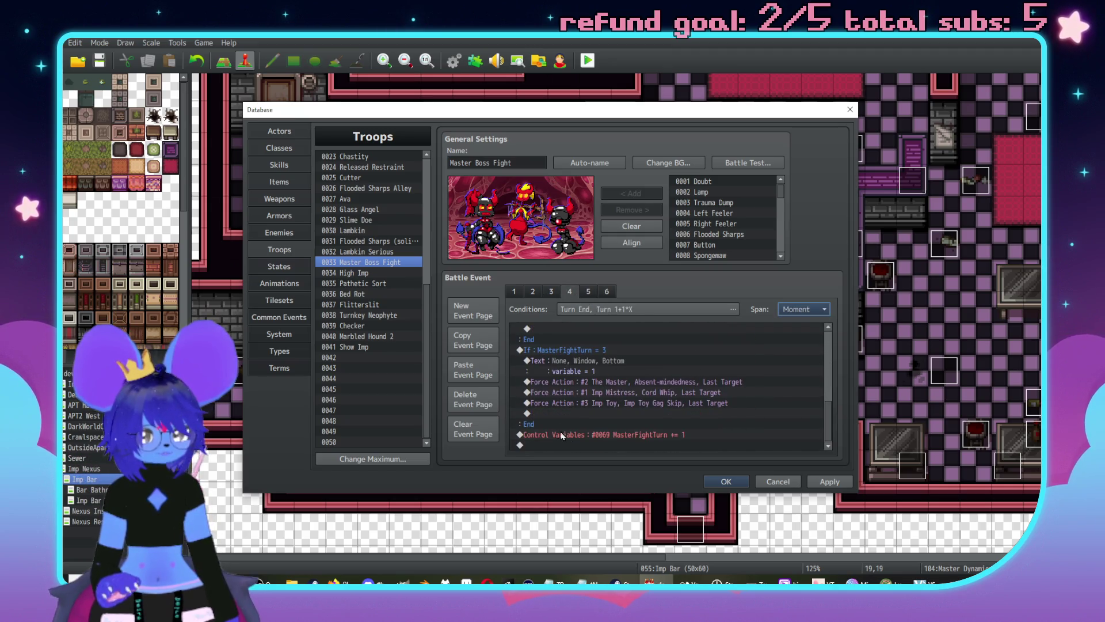
left_click(668, 435)
left_click(606, 292)
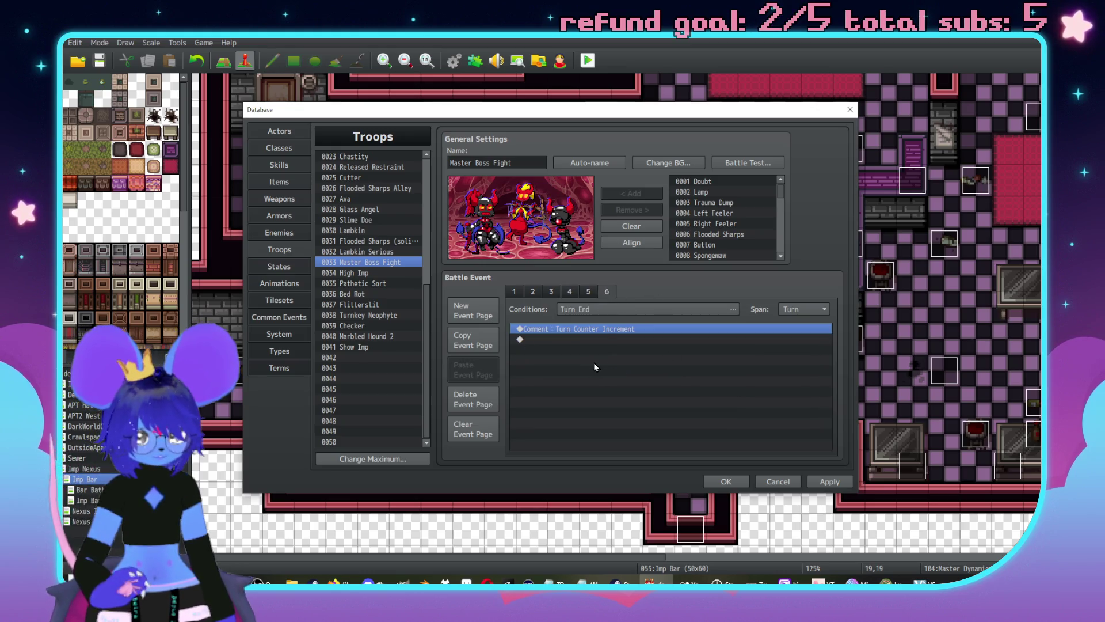
left_click(586, 340)
key("ctrl+v")
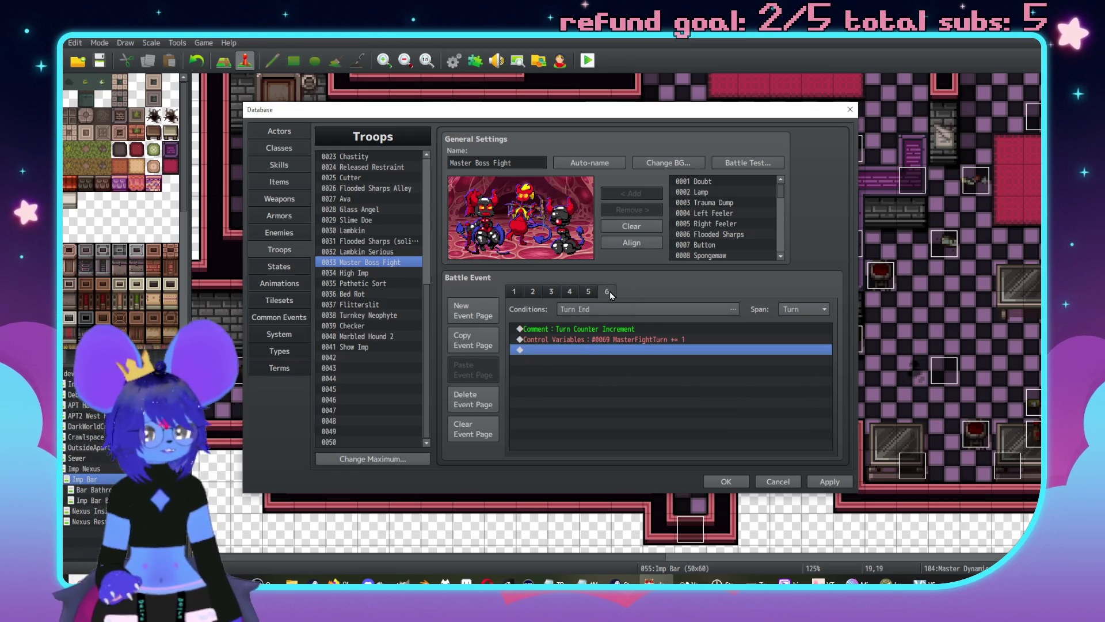
Step: Duplicate page 6 as page 7, review pages 1–3, then delete page 7 and return to page 6
left_click(609, 292)
left_click(471, 345)
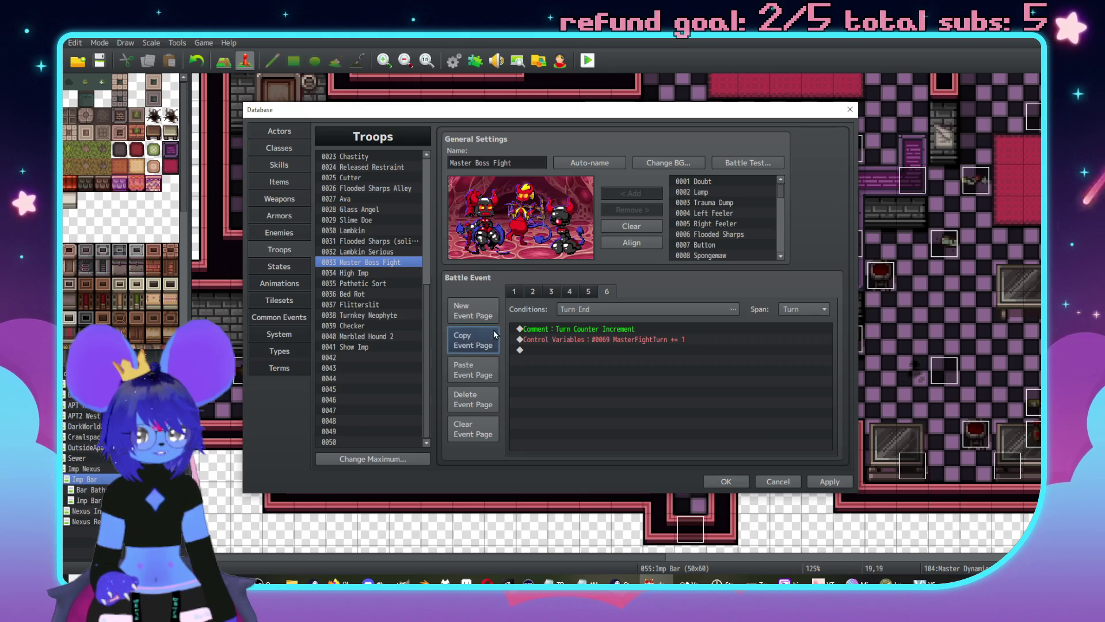
left_click(475, 373)
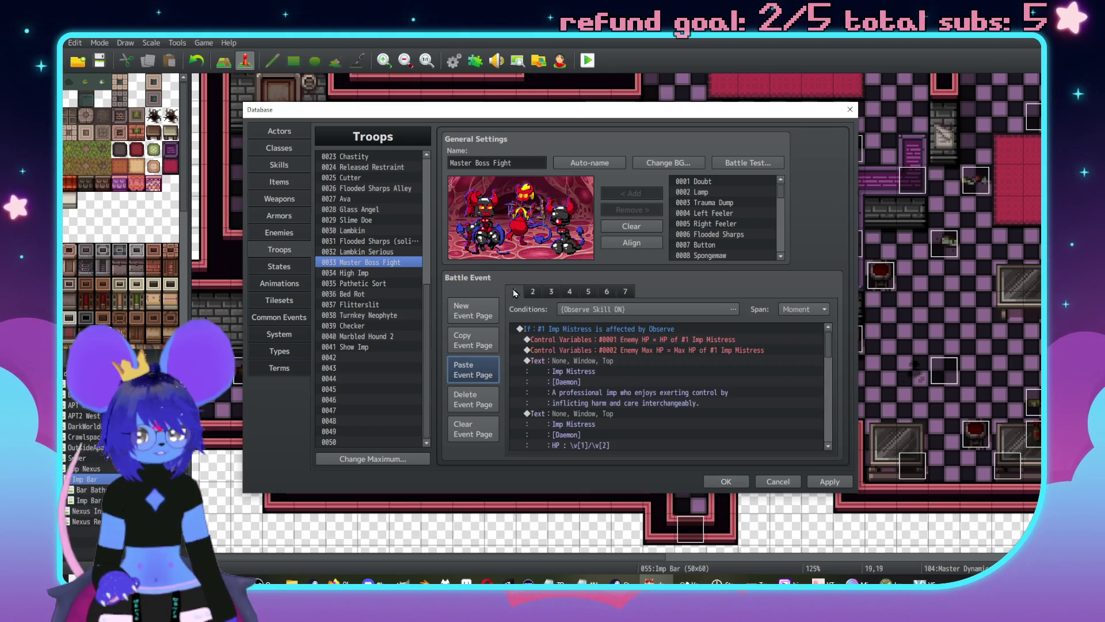
left_click(475, 344)
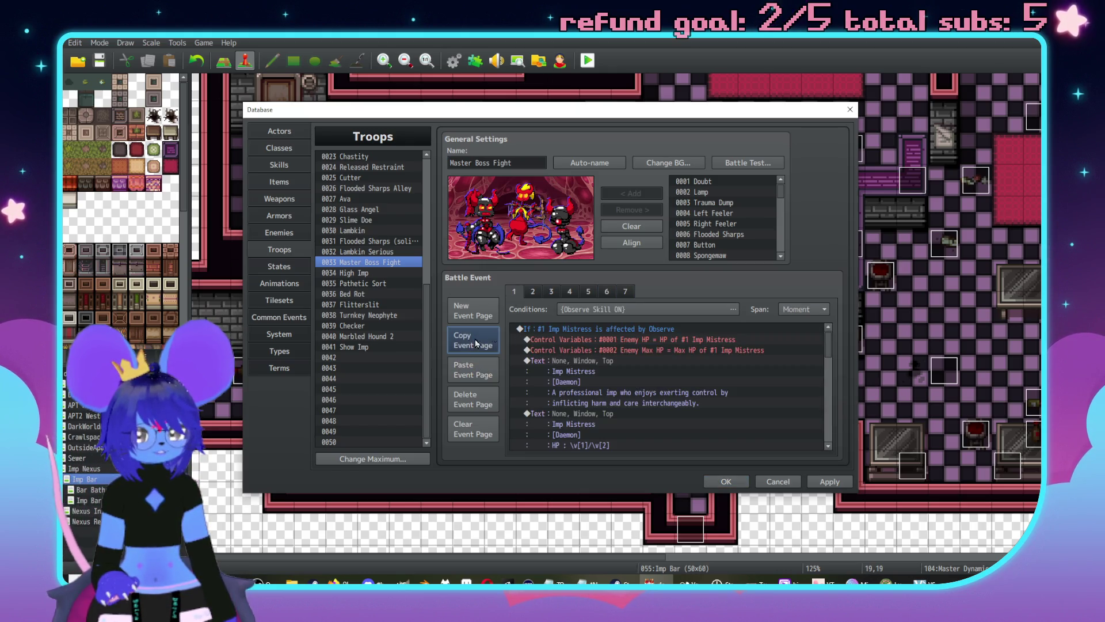
left_click(532, 291)
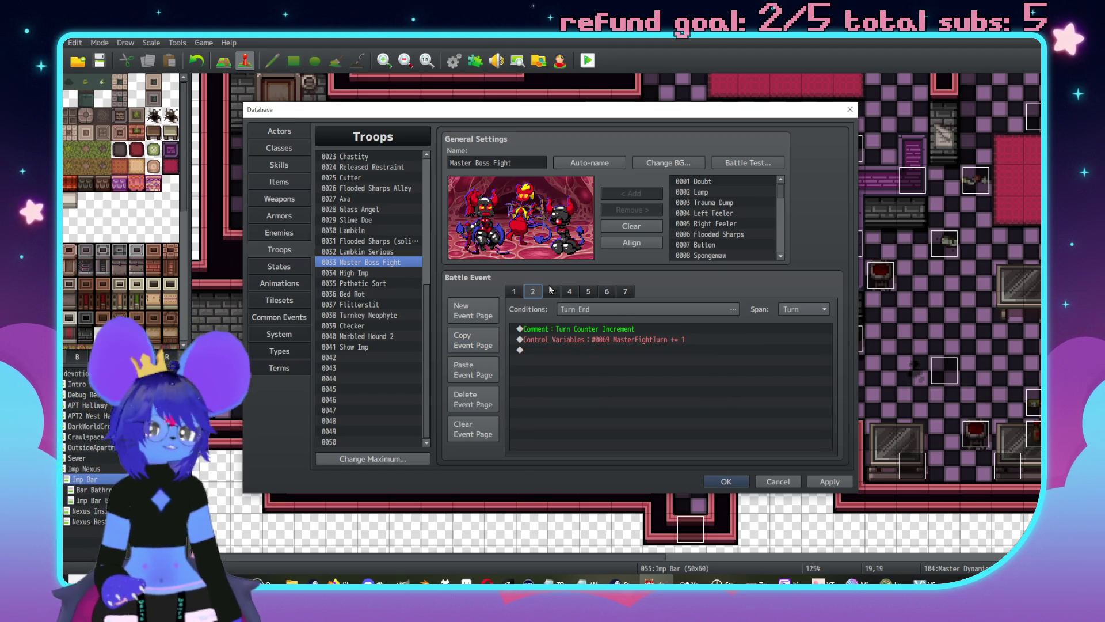
left_click(551, 292)
left_click(625, 292)
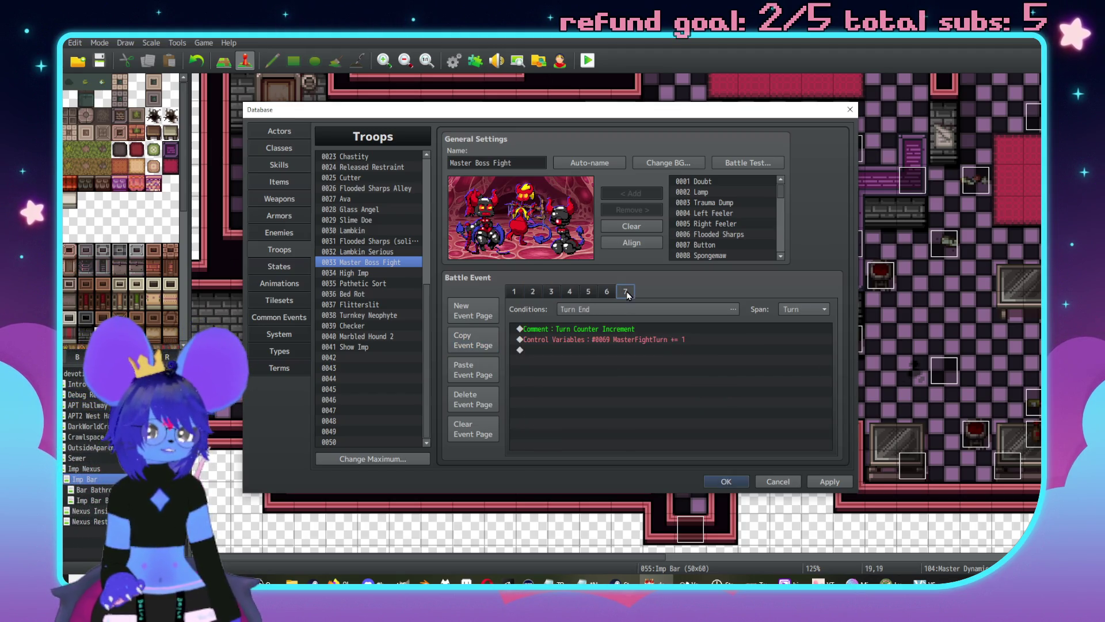
left_click(483, 396)
left_click(532, 291)
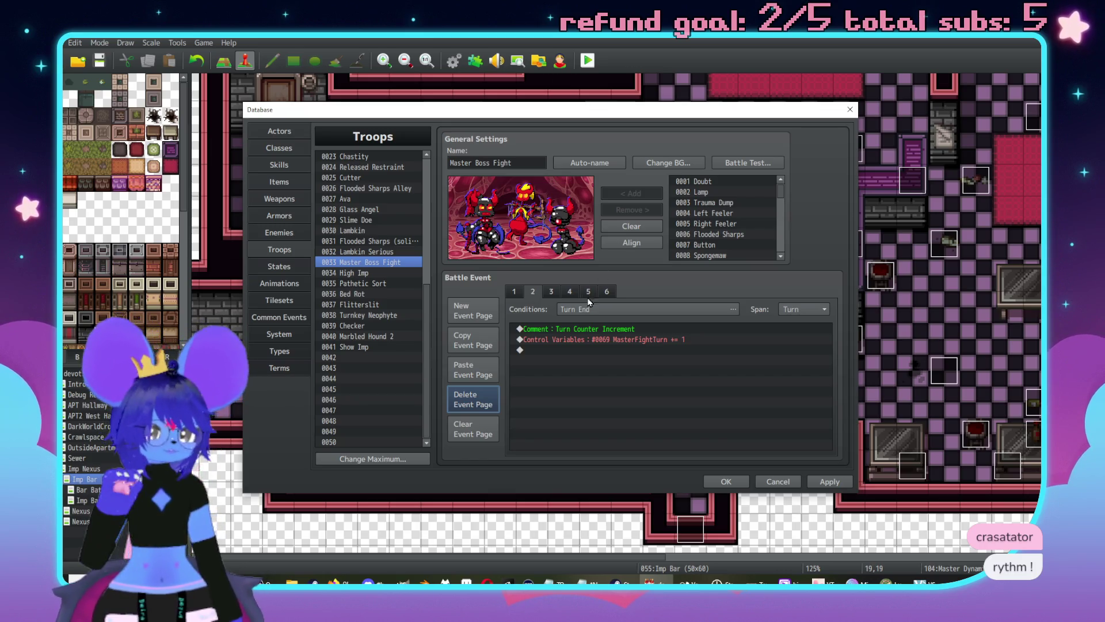
left_click(609, 294)
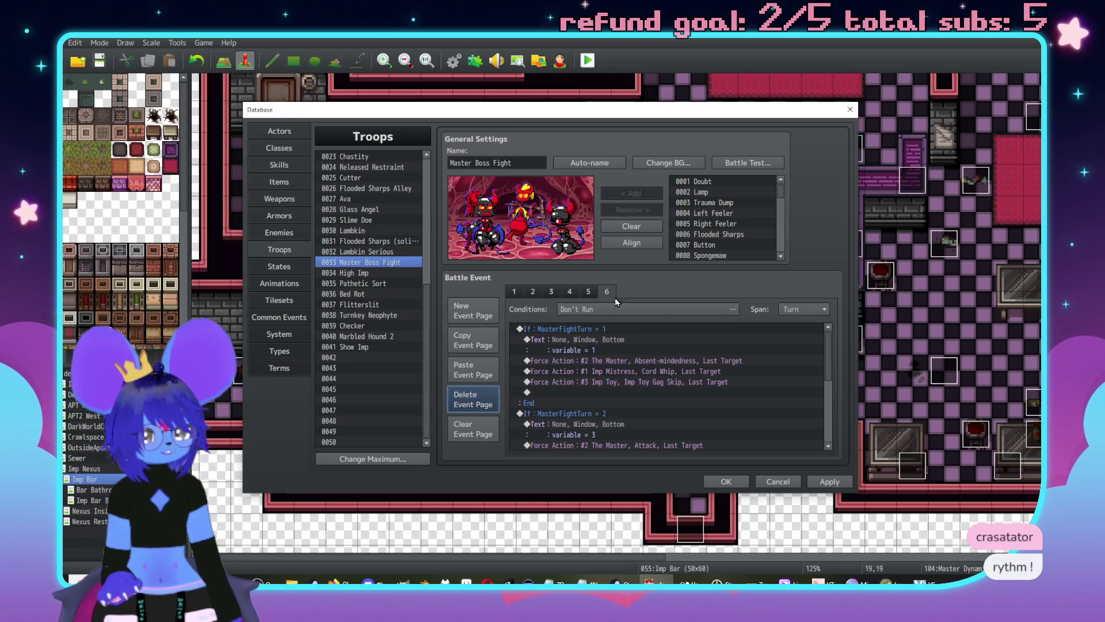
Step: Insert an 'Imp Mistress Actions' comment above the first branch on page 6
left_click(584, 331)
key("Insert")
left_click(605, 452)
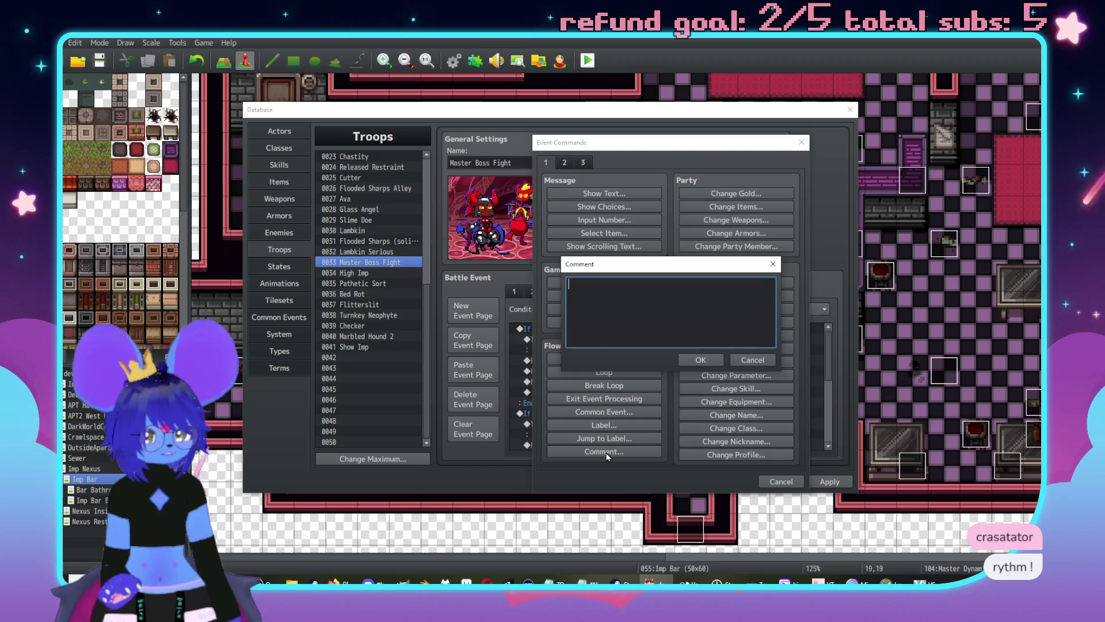
type("ImpMistrees")
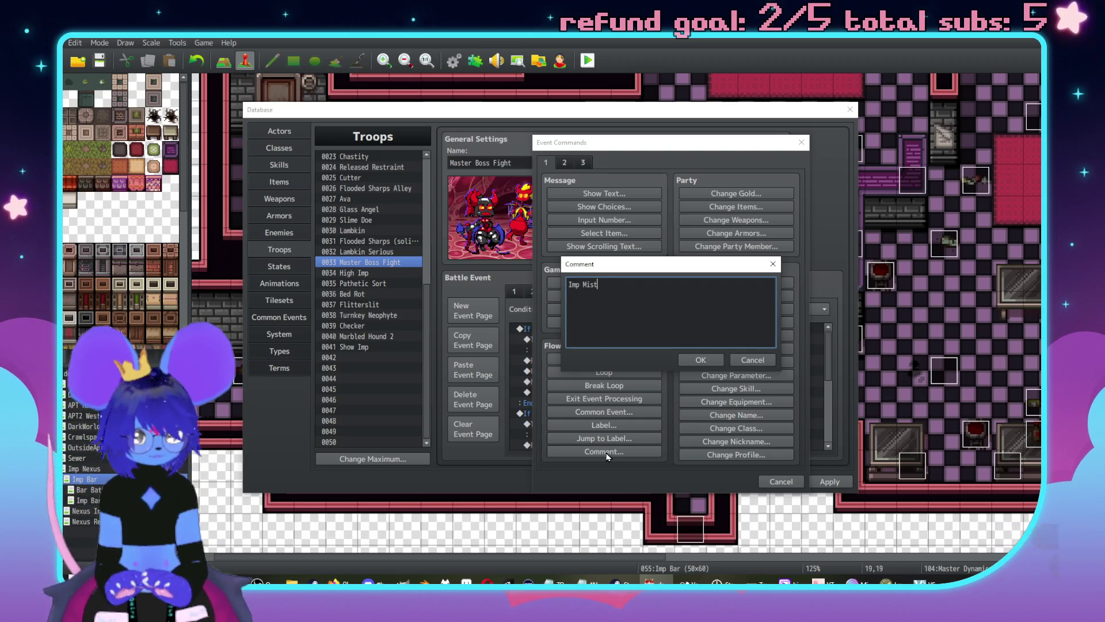
type("ss Actions")
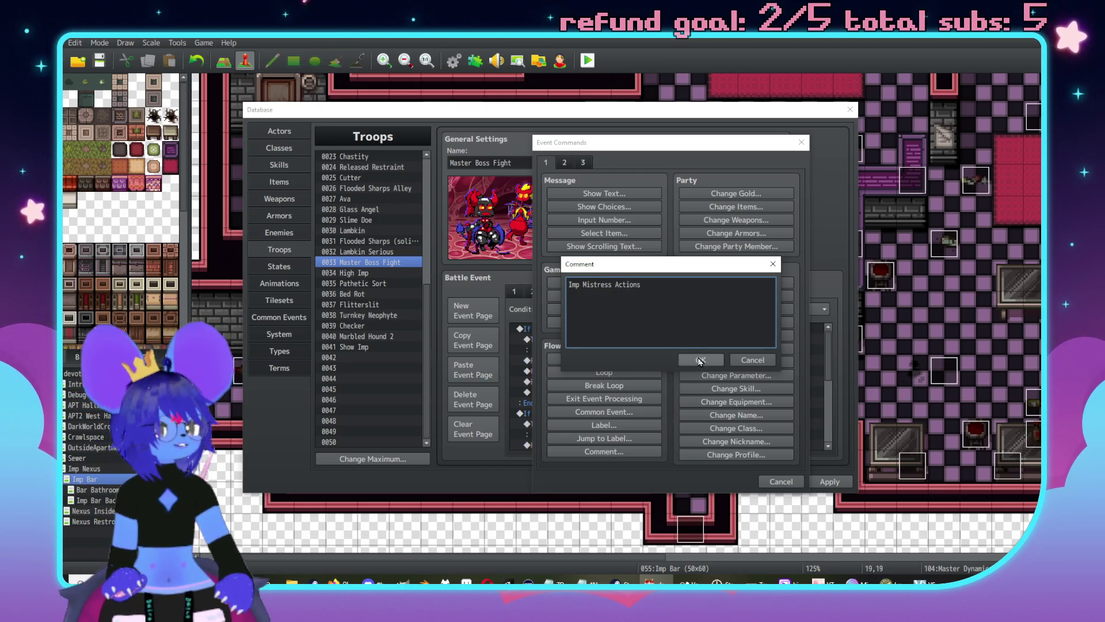
left_click(700, 361)
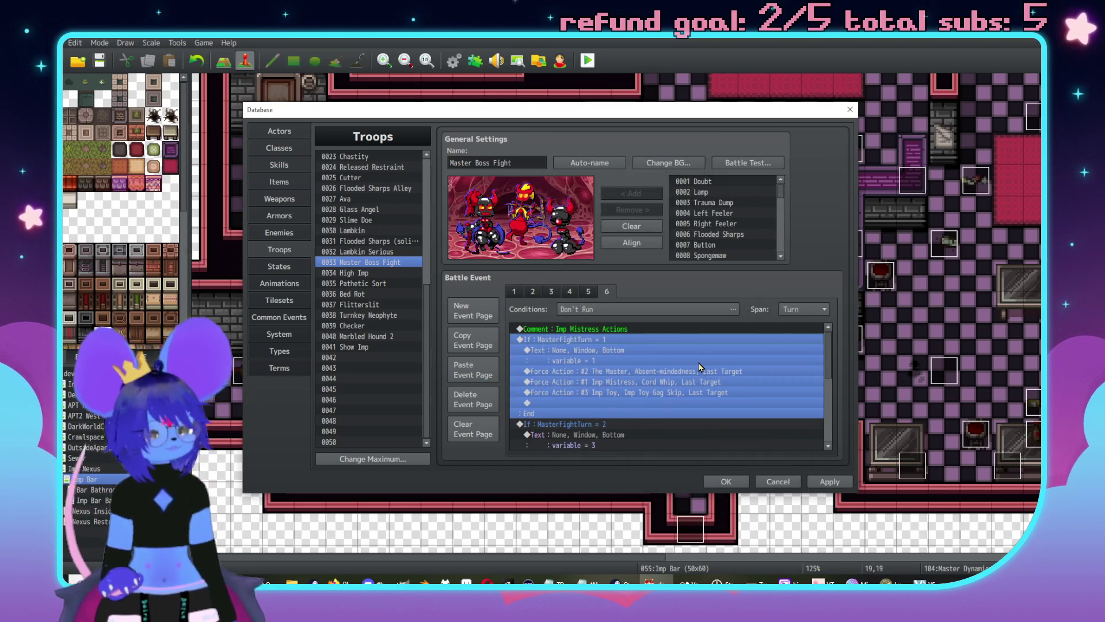
Step: Delete the turn 1 text and forced actions, plus the MasterFightTurn = 2 and 3 branches
left_click(583, 357)
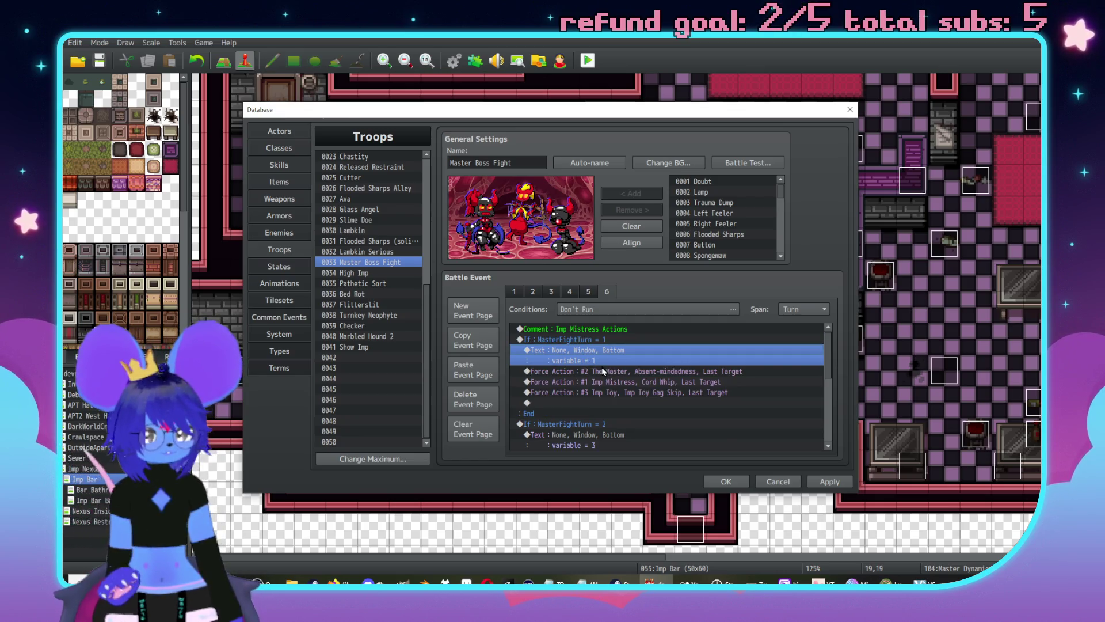
left_click(594, 386, "shift")
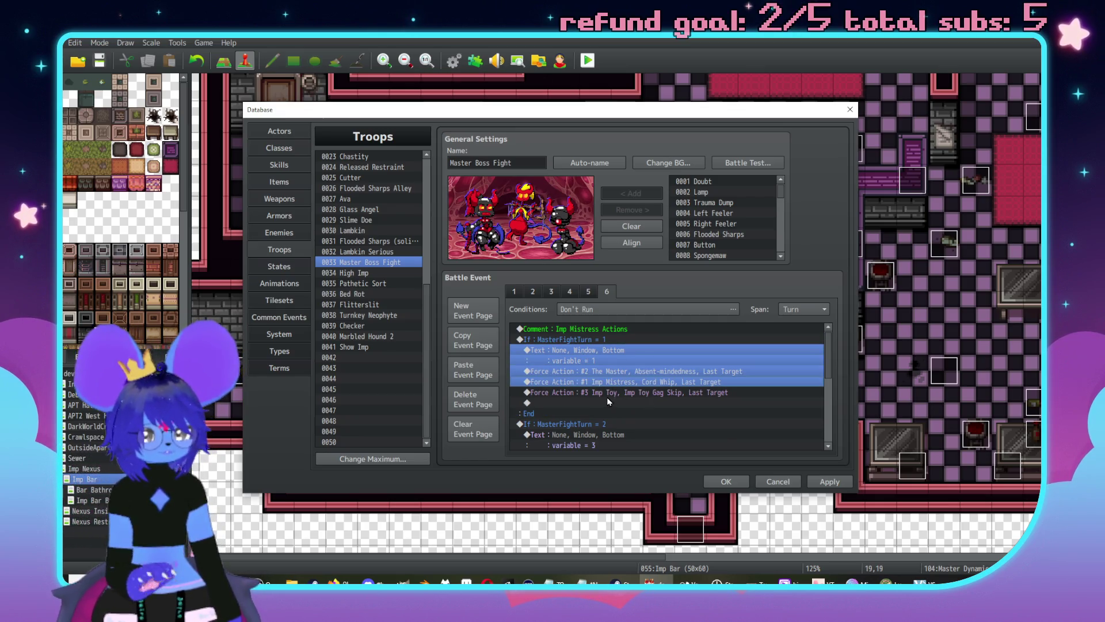
left_click(610, 393, "shift")
key("Delete")
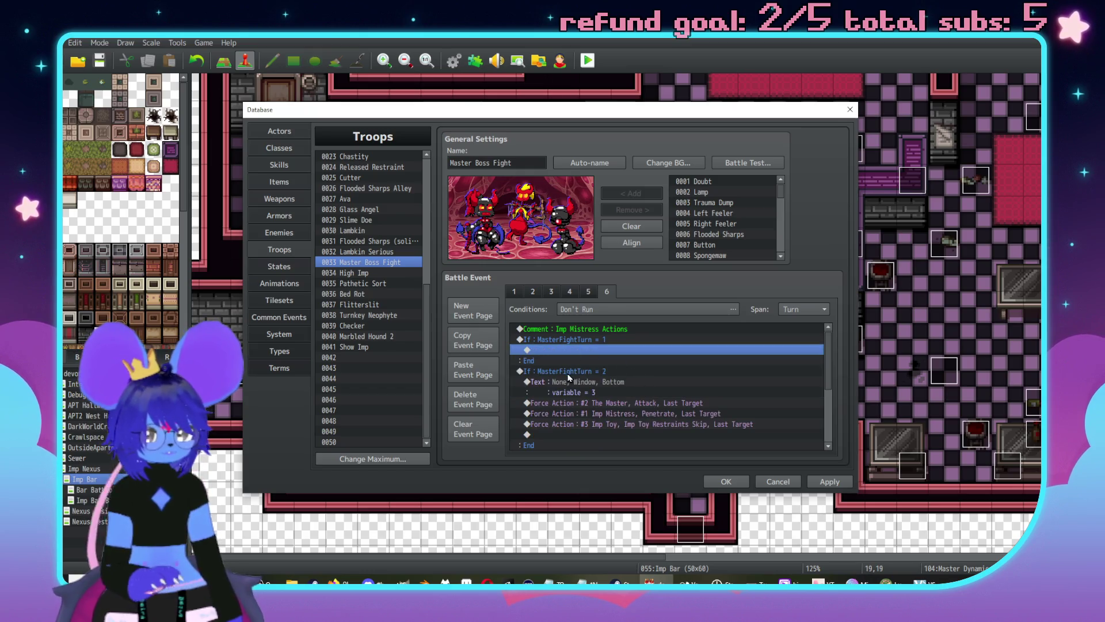
left_click(569, 375)
key("Delete")
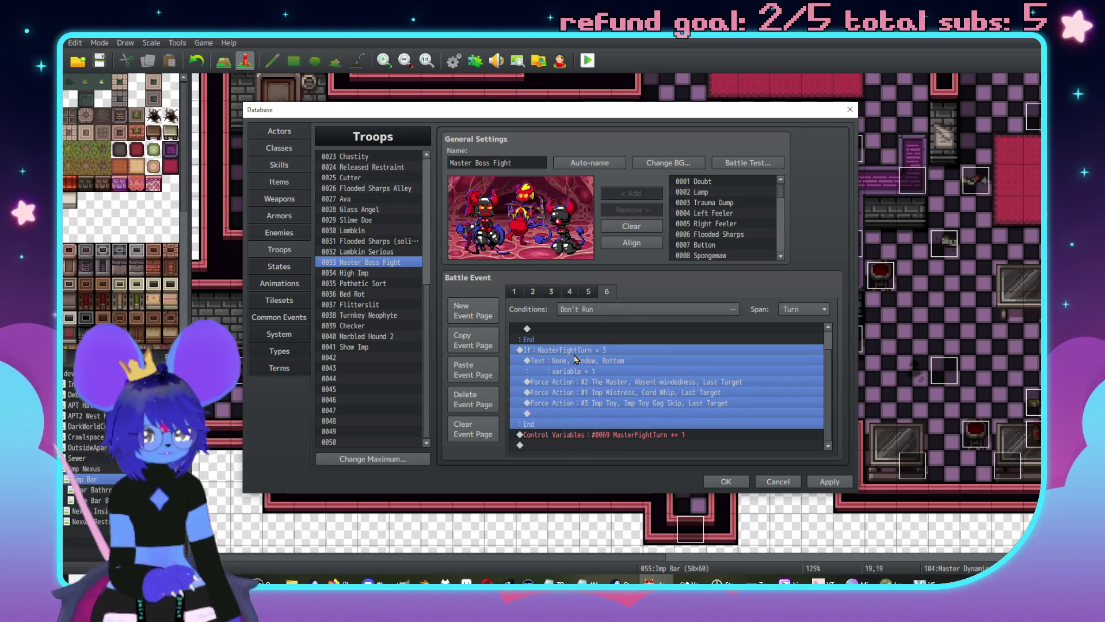
key("Delete")
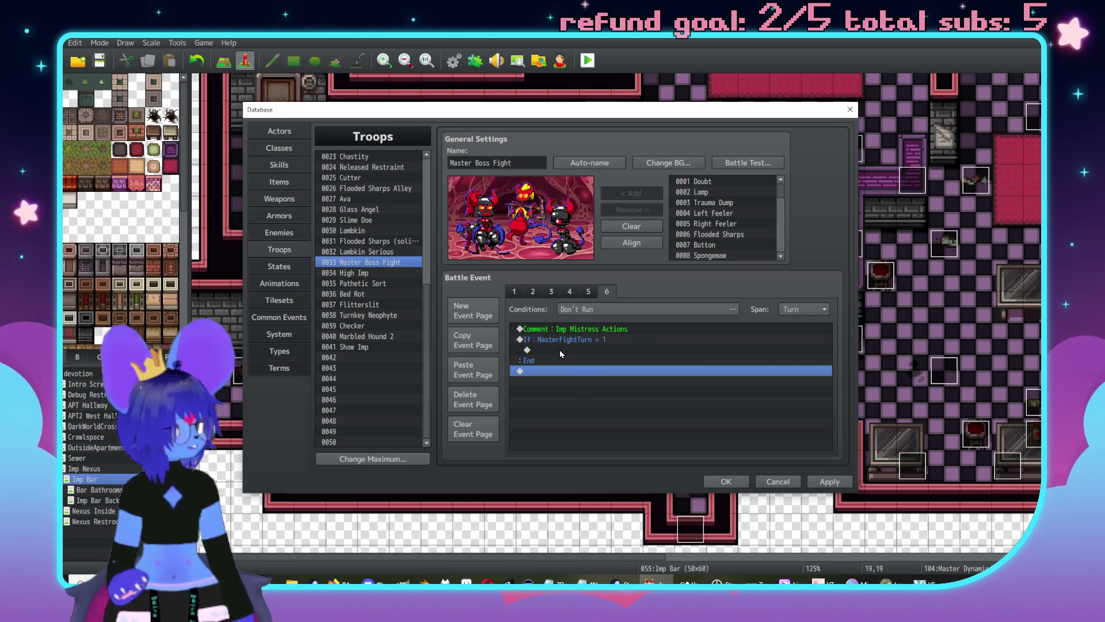
Step: Open the event command list on the empty line inside the MasterFightTurn = 1 branch
left_click(560, 350)
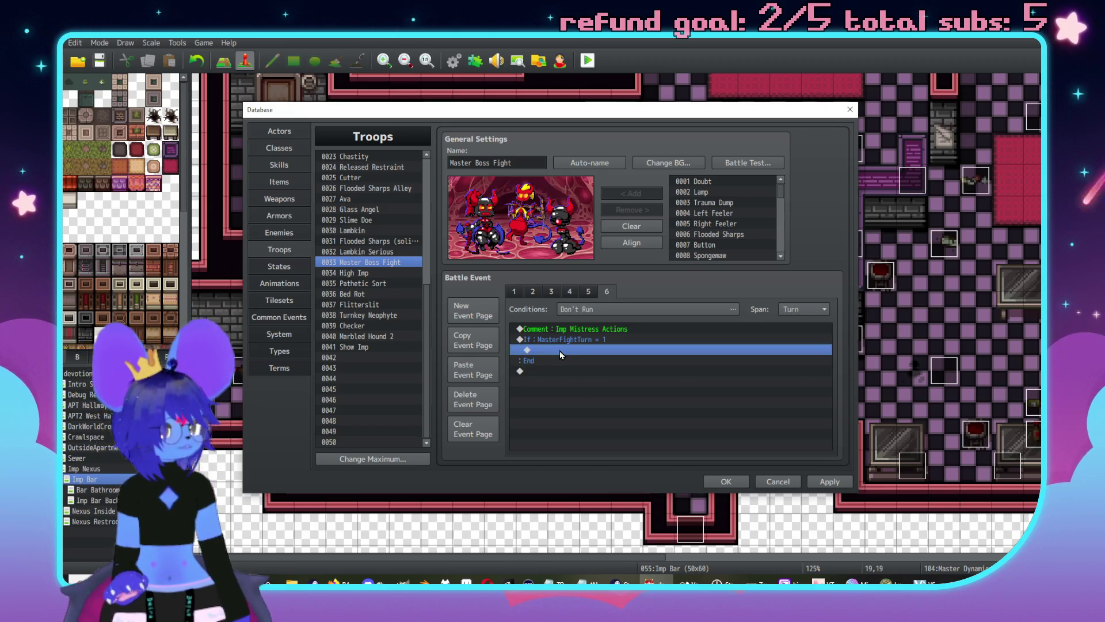
double_click(559, 349)
left_click_drag(676, 137, 736, 121)
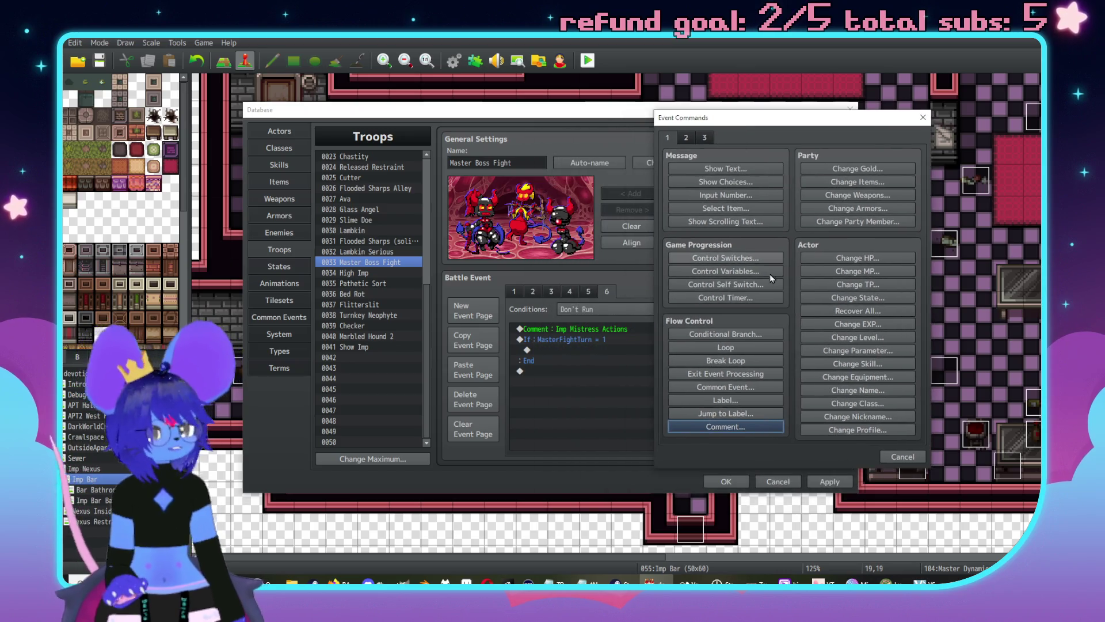
Step: Add a Force Action making Imp Mistress use 0191 Imp Whip (Friends) on Index 3
left_click(705, 139)
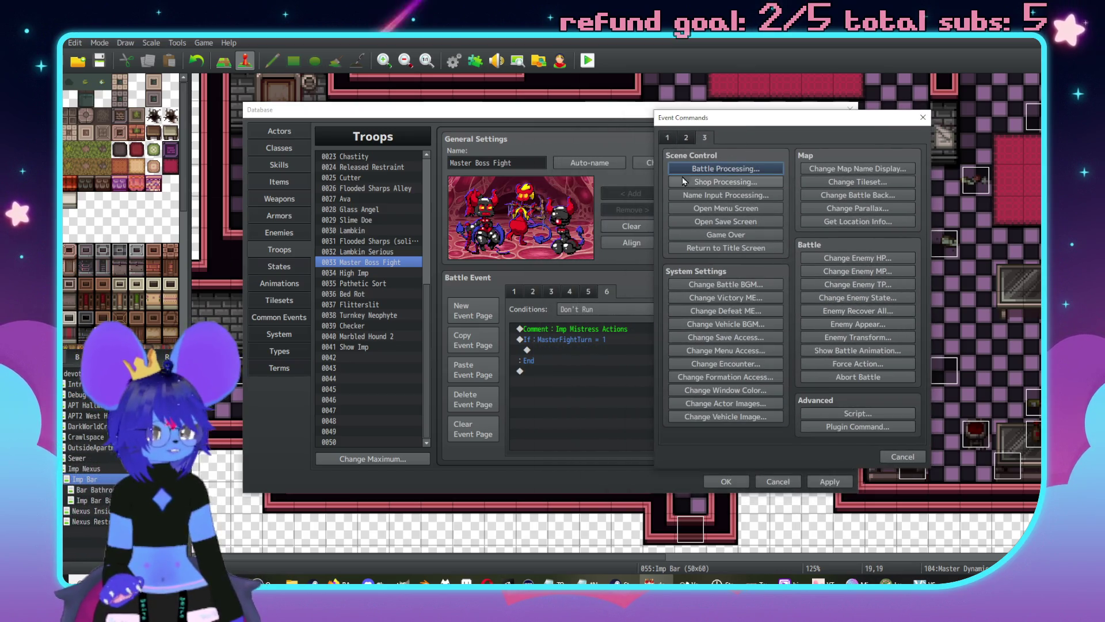
left_click(857, 363)
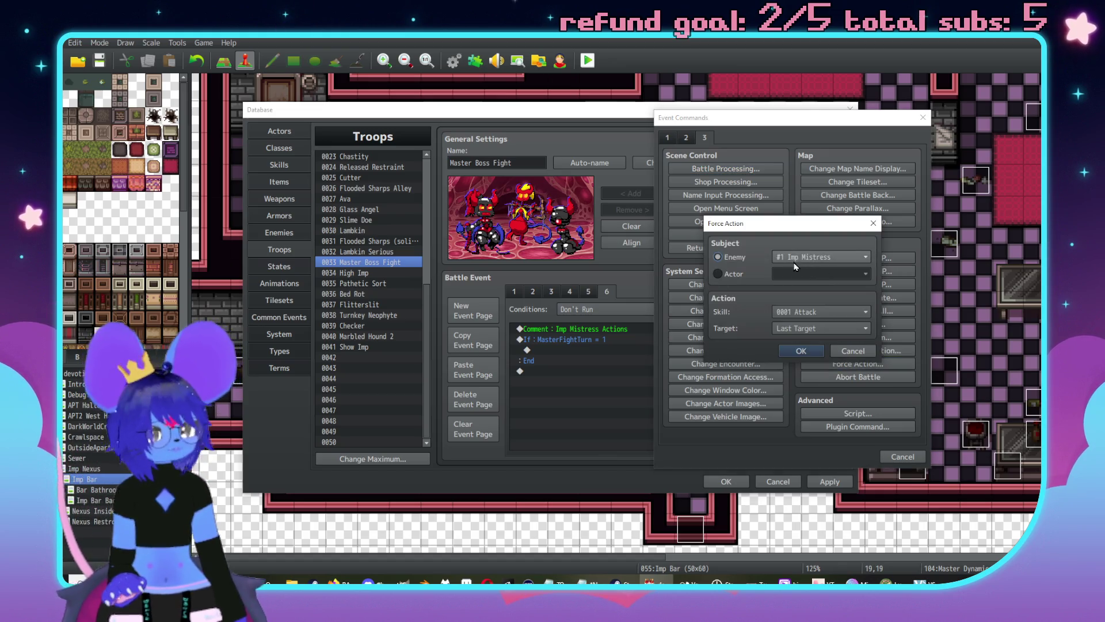
left_click(820, 312)
left_click_drag(892, 319, 887, 544)
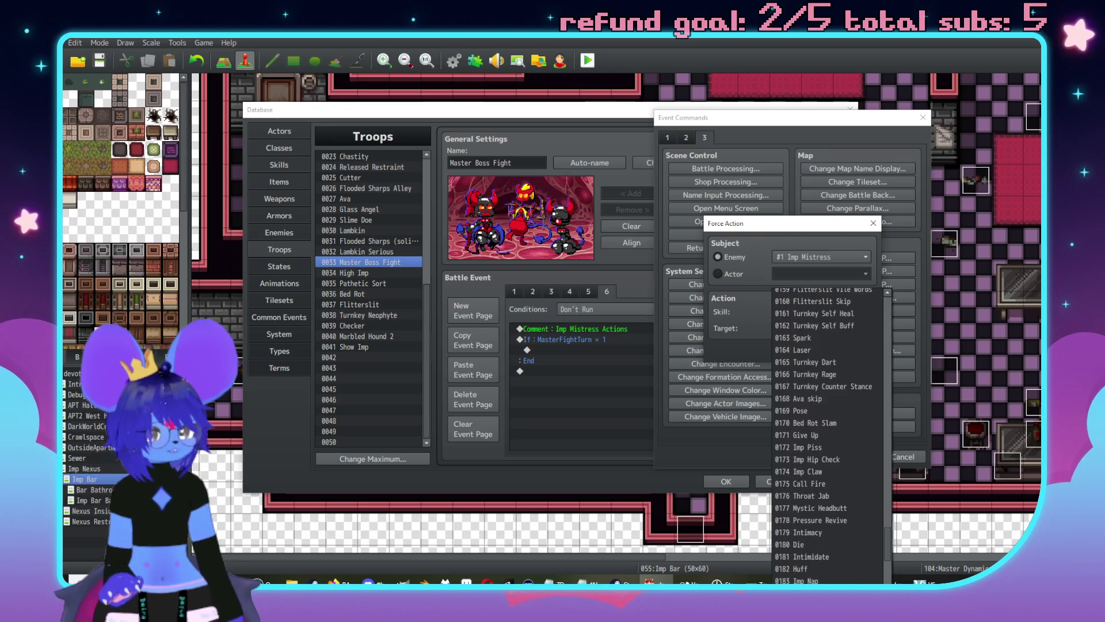
scroll(873, 571, "down", 6)
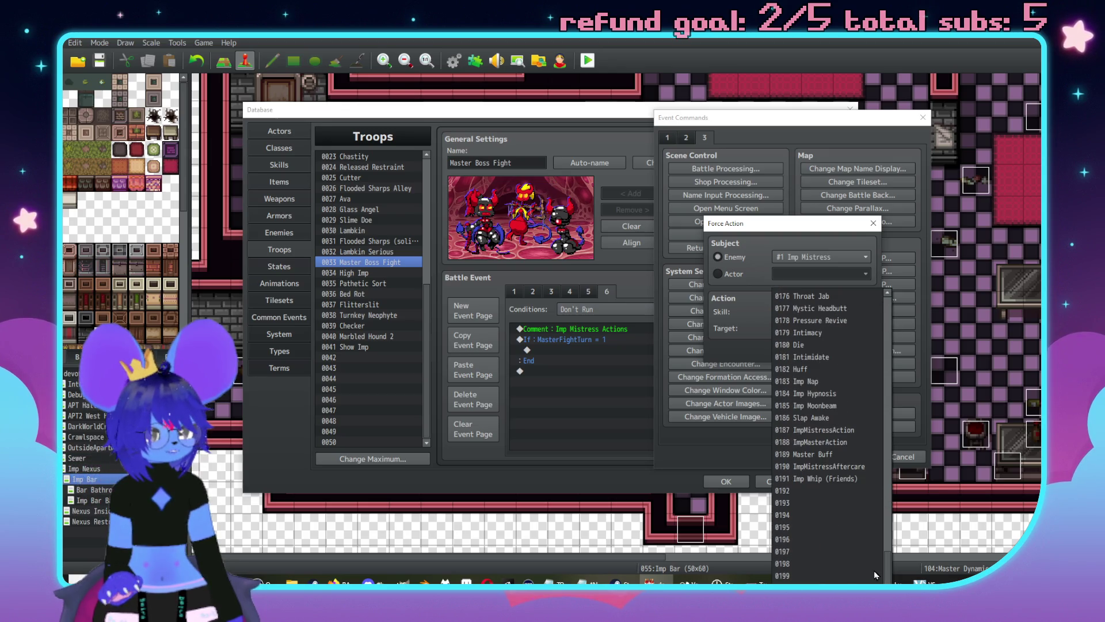
left_click(813, 478)
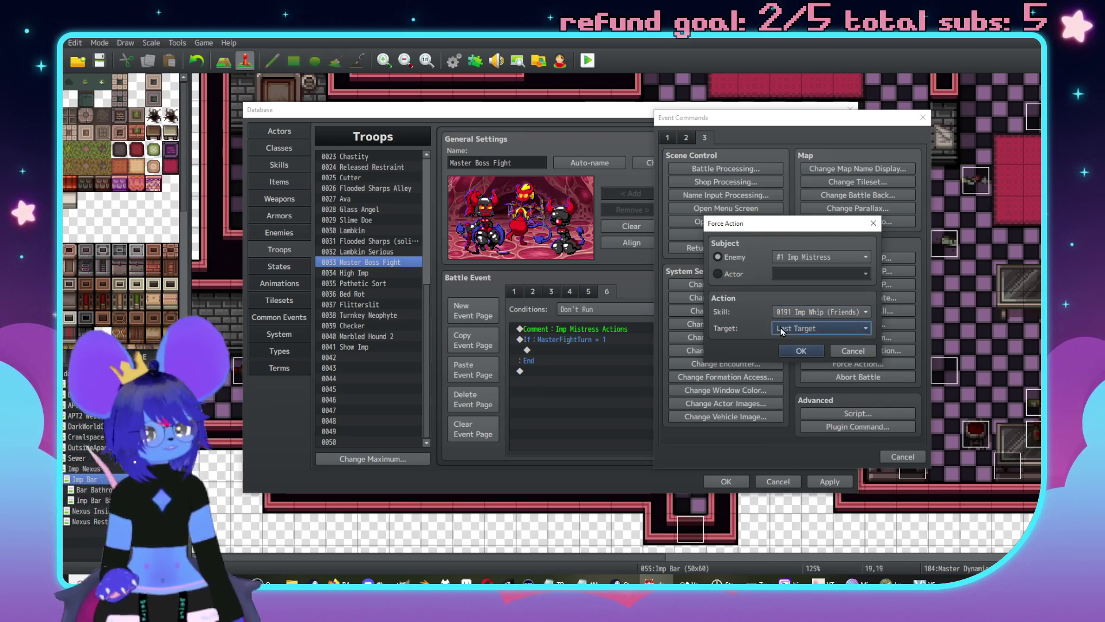
left_click(829, 328)
left_click(811, 391)
left_click(802, 351)
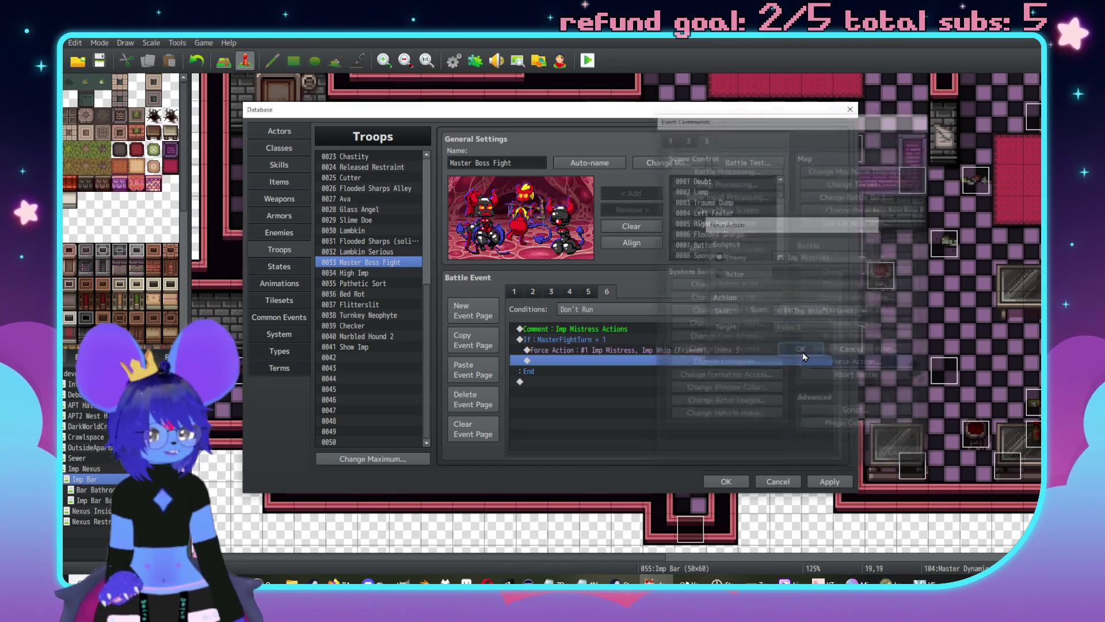
Step: Review battle event page 1, then return to page 6 and select the Force Action line
double_click(571, 362)
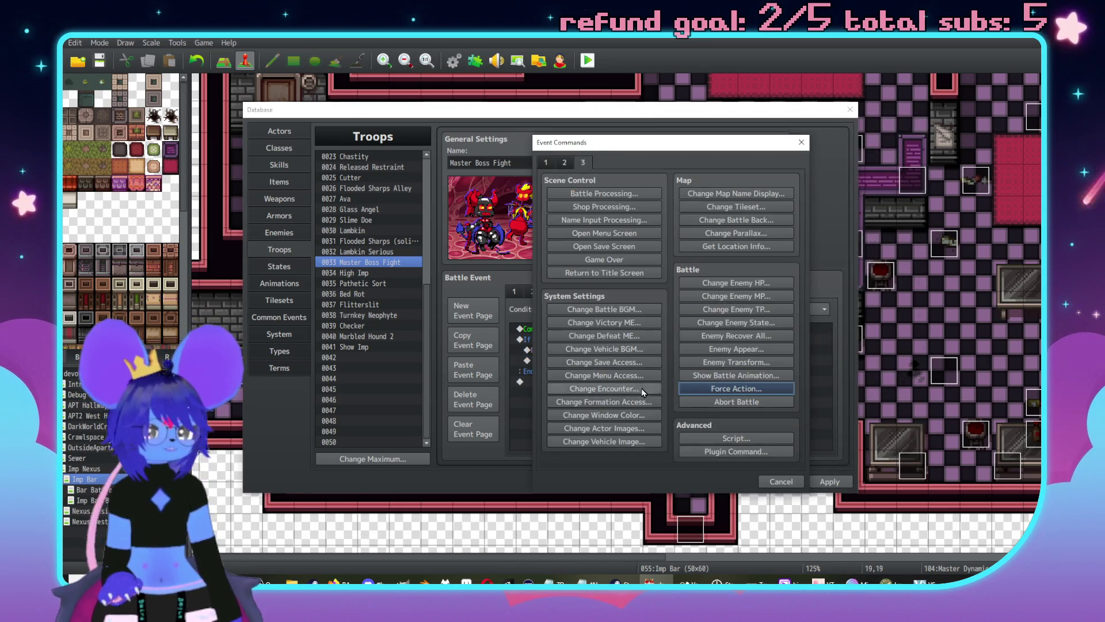
left_click(781, 481)
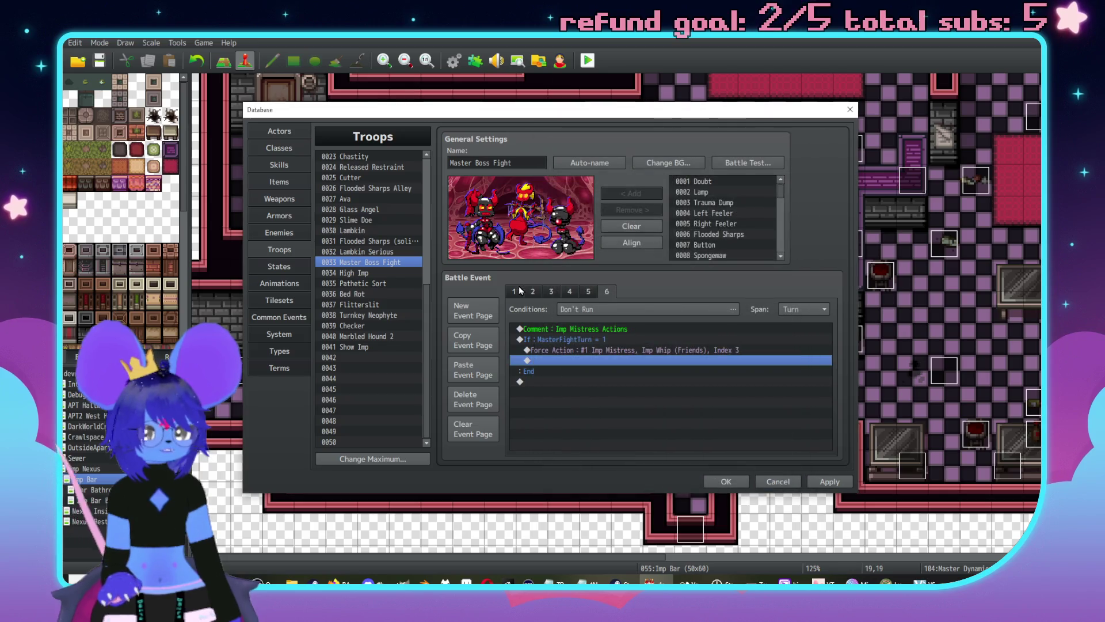
key("ctrl+a")
left_click(615, 391)
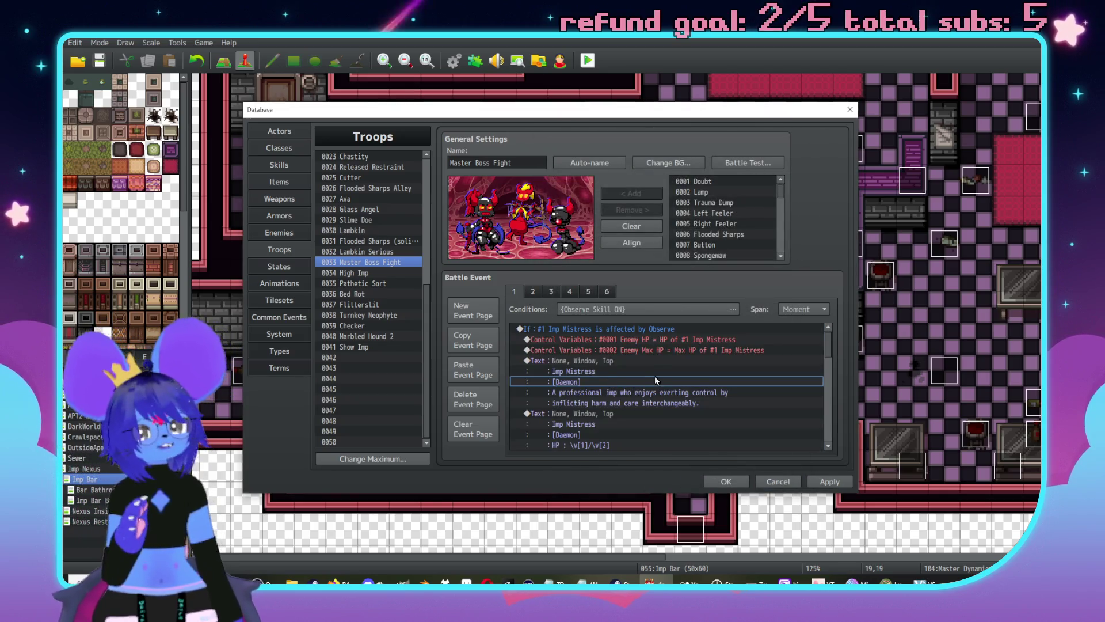
scroll(655, 375, "down", 5)
scroll(644, 426, "down", 4)
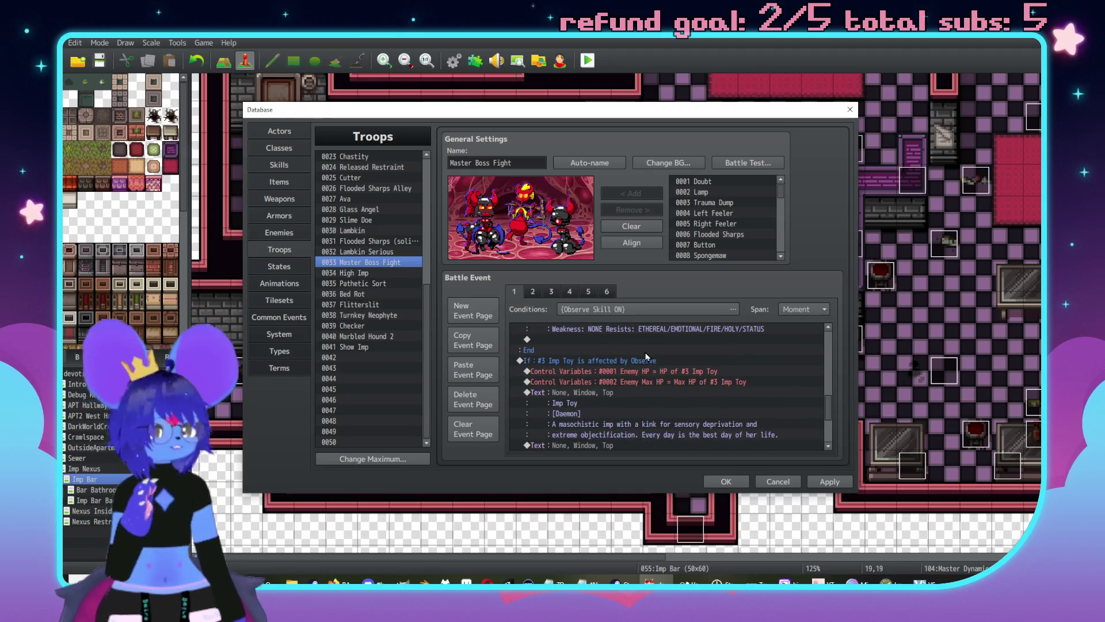
scroll(673, 357, "up", 8)
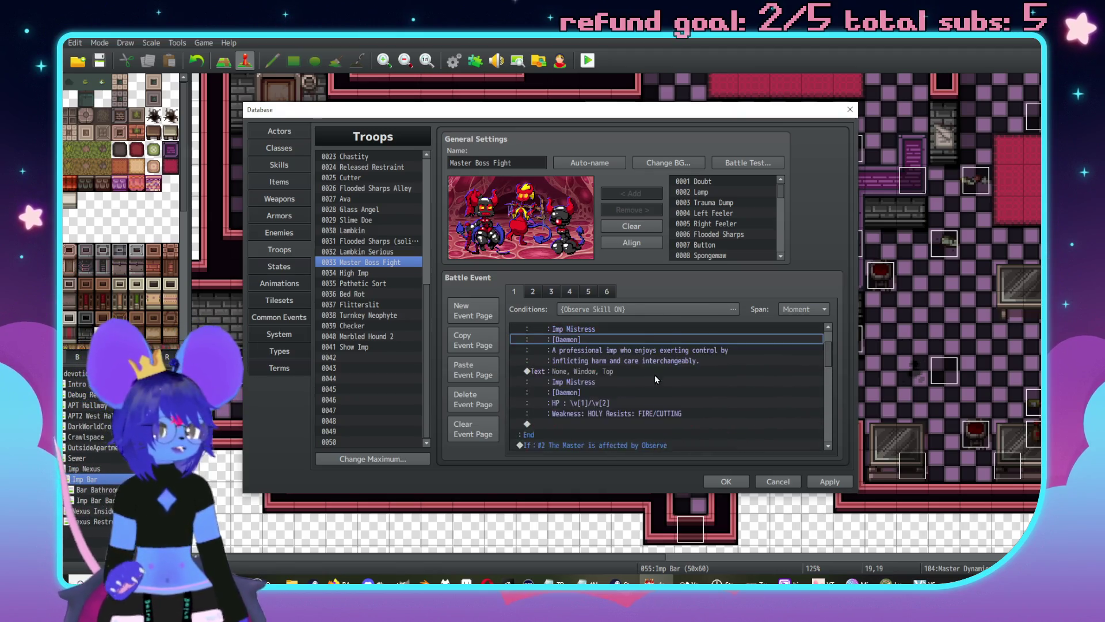
left_click(607, 290)
left_click(627, 350)
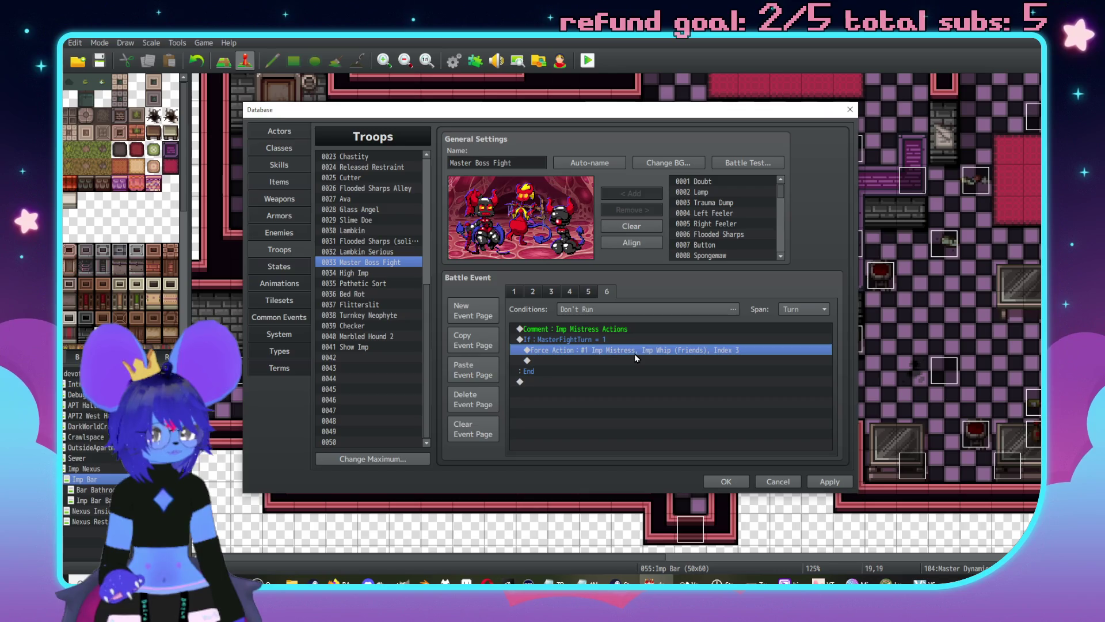
Step: Insert a Common Event call to 0075 D4 above the forced action
key("Insert")
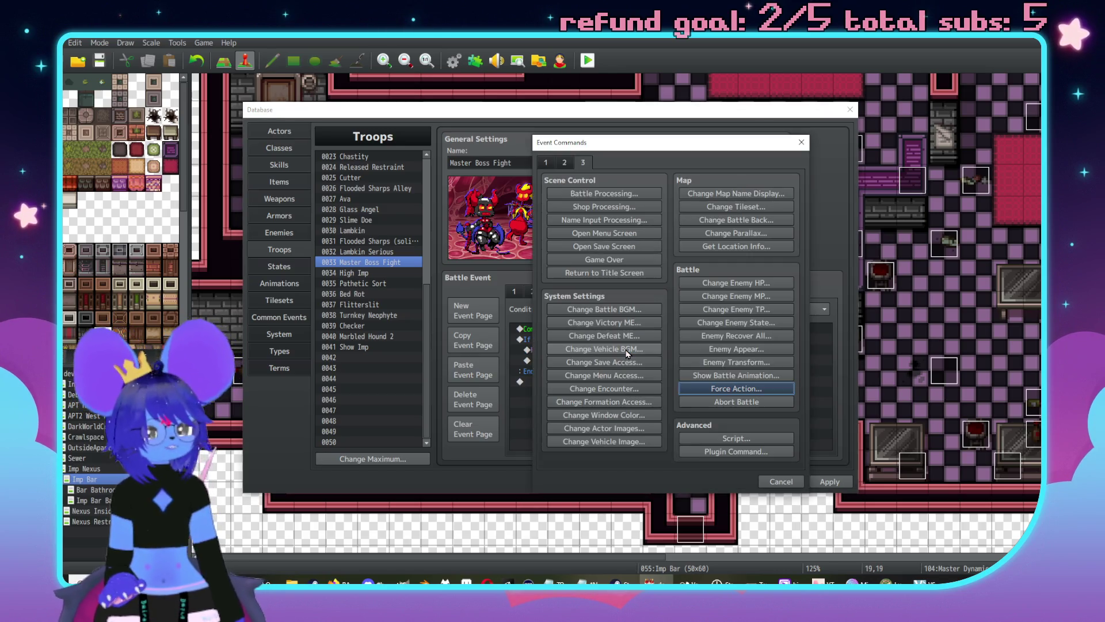
key("ctrl+Tab")
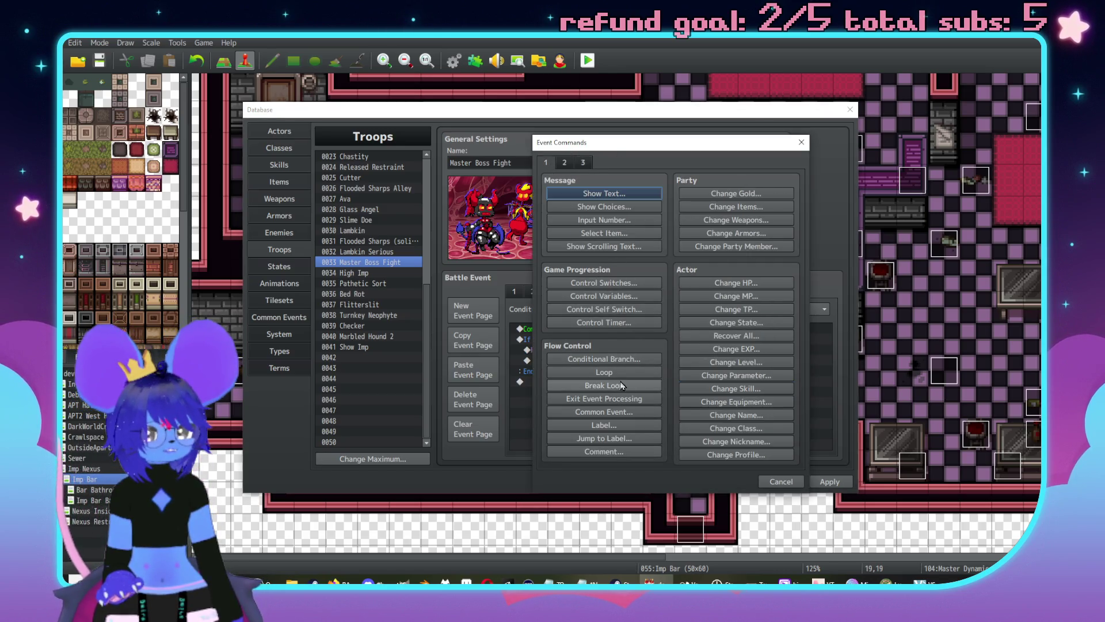
left_click(621, 411)
left_click(657, 316)
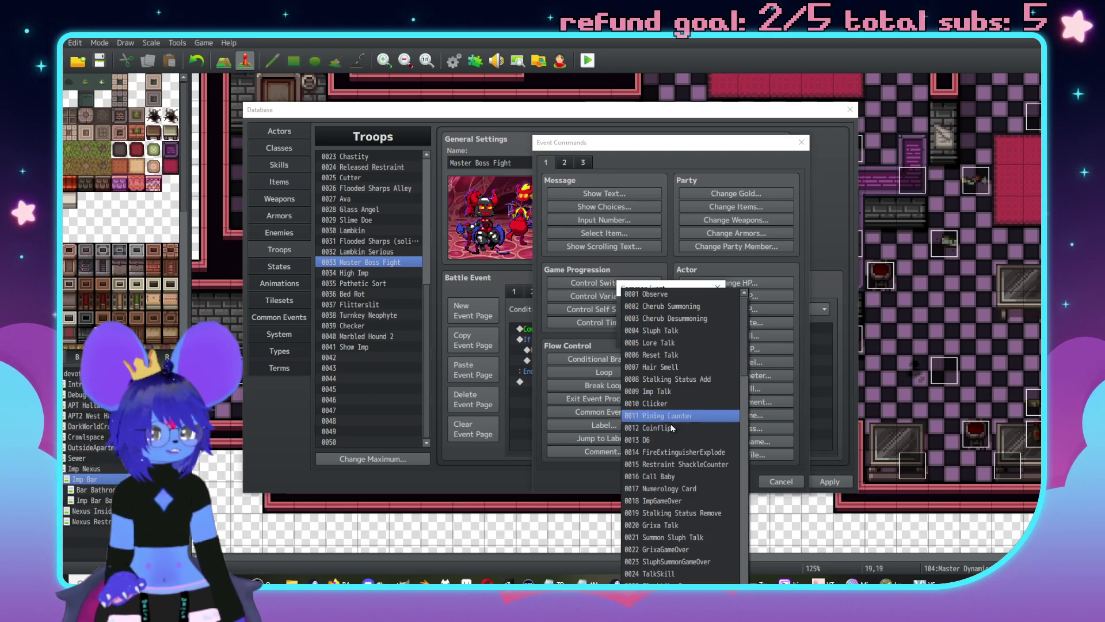
scroll(672, 428, "down", 12)
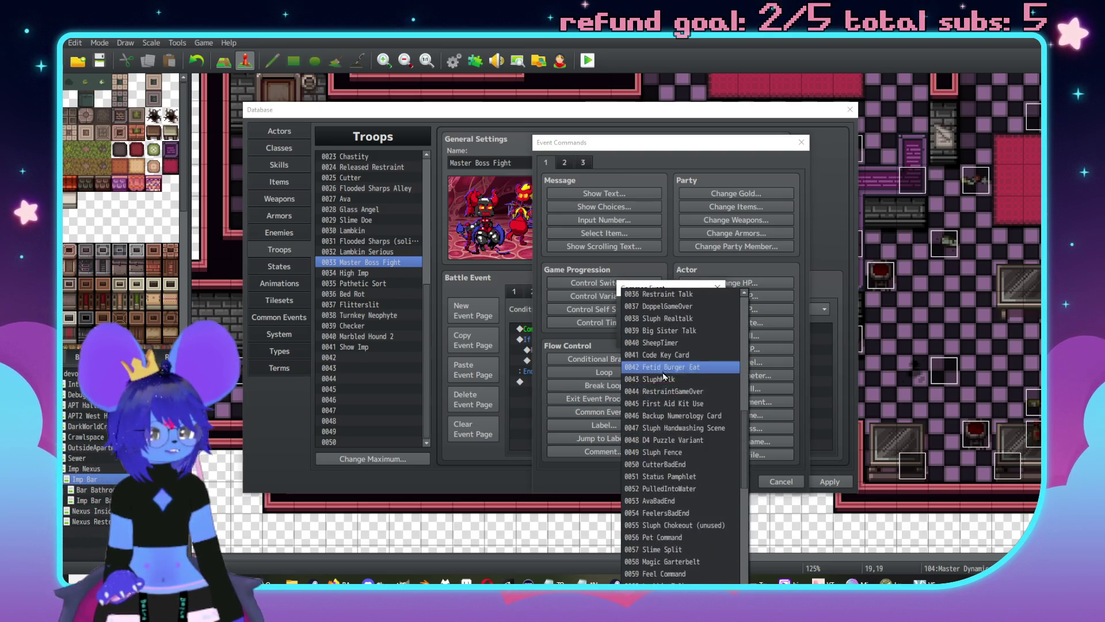
scroll(668, 449, "down", 8)
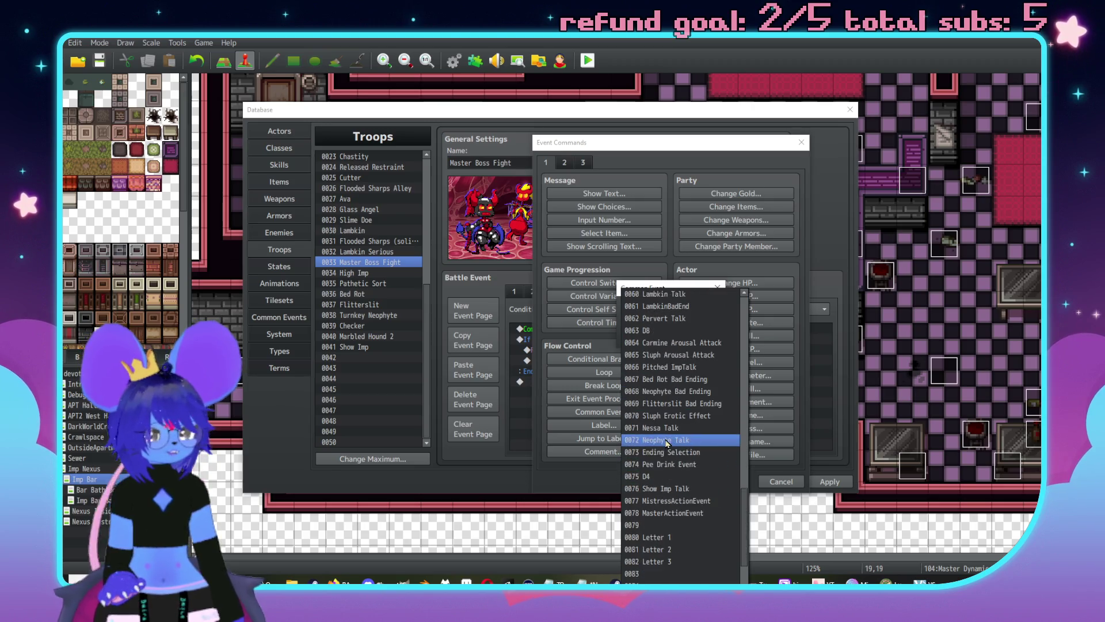
left_click(670, 478)
left_click(637, 337)
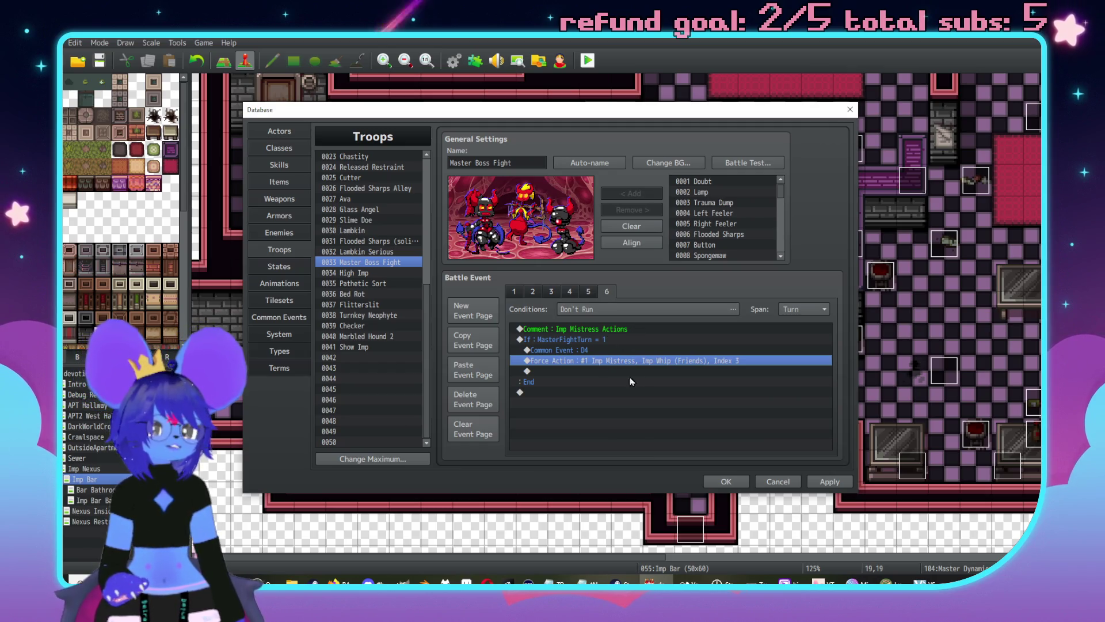
Step: Reopen the event commands and begin a Conditional Branch
double_click(583, 371)
left_click_drag(617, 149, 749, 147)
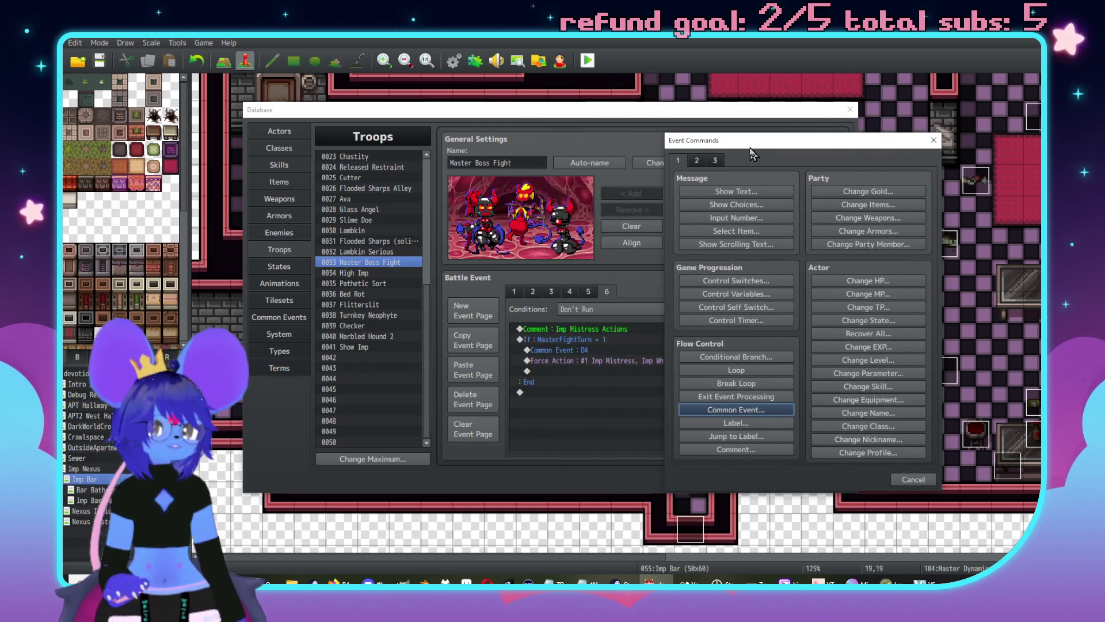
left_click(738, 356)
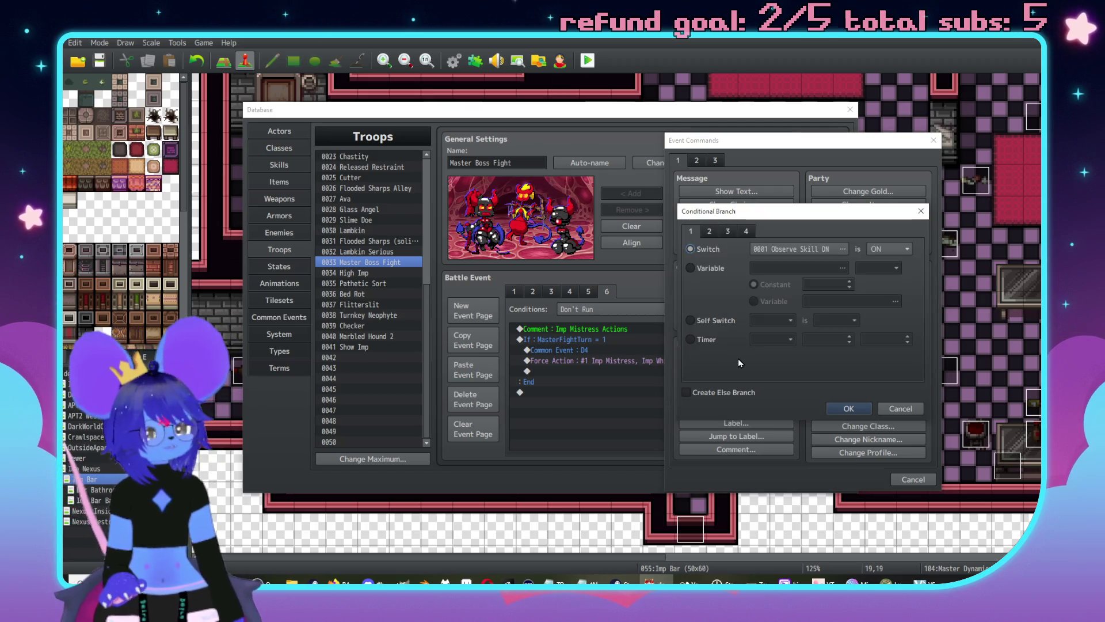
Step: Create an If DiceResult < 1 conditional branch with an Else branch
left_click(695, 268)
left_click(765, 269)
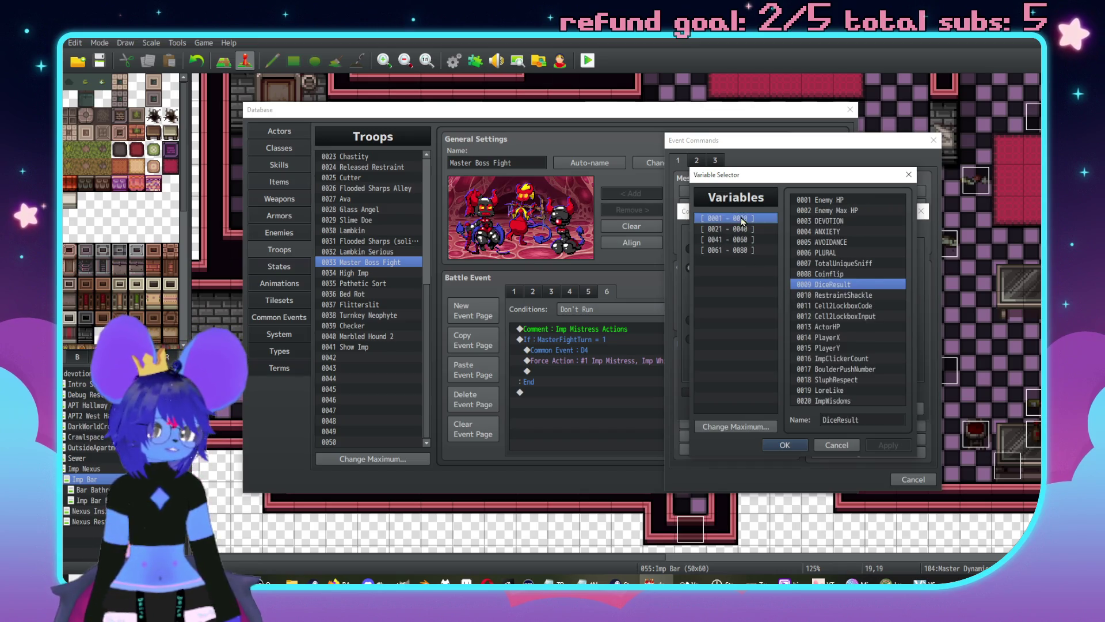
double_click(836, 285)
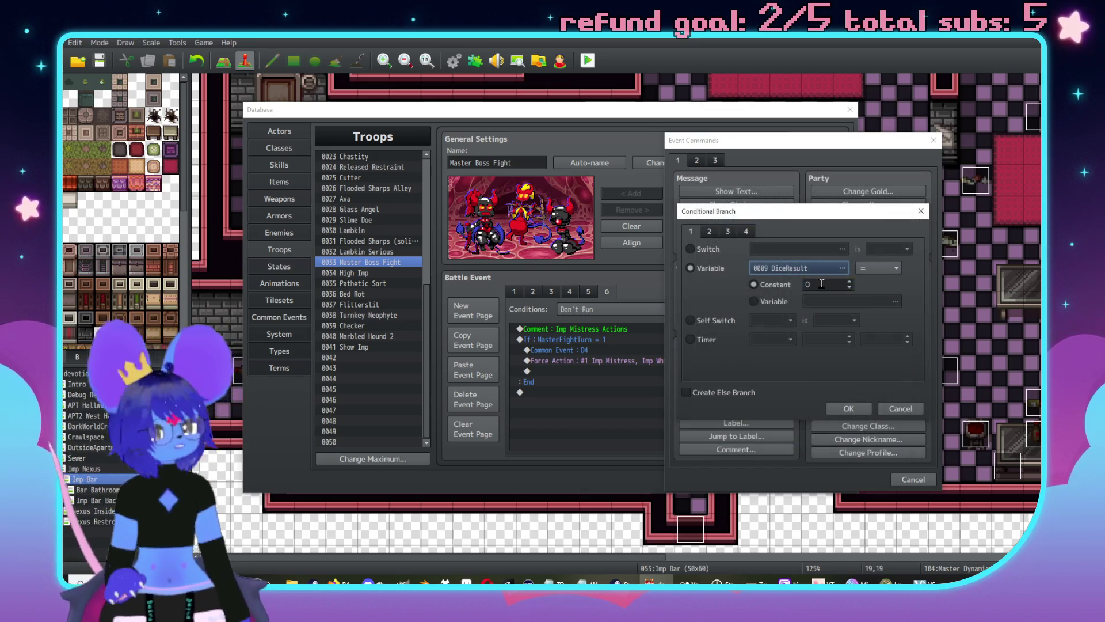
left_click(879, 268)
left_click(874, 330)
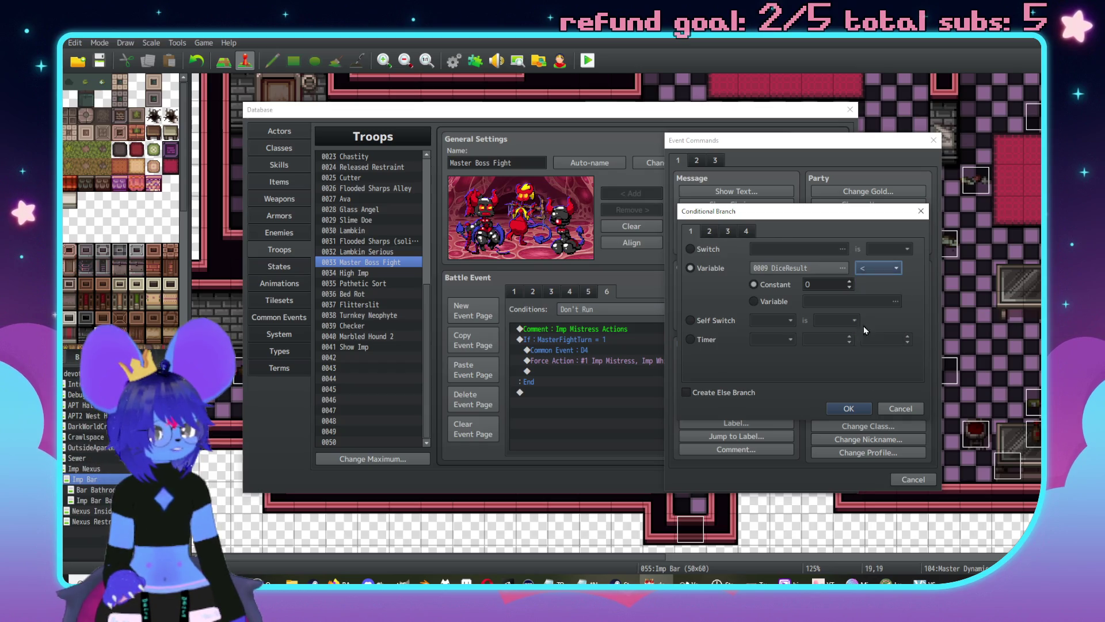
left_click(823, 284)
type("1")
left_click(736, 394)
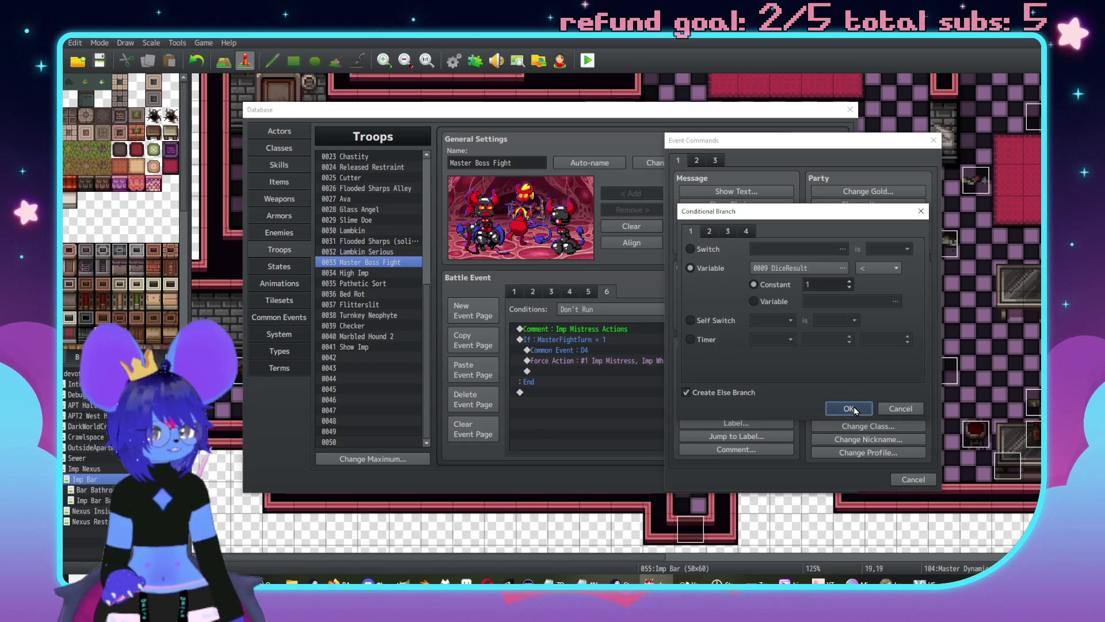
left_click(854, 406)
Step: Move the forced Imp Whip (Friends) action into the If DiceResult < 1 branch
left_click(603, 413)
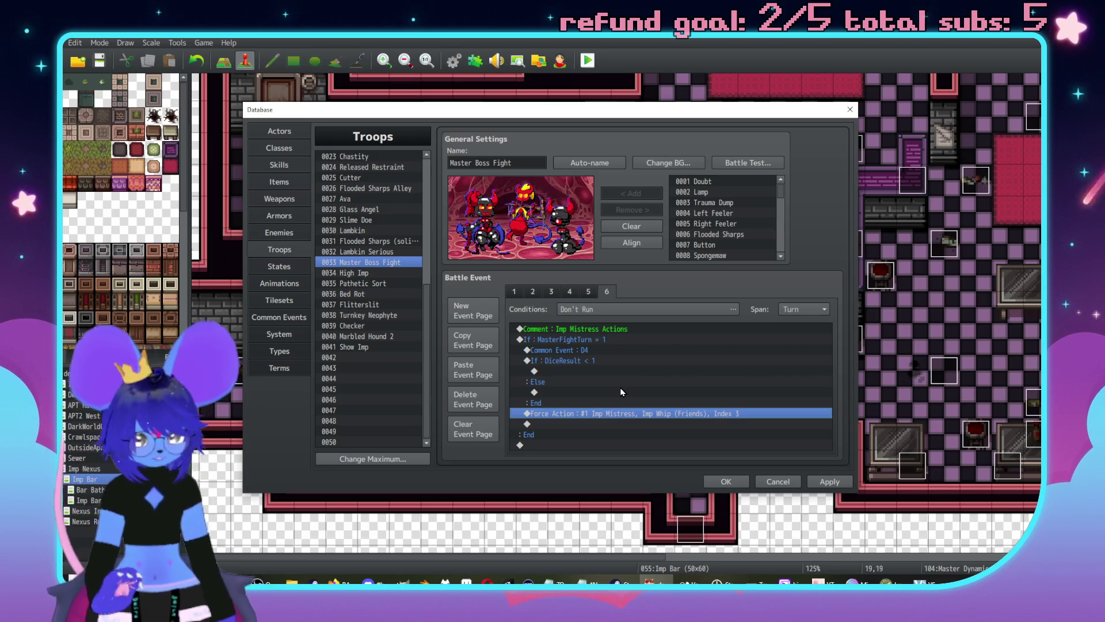
key("ctrl+x")
left_click(582, 371)
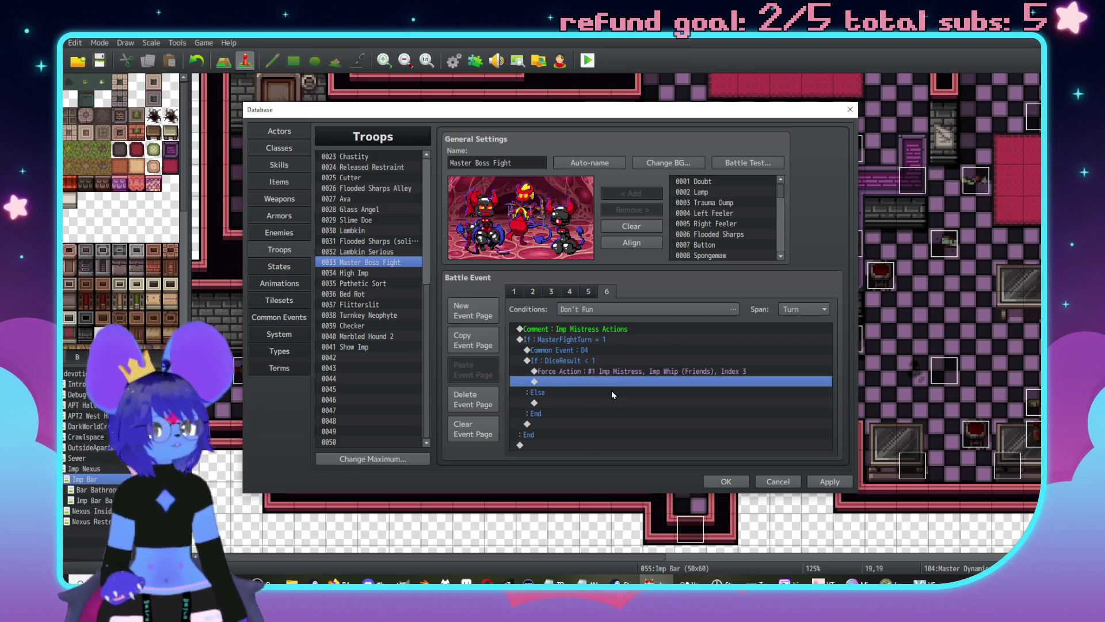
Step: Add a Force Action under the Else branch with Imp Mistress as the acting enemy
double_click(582, 407)
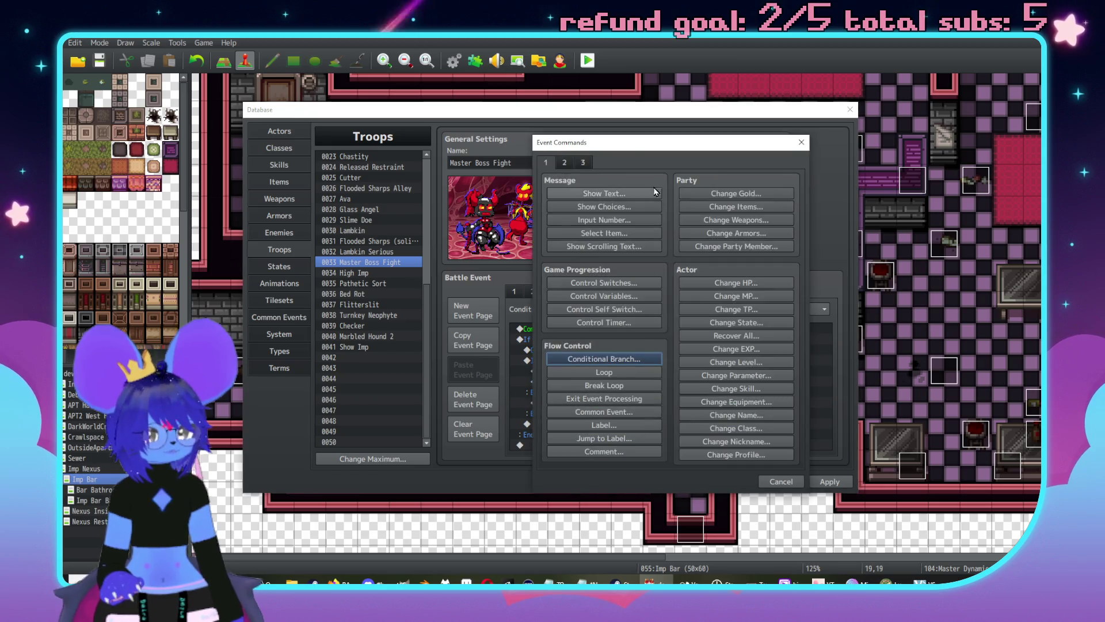
left_click_drag(628, 107, 809, 113)
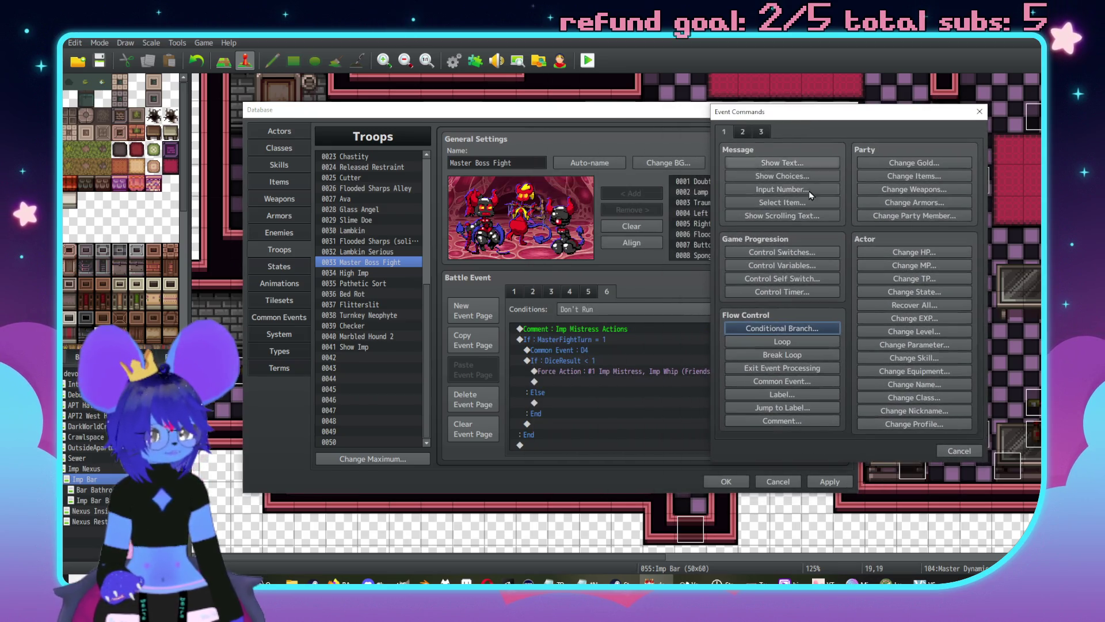
left_click(743, 132)
left_click(759, 132)
left_click(914, 358)
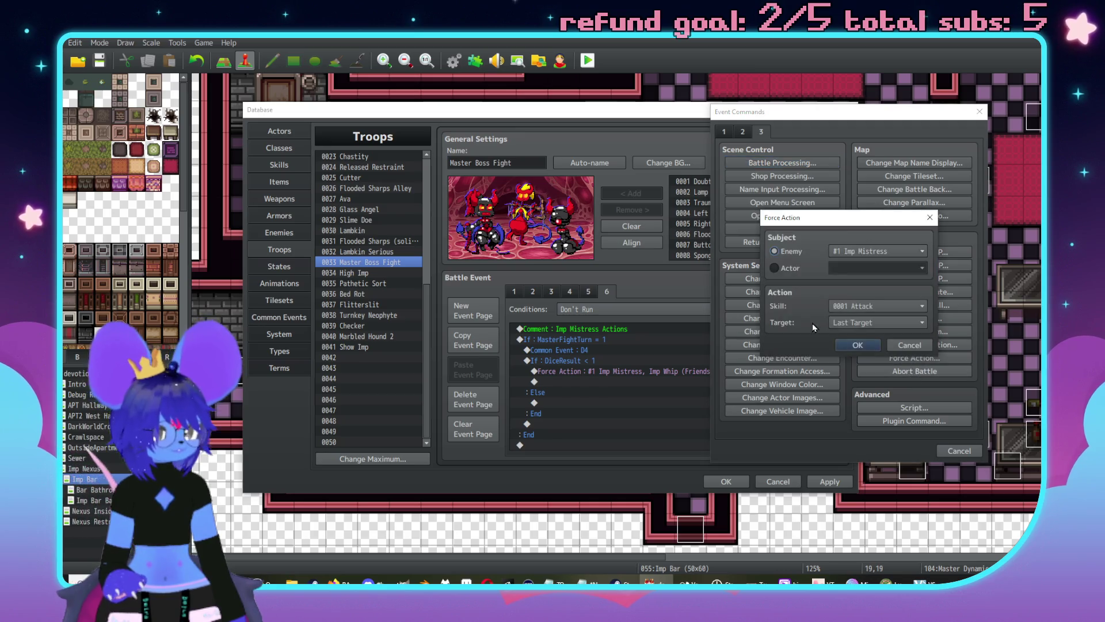
left_click(847, 252)
left_click(847, 254)
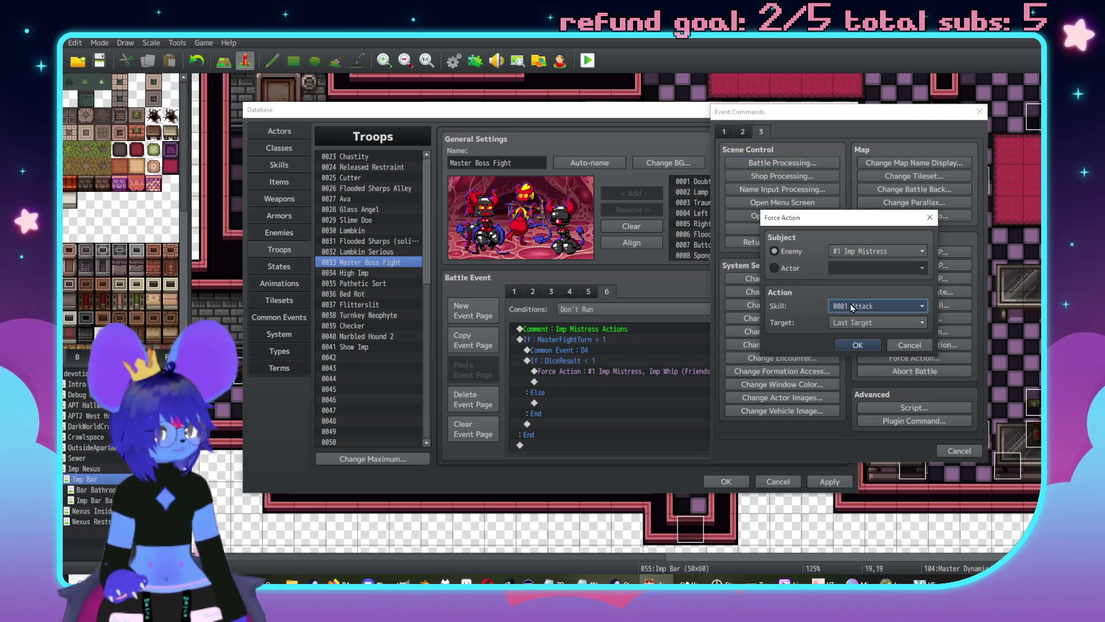
Step: Set the Else forced skill to 0148 Imp Whip targeting Random and confirm it
left_click(850, 303)
left_click_drag(940, 314, 942, 567)
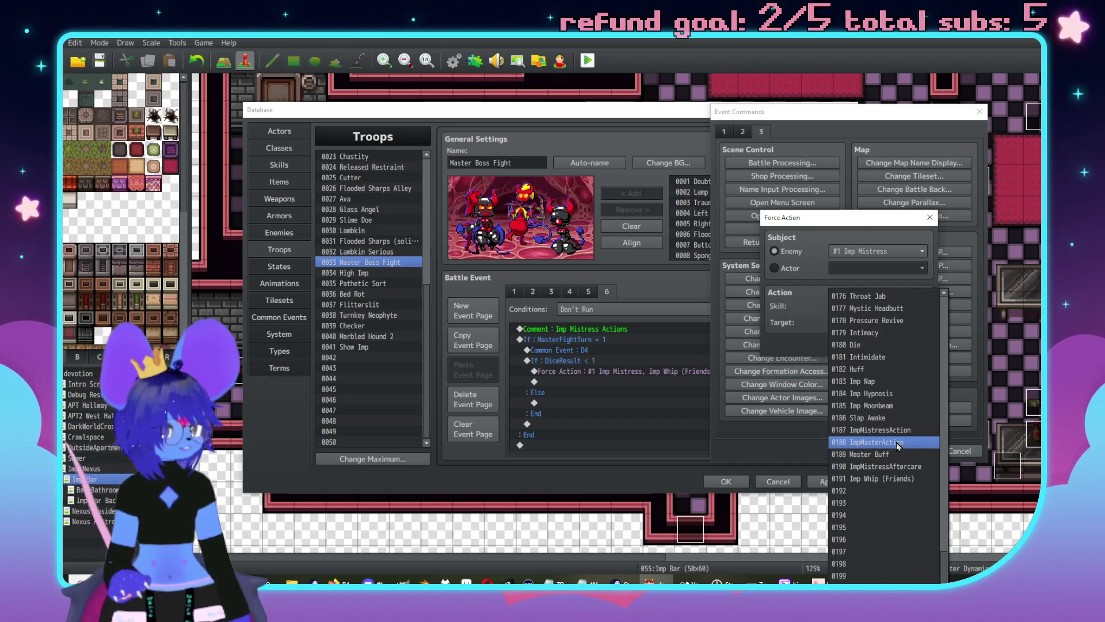
scroll(900, 443, "up", 2)
scroll(899, 435, "up", 11)
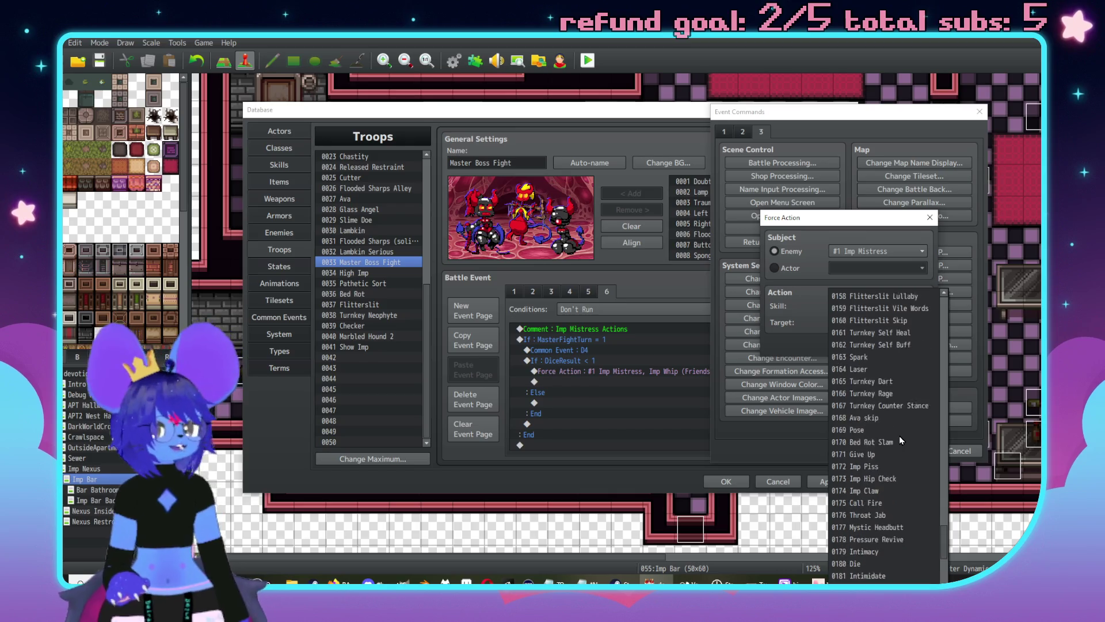
left_click(853, 430)
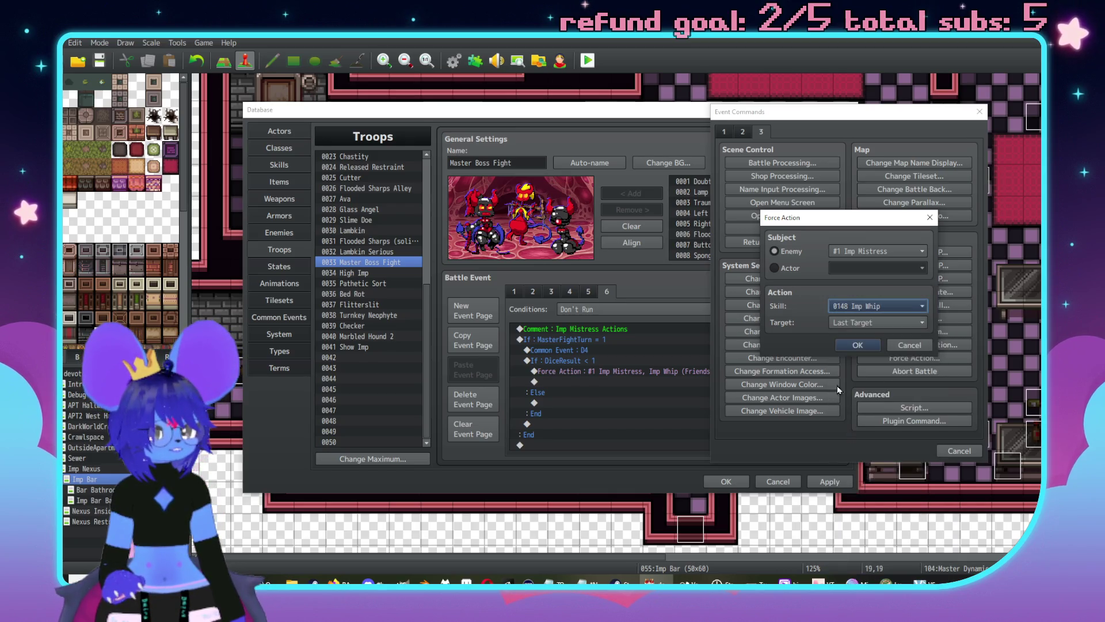
left_click(877, 322)
left_click(857, 349)
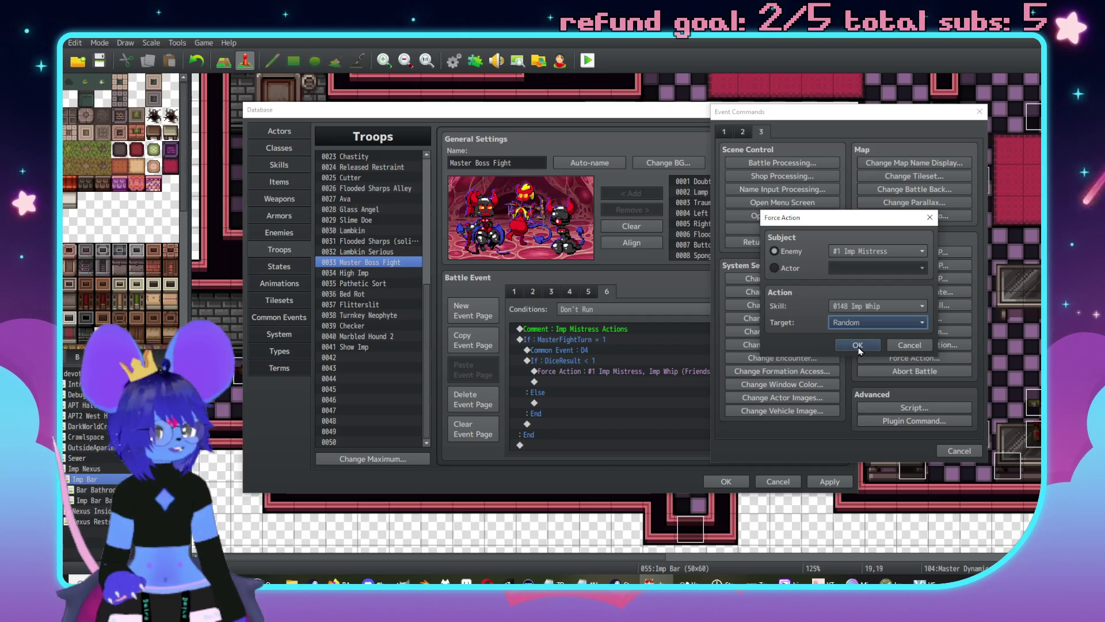
left_click(858, 345)
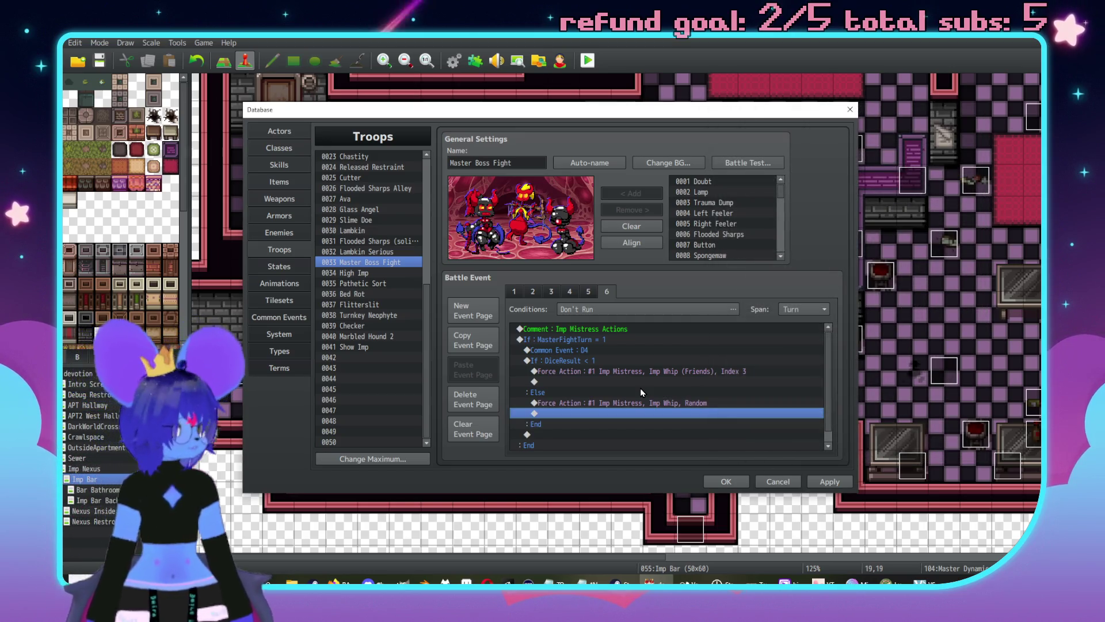
left_click(580, 344)
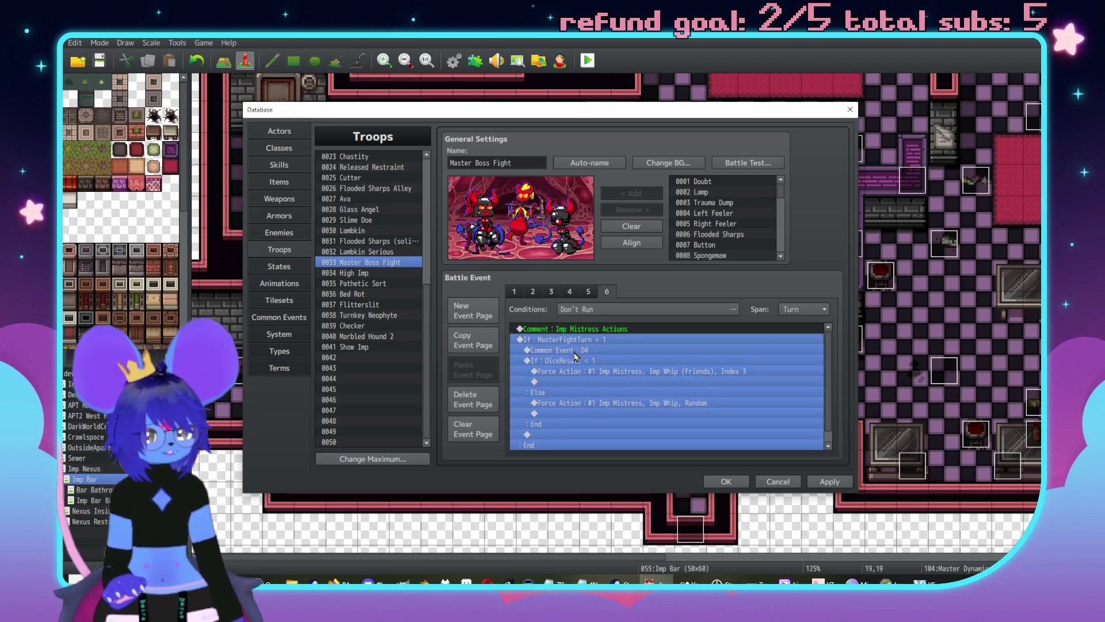
Step: Change the outer branch condition from MasterFightTurn = 1 to MasterFightTurn = 0
double_click(565, 445)
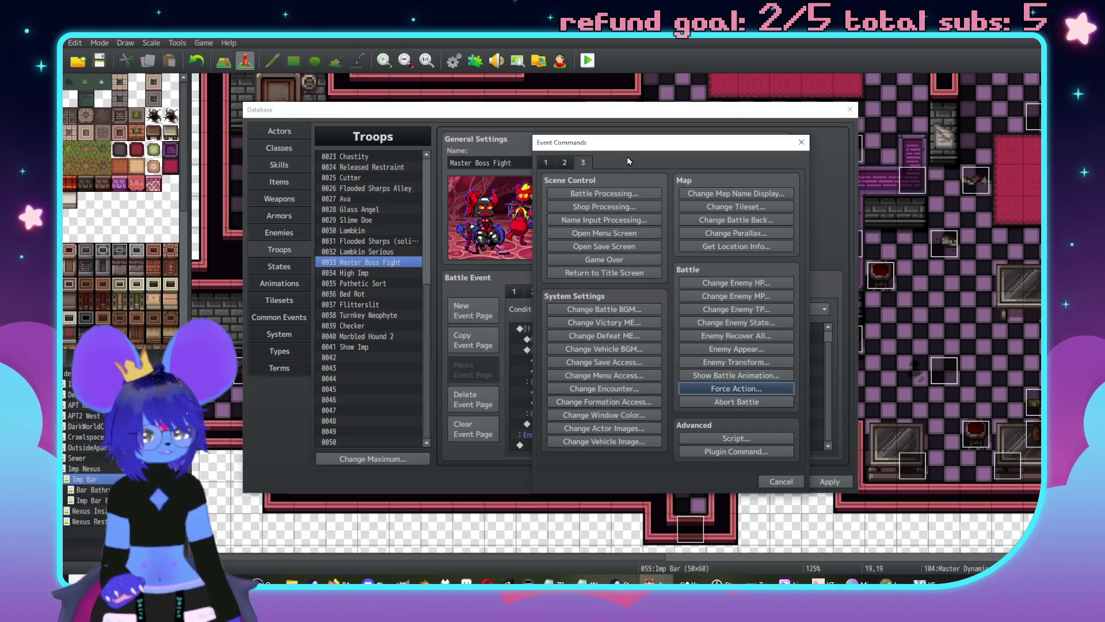
left_click(660, 162)
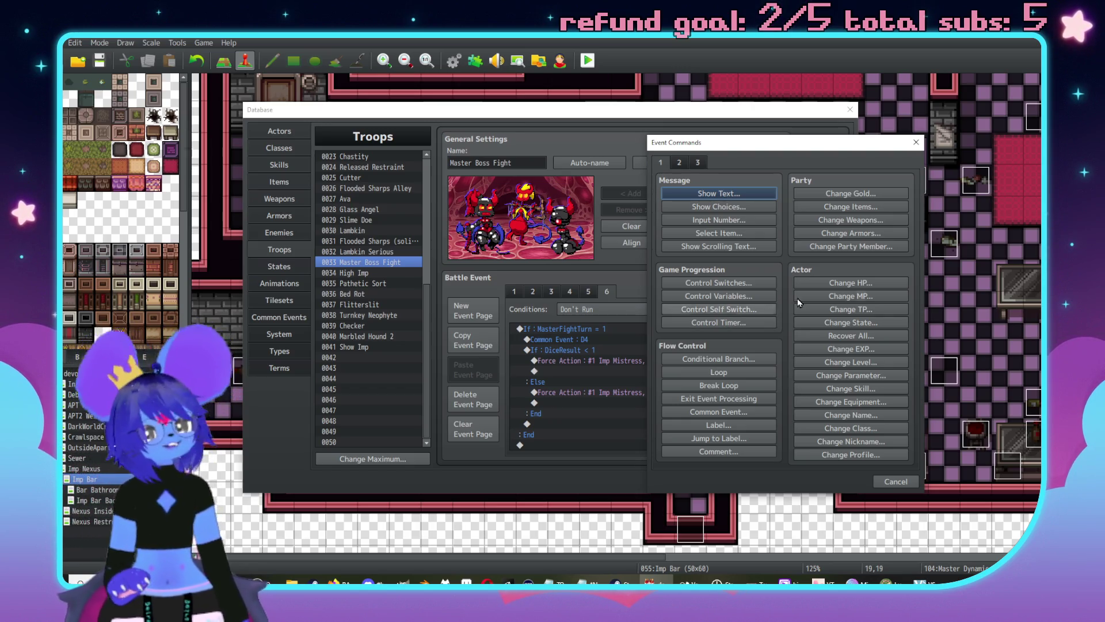
left_click(916, 142)
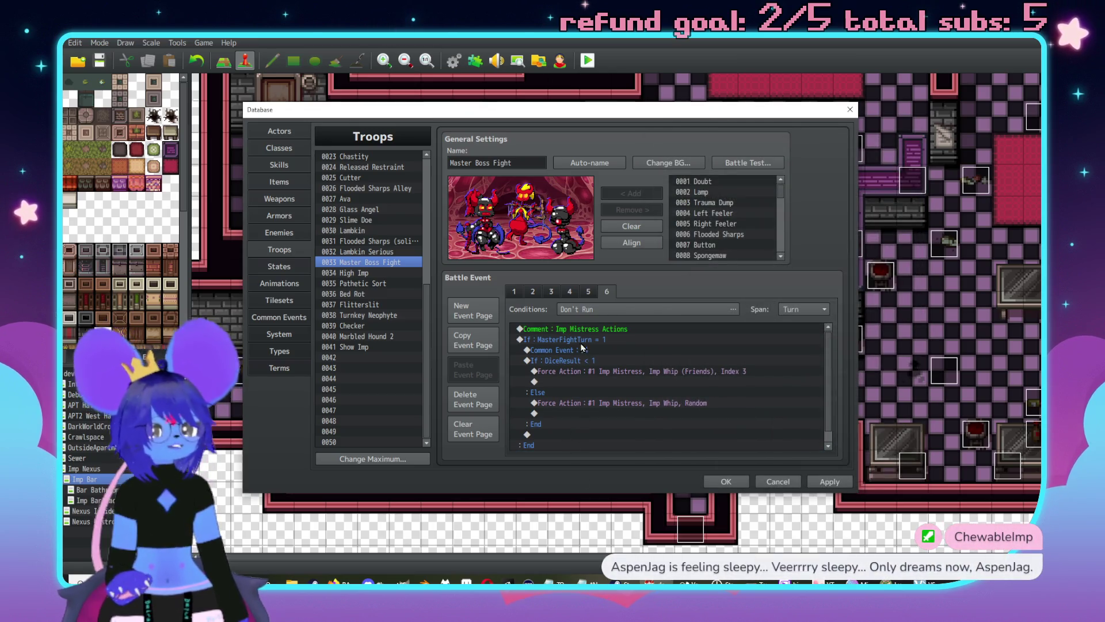
left_click(579, 340)
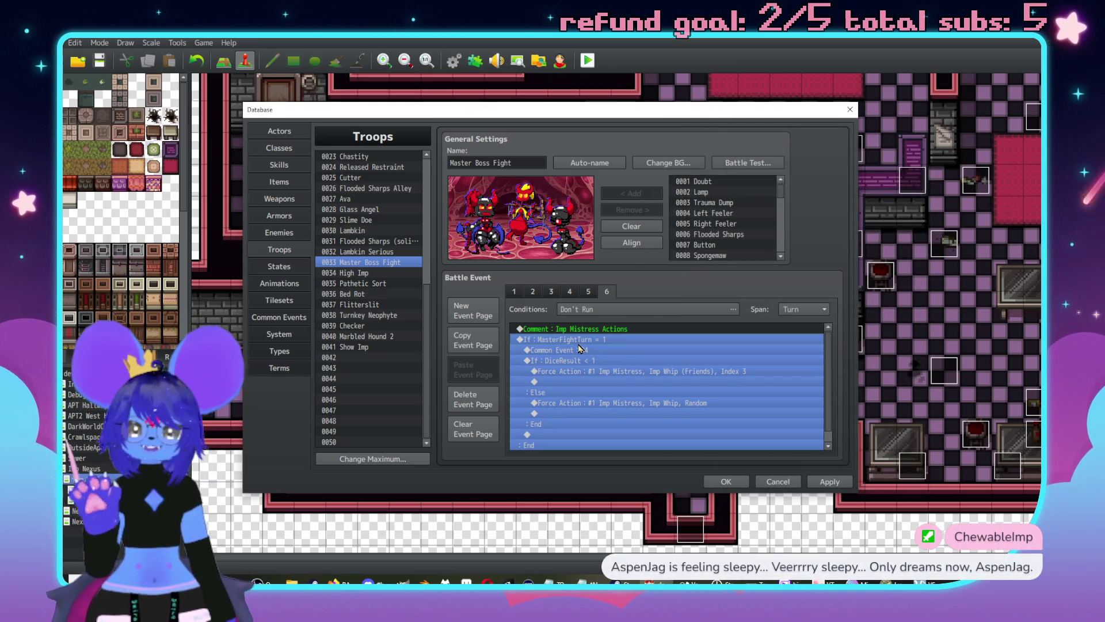
double_click(579, 345)
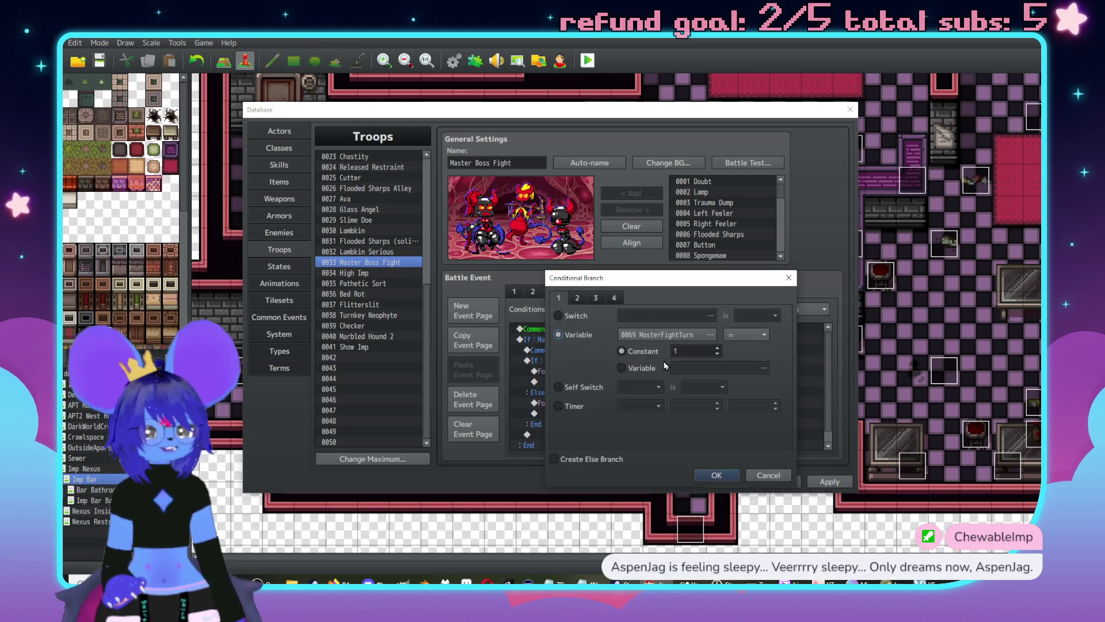
double_click(702, 350)
type("0")
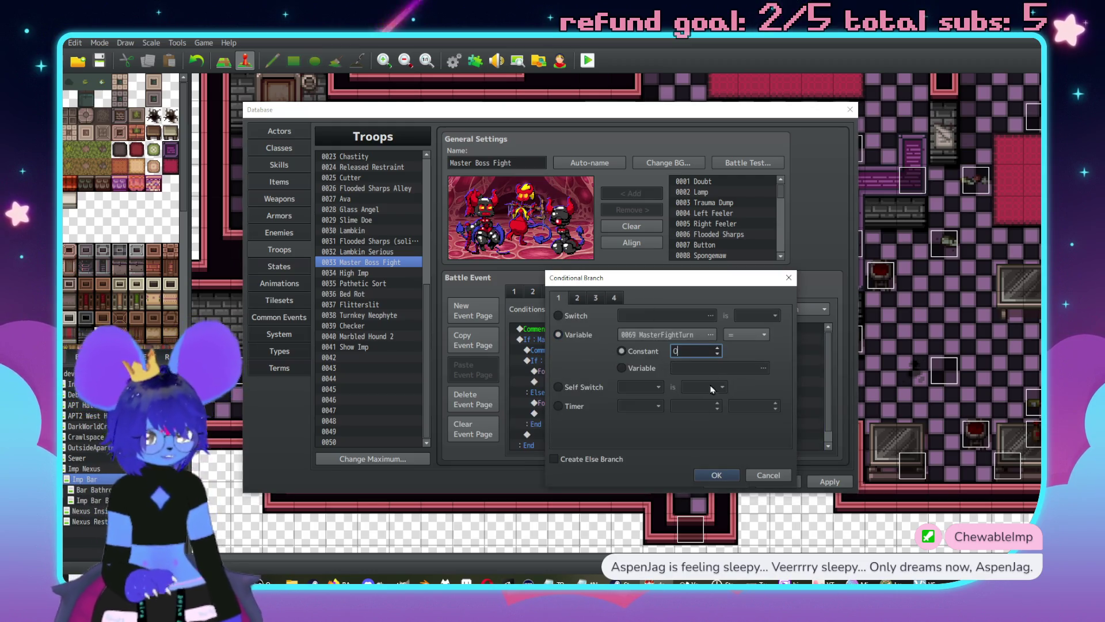
left_click(720, 478)
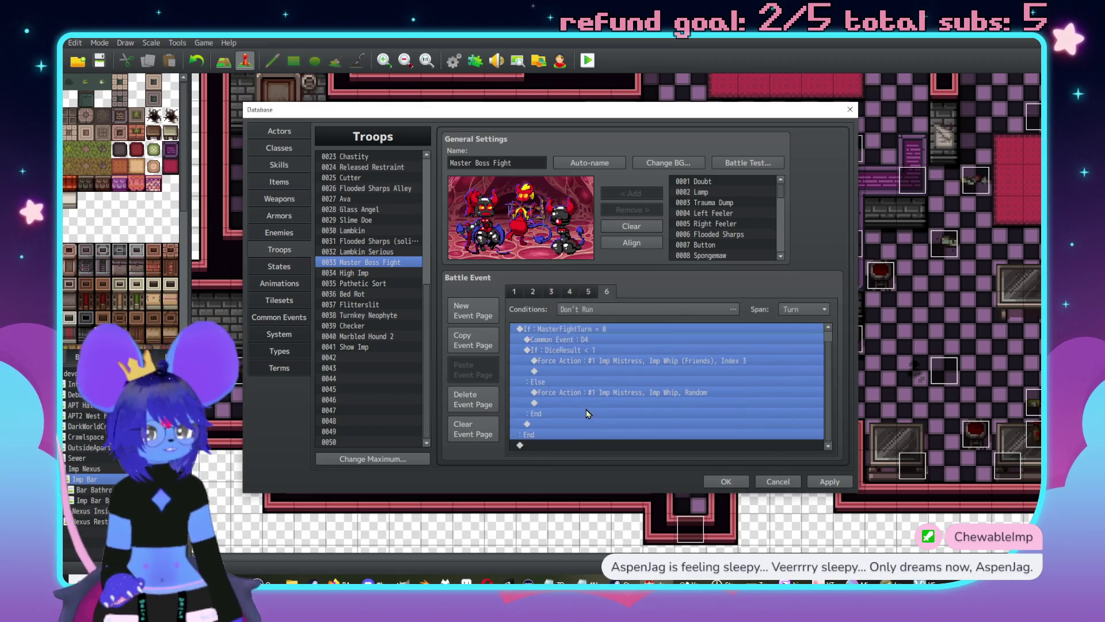
Step: Browse the Flow Control commands, then bring up Event Commands above Common Event : D4
key("Return")
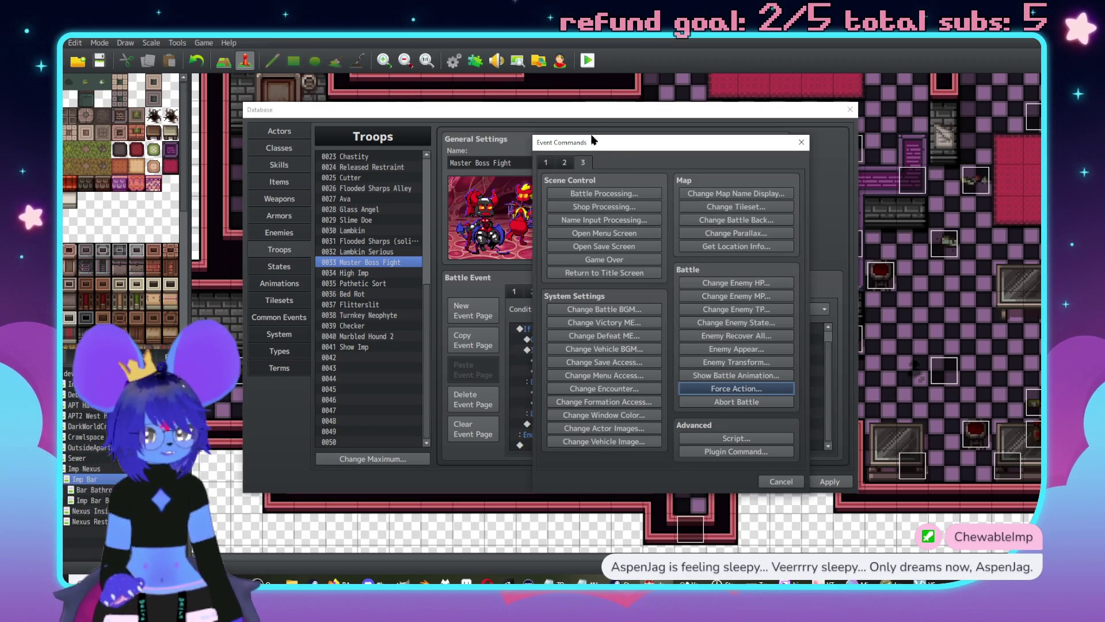
left_click_drag(593, 140, 757, 157)
left_click(709, 178)
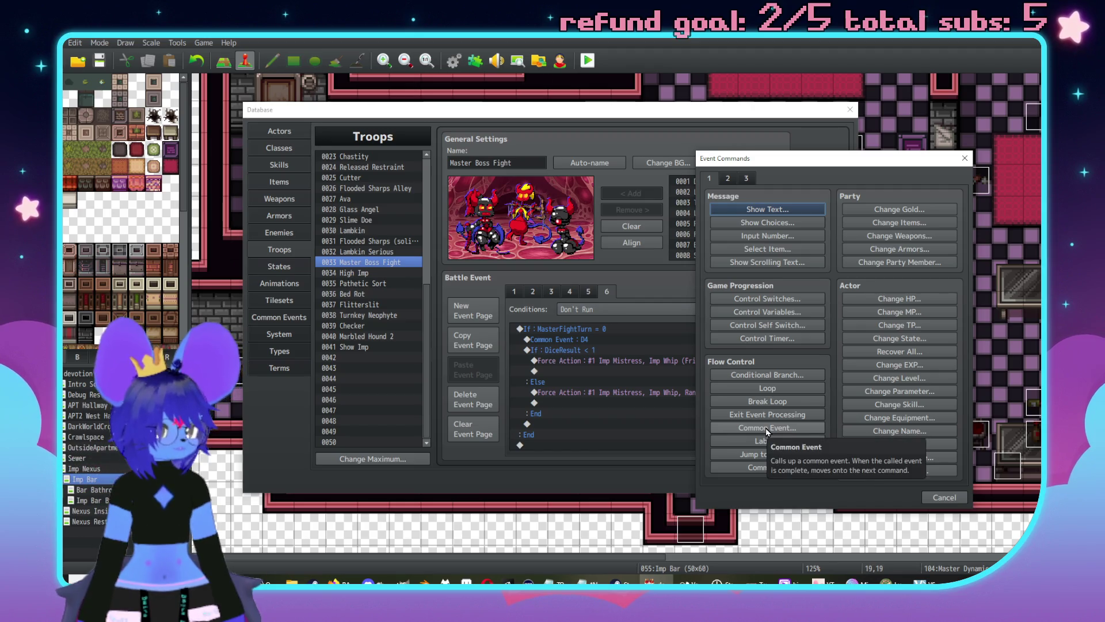
left_click(931, 500)
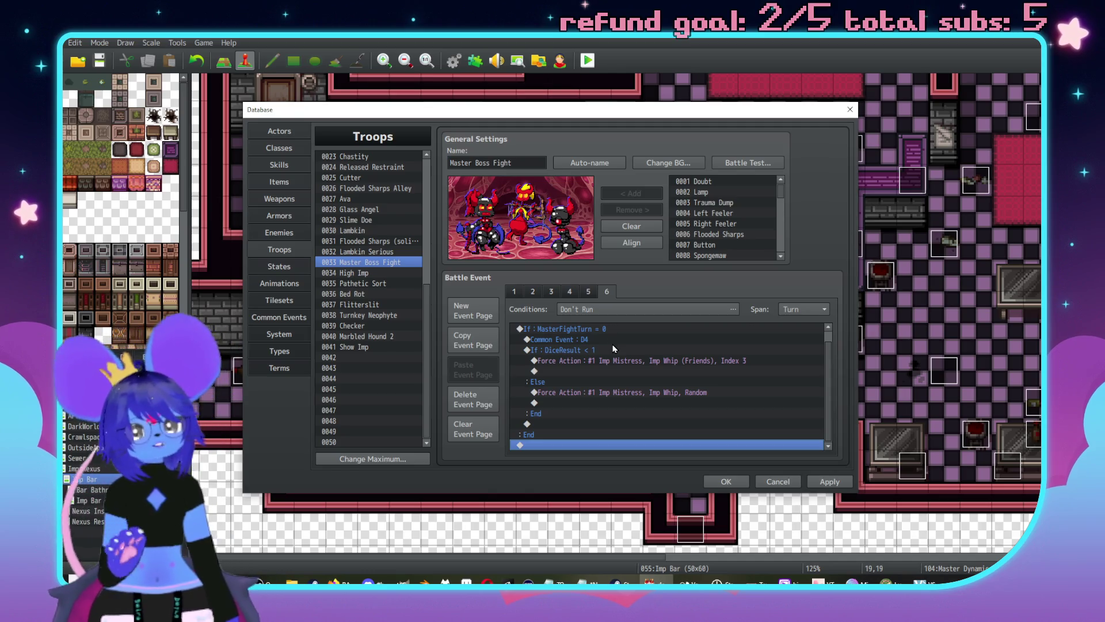
left_click(583, 341)
key("Insert")
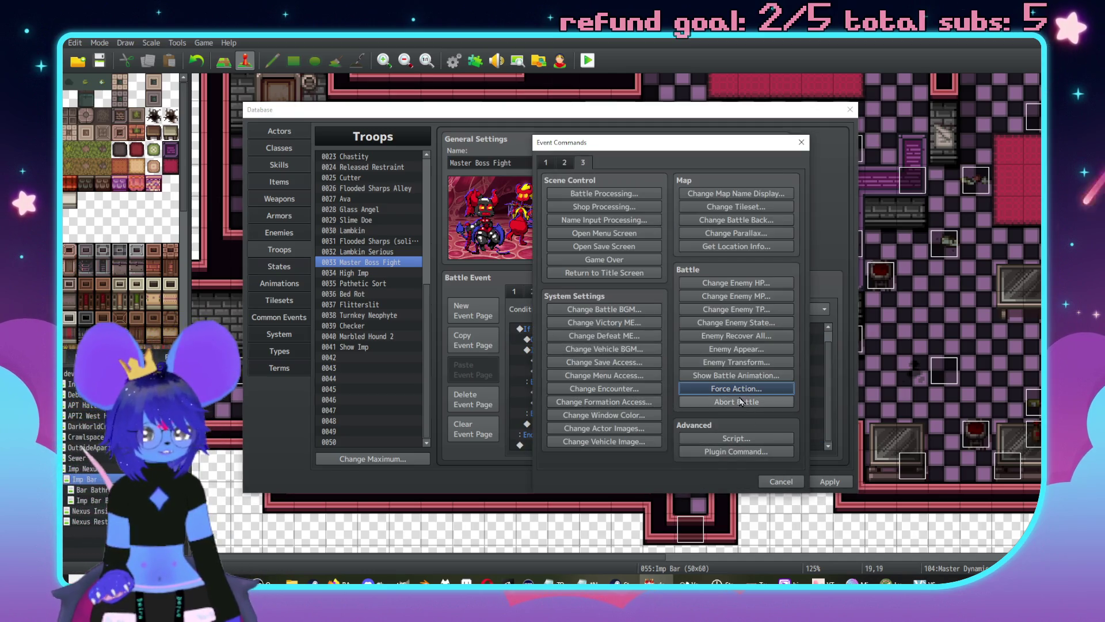
left_click(781, 481)
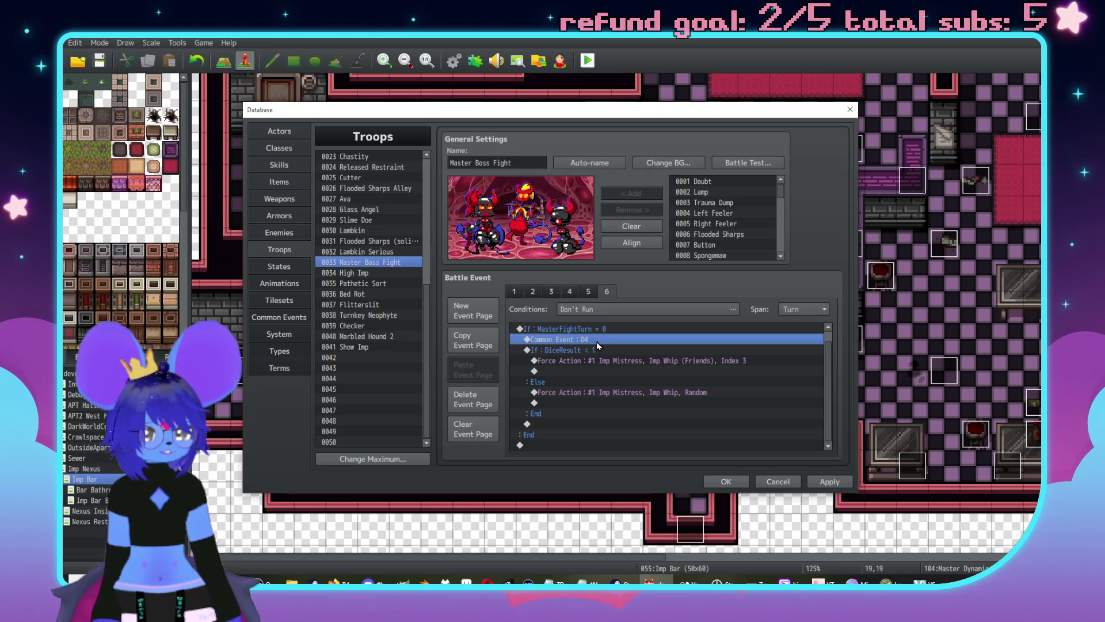
key("Insert")
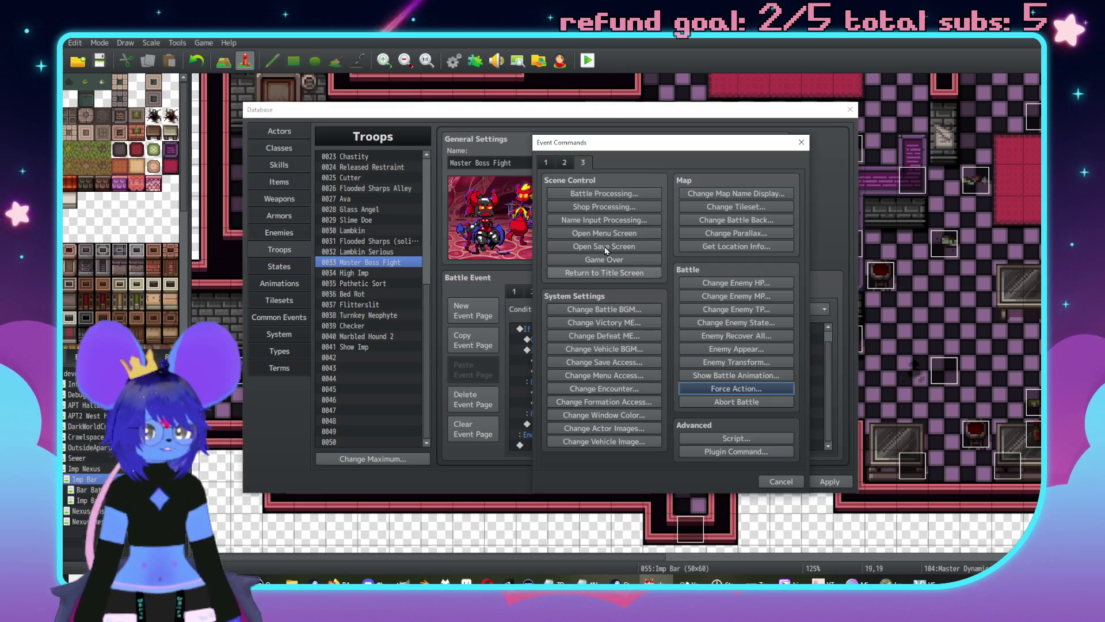
Step: Add a Conditional Branch checking whether Imp Mistress is Disabled, with an Else path
left_click(604, 283)
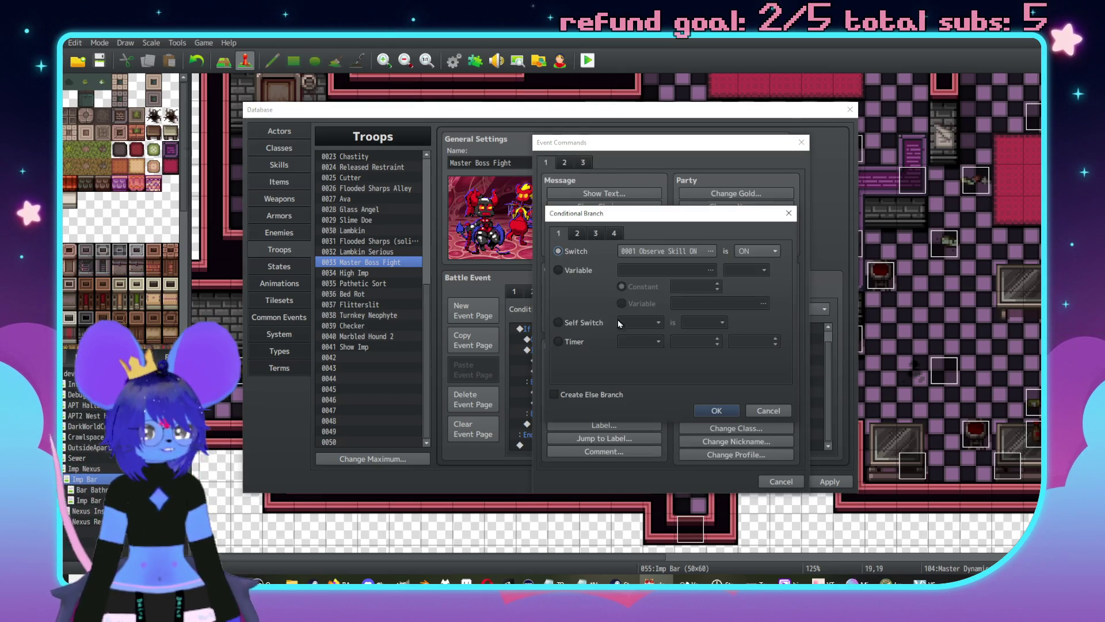
left_click(634, 251)
left_click(653, 446)
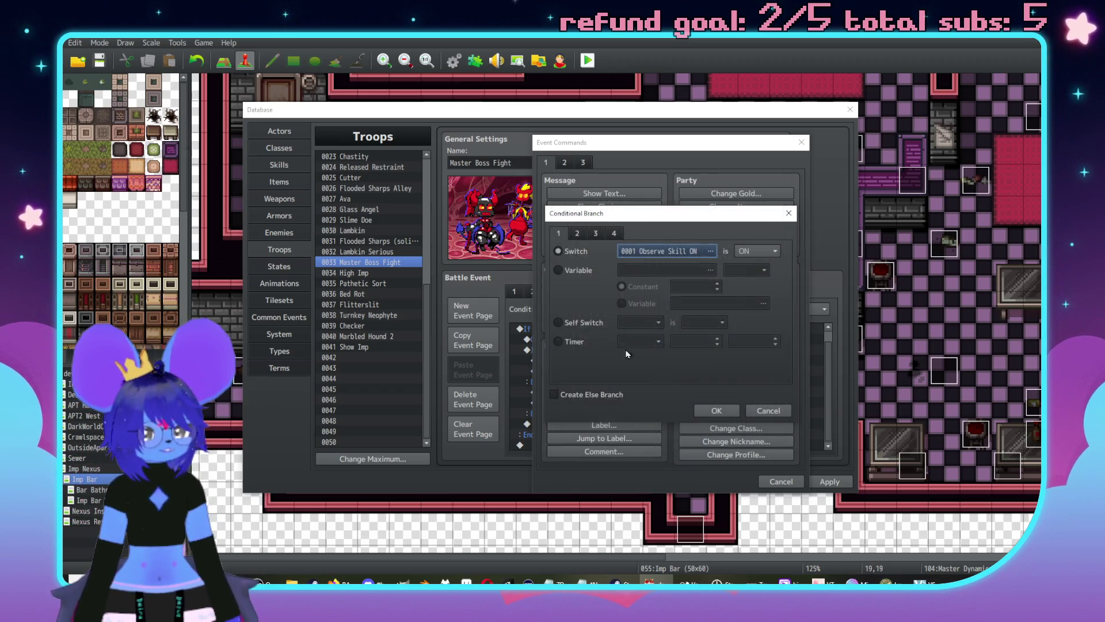
left_click(584, 233)
left_click(595, 233)
left_click(558, 251)
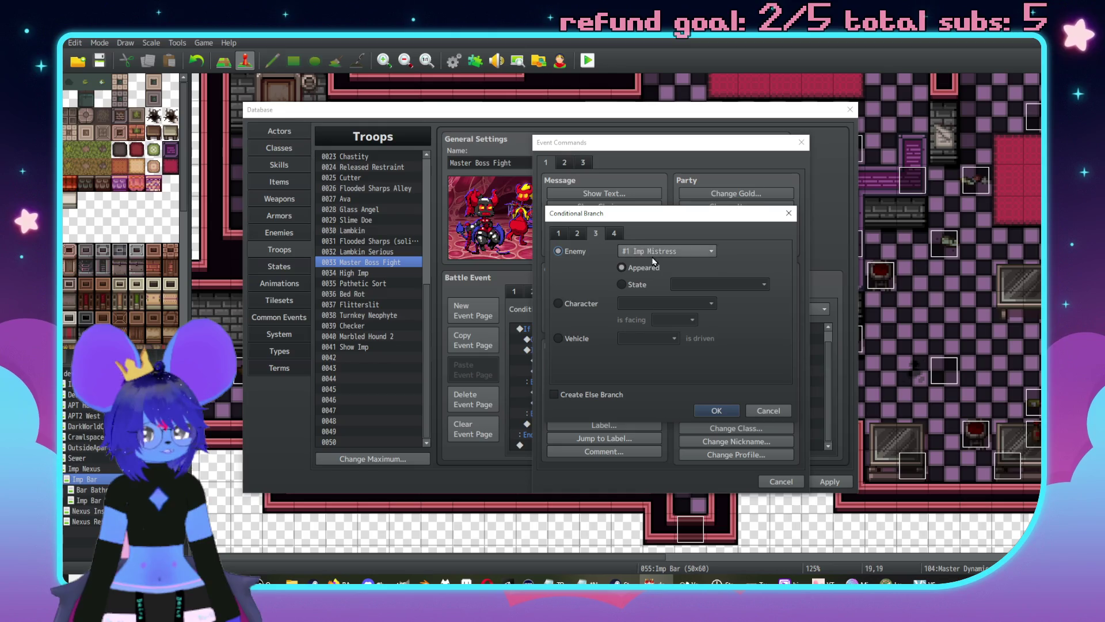
left_click(628, 284)
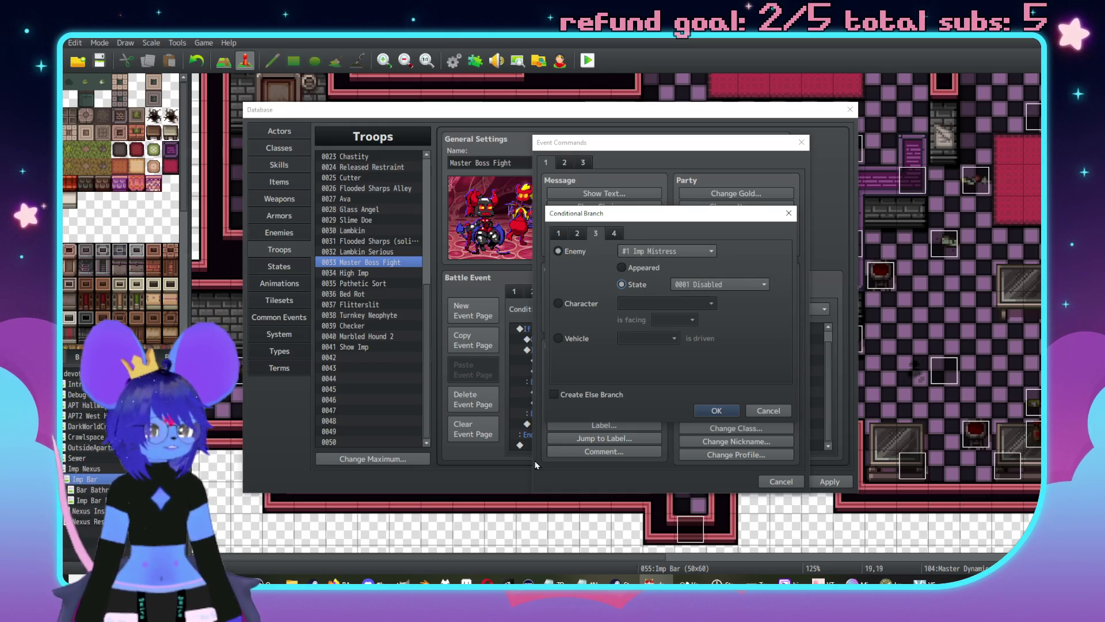
left_click(715, 411)
left_click(571, 340)
Step: Paste a copy of the Disabled branch under Else and change its state to Bound
left_click(564, 374)
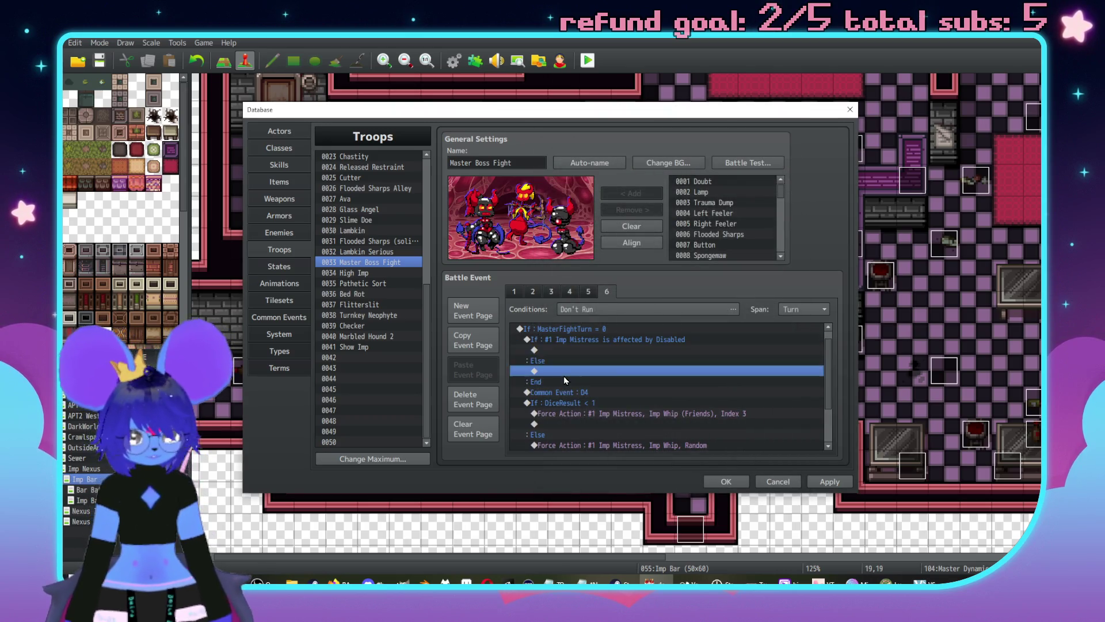
key("ctrl+v")
key("space")
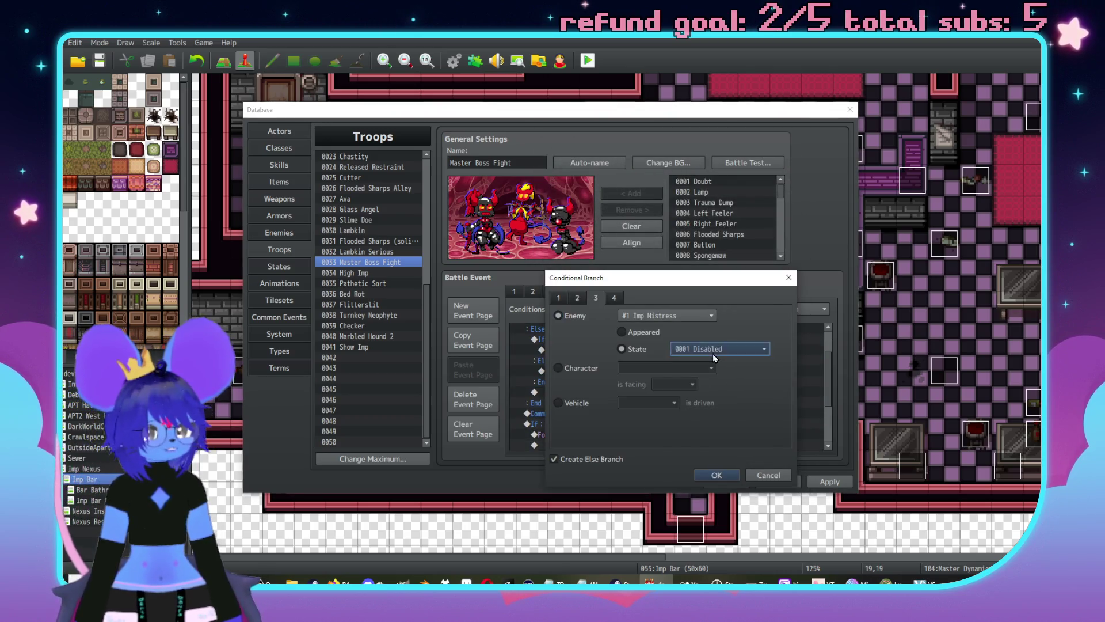
left_click(713, 349)
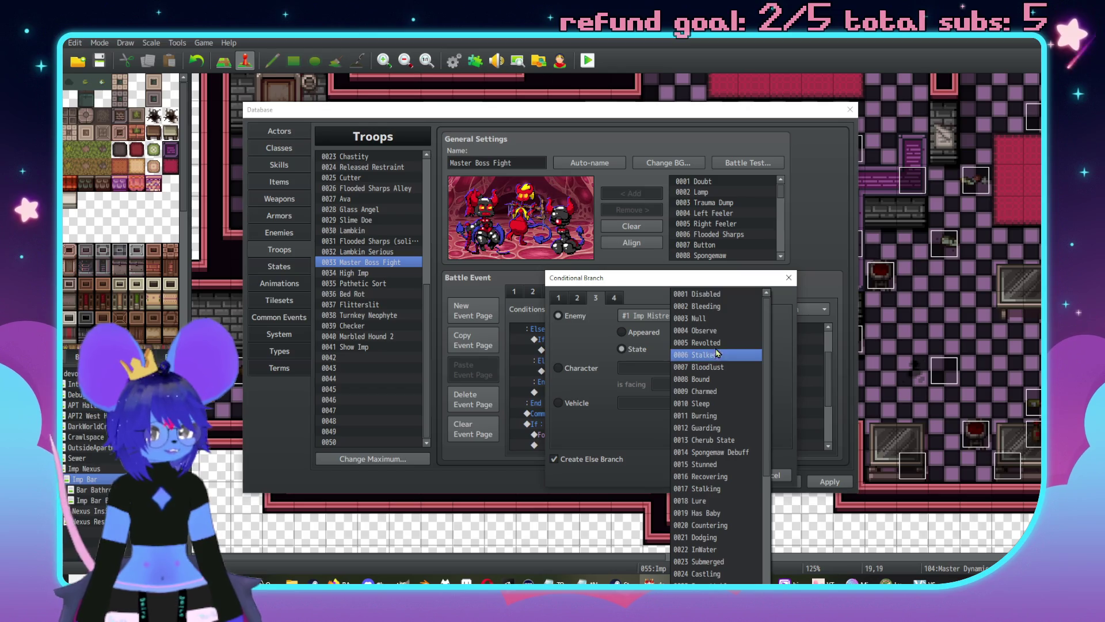
left_click(713, 378)
left_click(716, 473)
Step: Paste another copy under the inner Else and change its state to Charmed
left_click(610, 371)
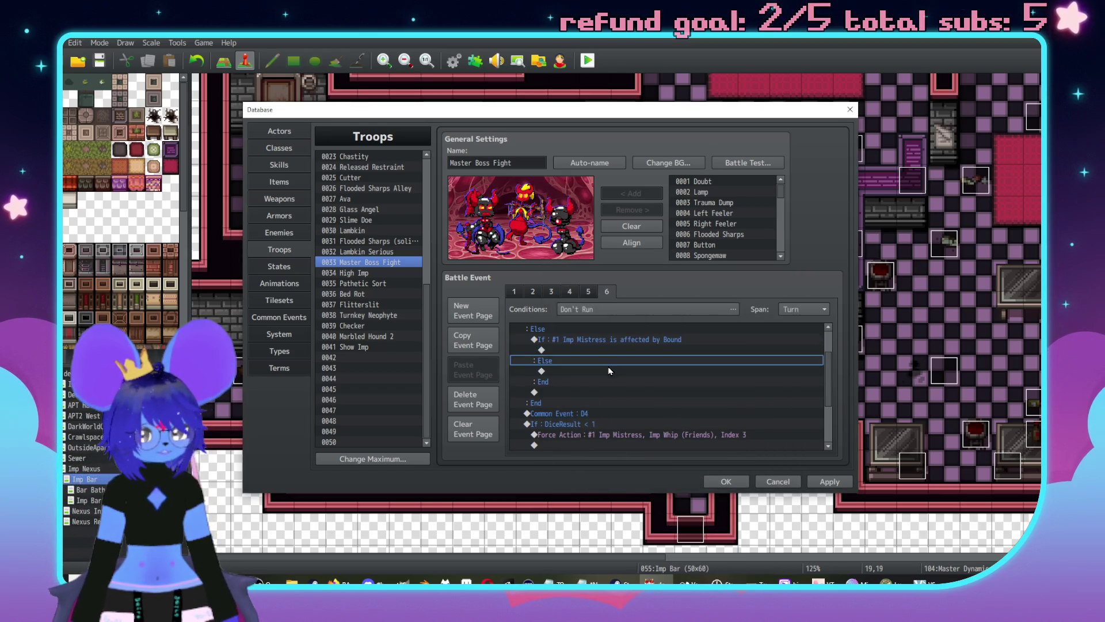
key("ctrl+v")
double_click(621, 373)
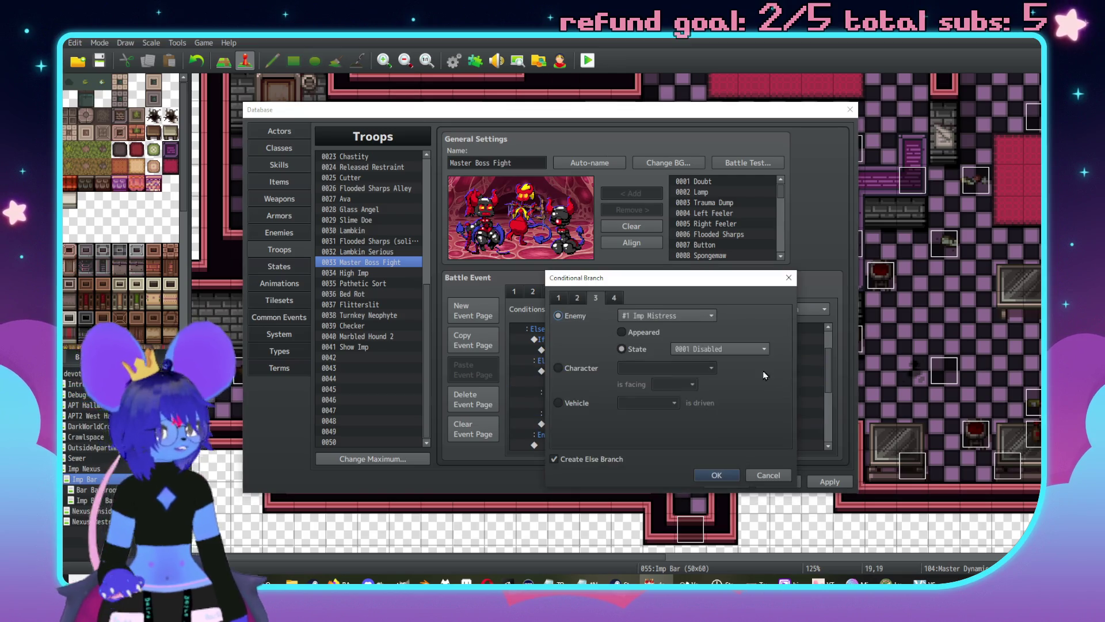
left_click(720, 350)
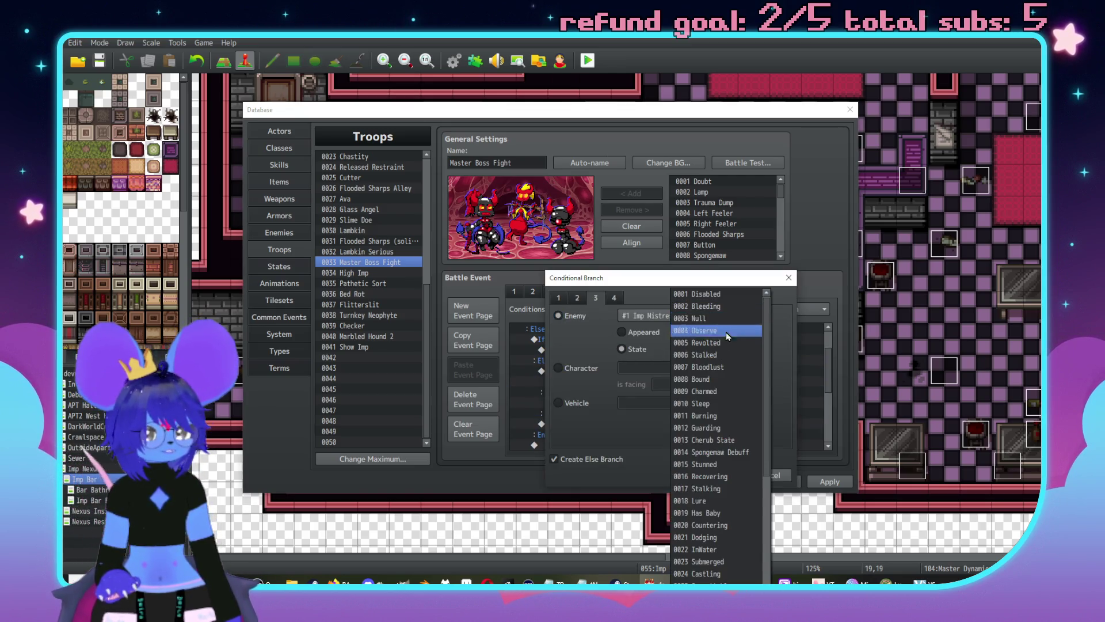
left_click(721, 392)
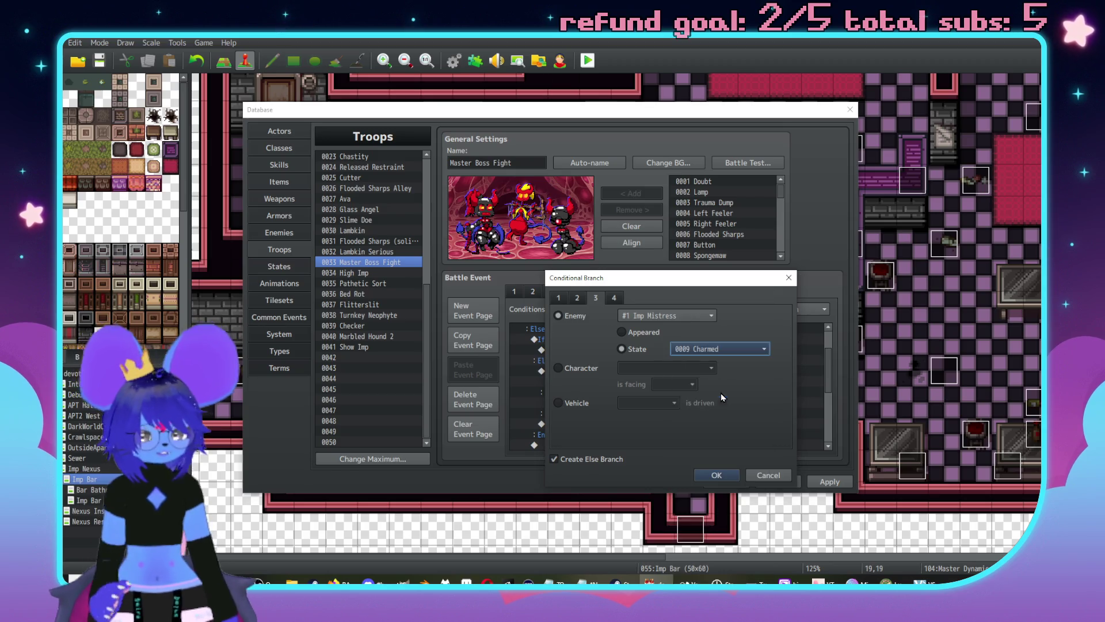
left_click(721, 478)
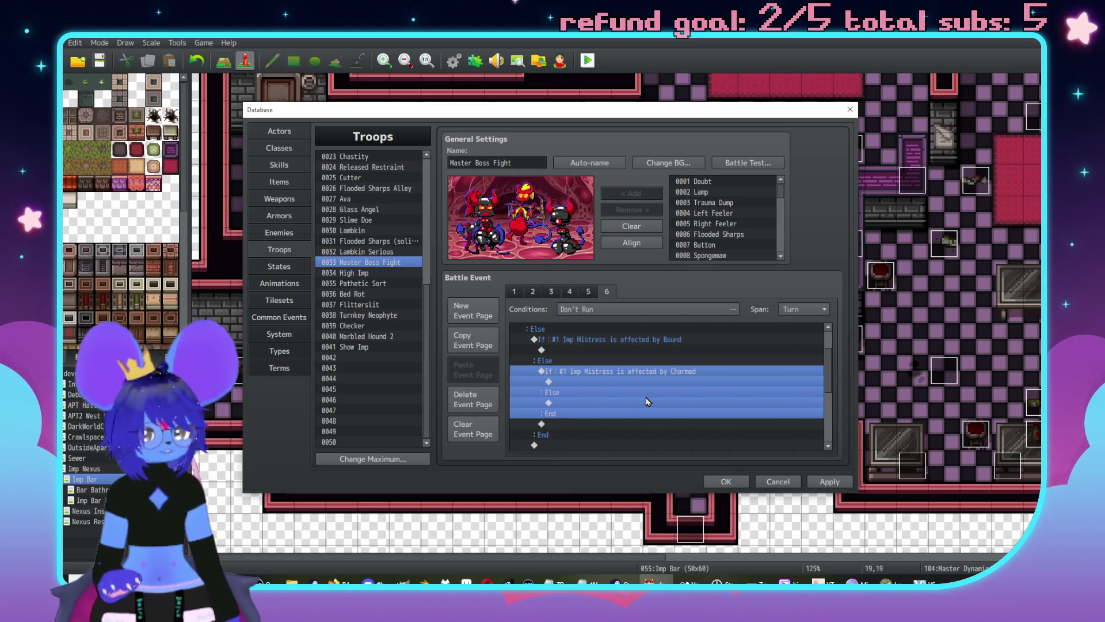
Step: Paste another state check and set it to test for Stunned
left_click(599, 402)
key("ctrl+v")
double_click(624, 402)
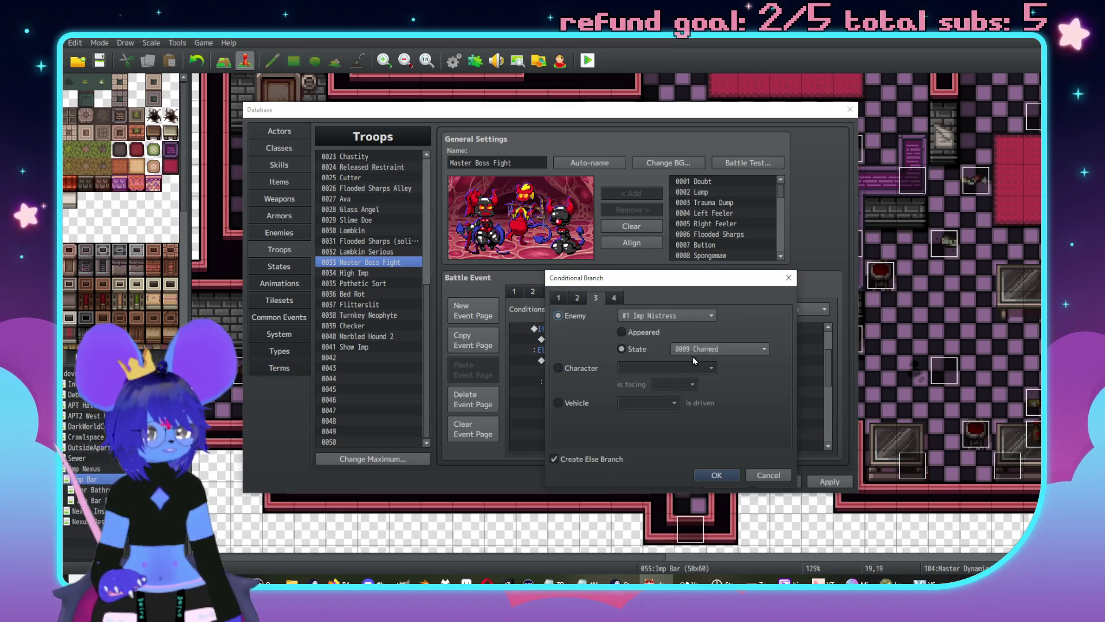
left_click(693, 350)
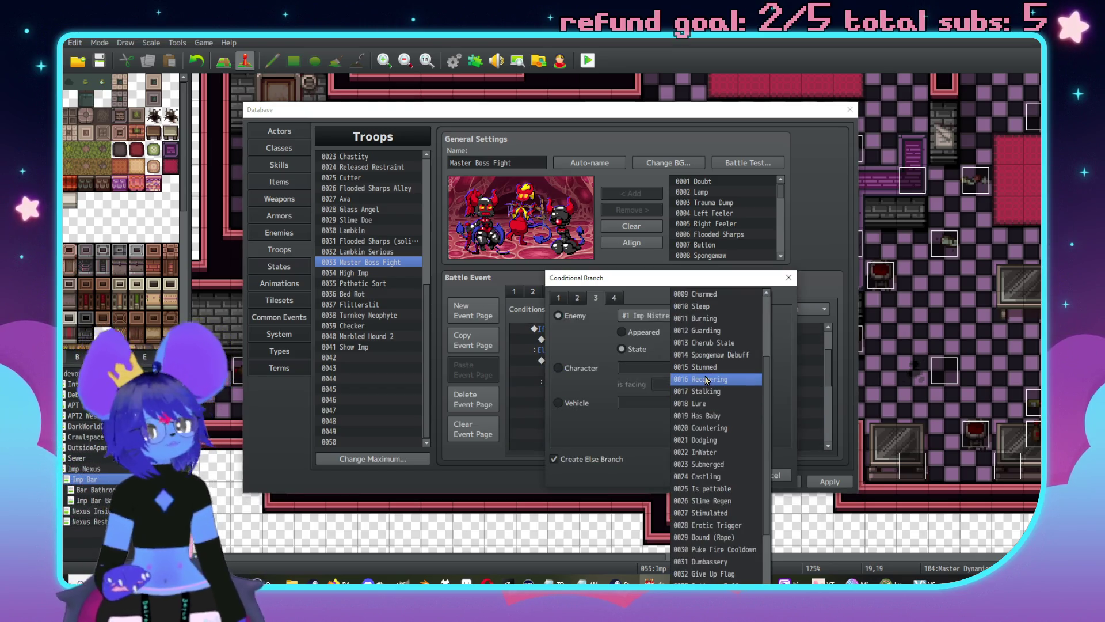
scroll(704, 358, "up", 3)
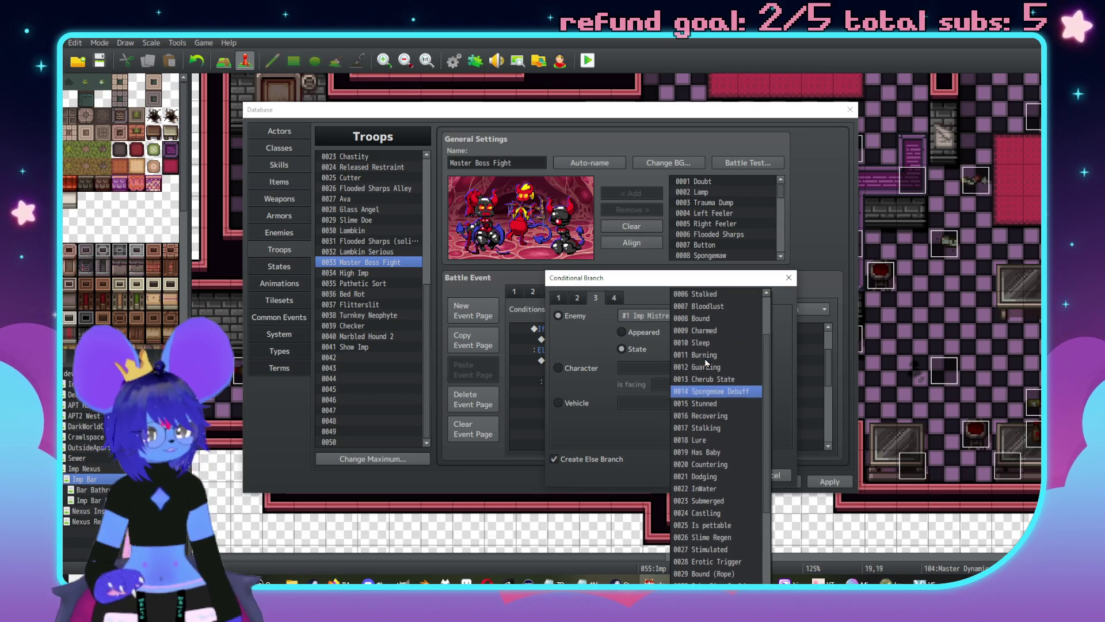
scroll(728, 386, "down", 2)
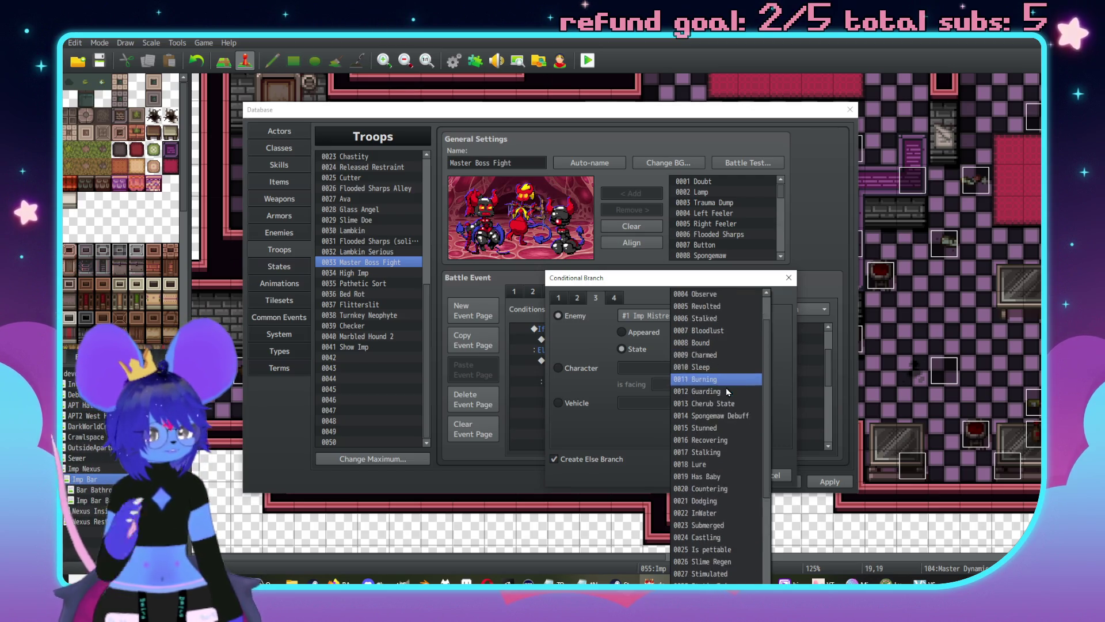
left_click(714, 403)
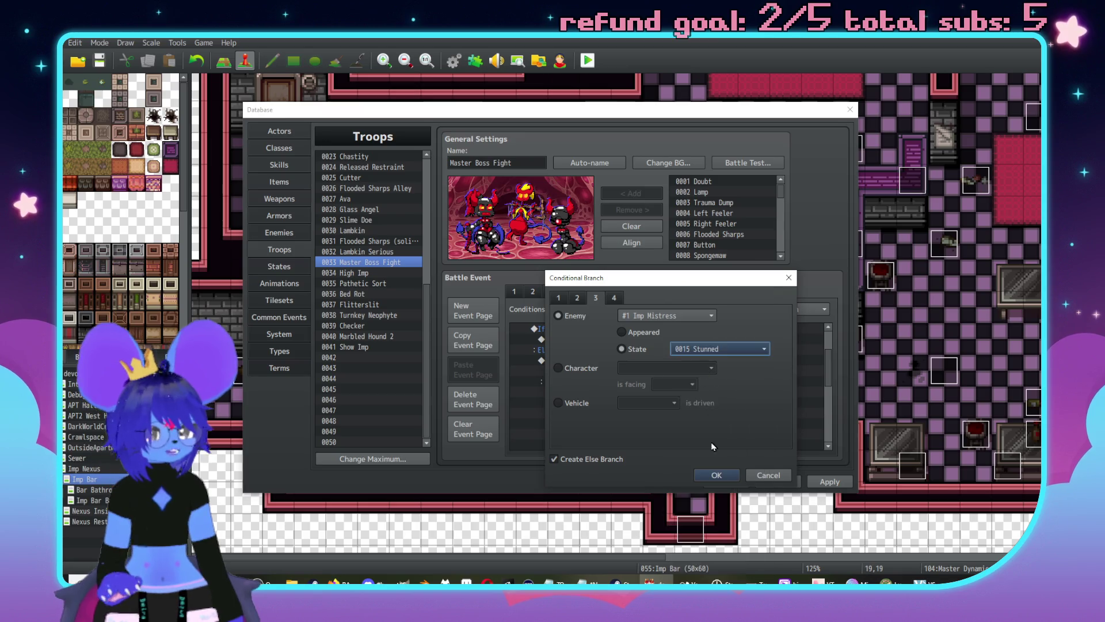
left_click(723, 478)
Step: Paste a branch into the Stunned Else and set its state to Bound (Rope)
left_click(610, 425)
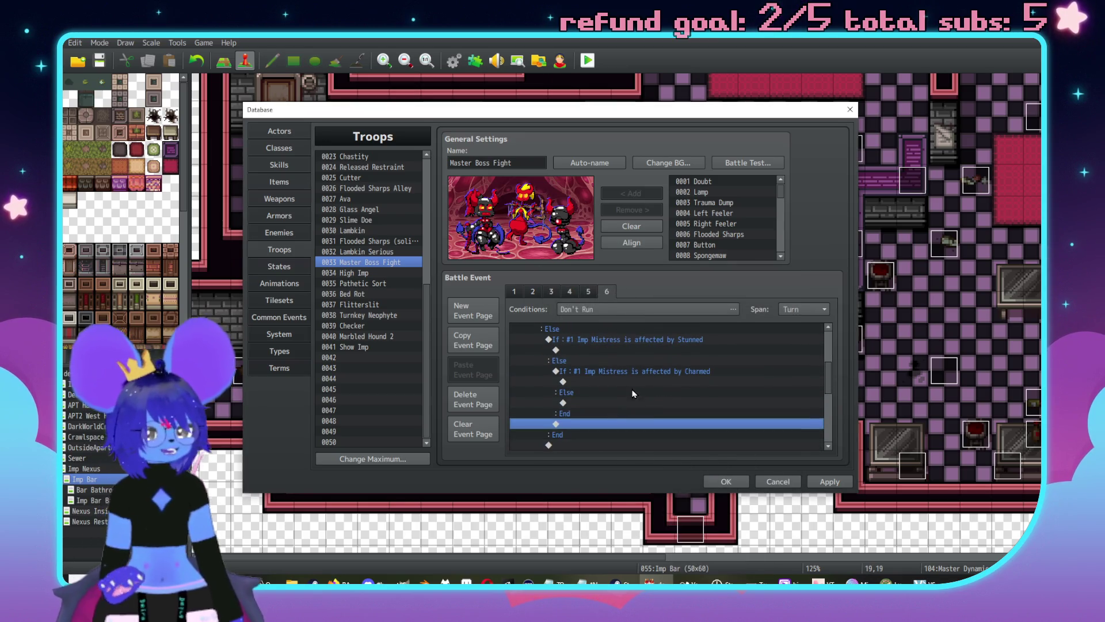
key("ctrl+v")
double_click(634, 369)
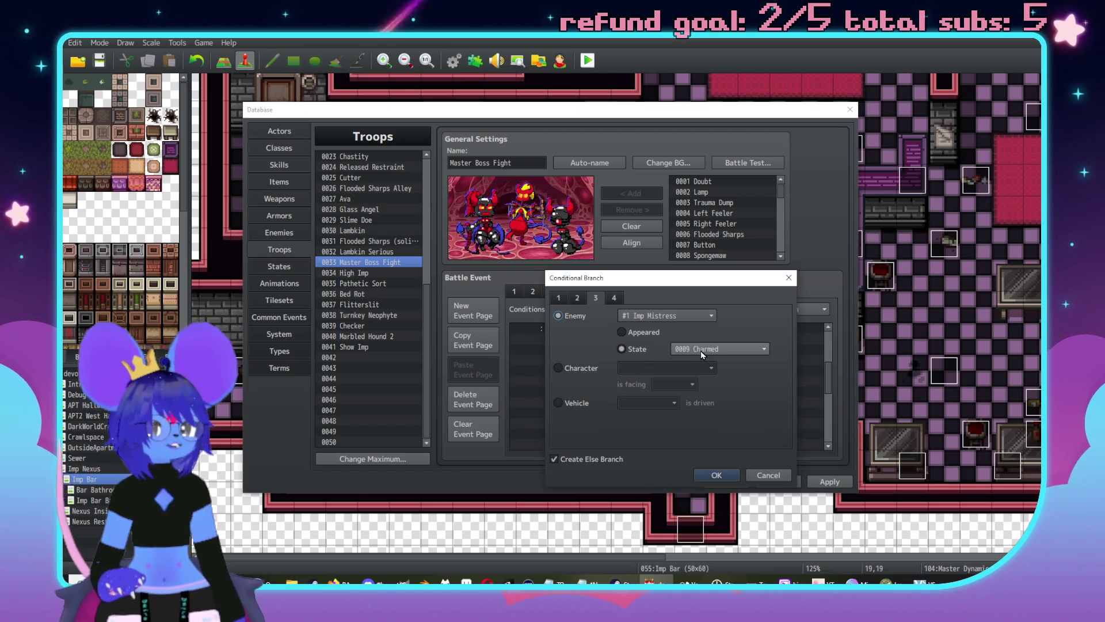
left_click(700, 350)
scroll(701, 408, "down", 2)
left_click(705, 489)
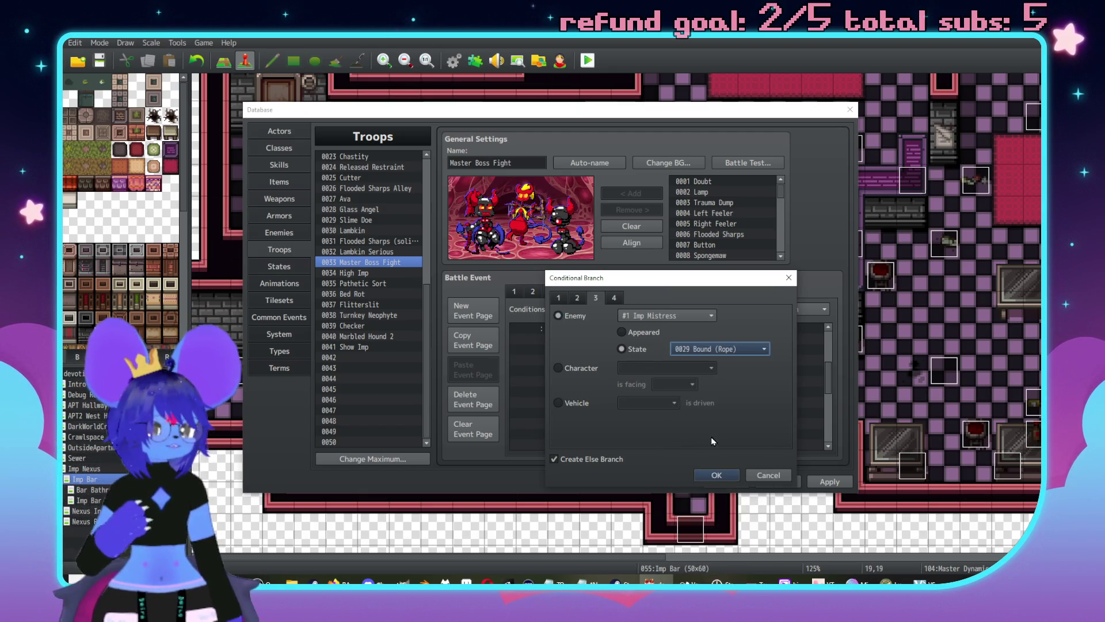
left_click(715, 475)
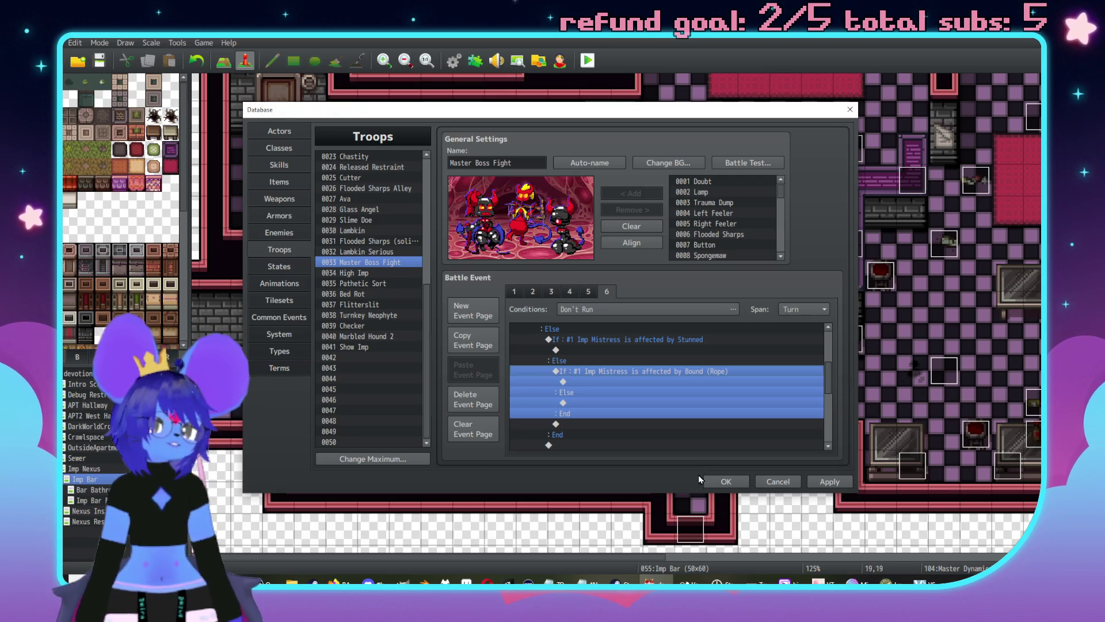
Step: Paste one more copy into the inner Else and set its state to Sleep
scroll(649, 377, "up", 3)
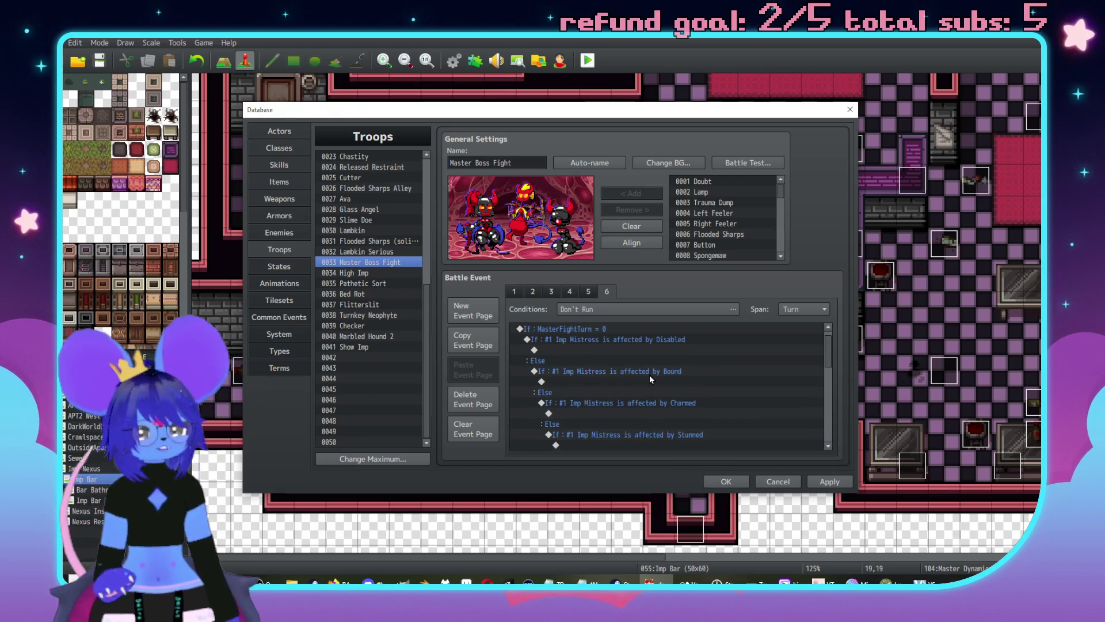
scroll(737, 391, "down", 2)
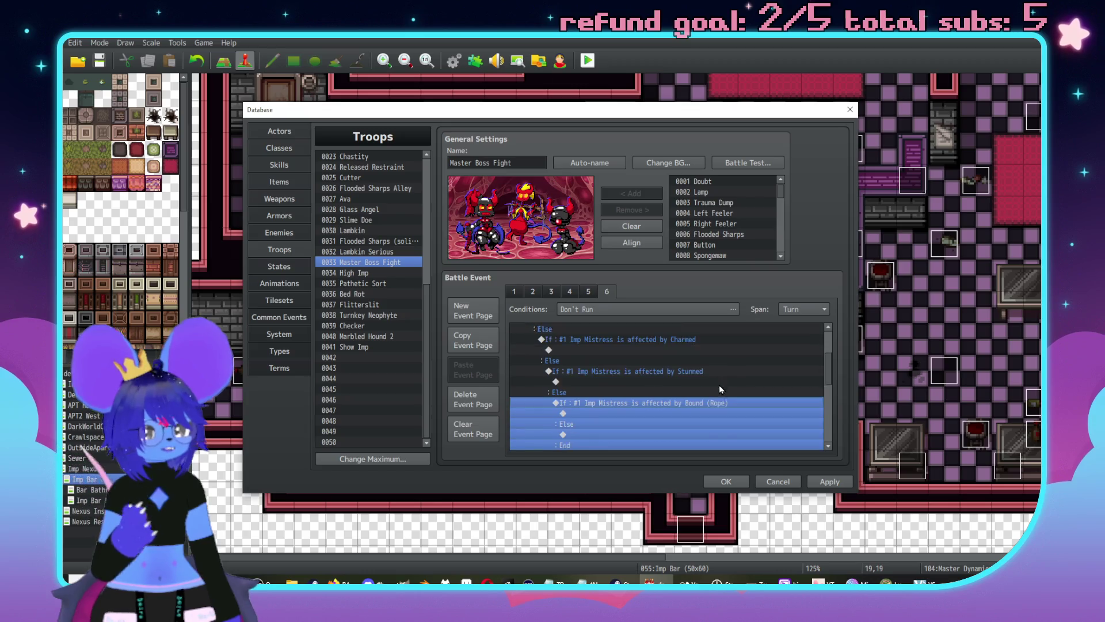
left_click(654, 427)
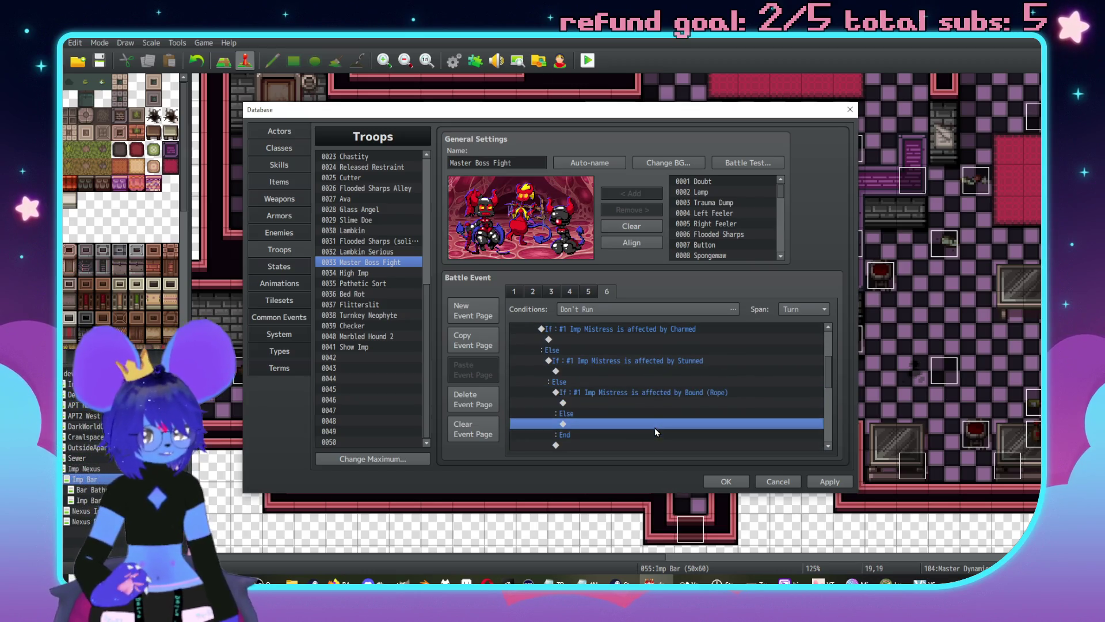
key("ctrl+v")
scroll(662, 403, "down", 2)
double_click(664, 377)
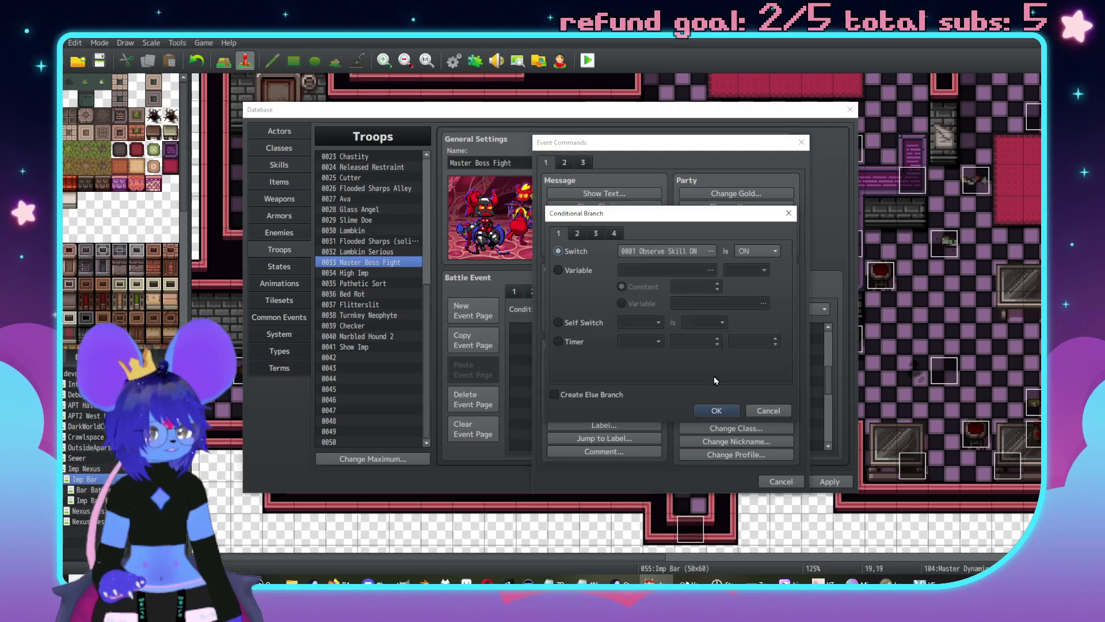
left_click(774, 416)
left_click(778, 479)
double_click(649, 371)
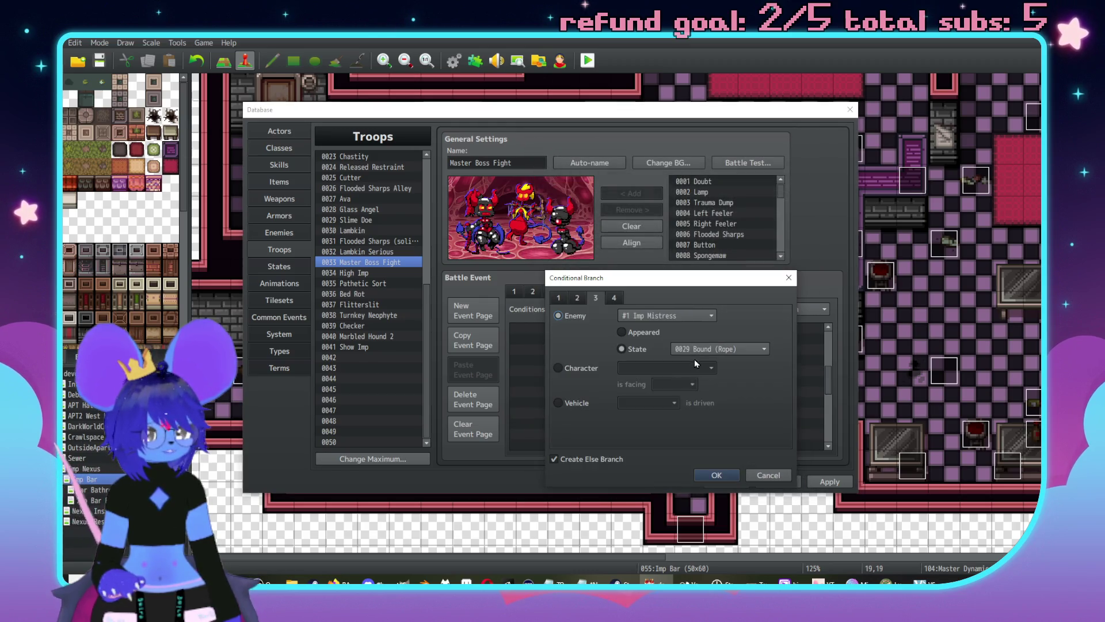
left_click(700, 354)
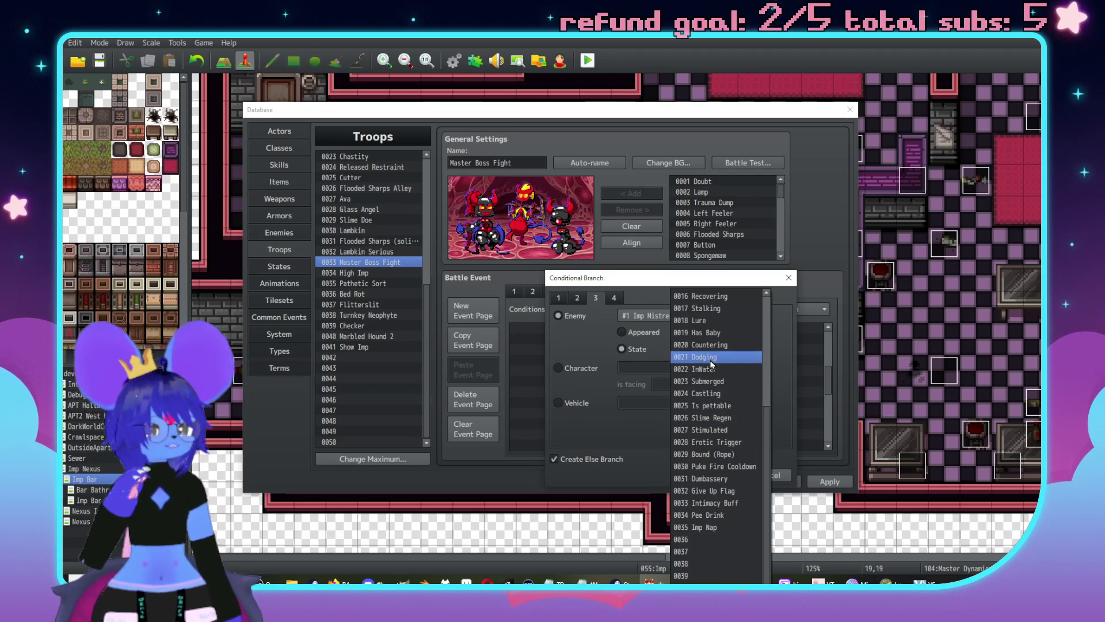
scroll(711, 380, "up", 5)
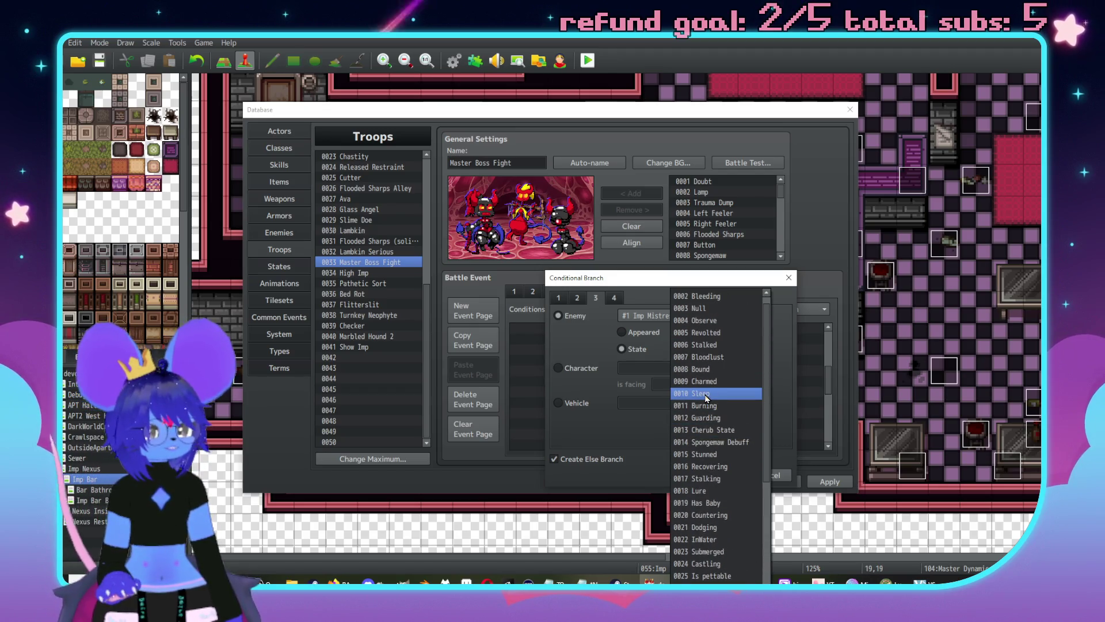
left_click(707, 395)
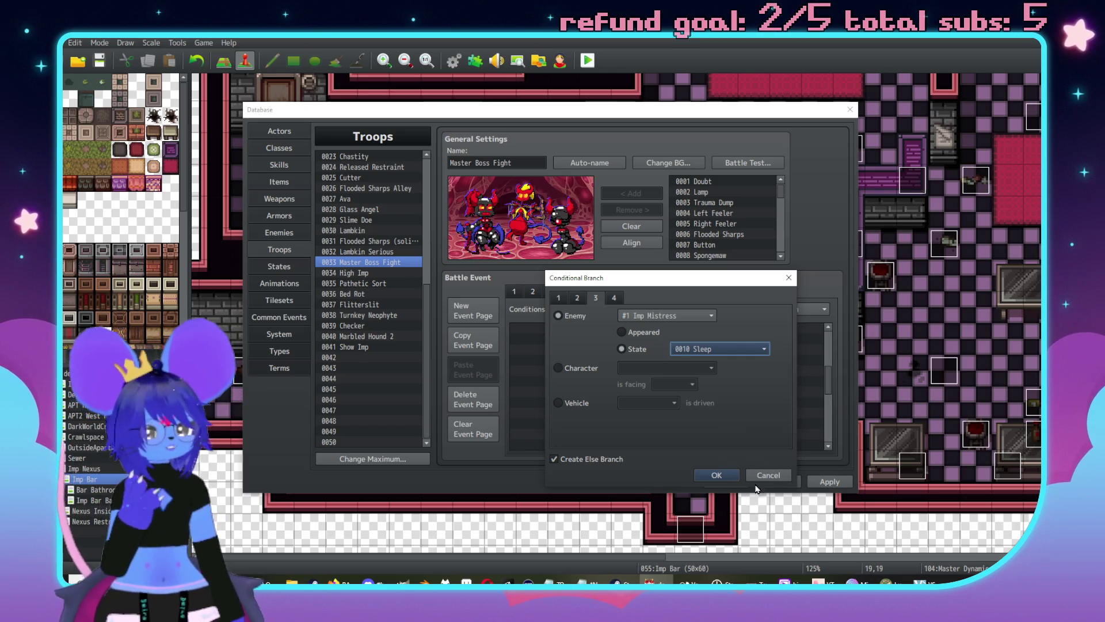
left_click(716, 475)
scroll(654, 411, "up", 5)
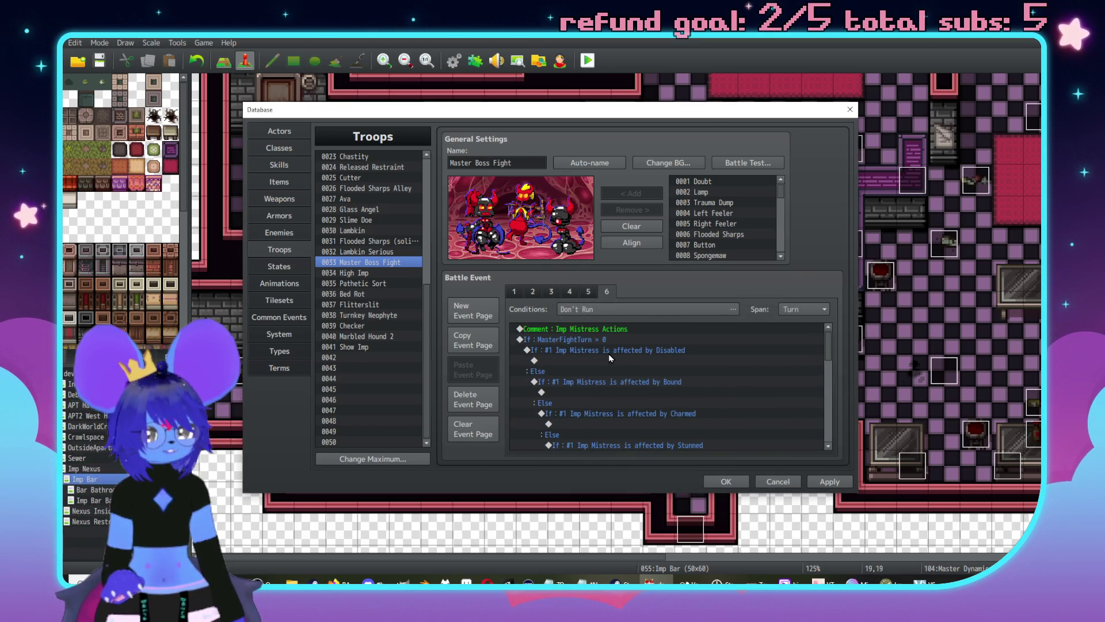
Step: Set page 6's condition to switch 0313 MistressAct
left_click(604, 309)
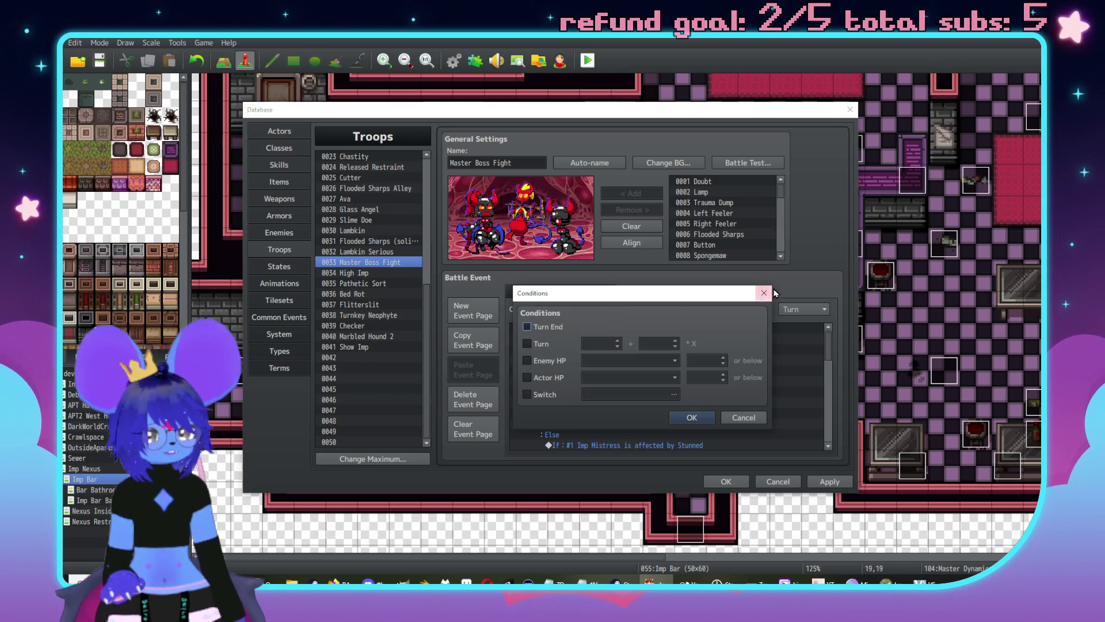
left_click(537, 397)
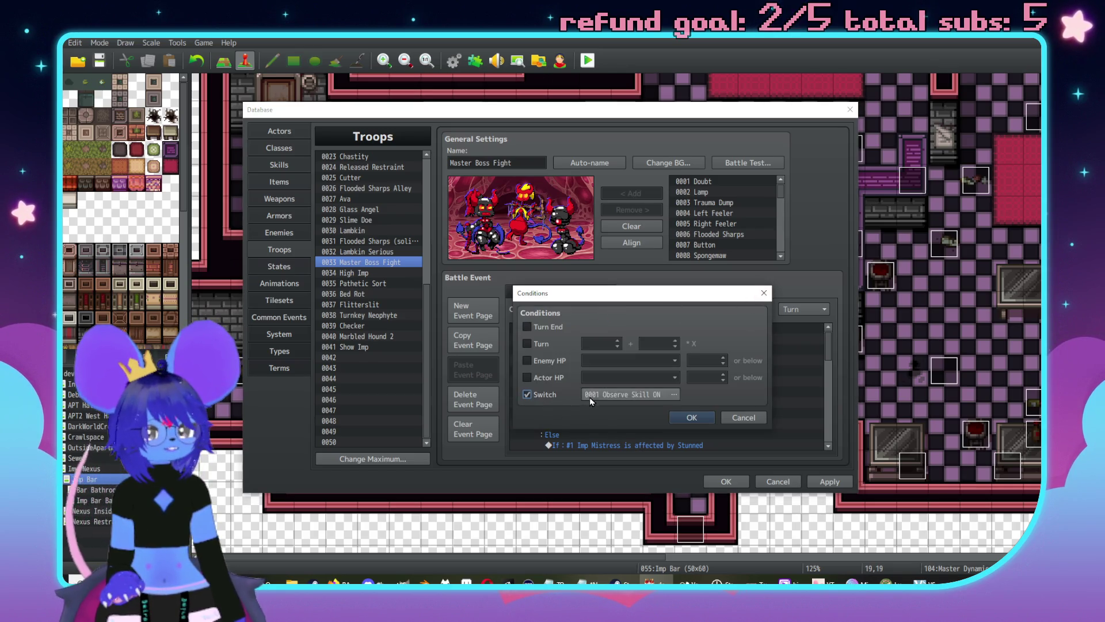
left_click(606, 394)
double_click(702, 381)
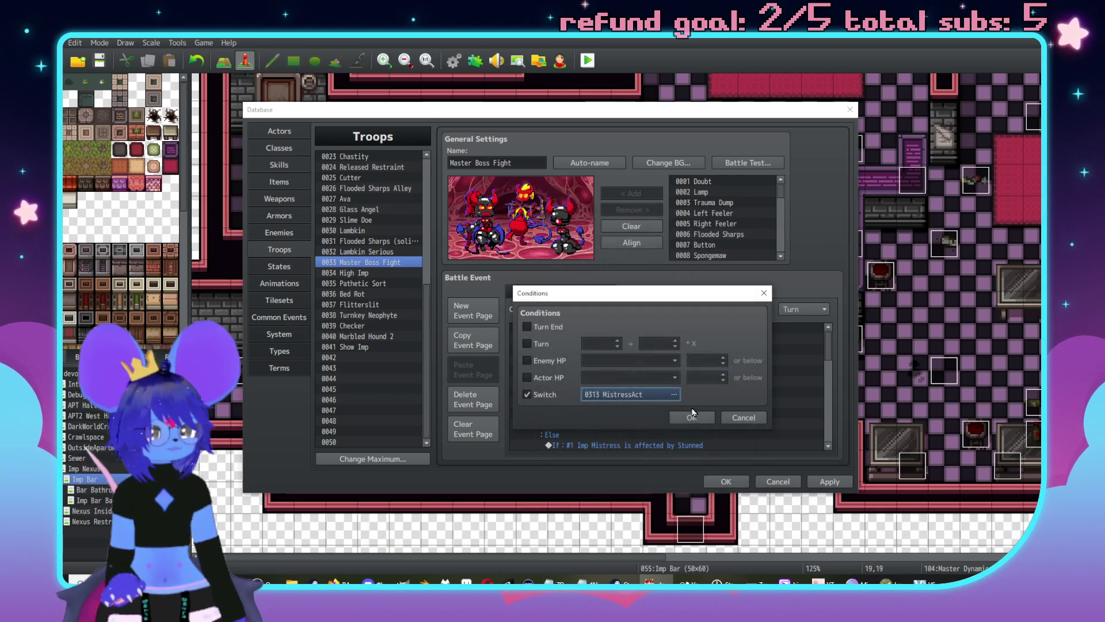
left_click(692, 418)
Step: Review the turn-0 branch's Common Event D4 and Force Action lines
left_click(604, 382)
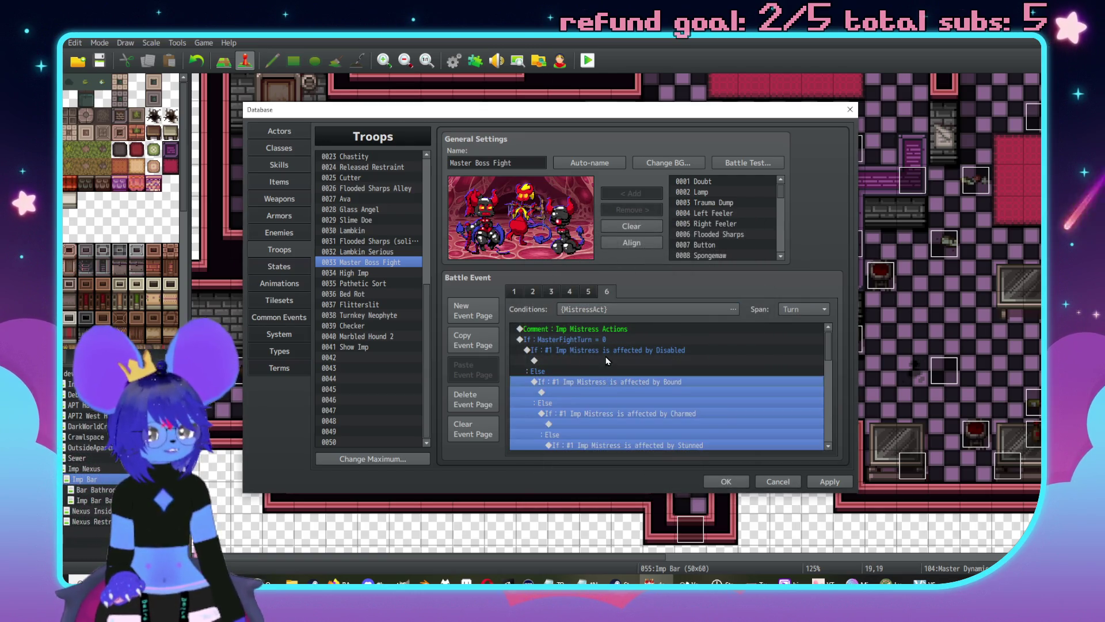
left_click(605, 357)
scroll(617, 353, "down", 2)
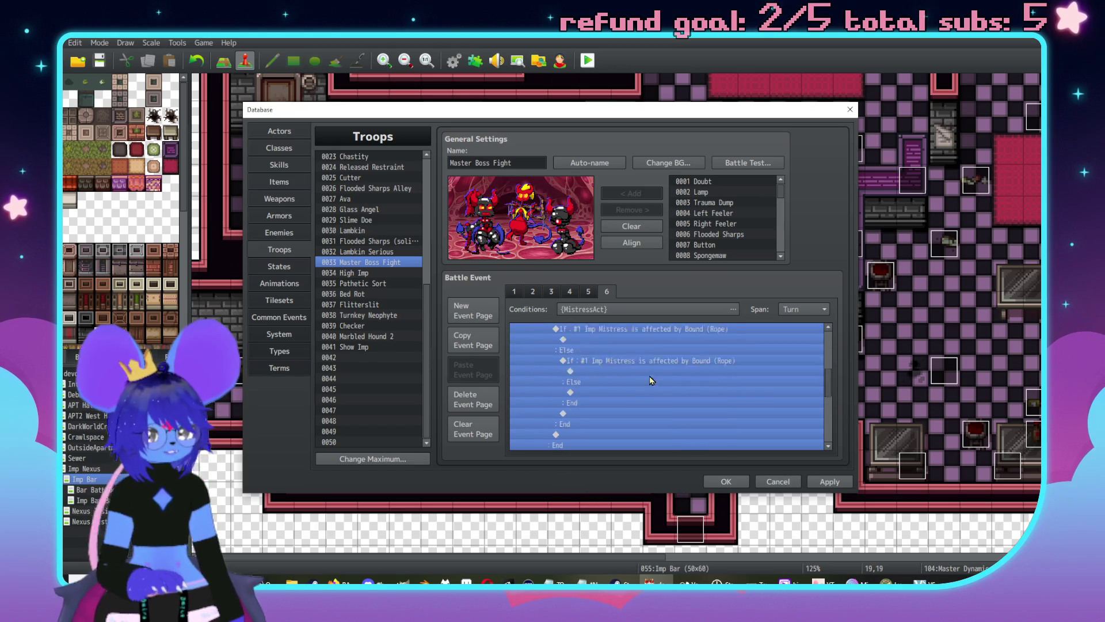
scroll(662, 368, "up", 5)
left_click(661, 368)
scroll(651, 390, "down", 1)
scroll(647, 388, "up", 1)
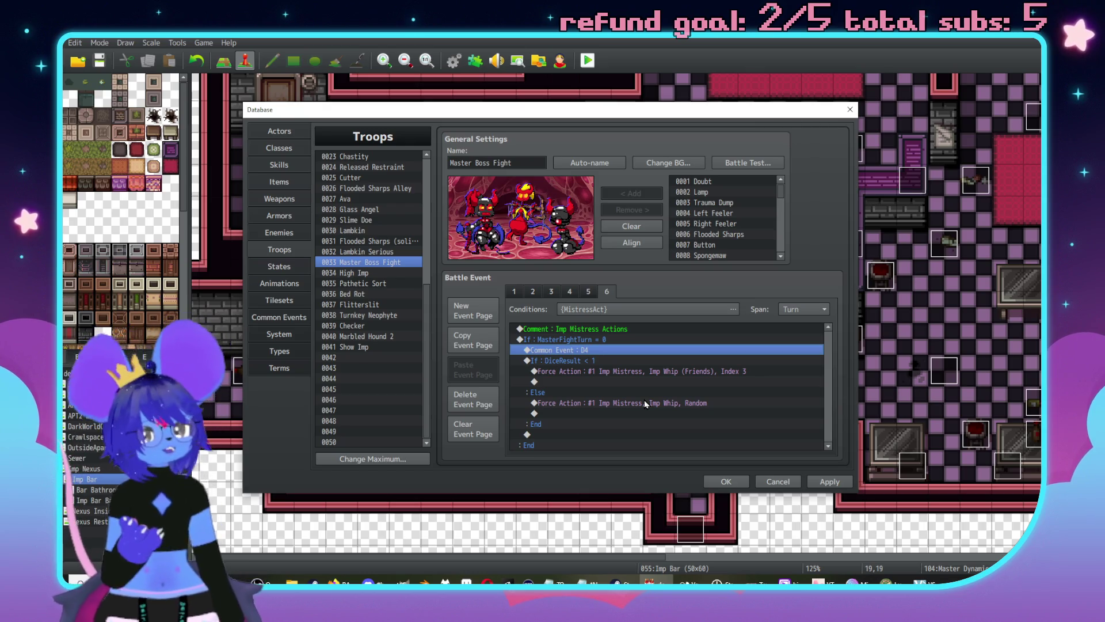
Step: Copy the turn-0 block to the end and change its condition to MasterFightTurn = 1
left_click(607, 362)
left_click(598, 350)
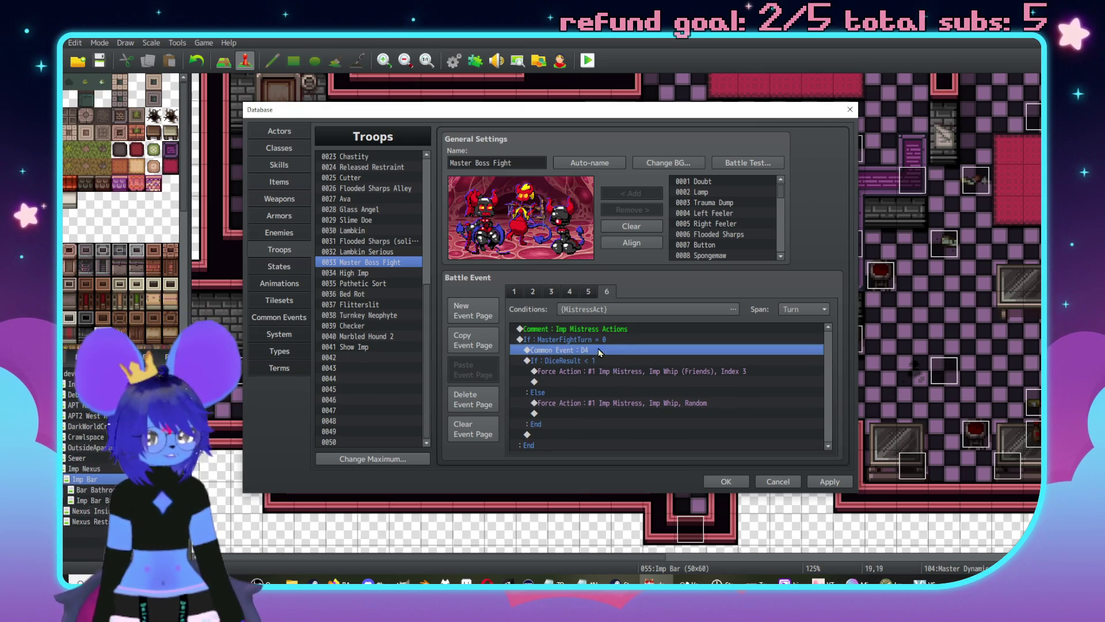
left_click_drag(599, 350, 601, 446)
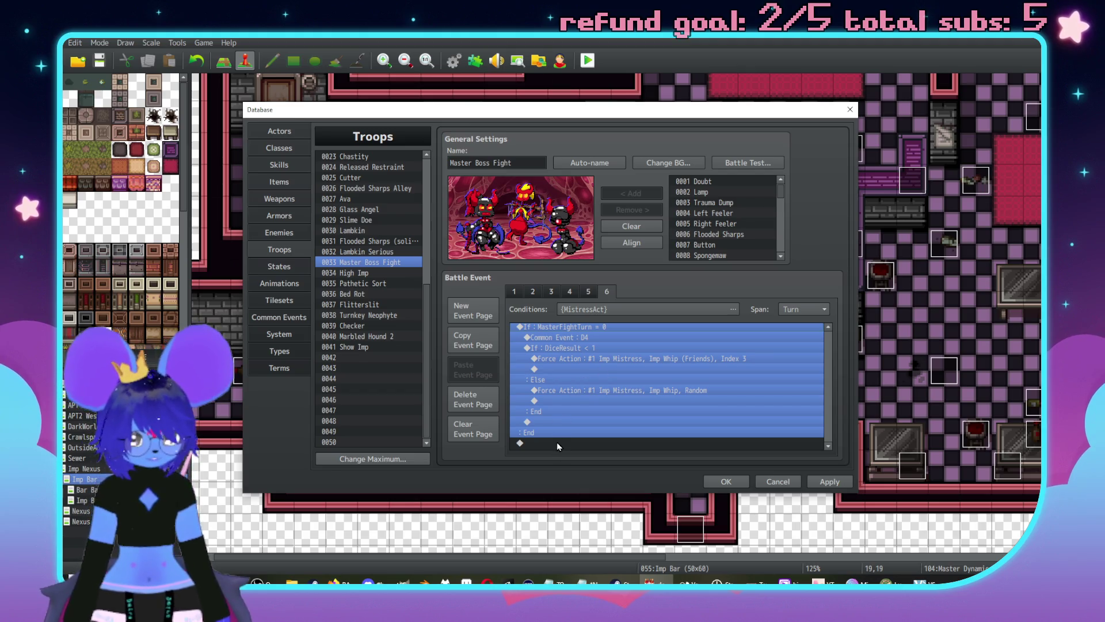
left_click(557, 446)
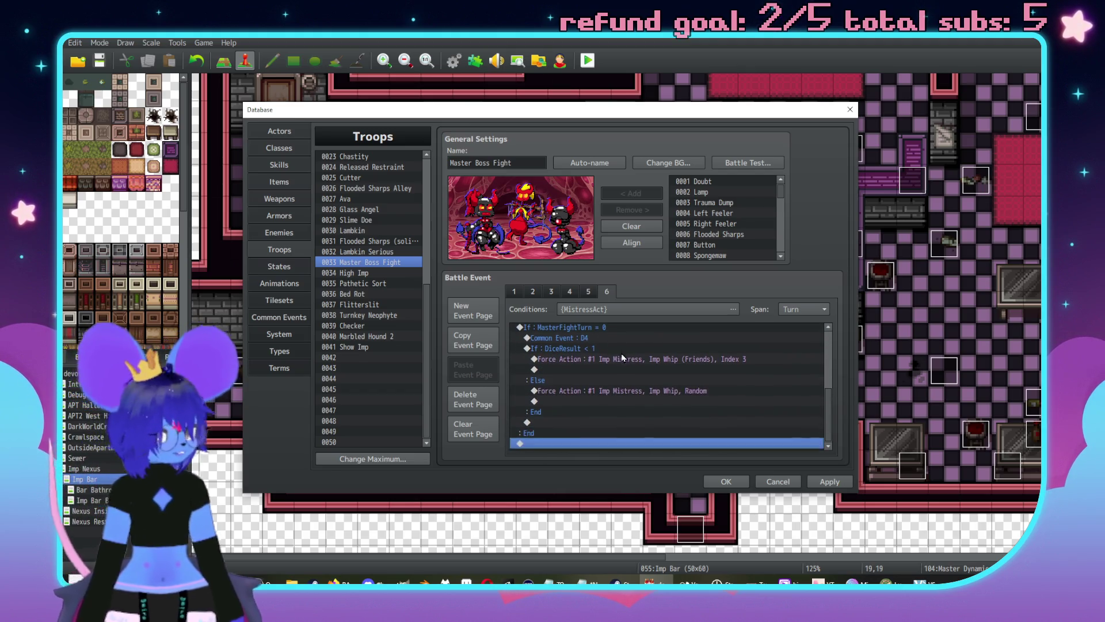
key("ctrl+v")
double_click(615, 370)
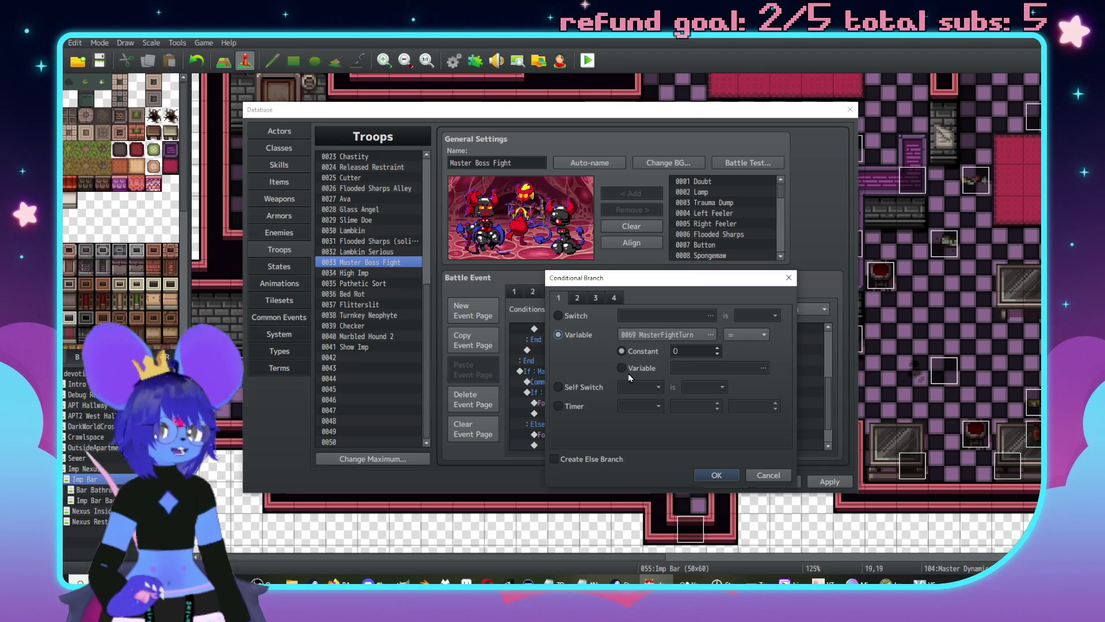
left_click(716, 347)
left_click(715, 475)
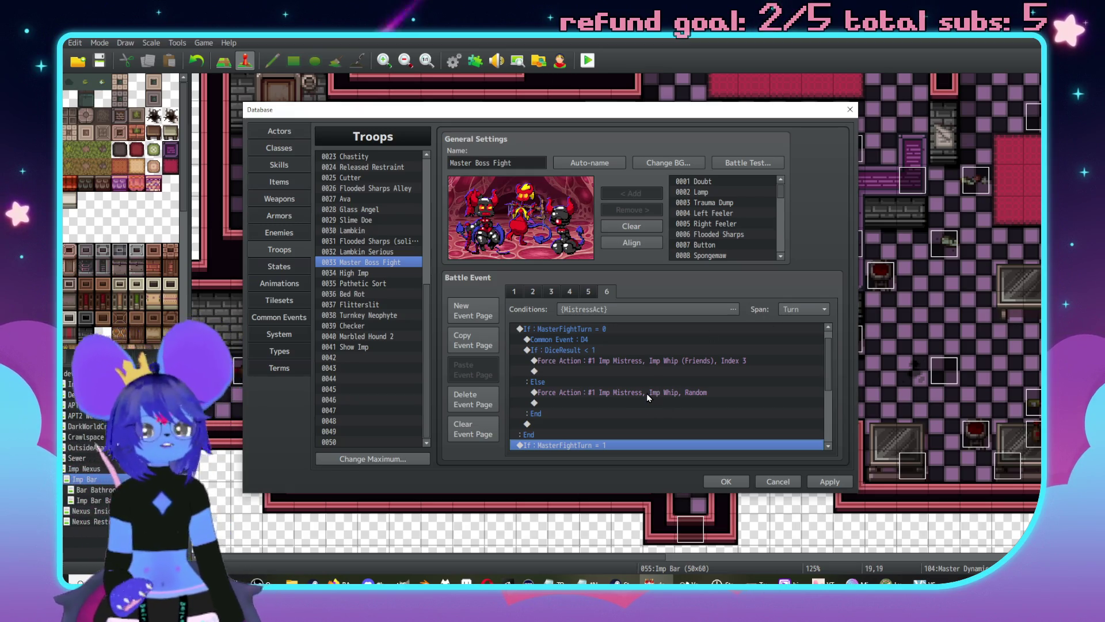
Step: Paste the D4 roll and Force Action commands into the turn-1 branch
key("ctrl+v")
scroll(630, 392, "down", 1)
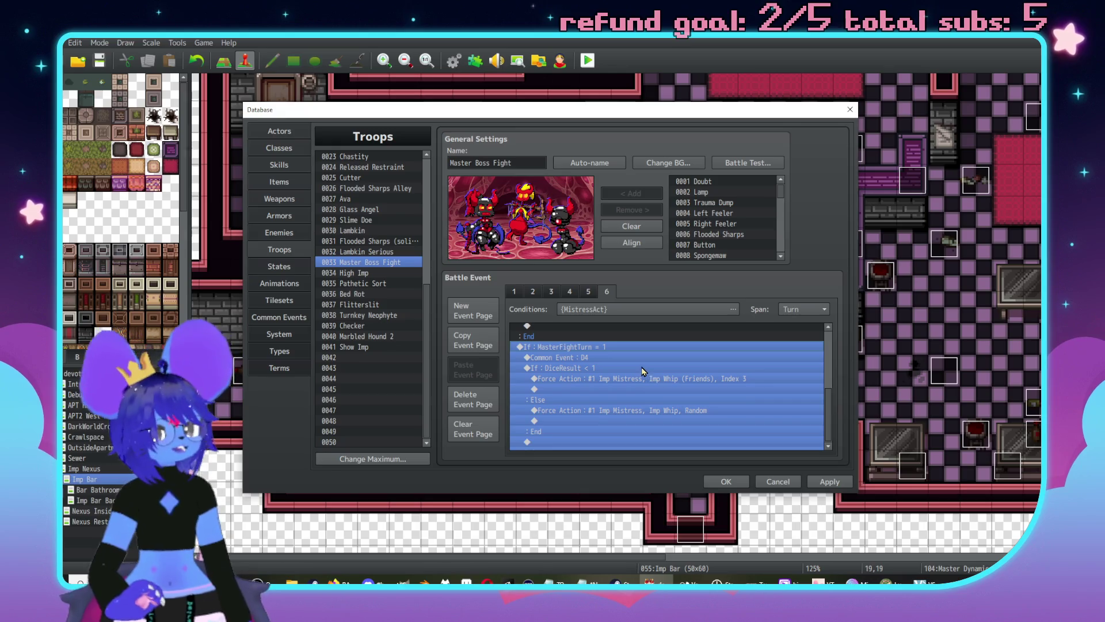
left_click(596, 359)
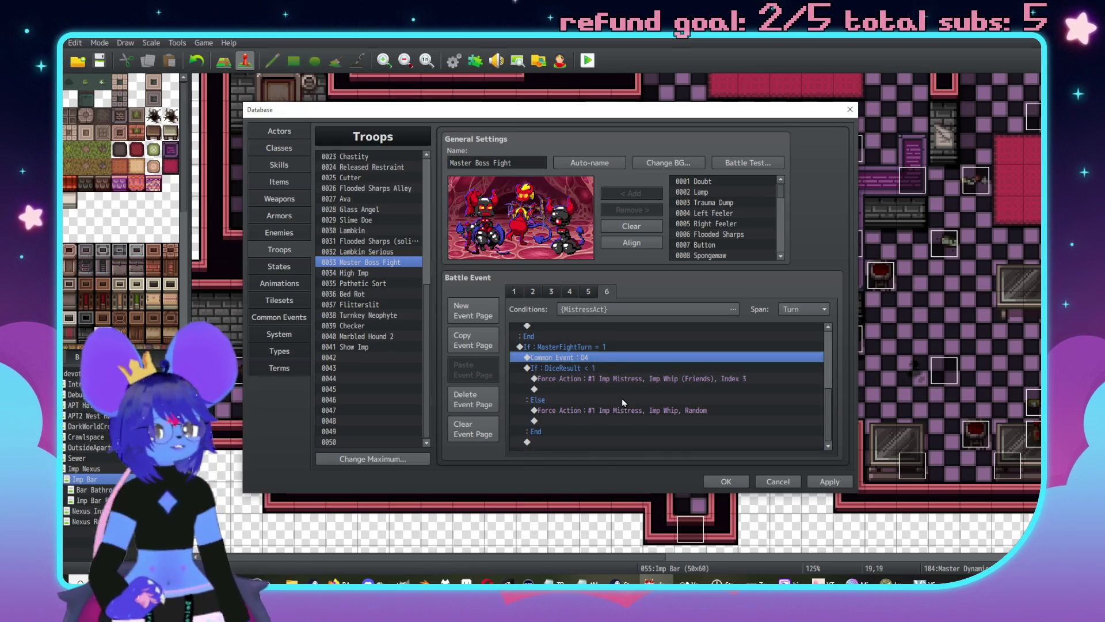
left_click(577, 369, "shift")
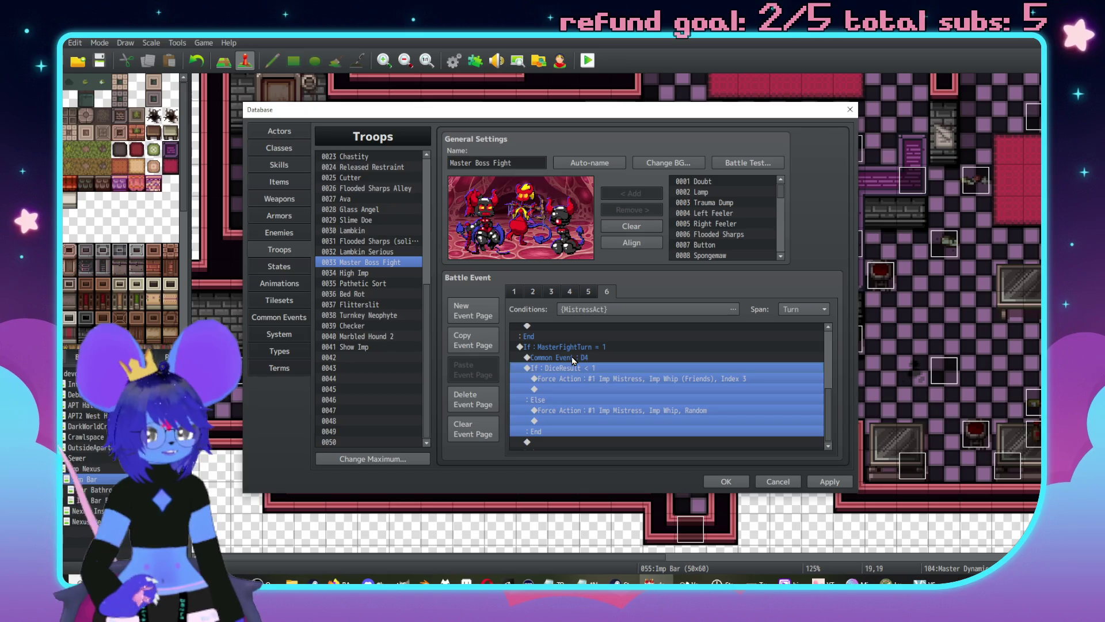
scroll(611, 391, "down", 2)
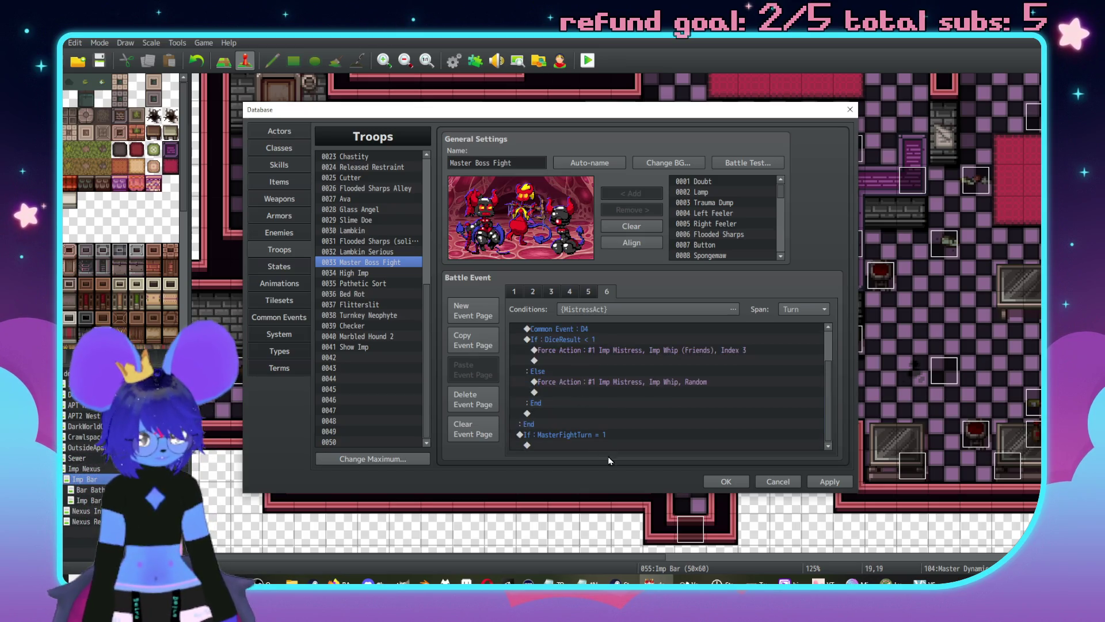
left_click(607, 447)
Step: Inspect the Force Action command without adding it, then view the Imp Whip (Friends) skill
double_click(579, 430)
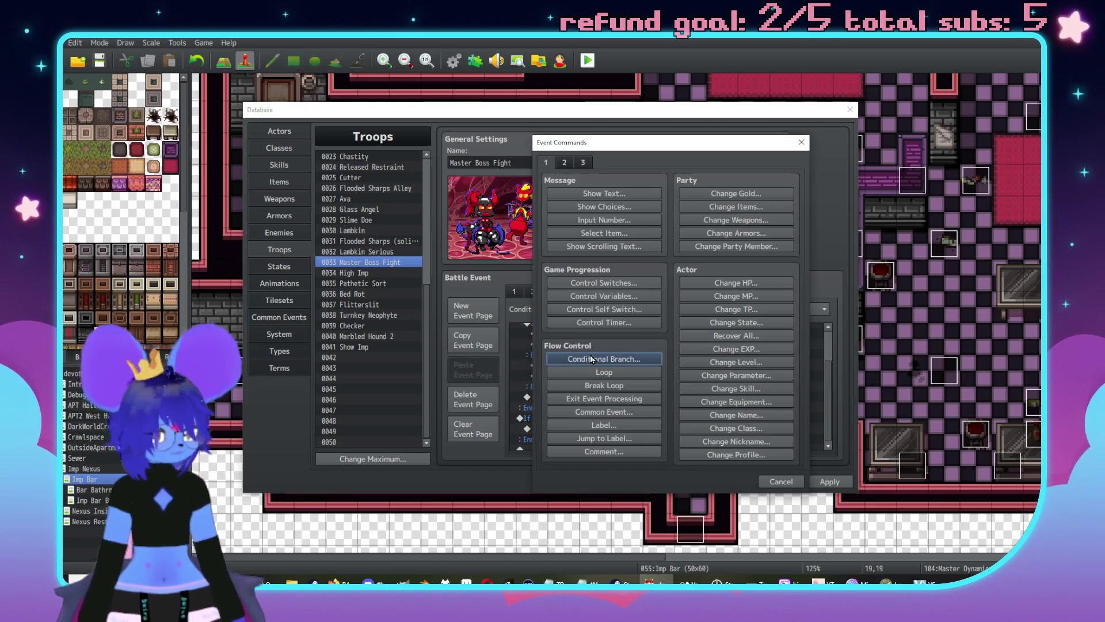
left_click(564, 164)
left_click(583, 164)
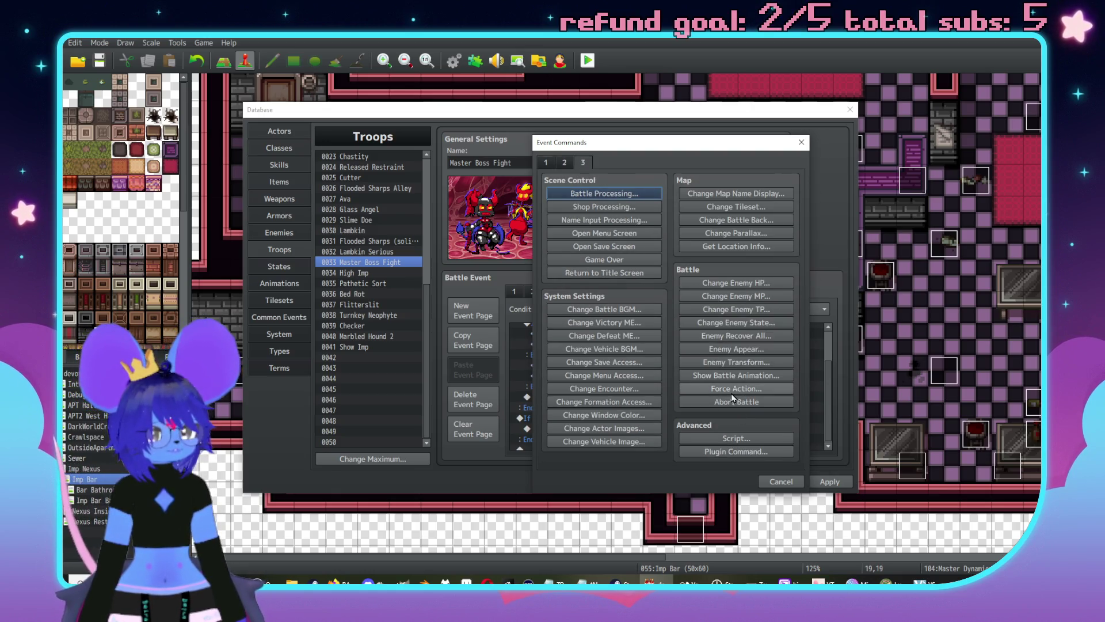
left_click(724, 390)
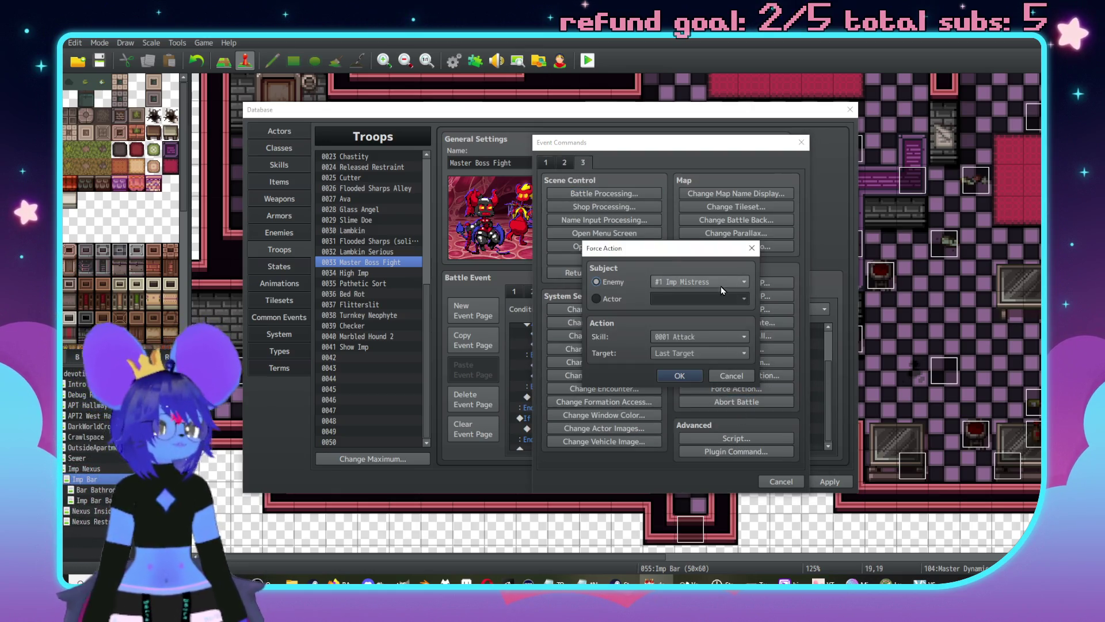
left_click(731, 375)
left_click(772, 481)
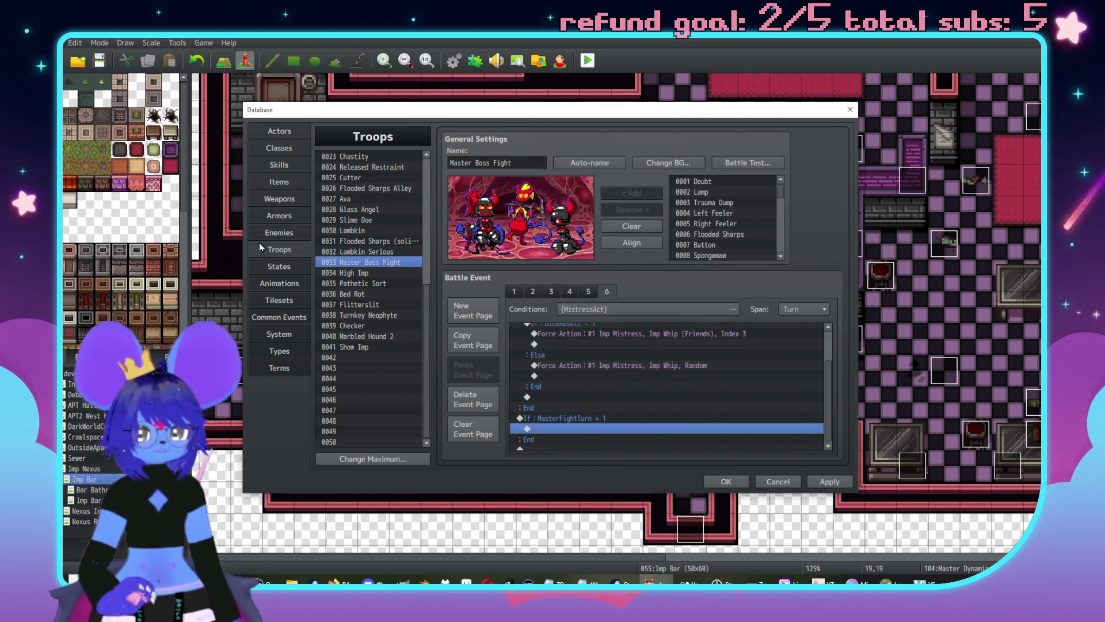
left_click(279, 166)
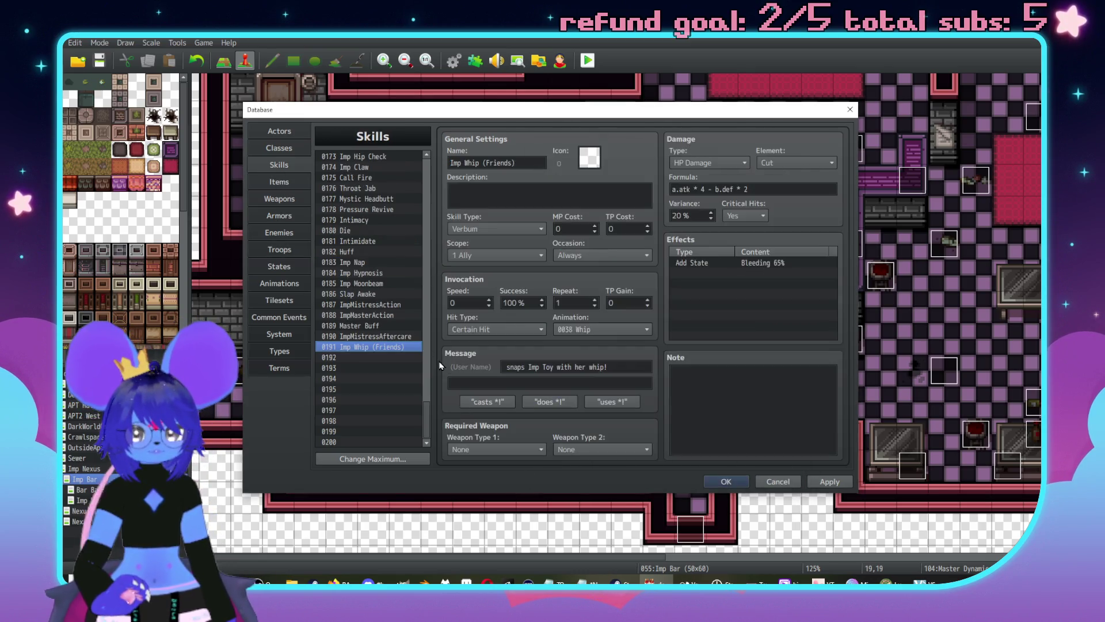
Step: Discard the drafted skill 0192 ('d from', 's eeowene force!') and switch to the Enemies list
left_click(383, 358)
left_click(591, 366)
type("s ee")
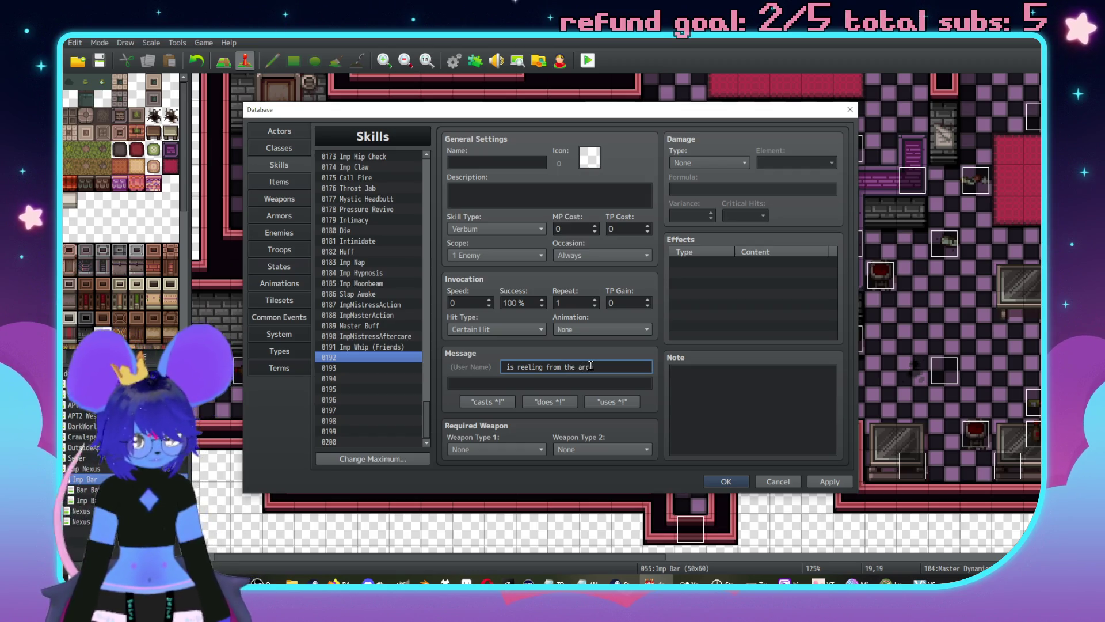
type("owe")
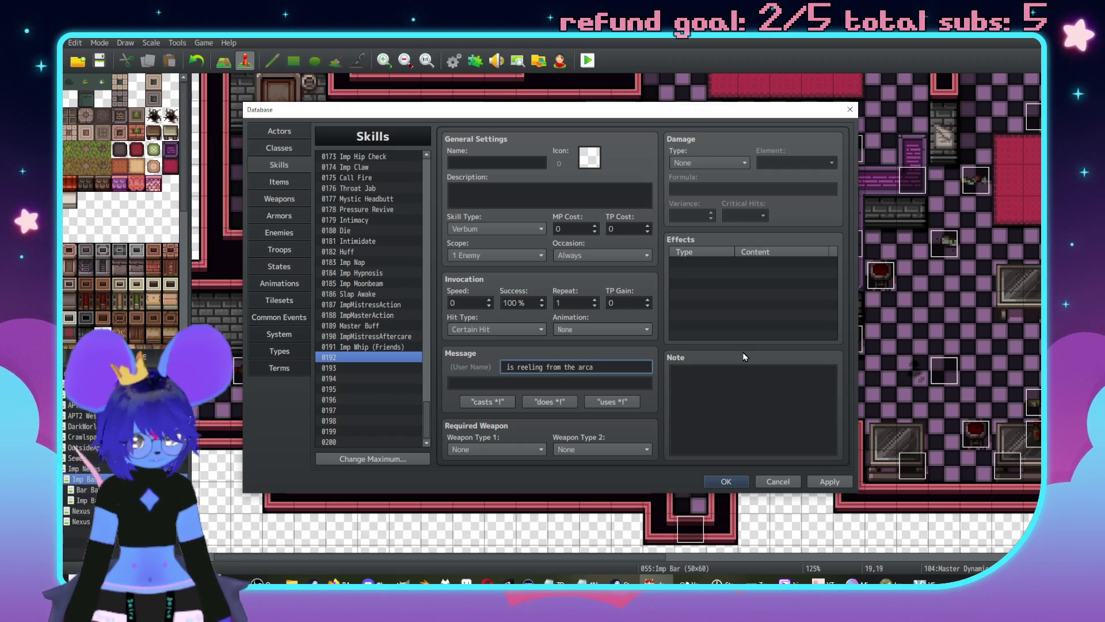
type("ne force")
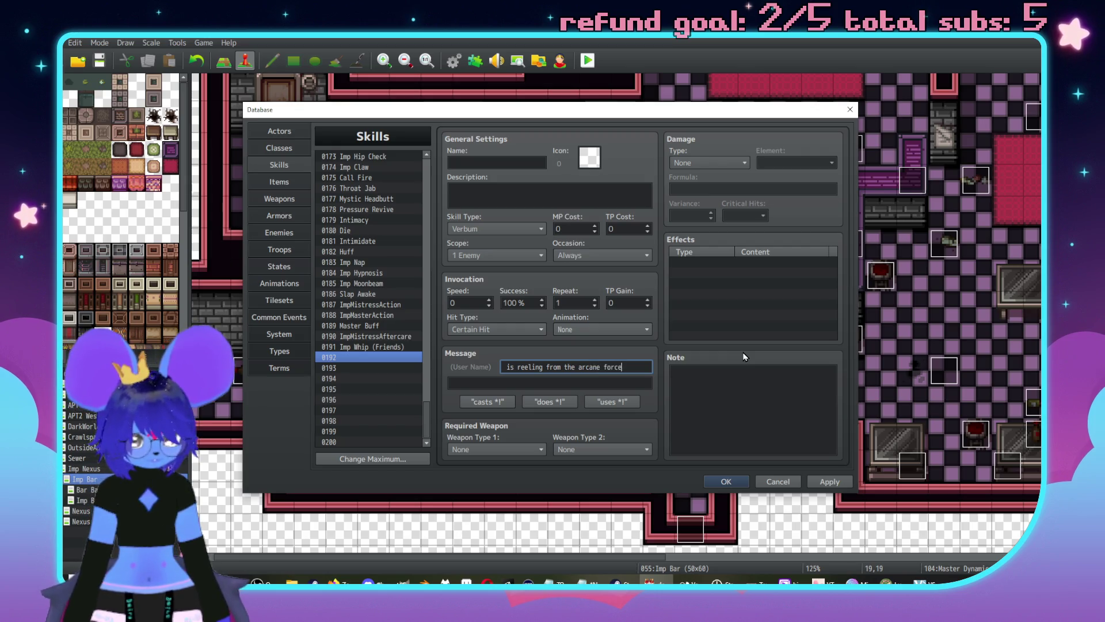
type("!")
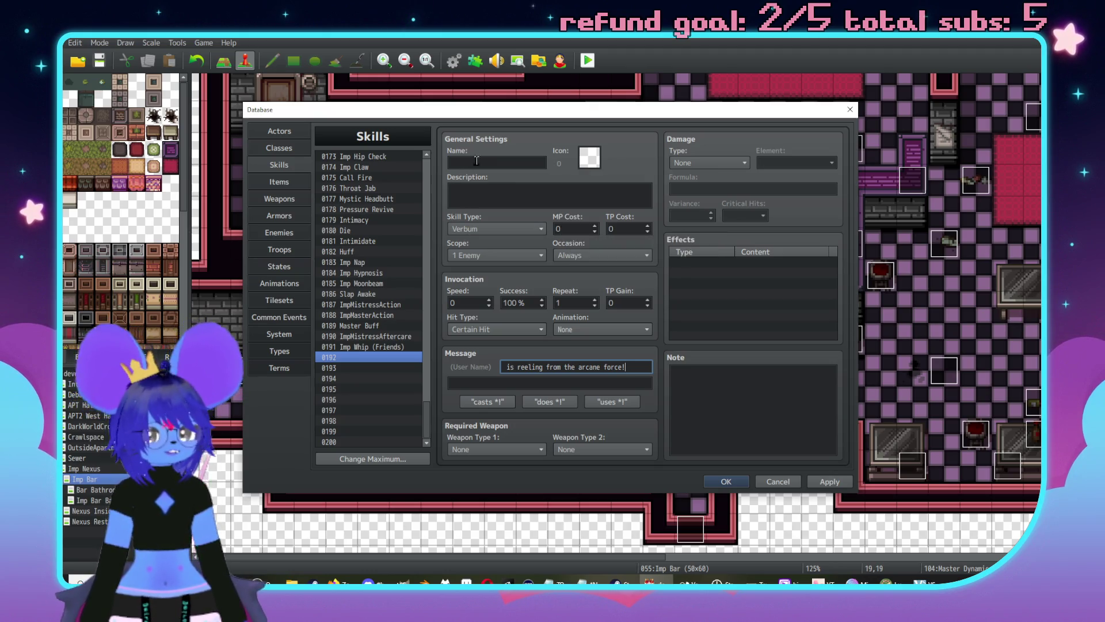
left_click(501, 163)
type("stunne")
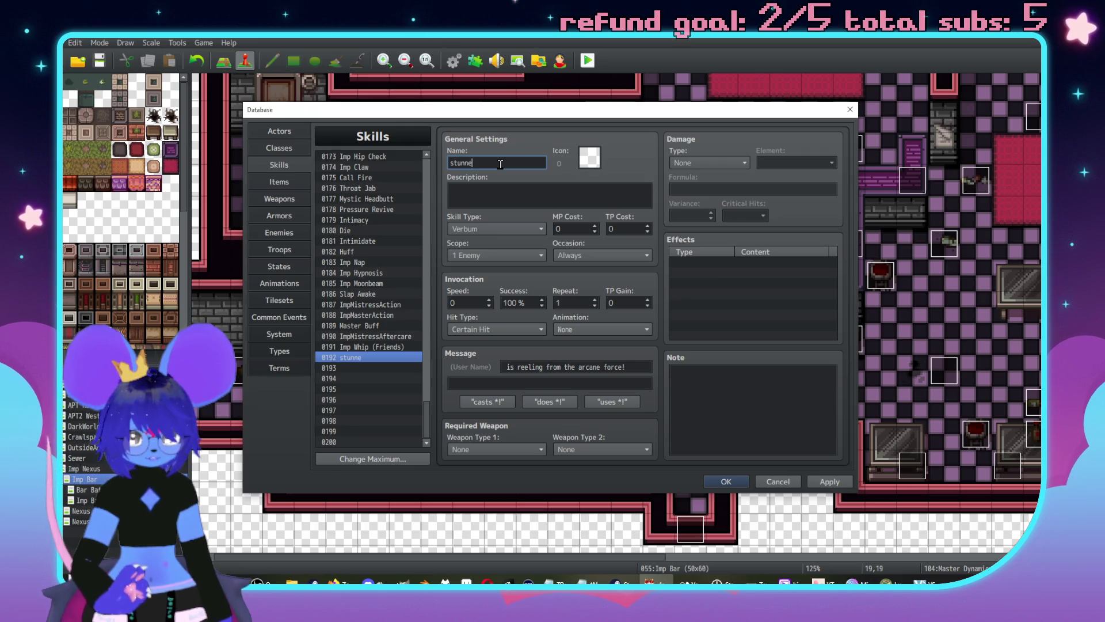
type("d from")
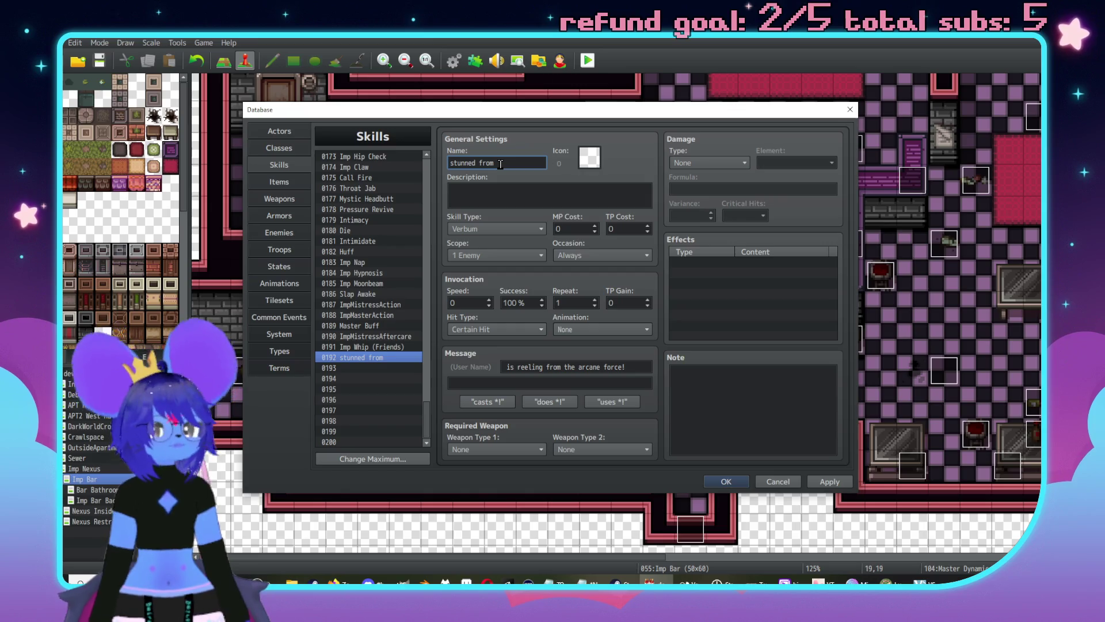
left_click(383, 360)
key("Delete")
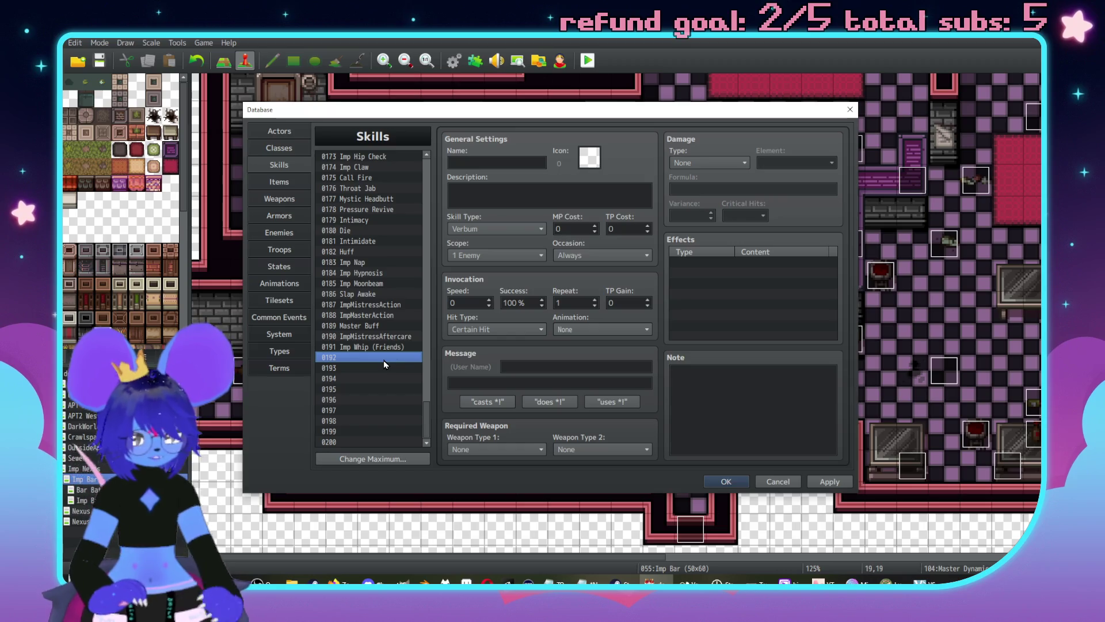
left_click(290, 235)
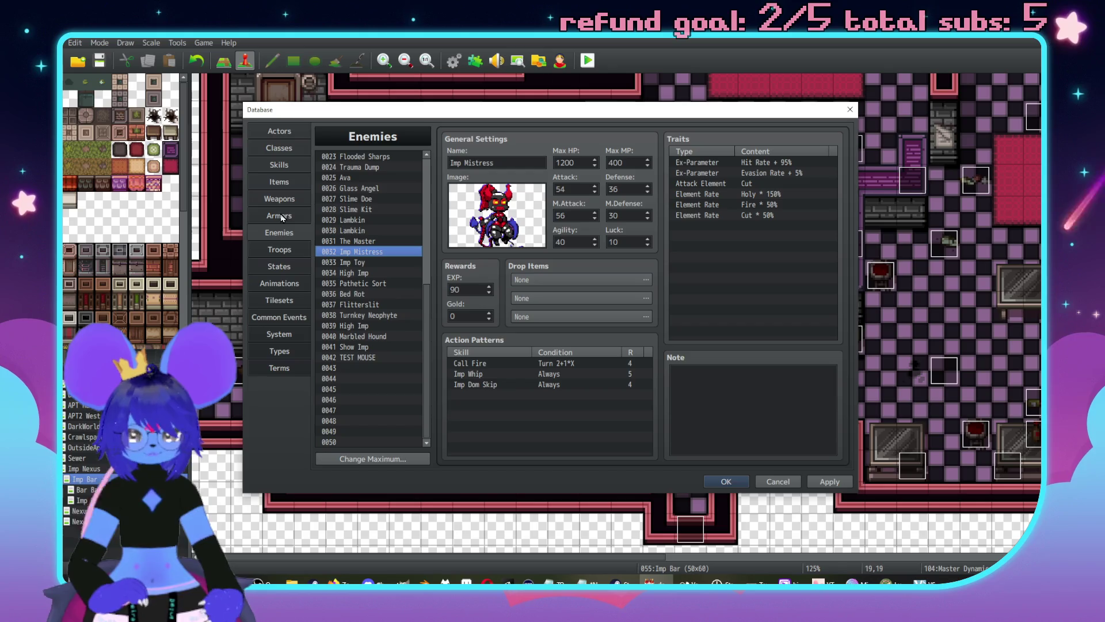
Step: Go back to Master Boss Fight page 6 and open Event Commands at the Imp Whip (Friends) Force Action
left_click(288, 267)
left_click(281, 251)
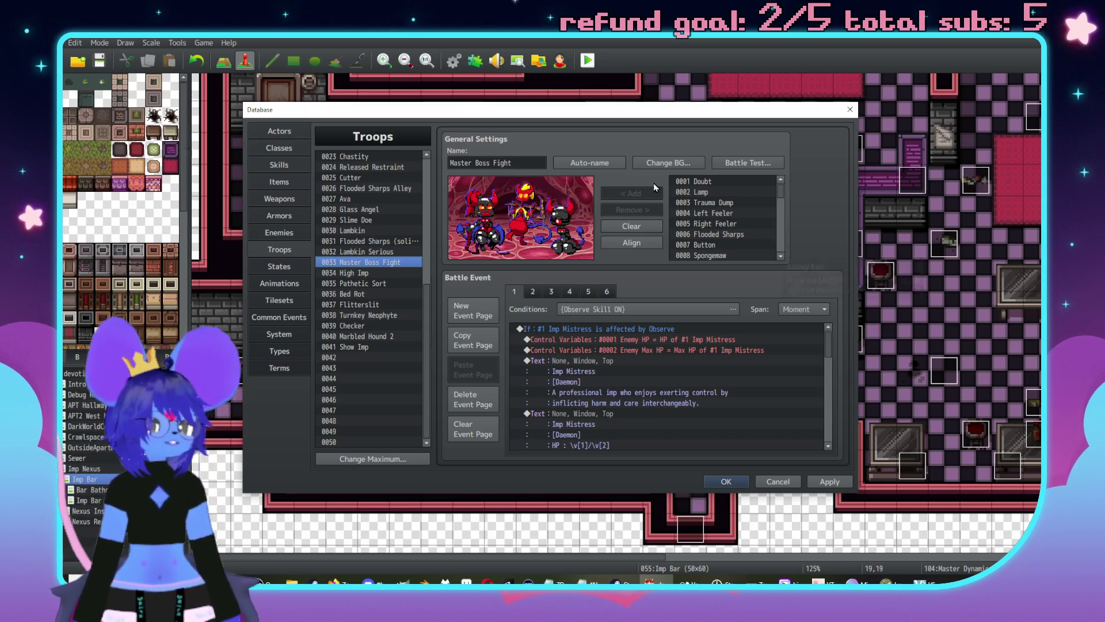
left_click(605, 291)
left_click(605, 292)
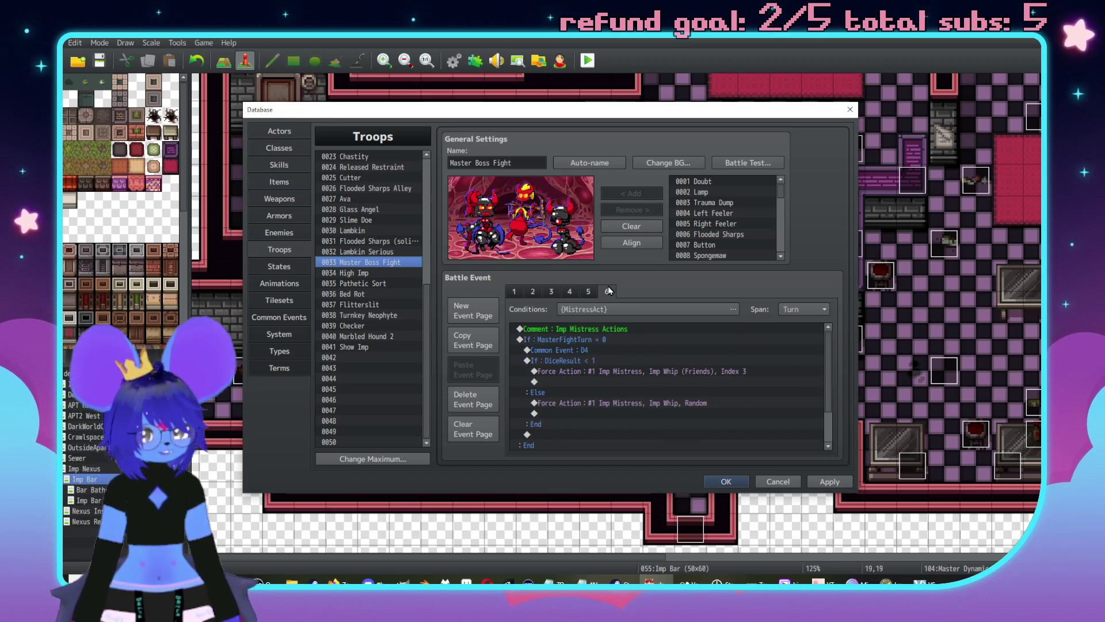
left_click(595, 374)
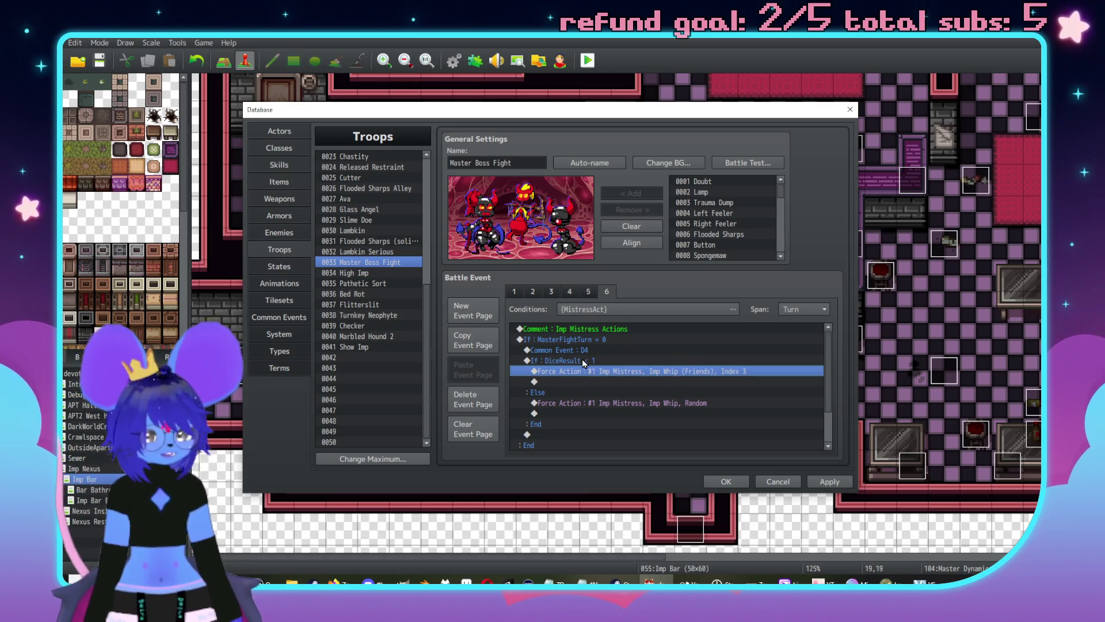
left_click(589, 362)
key("Down")
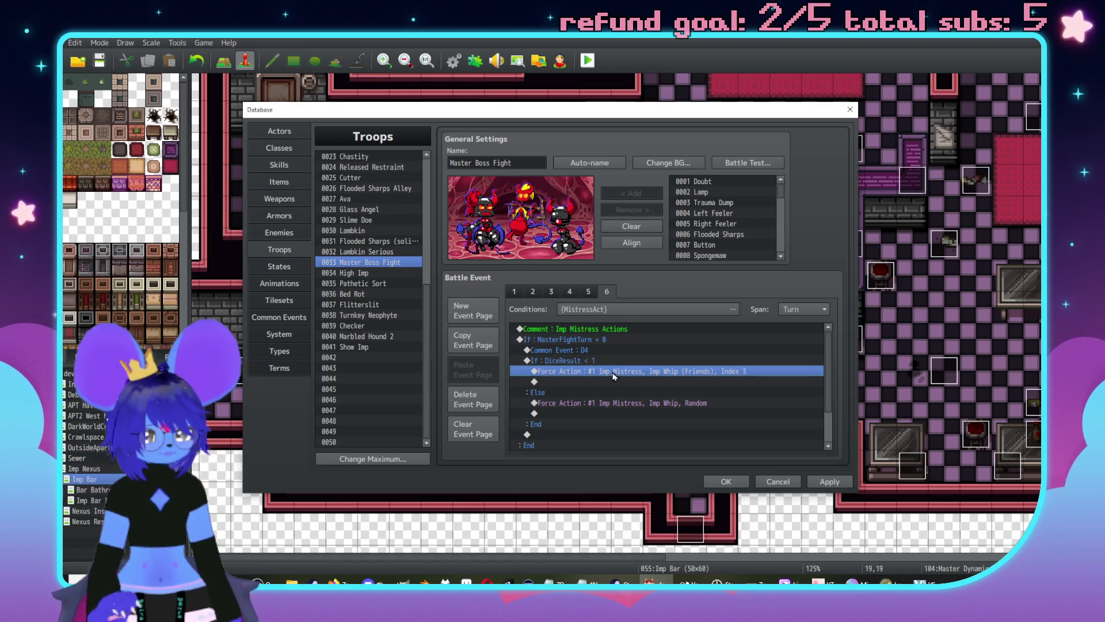
double_click(613, 380)
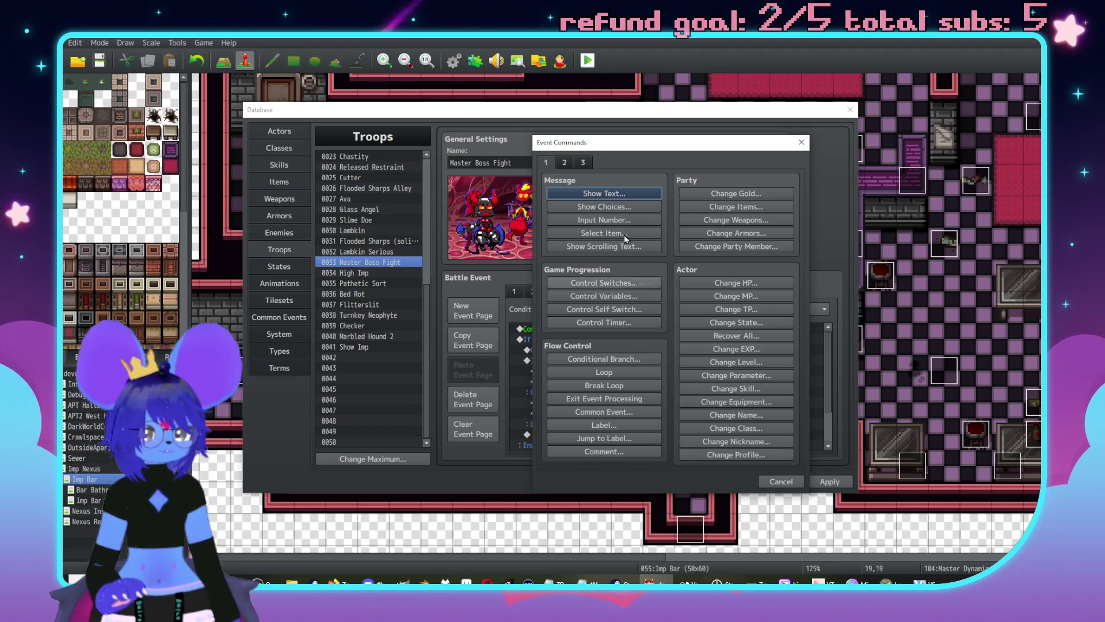
Step: Add a Conditional Branch checking whether #3 Imp Toy is Disabled, with an Else path
left_click(605, 359)
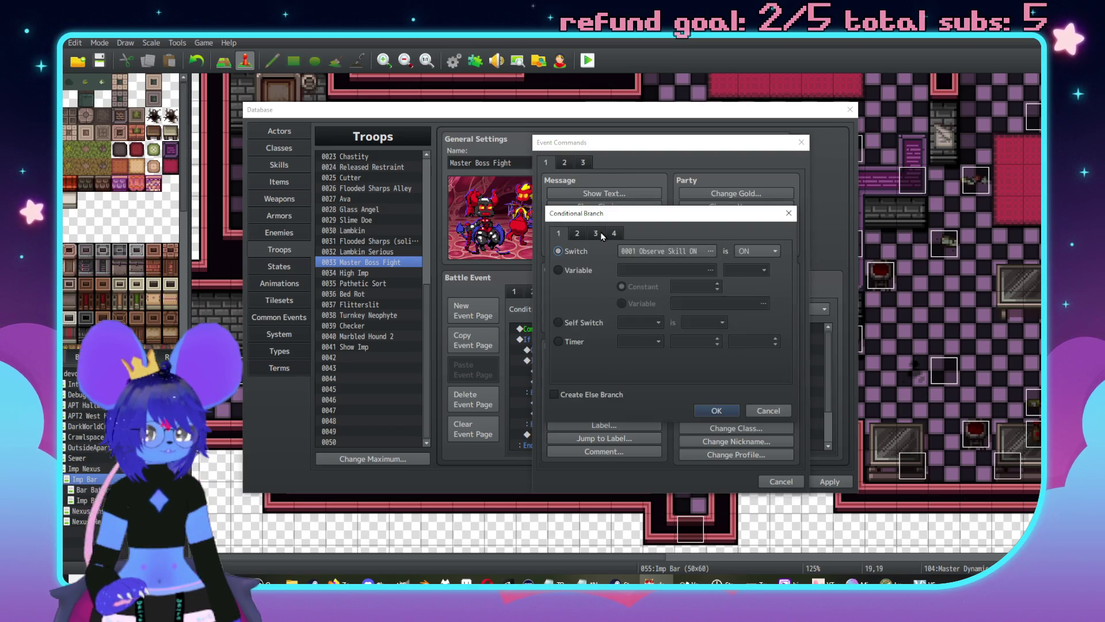
left_click(602, 236)
left_click(660, 253)
left_click(662, 288)
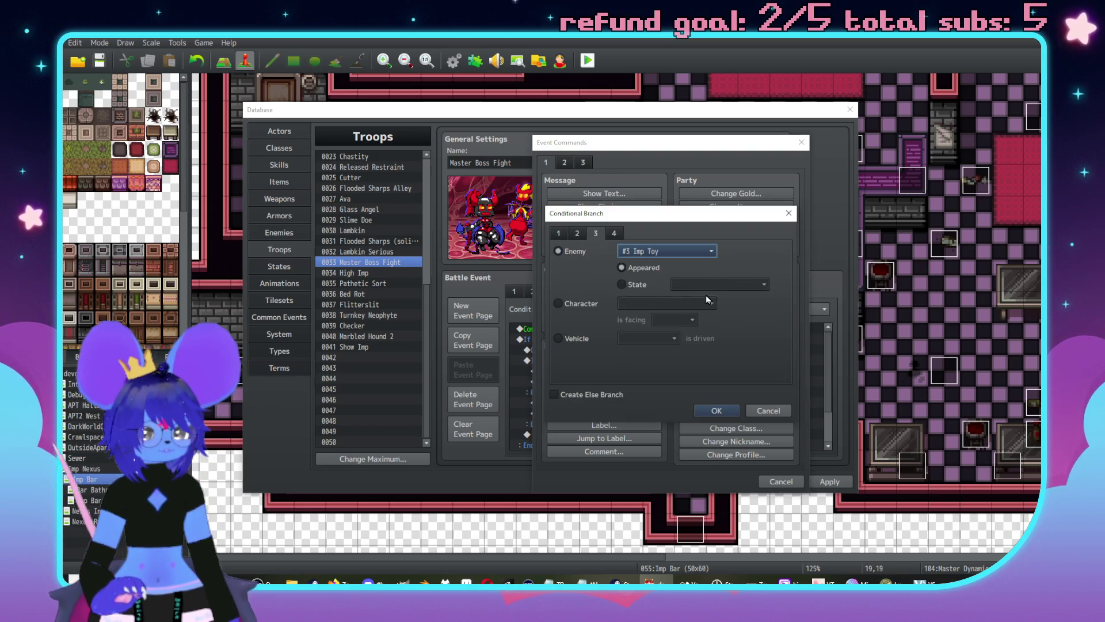
left_click(627, 284)
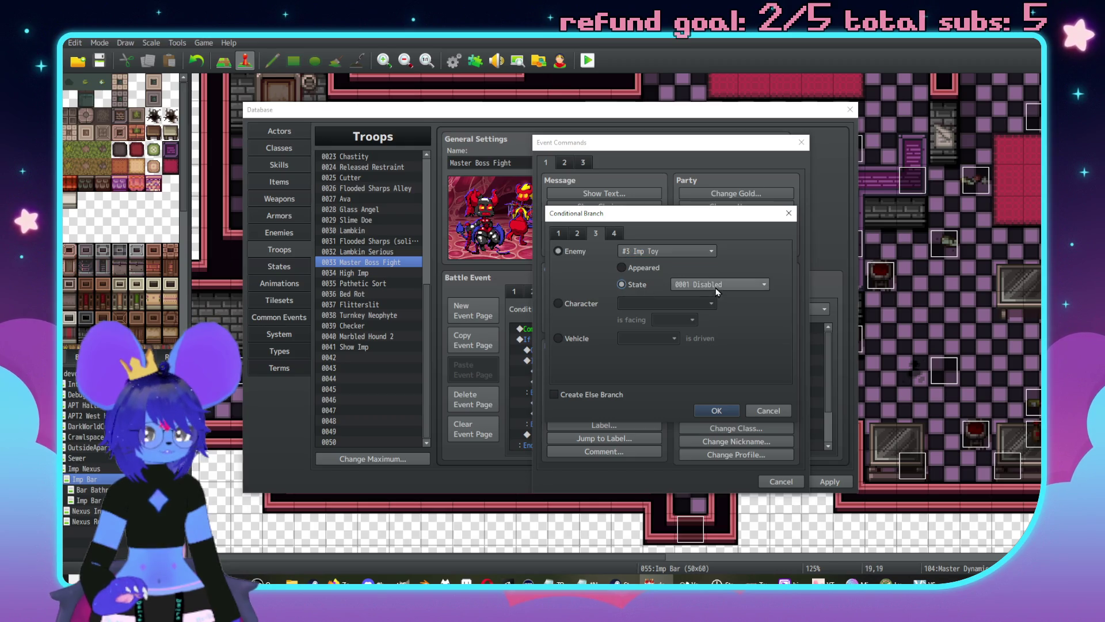
left_click(593, 395)
left_click(714, 412)
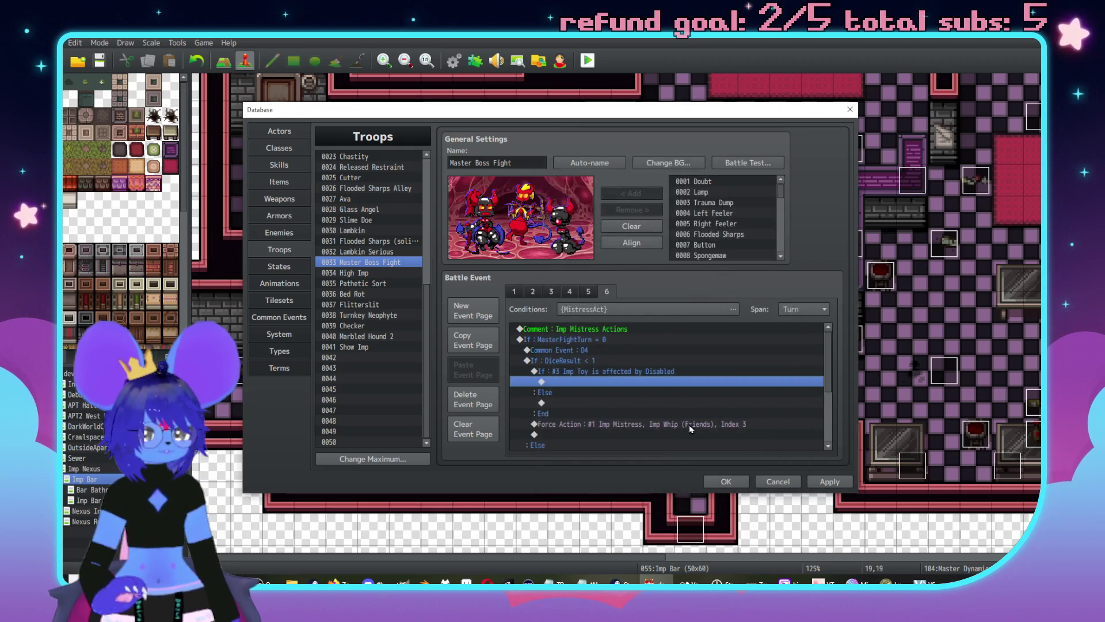
Step: Put Imp Whip (Friends) under Else and the random Imp Whip action under the Imp Toy check
scroll(689, 424, "down", 2)
left_click(628, 382)
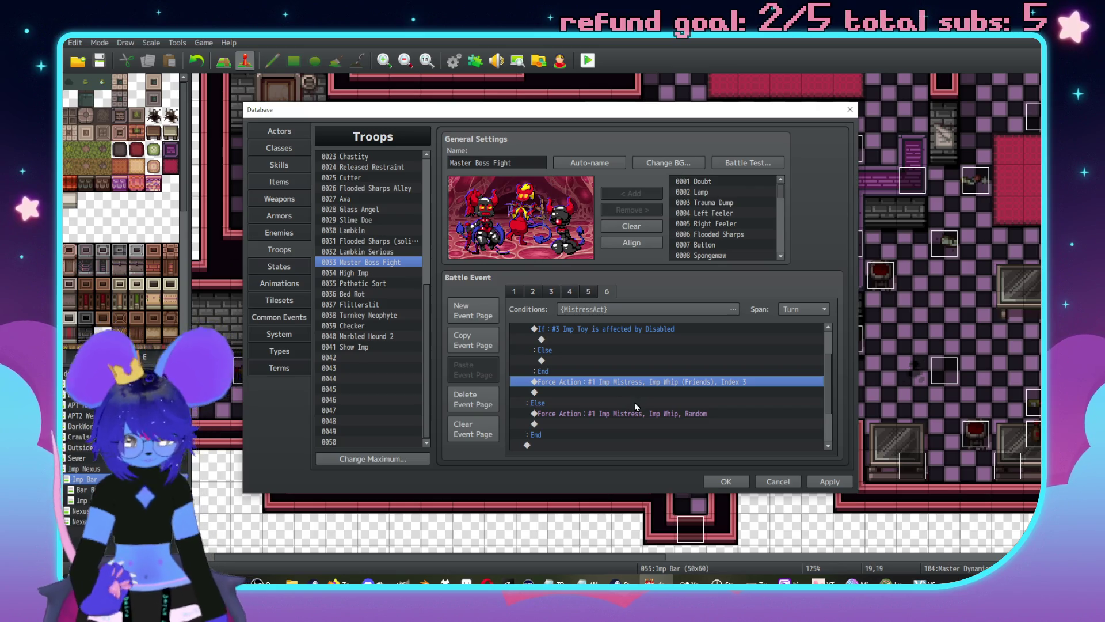
key("ctrl+x")
scroll(570, 392, "up", 1)
left_click(570, 393)
key("ctrl+v")
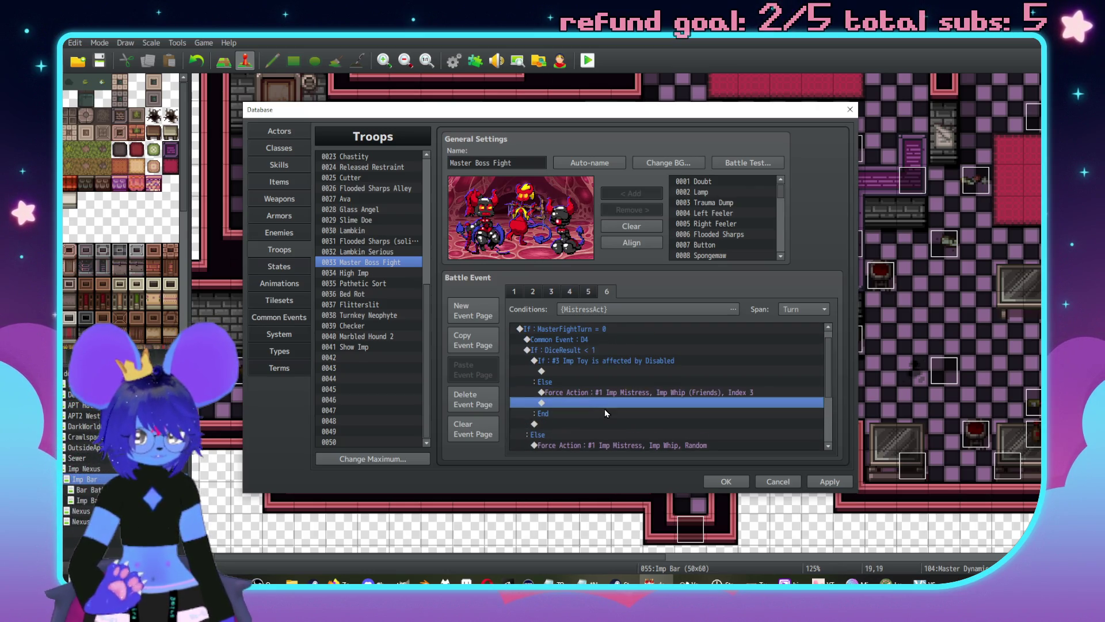
scroll(604, 413, "up", 1)
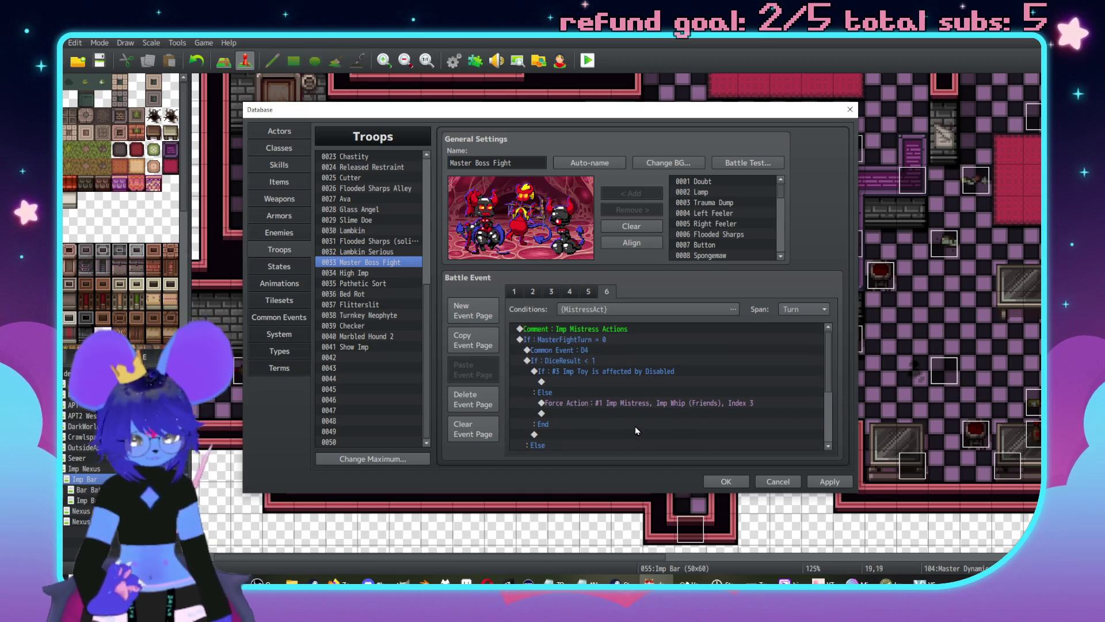
scroll(636, 427, "down", 1)
left_click(614, 372)
key("ctrl+v")
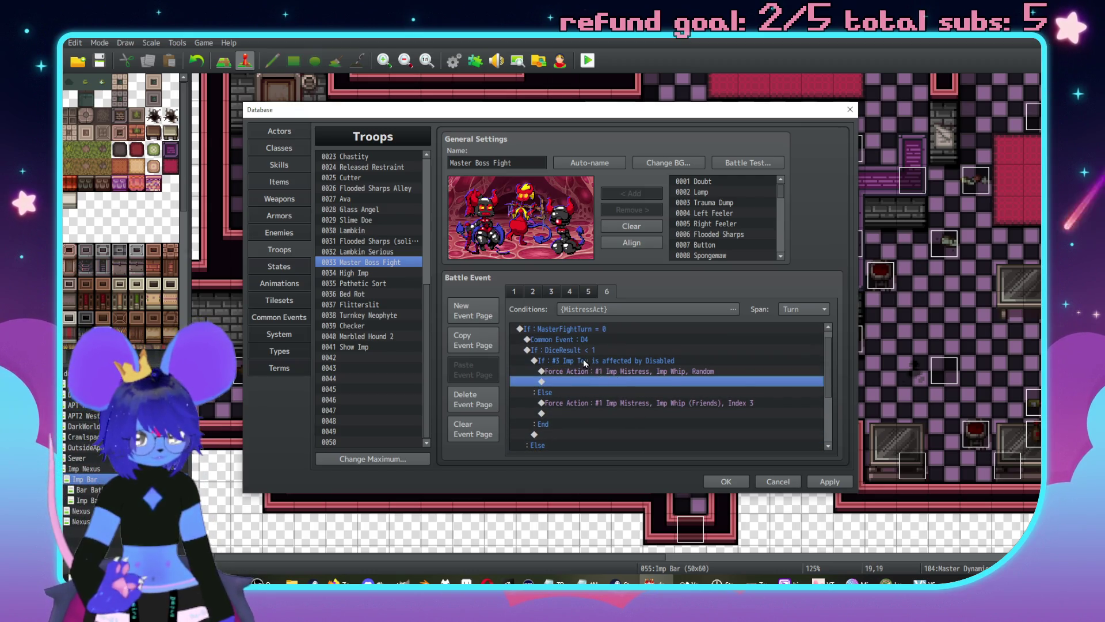
Step: Move the Imp Toy Disabled block above Common Event : D4
left_click(584, 360)
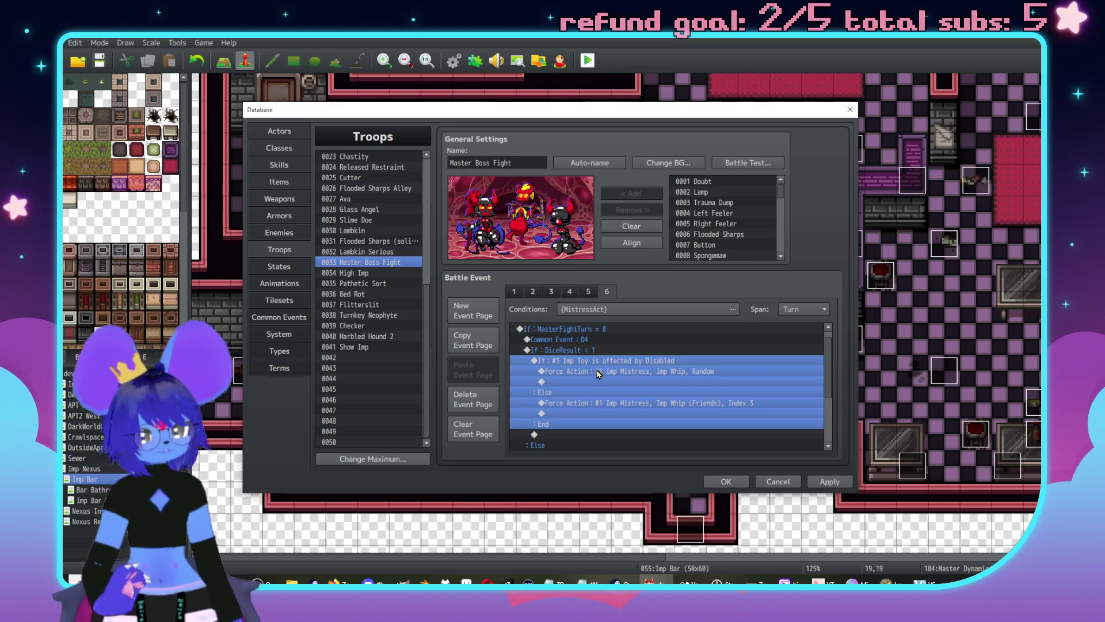
key("Delete")
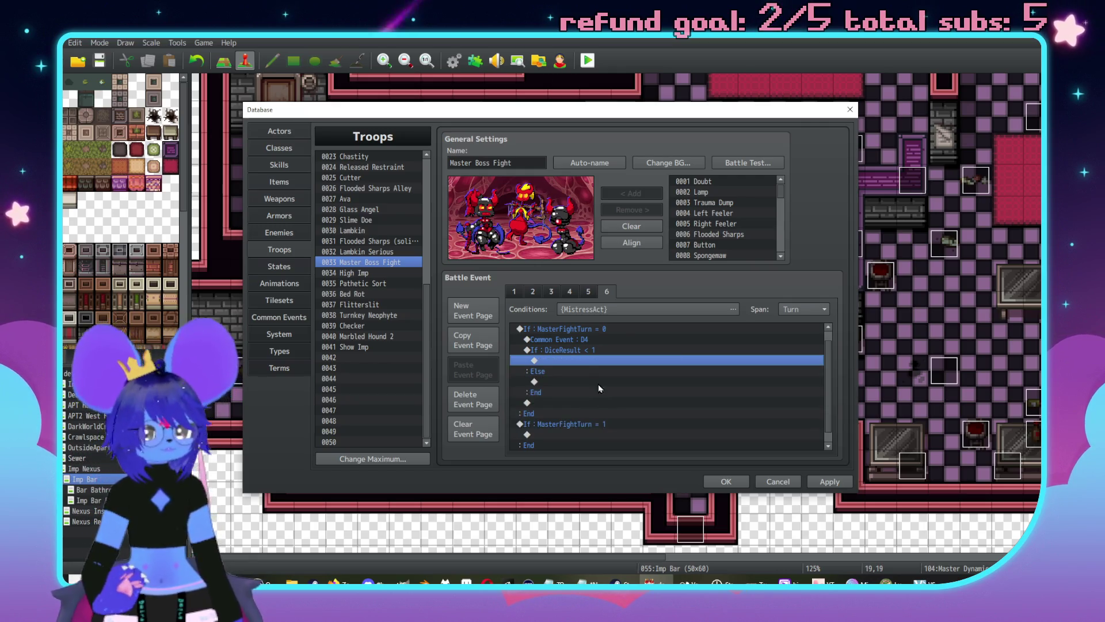
left_click(558, 350)
key("ctrl+v")
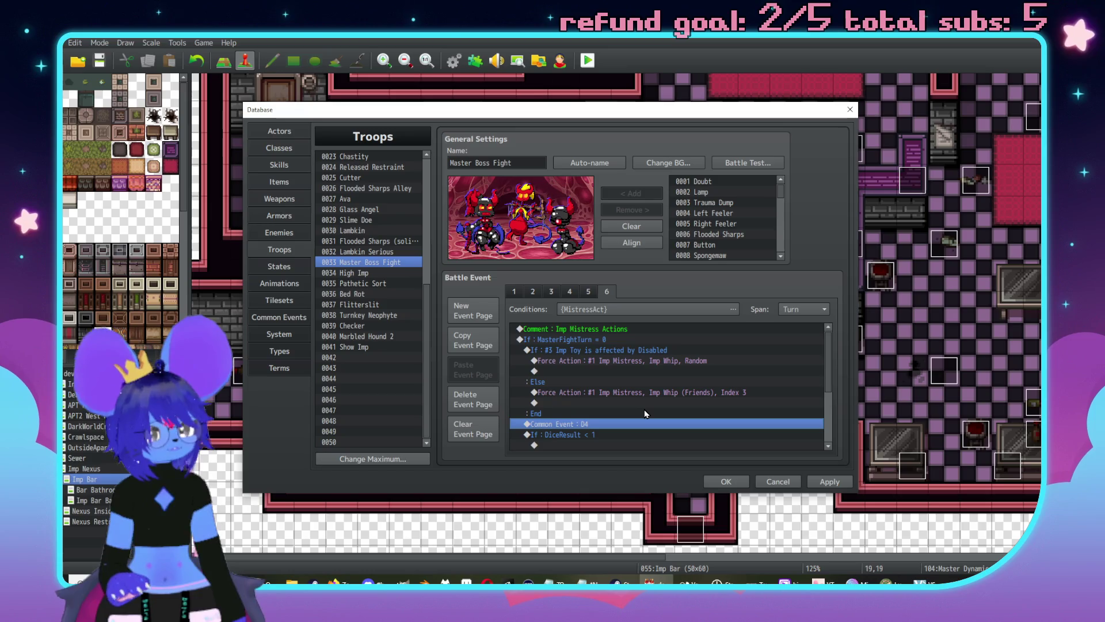
Step: Add a 'STUNNED' comment inside the MasterFightTurn = 1 branch
scroll(682, 382, "down", 2)
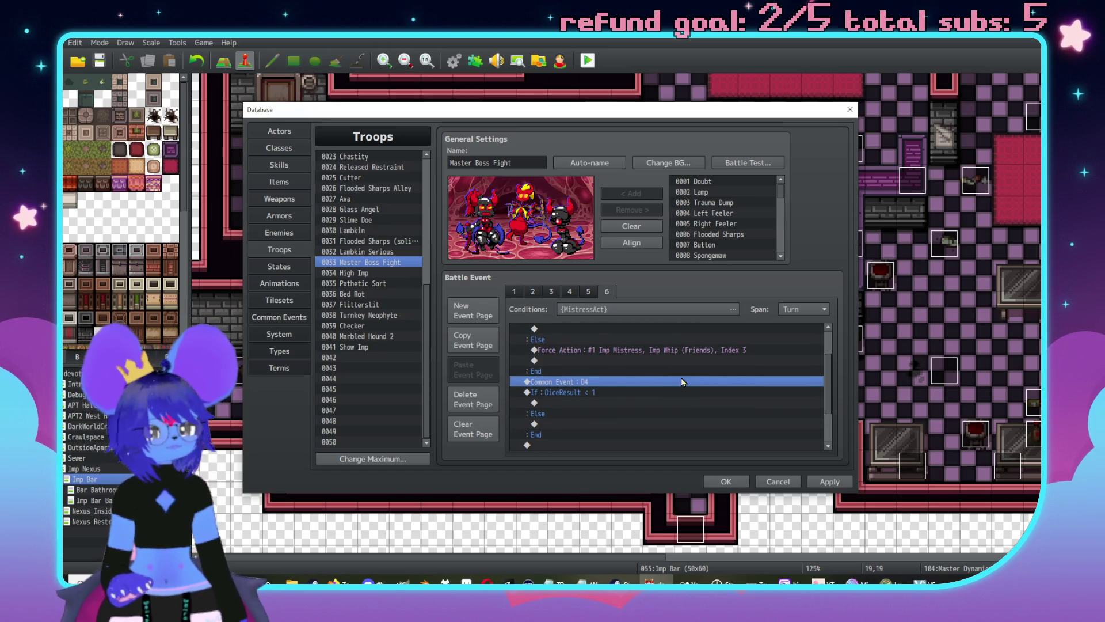
left_click(585, 395)
scroll(584, 395, "down", 2)
left_click(604, 414)
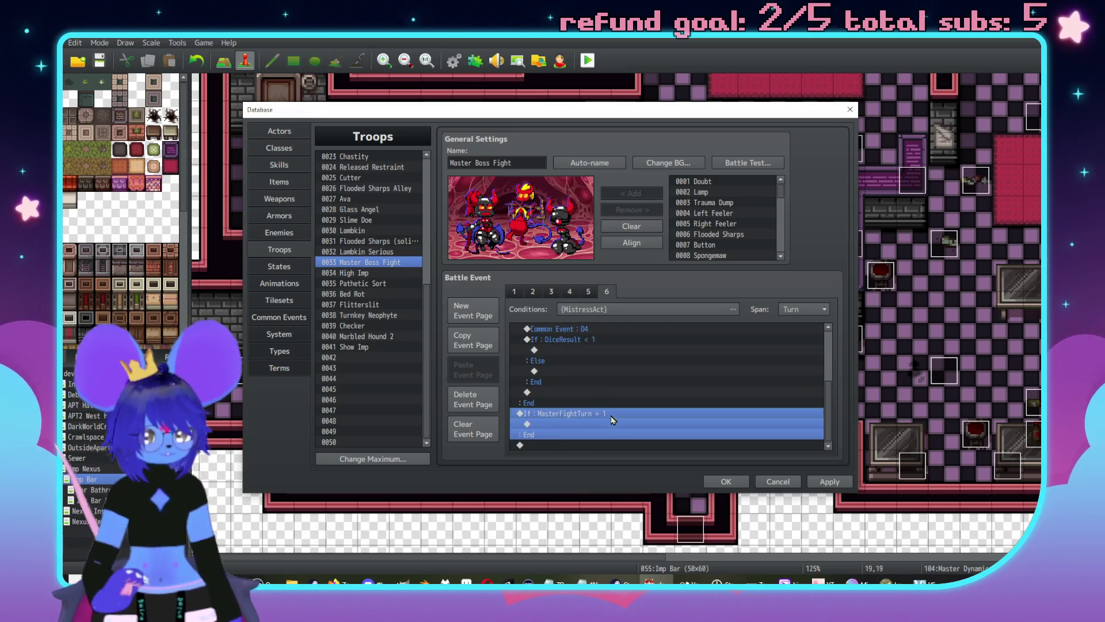
double_click(570, 424)
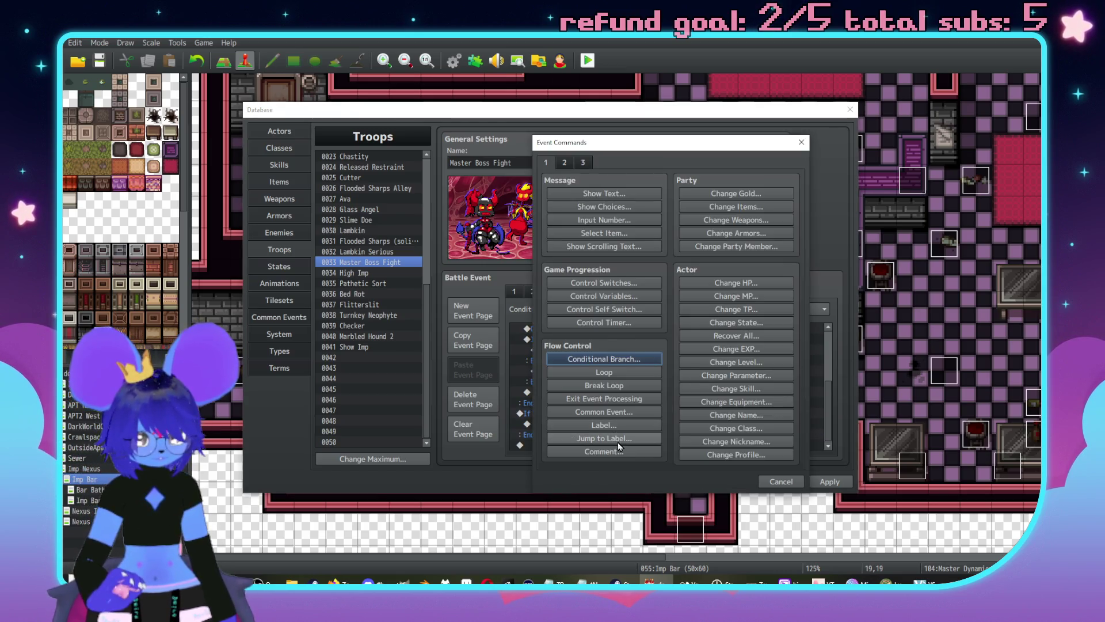
left_click(613, 451)
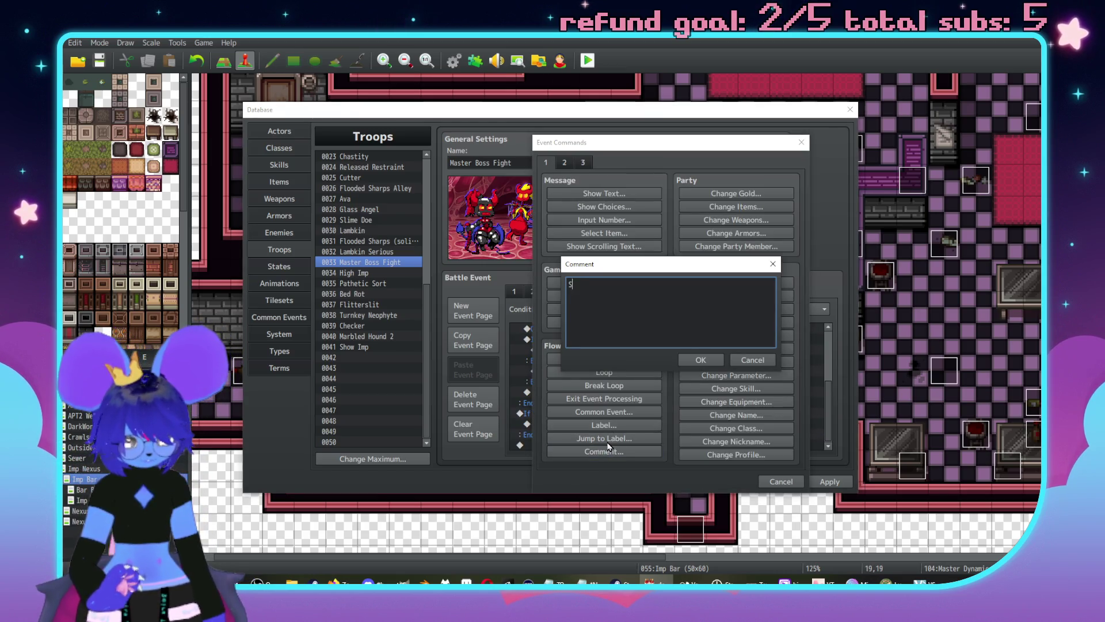
type("TUNNED")
left_click(707, 358)
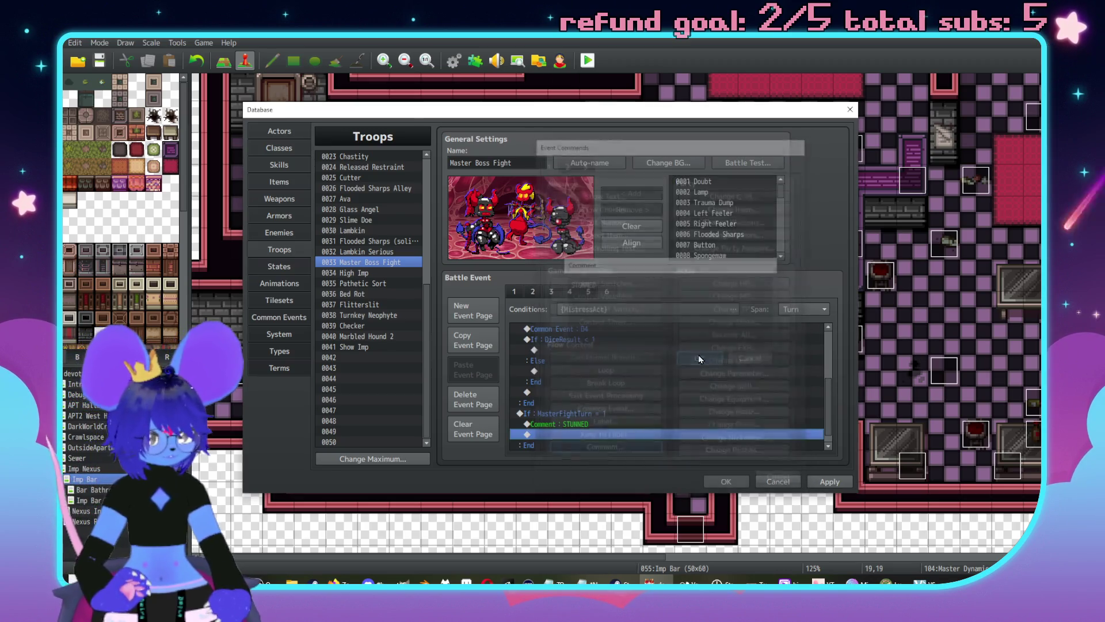
Step: Duplicate the turn 1 branch at the end of the list and change its condition to MasterFightTurn = 2
key("ctrl+c")
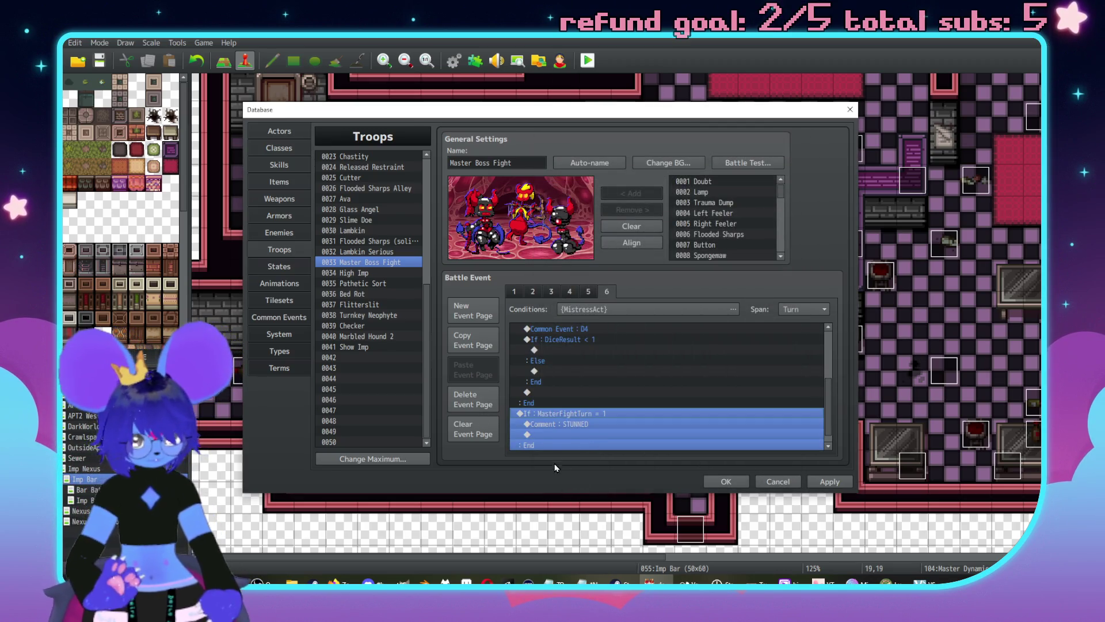
left_click(551, 450)
key("ctrl+v")
double_click(583, 406)
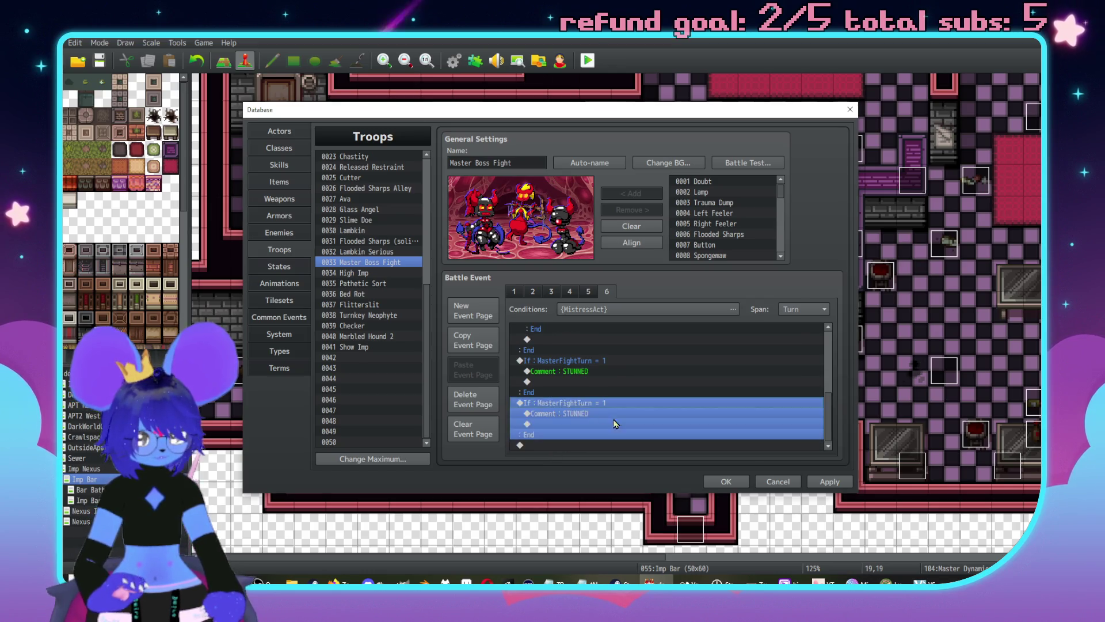
type("2")
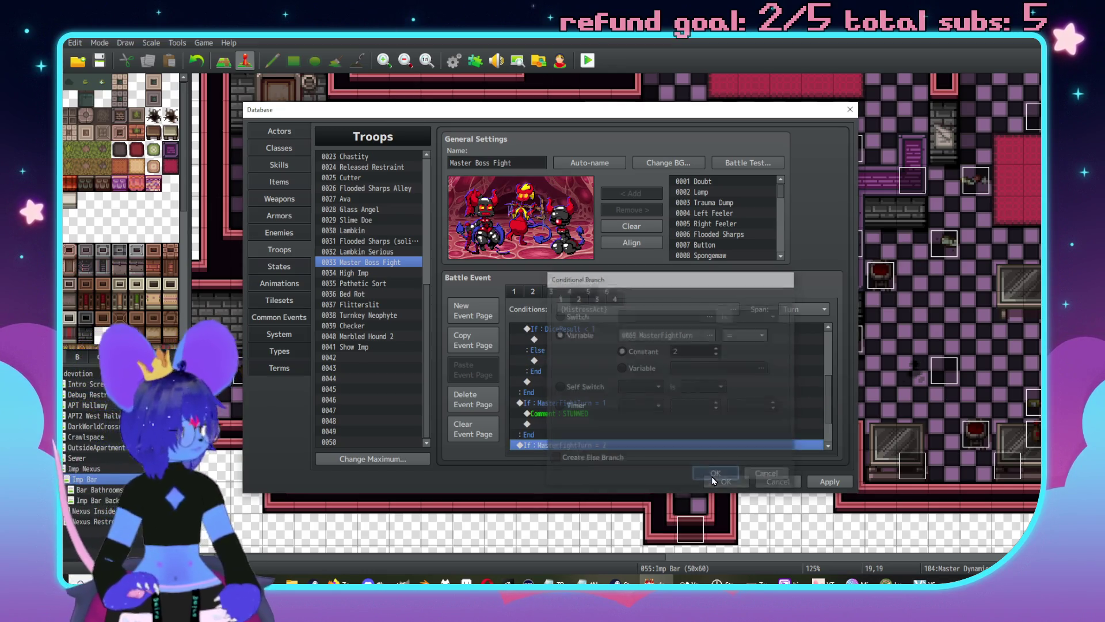
left_click(716, 474)
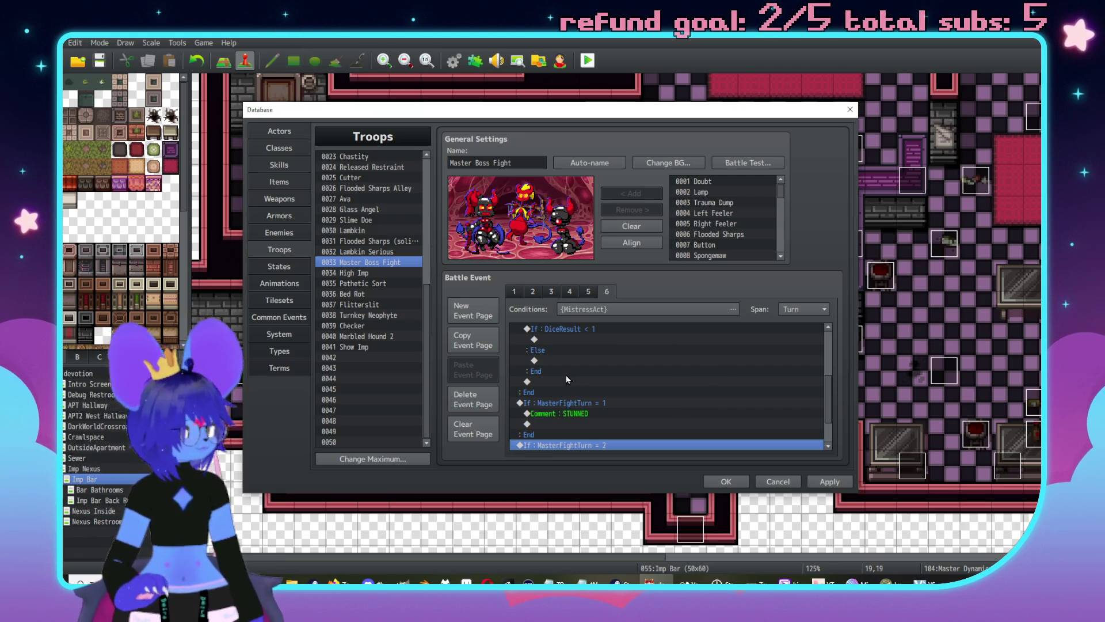
Step: Replace the turn 2 branch's STUNNED comment with the forced Imp Mistress Imp Whip action on Random
scroll(558, 365, "up", 4)
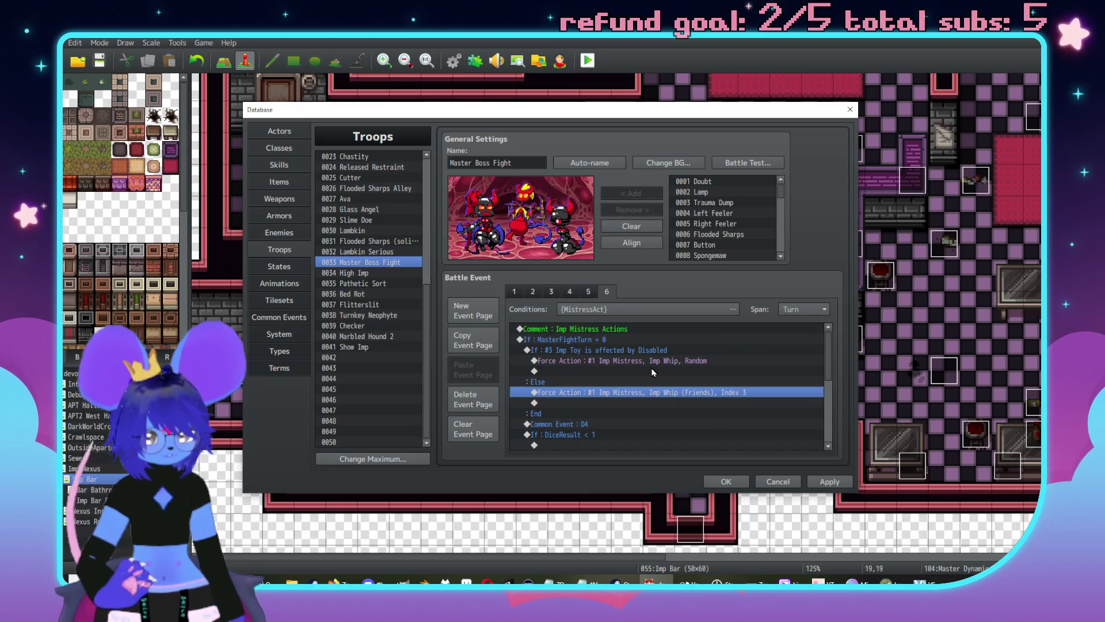
scroll(637, 363, "down", 2)
scroll(637, 361, "down", 3)
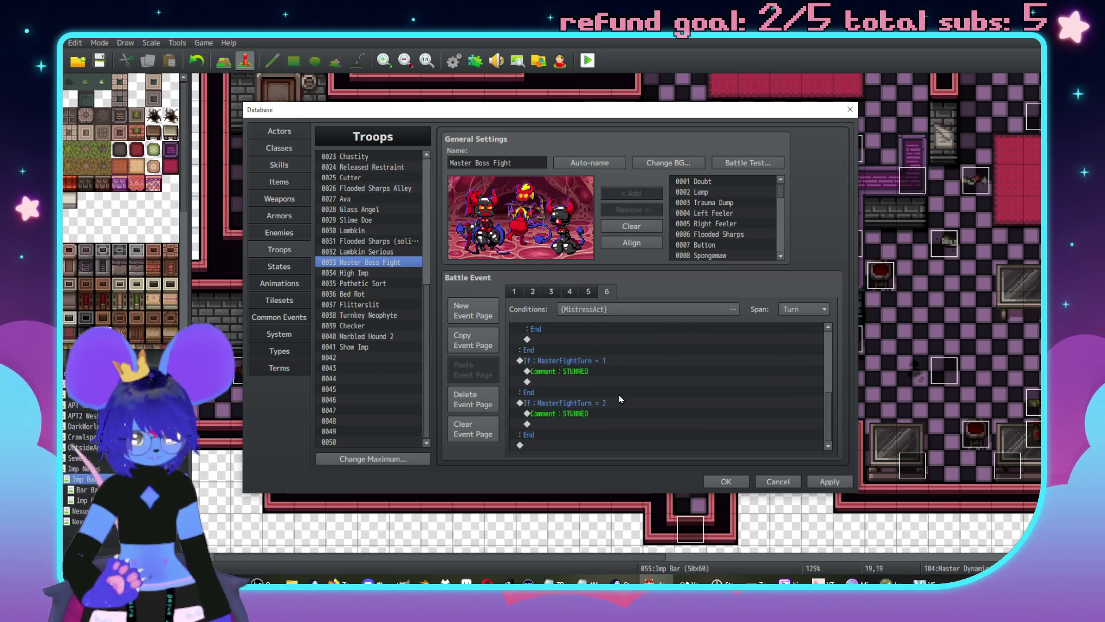
left_click(588, 423)
key("ctrl+v")
left_click(589, 414)
key("Delete")
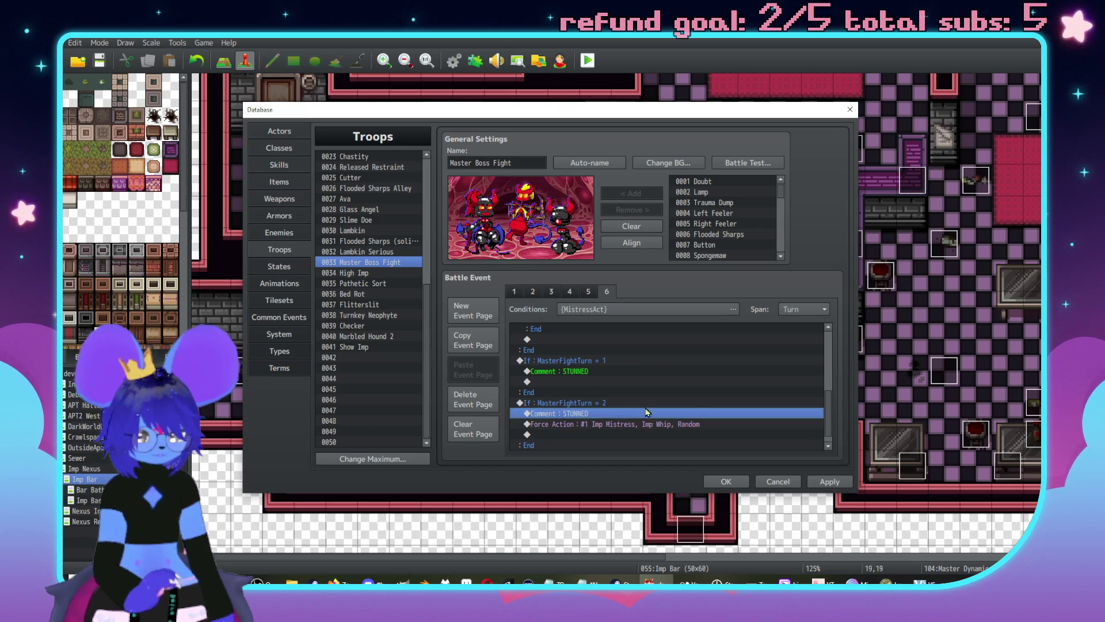
Step: Paste another copy of the turn 1 branch at the end of the list
left_click(608, 361)
key("ctrl+c")
left_click(551, 445)
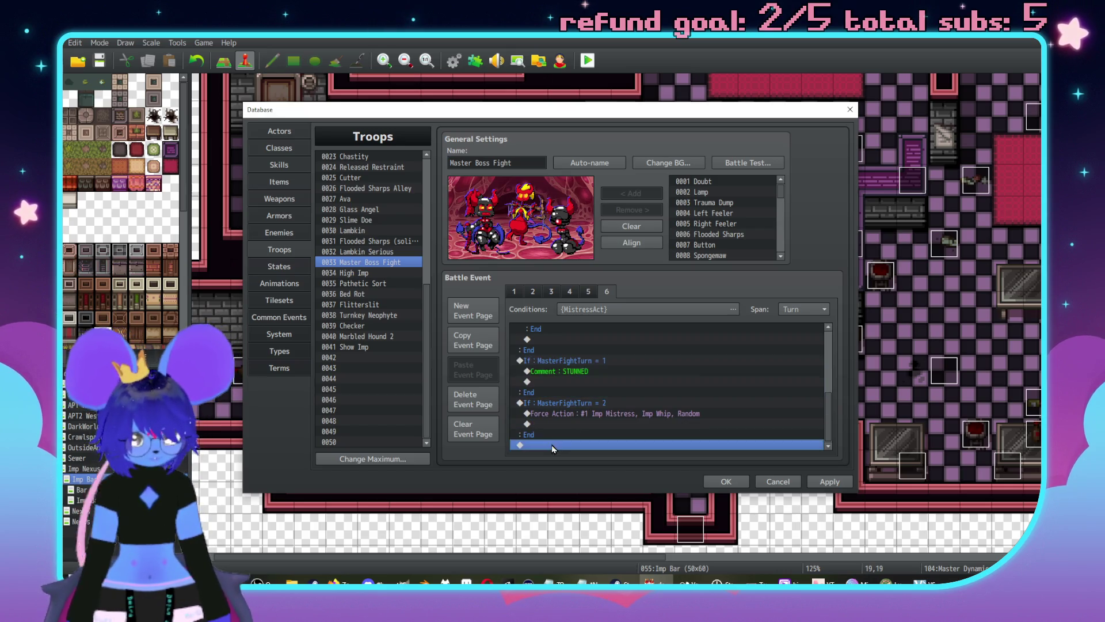
key("ctrl+v")
double_click(604, 402)
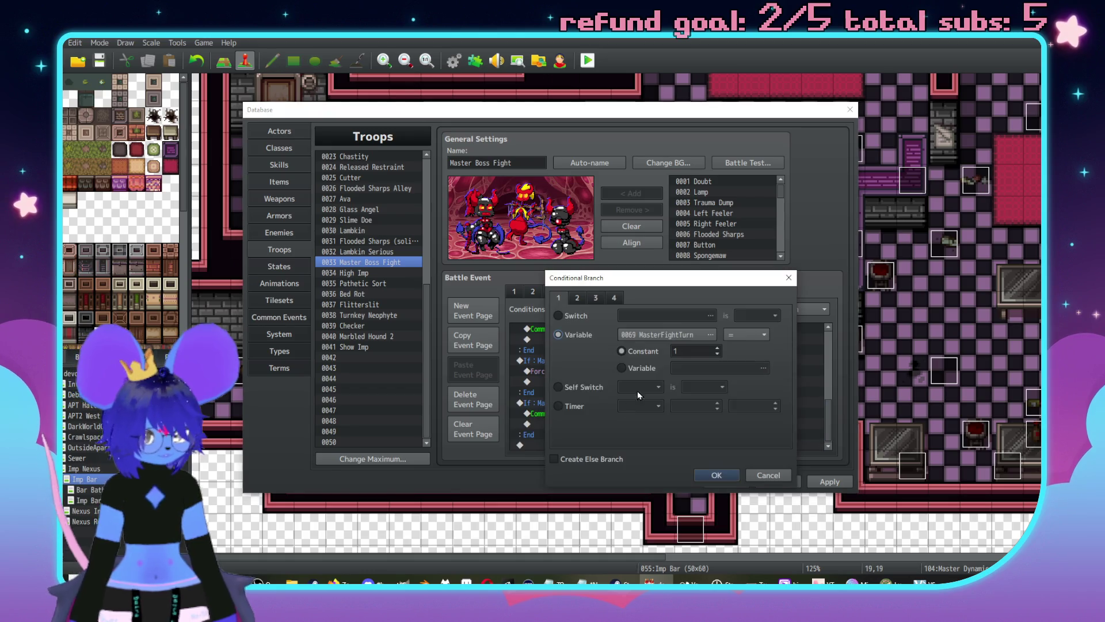
Step: Set the pasted branch's turn condition to MasterFightTurn = 3
double_click(691, 350)
type("3")
left_click(716, 474)
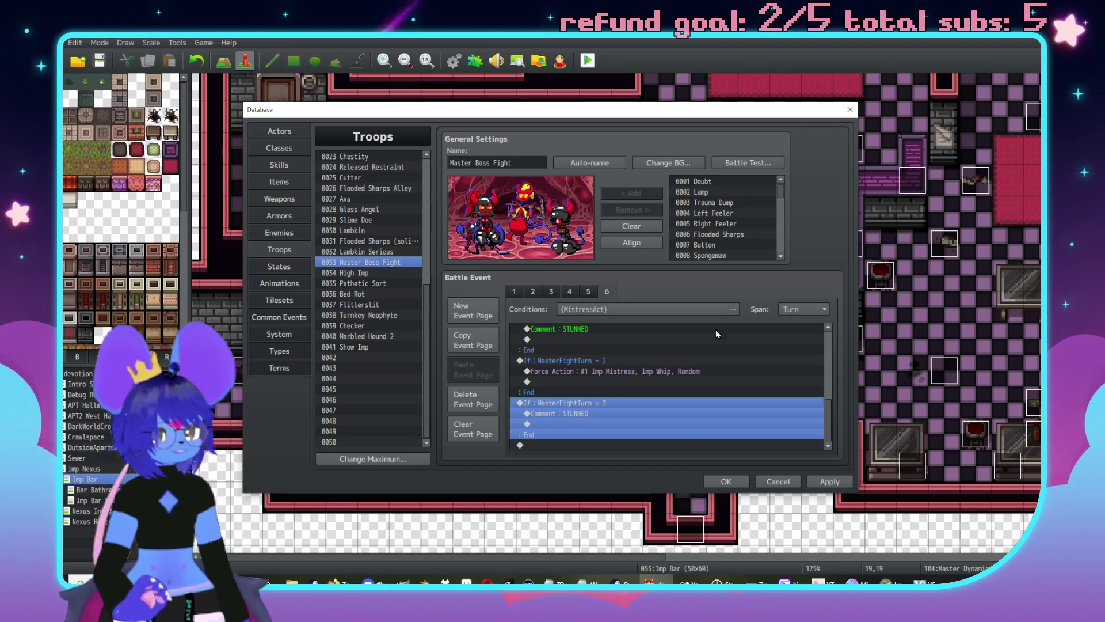
Step: Duplicate the turn 3 branch and change the copy's condition to MasterFightTurn = 5
scroll(654, 375, "up", 10)
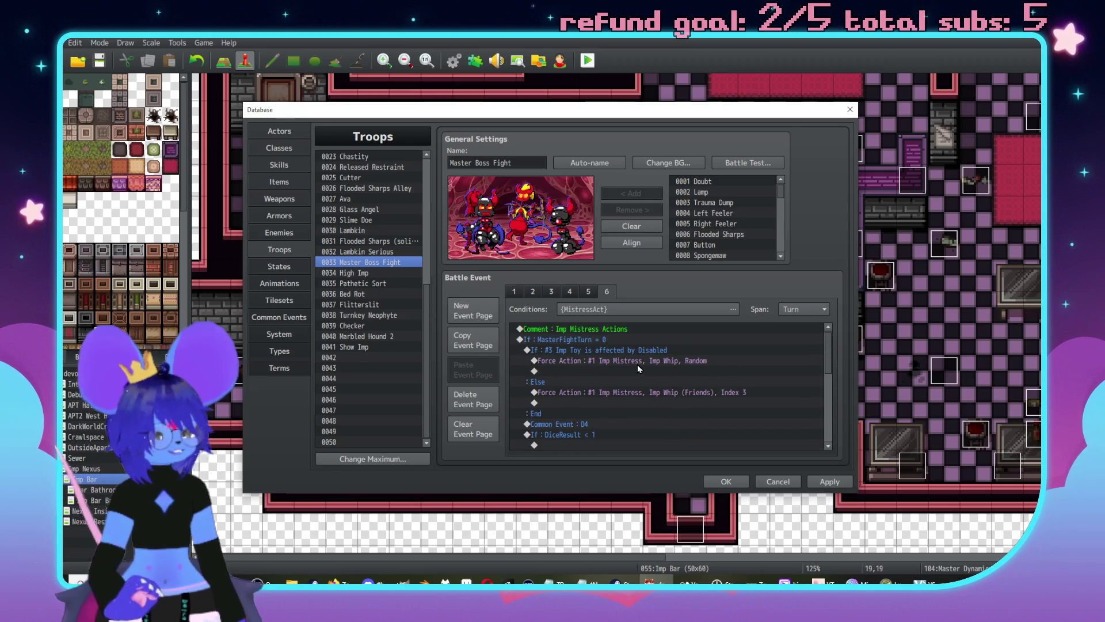
scroll(637, 368, "down", 10)
left_click(662, 423)
scroll(665, 412, "down", 1)
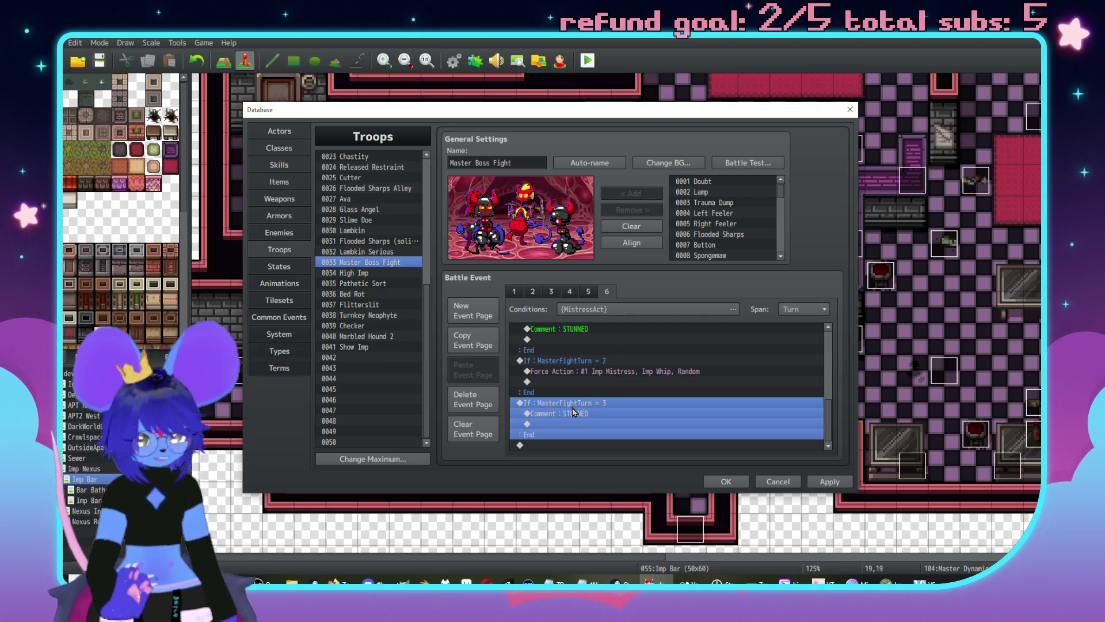
key("ctrl+c")
key("ctrl+v")
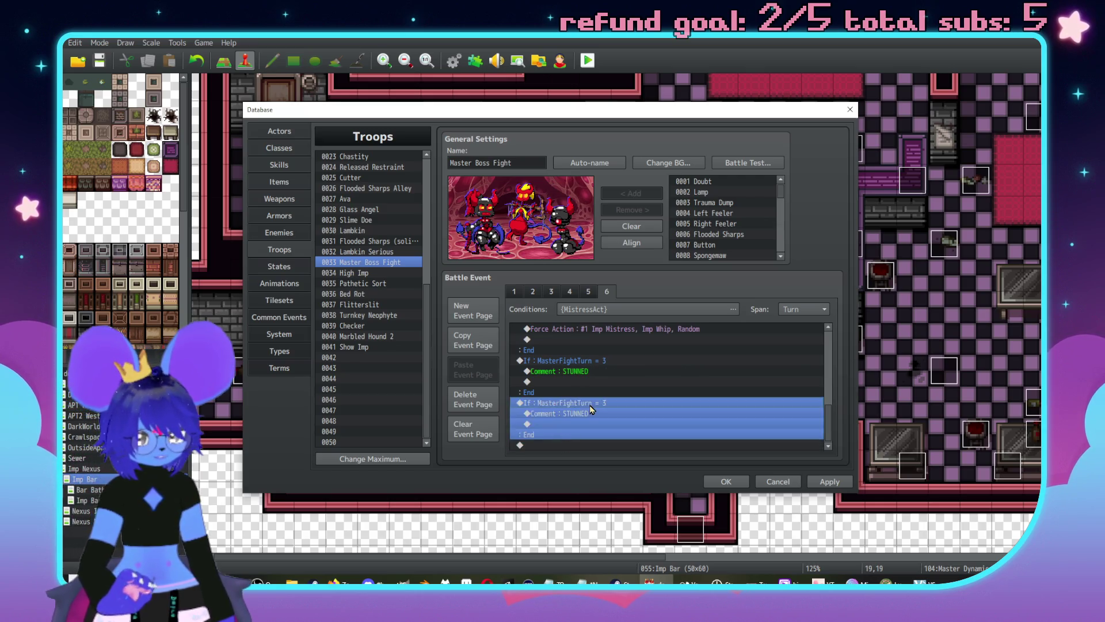
double_click(590, 405)
type("5")
left_click(717, 475)
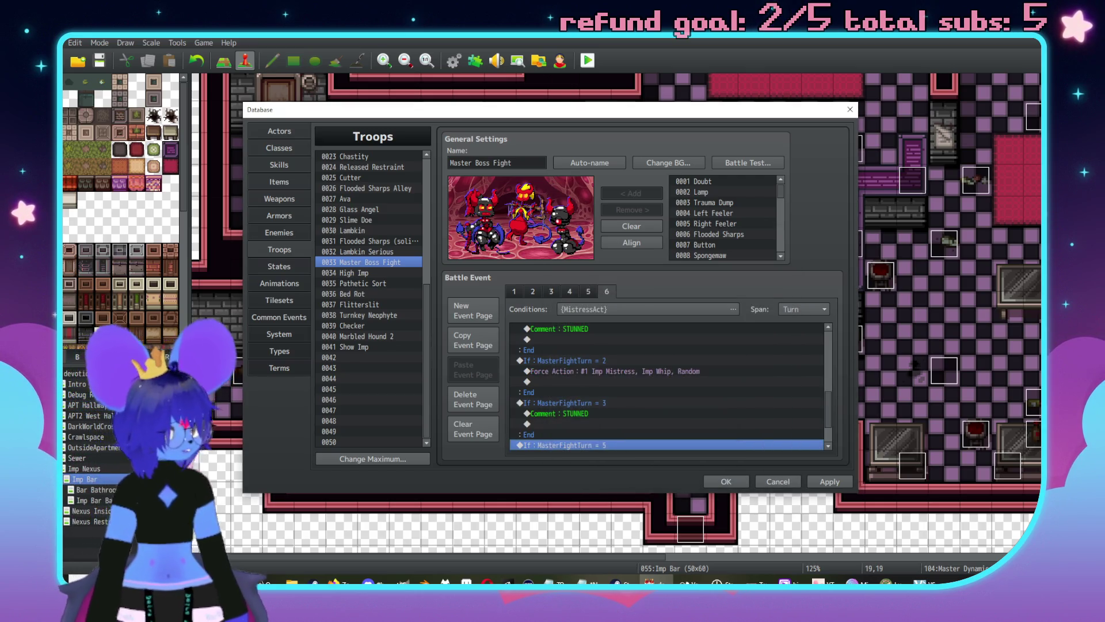
key("alt+Tab")
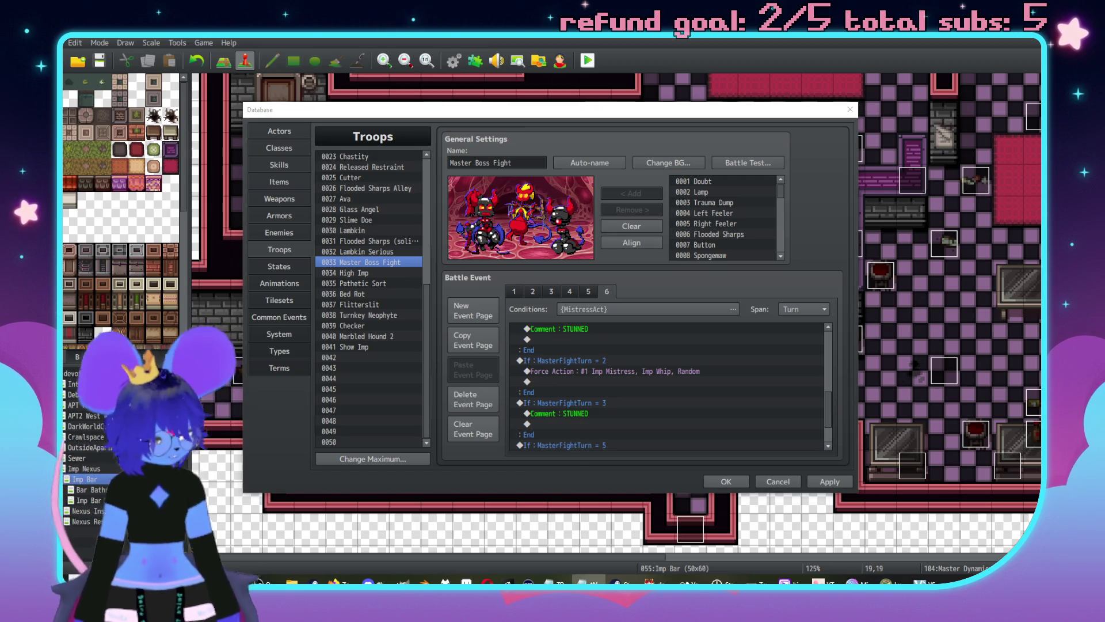
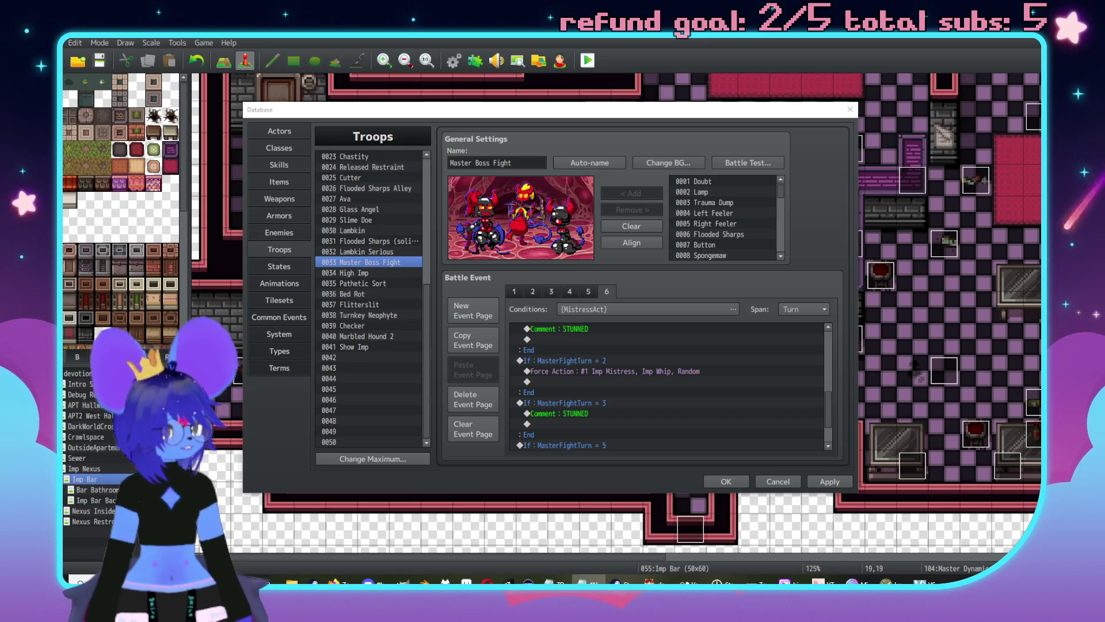
Step: On battle event page 2, add a Conditional Branch testing MasterFightTurn = 14
left_click(515, 292)
left_click(532, 290)
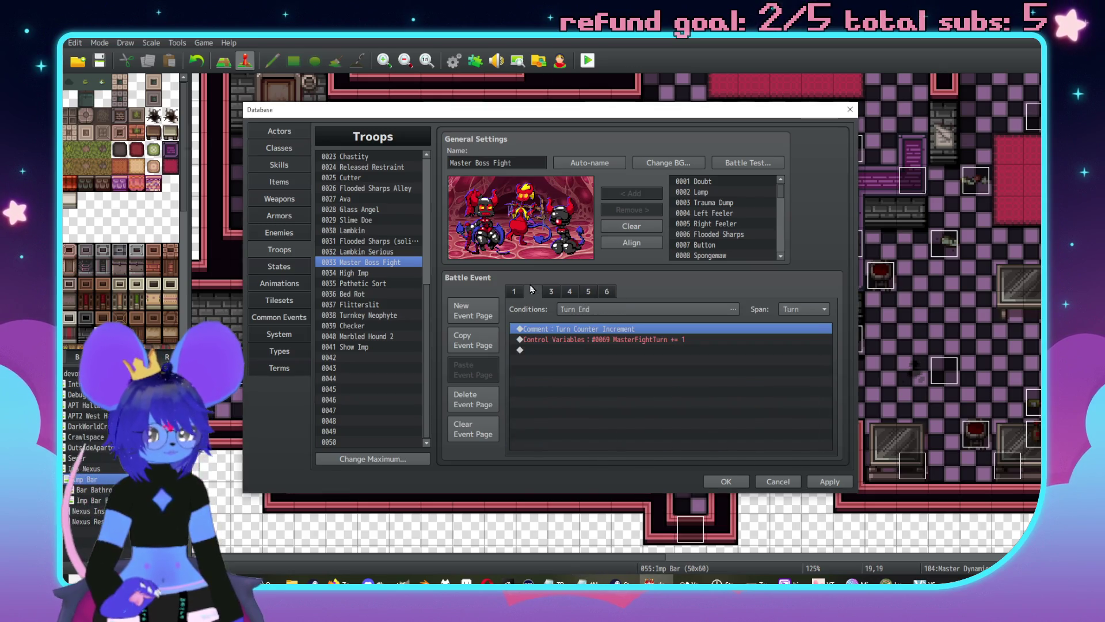
left_click(615, 349)
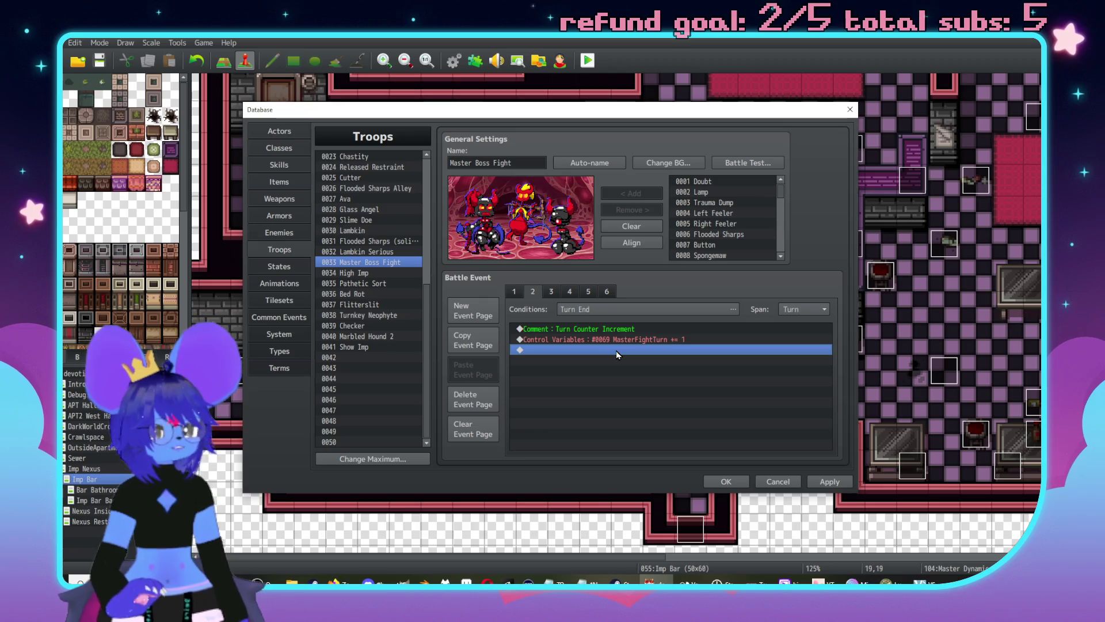
double_click(615, 349)
left_click_drag(600, 145, 757, 125)
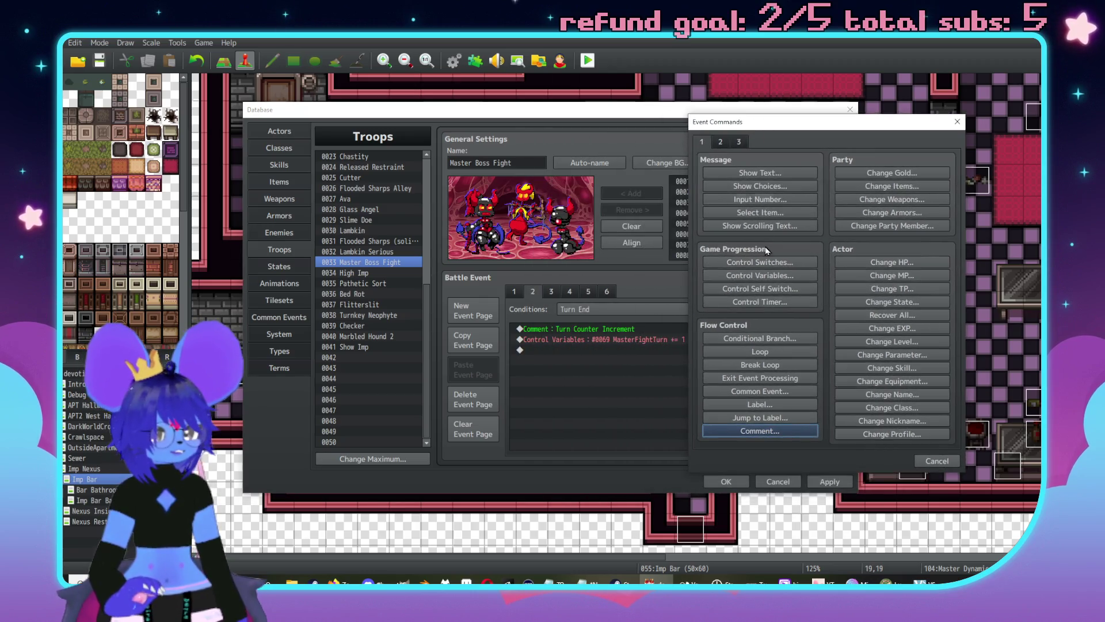
left_click(759, 338)
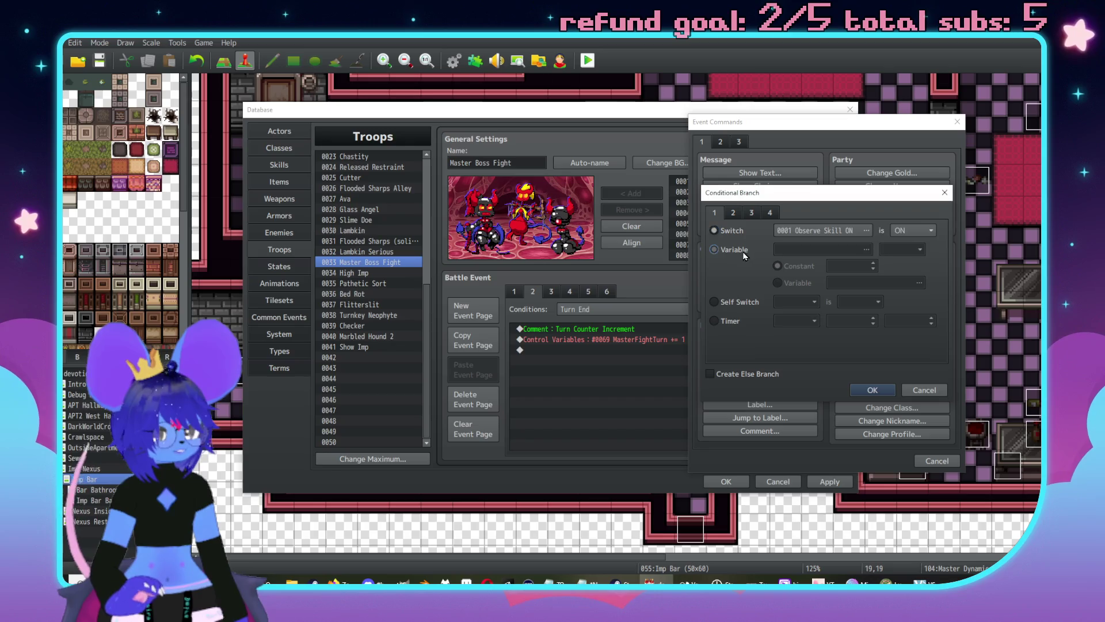
left_click(715, 249)
left_click(799, 253)
left_click(790, 220)
left_click(782, 233)
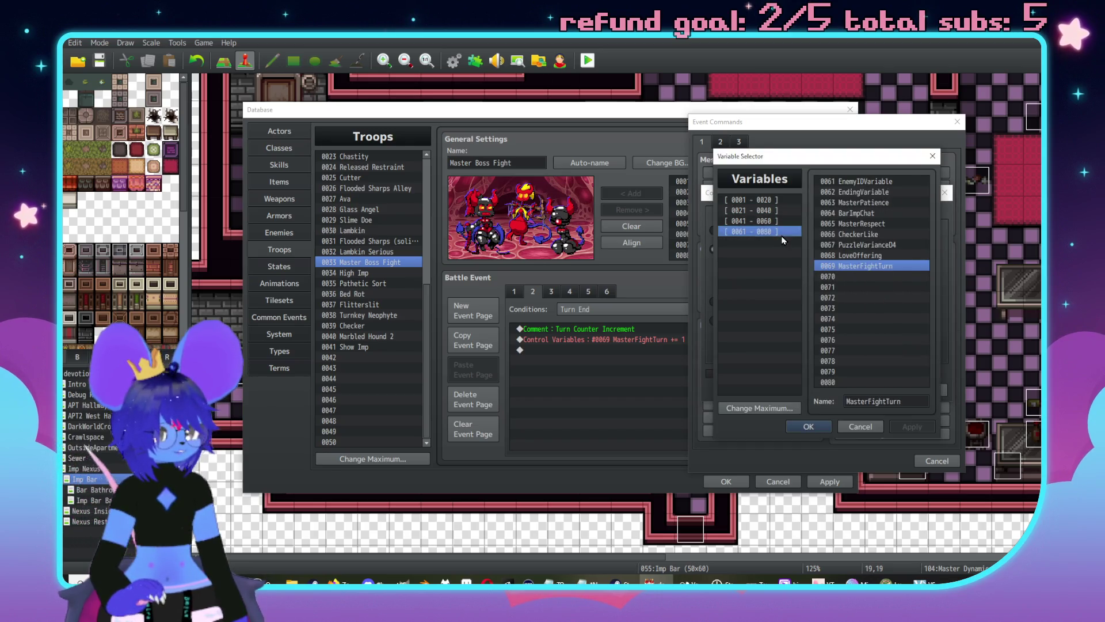
double_click(857, 266)
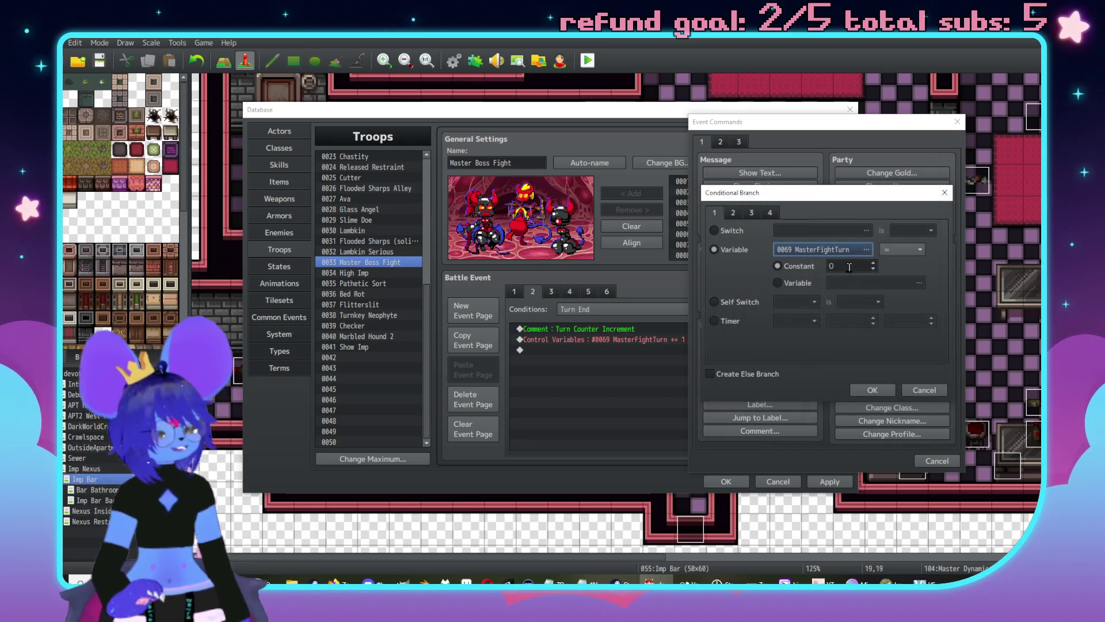
left_click(849, 266)
type("14")
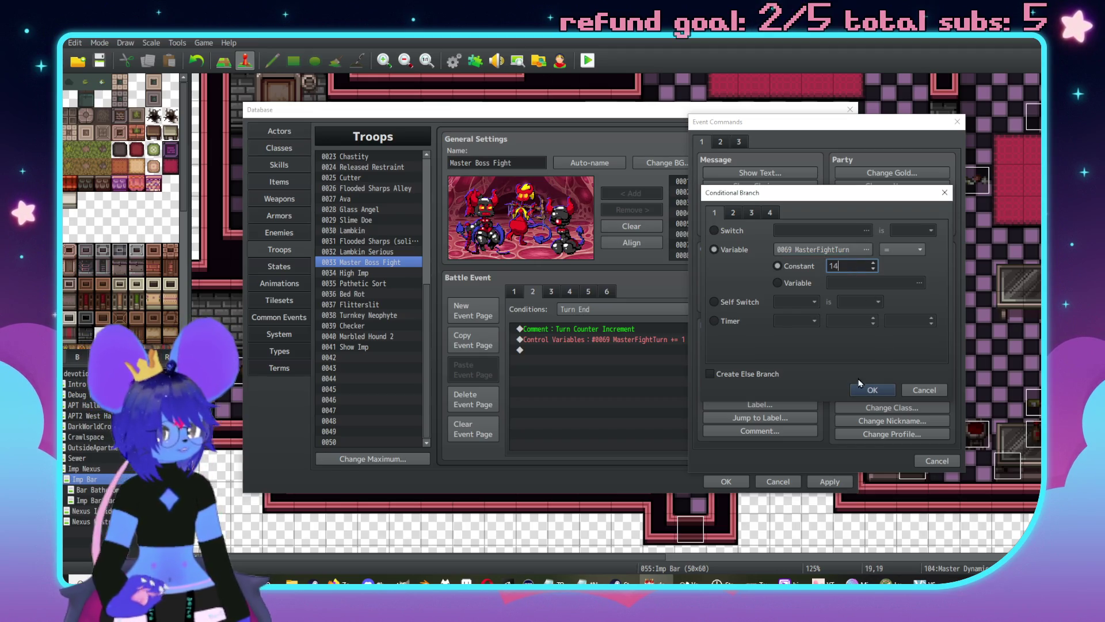
left_click(874, 392)
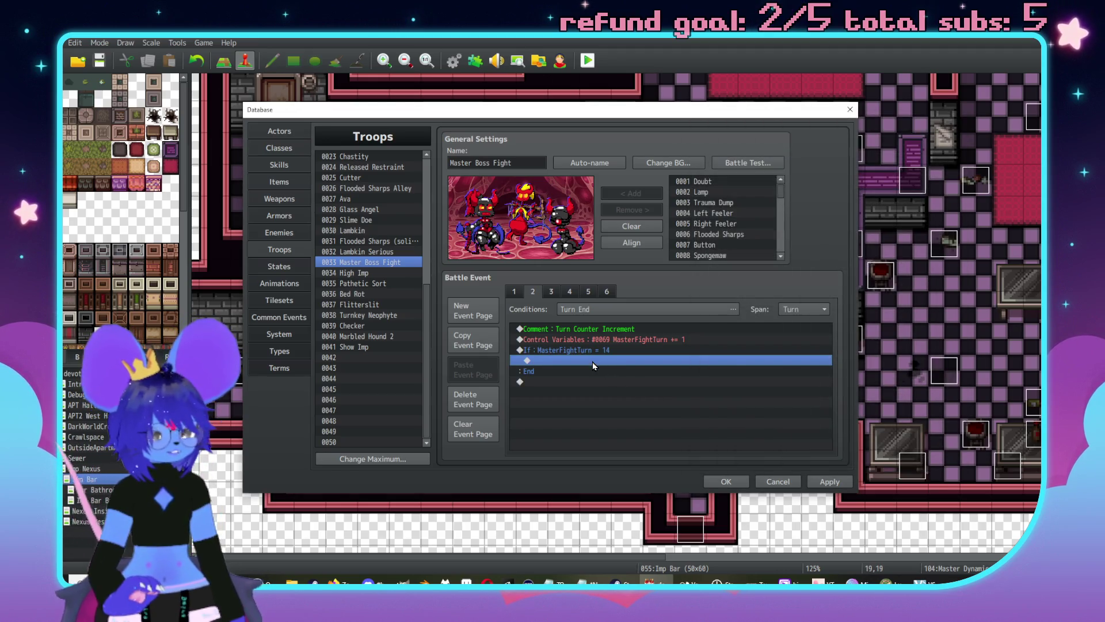
Step: Inside the turn-14 branch, set variable 0069 MasterFightTurn to constant 10
double_click(592, 361)
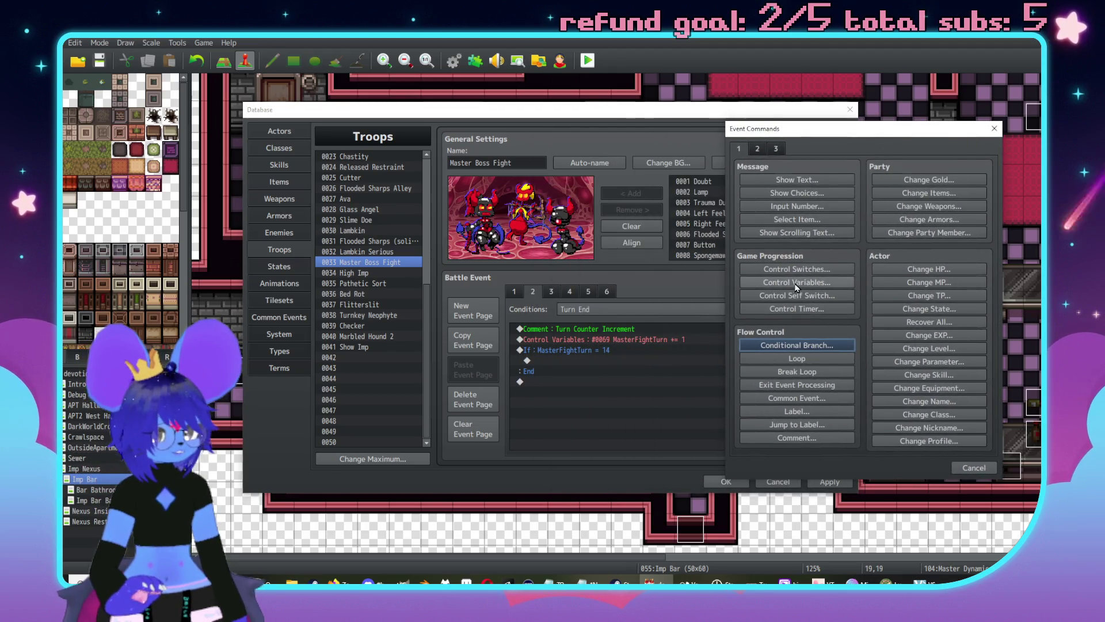
left_click(796, 285)
left_click(903, 225)
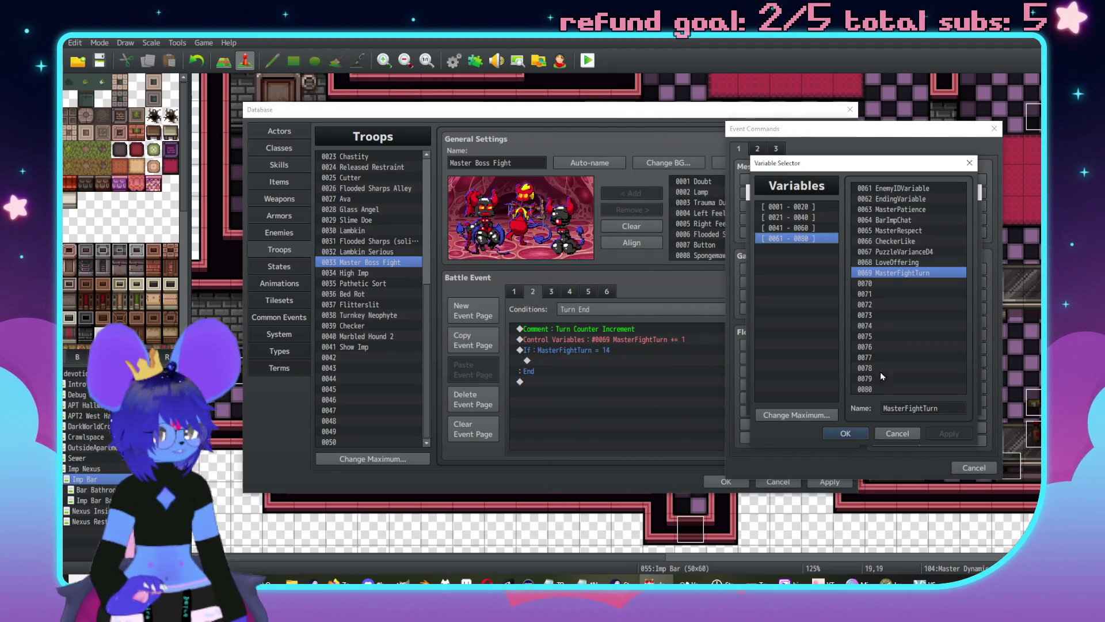
left_click(853, 436)
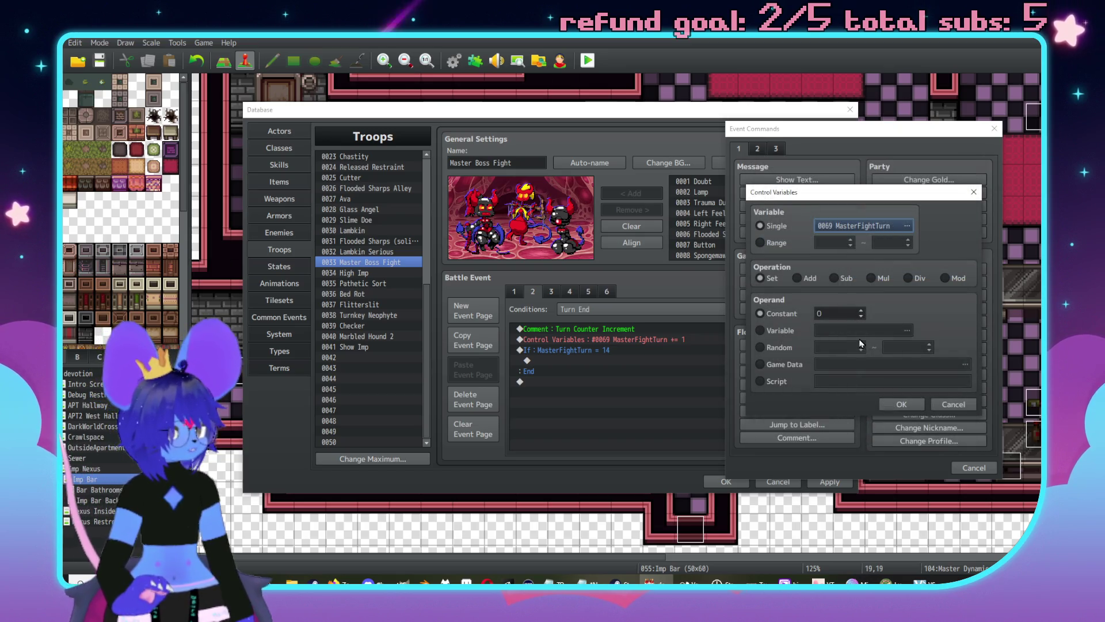
left_click(838, 314)
type("1")
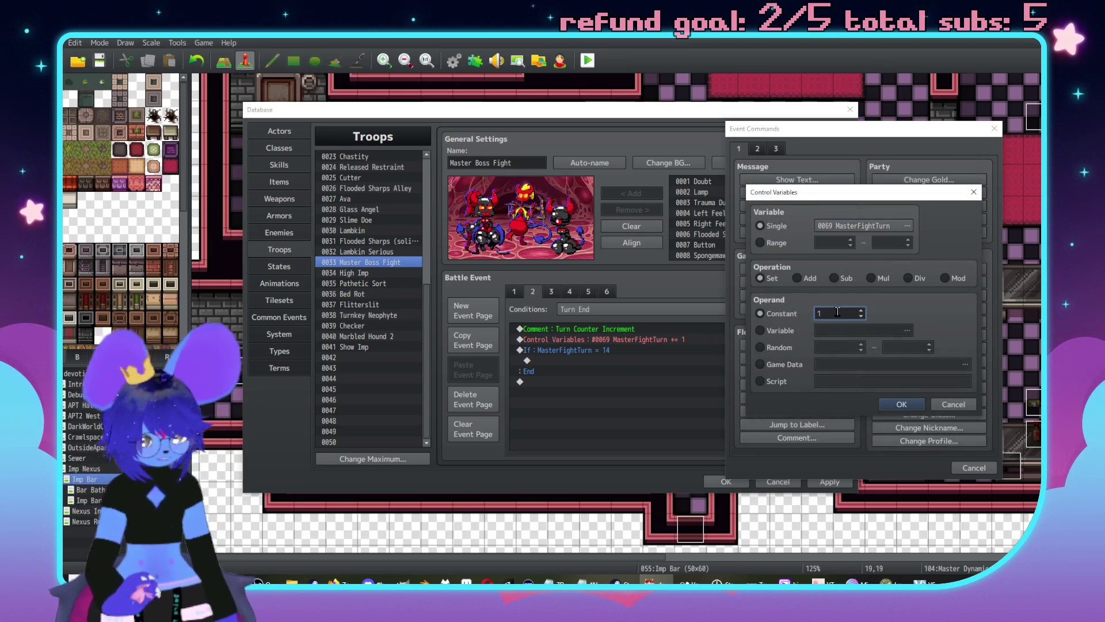
type("0")
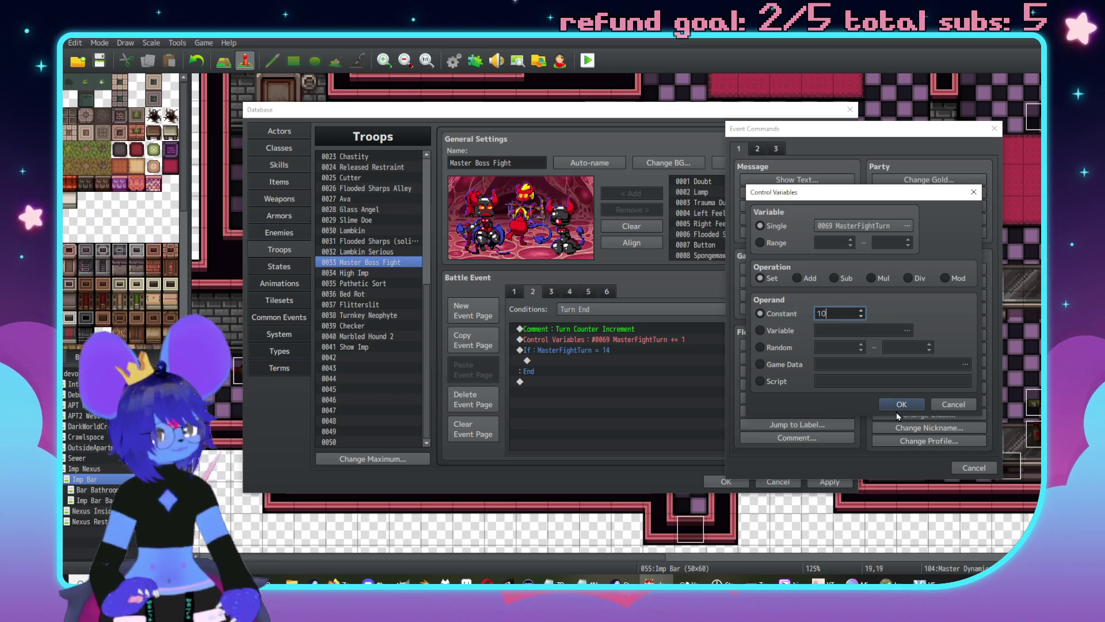
left_click(898, 405)
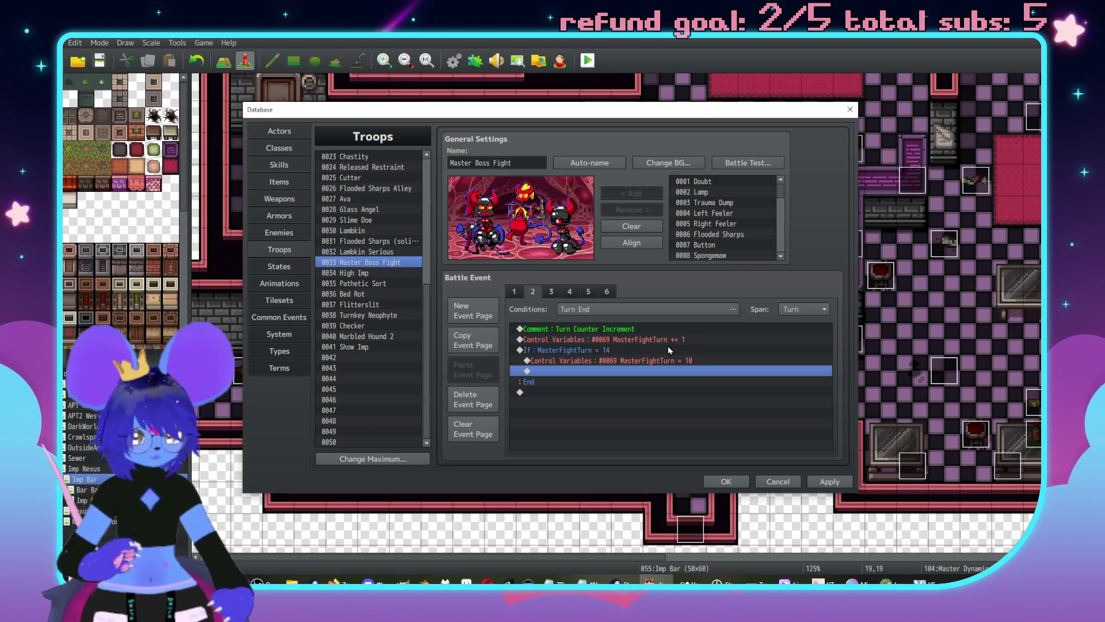
left_click(587, 294)
Step: On battle event page 6, paste the copied D4 dice-roll block at the last empty line
scroll(649, 369, "down", 3)
scroll(649, 370, "down", 1)
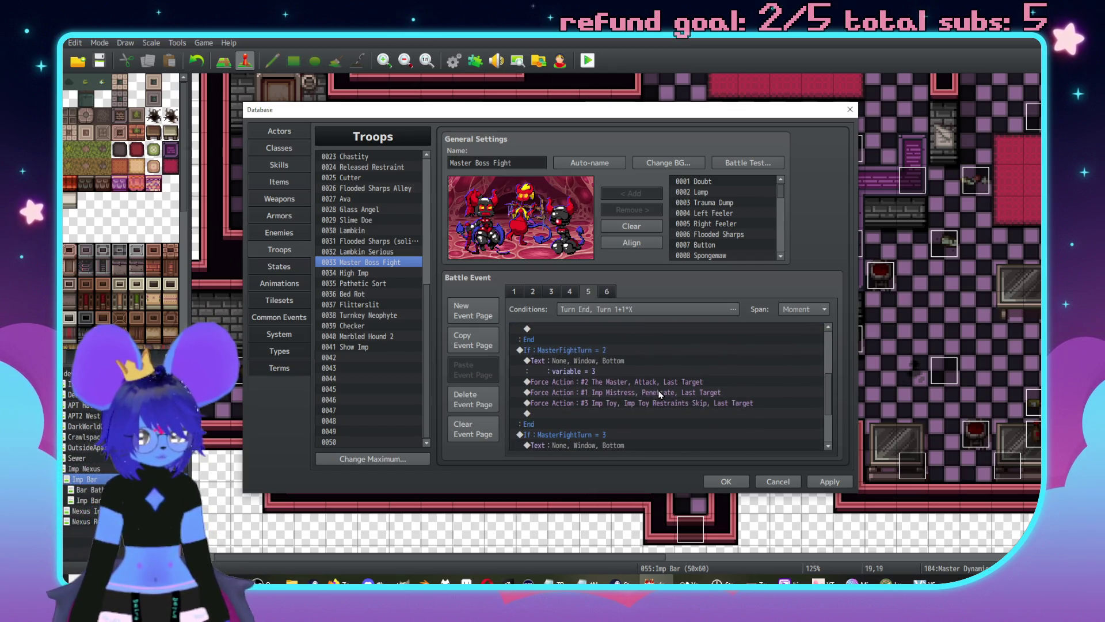
left_click(607, 292)
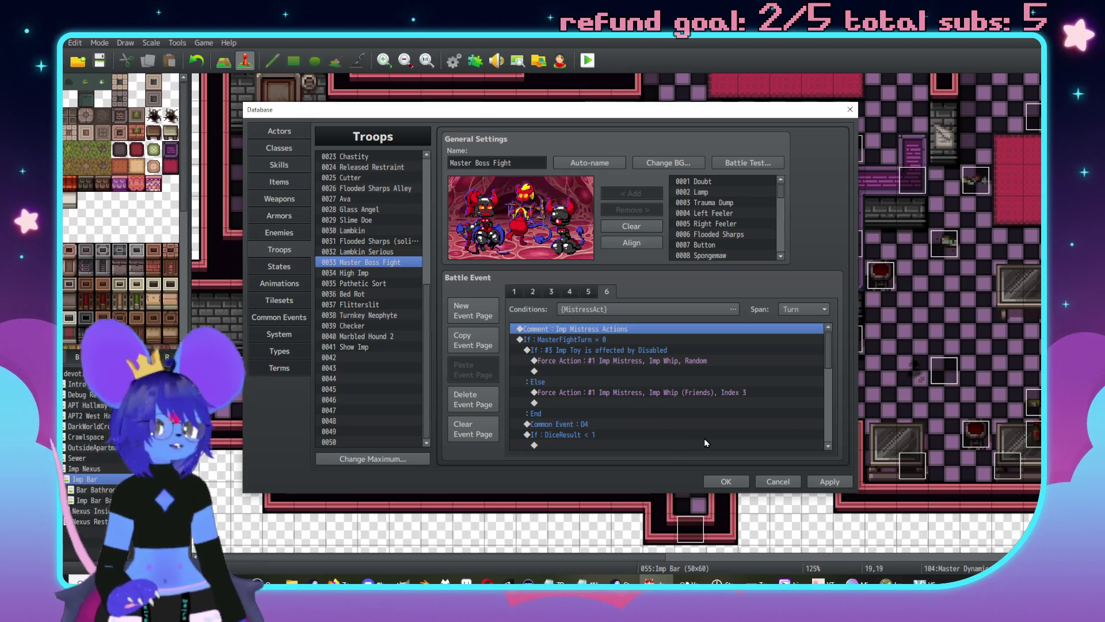
scroll(703, 428, "down", 2)
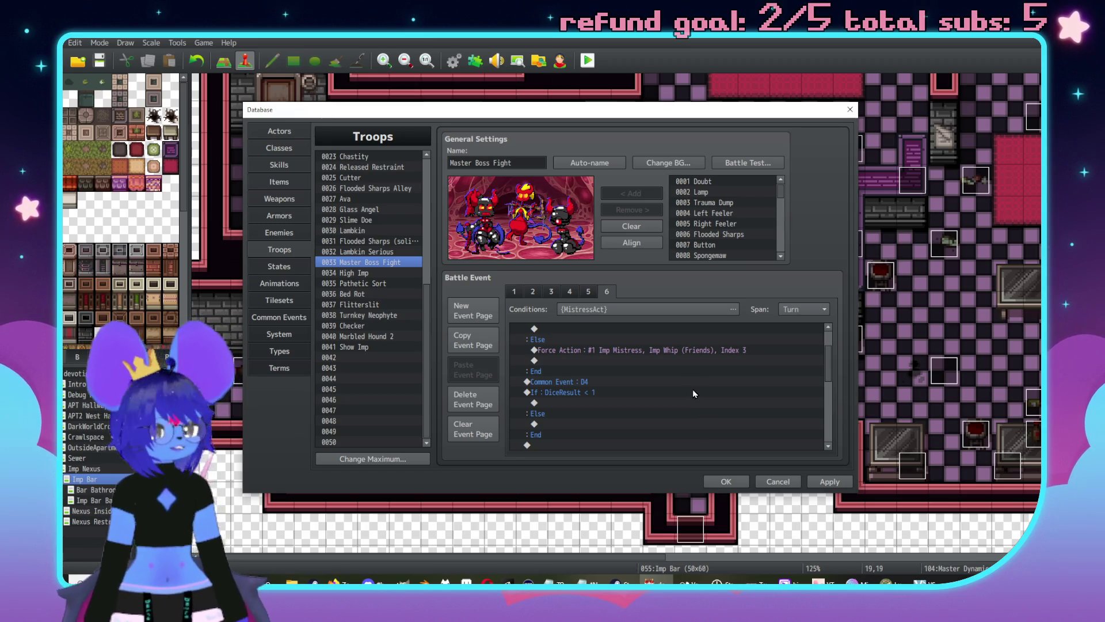
scroll(693, 393, "down", 5)
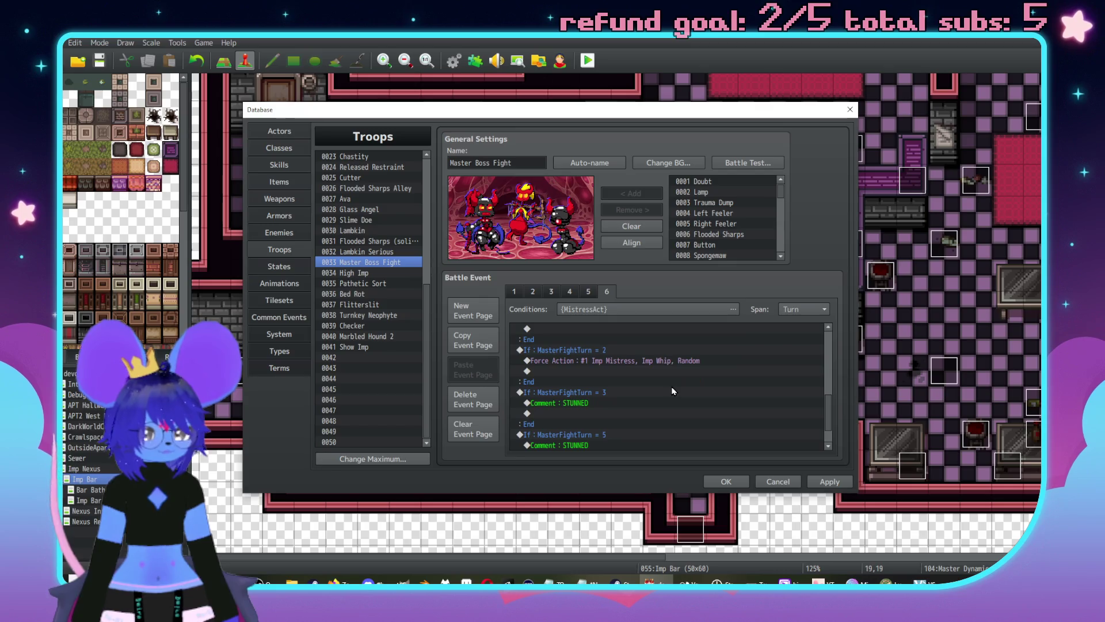
scroll(672, 385, "up", 3)
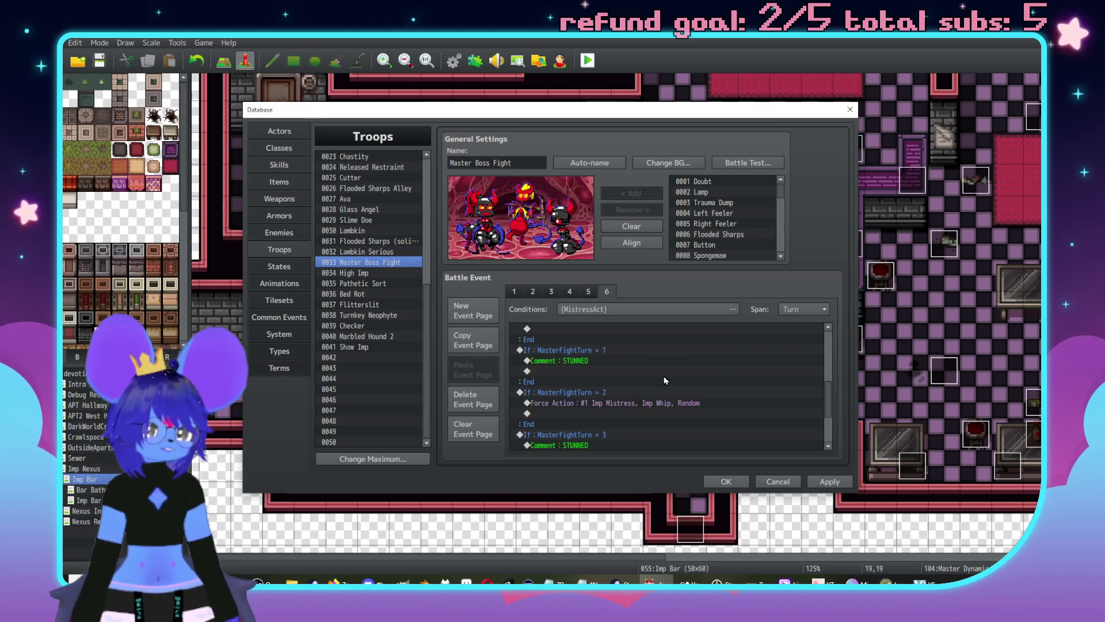
scroll(645, 374, "up", 3)
left_click_drag(599, 424, 598, 439)
scroll(624, 363, "down", 5)
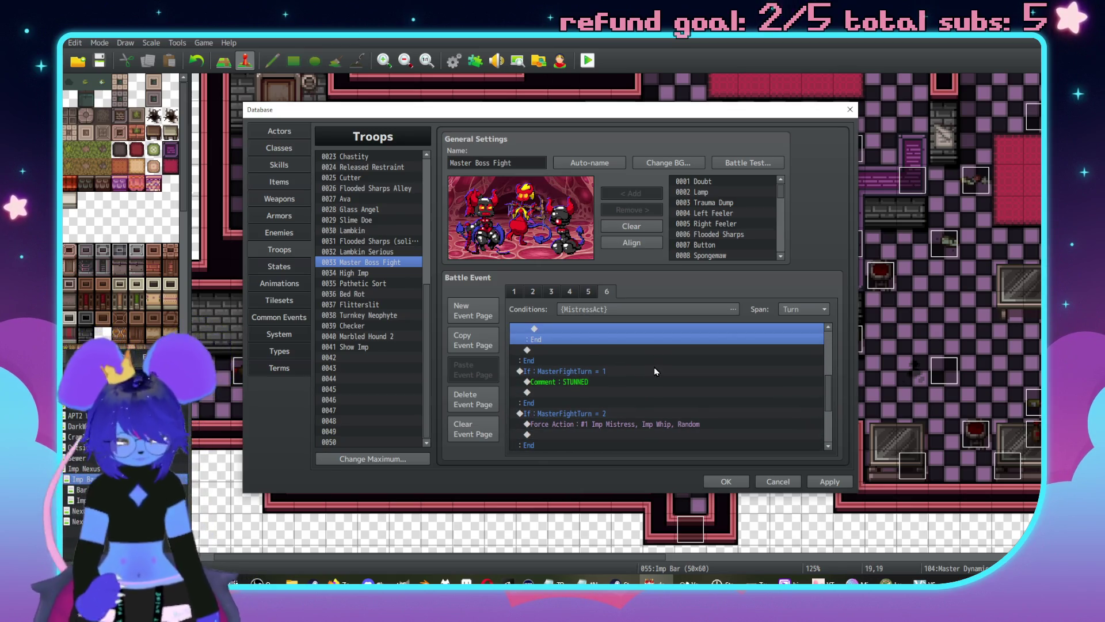
scroll(641, 367, "down", 1)
left_click(602, 447)
key("ctrl+v")
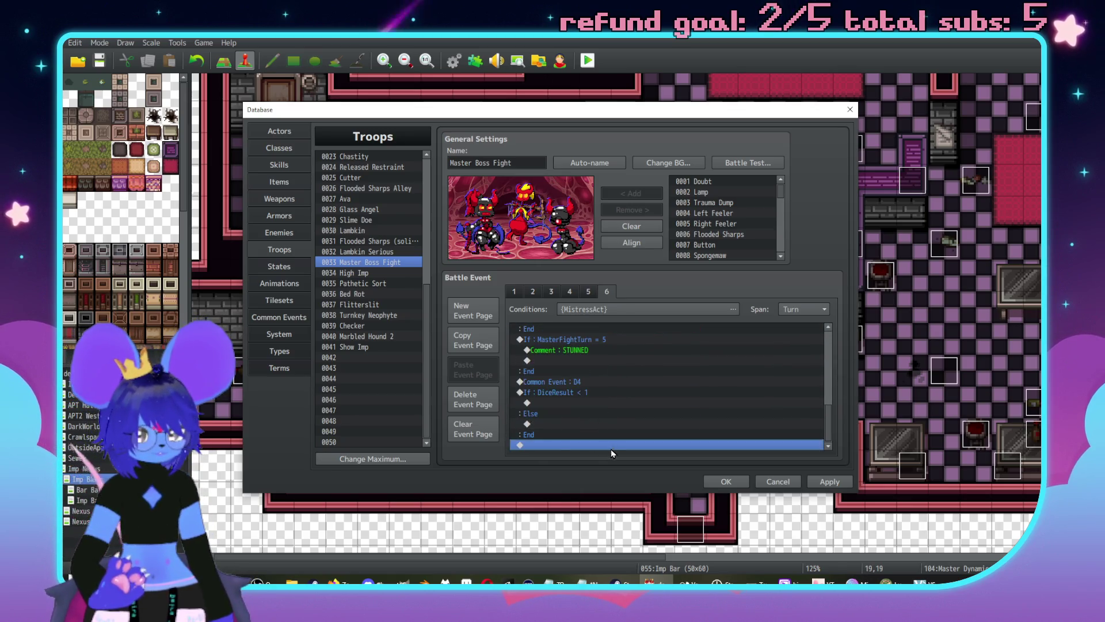
Step: Select and delete the Common Event D4 and DiceResult < 1 rows from their old position
scroll(649, 405, "up", 5)
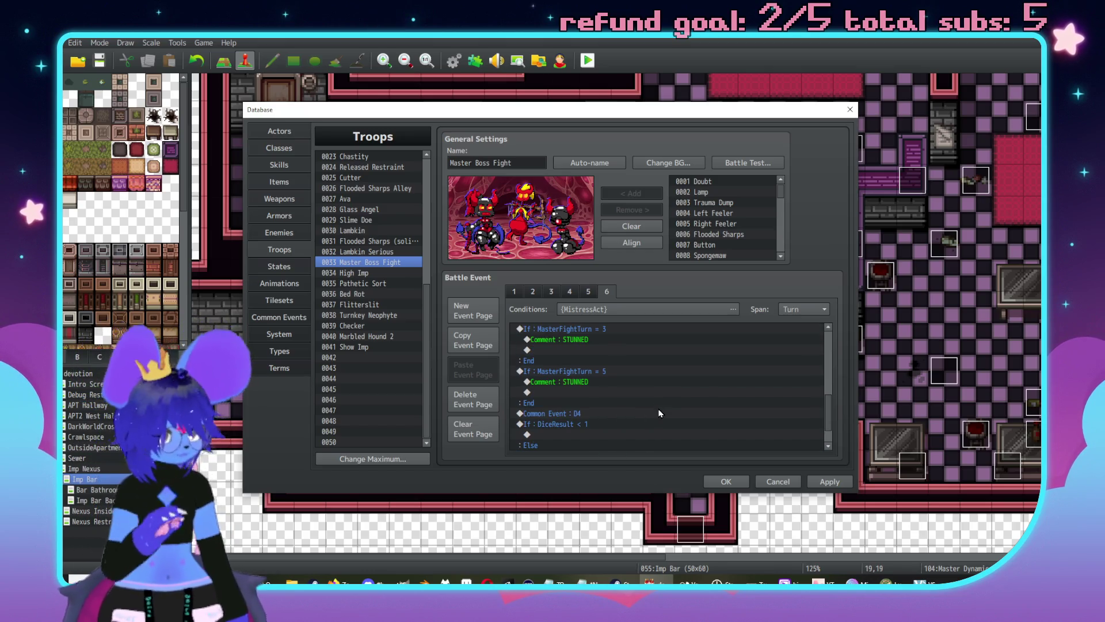
scroll(620, 395, "up", 2)
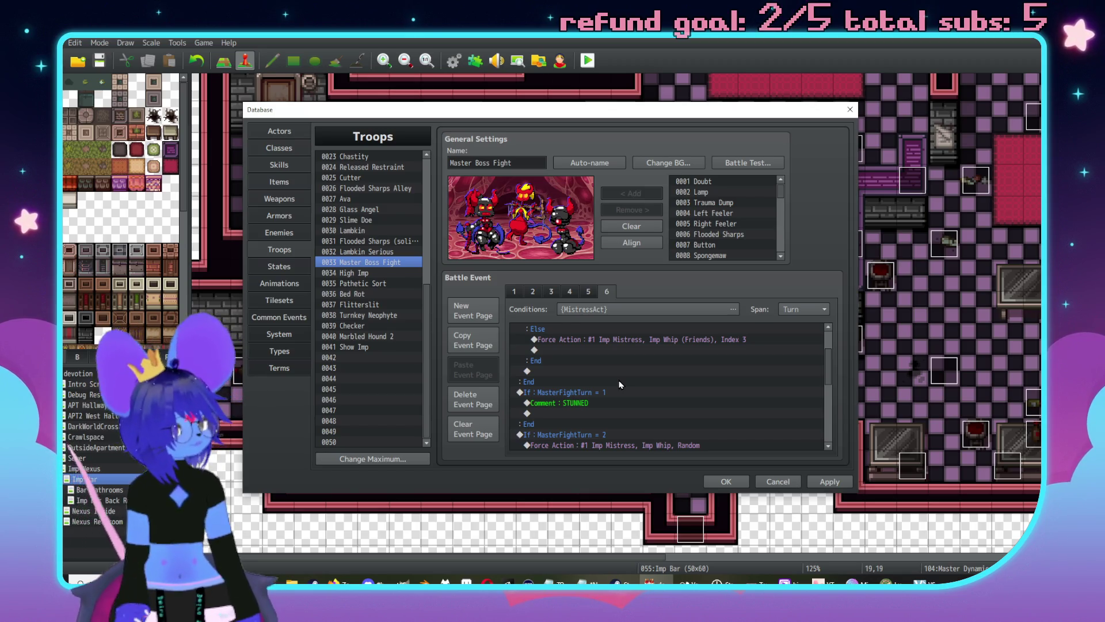
scroll(636, 409, "up", 5)
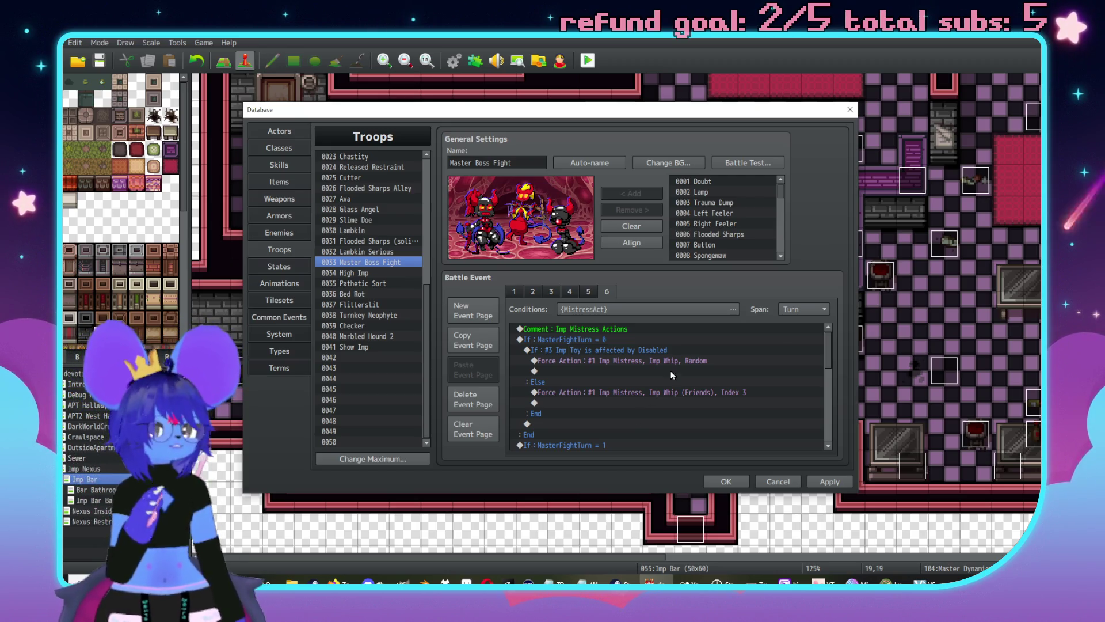
scroll(661, 368, "down", 3)
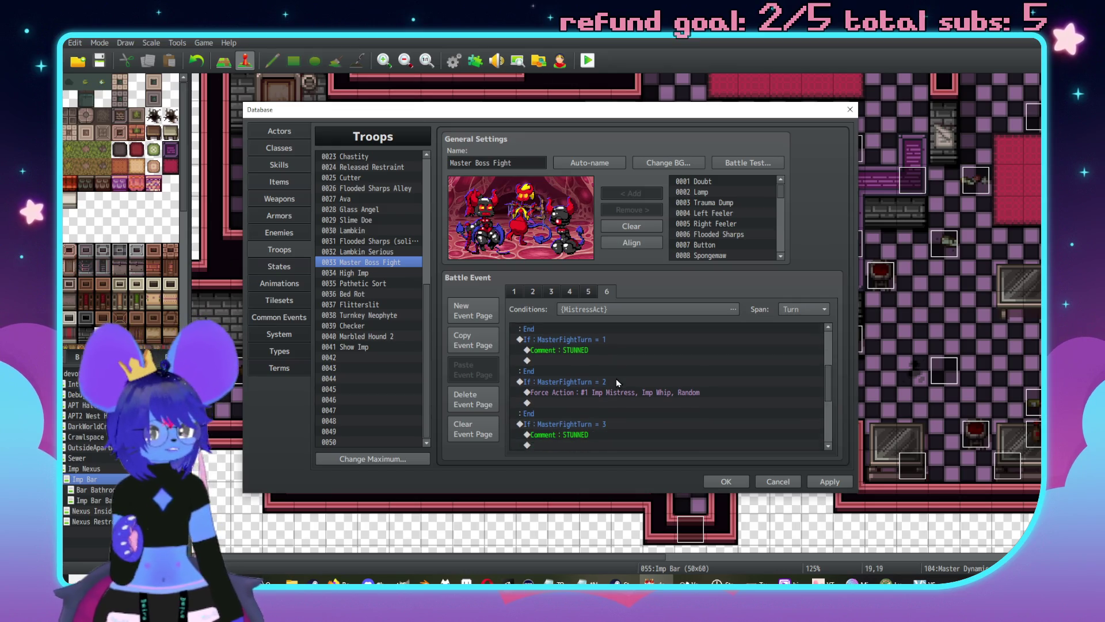
scroll(616, 378, "down", 2)
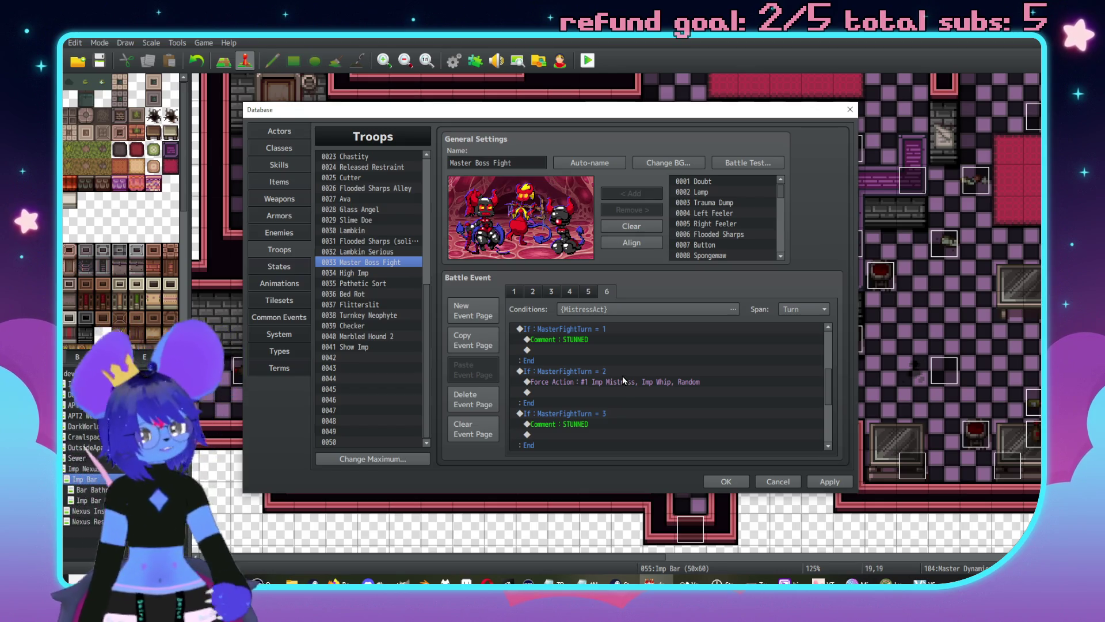
left_click(623, 376)
scroll(623, 386, "down", 5)
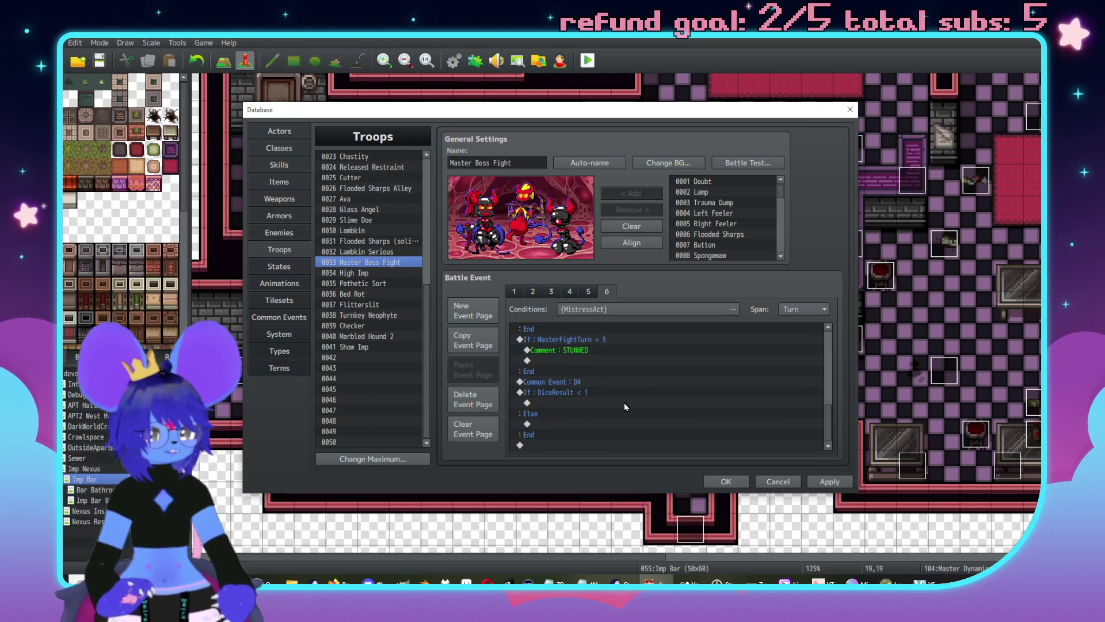
left_click(590, 384)
left_click_drag(590, 388, 593, 436)
key("Delete")
Step: Paste the dice-roll block into turn 2 above the Imp Whip Force Action
scroll(636, 407, "up", 2)
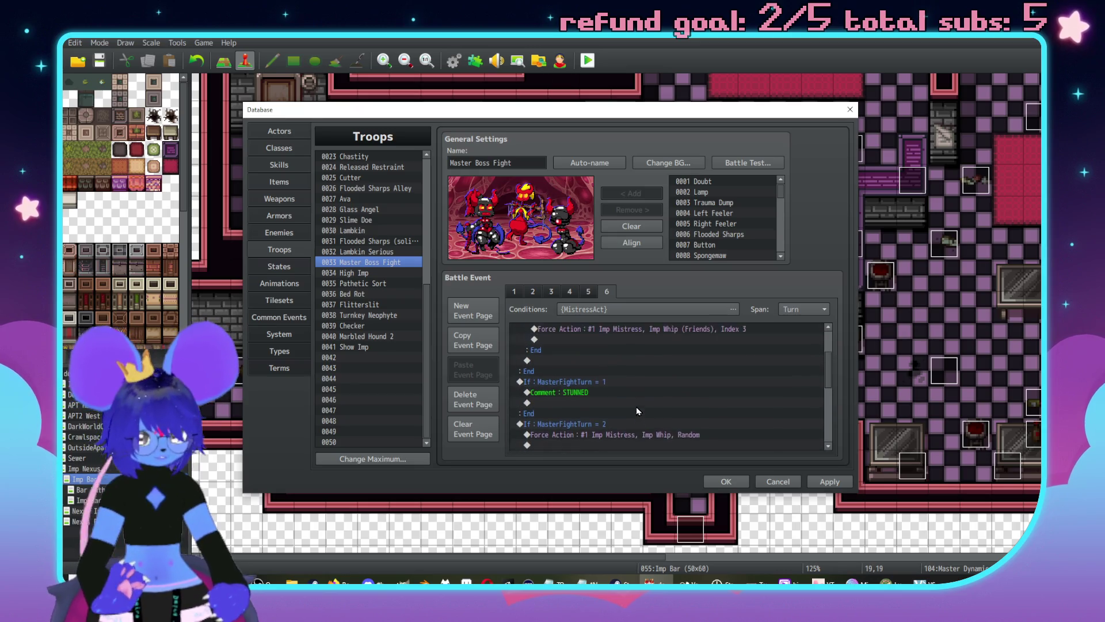
left_click(644, 395)
key("ctrl+v")
scroll(595, 368, "down", 1)
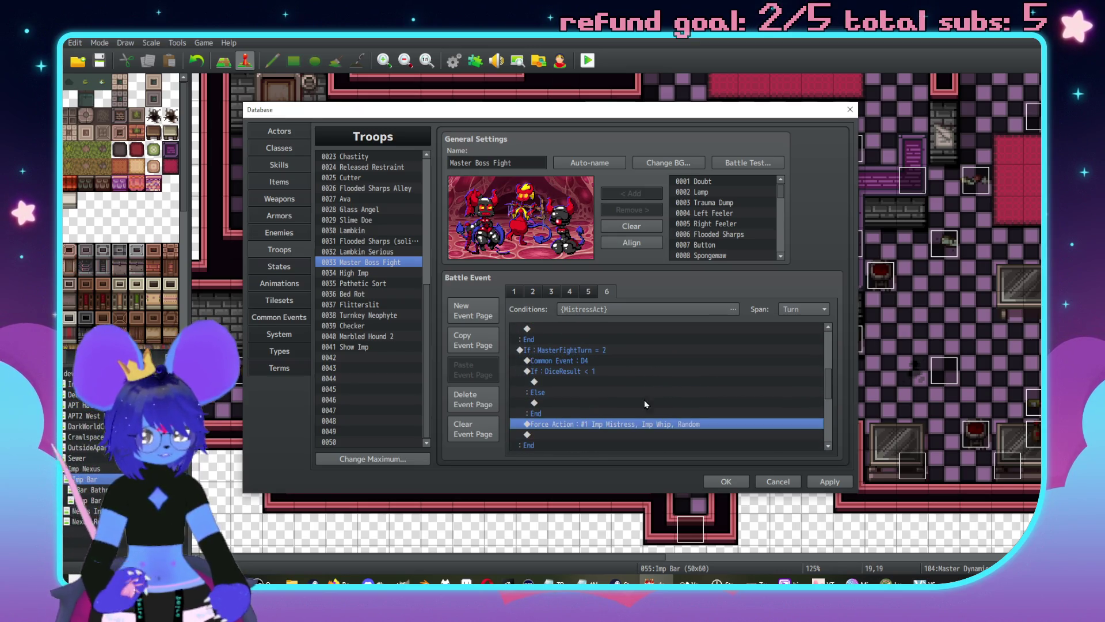
scroll(598, 362, "up", 1)
Step: Change the DiceResult < 1 condition to an equals comparison
left_click(604, 362)
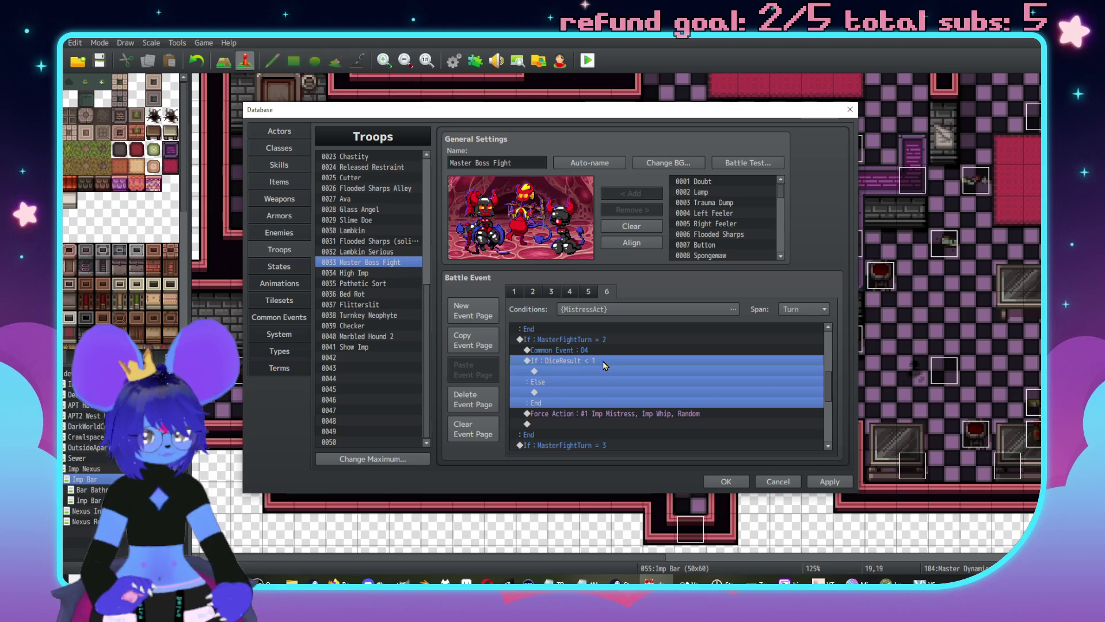
double_click(637, 361)
left_click(745, 335)
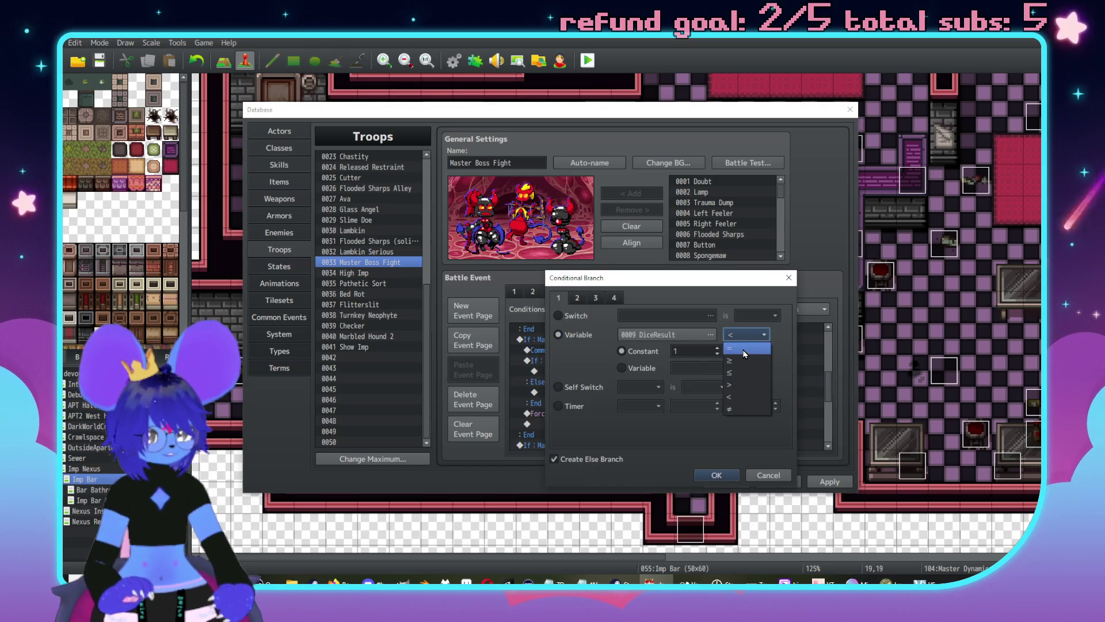
left_click(744, 349)
left_click(716, 475)
Step: Change the branch's Force Action skill from Imp Whip to 0077 Call Fire
scroll(625, 381, "down", 1)
left_click(625, 381)
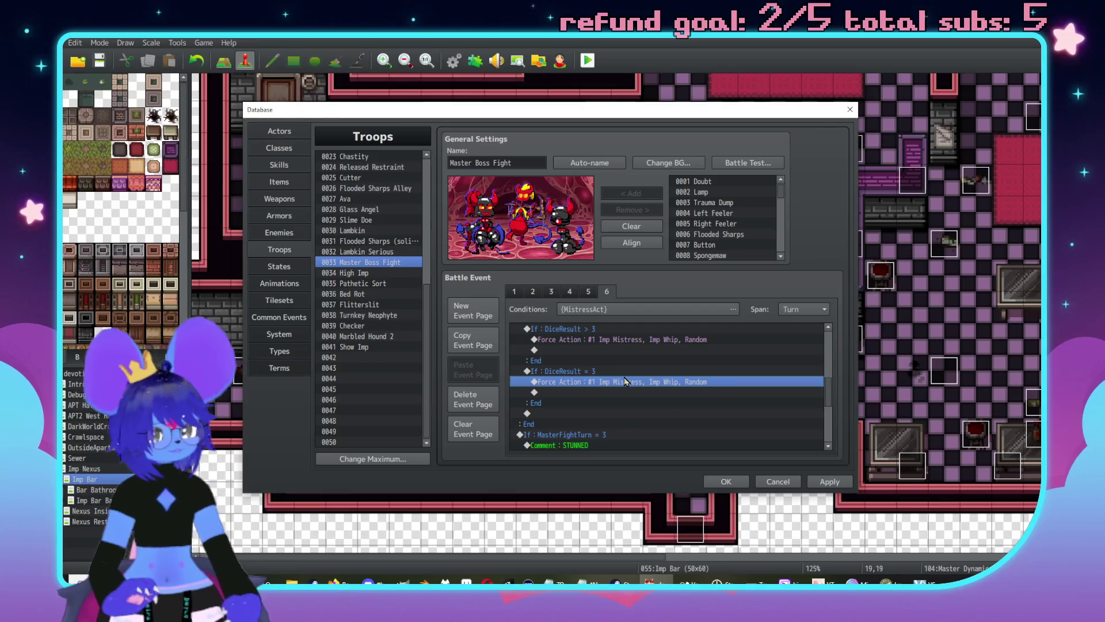
double_click(624, 375)
left_click(777, 471)
key("Return")
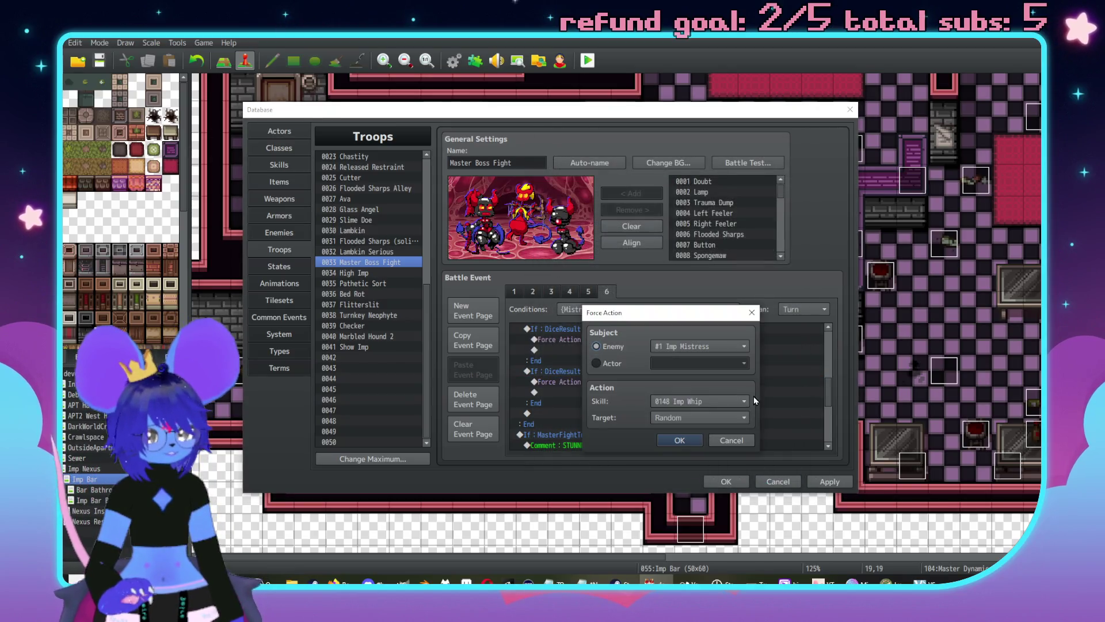
left_click(703, 400)
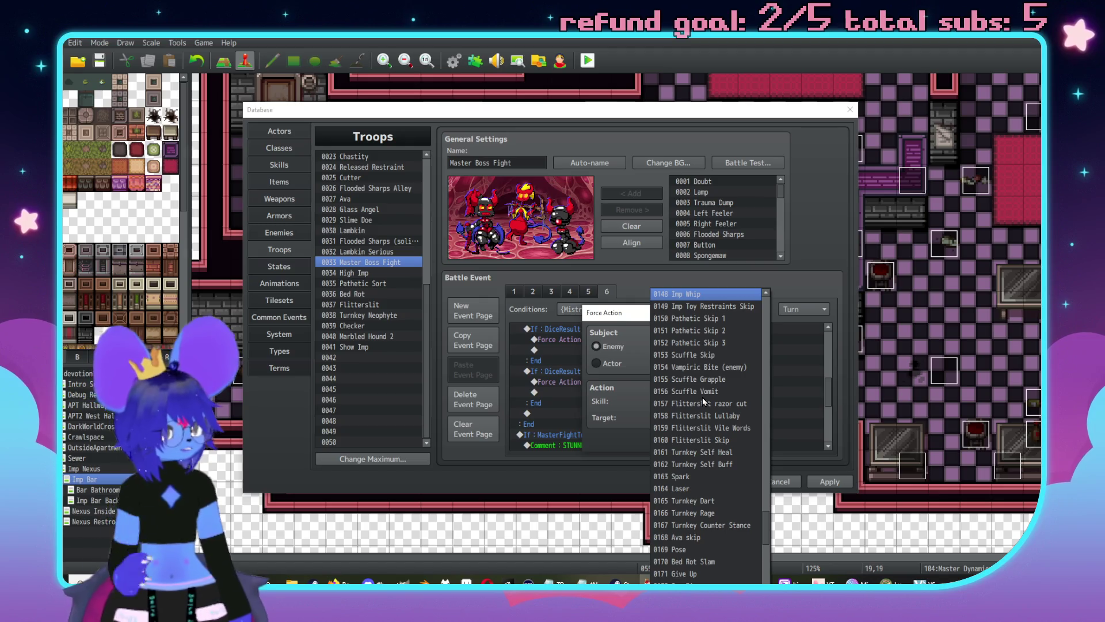
scroll(723, 416, "up", 3)
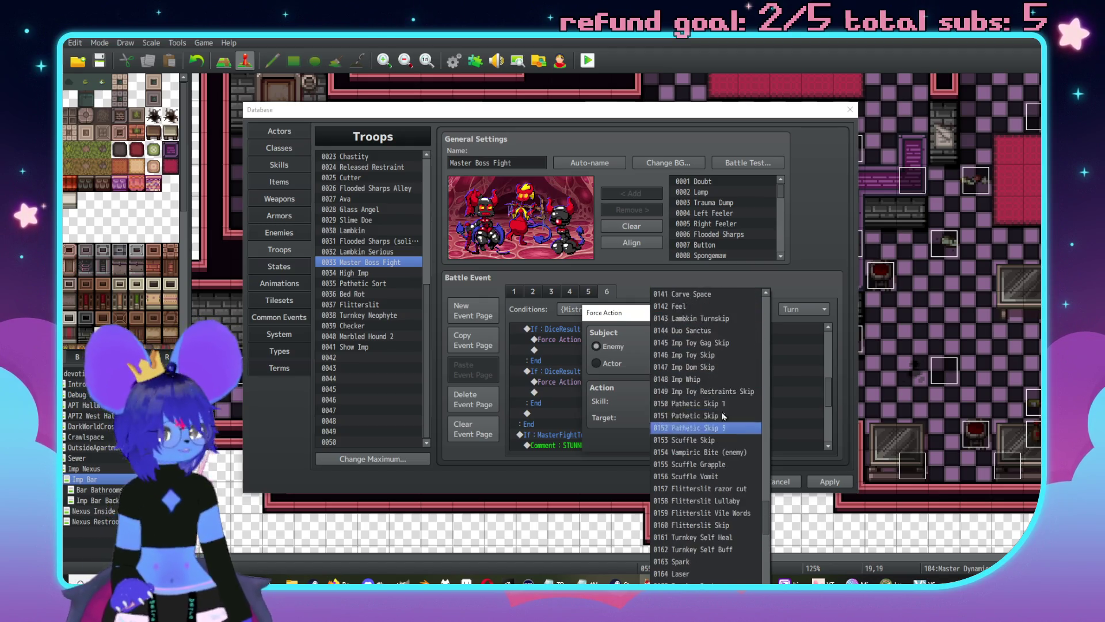
scroll(723, 415, "up", 14)
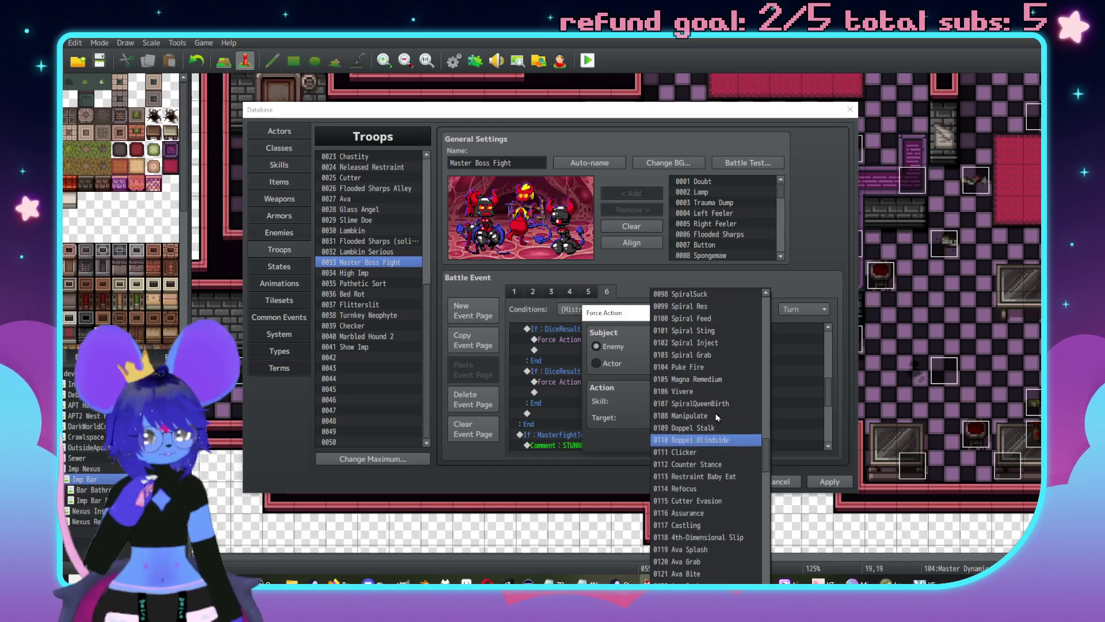
scroll(717, 415, "up", 10)
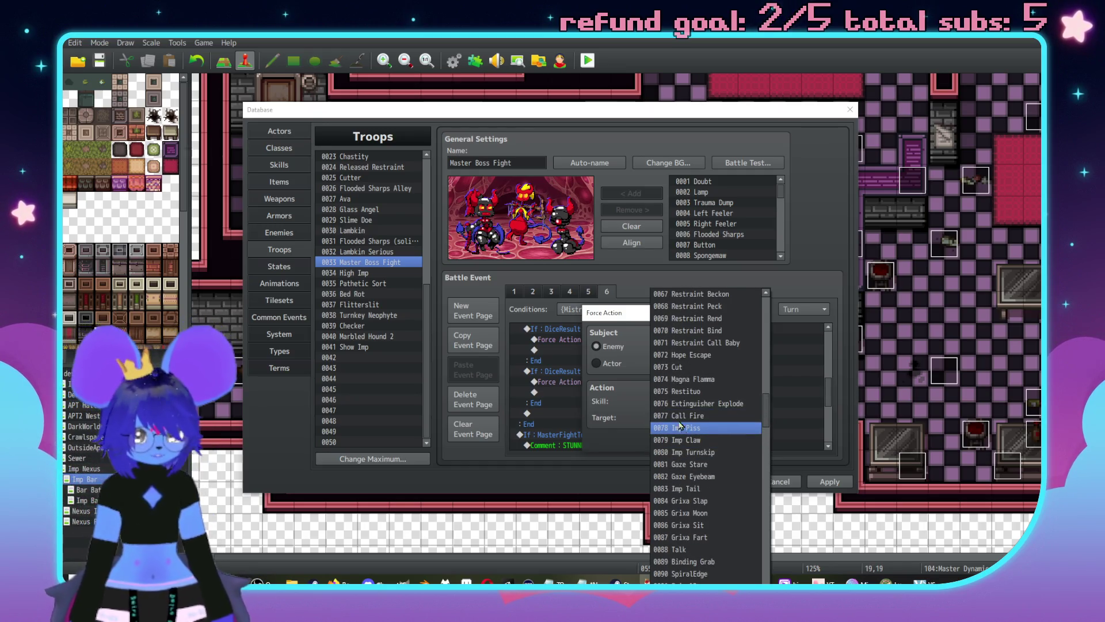
left_click(681, 415)
left_click(685, 442)
Step: Paste a copy of the DiceResult = 3 branch below the original
scroll(587, 376, "down", 1)
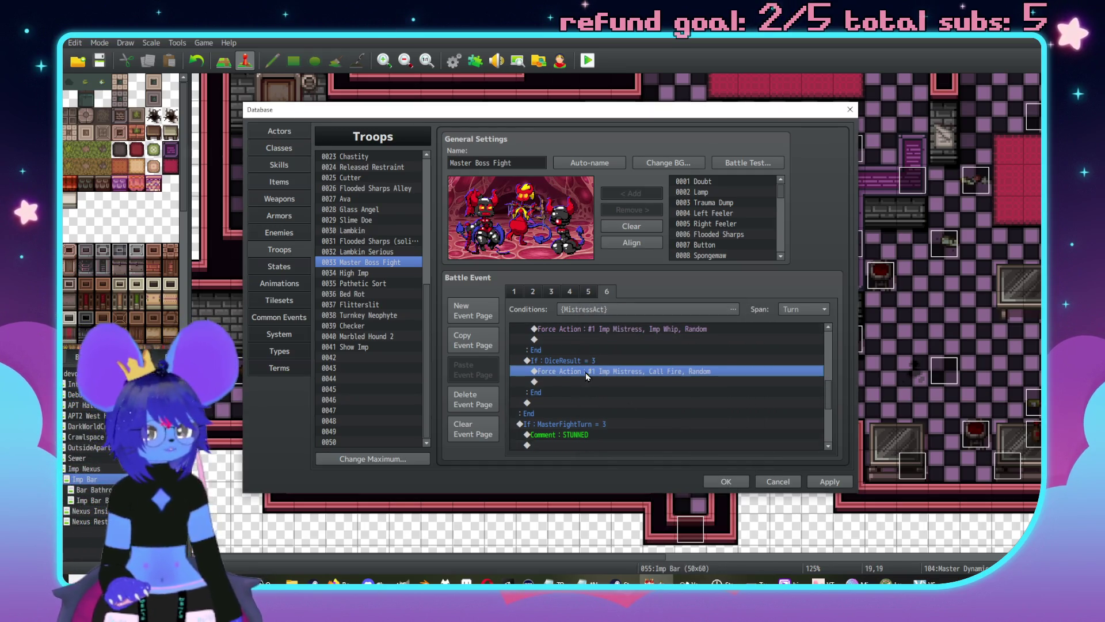
scroll(633, 392, "down", 3)
left_click(551, 371)
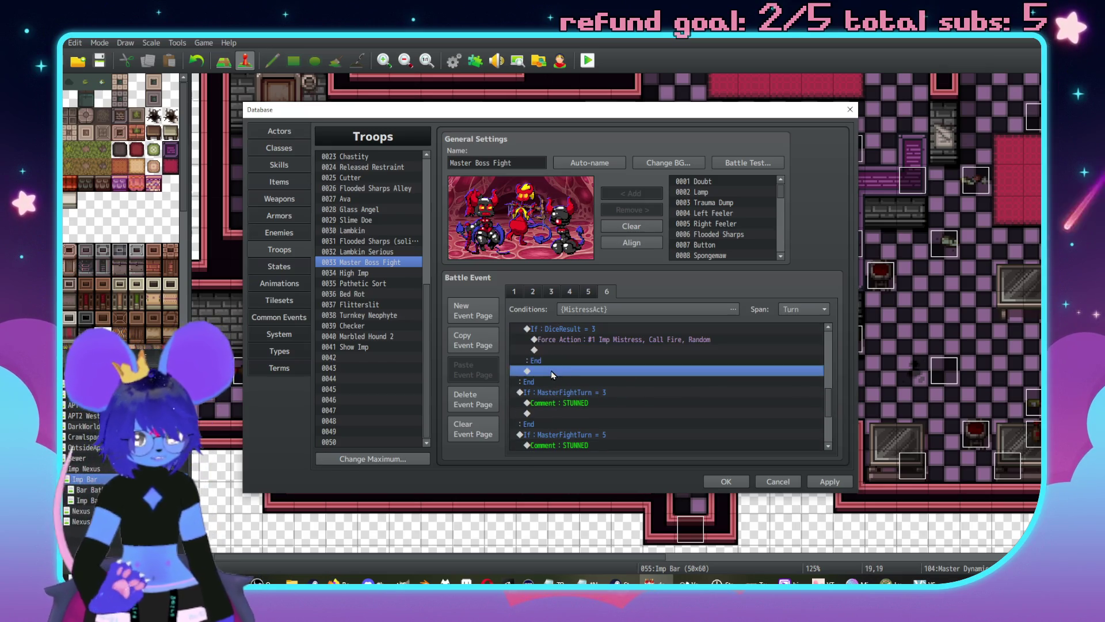
key("ctrl+v")
left_click(586, 373)
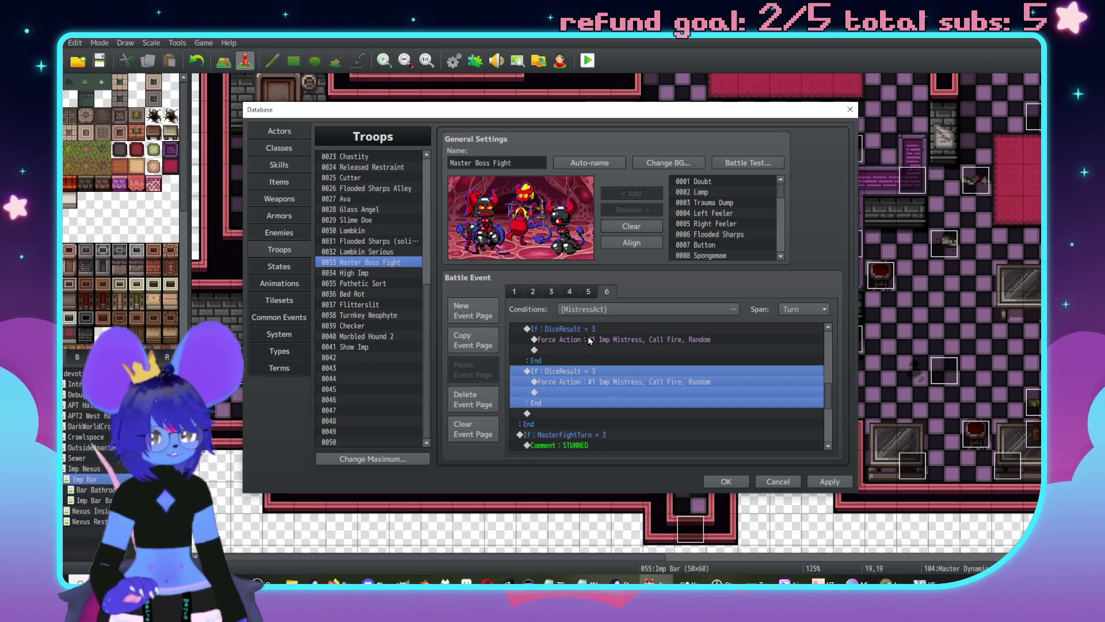
double_click(591, 348)
left_click(802, 147)
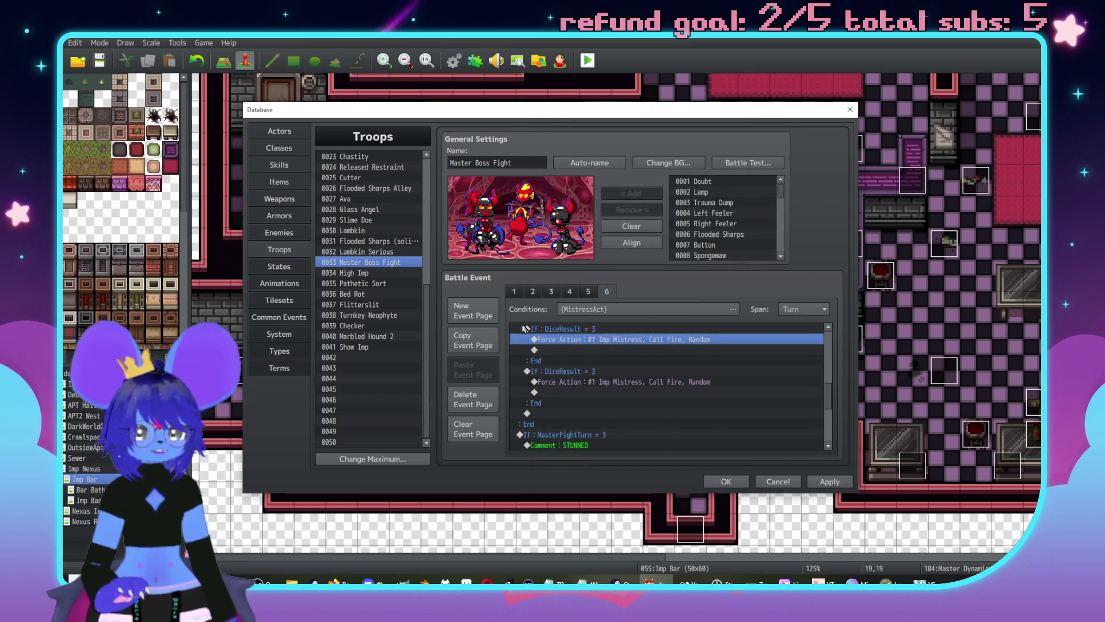
double_click(593, 341)
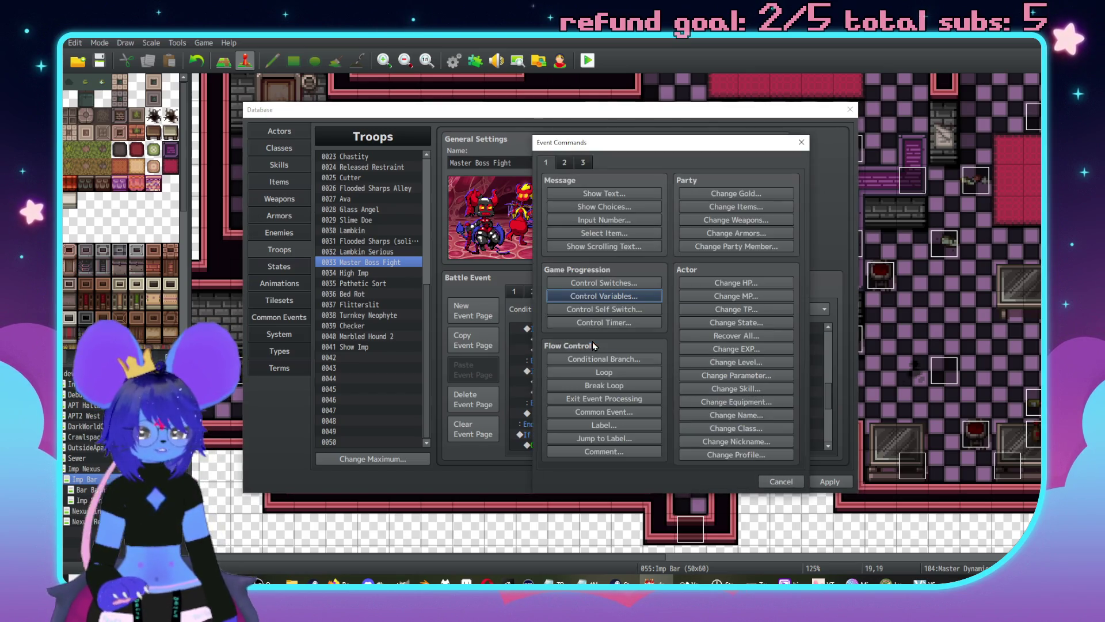
left_click(797, 150)
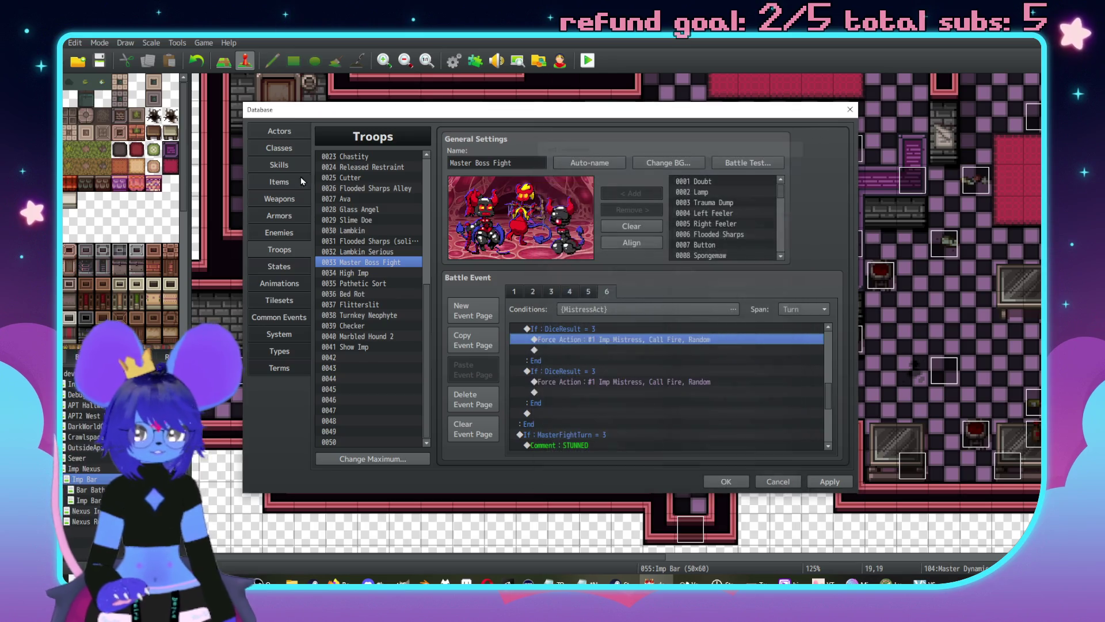
left_click(299, 237)
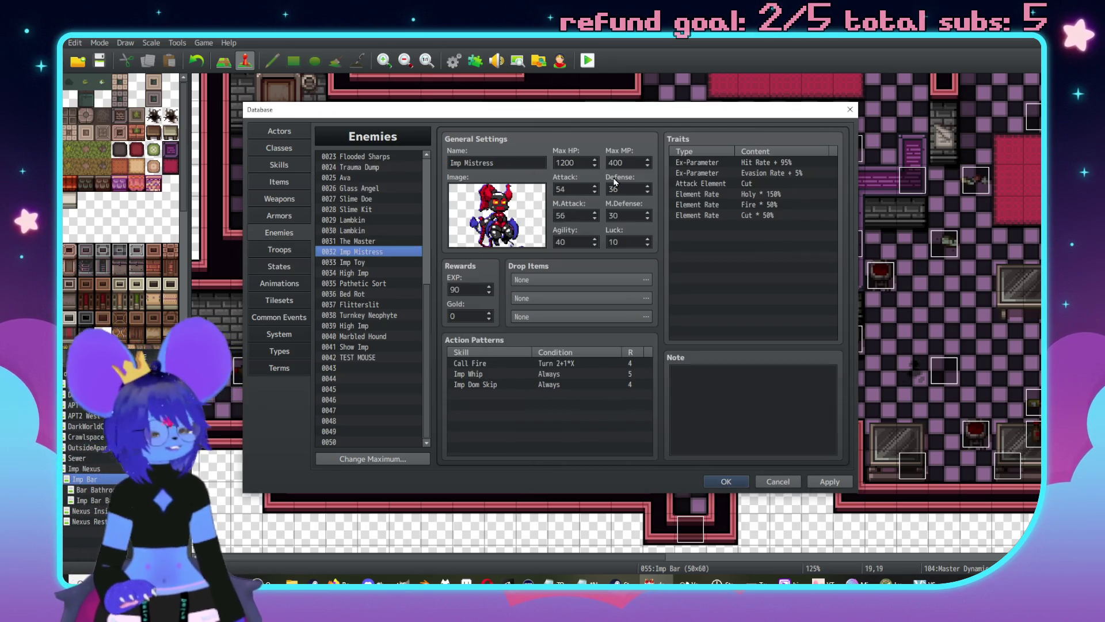
left_click(485, 364)
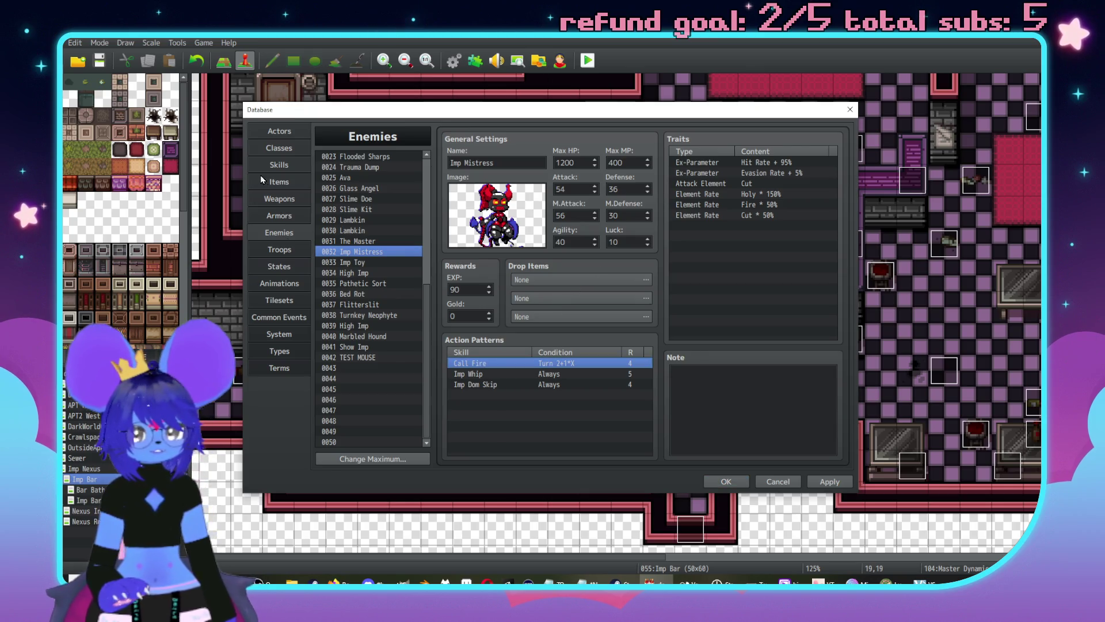
left_click(279, 165)
scroll(370, 312, "up", 5)
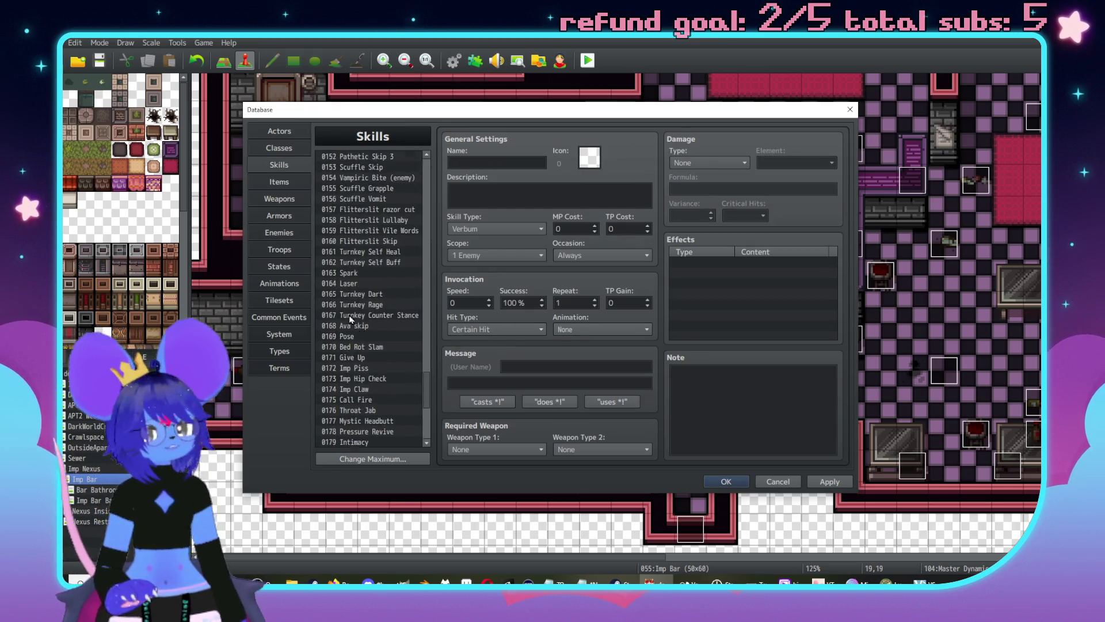
scroll(350, 319, "up", 15)
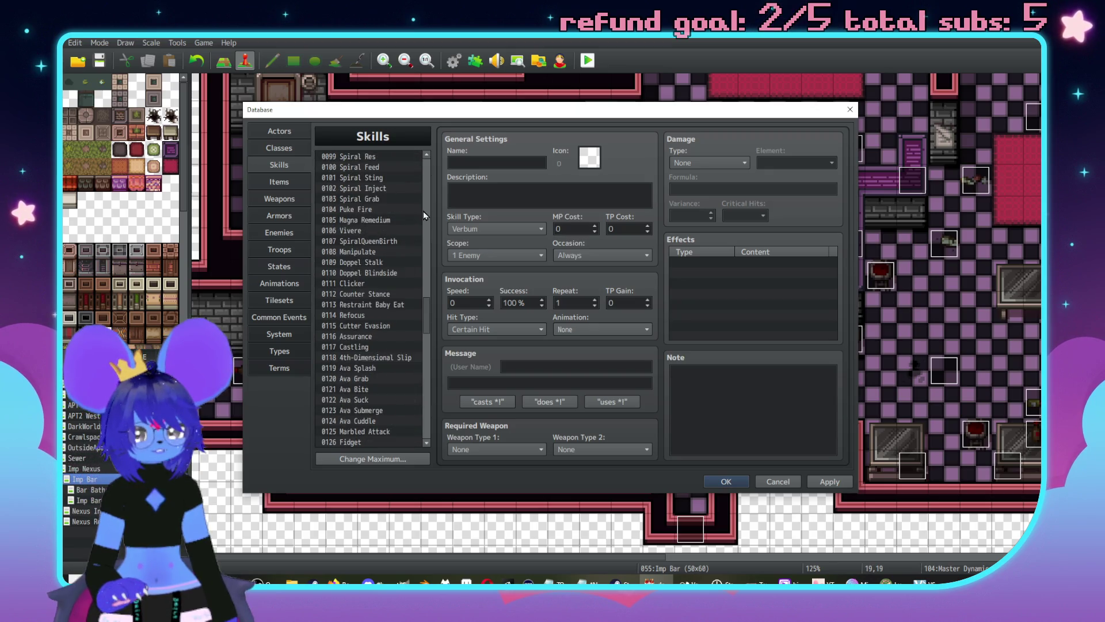
scroll(423, 211, "up", 9)
left_click(365, 221)
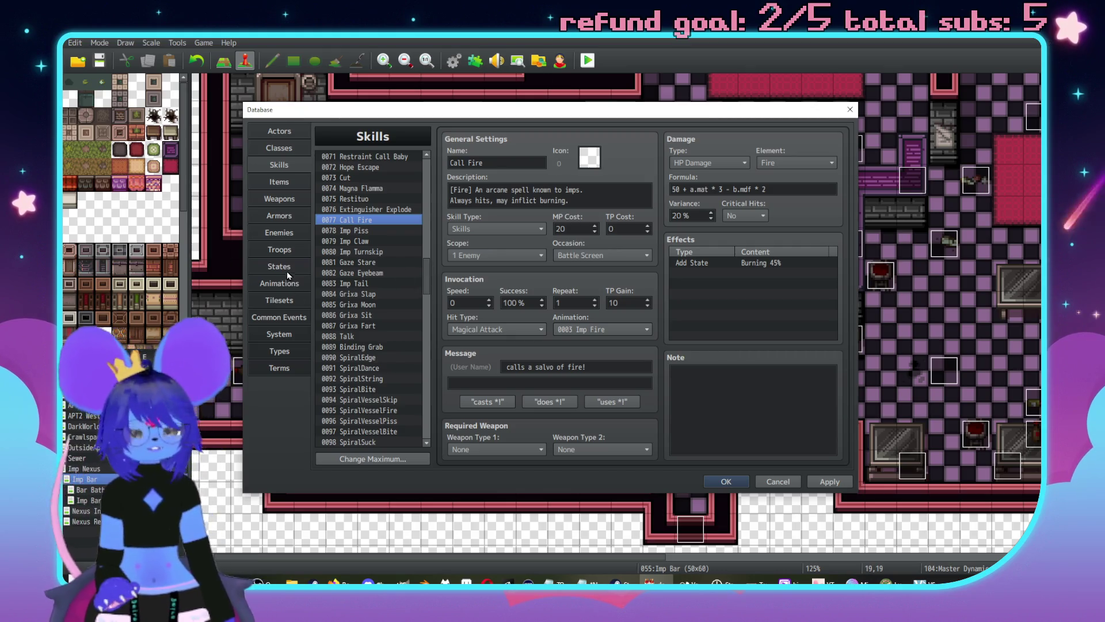
left_click(293, 235)
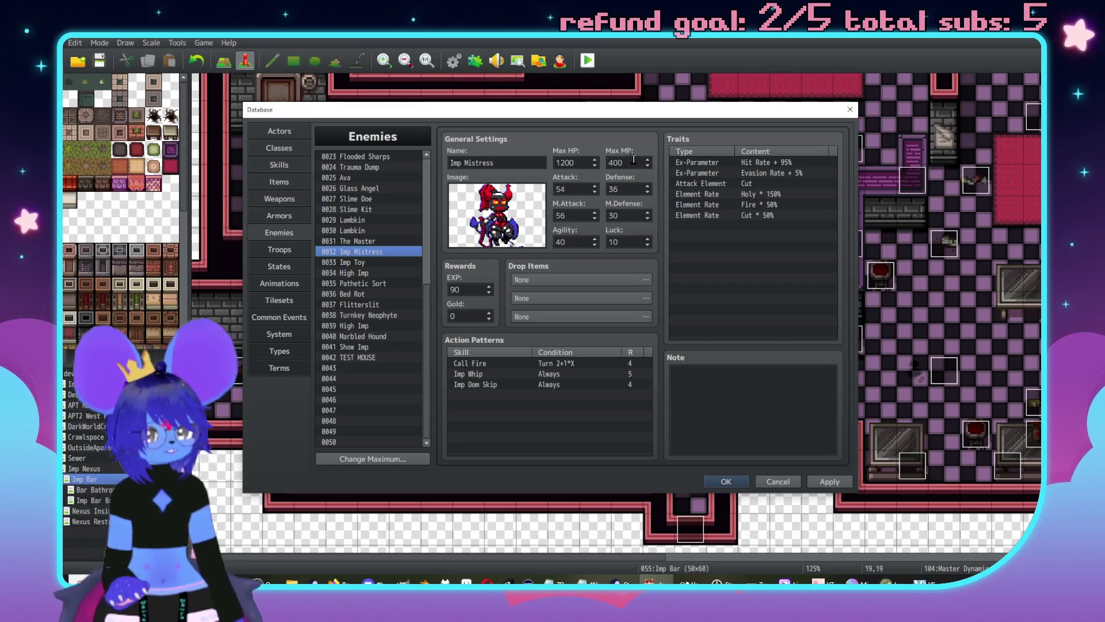
left_click(279, 249)
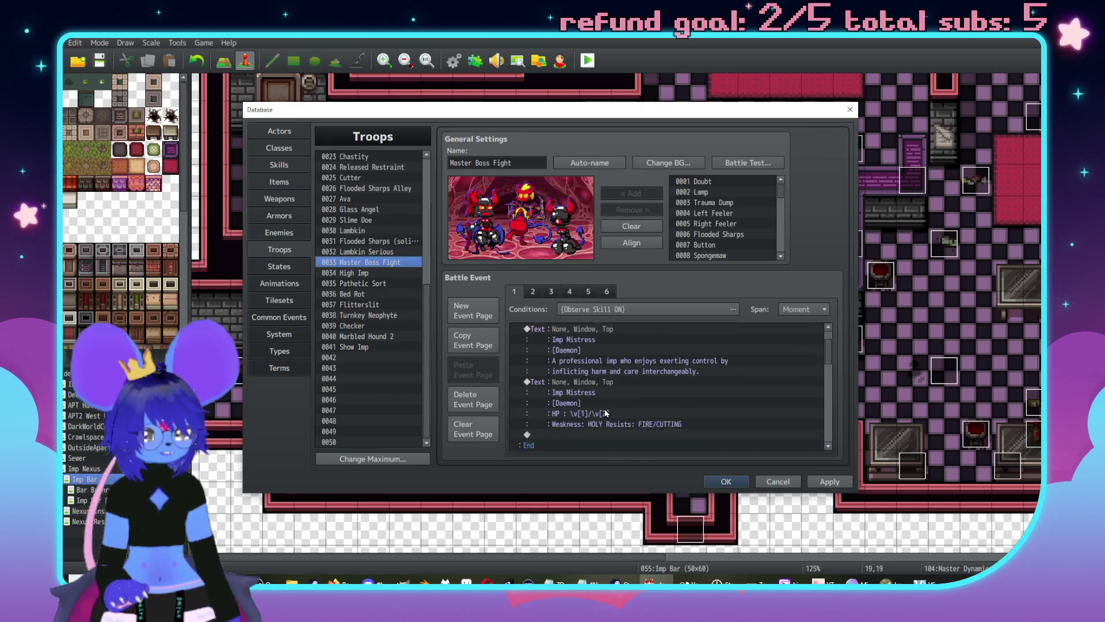
Step: Go to battle event page 6 and start a new command at its empty line
left_click(586, 293)
left_click(598, 296)
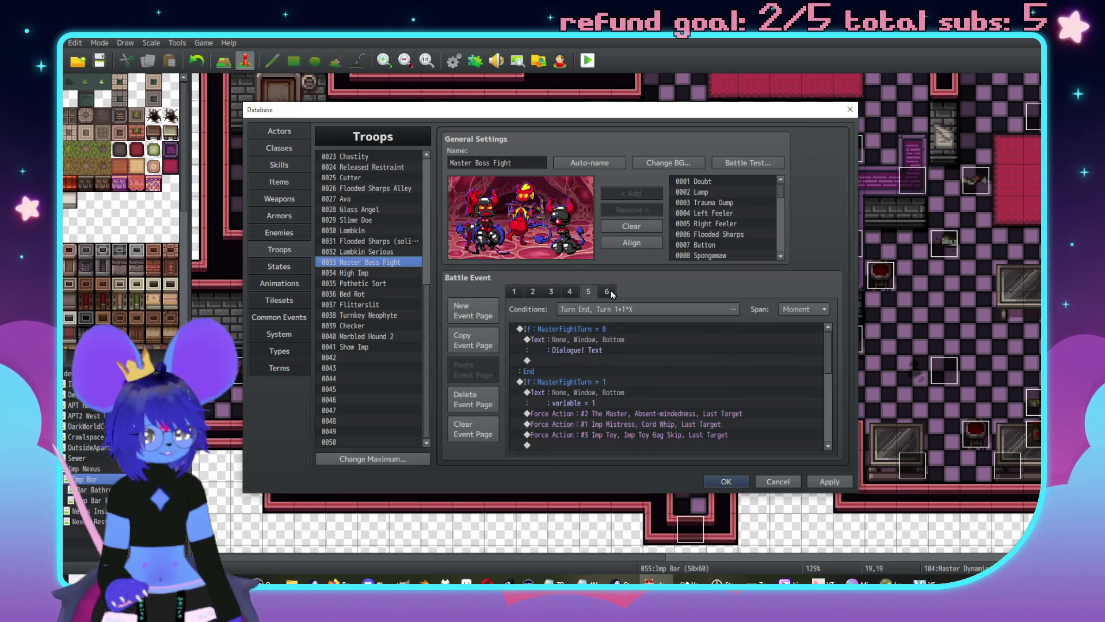
left_click(610, 290)
scroll(633, 386, "down", 5)
scroll(639, 392, "down", 1)
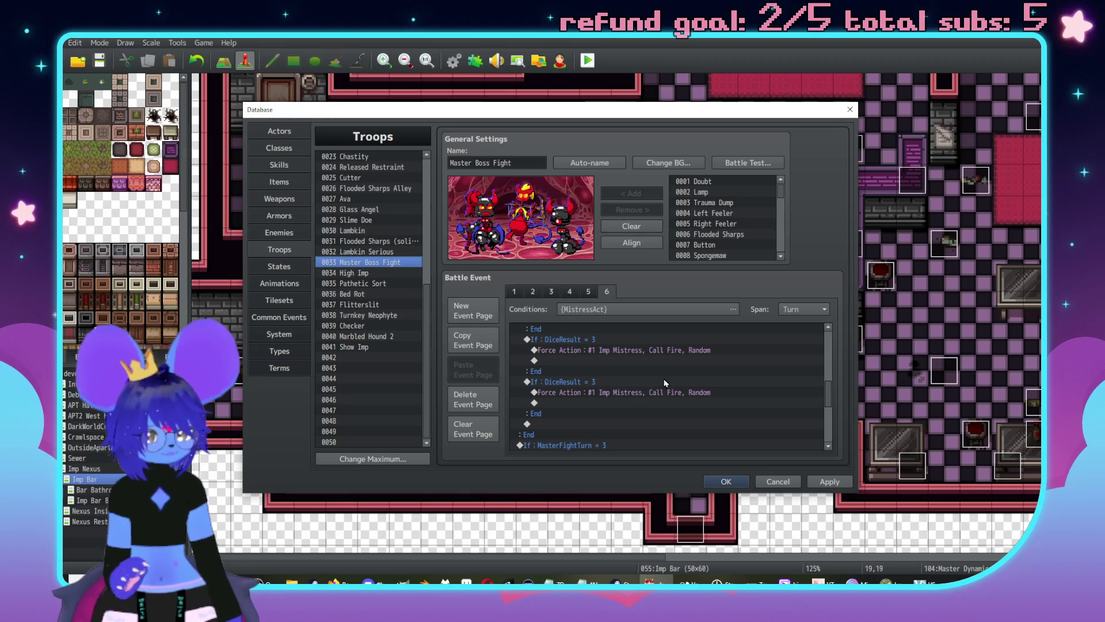
scroll(656, 382, "up", 2)
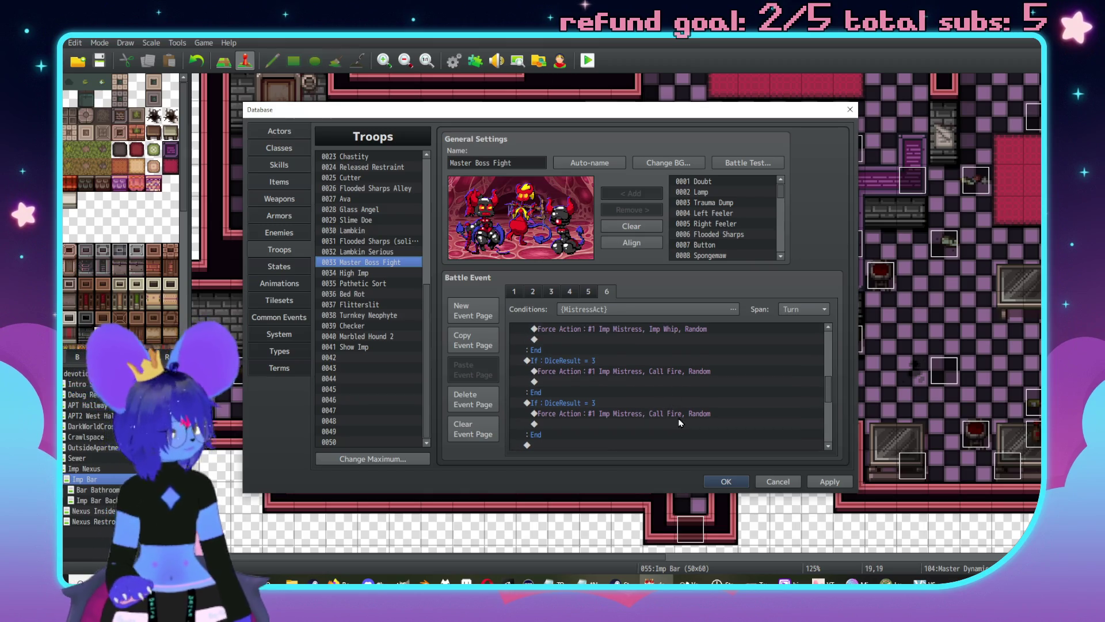
scroll(665, 374, "up", 1)
scroll(666, 377, "down", 1)
double_click(675, 374)
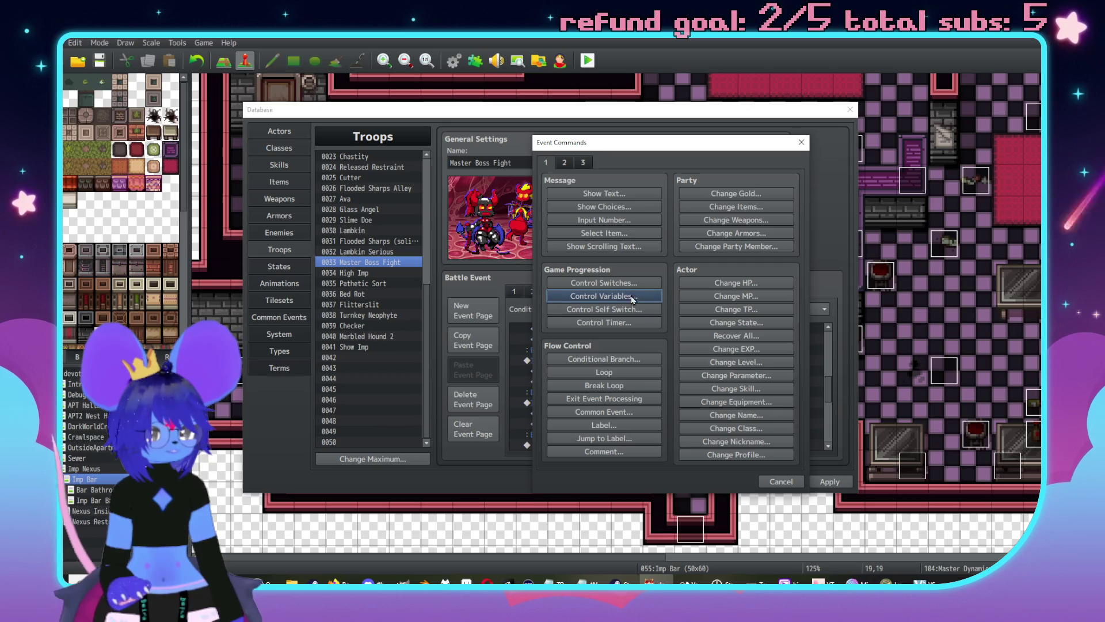
Step: Browse the Conditional Branch condition tabs 1–4, then cancel without adding a condition
left_click(630, 360)
left_click(593, 235)
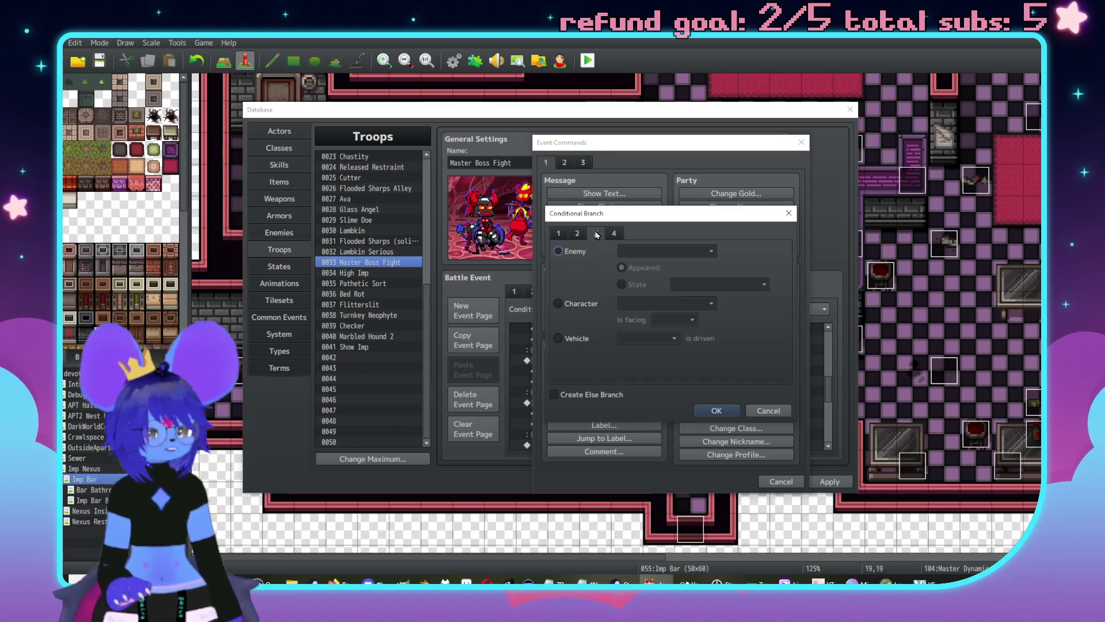
left_click(576, 252)
left_click(570, 233)
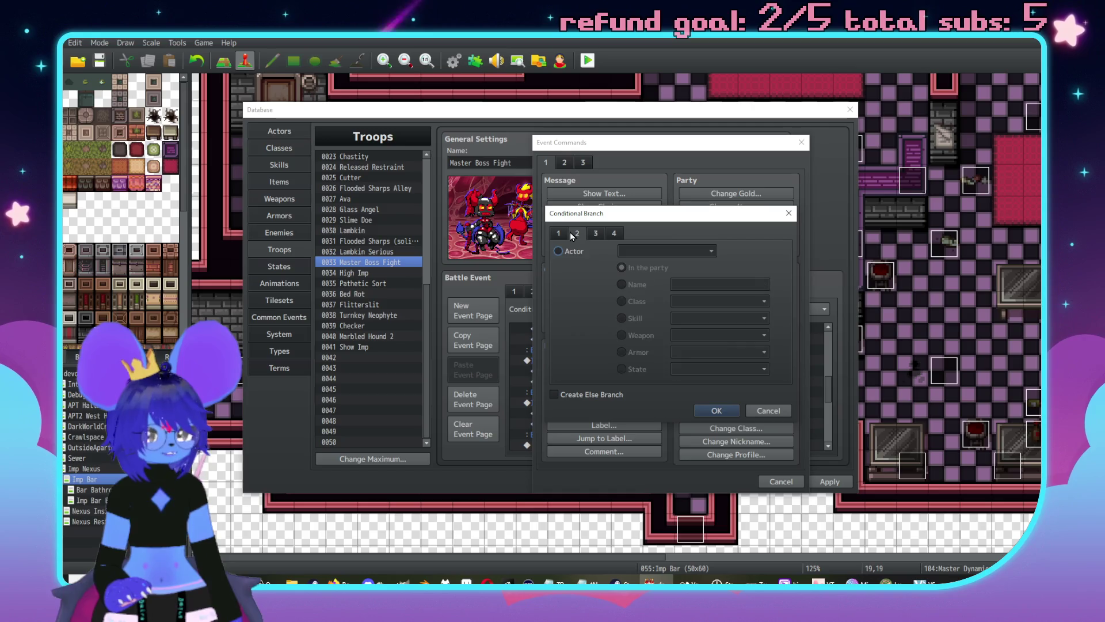
left_click(562, 236)
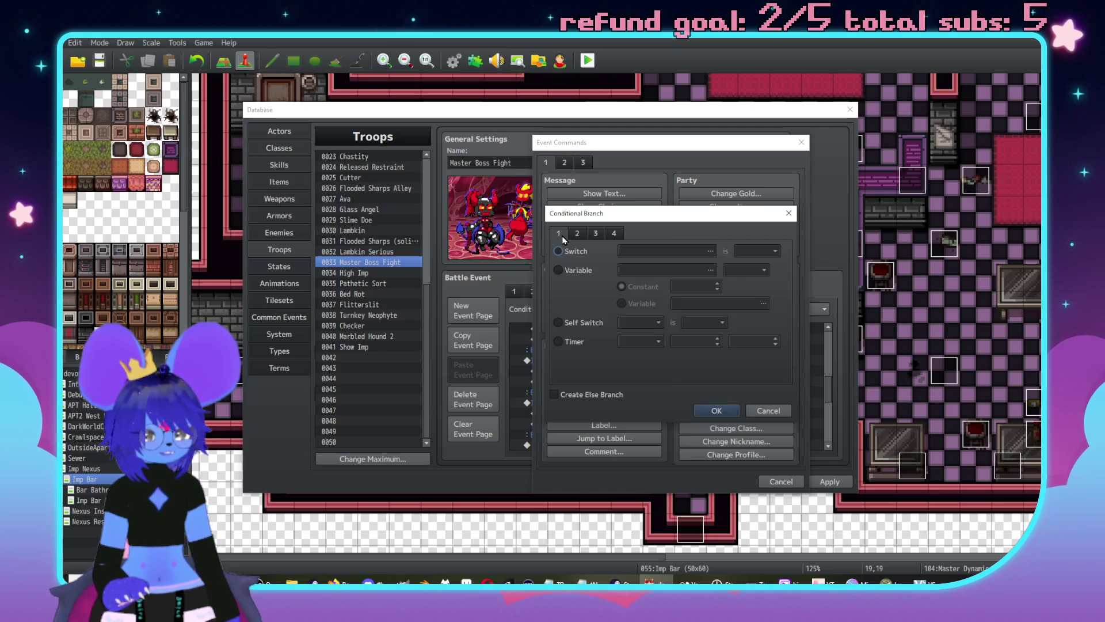
left_click(597, 235)
left_click(615, 235)
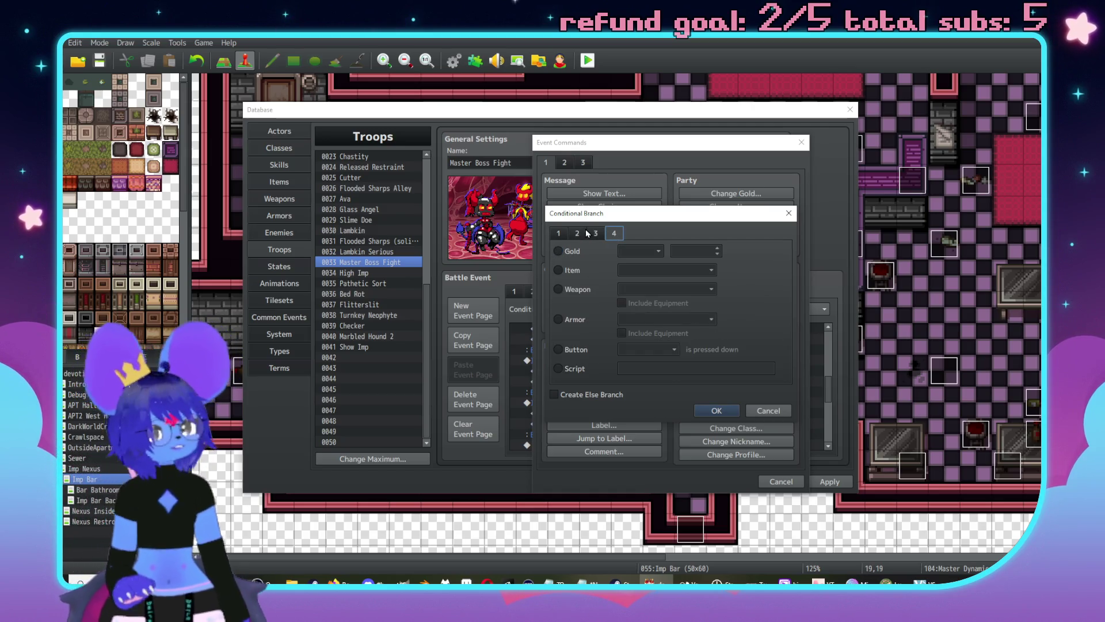
left_click(769, 411)
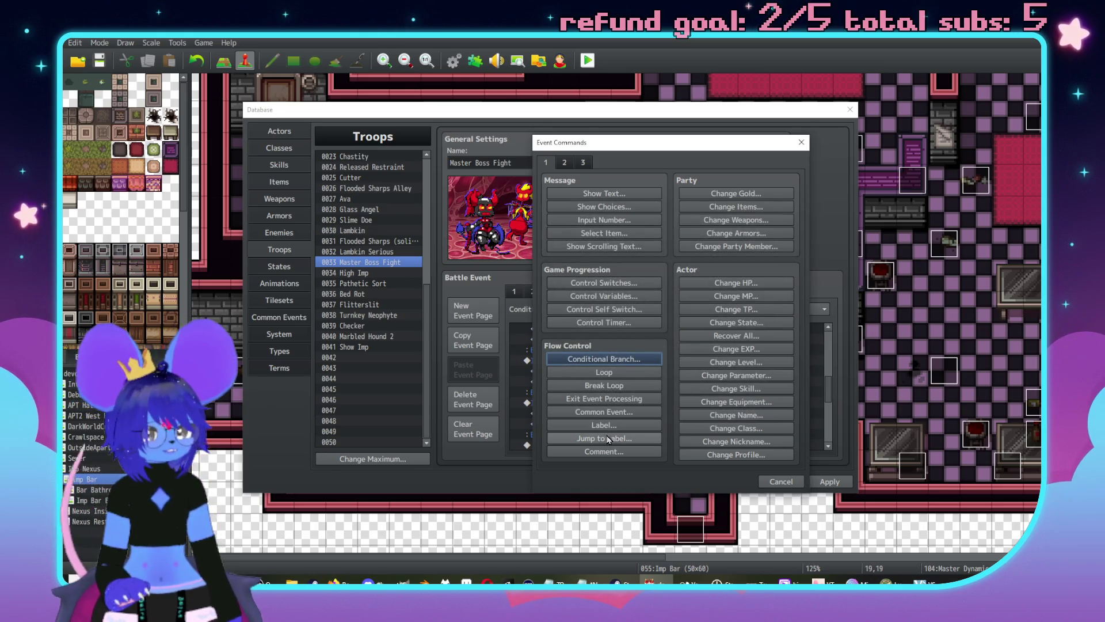
Step: Start a Control Variables command targeting variable 0055 ActorFP
left_click(604, 296)
left_click(672, 242)
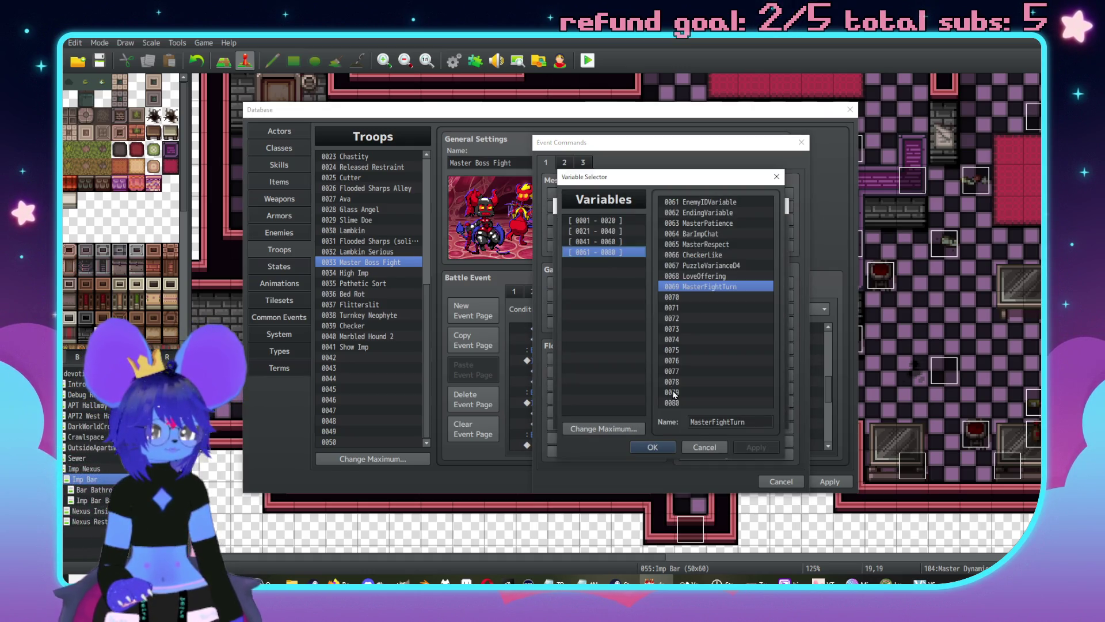
left_click(701, 451)
left_click(659, 241)
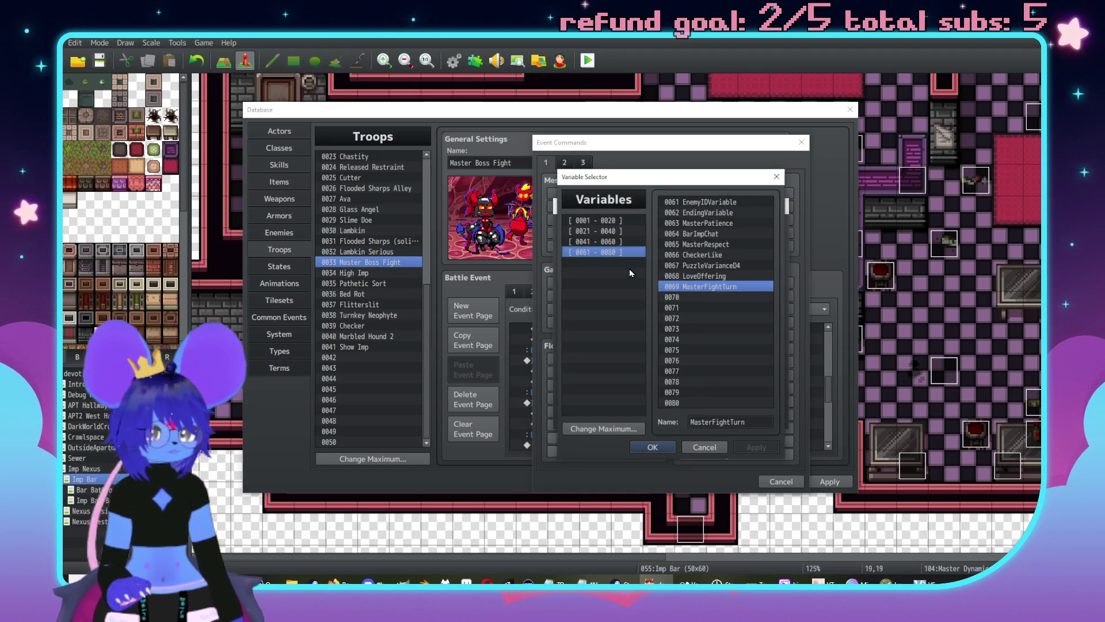
left_click(612, 242)
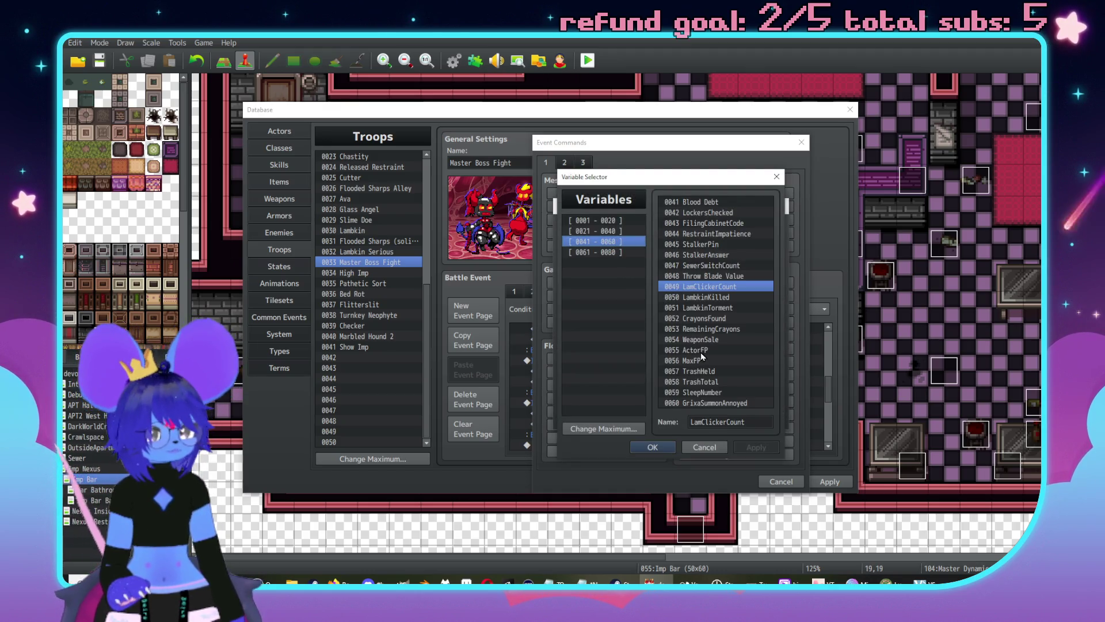
left_click(701, 362)
double_click(709, 351)
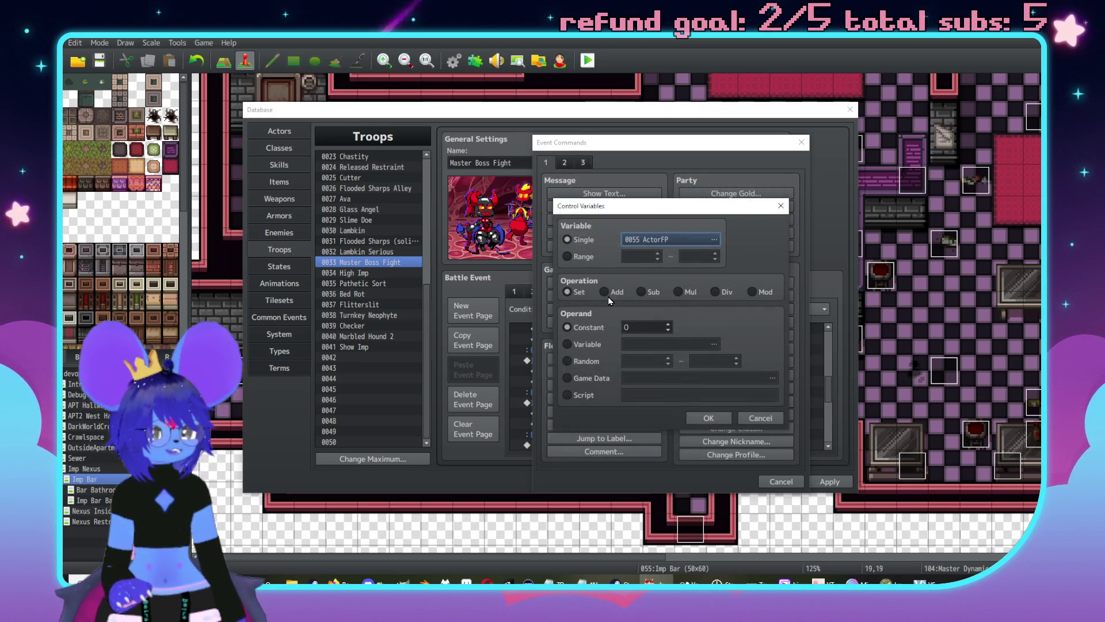
Step: Set the operand to Game Data: MP of enemy #1 Imp Mistress, and insert the command
left_click(590, 379)
left_click(639, 378)
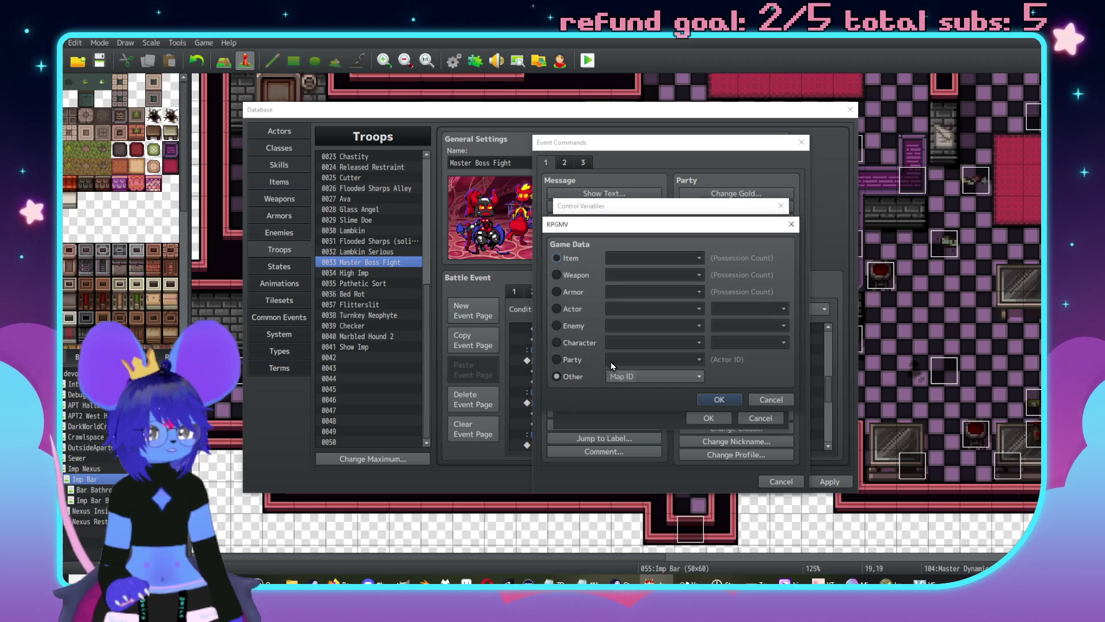
left_click(576, 326)
left_click(653, 325)
left_click(644, 339)
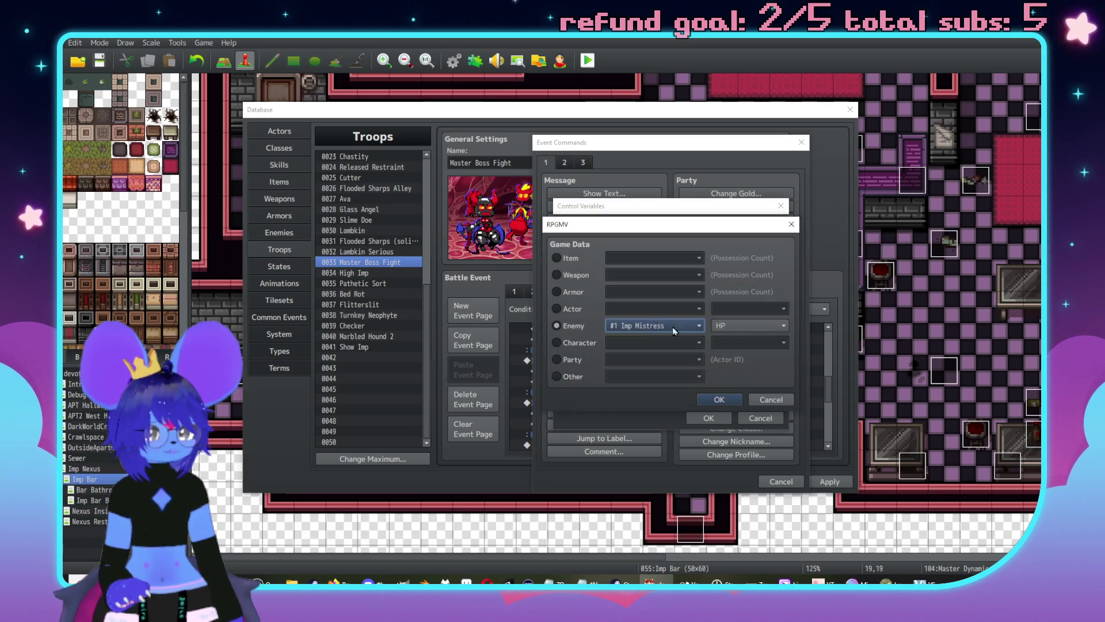
left_click(749, 325)
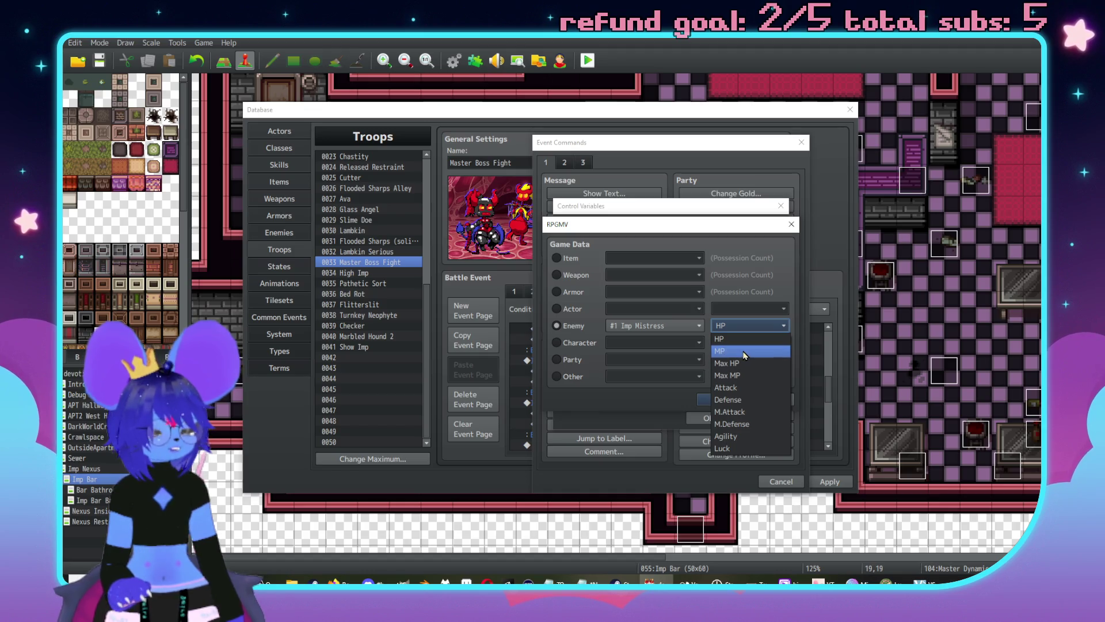
left_click(745, 352)
left_click(721, 397)
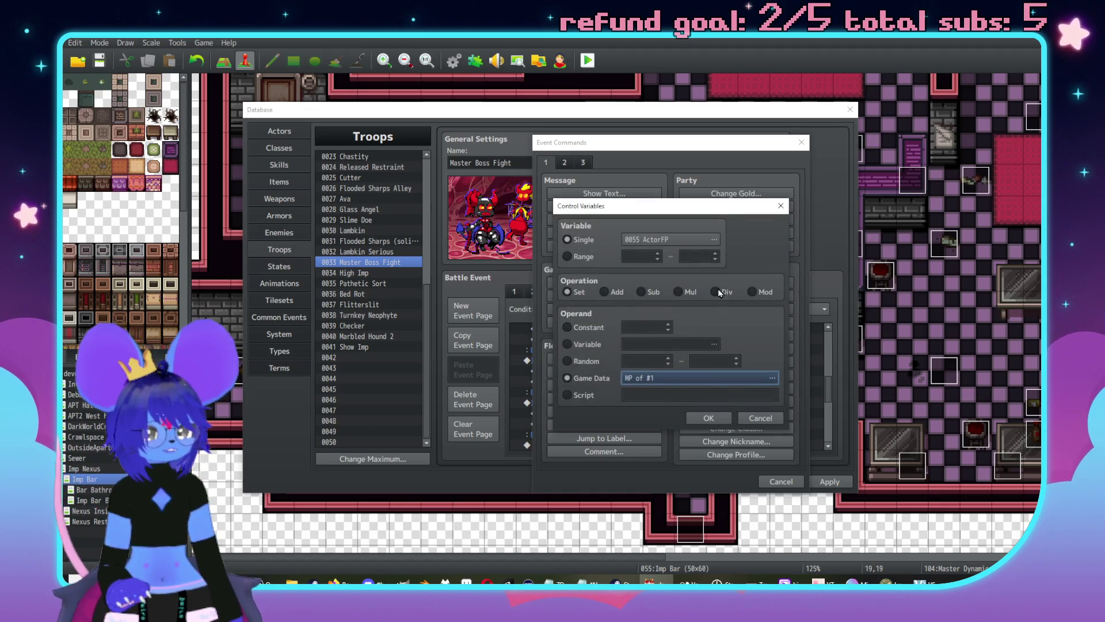
left_click(709, 417)
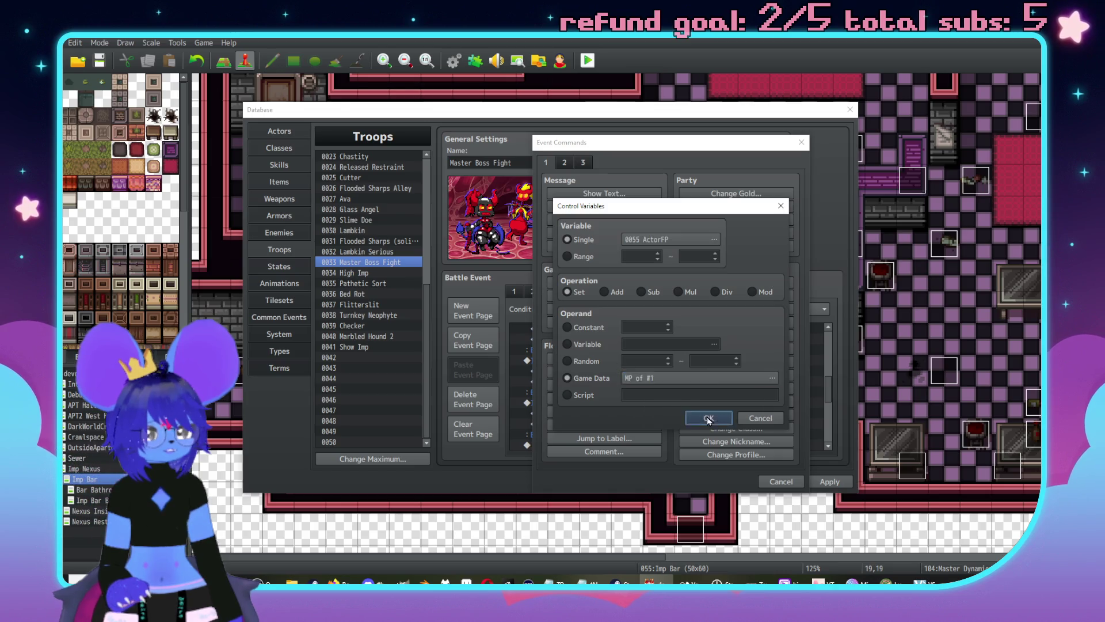
scroll(611, 363, "up", 1)
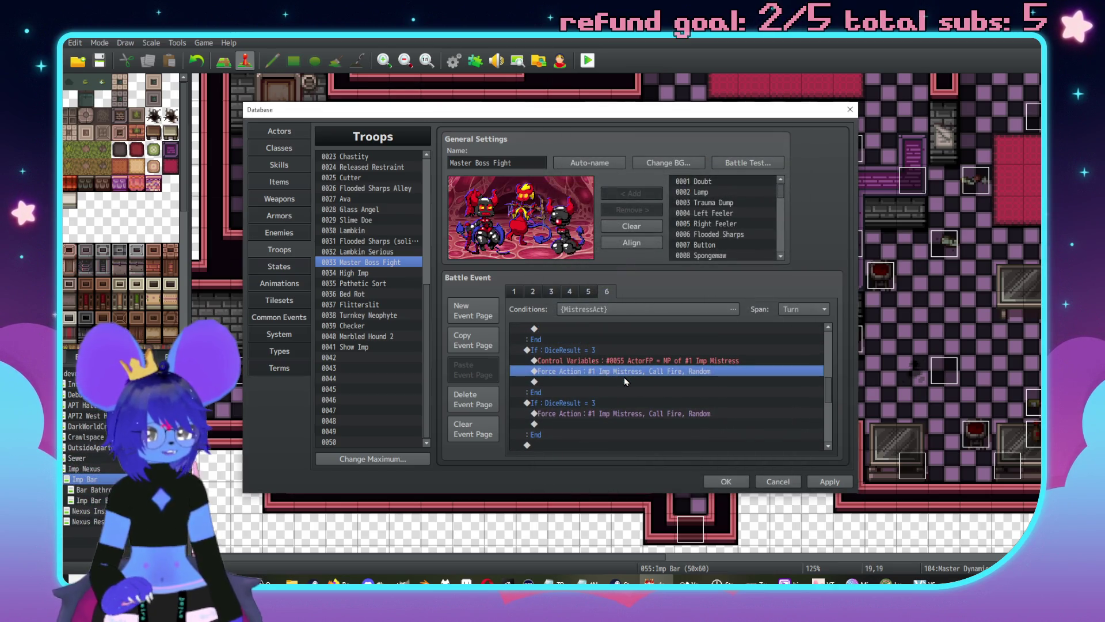
Step: Add a conditional branch checking variable 0055 ActorFP > 19, with an Else section
double_click(624, 381)
left_click(615, 363)
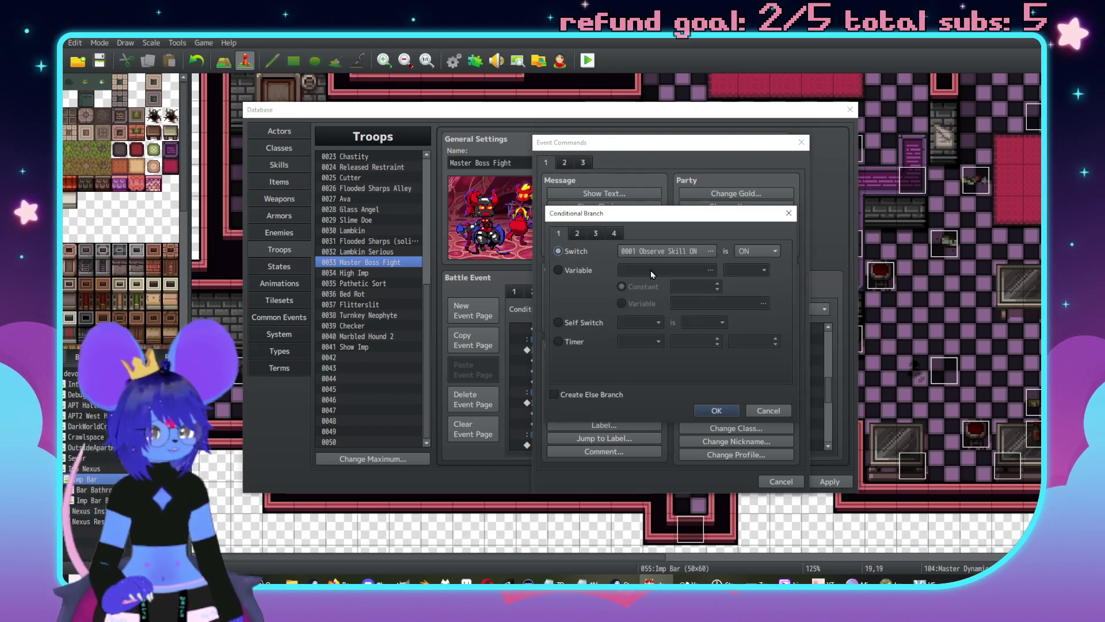
left_click(557, 269)
left_click(711, 270)
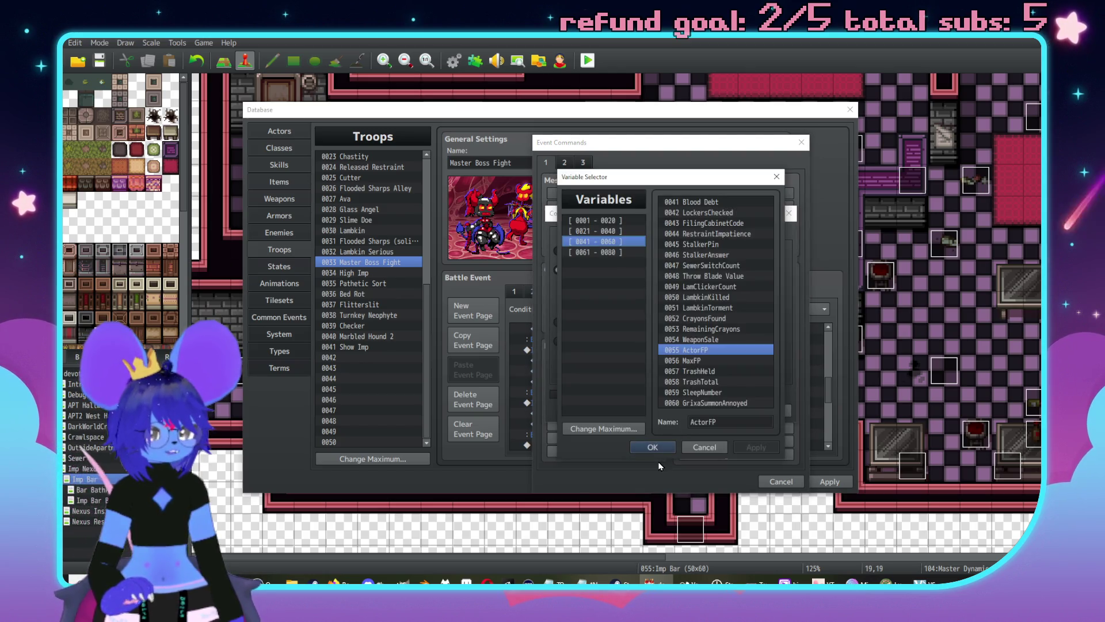
left_click(656, 444)
left_click(747, 270)
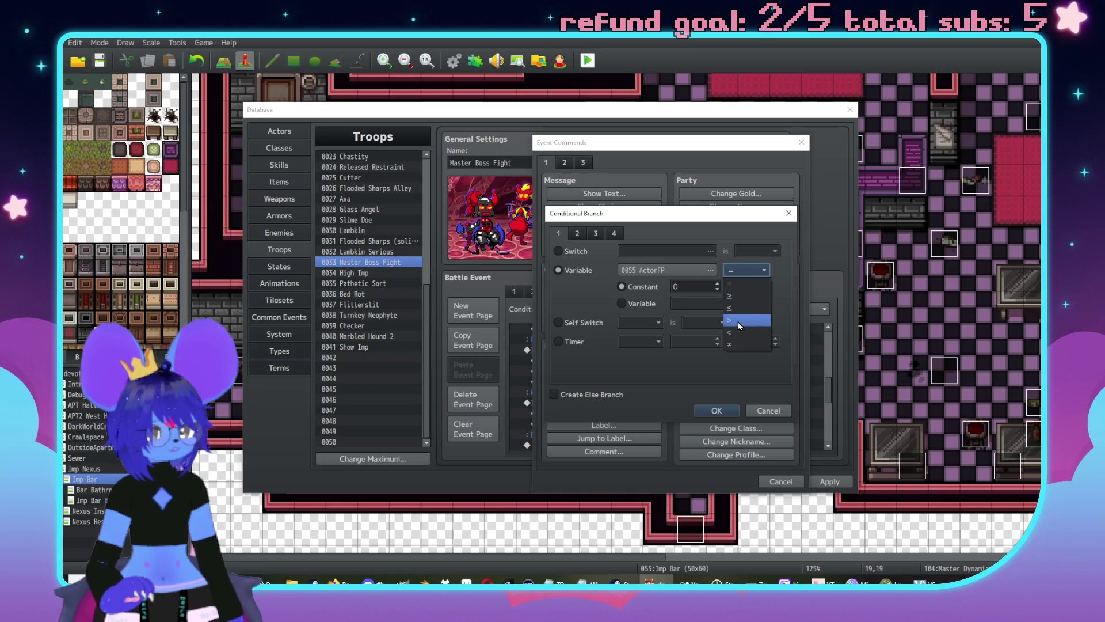
left_click(730, 319)
double_click(688, 288)
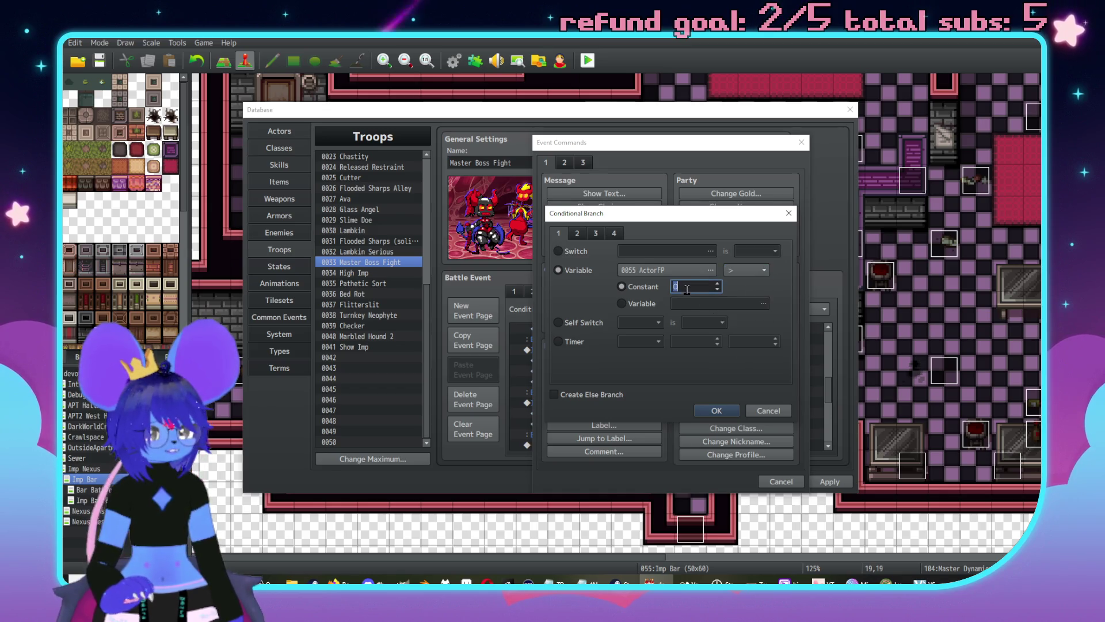
type("19")
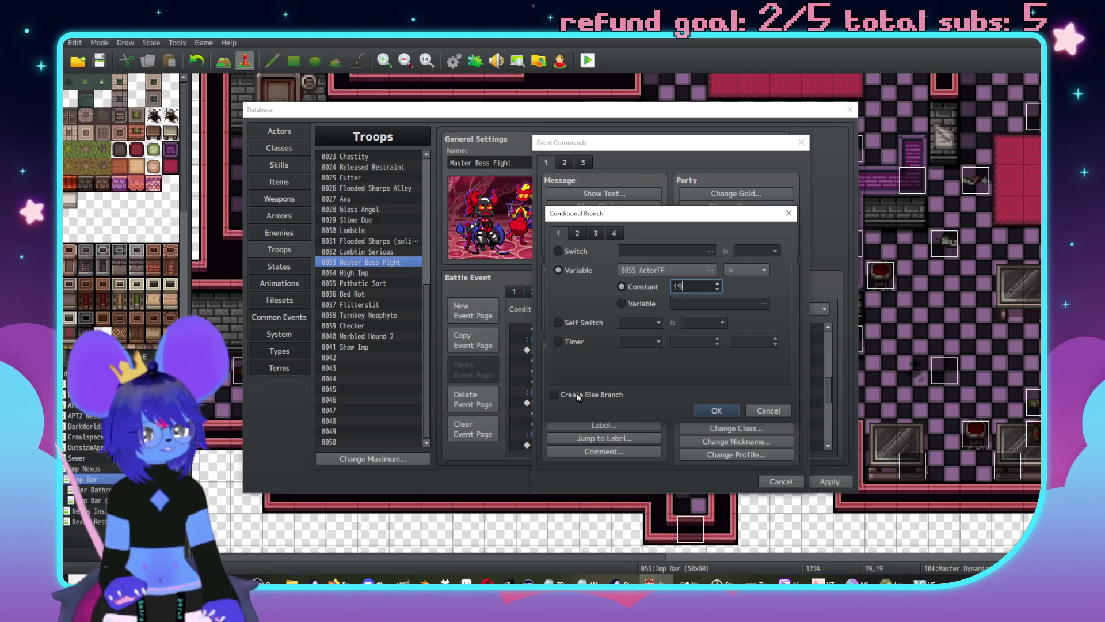
left_click(555, 395)
key("Return")
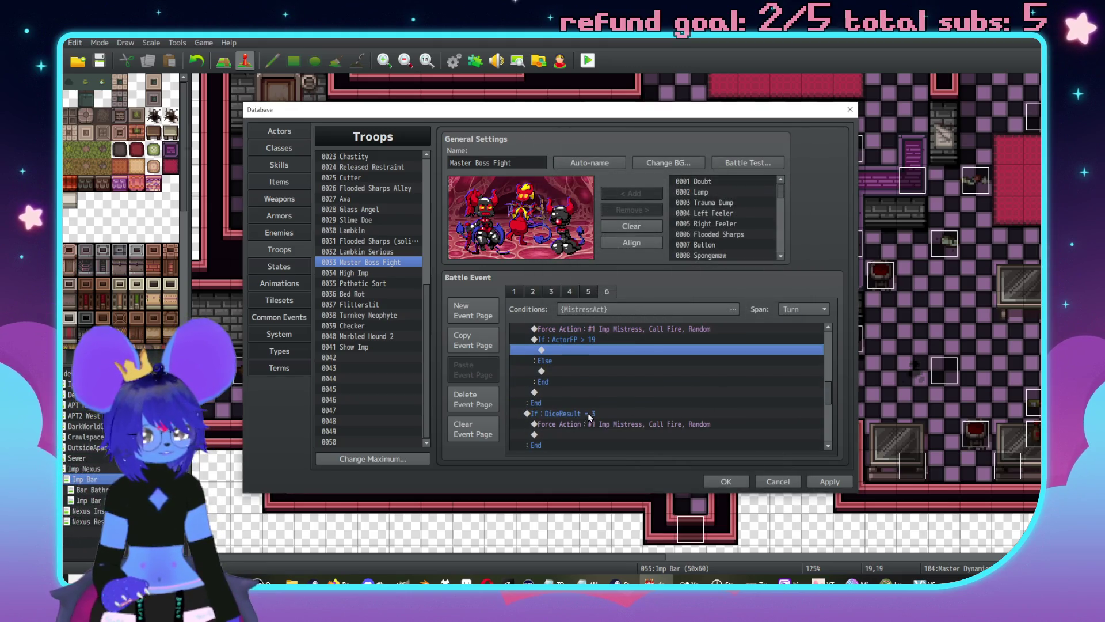
Step: Delete the duplicate DiceResult = 3 block and paste Call Fire inside the ActorFP branch
left_click(602, 412)
key("Delete")
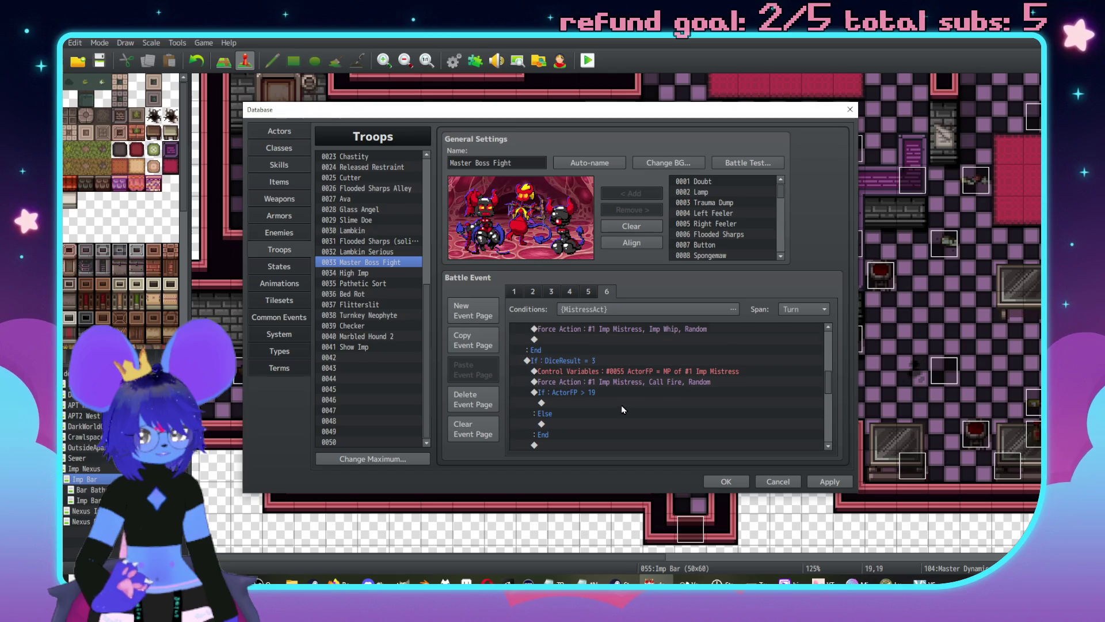
scroll(622, 409, "down", 2)
left_click(631, 395)
scroll(636, 395, "down", 1)
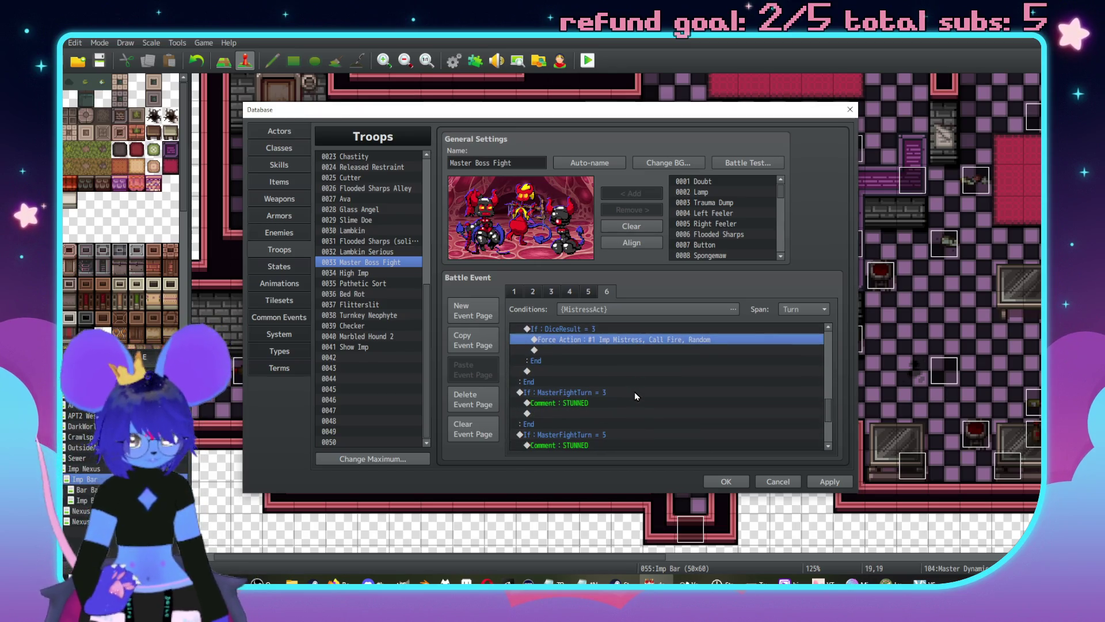
key("ctrl+v")
scroll(634, 378, "up", 2)
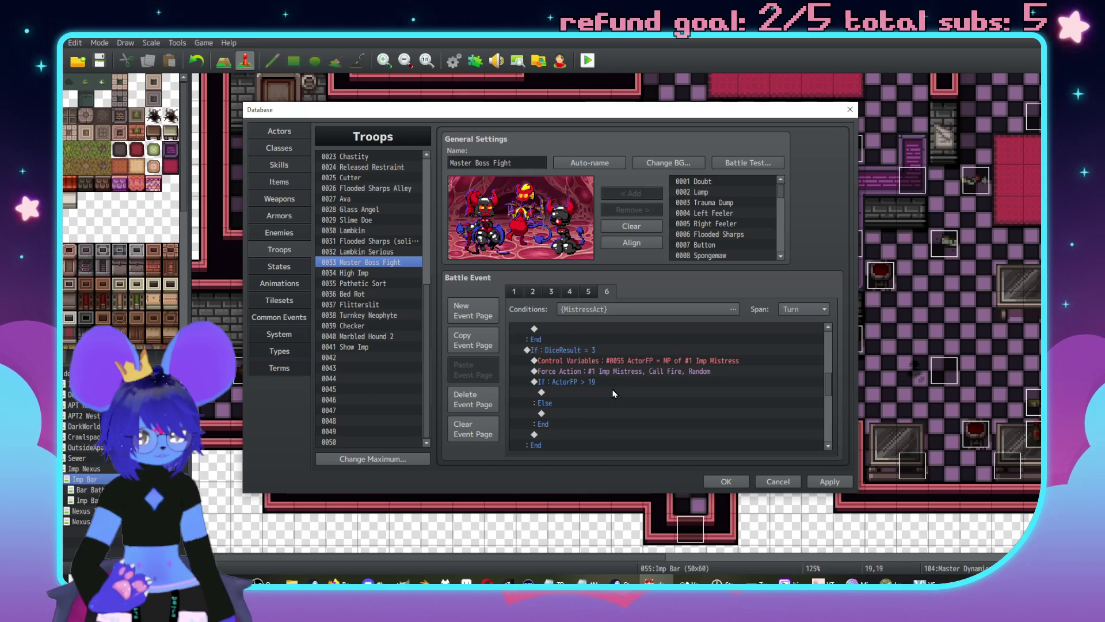
left_click(637, 393)
key("ctrl+v")
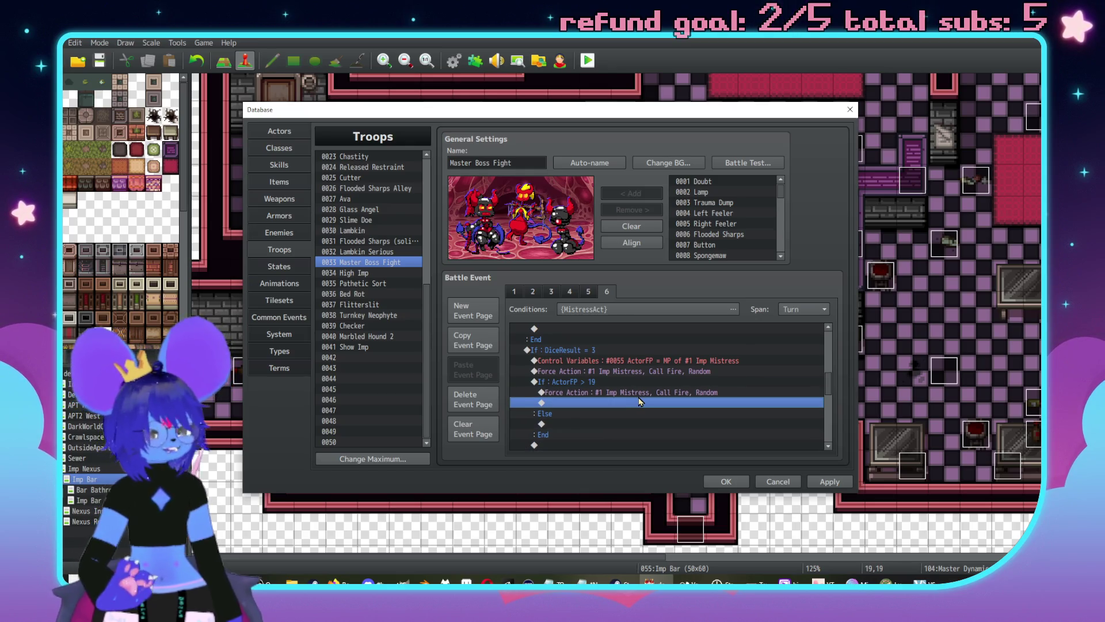
Step: Remove the original Call Fire line and paste the Imp Whip force action into the ActorFP branch
left_click(657, 372)
scroll(659, 412, "up", 1)
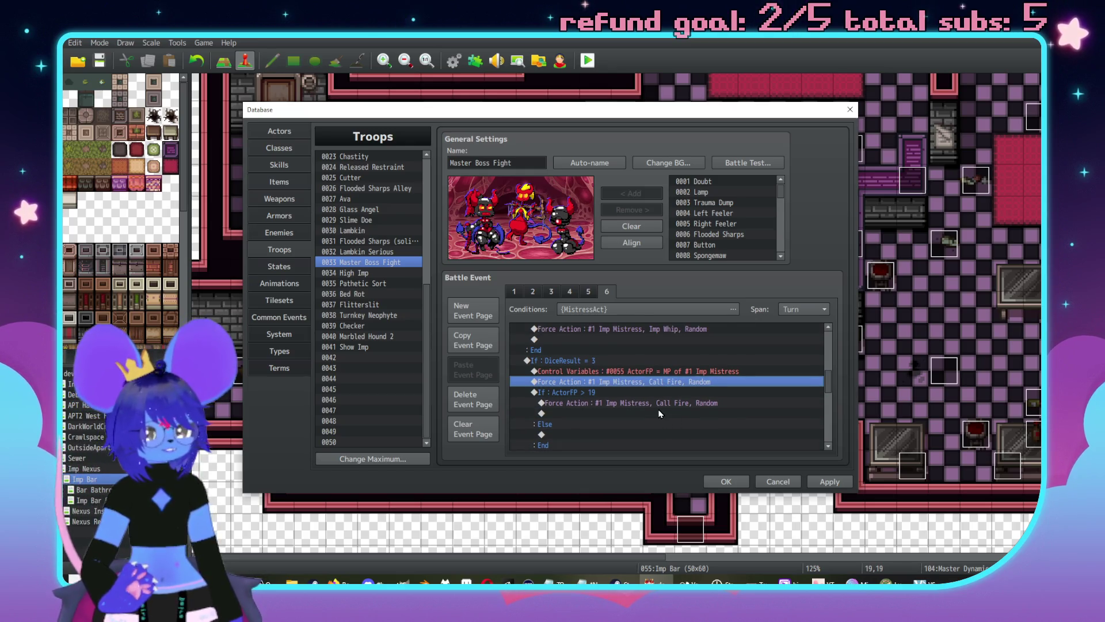
scroll(659, 408, "down", 1)
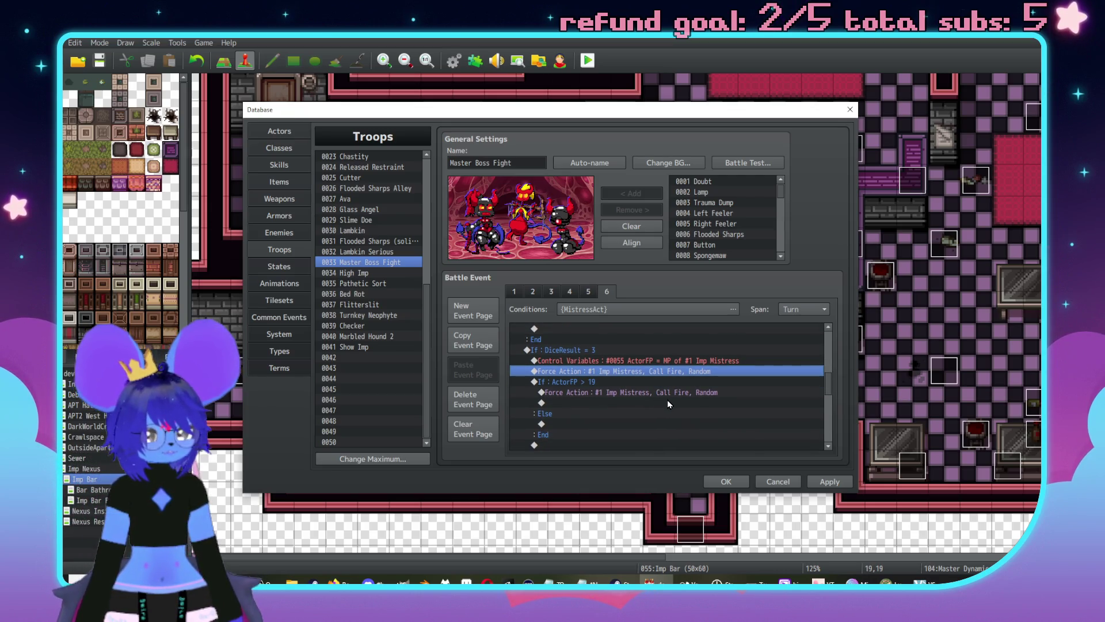
key("Delete")
scroll(665, 397, "up", 5)
left_click(629, 372)
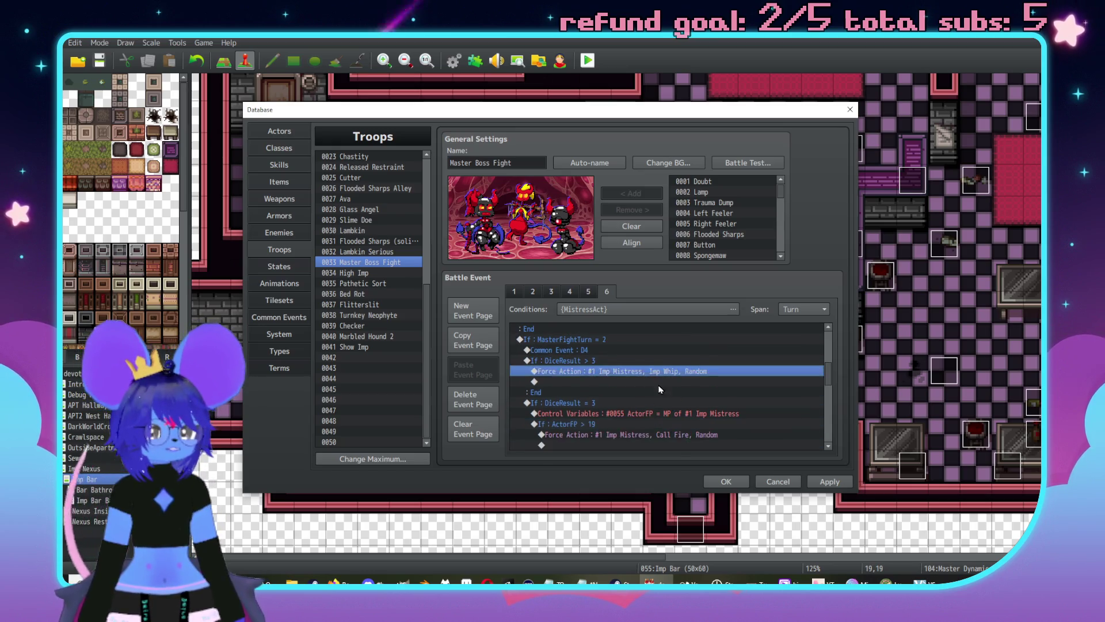
scroll(665, 382, "down", 3)
scroll(670, 383, "down", 1)
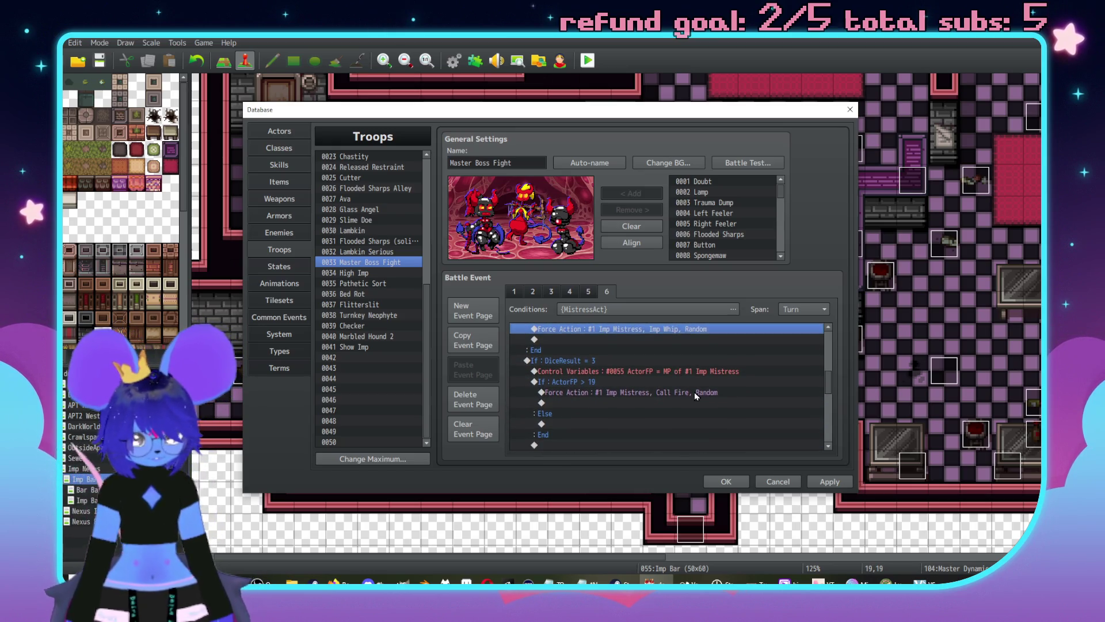
left_click(667, 403)
key("ctrl+v")
Step: Move the Imp Whip force action from the ActorFP > 19 branch into its Else section
scroll(655, 380, "down", 7)
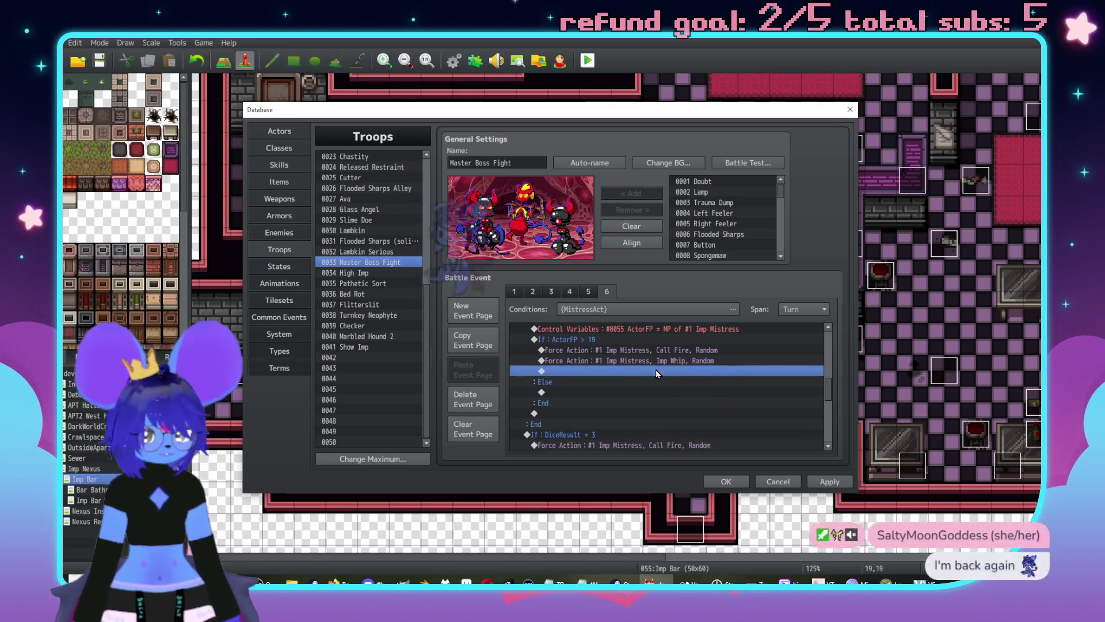
scroll(630, 377, "up", 5)
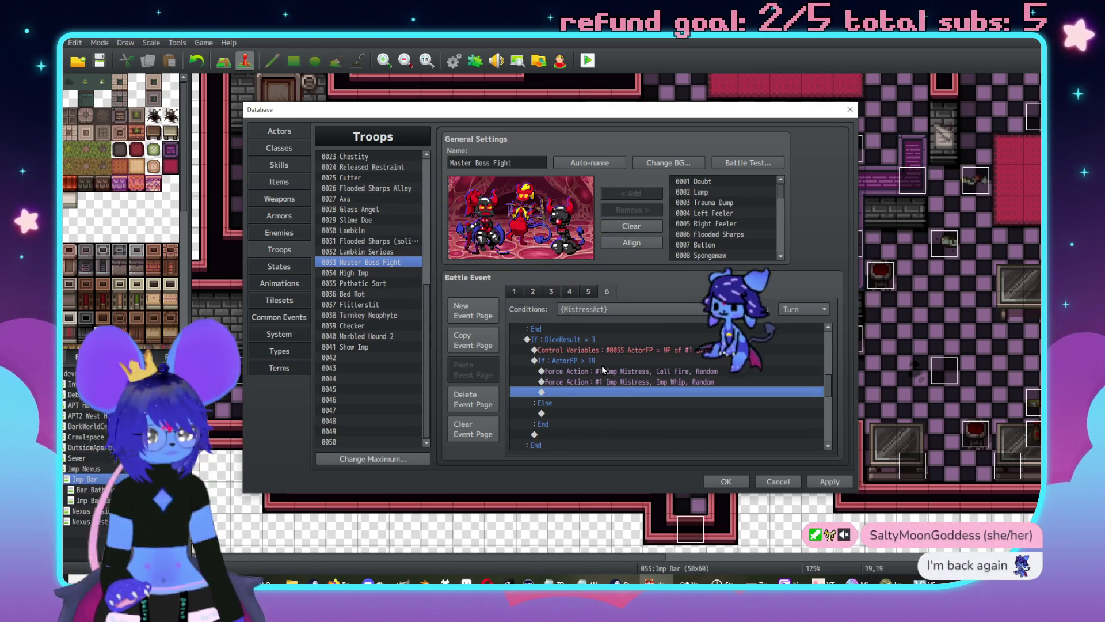
left_click(643, 382)
key("ctrl+x")
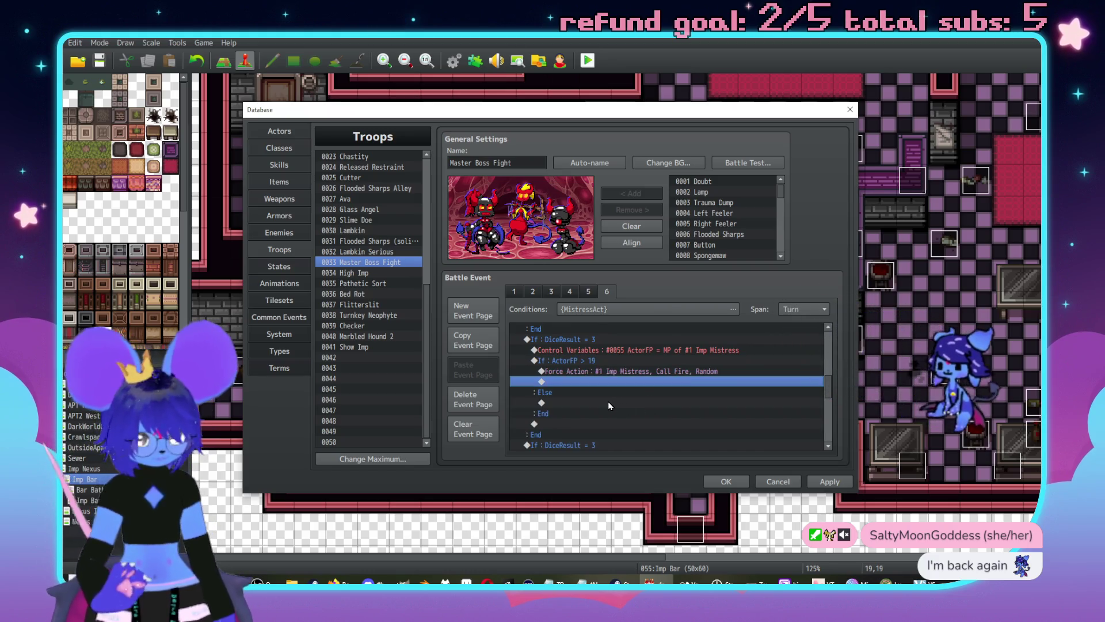
left_click(608, 402)
key("ctrl+v")
scroll(631, 403, "down", 4)
scroll(631, 398, "down", 2)
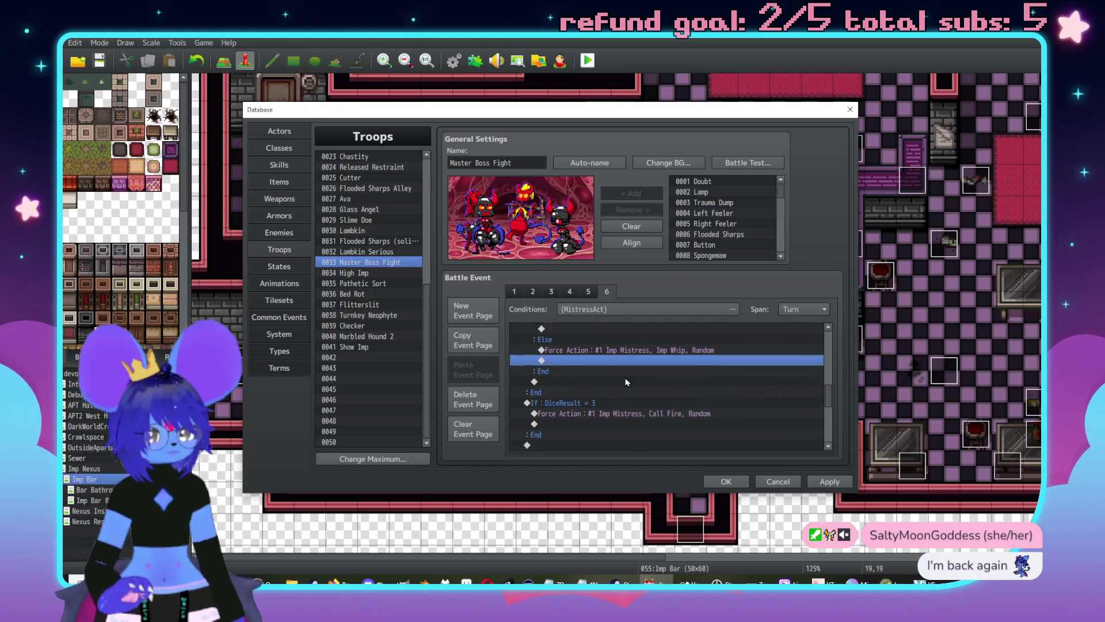
Step: Check the Call Fire line under ActorFP > 19 and select the whole If DiceResult = 3 block
left_click(679, 403)
scroll(650, 402, "up", 8)
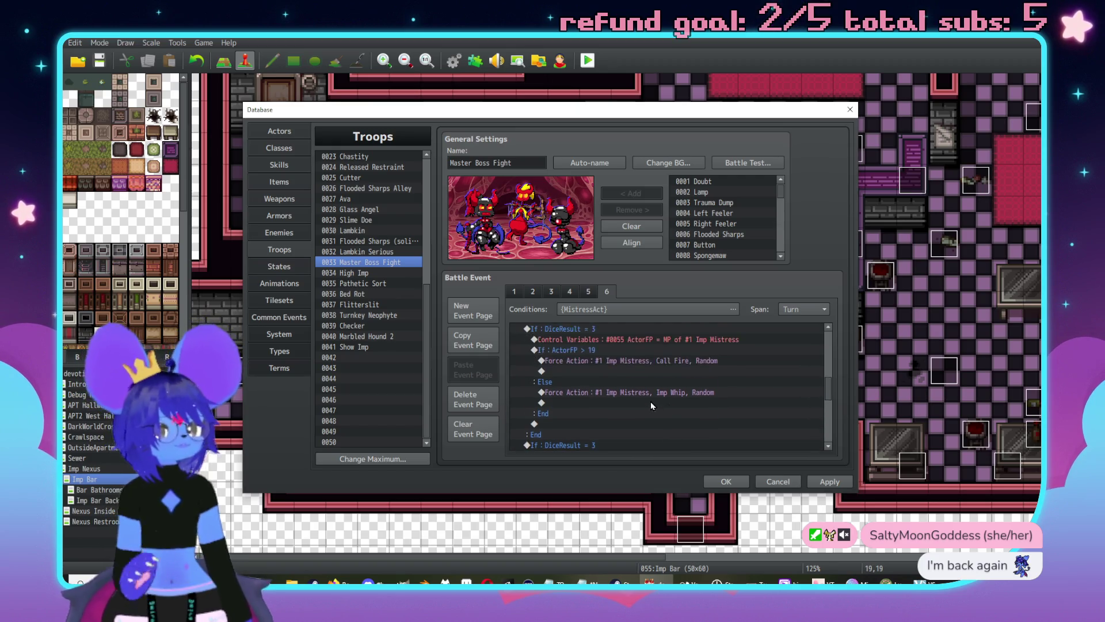
scroll(645, 391, "up", 5)
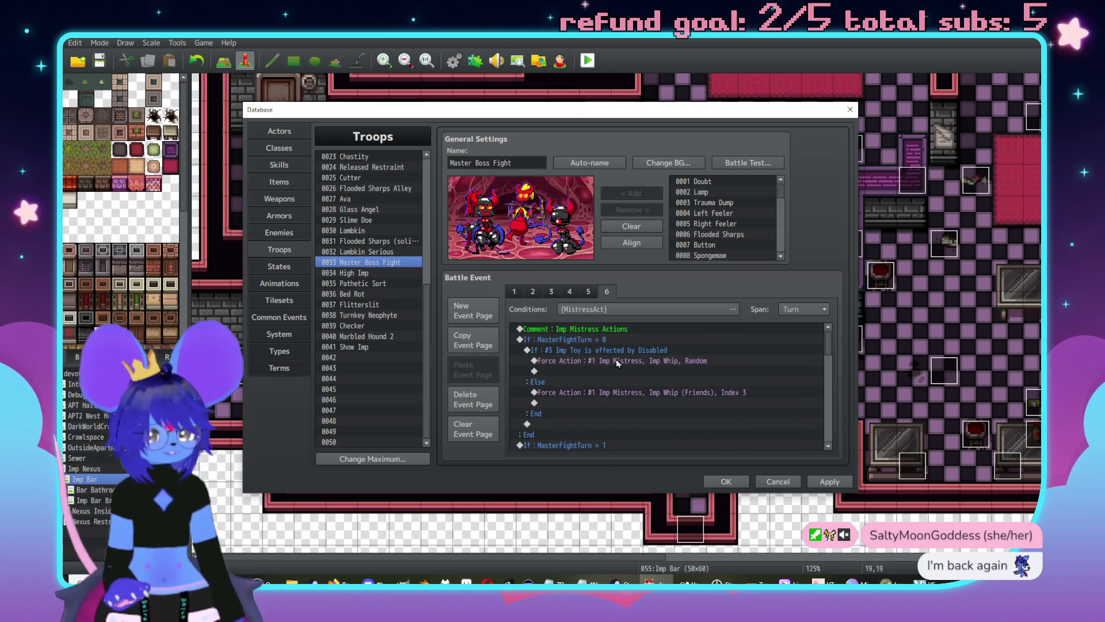
left_click(647, 379)
scroll(649, 384, "down", 10)
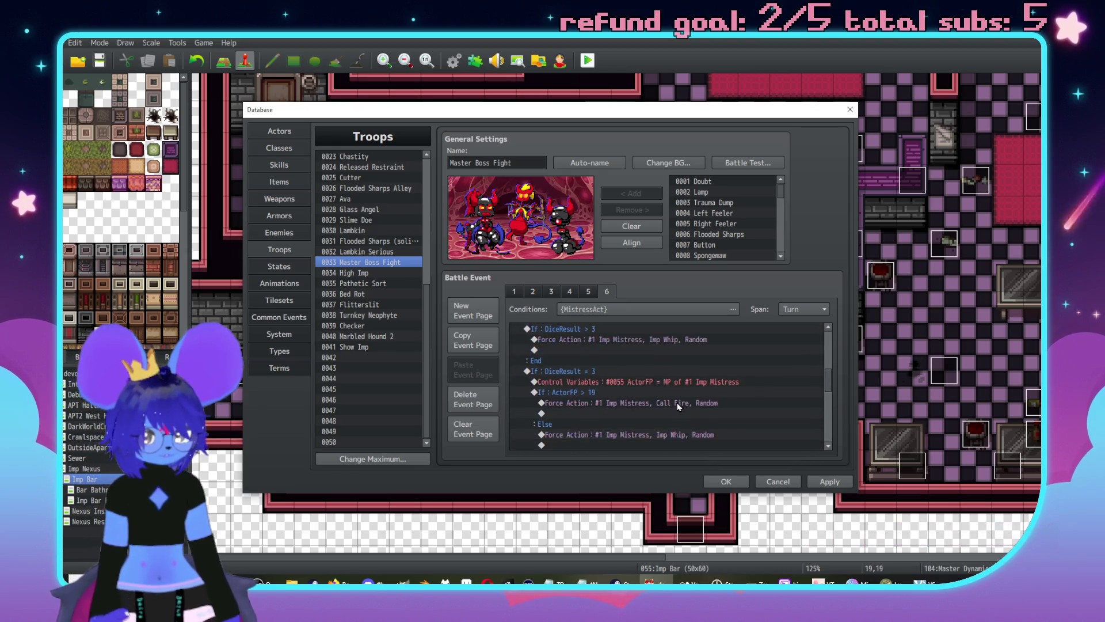
scroll(645, 374, "up", 3)
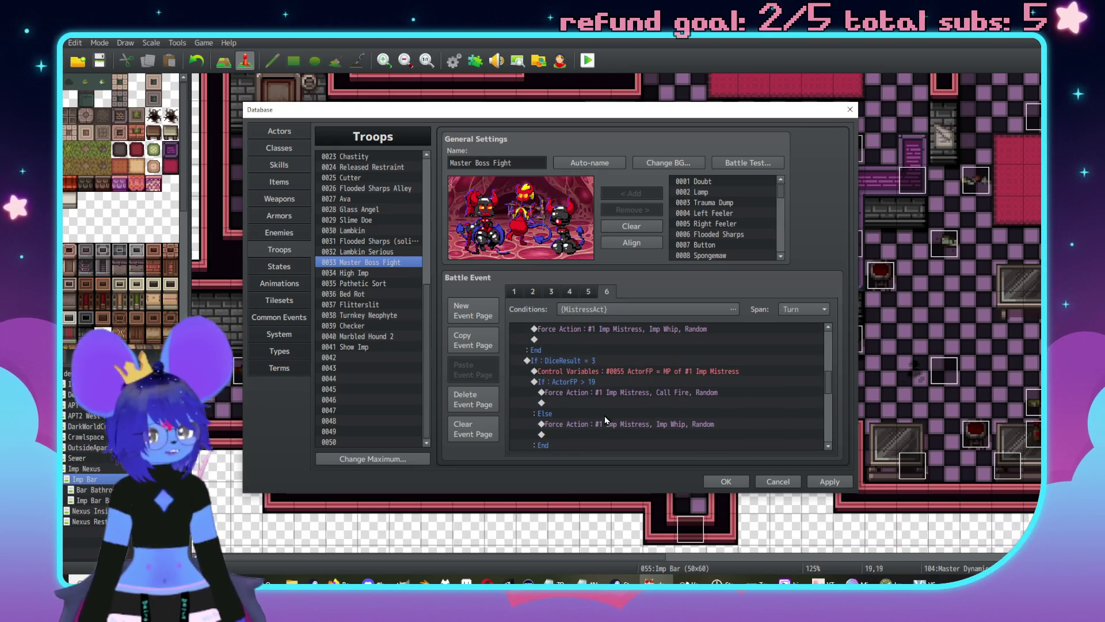
left_click(581, 372)
left_click(590, 368)
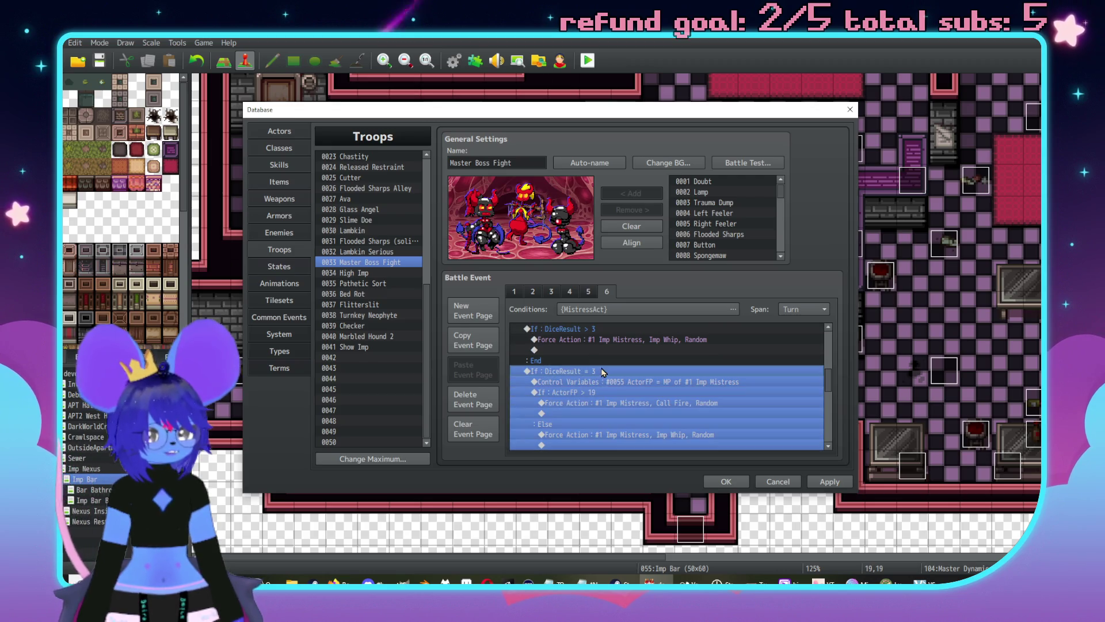
Step: Change the copied branch's condition constant from DiceResult = 3 to 4
scroll(595, 383, "down", 3)
double_click(578, 396)
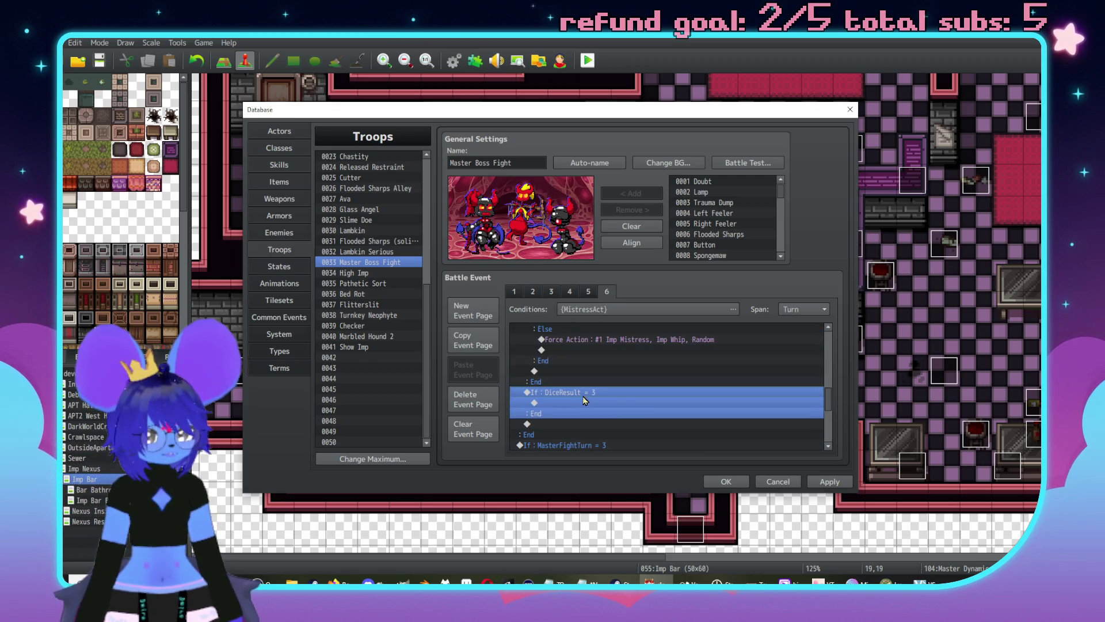
type("4")
left_click(728, 478)
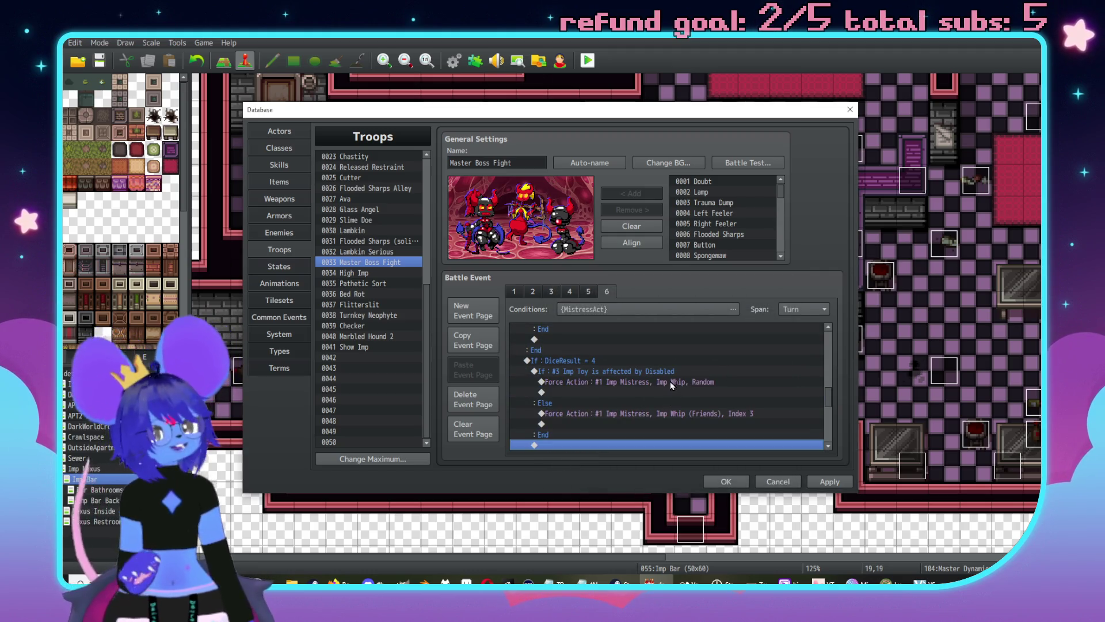
scroll(670, 381, "down", 3)
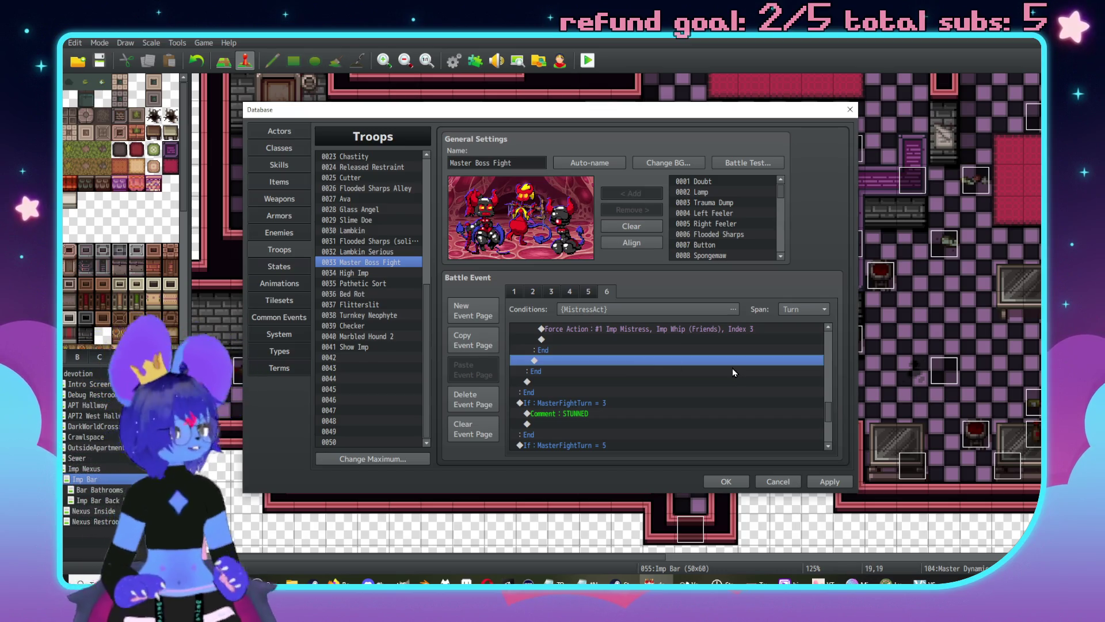
scroll(765, 378, "up", 4)
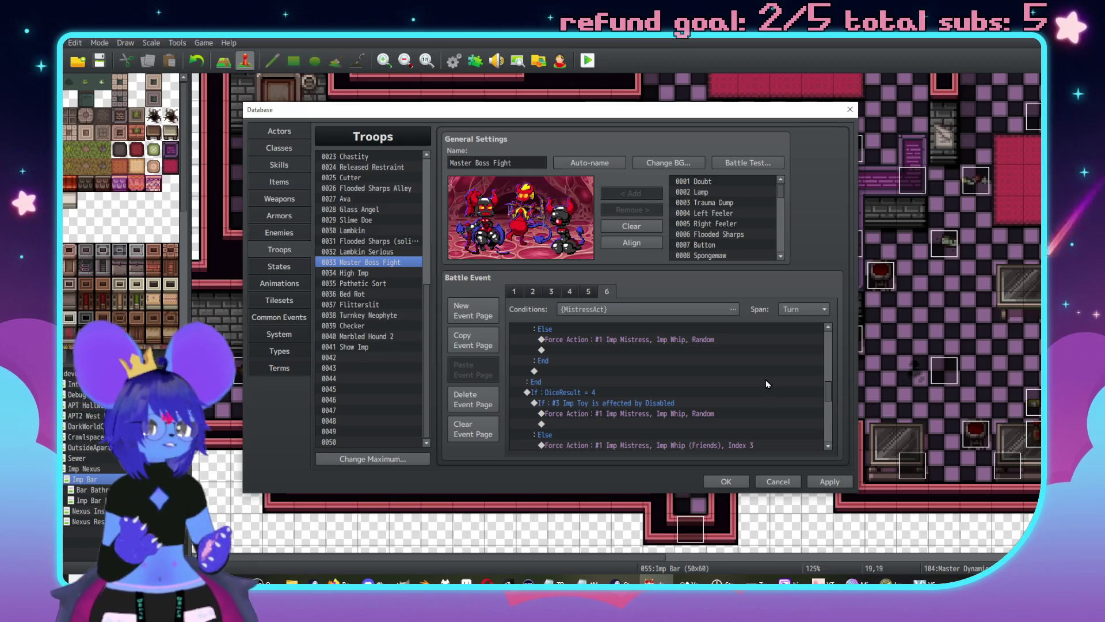
scroll(689, 373, "down", 3)
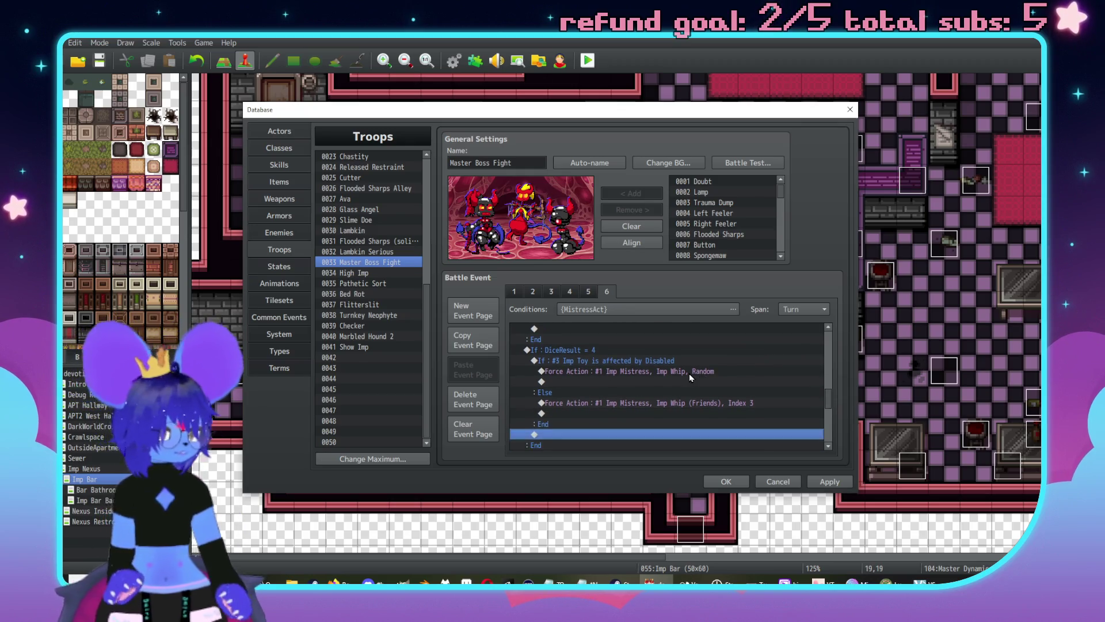
Step: Look over the MasterFightTurn blocks and select the whole MasterFightTurn = 3 block
left_click(681, 391)
scroll(682, 380, "up", 5)
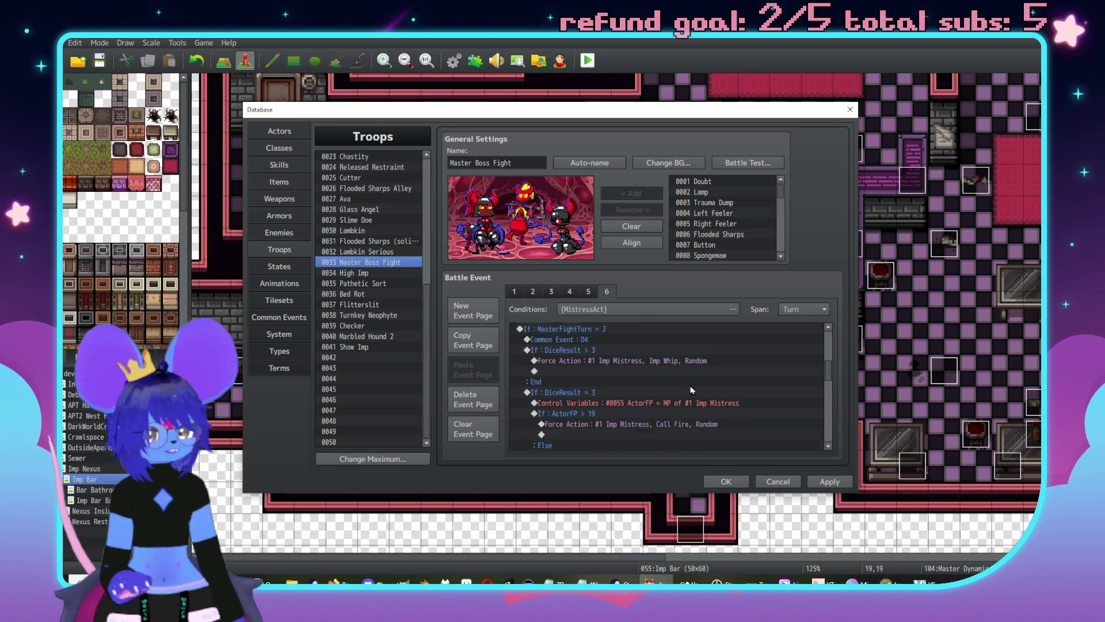
left_click(616, 350)
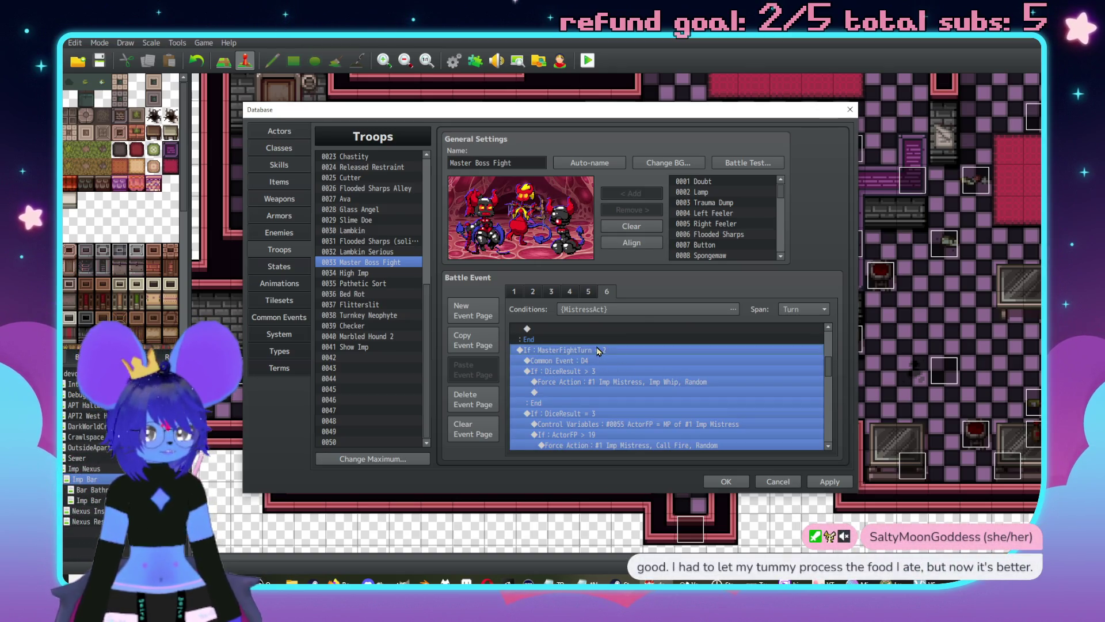
key("Insert")
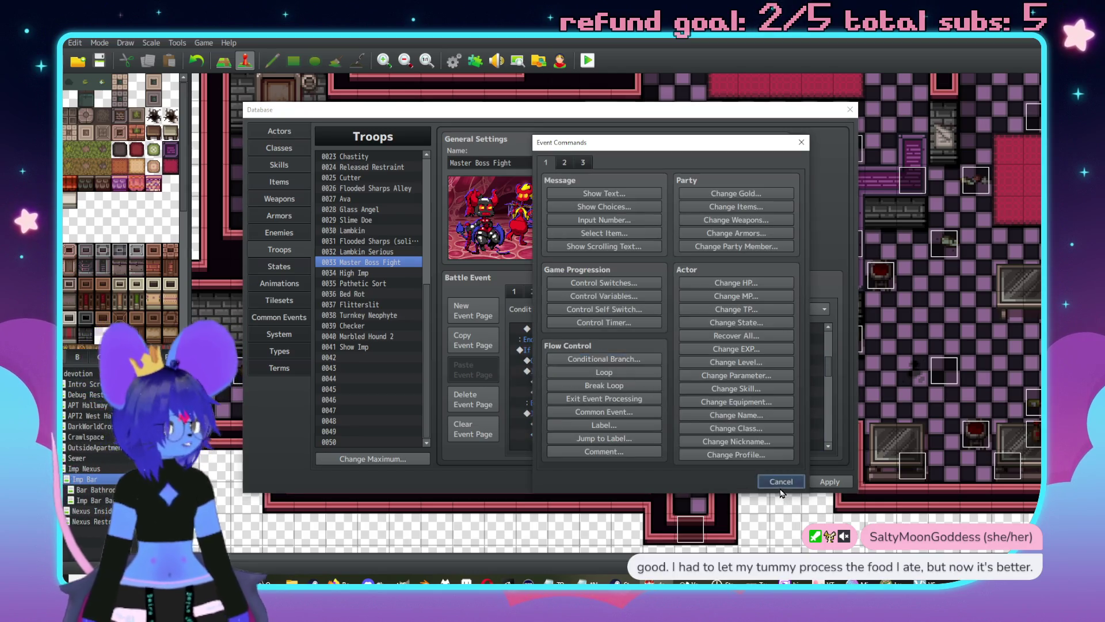
left_click(781, 483)
left_click(638, 406)
scroll(635, 415, "down", 2)
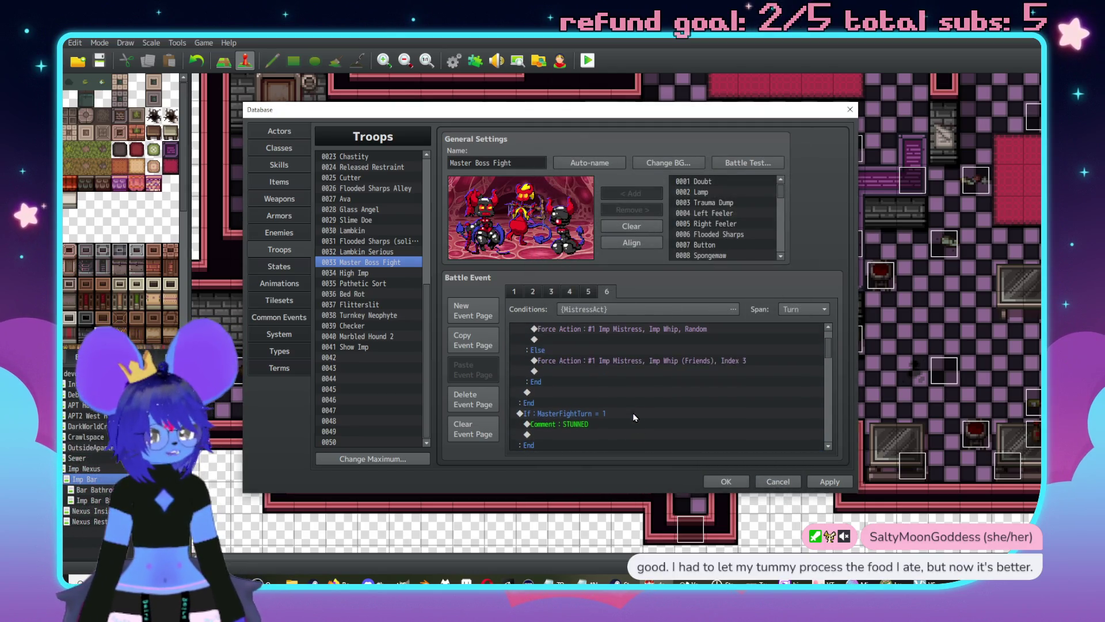
scroll(635, 416, "up", 1)
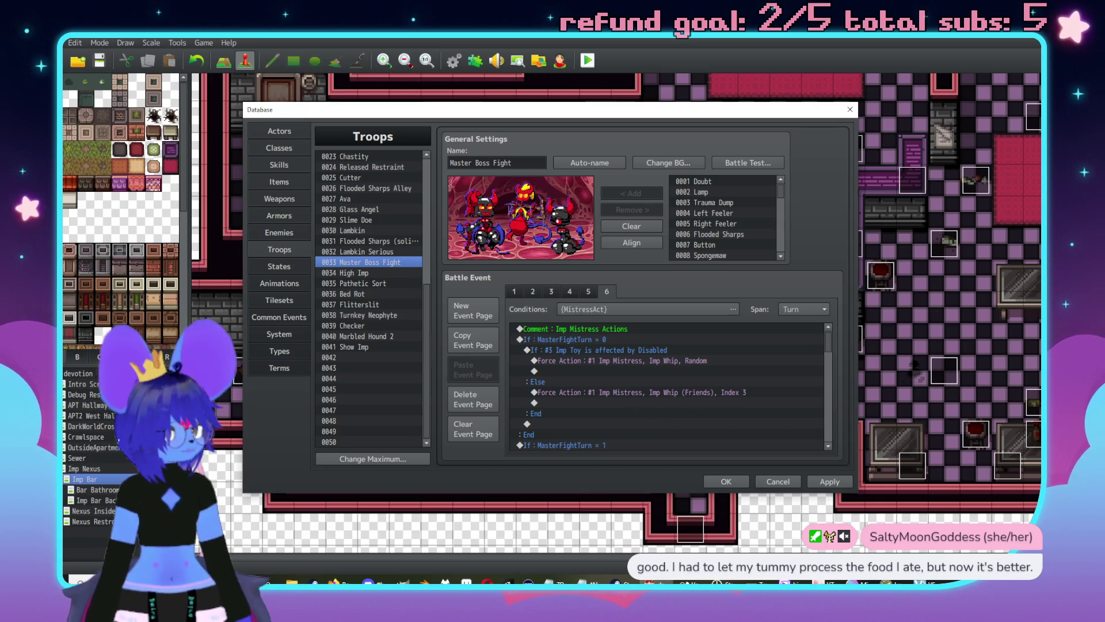
scroll(612, 368, "down", 2)
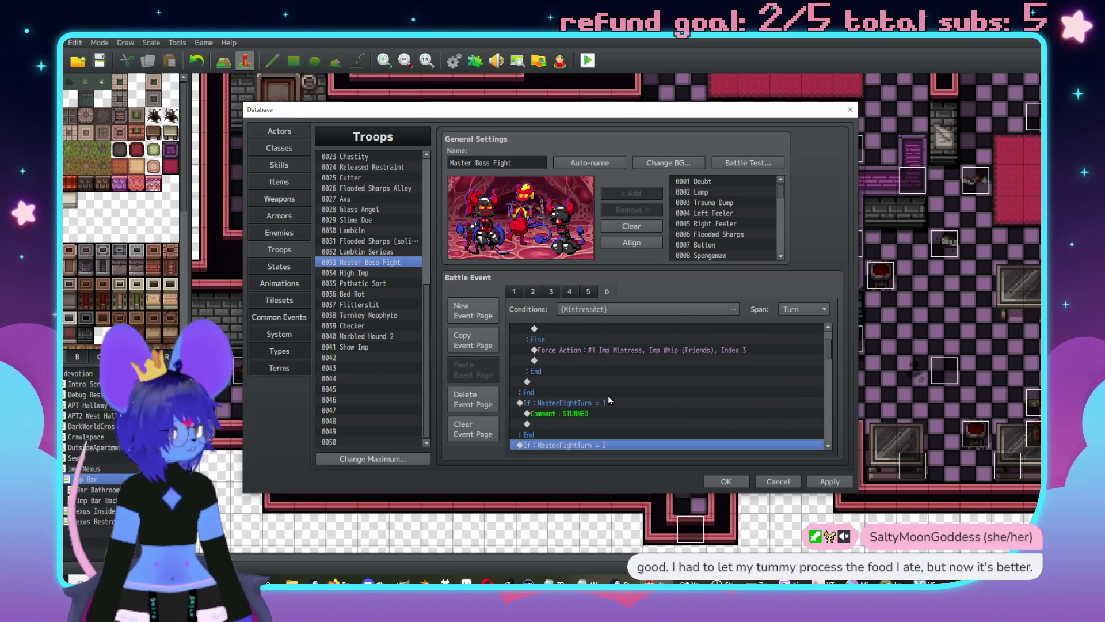
scroll(602, 413, "down", 5)
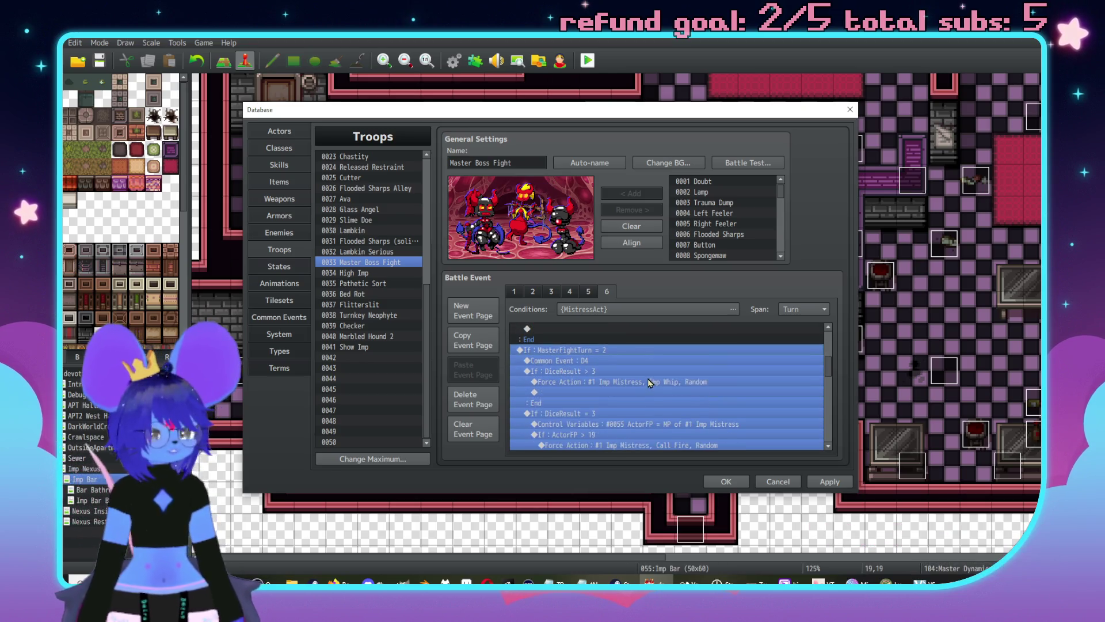
scroll(649, 383, "down", 1)
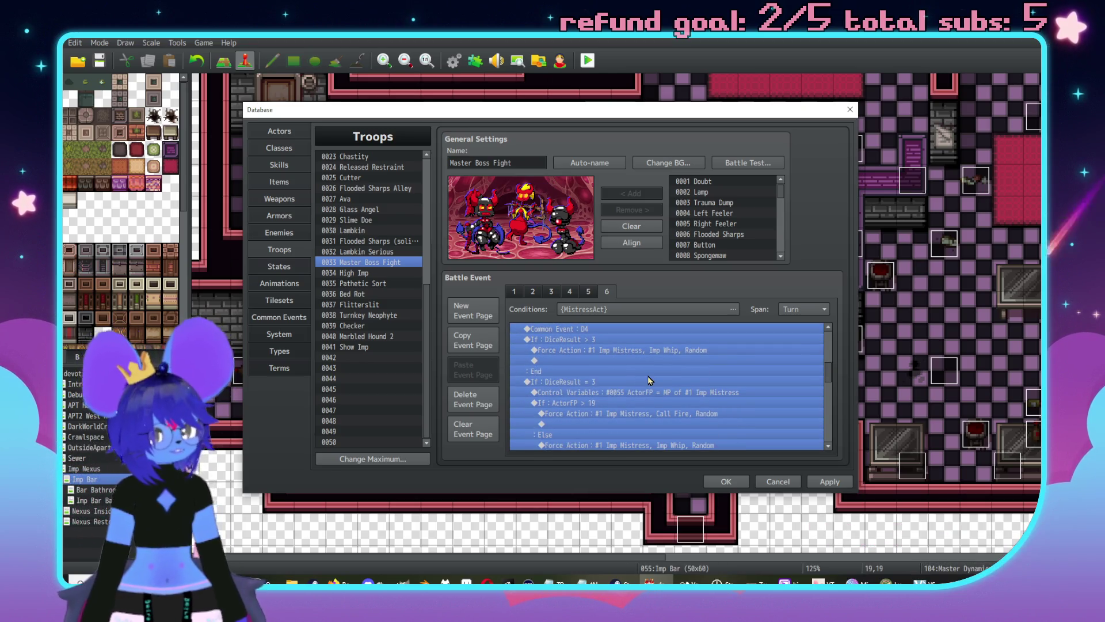
scroll(639, 386, "down", 5)
scroll(627, 386, "down", 2)
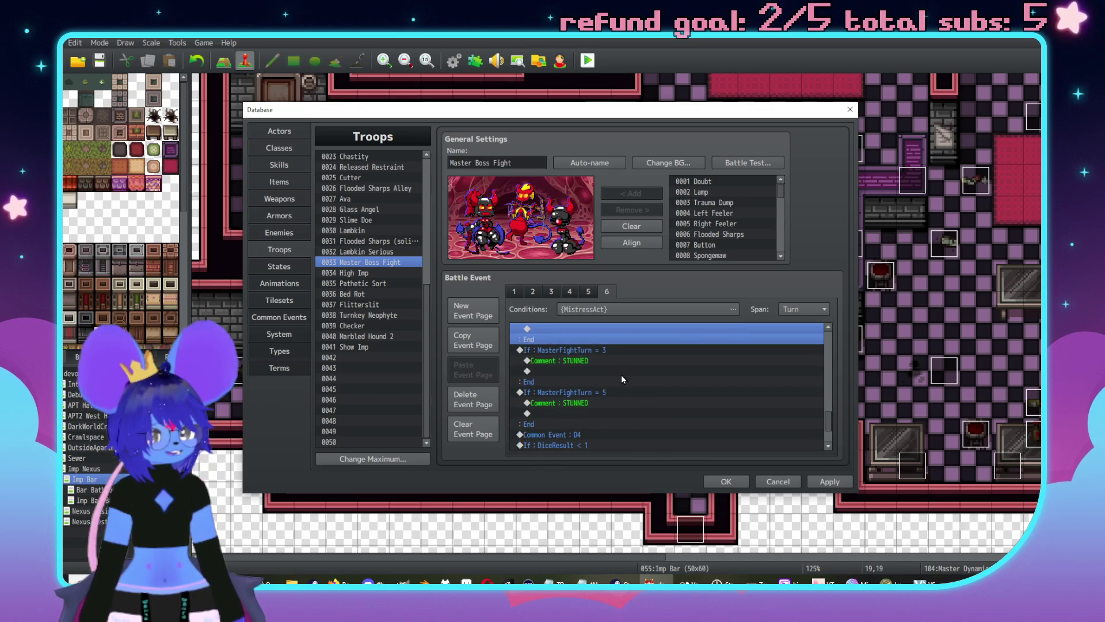
left_click(611, 351)
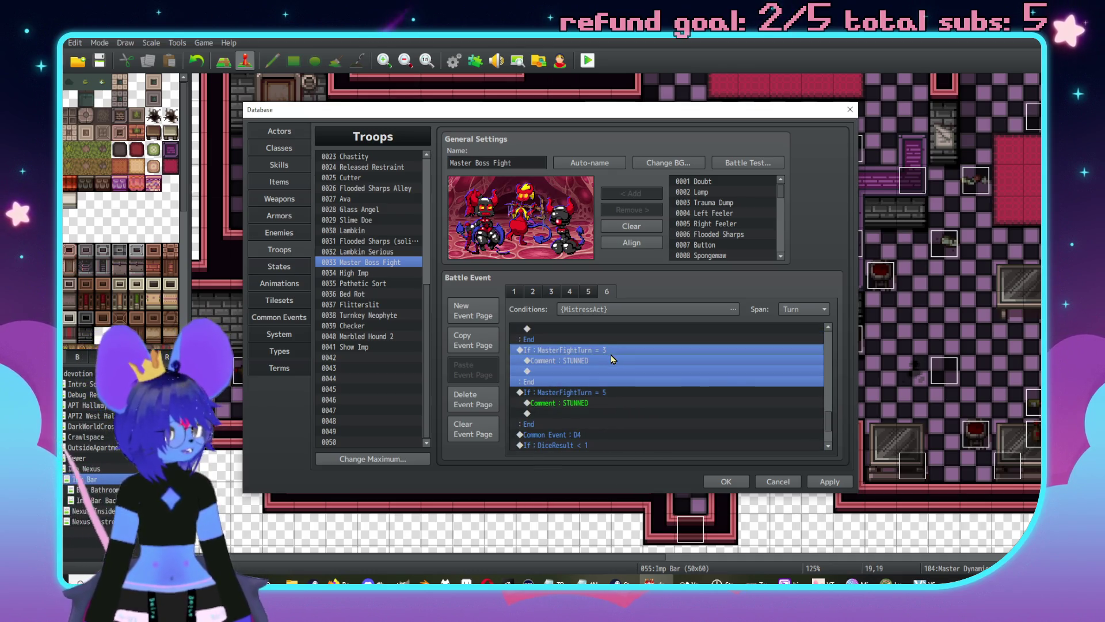
Step: Paste a copy of the MasterFightTurn = 3 block and change its condition to turn 4
left_click(623, 391)
key("ctrl+v")
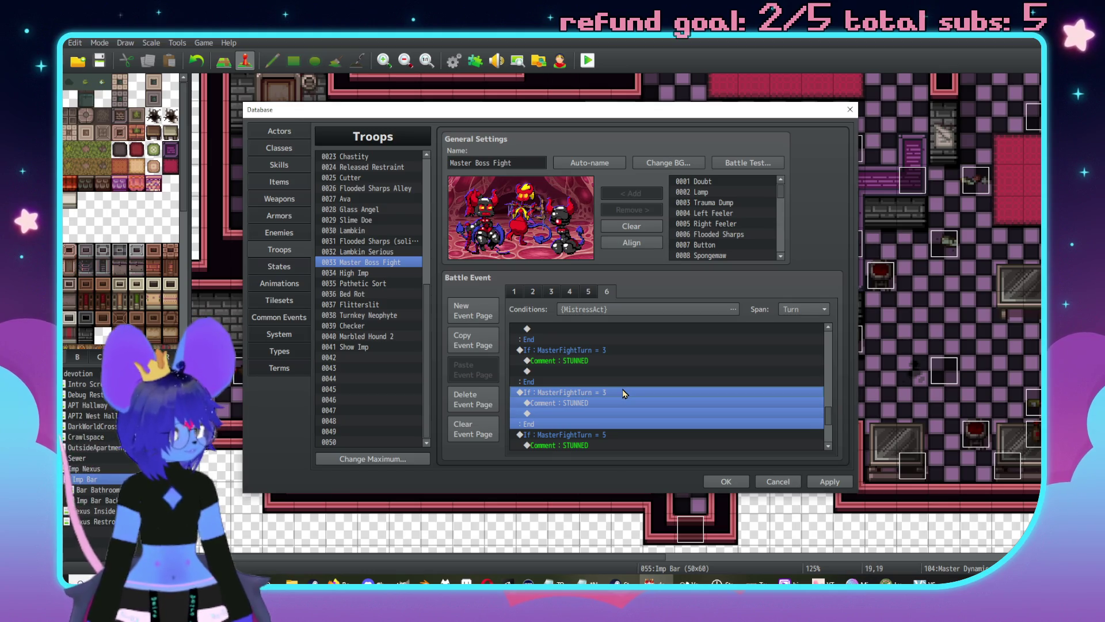
double_click(625, 393)
double_click(694, 350)
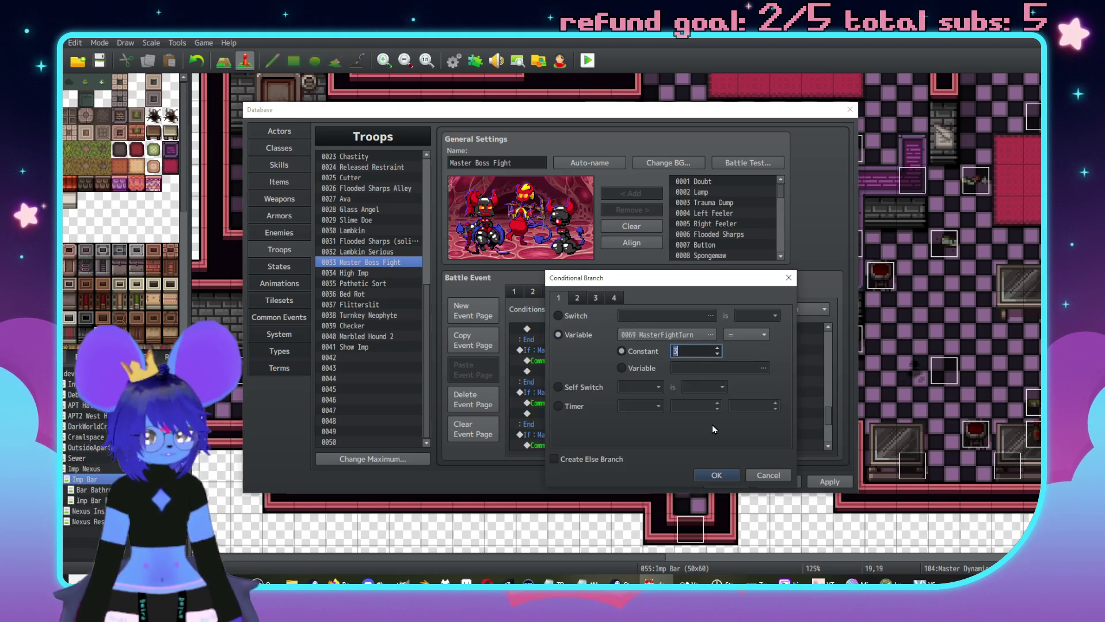
left_click(717, 471)
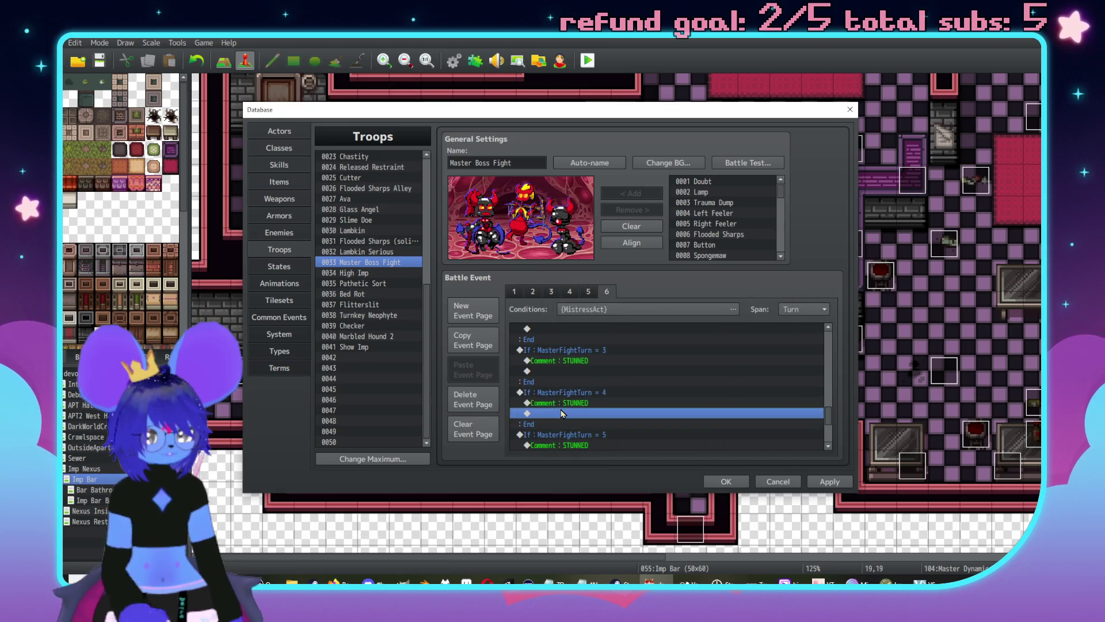
double_click(553, 411)
left_click(781, 482)
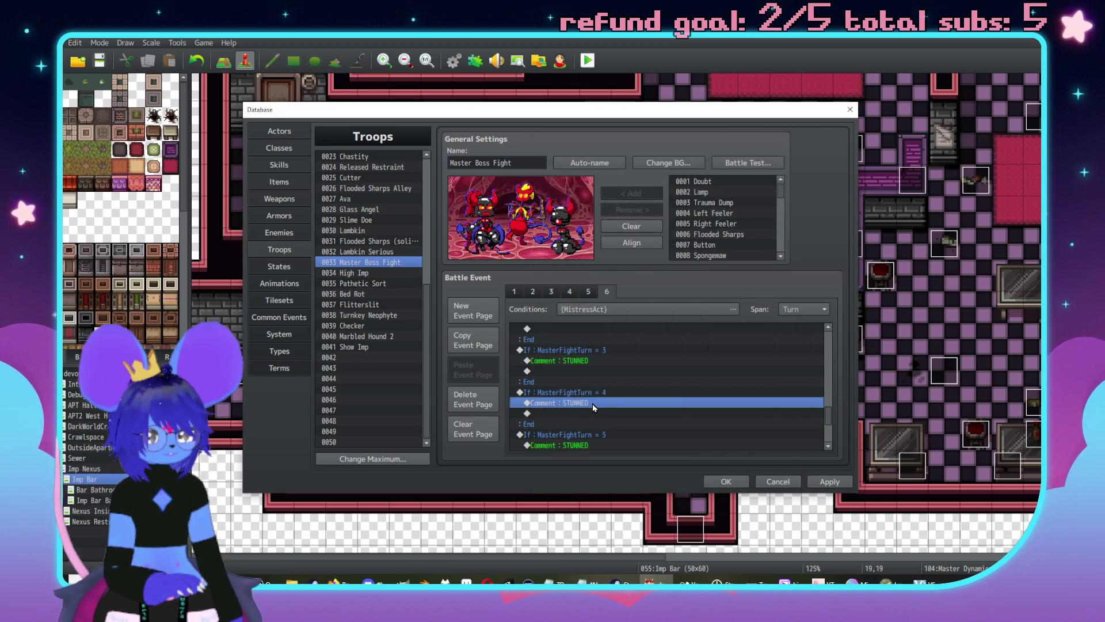
Step: Add a Force Action: #1 Imp Mistress uses 0190 ImpMistressAftercare on the Last Target
double_click(588, 409)
left_click(564, 162)
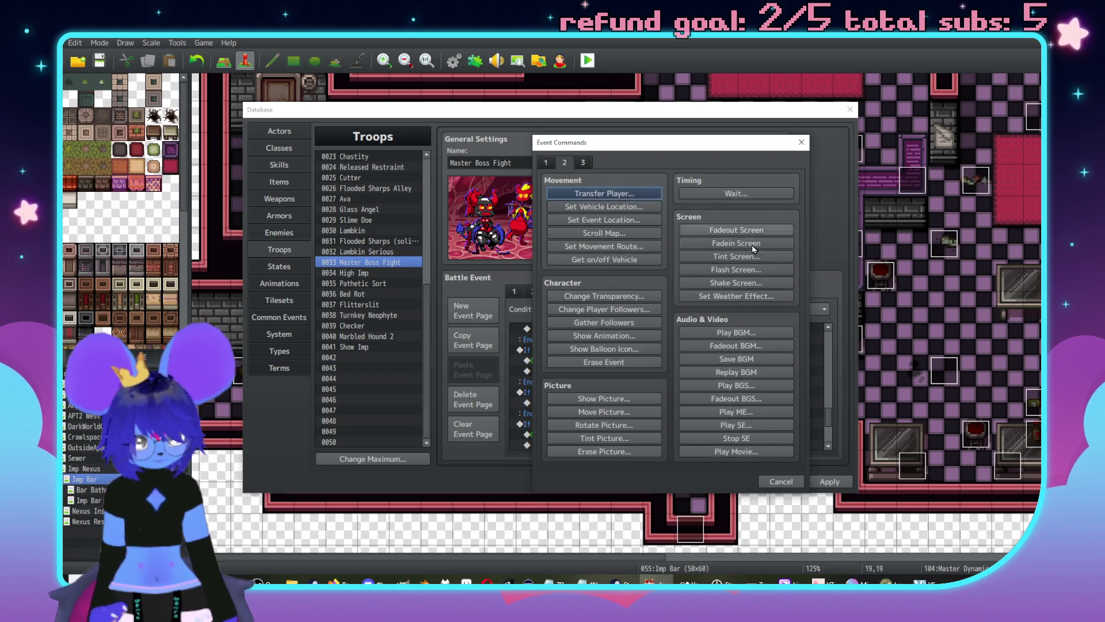
left_click(585, 163)
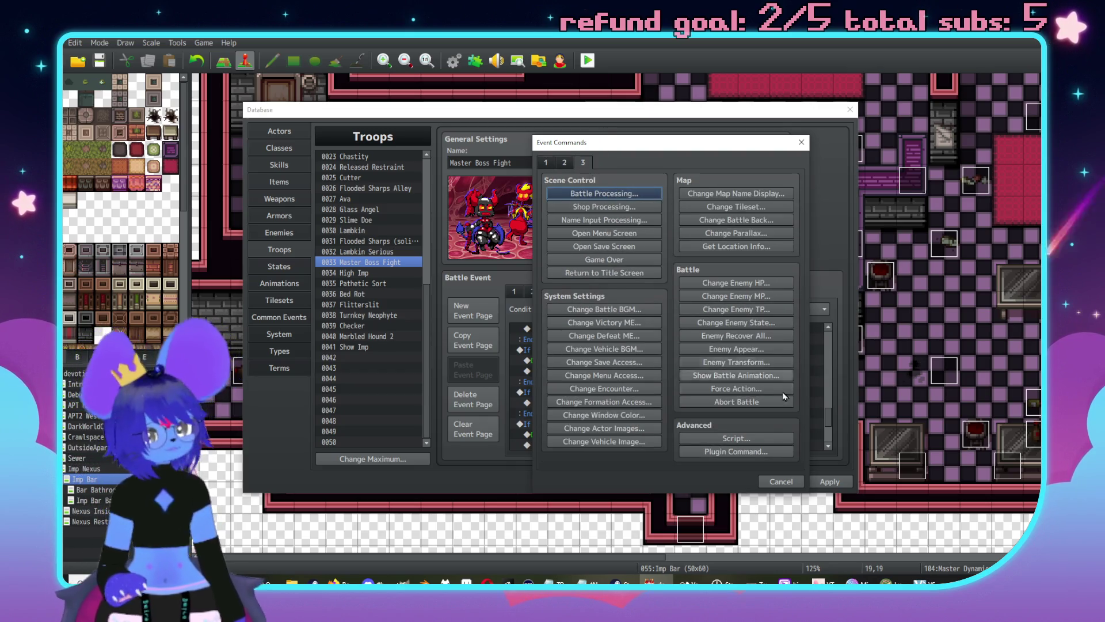
left_click(729, 389)
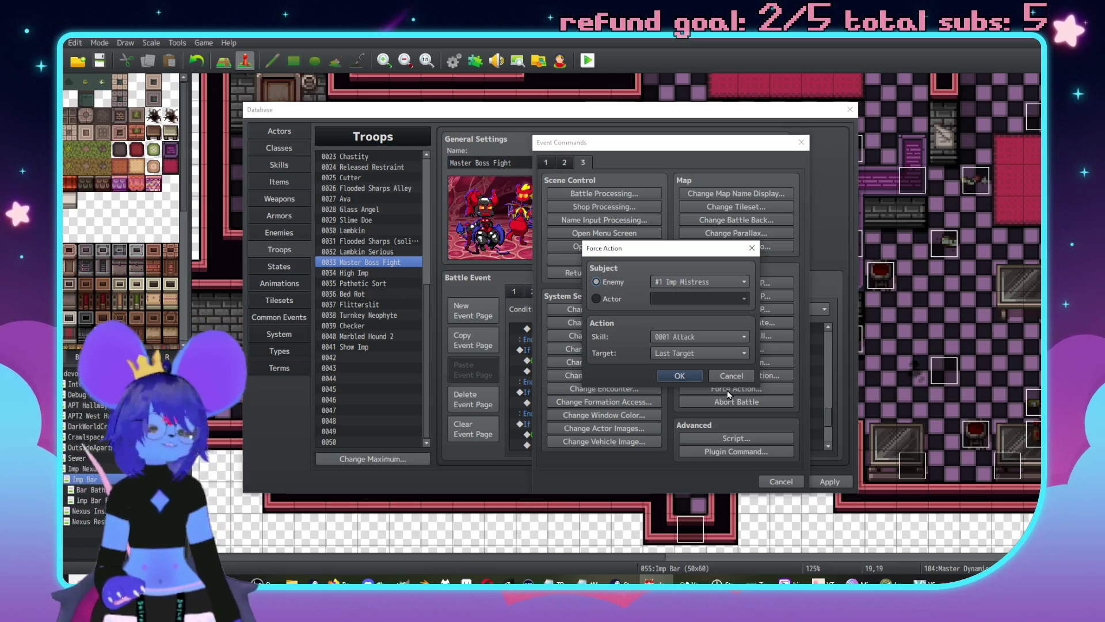
scroll(670, 336, "down", 3)
left_click(670, 336)
scroll(696, 351, "down", 4)
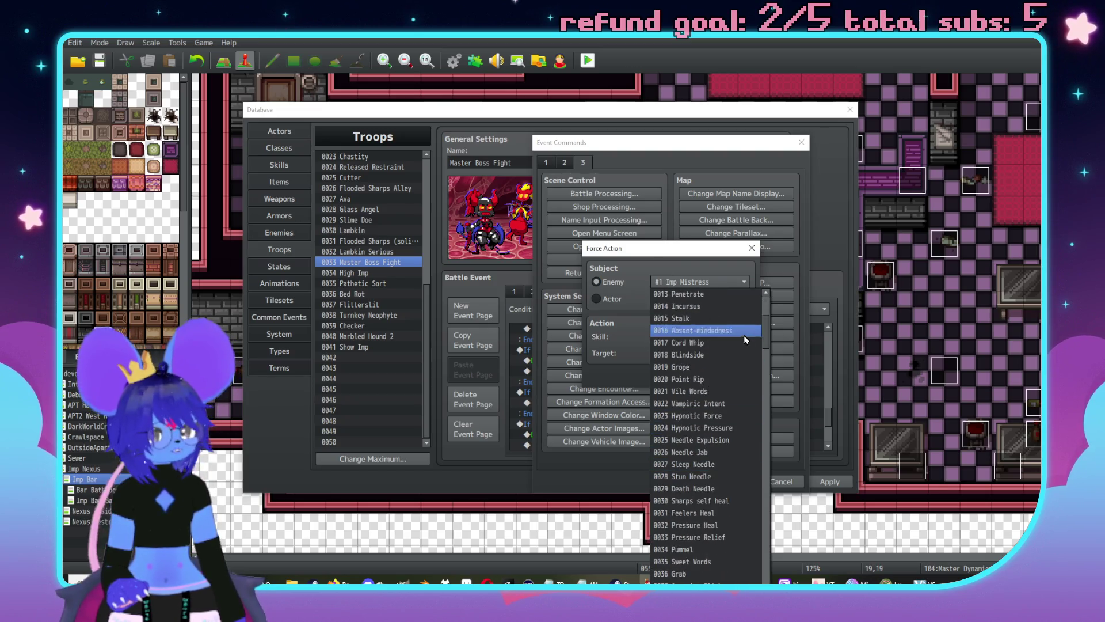
left_click_drag(767, 323, 766, 547)
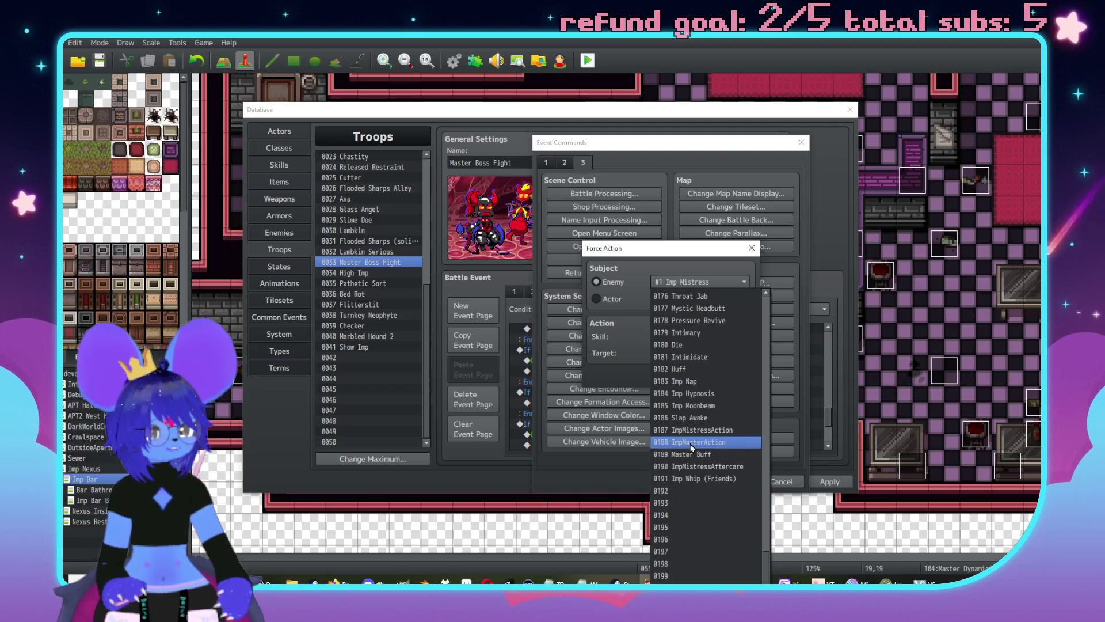
left_click(713, 473)
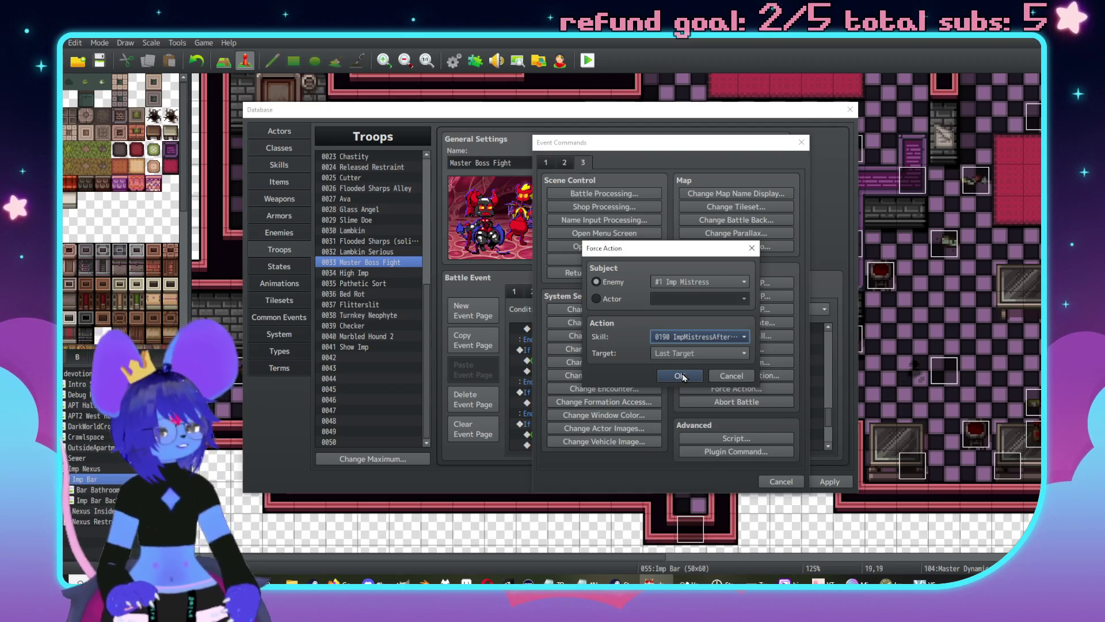
left_click(673, 355)
left_click(628, 364)
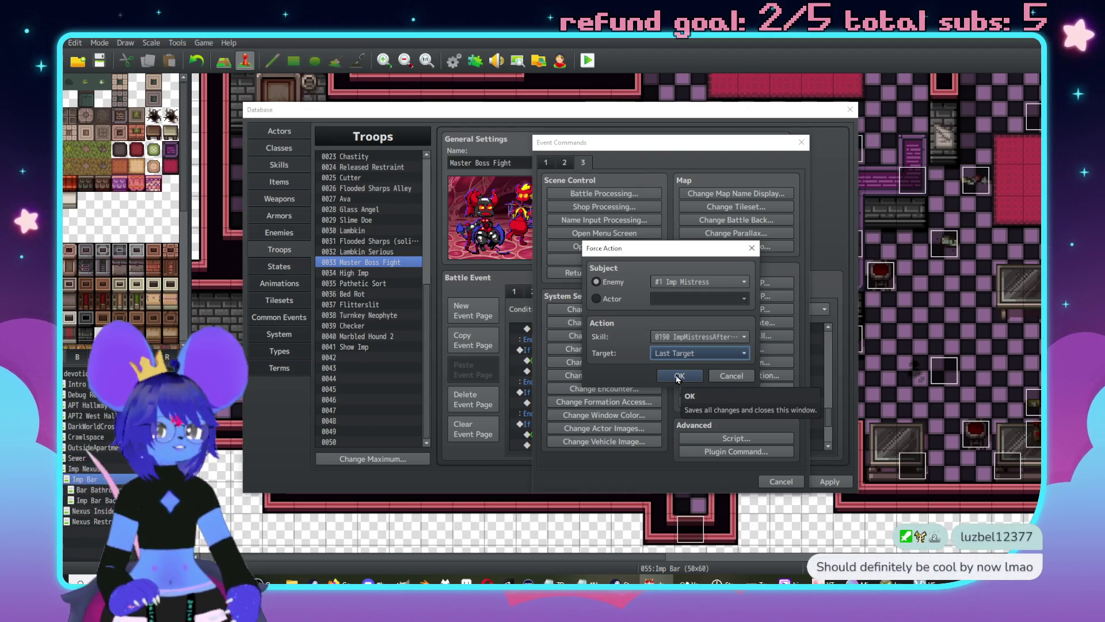
left_click(678, 376)
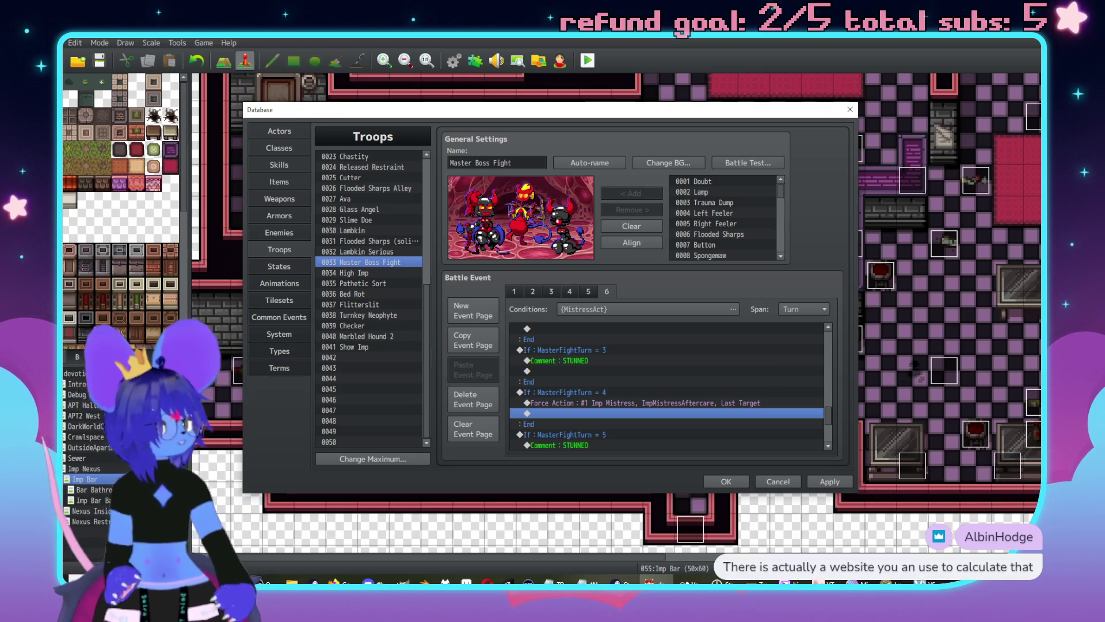
key("alt+Tab")
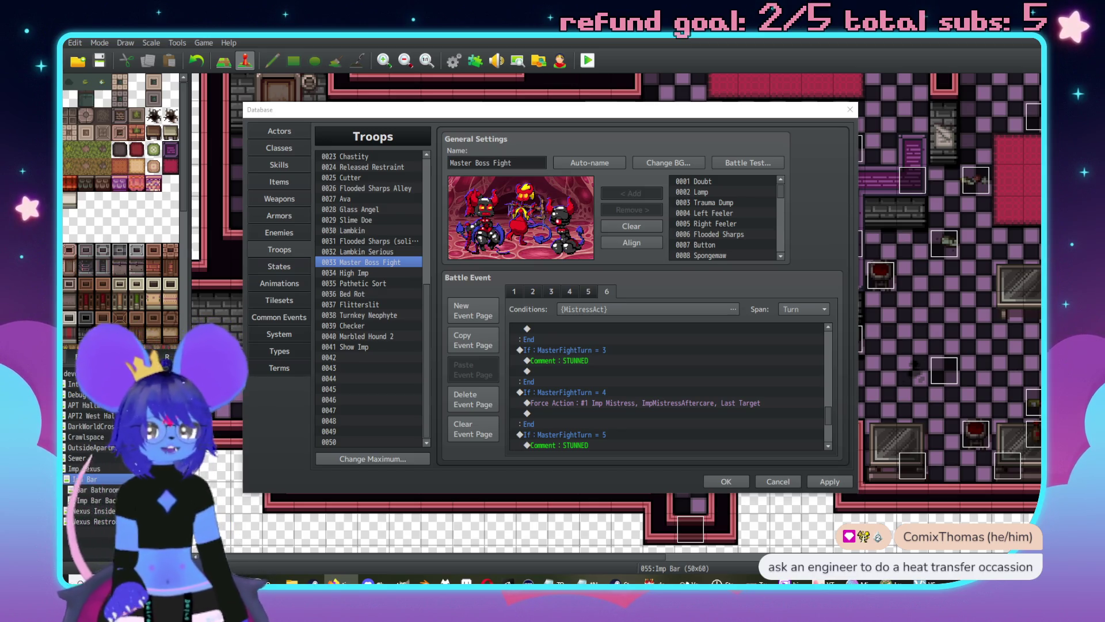
key("alt+Tab")
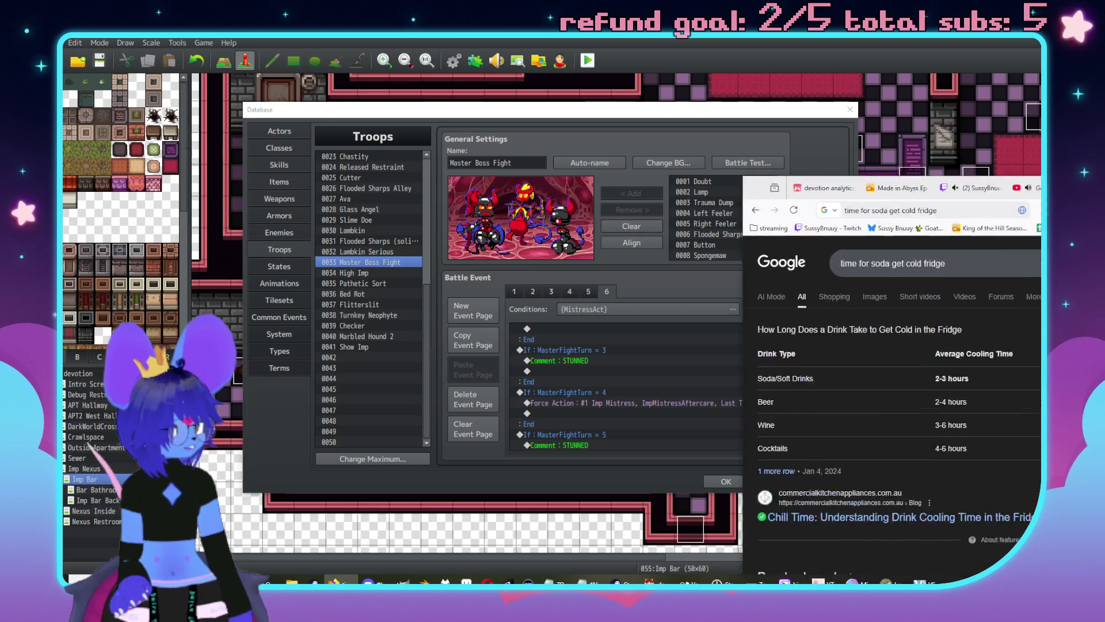
Step: Search Google for 'chilled drink calculator' and open the Omni Calculator result
left_click_drag(942, 113, 938, 114)
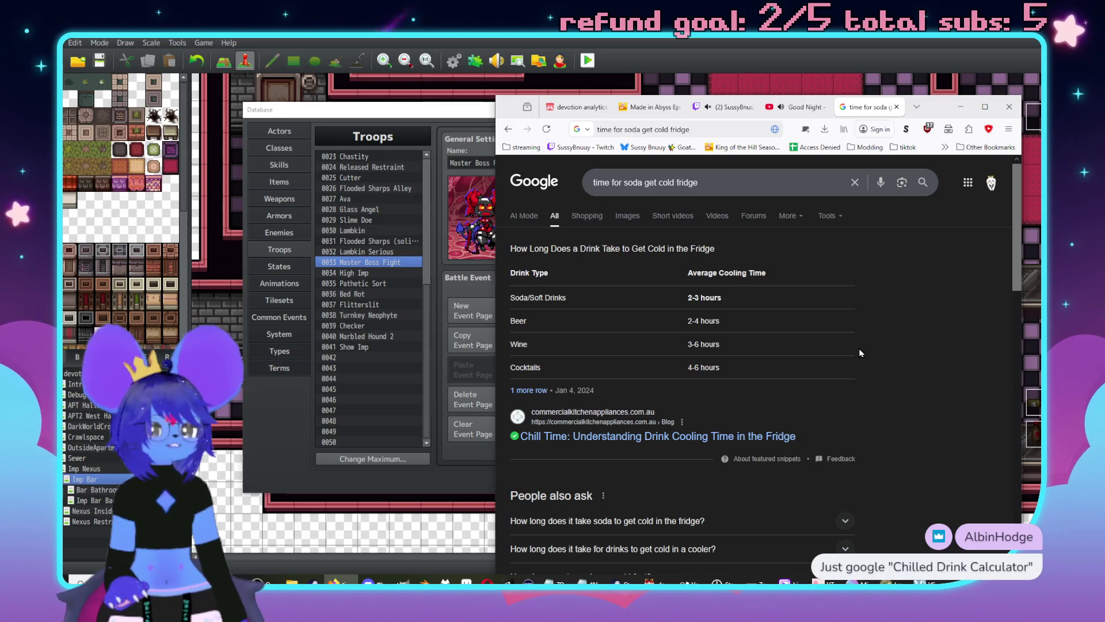
scroll(909, 337, "down", 2)
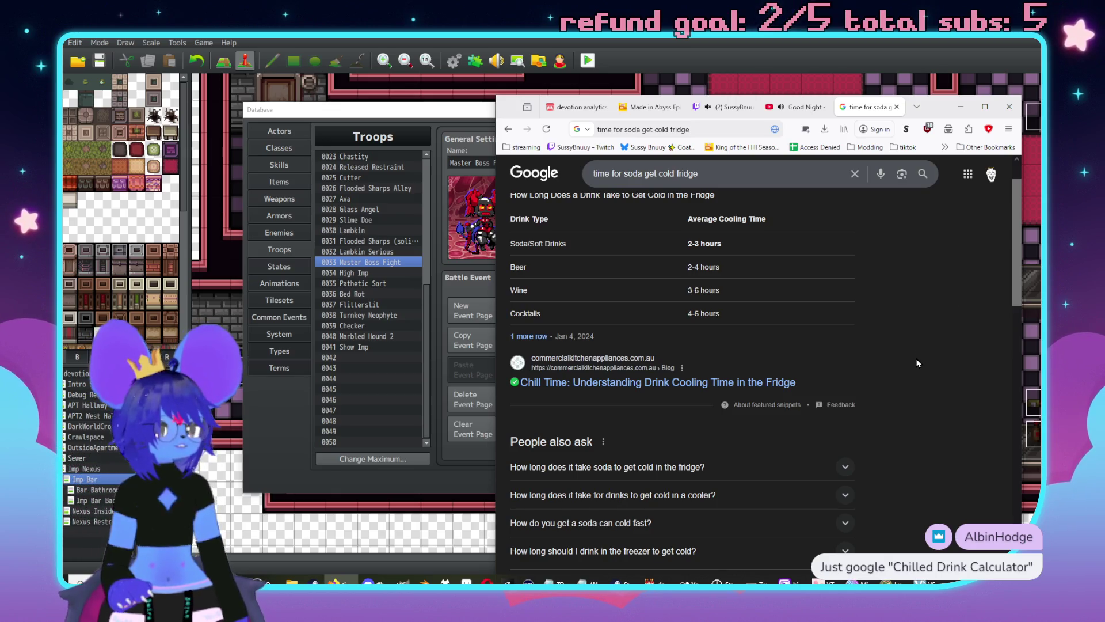
scroll(913, 356, "up", 2)
type("/")
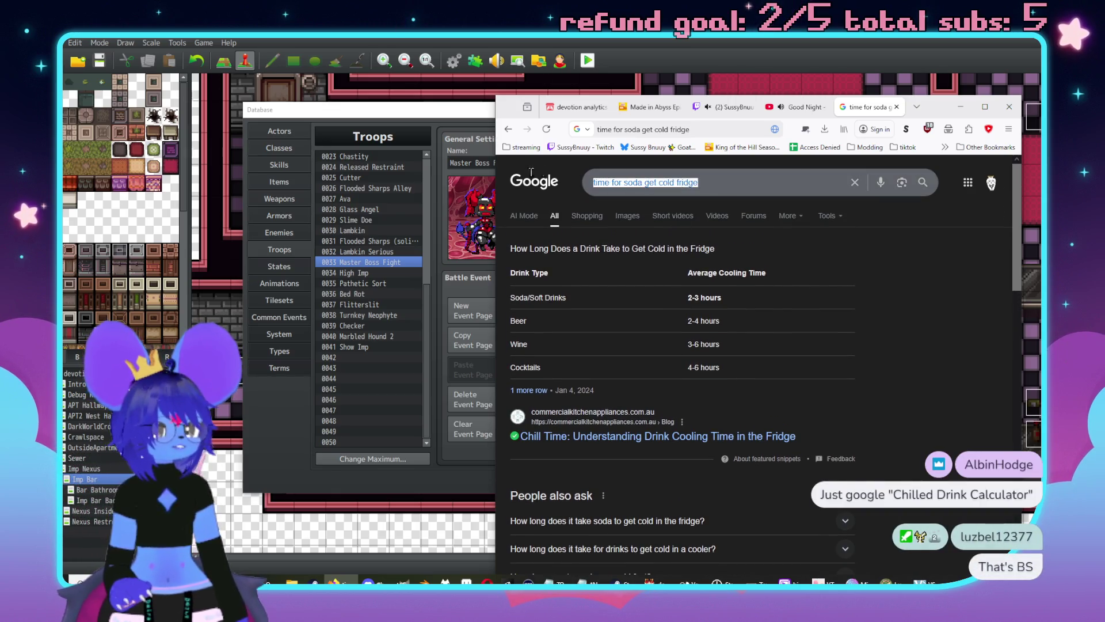
type("chilled d")
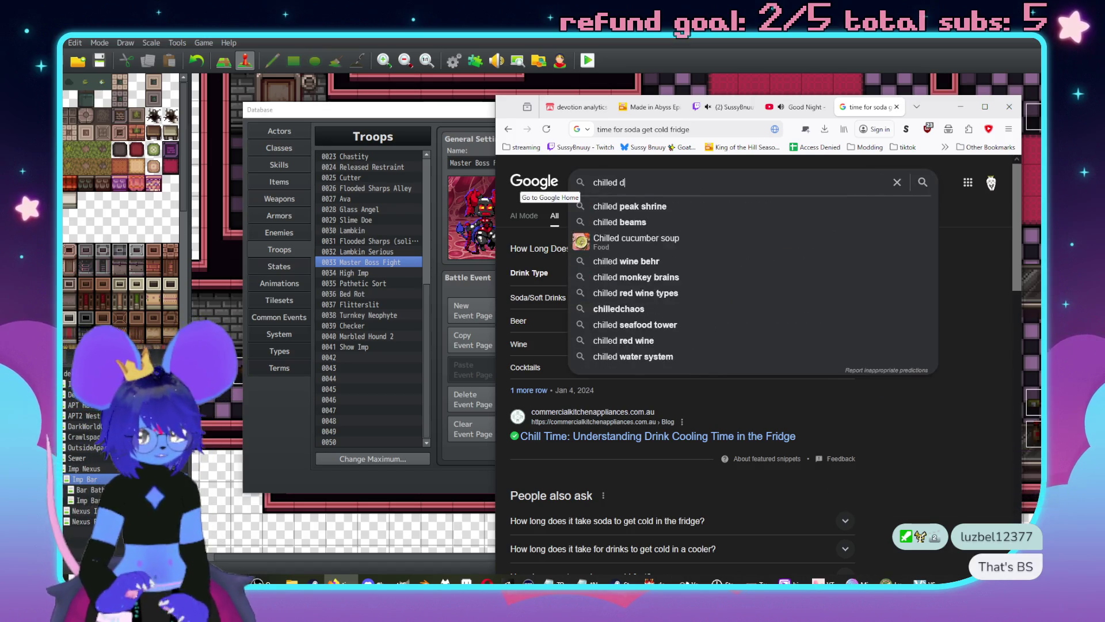
type("rink calculat")
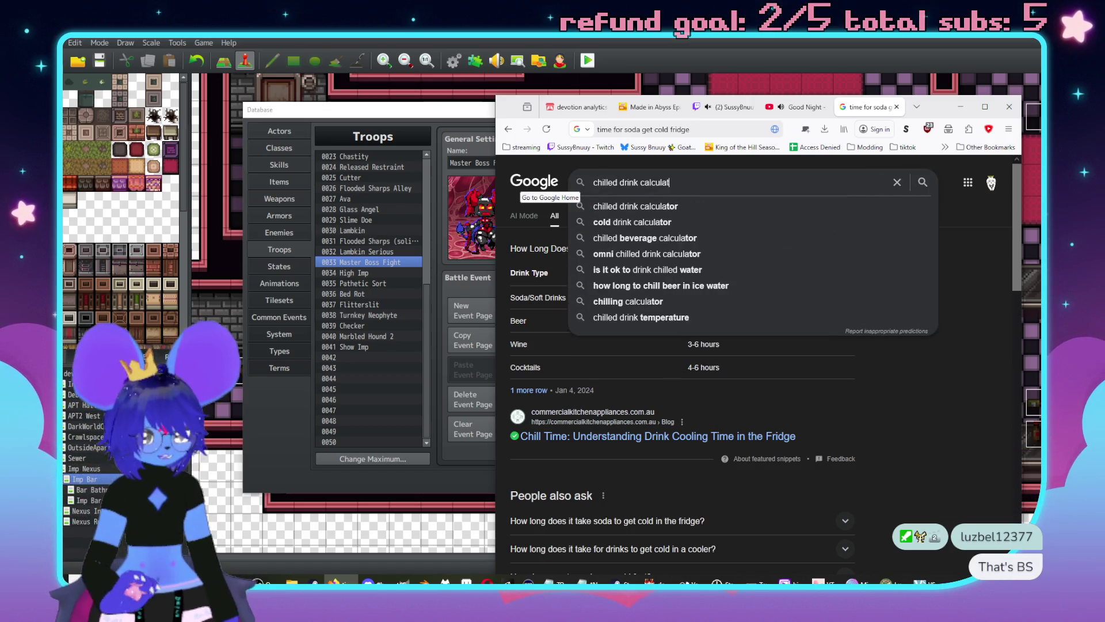
type("or")
key("Return")
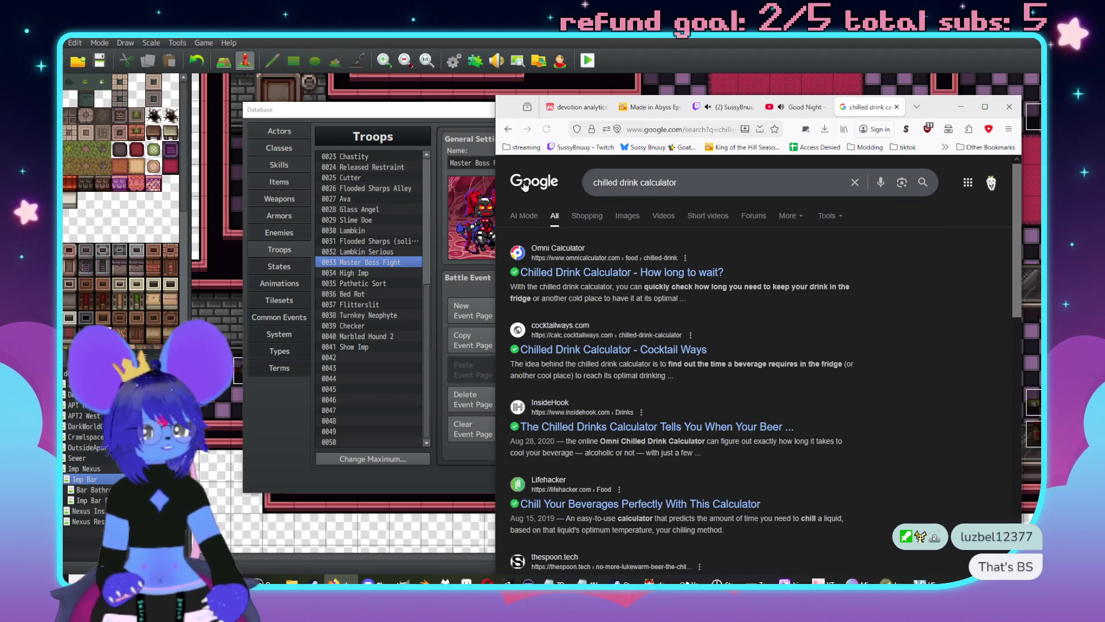
left_click(622, 277)
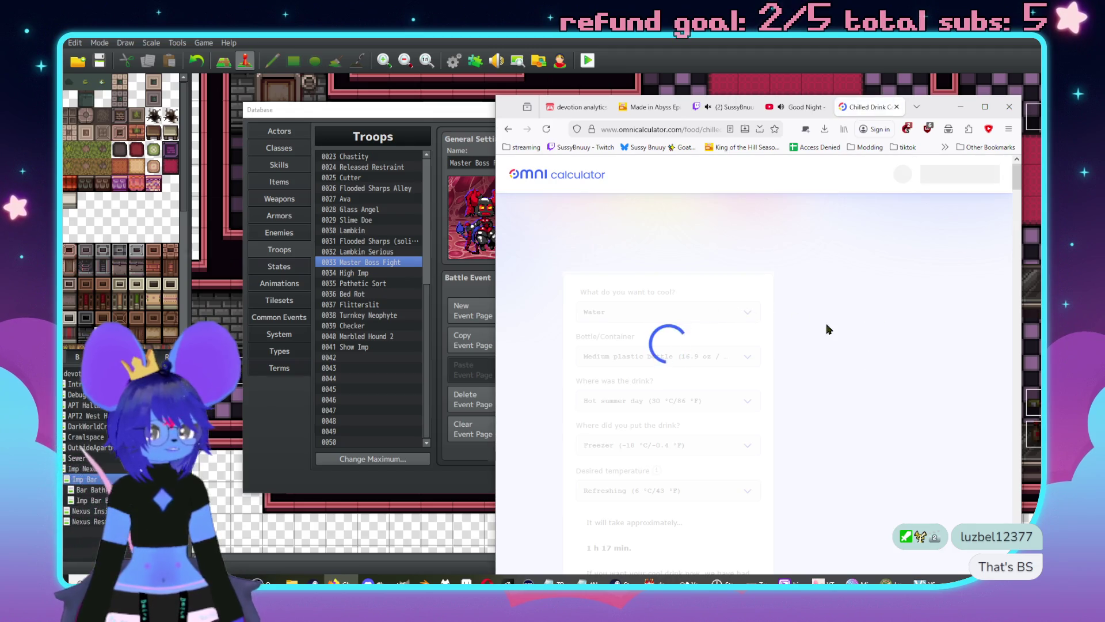
Step: Allow scripts on omnicalculator.com and choose Soft drinks as the drink
left_click(906, 128)
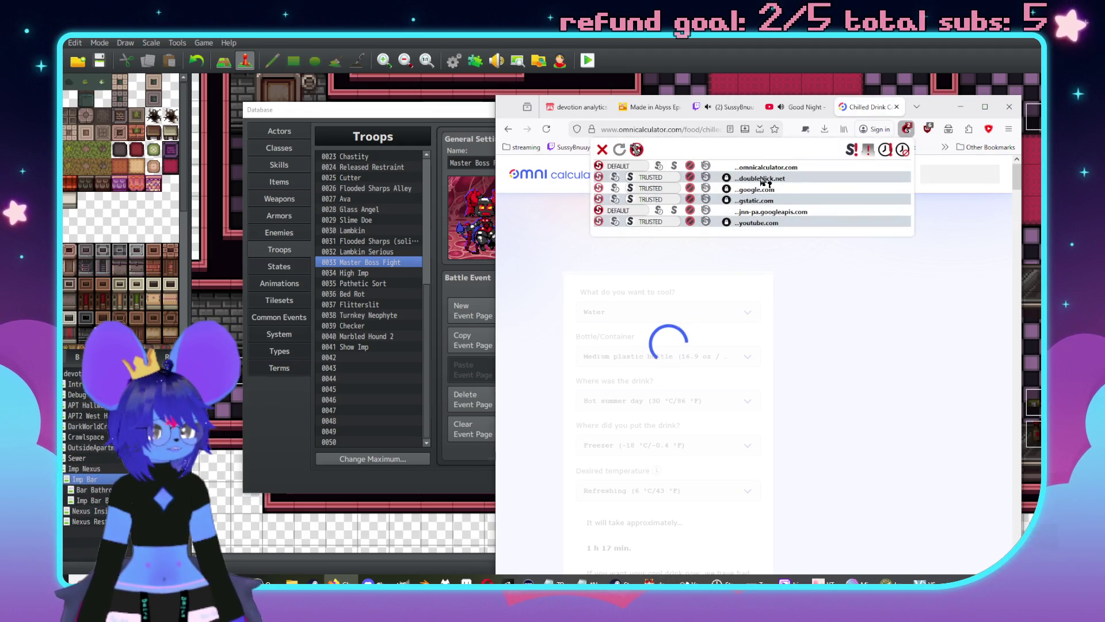
left_click(674, 168)
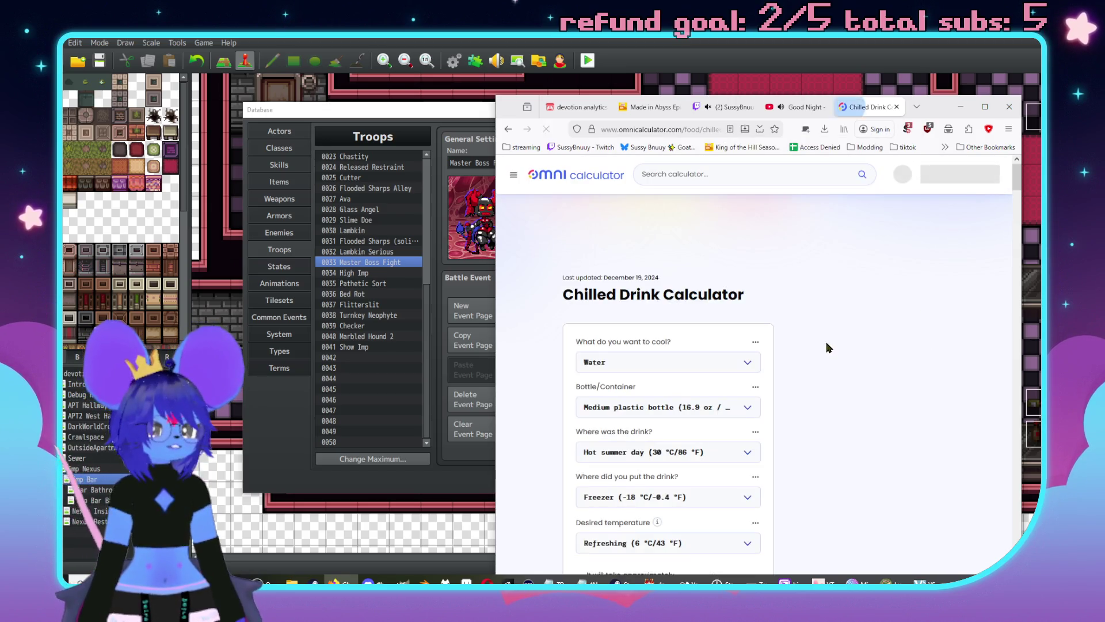
left_click(728, 361)
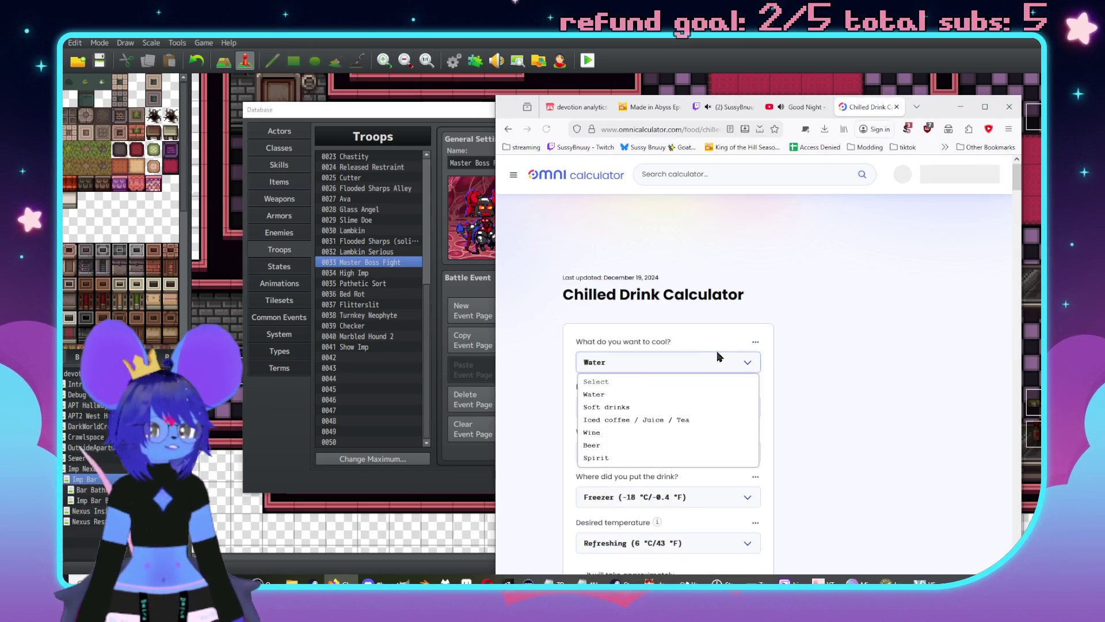
left_click(671, 408)
Step: Set a US Standard 12 oz can at room temperature into the Fridge, giving 1 h 12 min
scroll(720, 322, "down", 2)
left_click(720, 299)
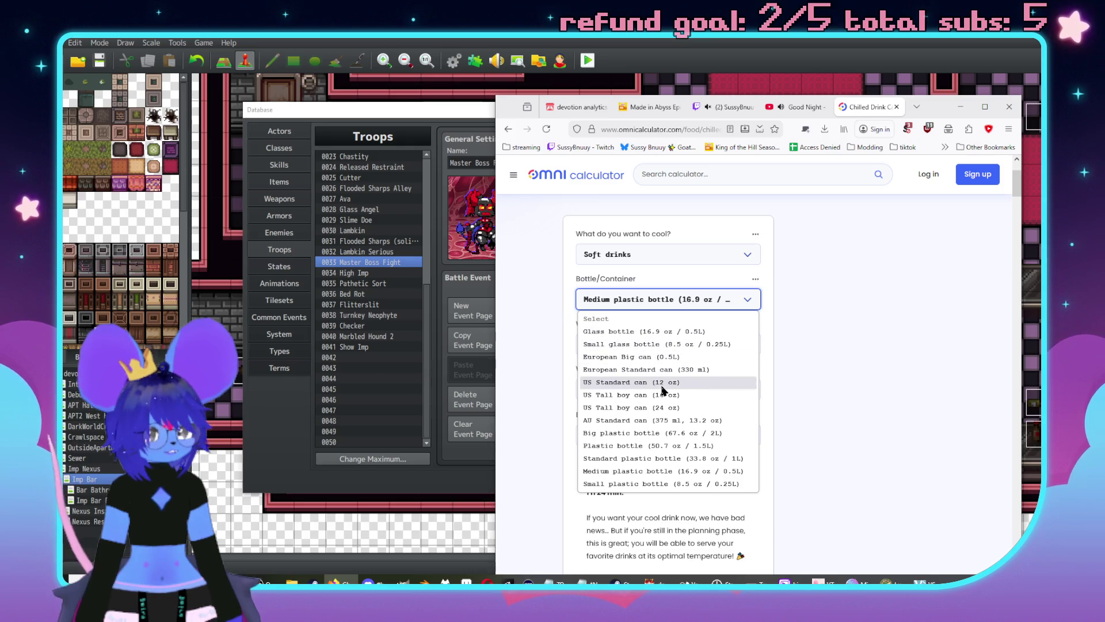
key("Escape")
key("Up")
left_click(695, 345)
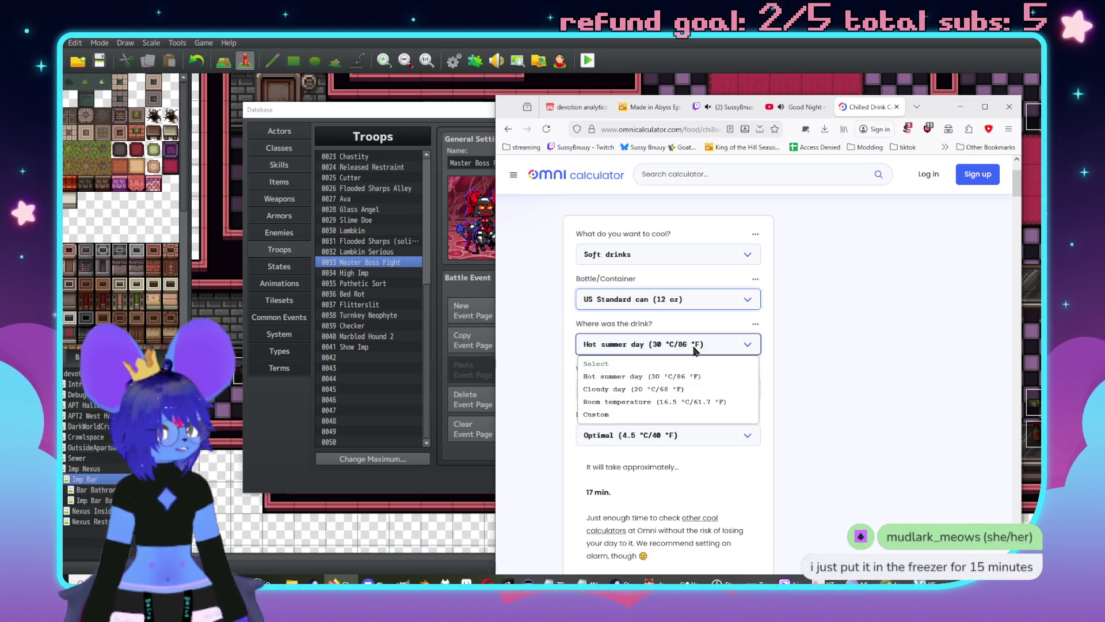
left_click(730, 402)
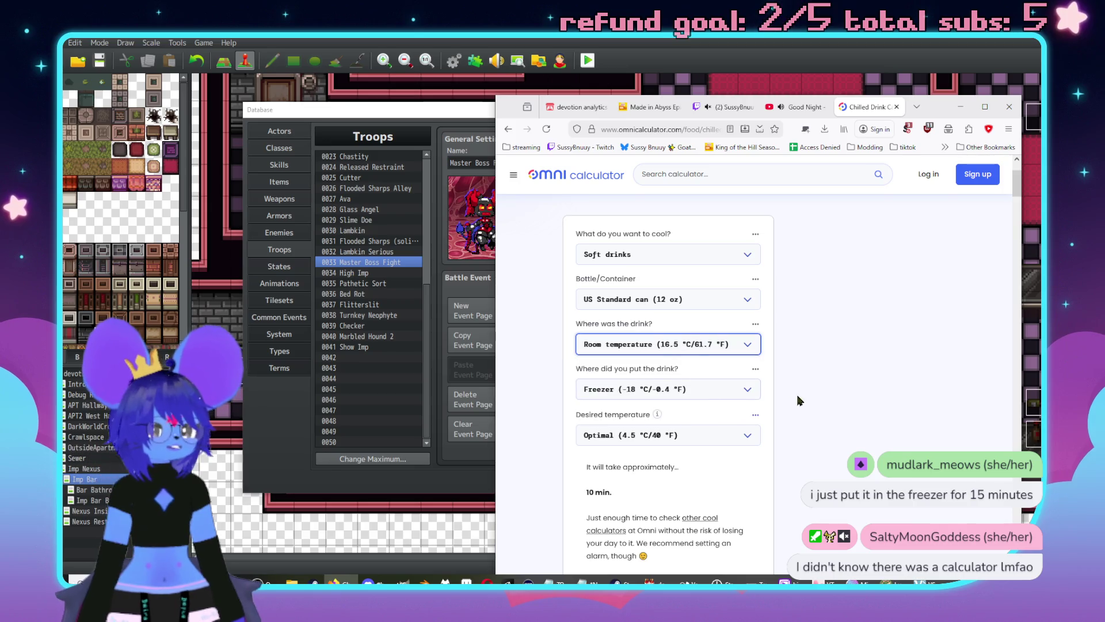
scroll(697, 343, "down", 2)
left_click(695, 341)
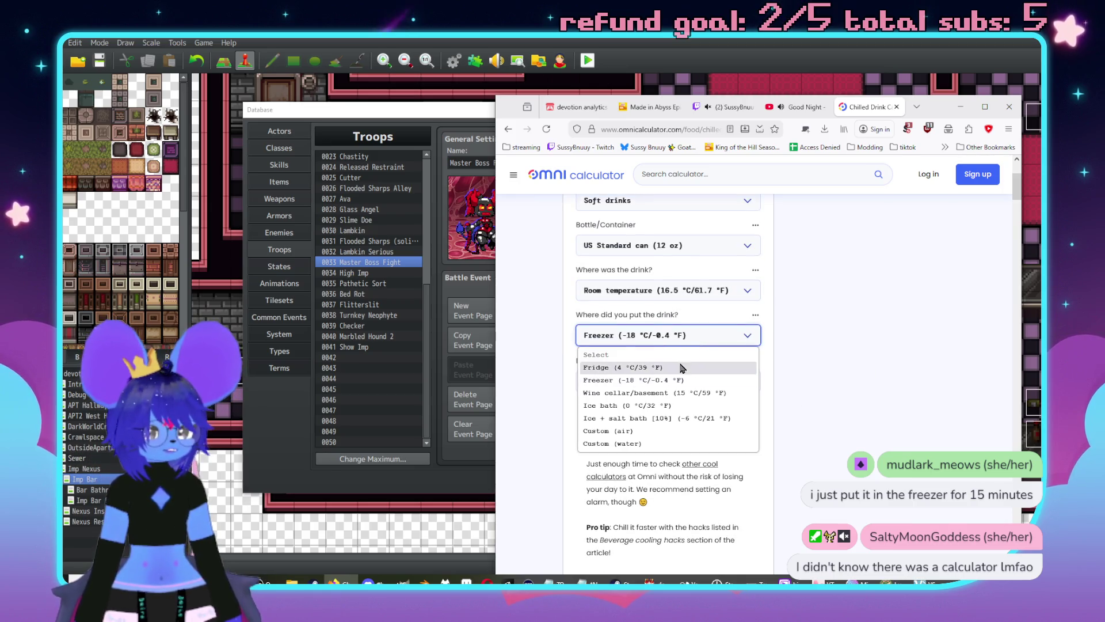
left_click(698, 371)
scroll(710, 382, "down", 2)
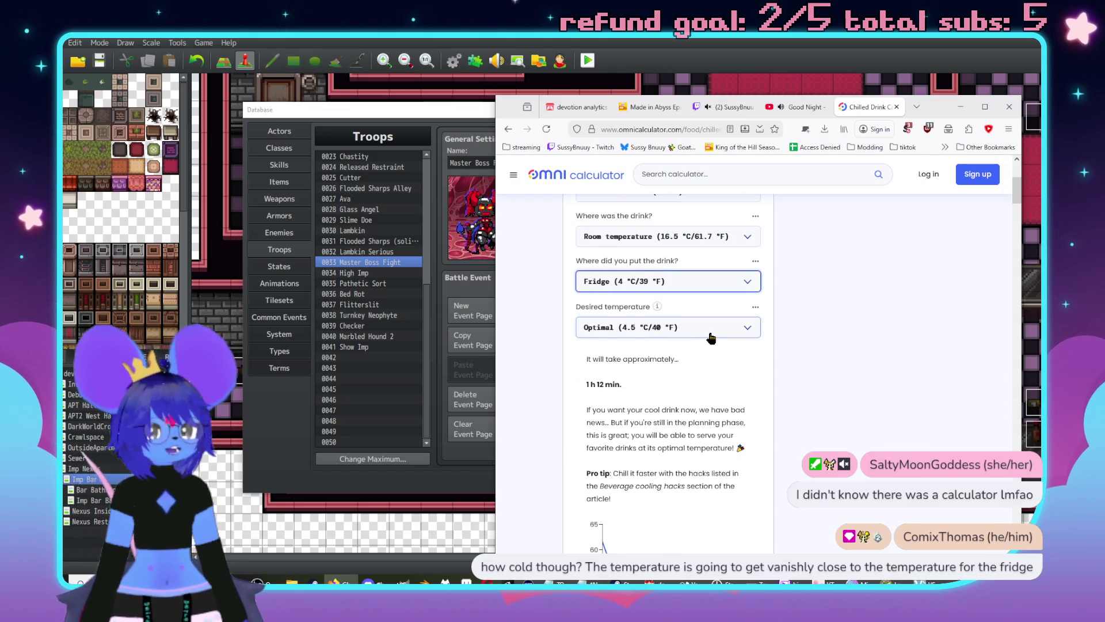
scroll(711, 345, "down", 6)
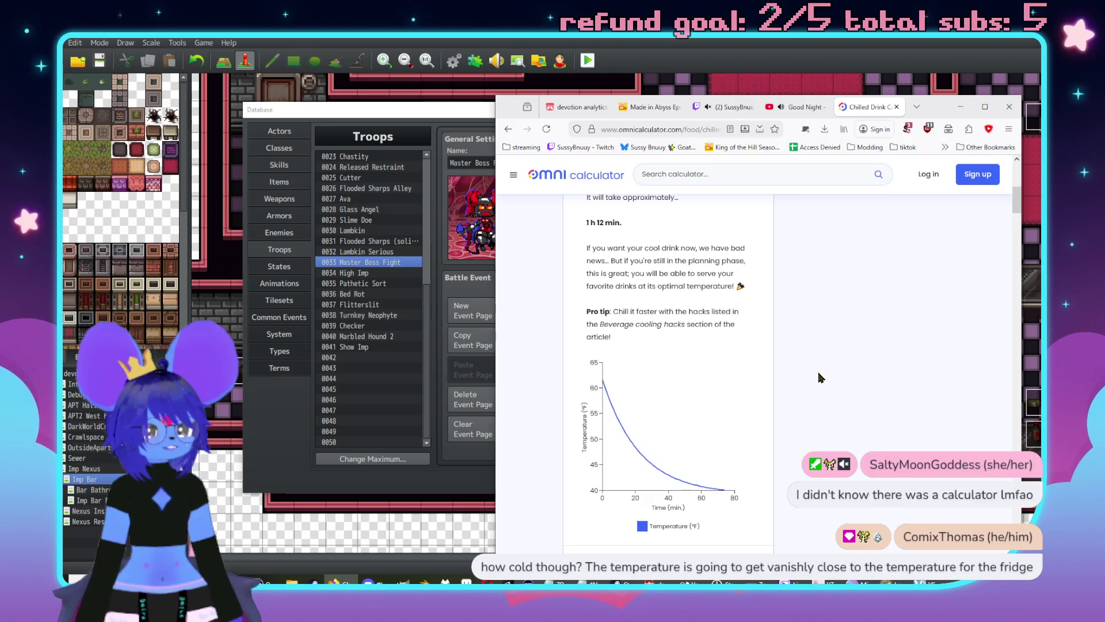
scroll(874, 438, "up", 2)
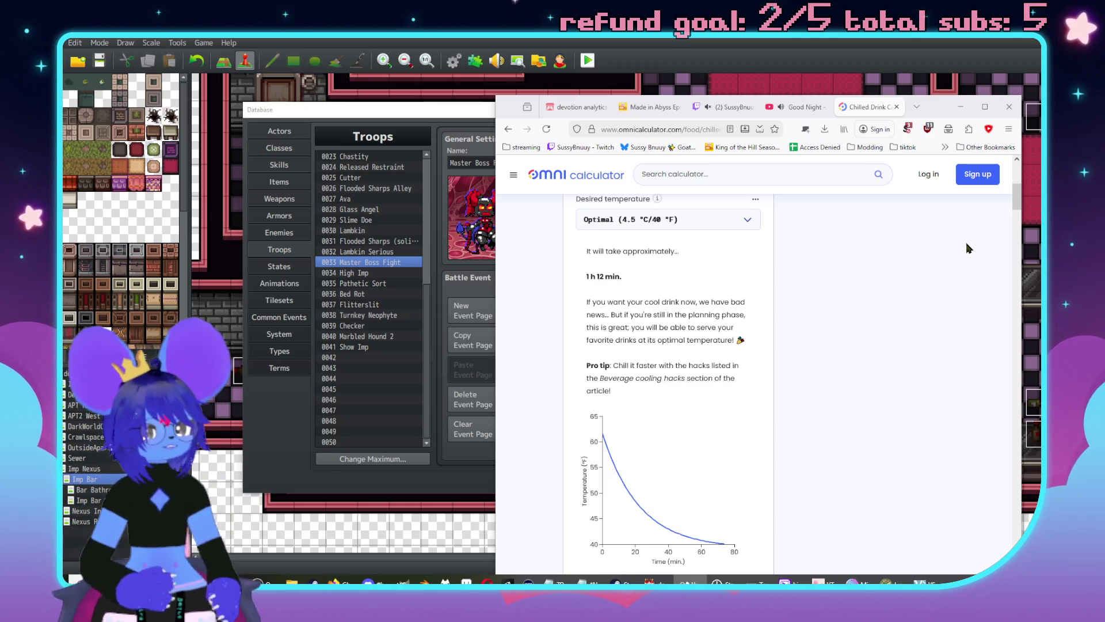
left_click(960, 107)
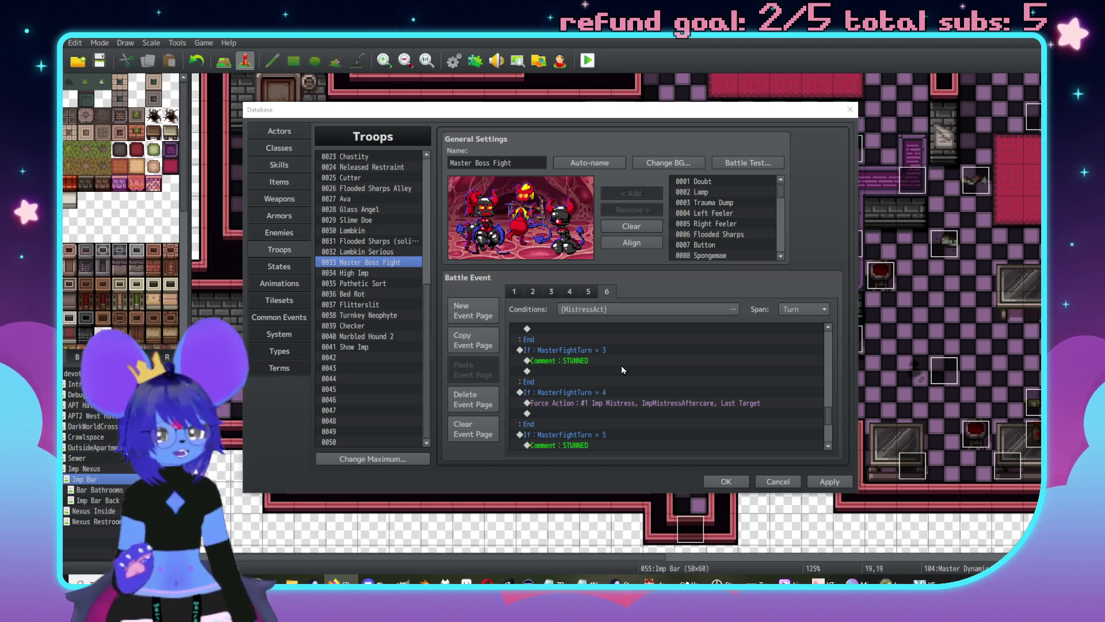
scroll(631, 361, "down", 2)
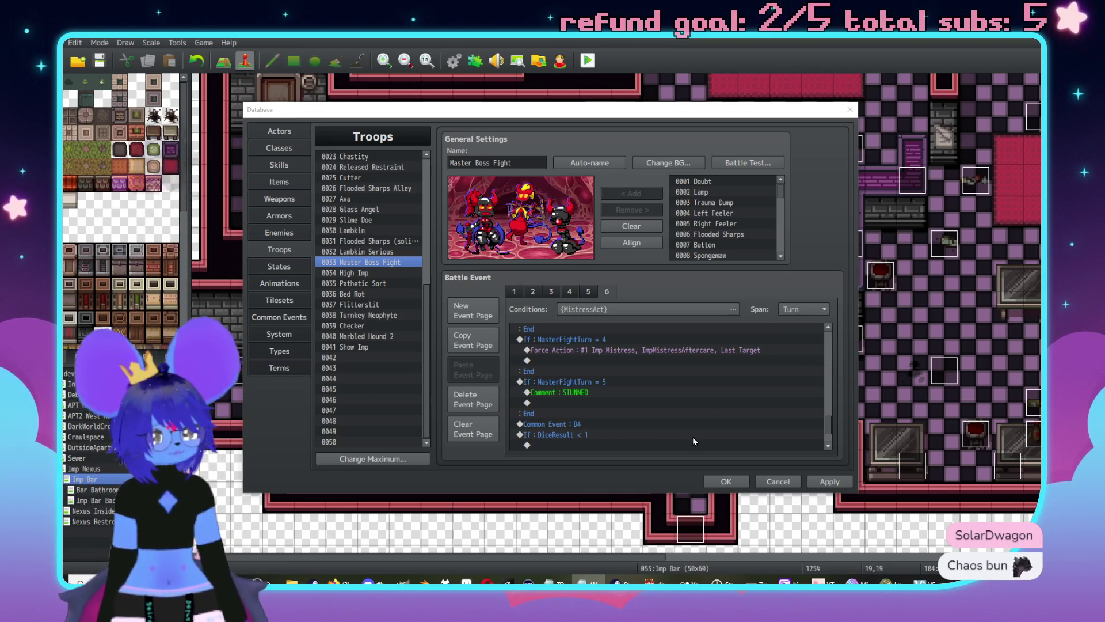
Step: Paste a copy of the MasterFightTurn = 5 STUNNED block just above Common Event : D4
scroll(675, 380, "up", 1)
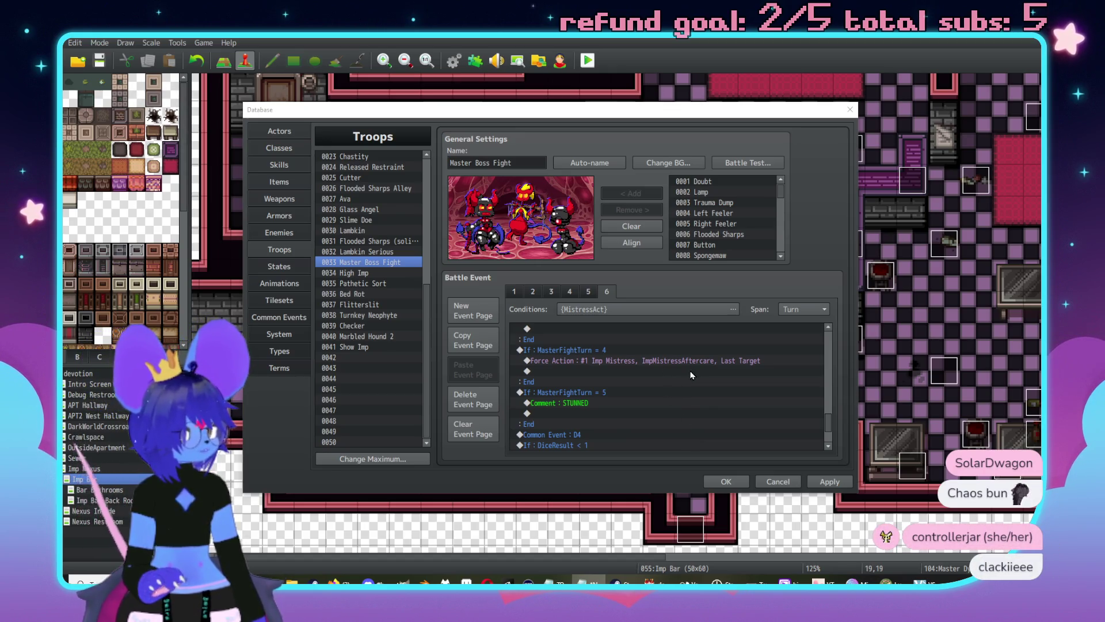
scroll(635, 359, "down", 5)
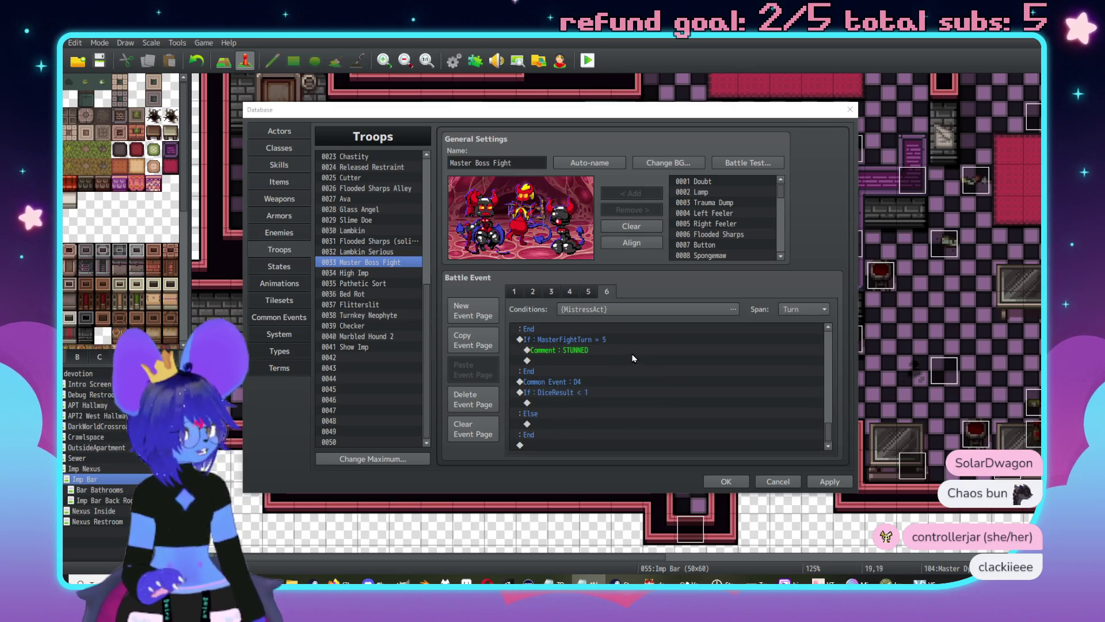
scroll(623, 350, "up", 2)
left_click(603, 359)
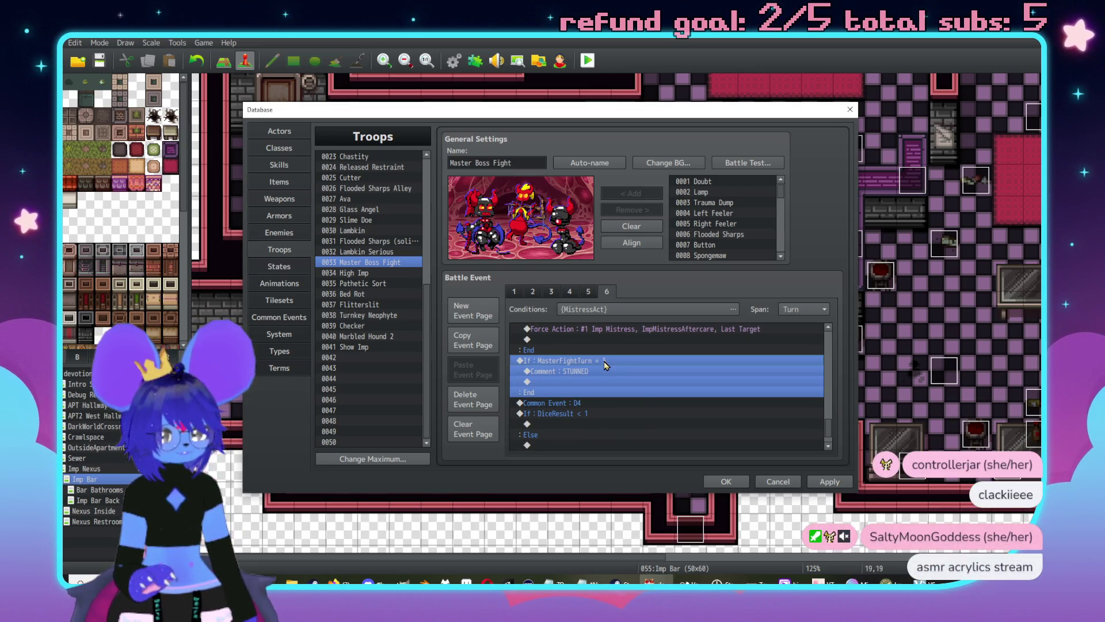
left_click(595, 403)
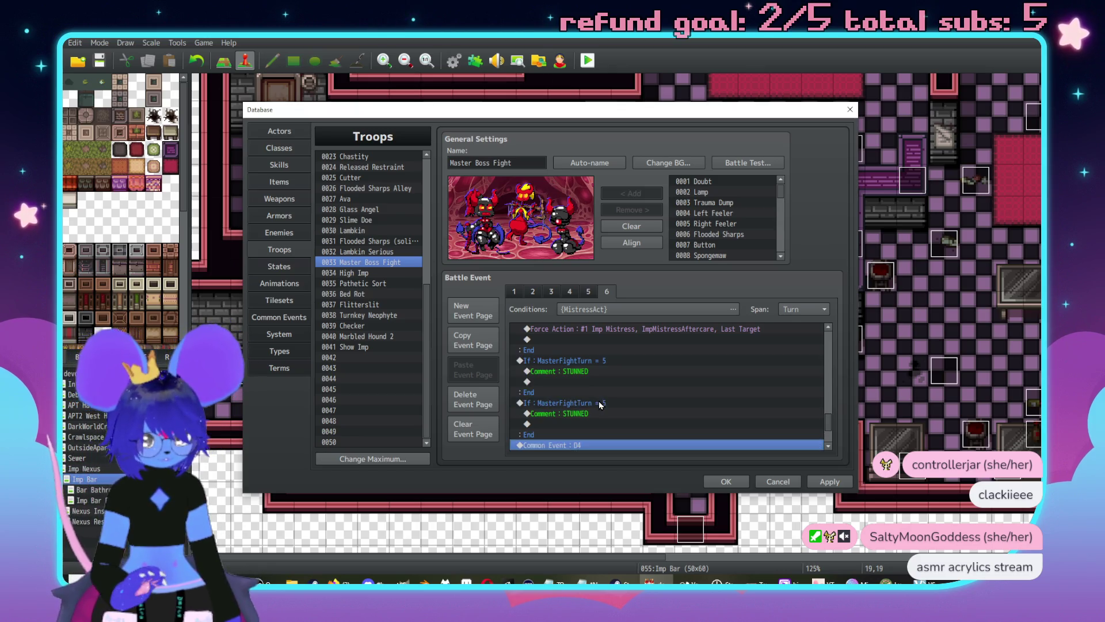
key("ctrl+v")
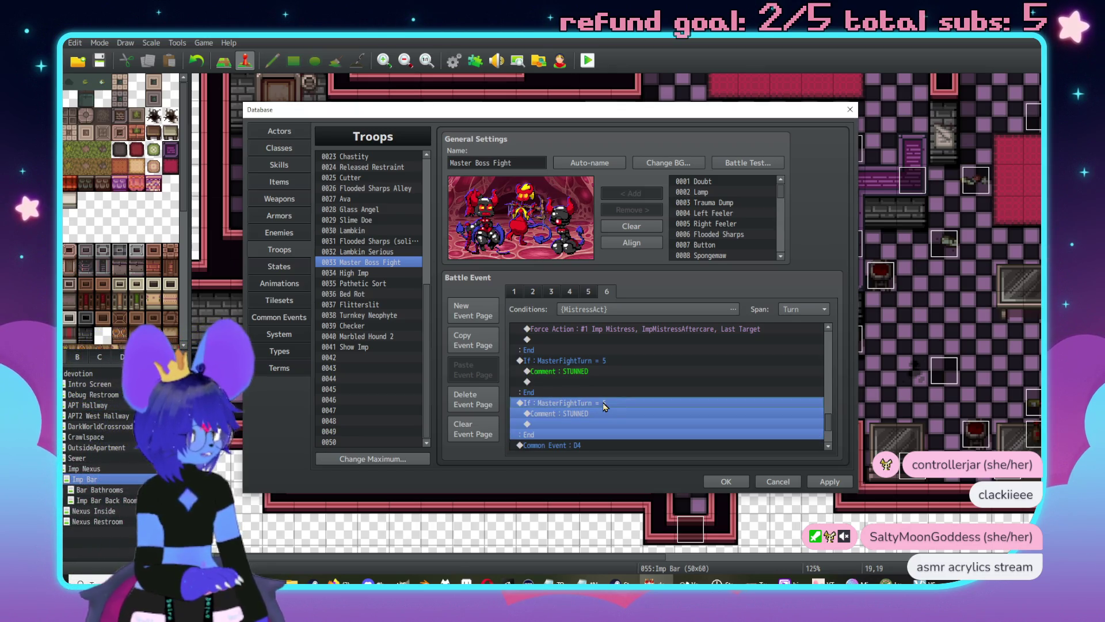
scroll(603, 406, "up", 3)
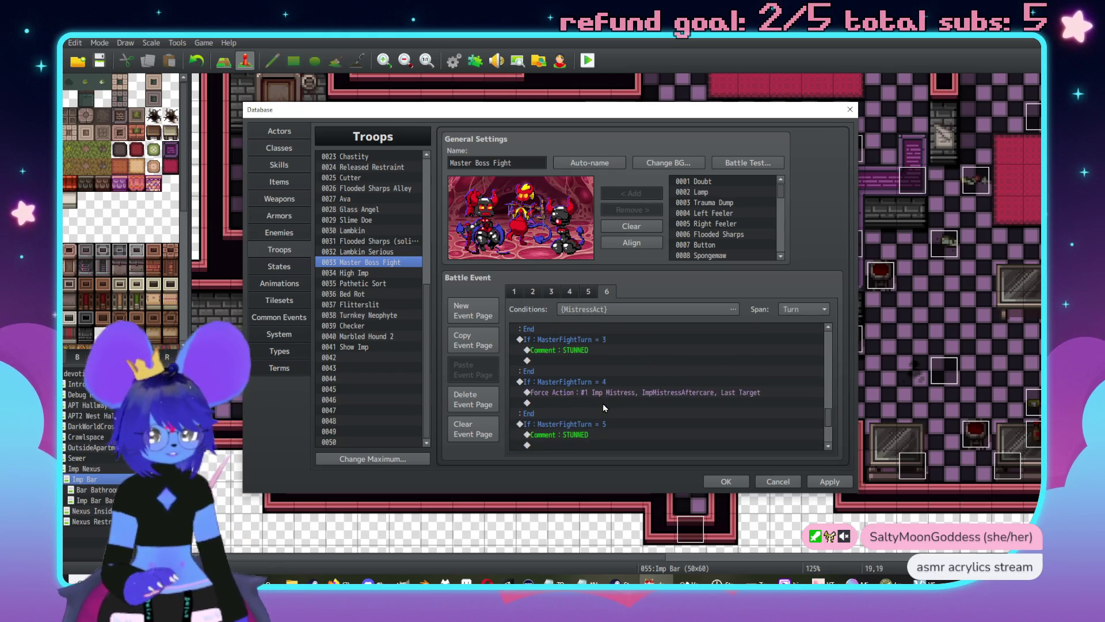
scroll(603, 403, "up", 5)
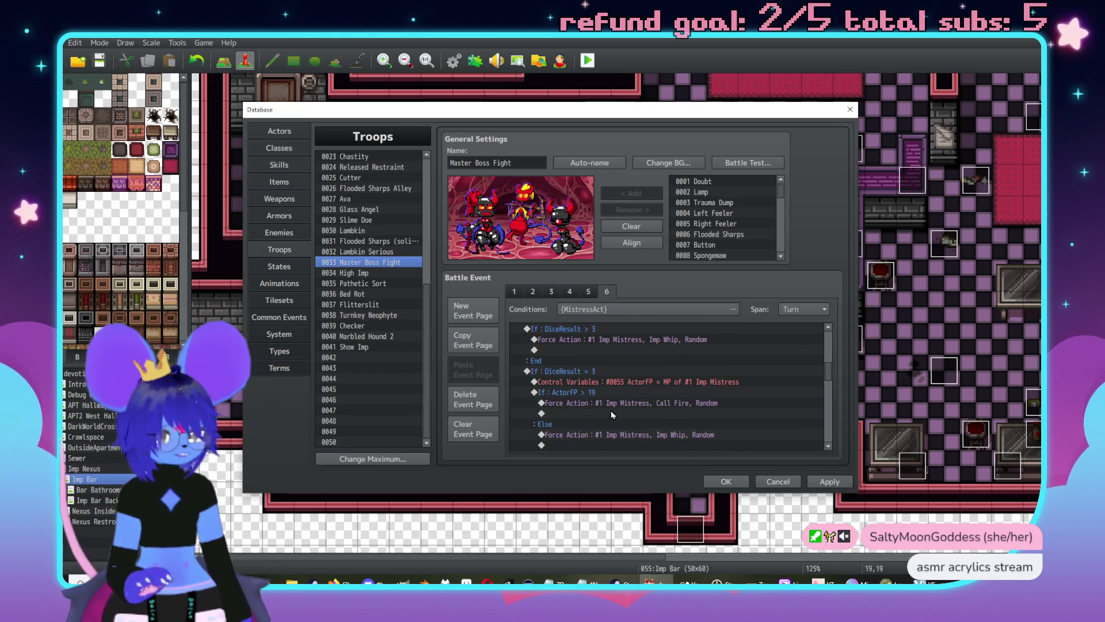
Step: Take the whole MasterFightTurn = 2 block and paste it at Common Event : D4 after turn 5
left_click(598, 368)
scroll(619, 398, "up", 2)
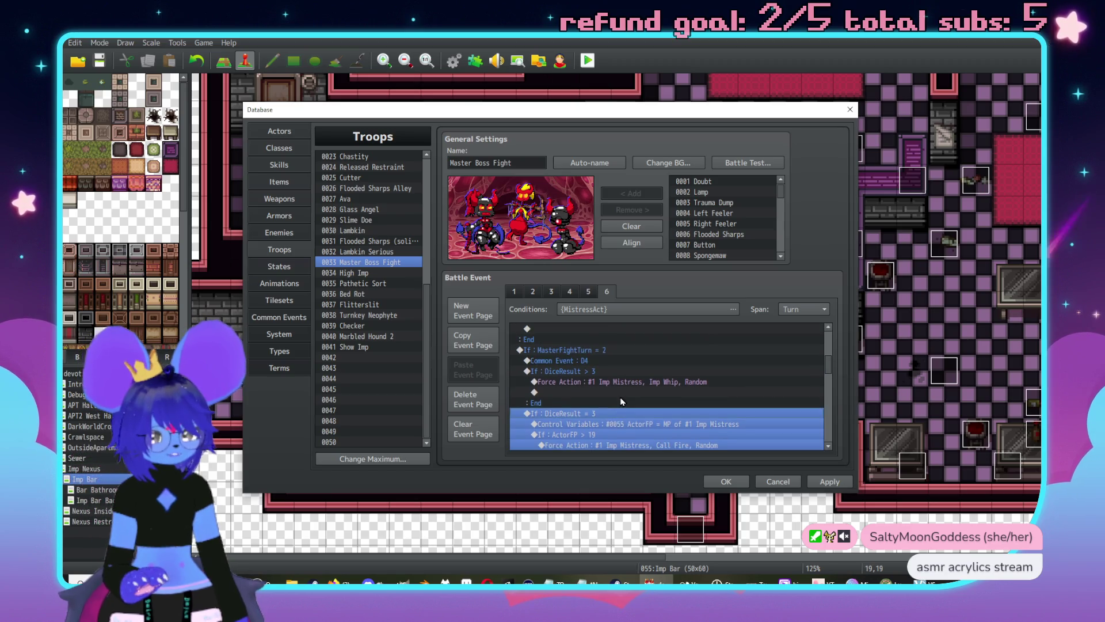
left_click_drag(620, 397, 652, 386)
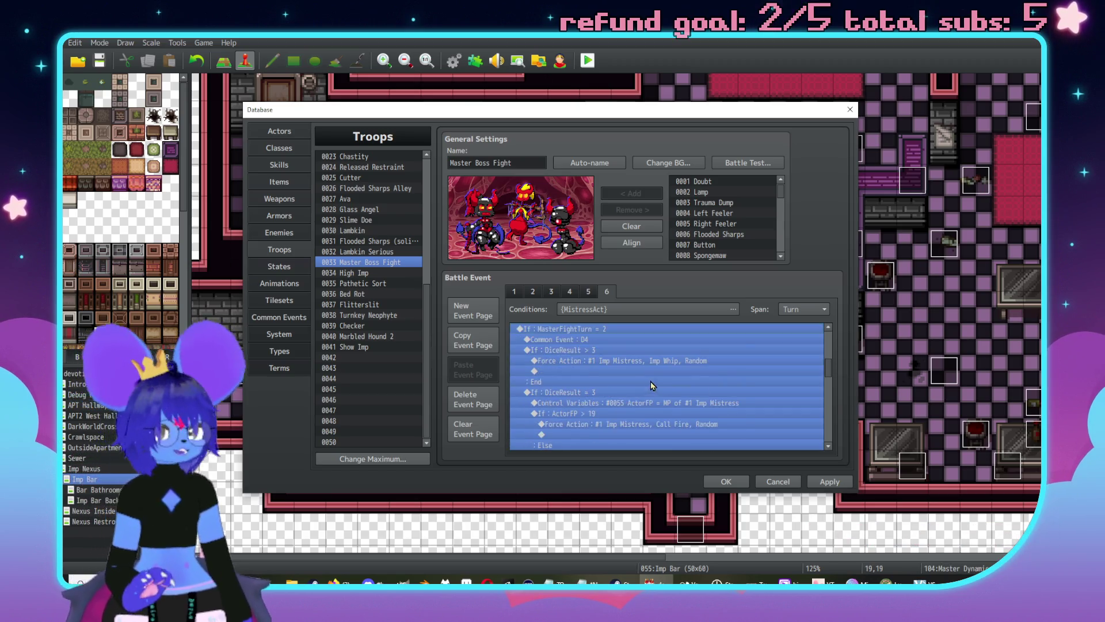
key("Delete")
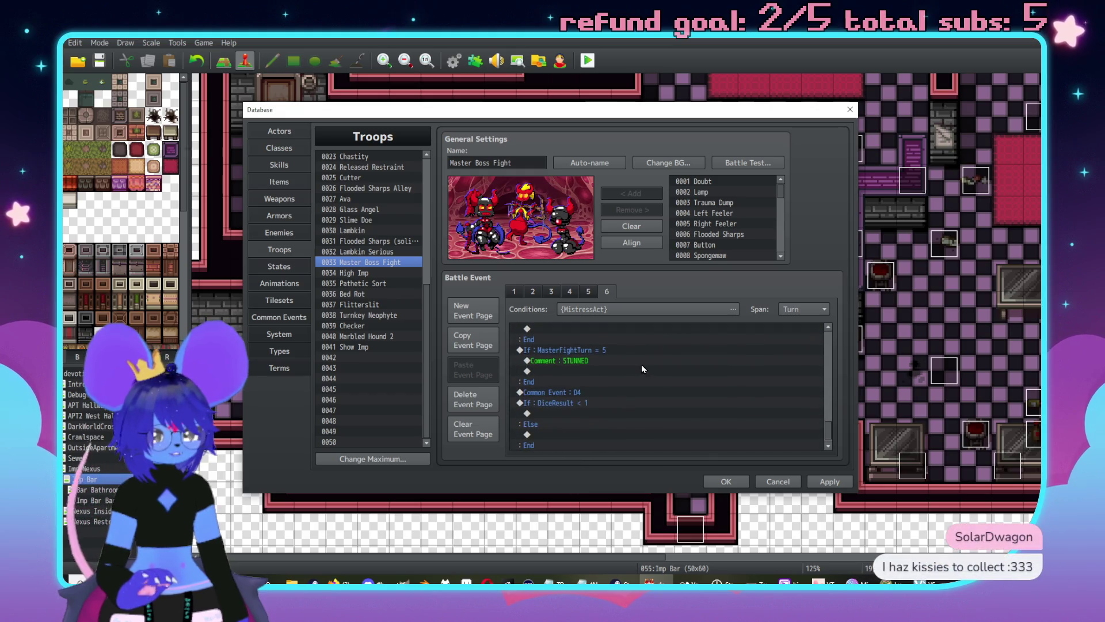
left_click(583, 391)
key("ctrl+v")
scroll(617, 370, "down", 2)
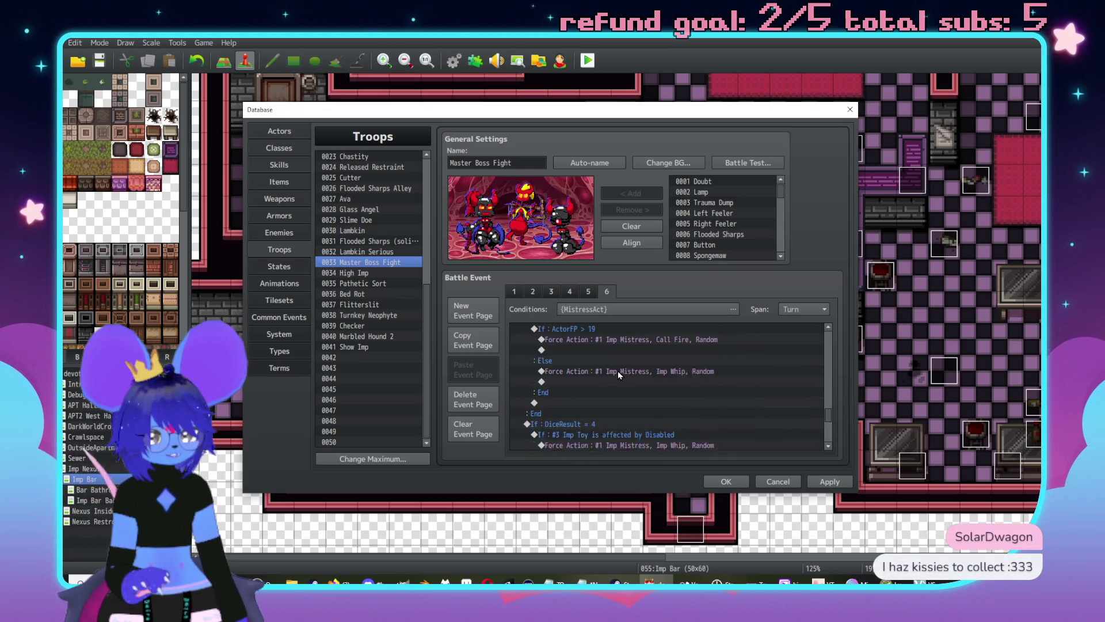
scroll(617, 375, "up", 3)
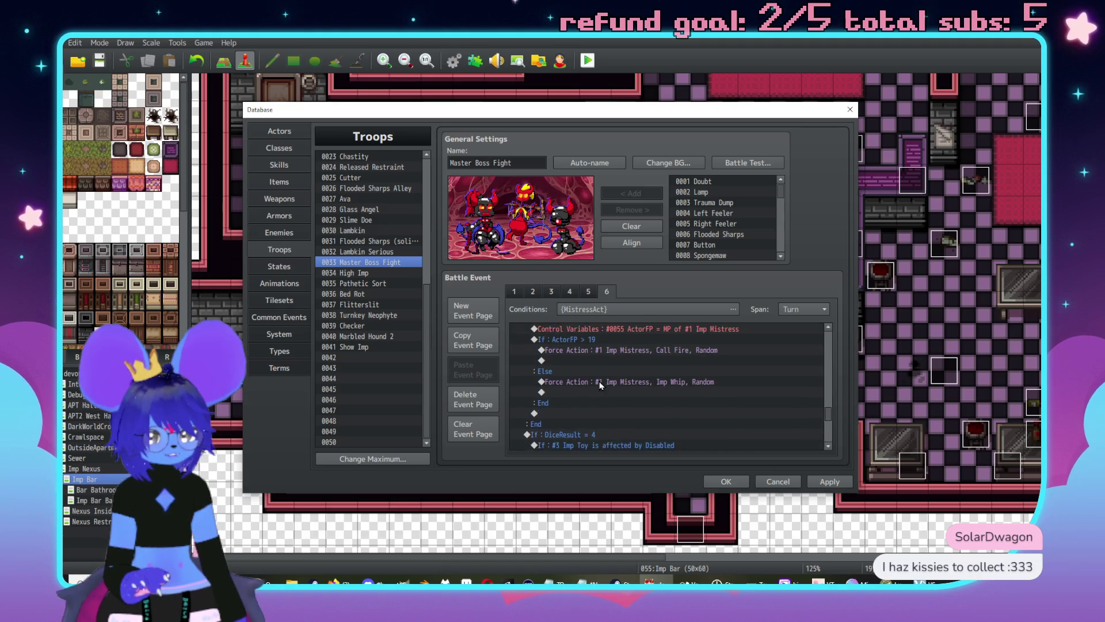
scroll(585, 376, "up", 3)
scroll(616, 393, "down", 2)
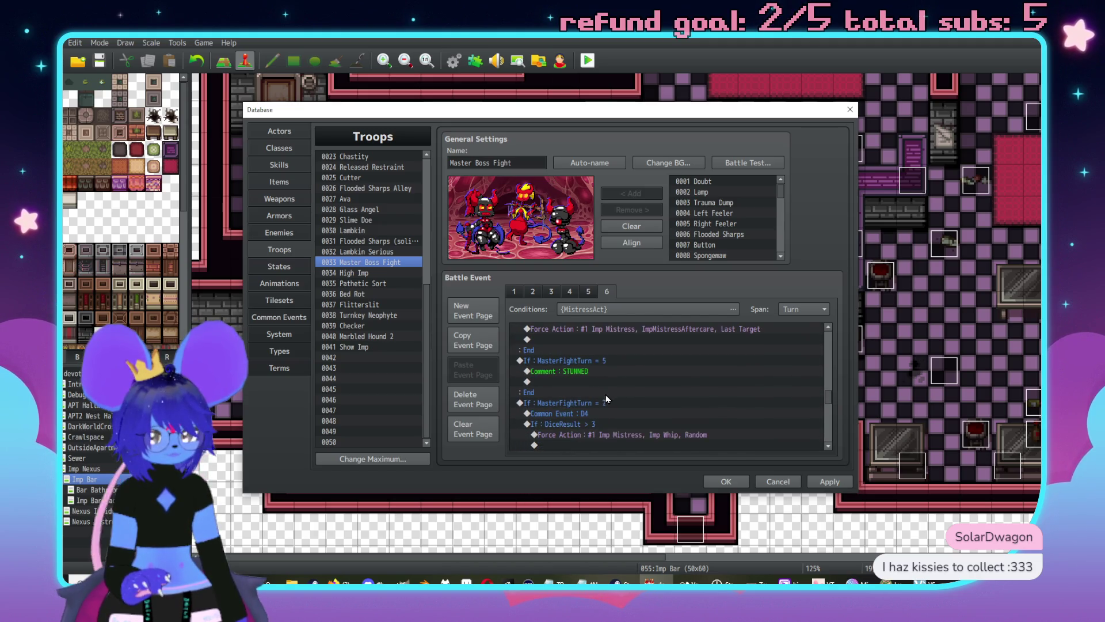
Step: Change the pasted branch's turn constant from 2 to 6
double_click(605, 401)
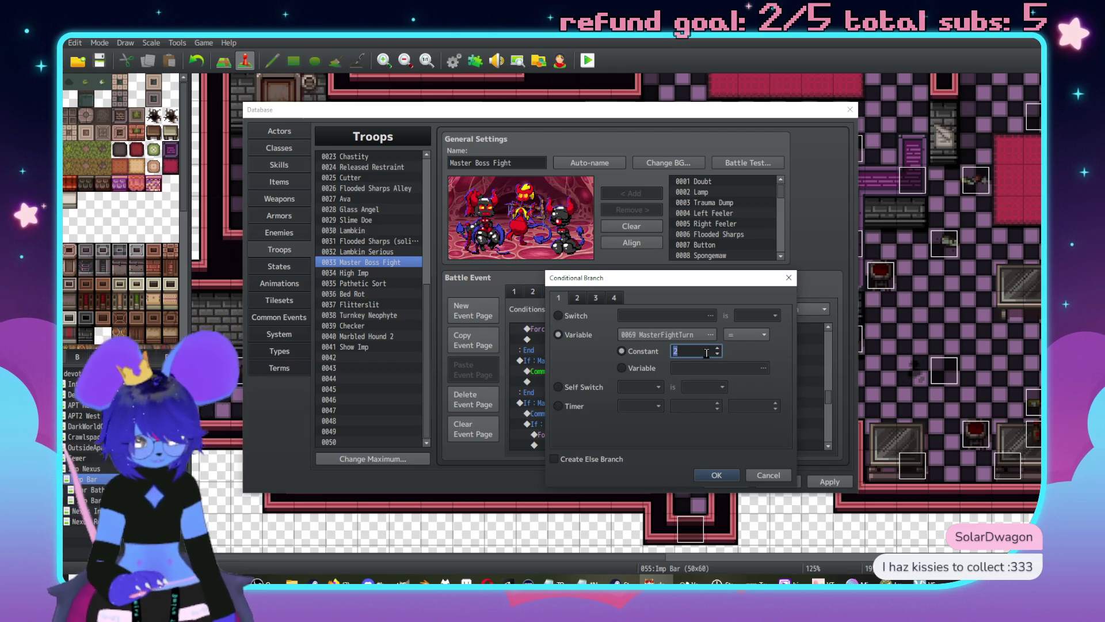
type("6")
left_click(715, 473)
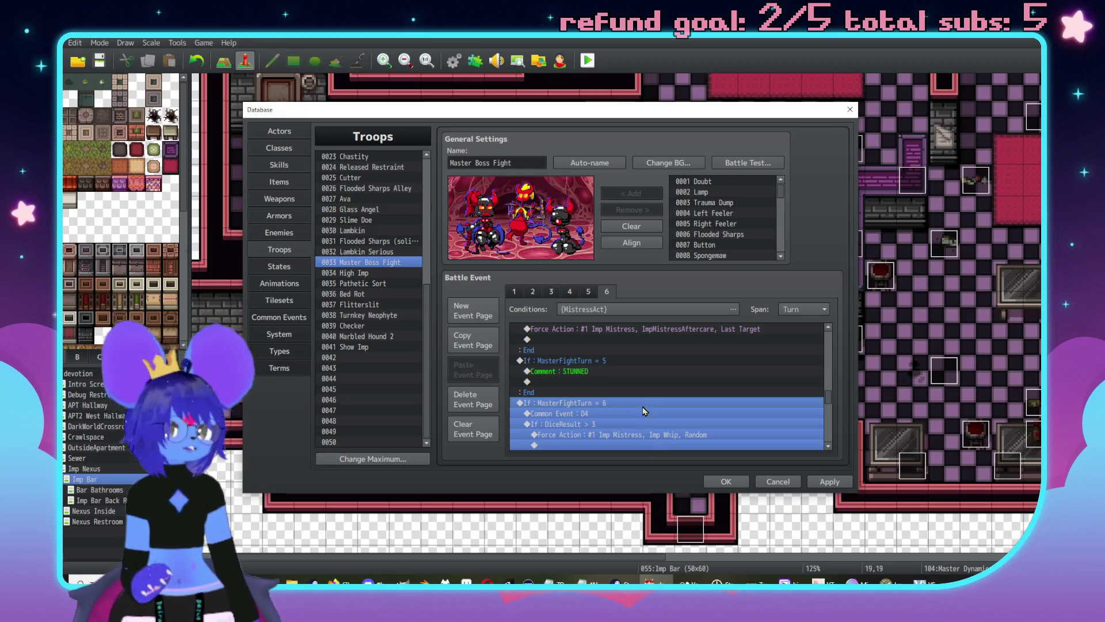
scroll(612, 397, "up", 5)
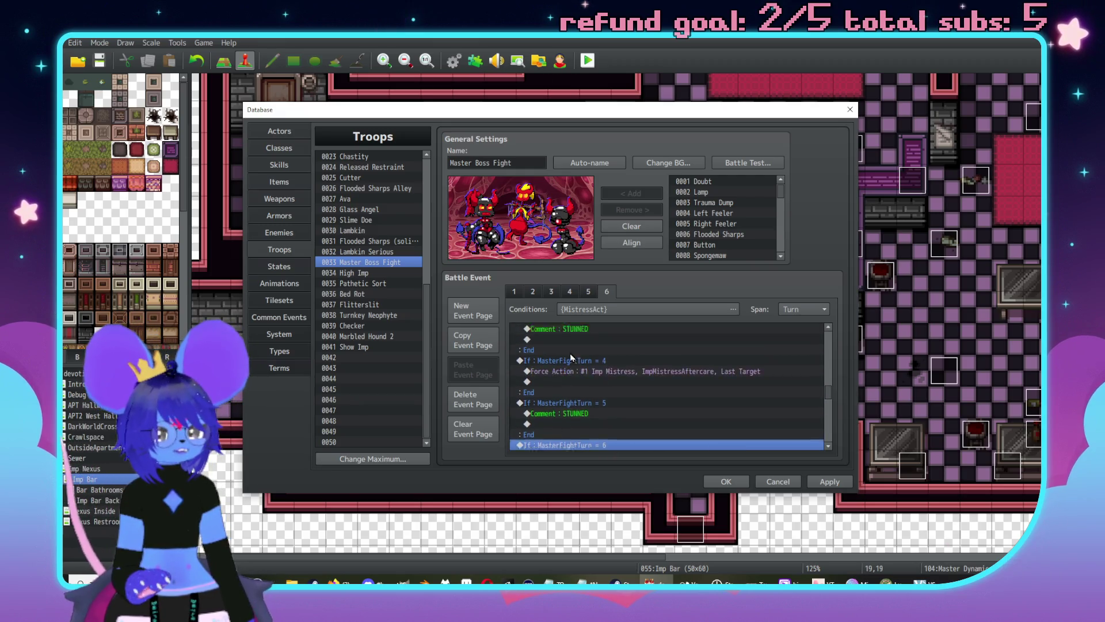
scroll(609, 382, "up", 6)
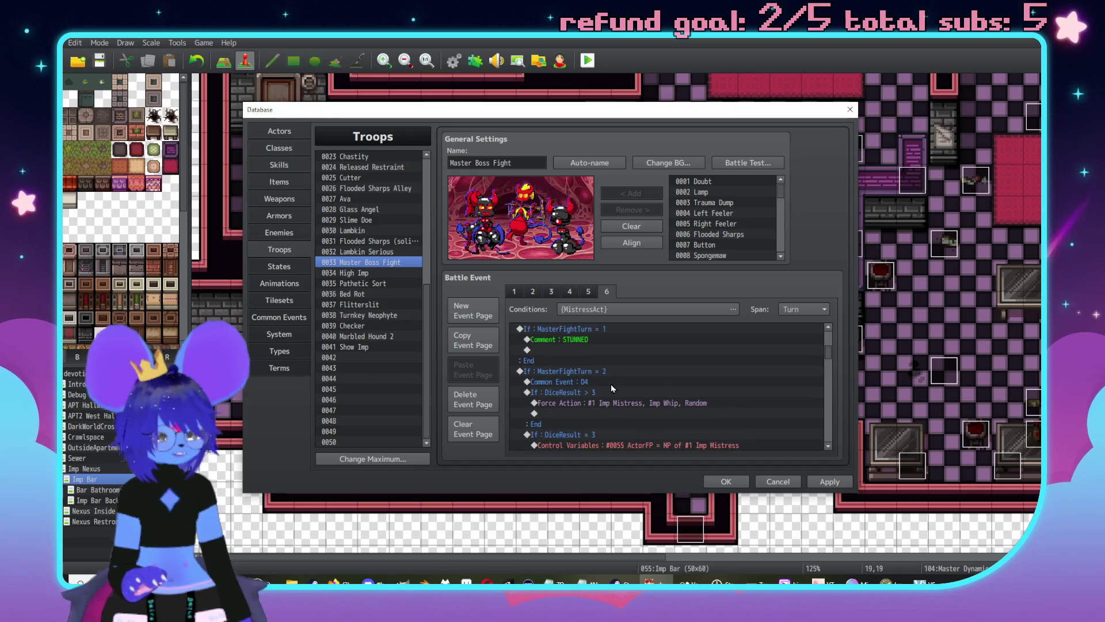
scroll(609, 380, "down", 7)
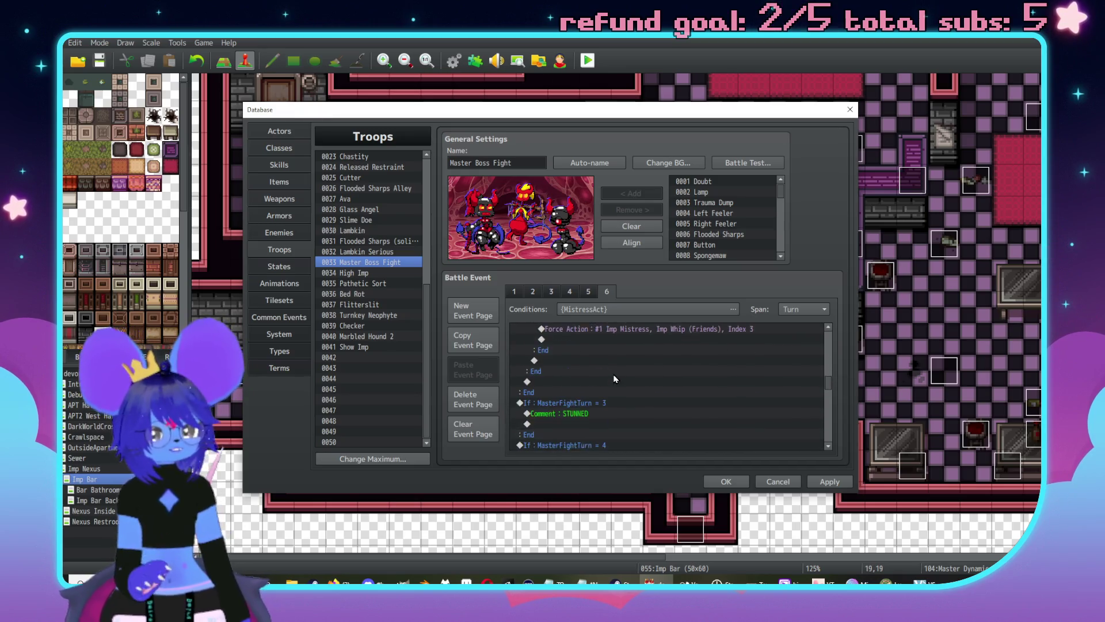
scroll(637, 382, "down", 4)
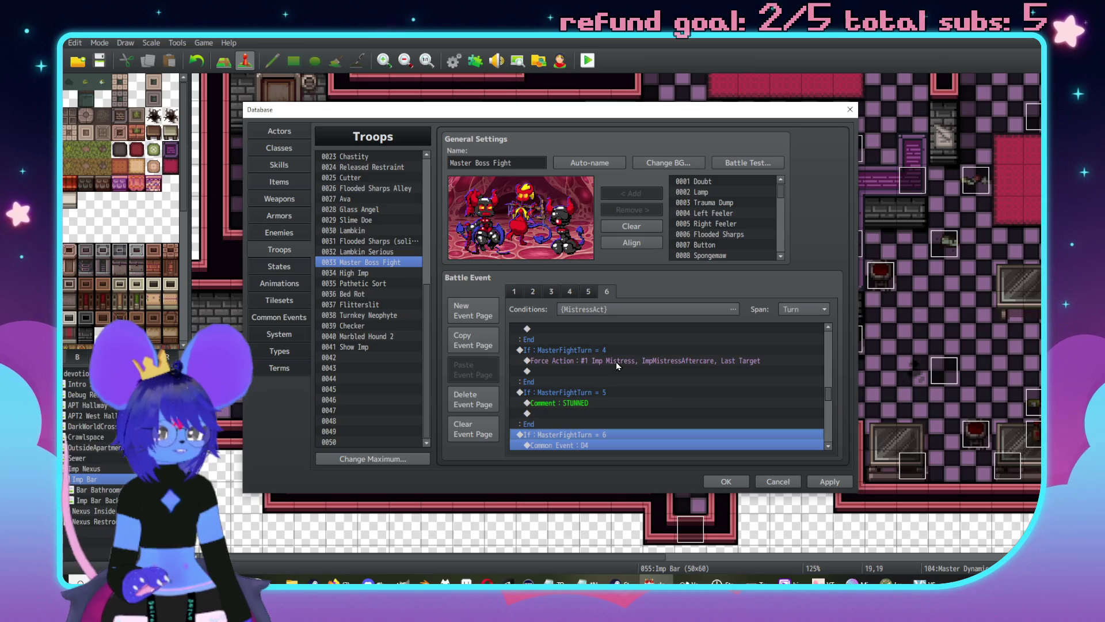
Step: Insert a Label named Aftercare just above the turn-4 branch's Force Action
left_click(616, 362)
key("Insert")
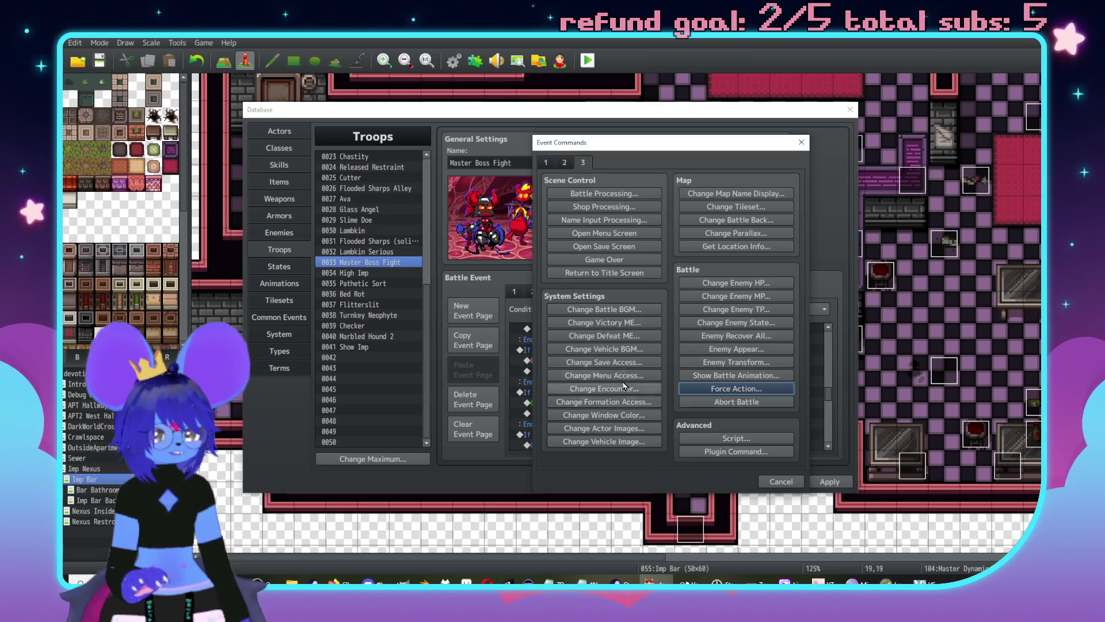
left_click(545, 162)
left_click(595, 426)
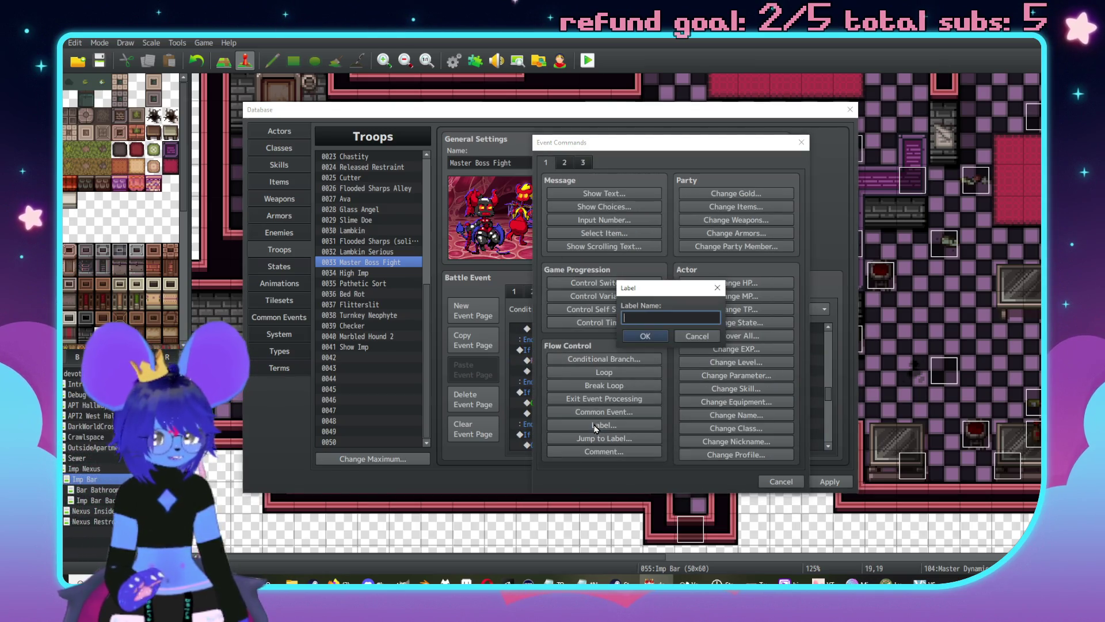
type("Aftercare")
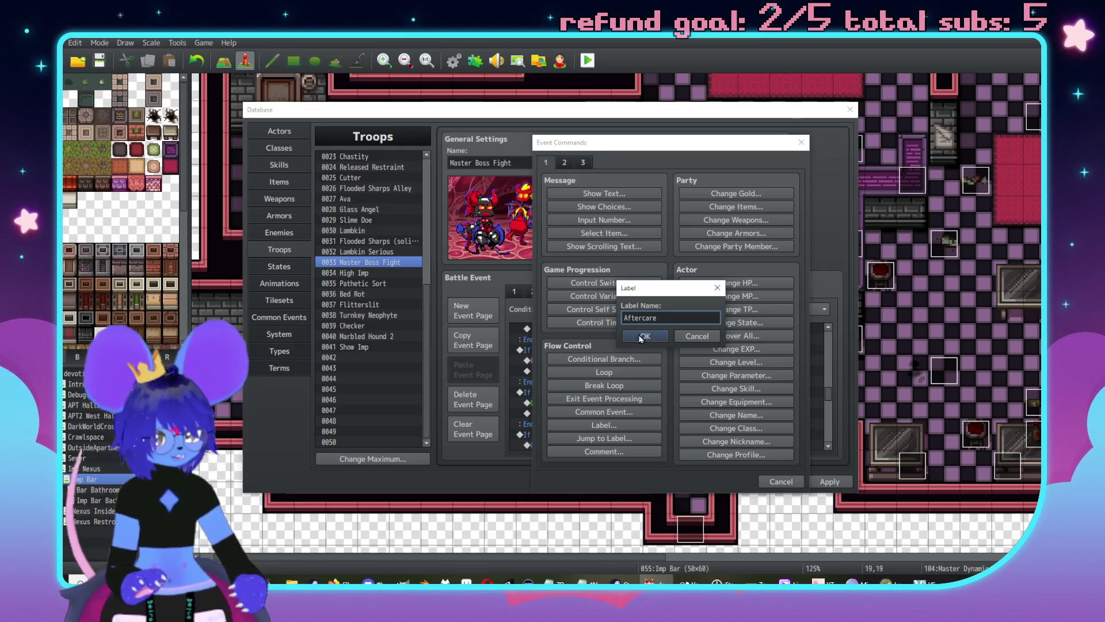
left_click(643, 336)
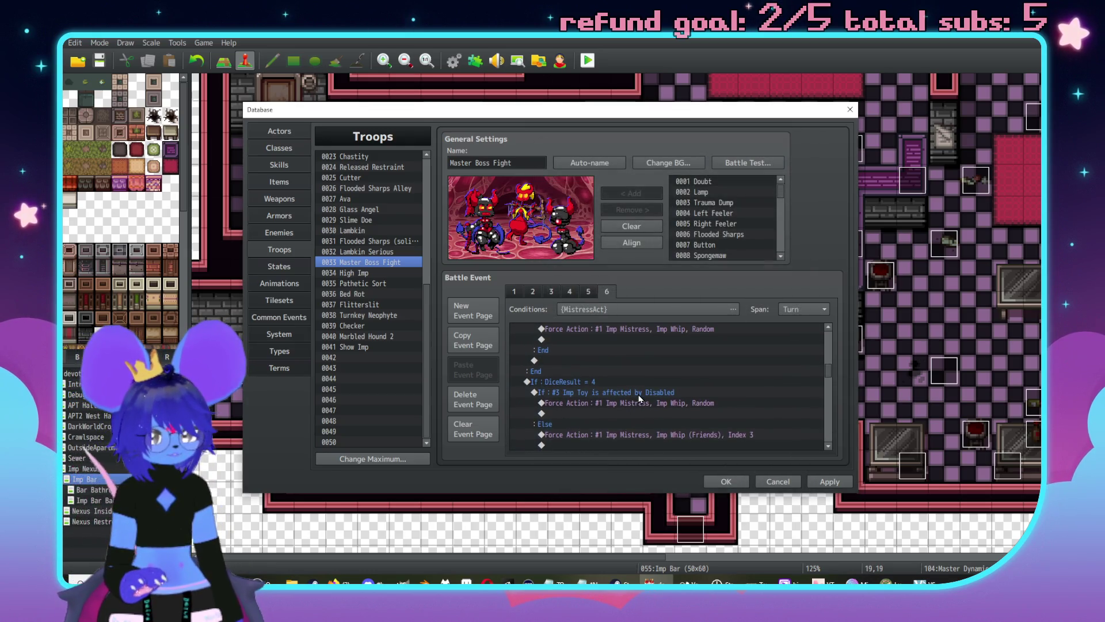
scroll(616, 397, "up", 5)
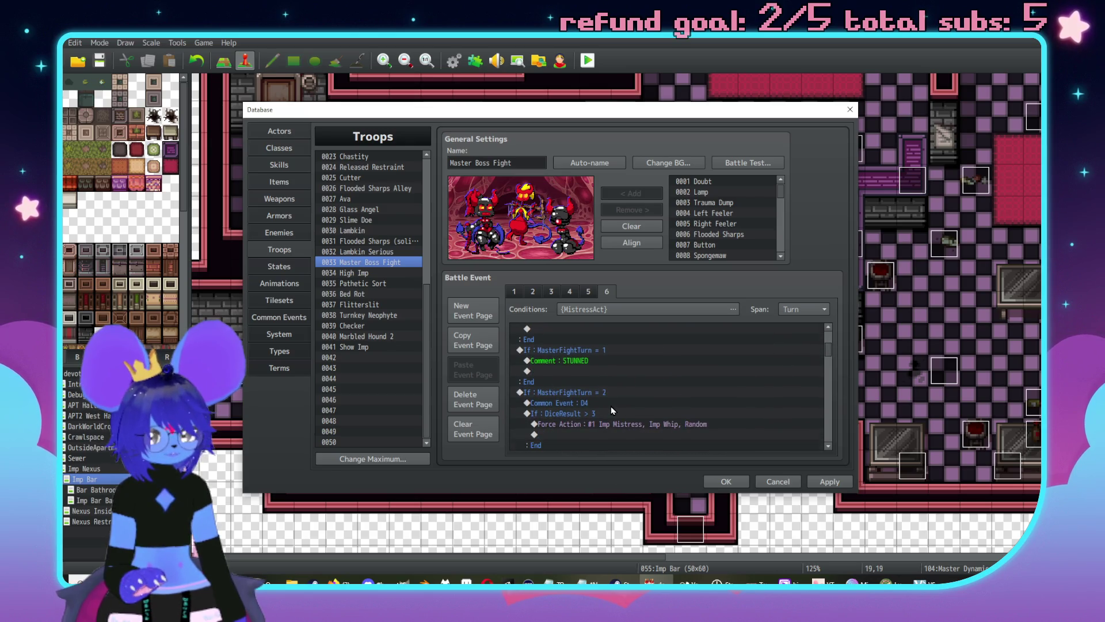
Step: Insert a Label named Regular inside the MasterFightTurn = 2 branch
double_click(602, 404)
left_click(615, 426)
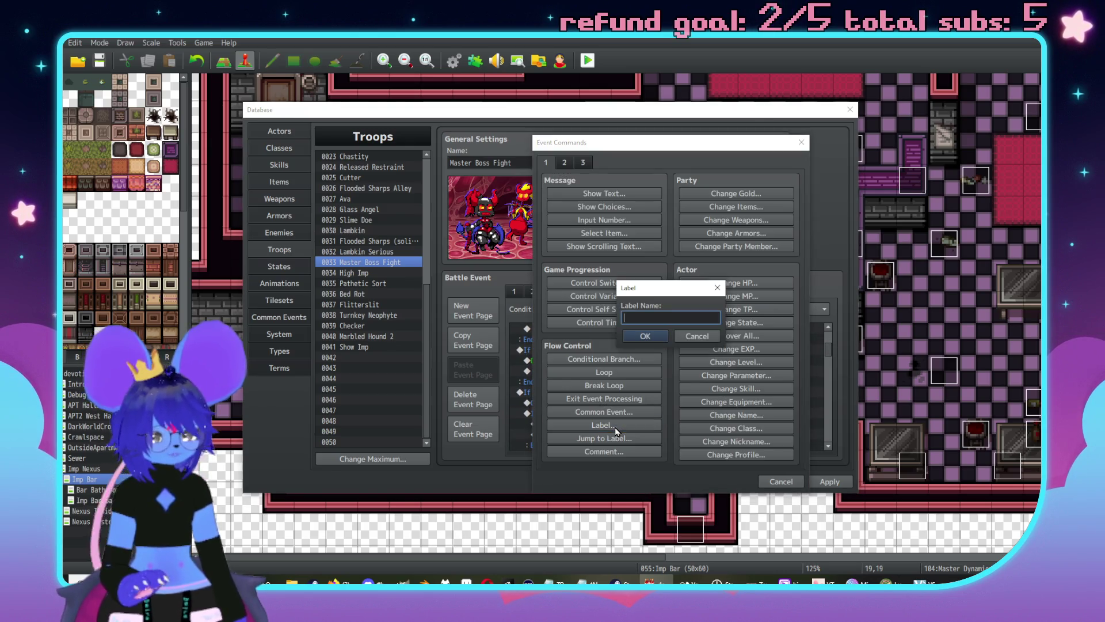
type("Regula")
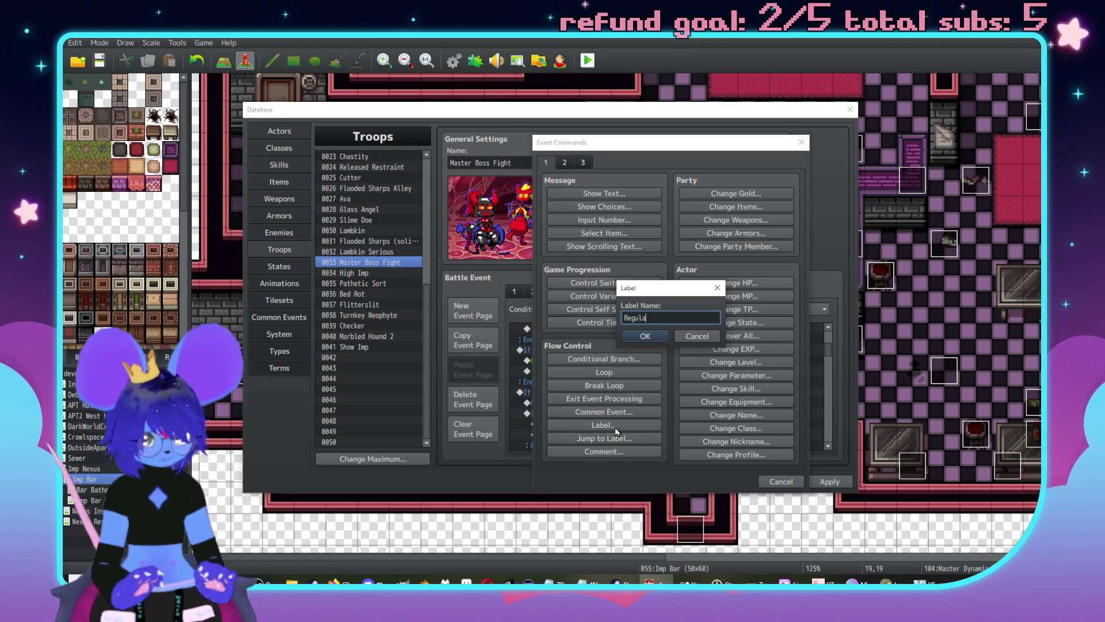
type("r")
key("ctrl+a")
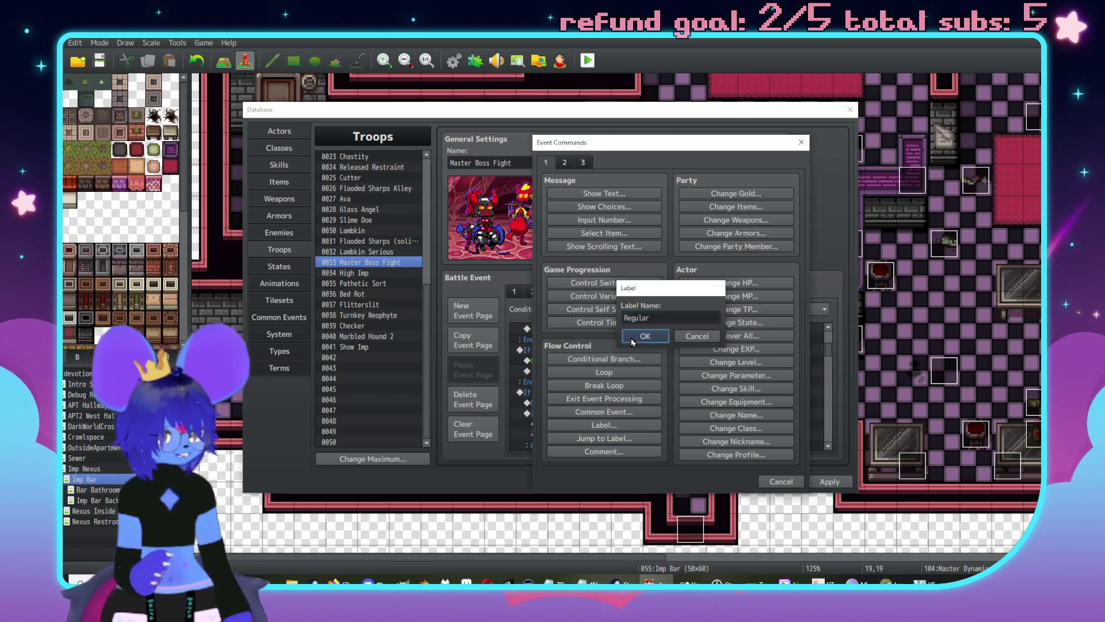
left_click(631, 337)
scroll(687, 347, "down", 3)
scroll(691, 348, "down", 5)
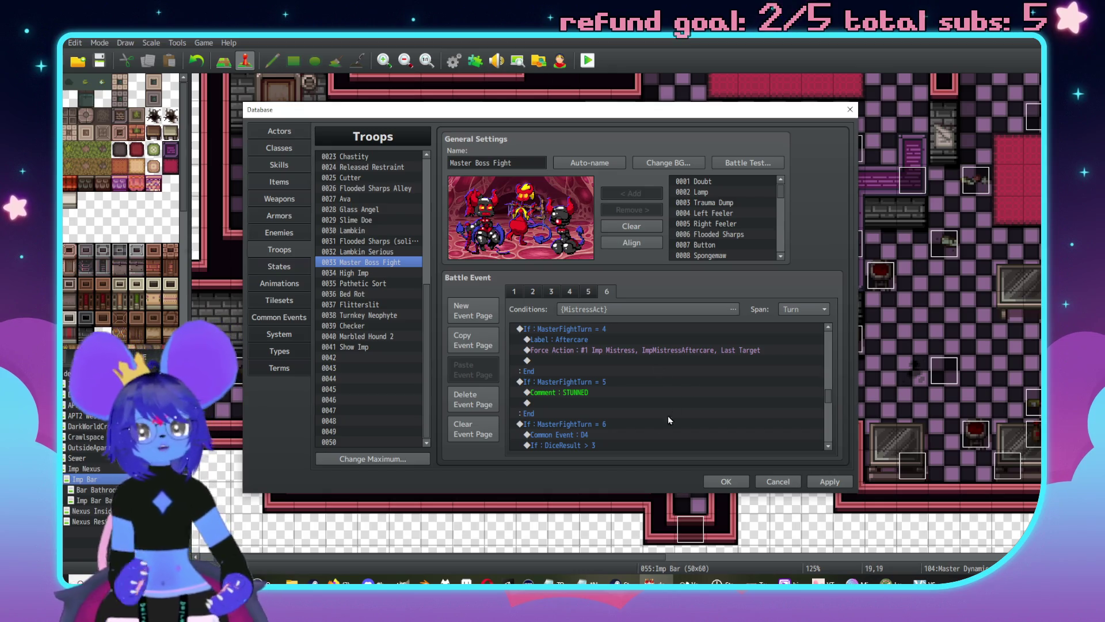
Step: Delete the Common Event D4 and the DiceResult = 3 block under turn 6
scroll(609, 373, "down", 2)
left_click(592, 389)
key("Delete")
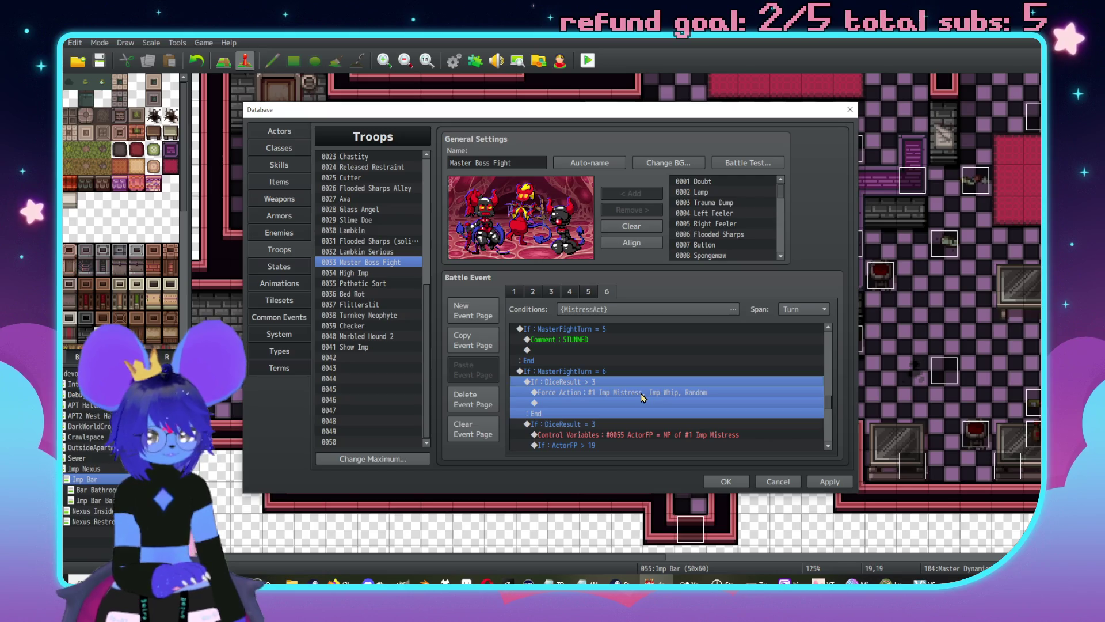
scroll(643, 394, "down", 2)
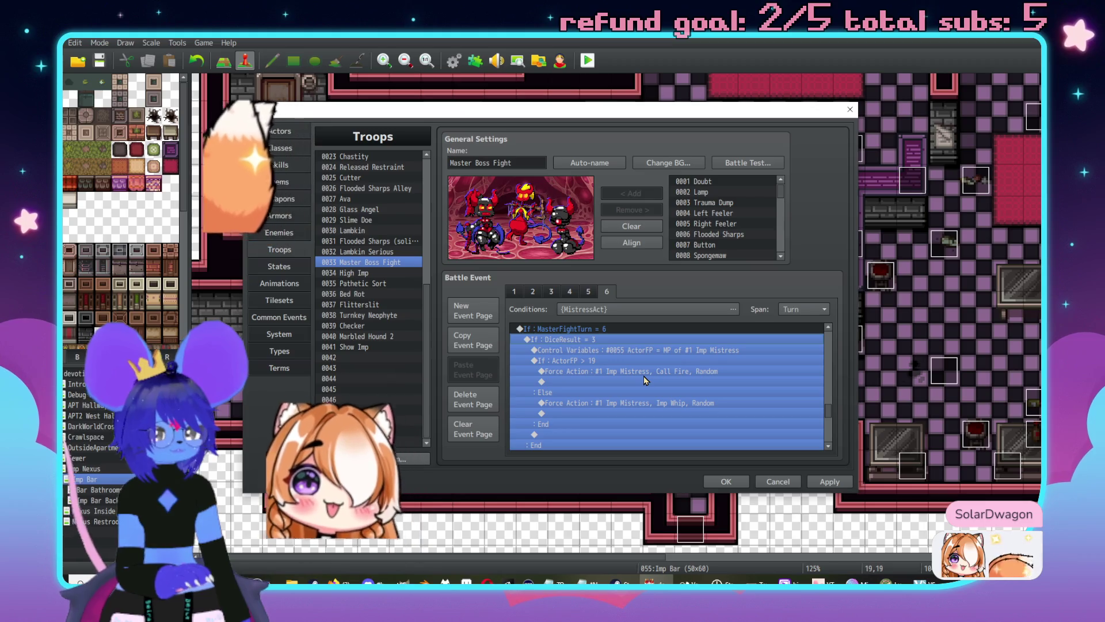
key("Delete")
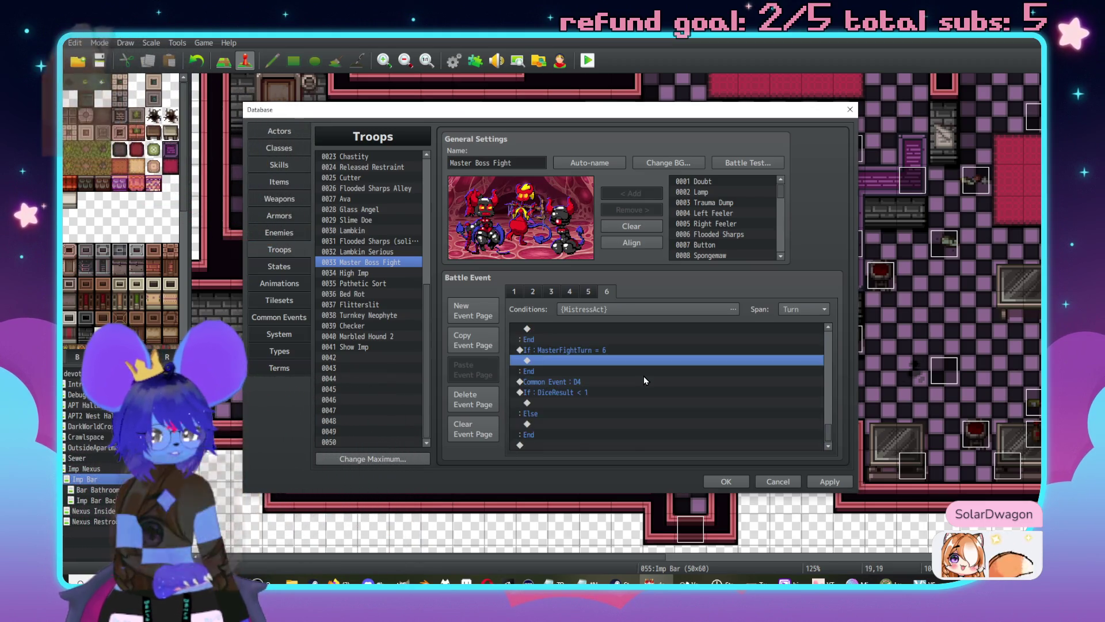
Step: Add a Jump to Label Regular in the emptied turn-6 branch
left_click(617, 423)
double_click(617, 426)
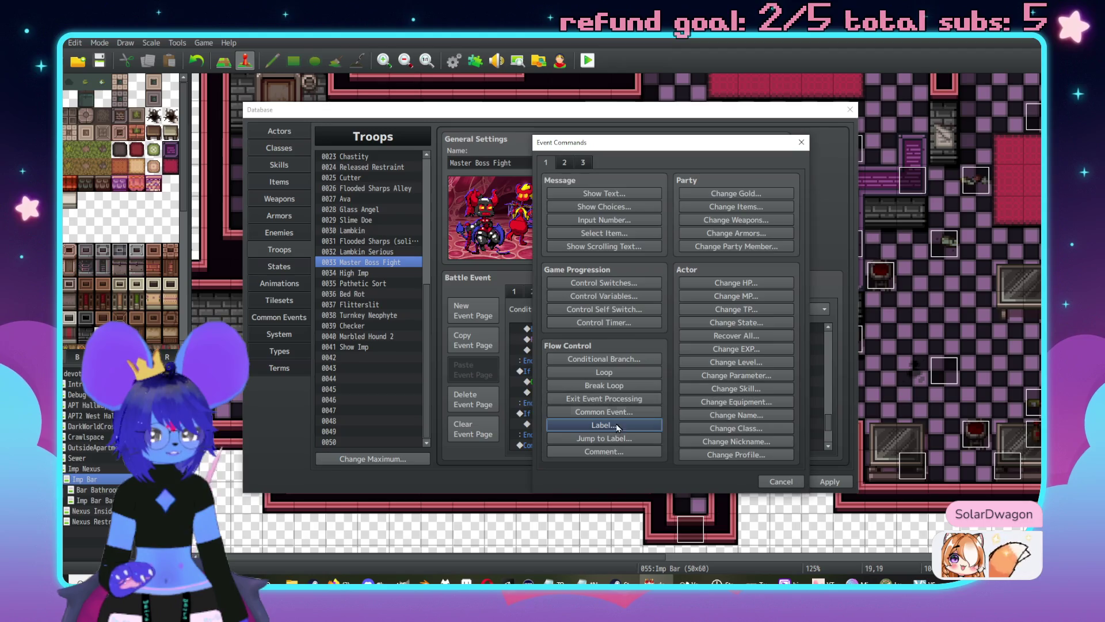
left_click(617, 440)
type("Regular")
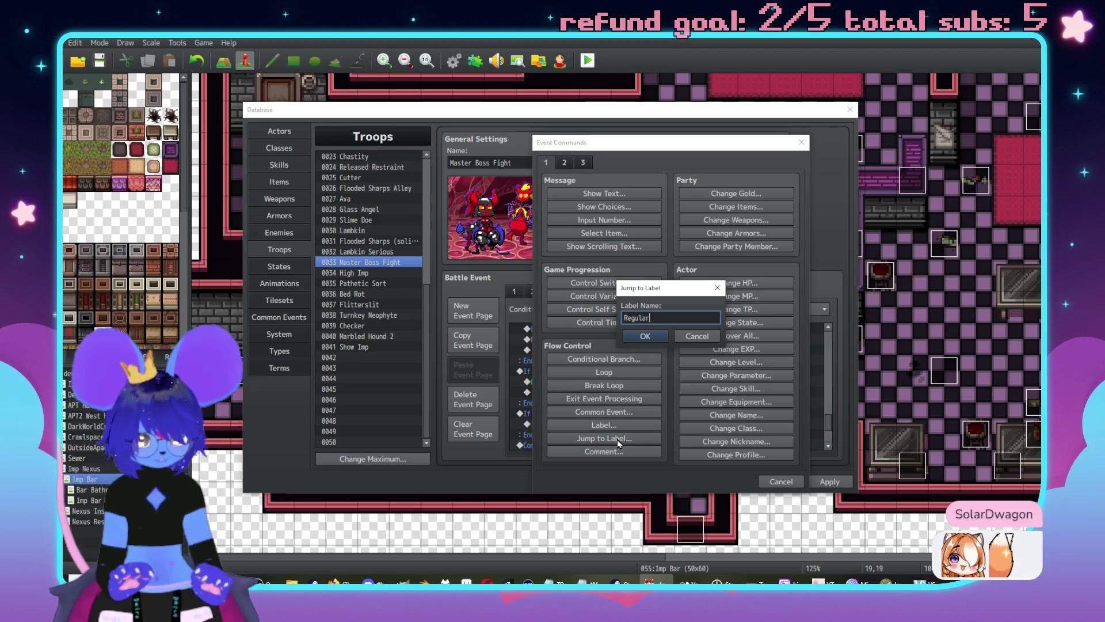
key("Return")
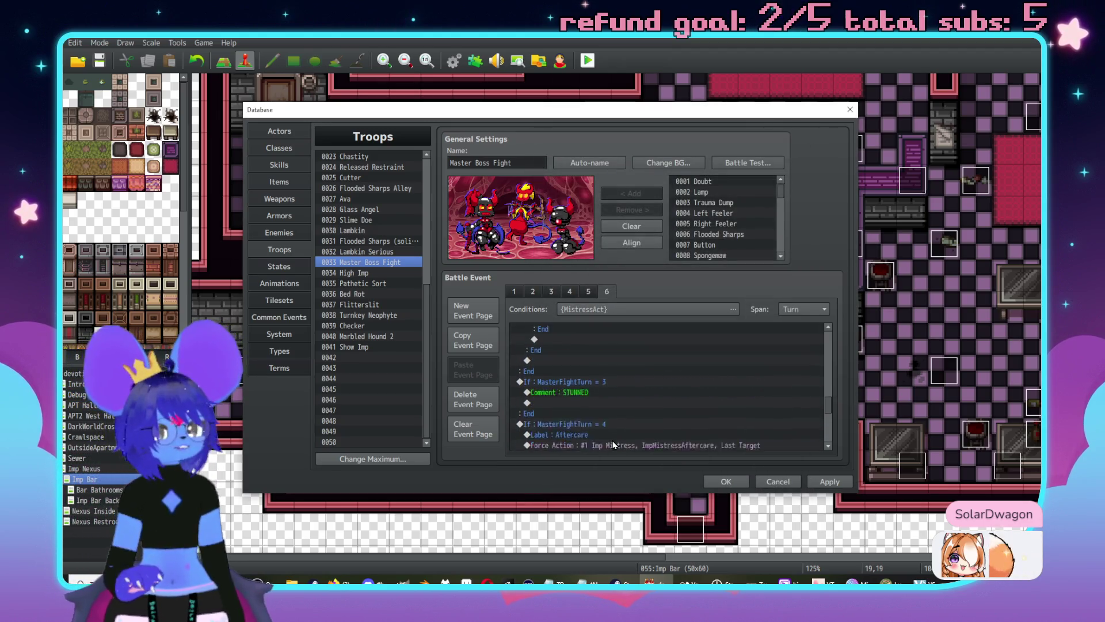
Step: Change the Regular block's DiceResult = 3 check to compare against 2
scroll(614, 444, "up", 5)
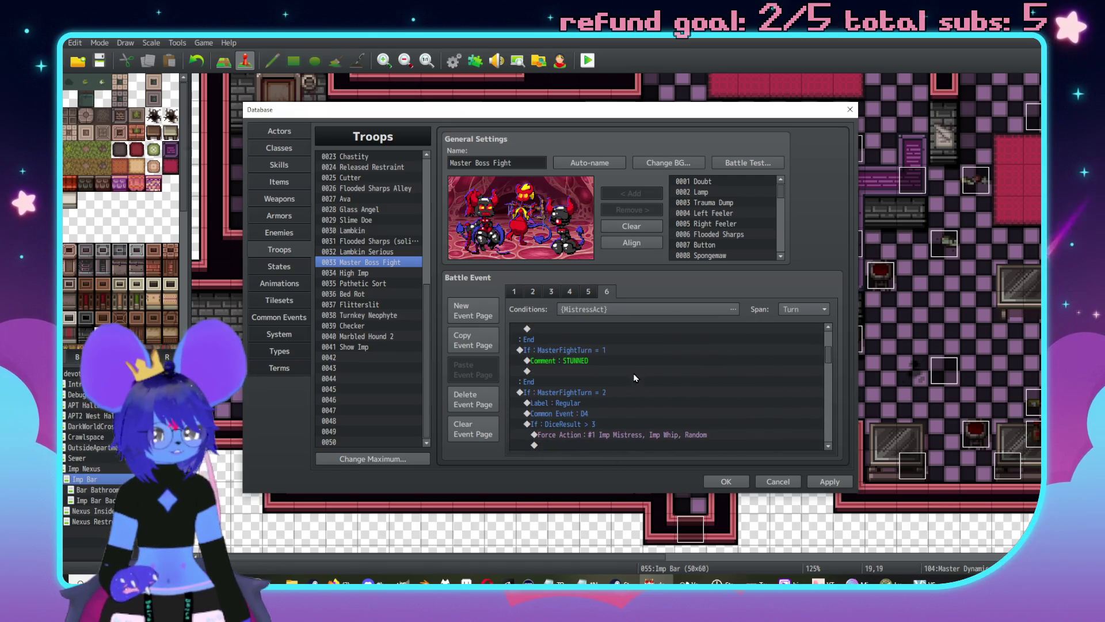
scroll(630, 373, "down", 3)
scroll(639, 373, "up", 3)
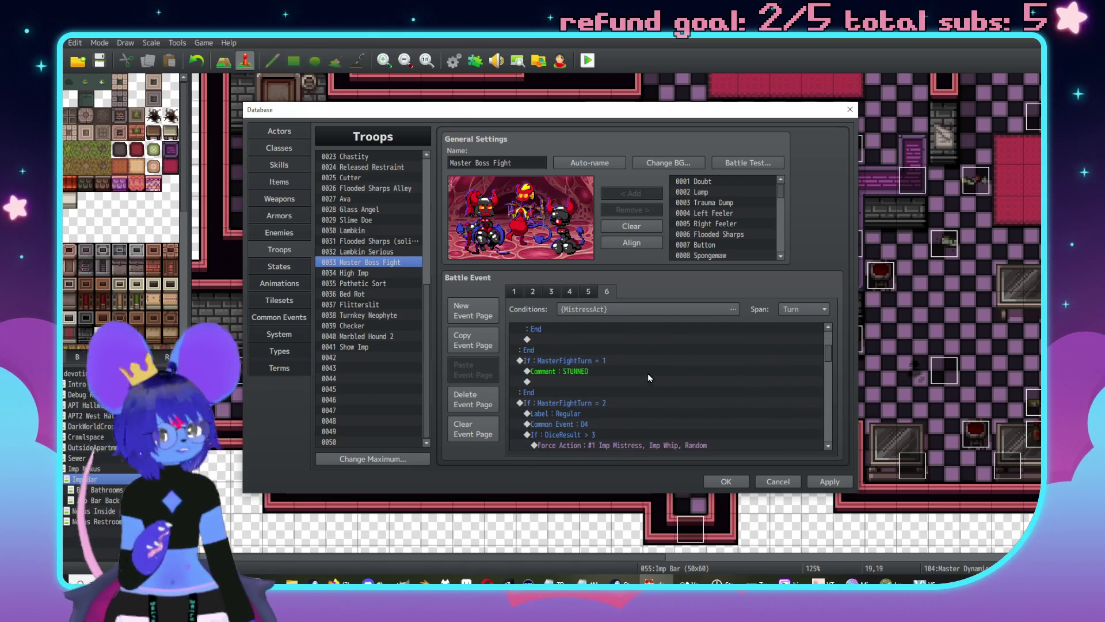
scroll(647, 373, "down", 3)
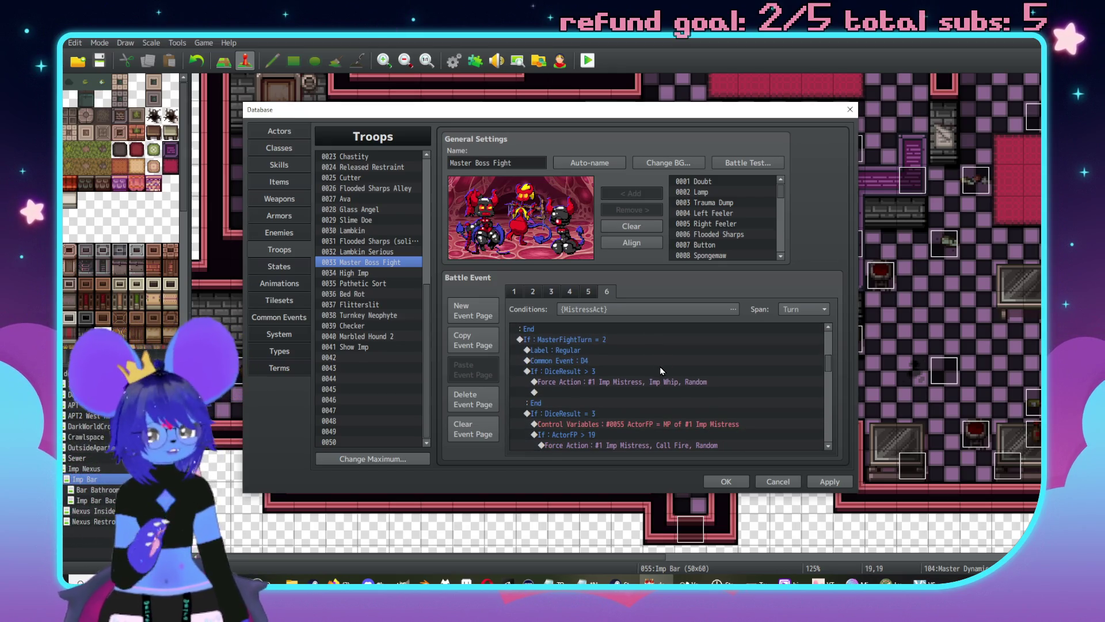
left_click(662, 371)
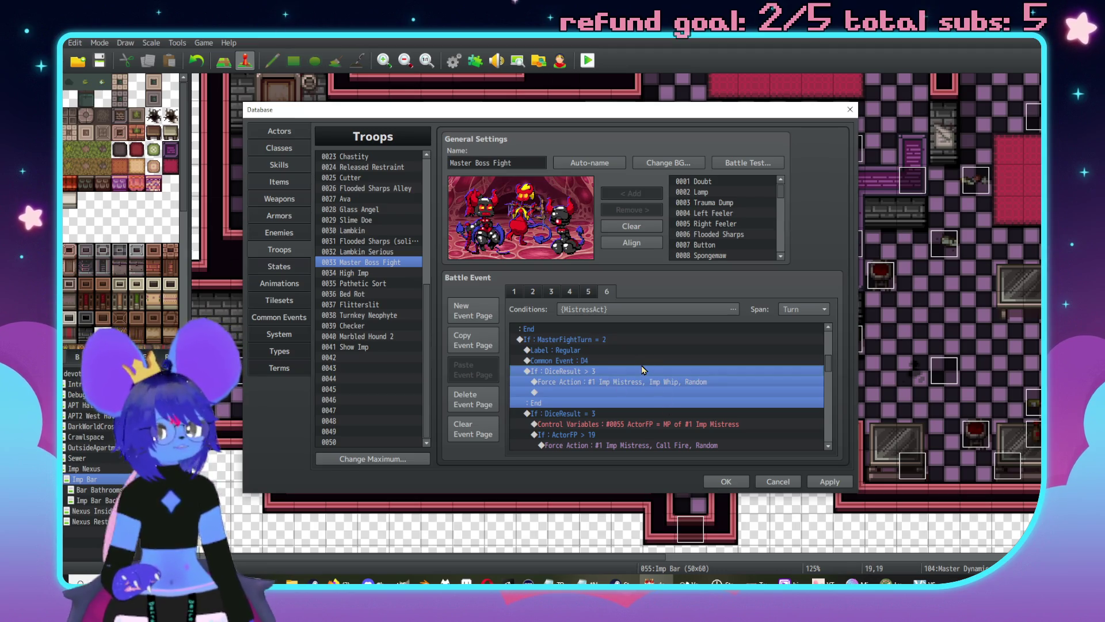
scroll(633, 375, "down", 2)
left_click(596, 363)
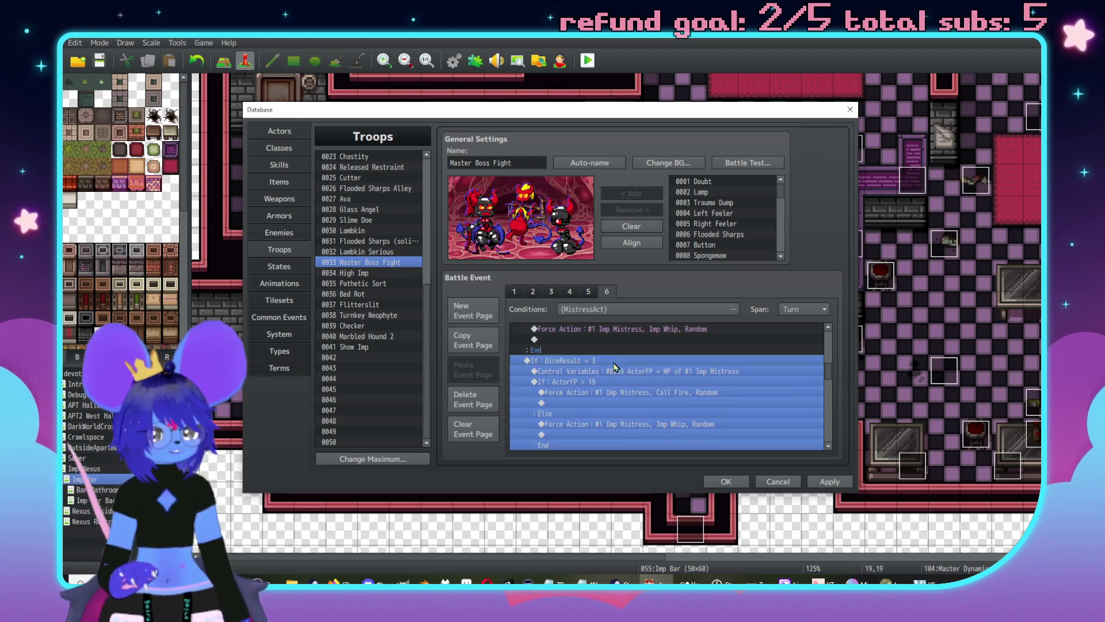
double_click(596, 363)
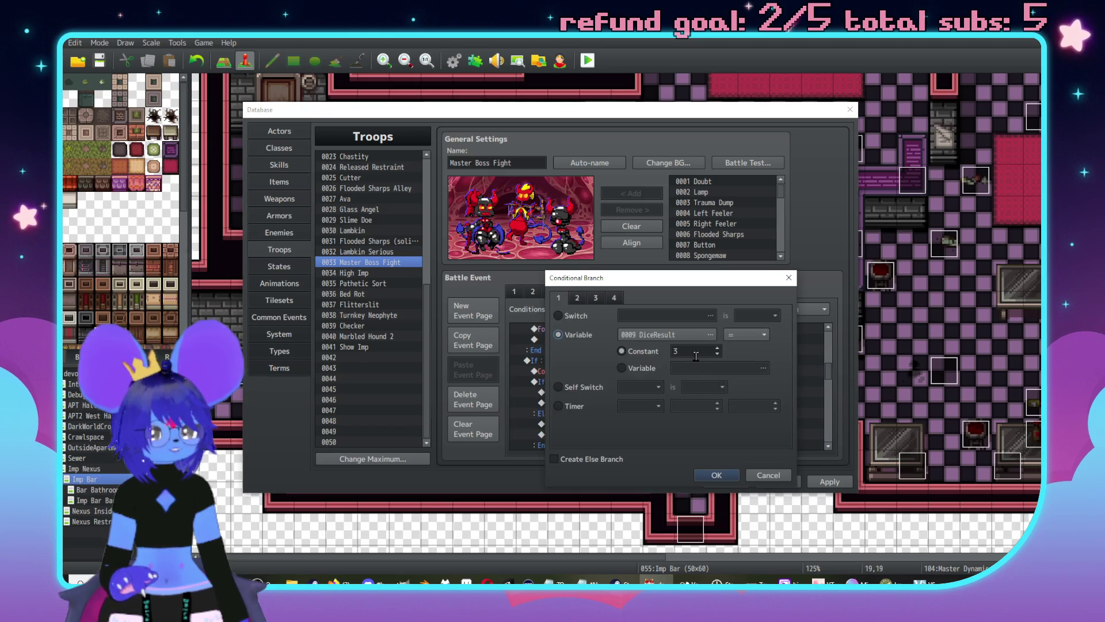
left_click(719, 476)
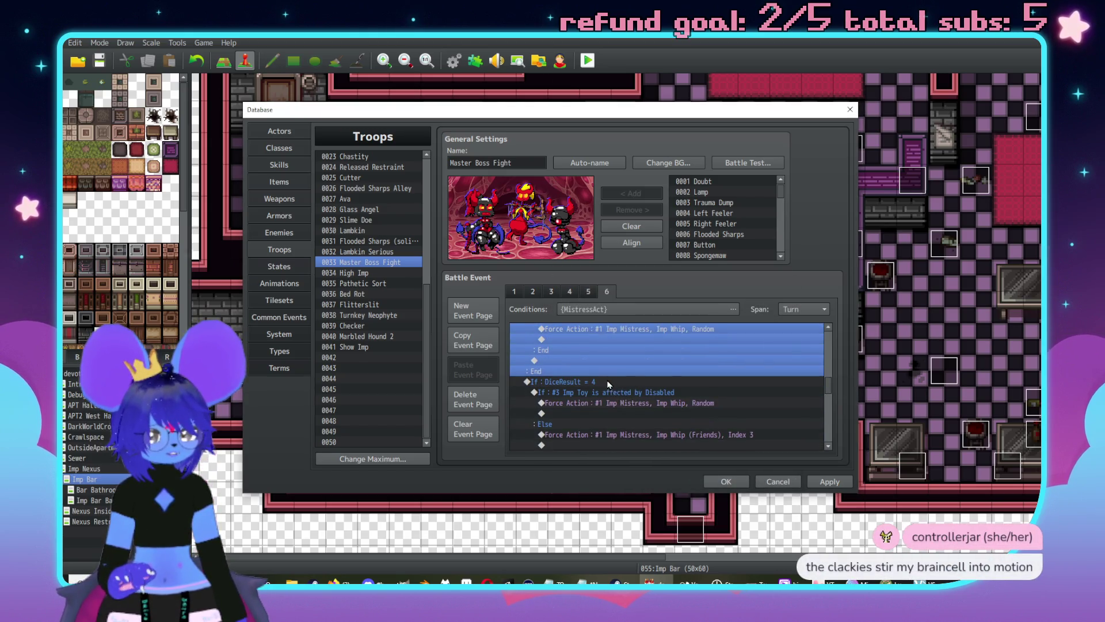
Step: Change the Imp Toy Disabled branch's DiceResult = 4 check to 1
left_click(608, 384)
double_click(609, 384)
double_click(691, 351)
type("1")
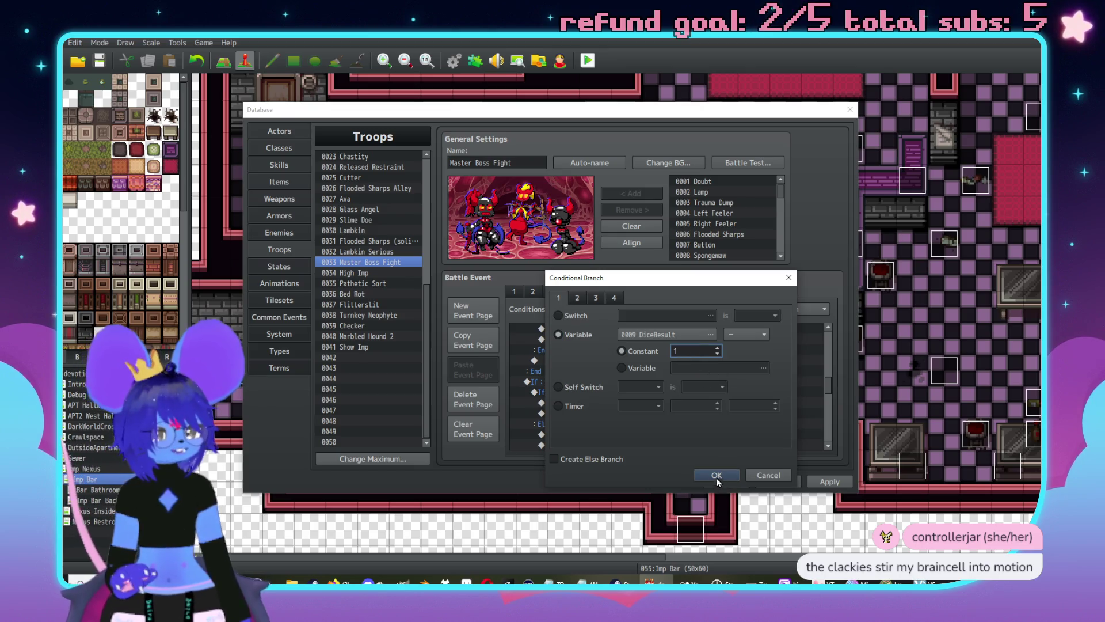
left_click(717, 475)
scroll(702, 370, "down", 2)
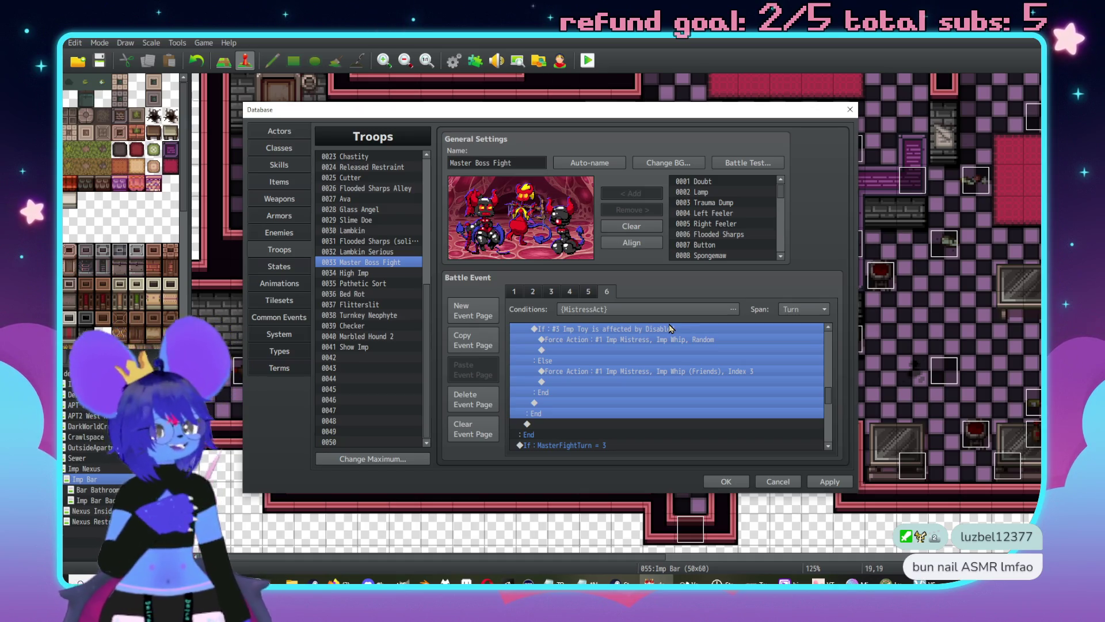
scroll(673, 374, "down", 2)
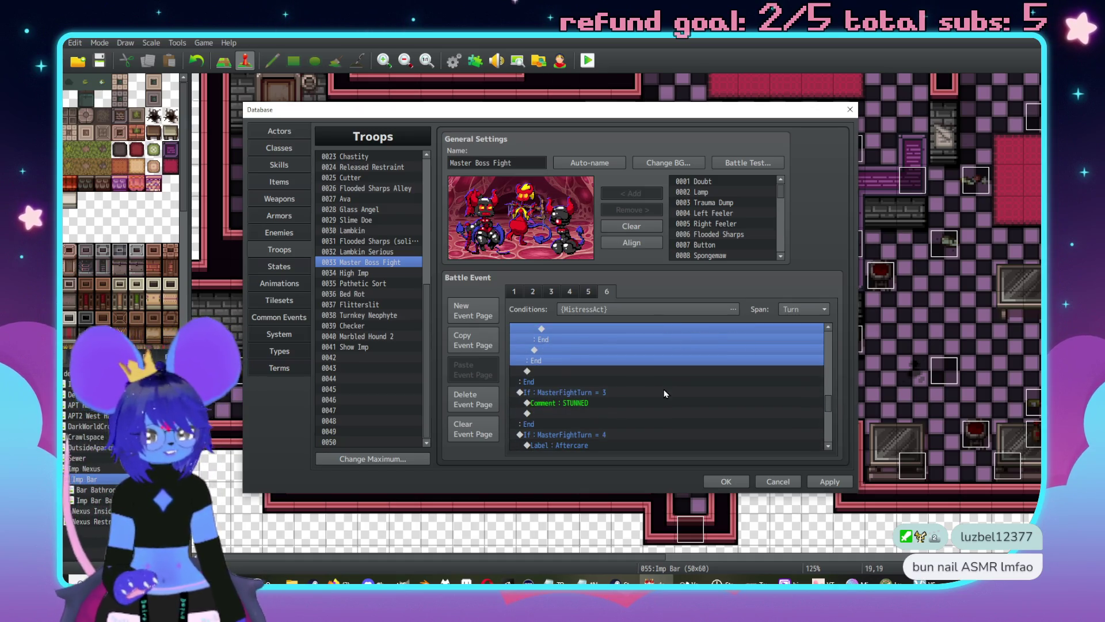
scroll(675, 376, "down", 1)
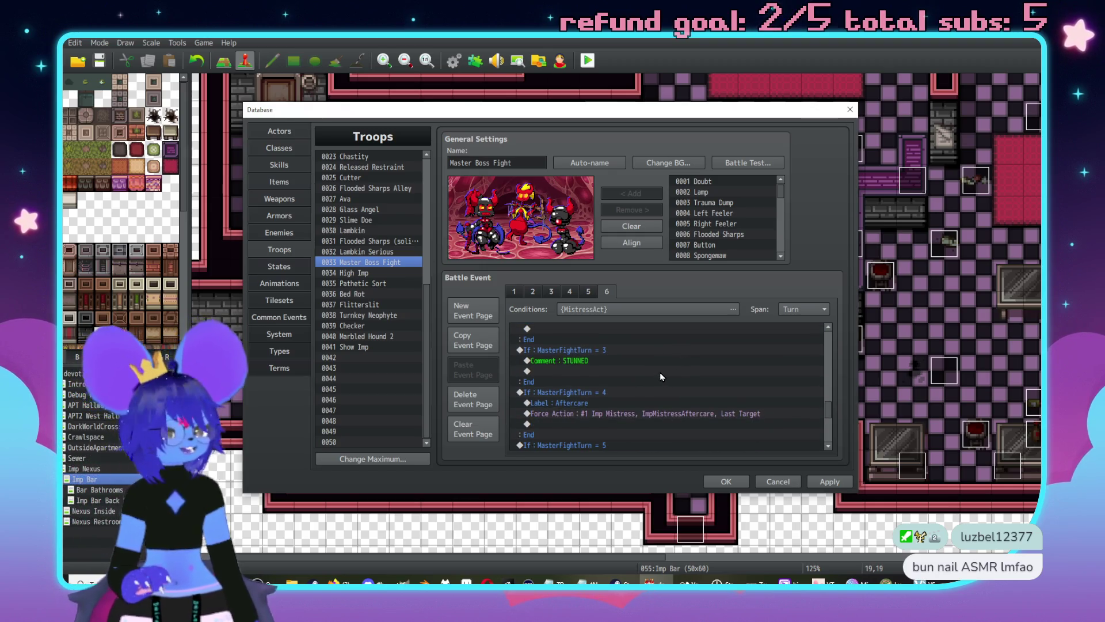
scroll(651, 374, "down", 3)
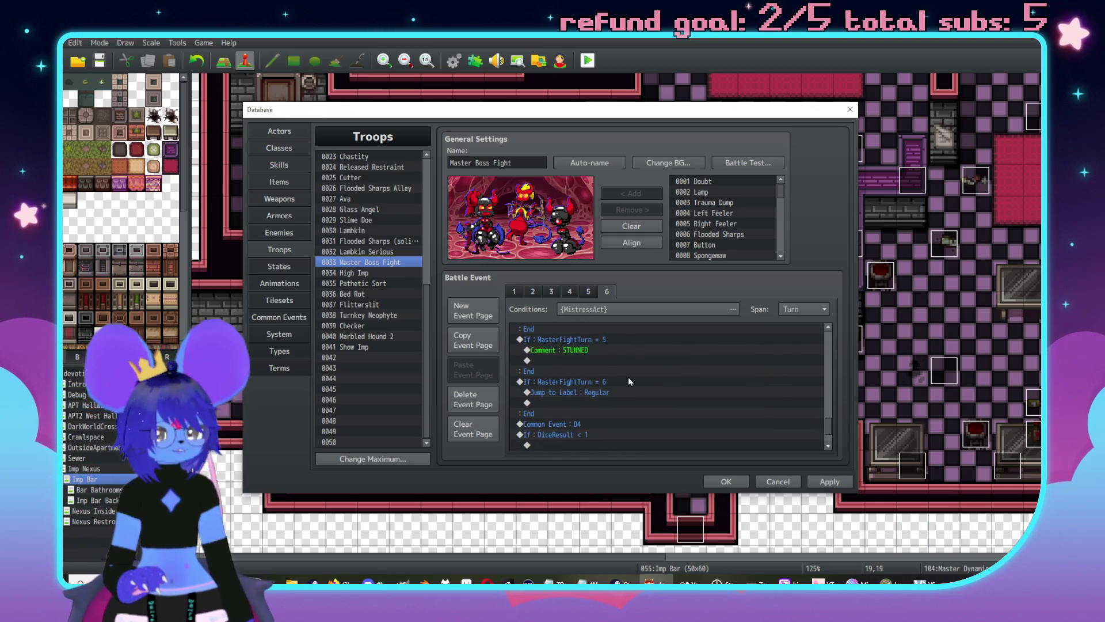
scroll(627, 377, "down", 2)
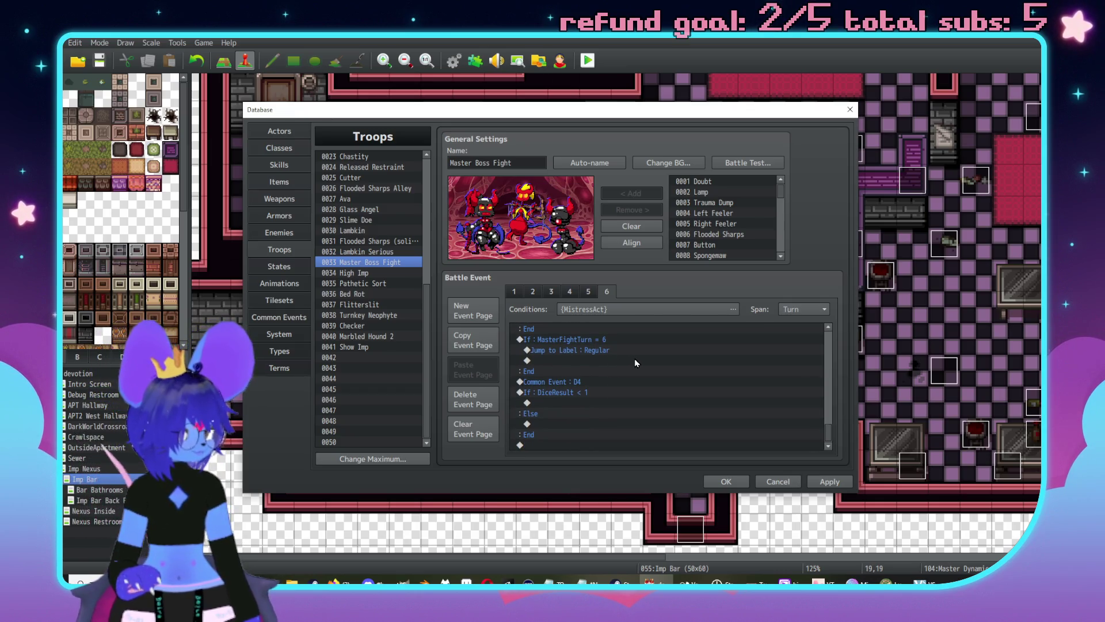
scroll(518, 430, "up", 5)
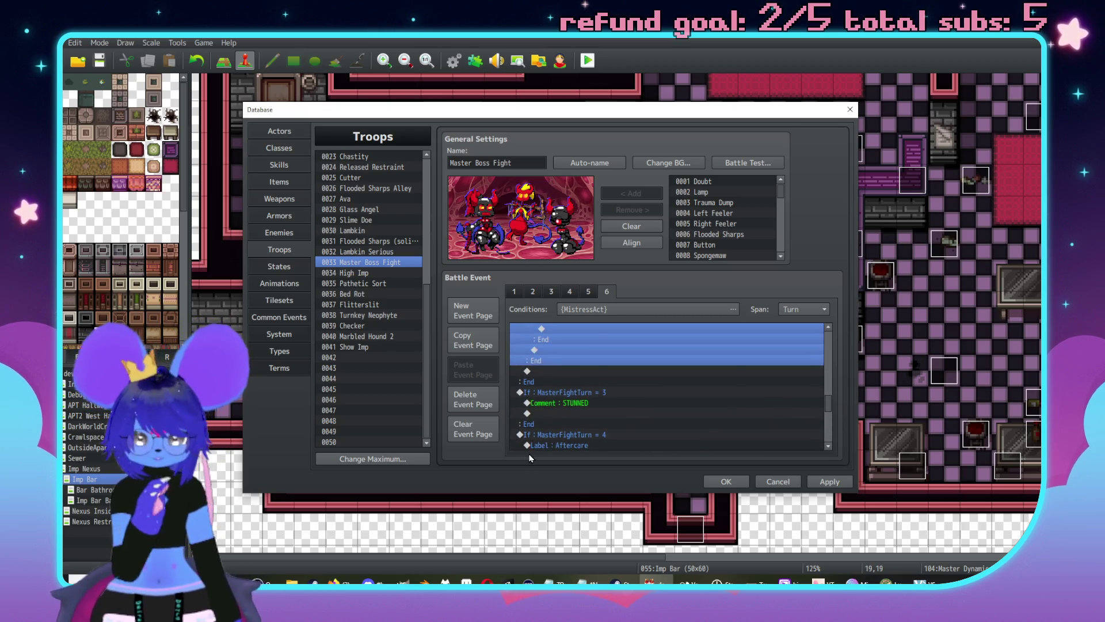
scroll(605, 403, "up", 10)
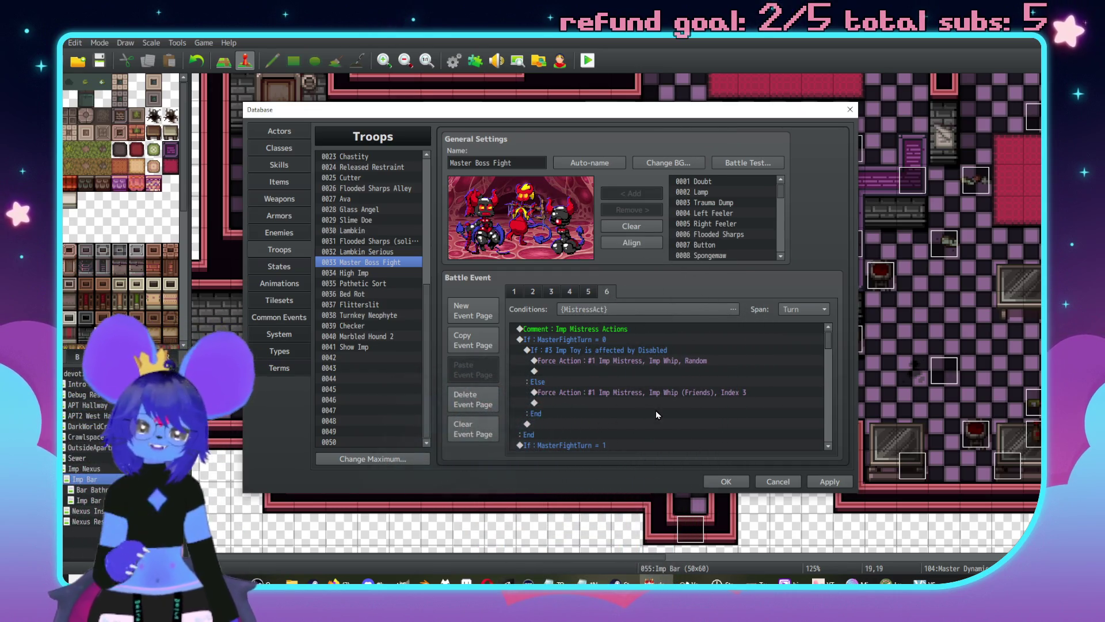
left_click(579, 351)
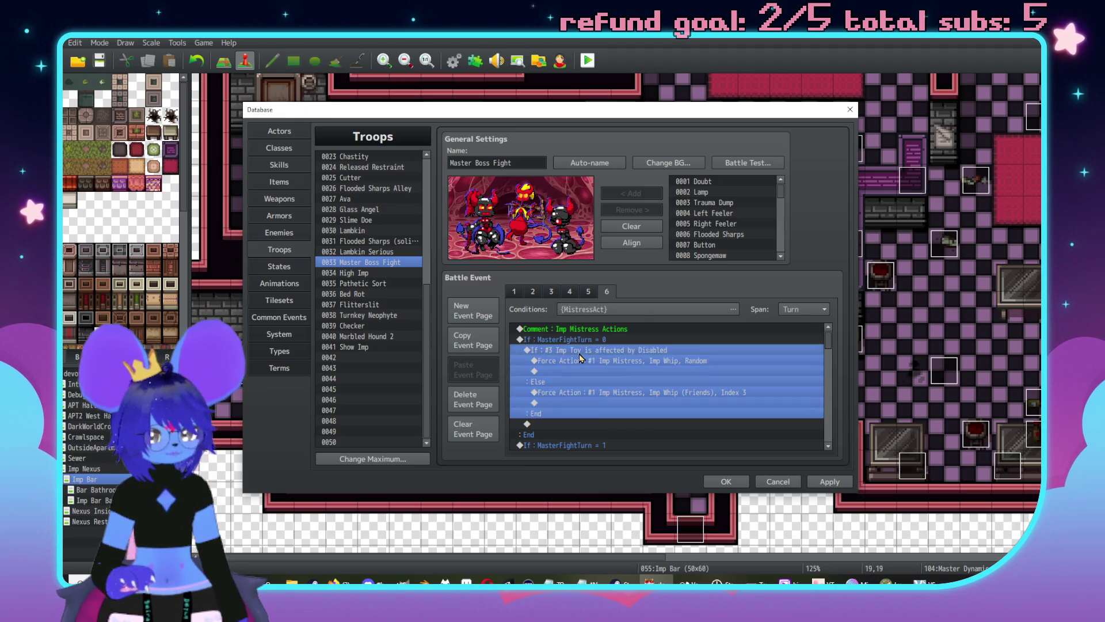
Step: Add a Label named HitToy to page 6
key("Insert")
left_click_drag(621, 140, 804, 140)
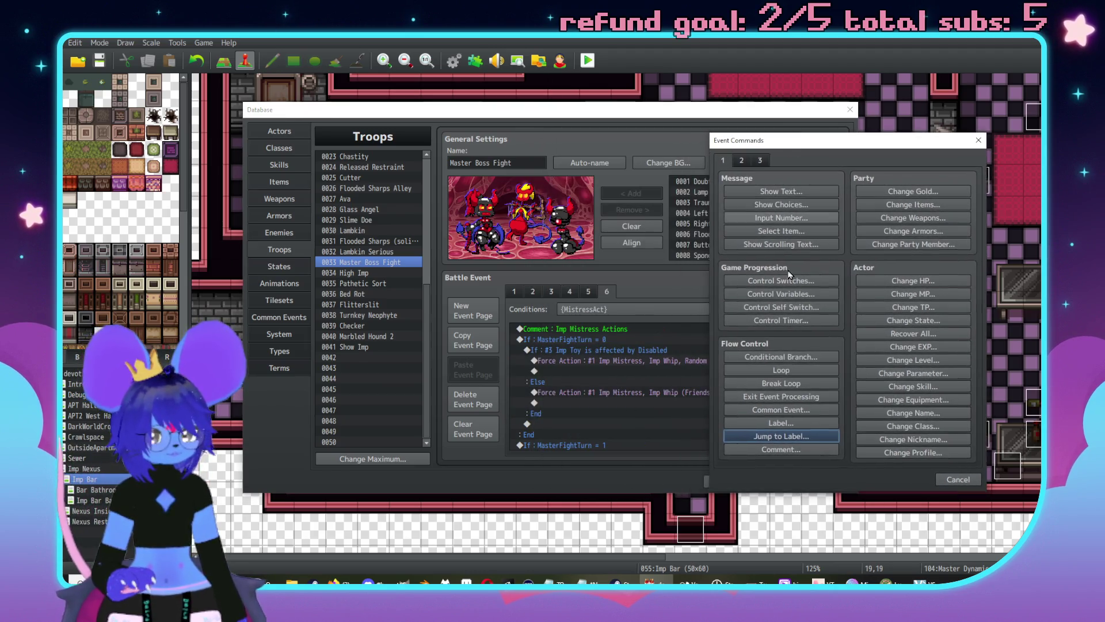
left_click(784, 423)
type("HitT")
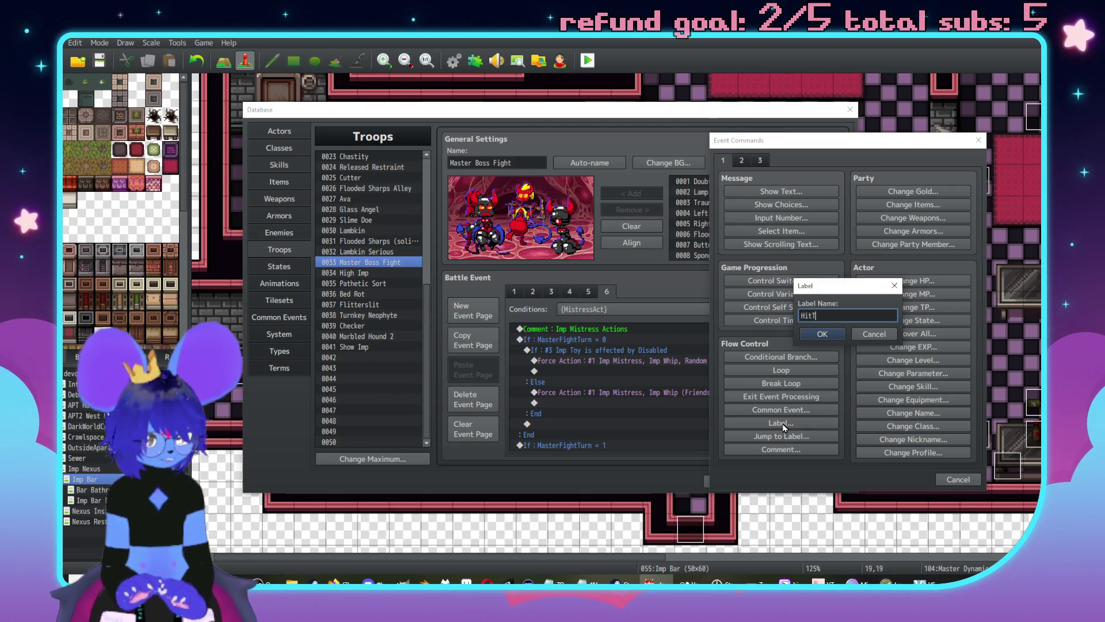
type("oy")
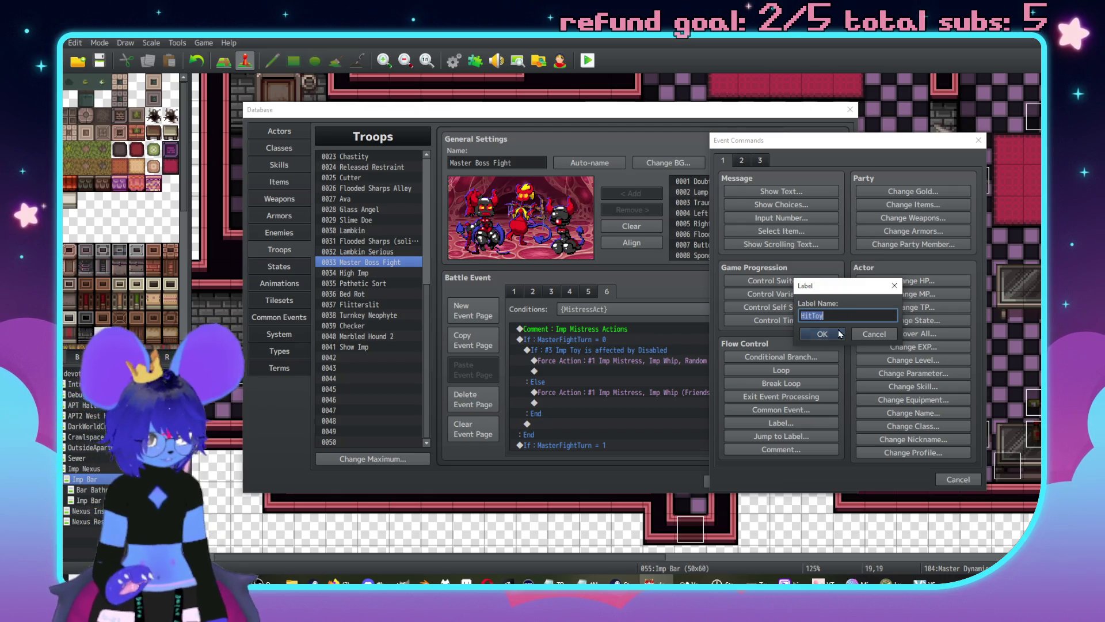
left_click(839, 334)
scroll(642, 384, "down", 5)
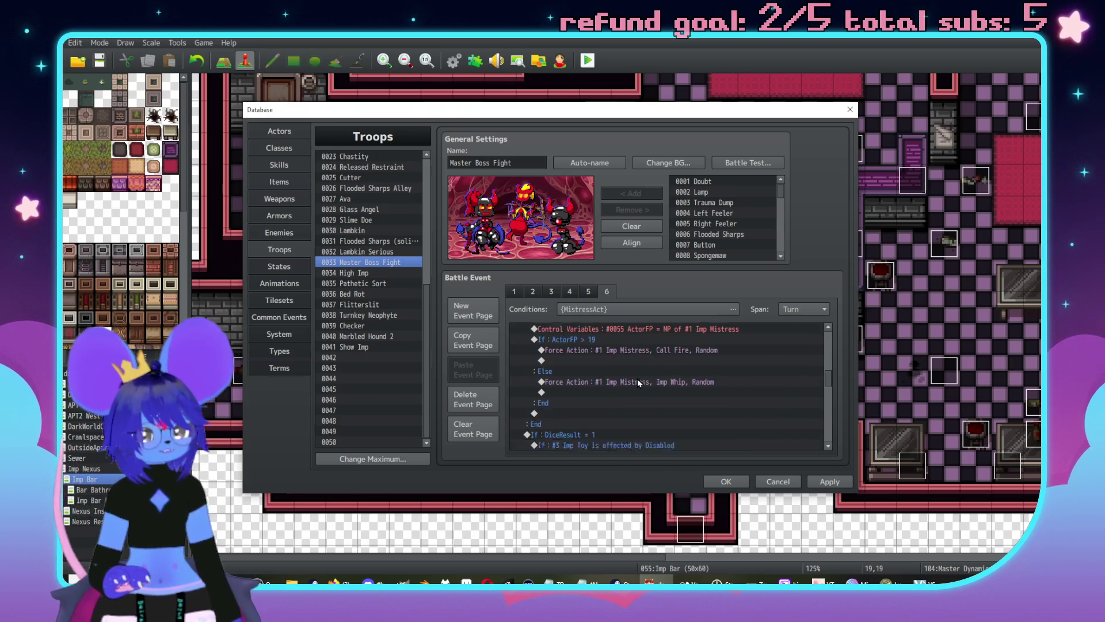
scroll(638, 381, "down", 10)
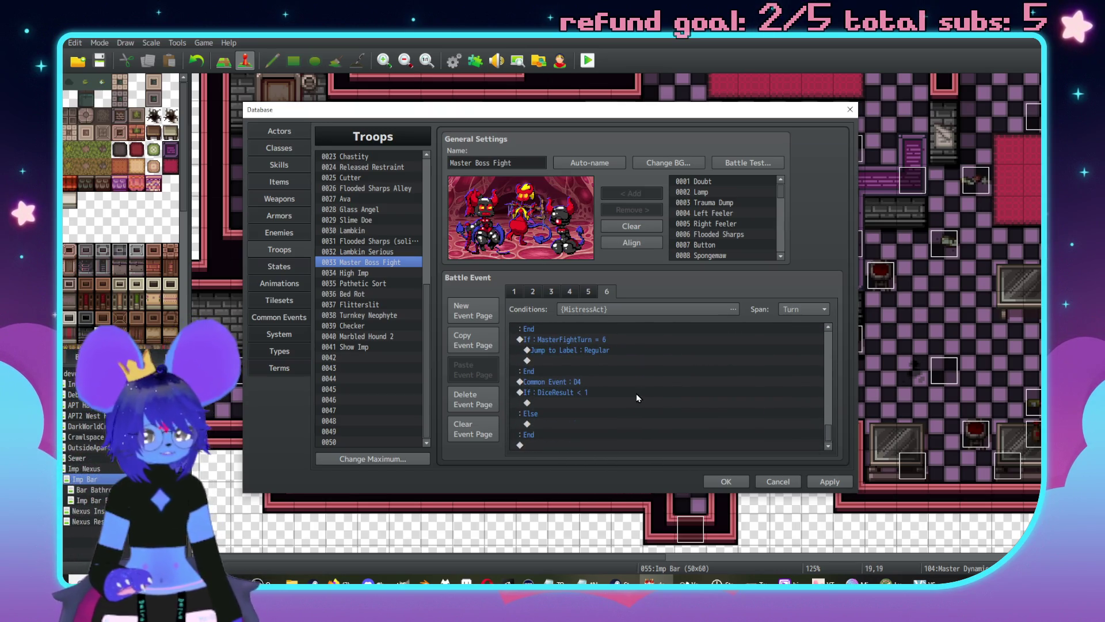
Step: Duplicate the turn-6 branch and change the copy's condition to MasterFightTurn = 7
left_click(622, 396)
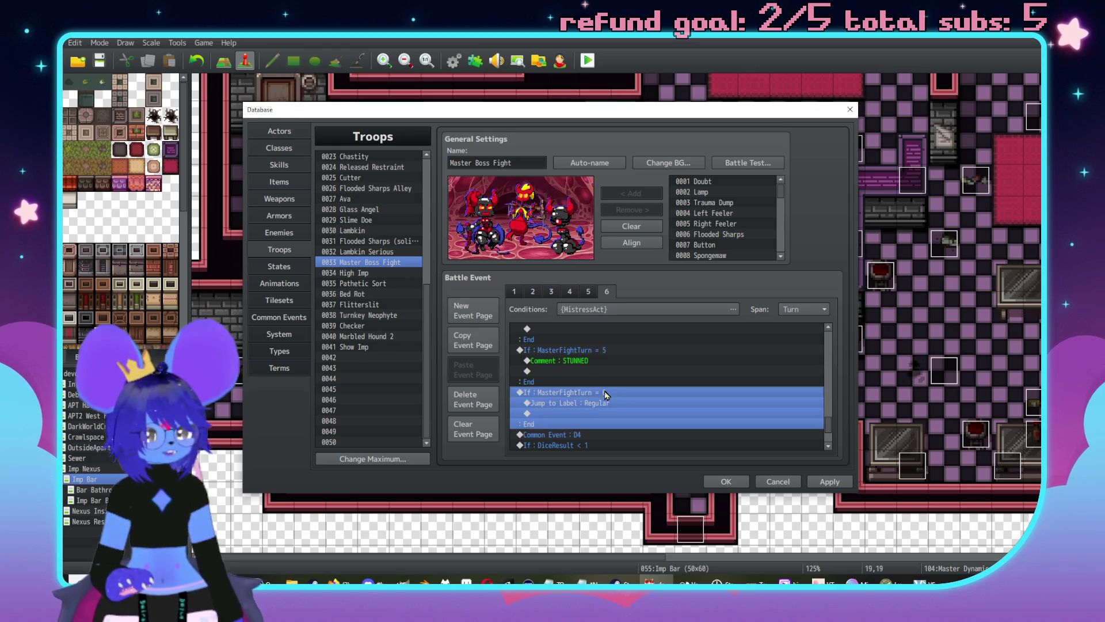
key("Up")
key("Up")
scroll(633, 393, "down", 1)
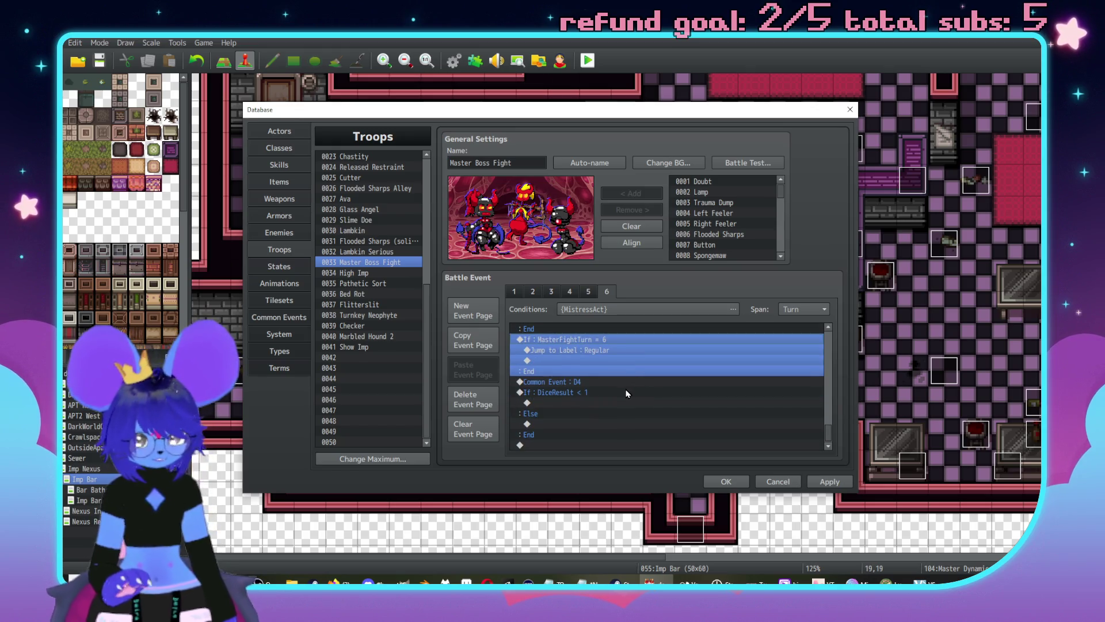
key("ctrl+c")
key("ctrl+v")
double_click(591, 387)
double_click(696, 352)
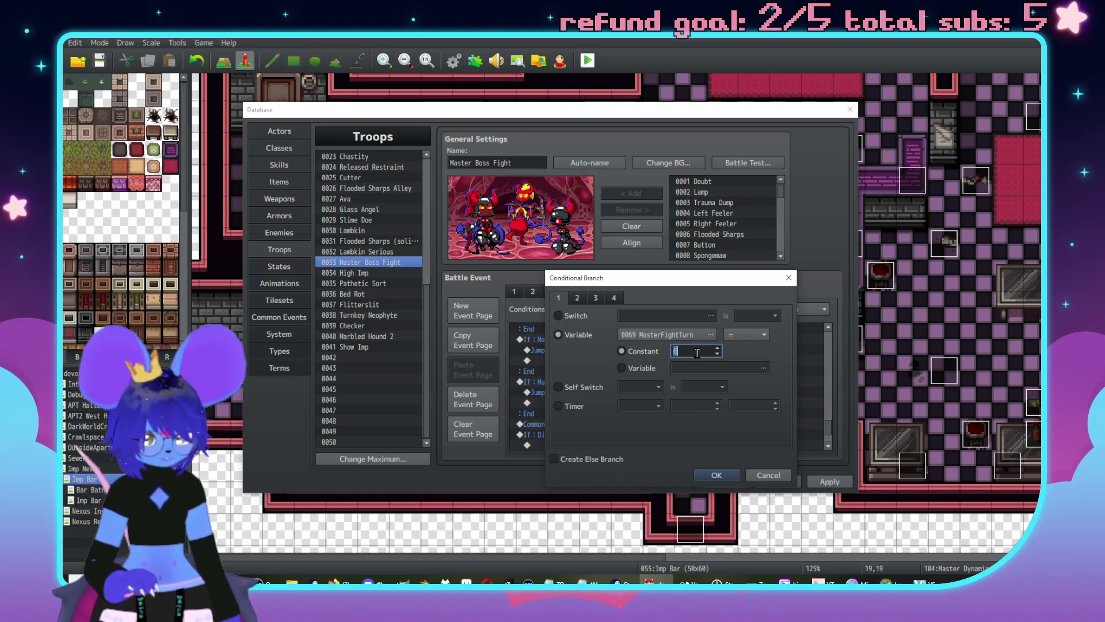
left_click(717, 475)
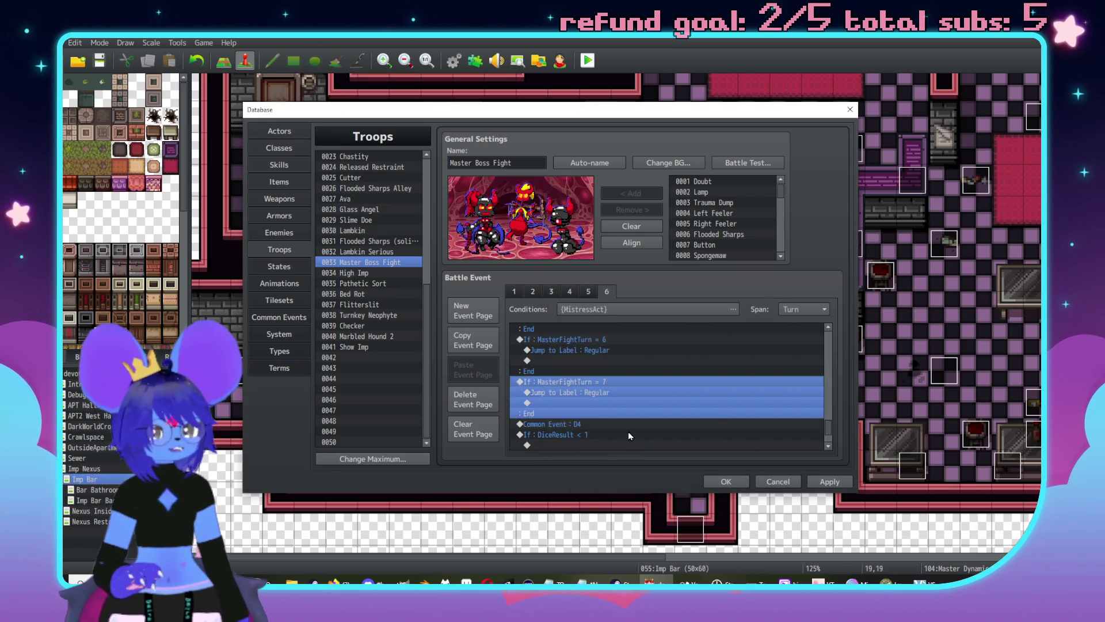
Step: Retarget the copy's jump to HitToy and delete its Common Event D4 and DiceResult branch
double_click(578, 403)
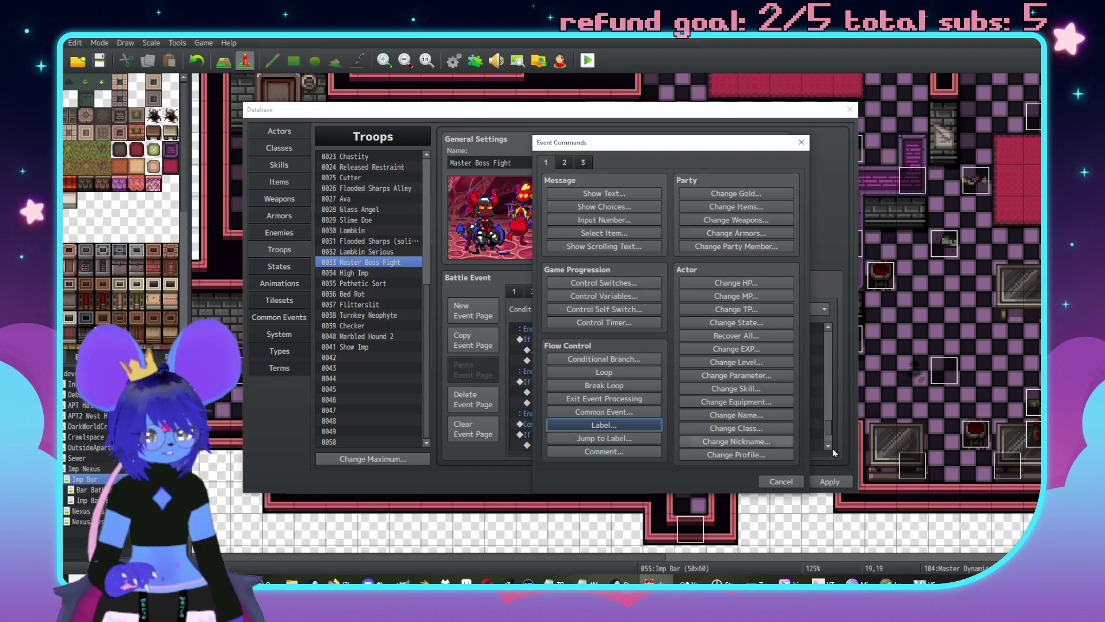
left_click(784, 482)
double_click(639, 392)
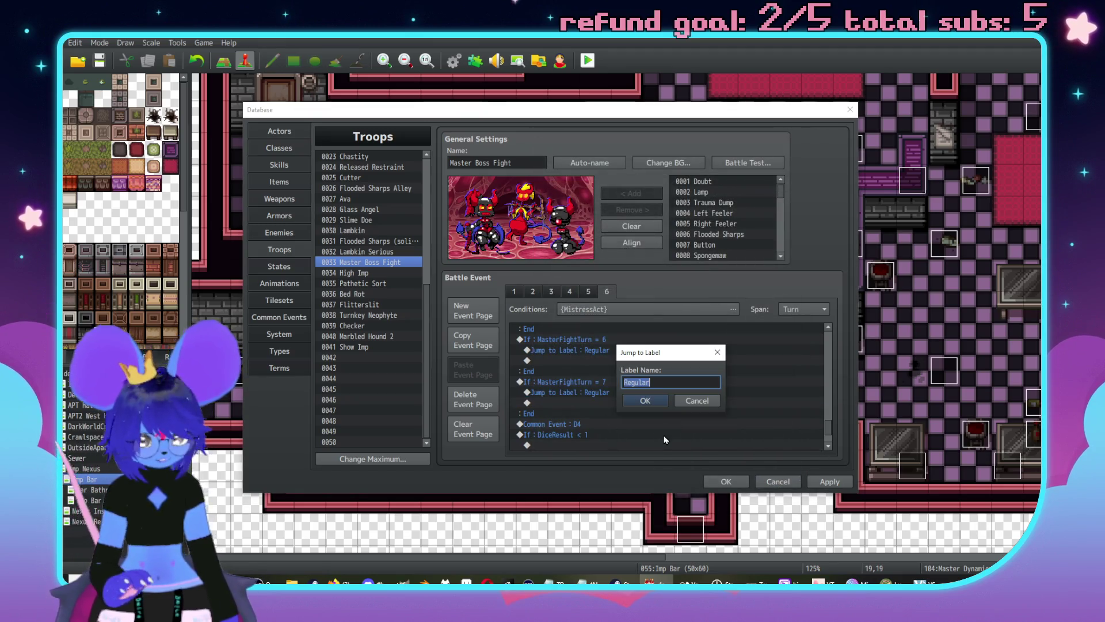
type("HitT")
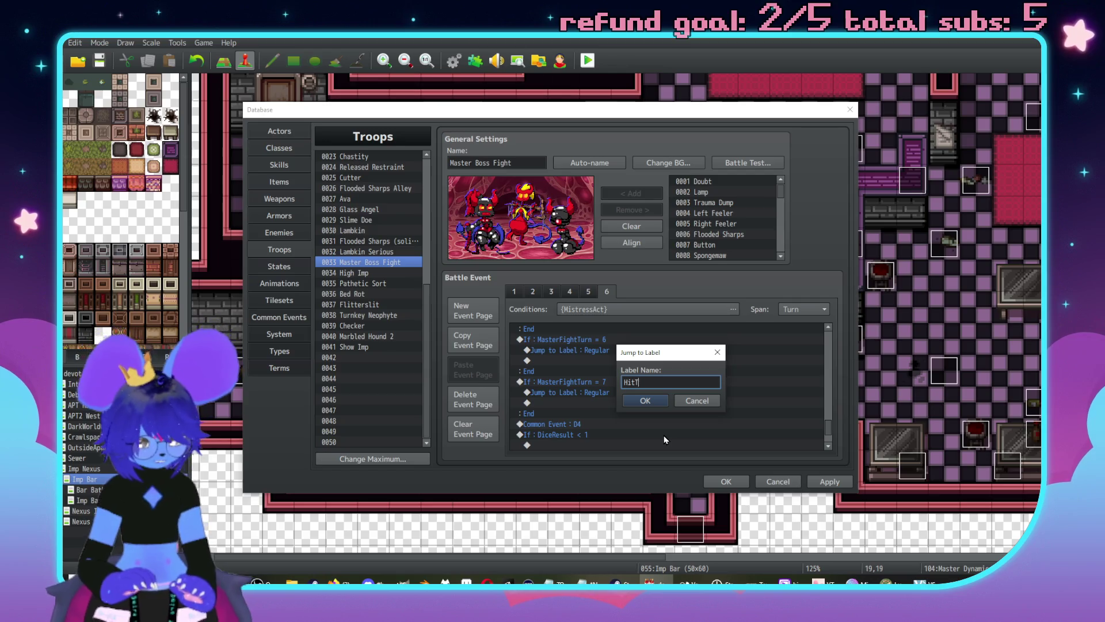
type("oy")
key("Return")
left_click(553, 426)
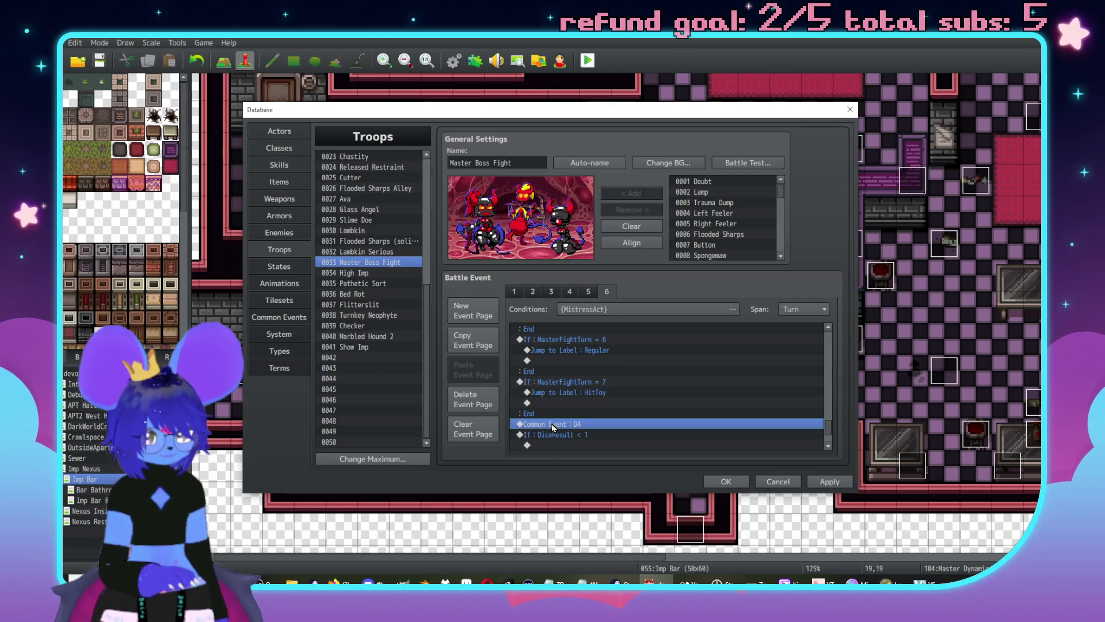
left_click(575, 441, "shift")
key("Delete")
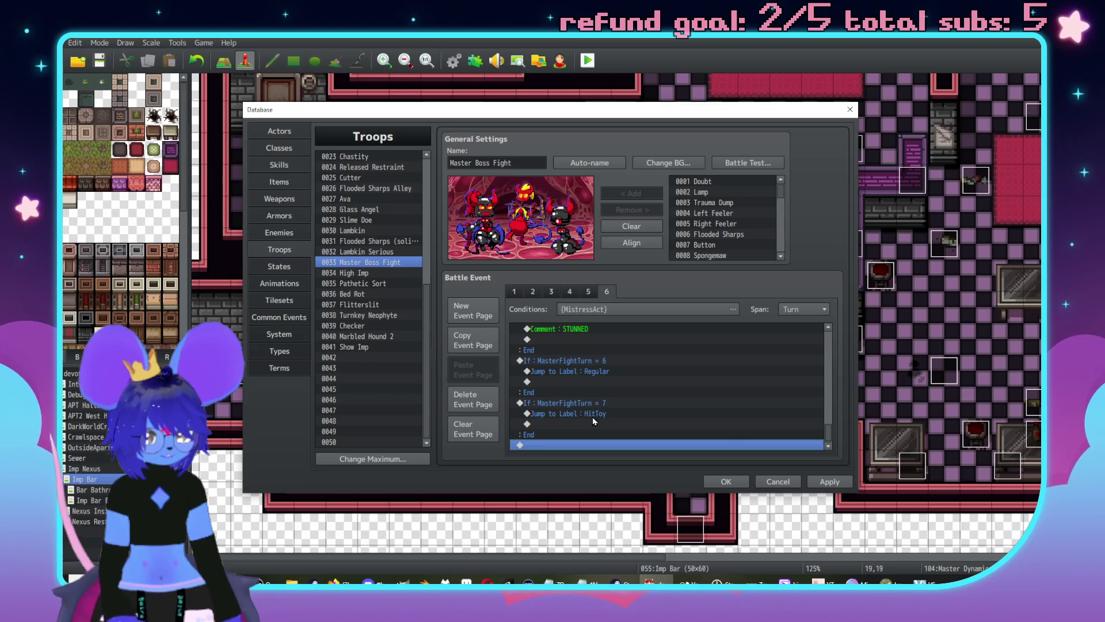
Step: Add a Conditional Branch with Else checking Enemy #3 Imp Toy is affected by Disabled
double_click(594, 424)
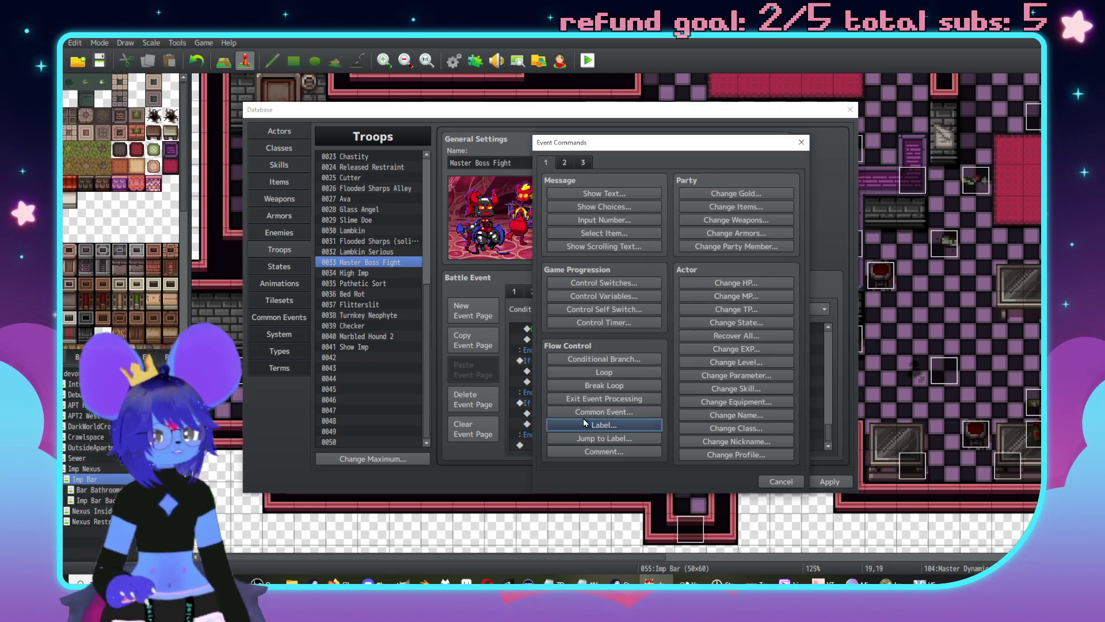
left_click(604, 358)
left_click(597, 233)
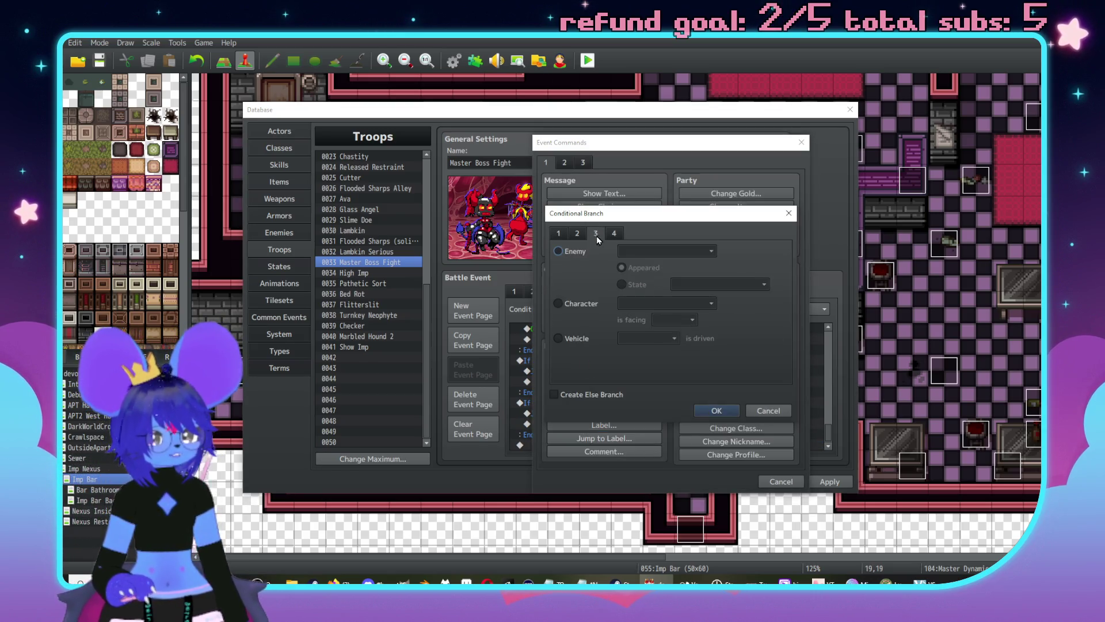
left_click(575, 252)
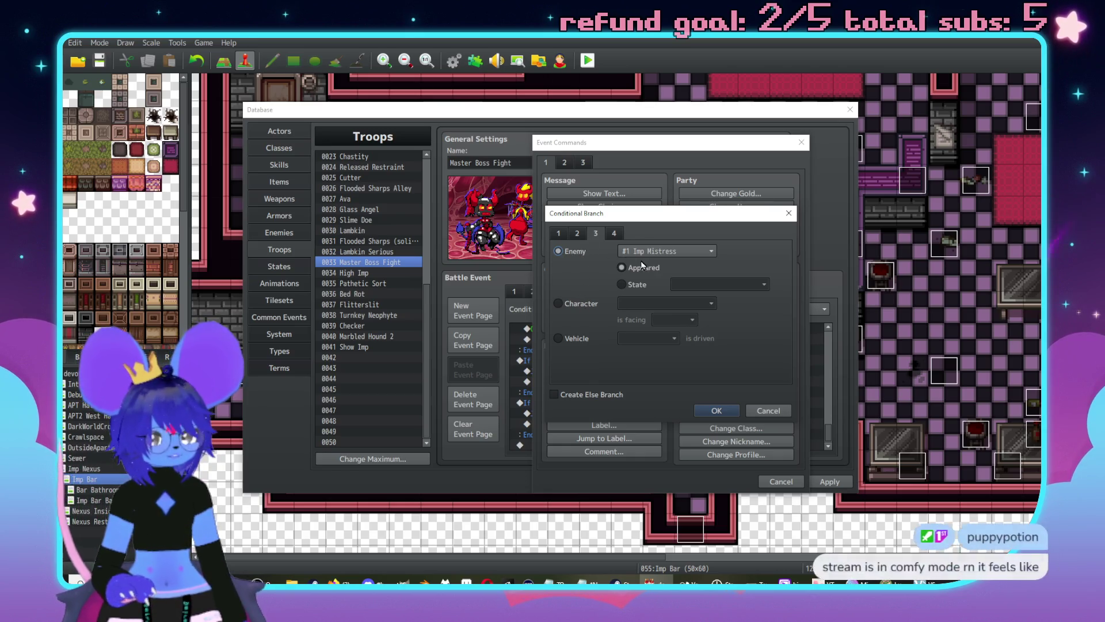
left_click(668, 251)
left_click(662, 283)
left_click(631, 284)
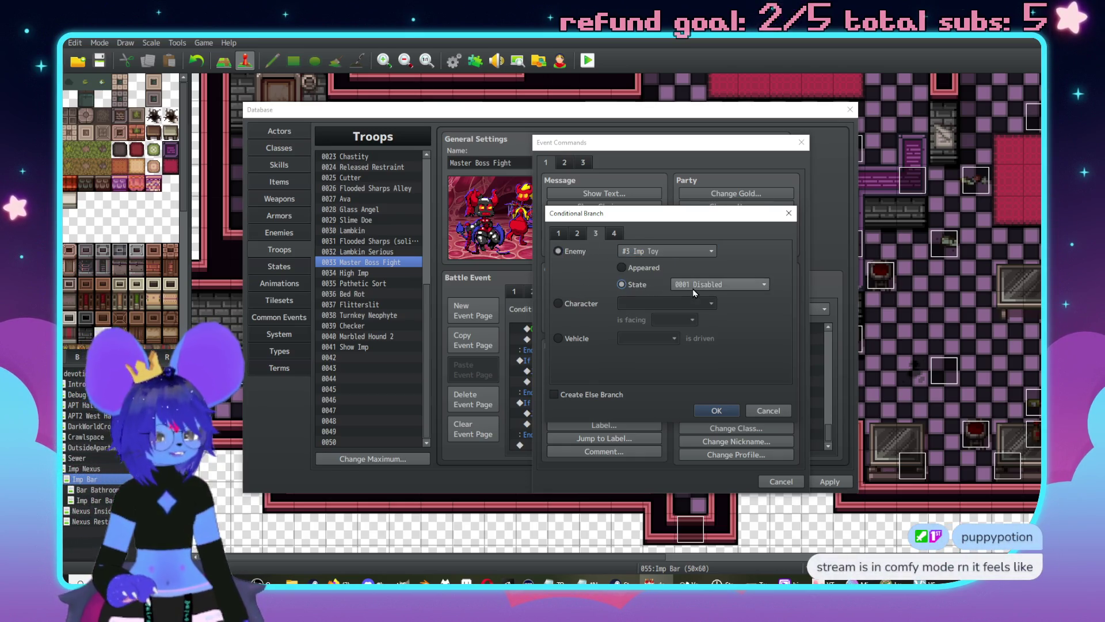
left_click(720, 412)
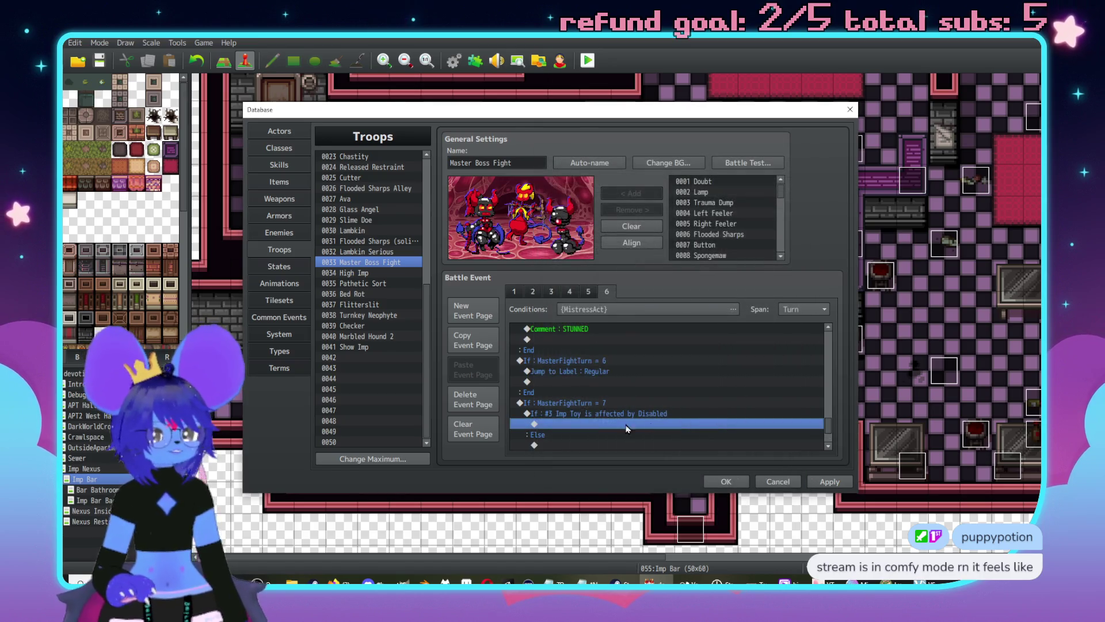
Step: Bring up the Event Commands list at the empty row under Else, moved aside
scroll(589, 396, "down", 1)
key("Up")
key("Up")
double_click(591, 393)
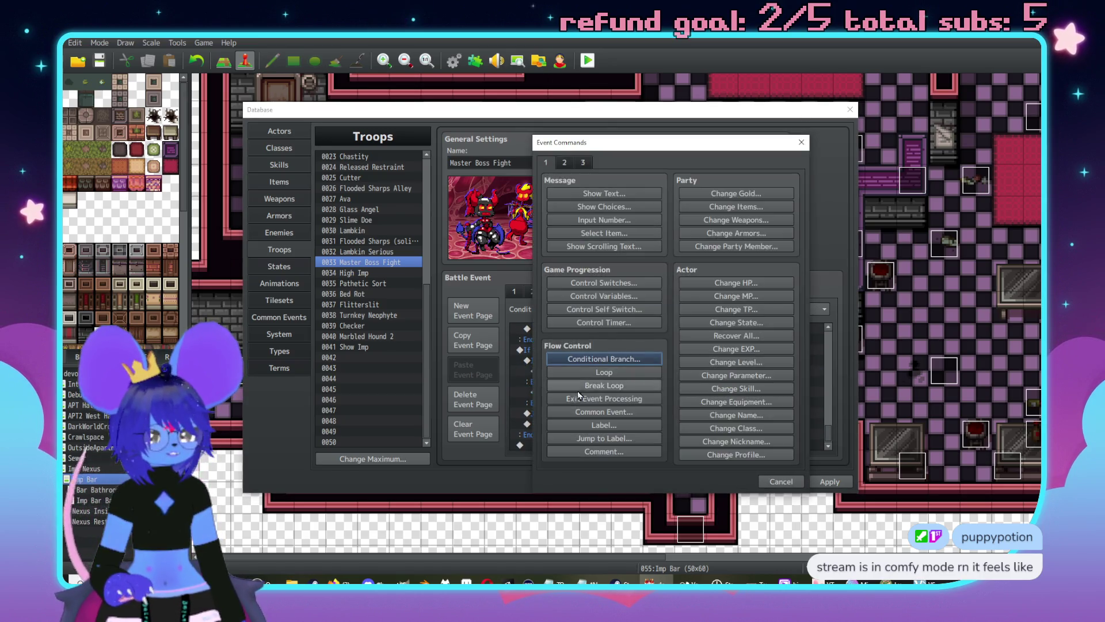
left_click(783, 482)
left_click(586, 425)
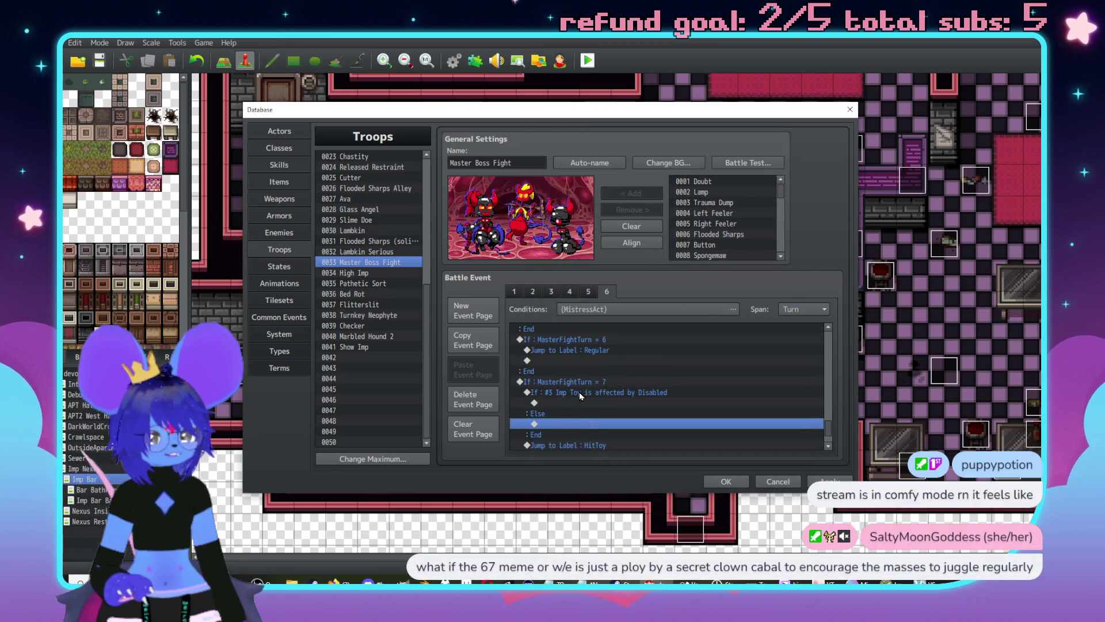
left_click(589, 396)
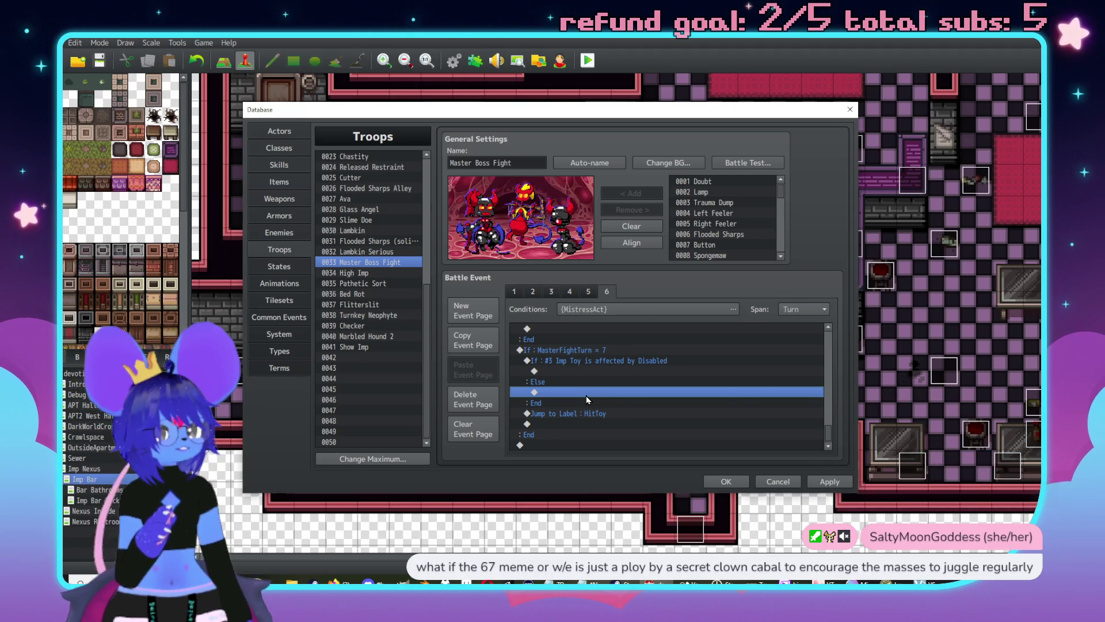
double_click(586, 396)
left_click_drag(615, 145, 718, 153)
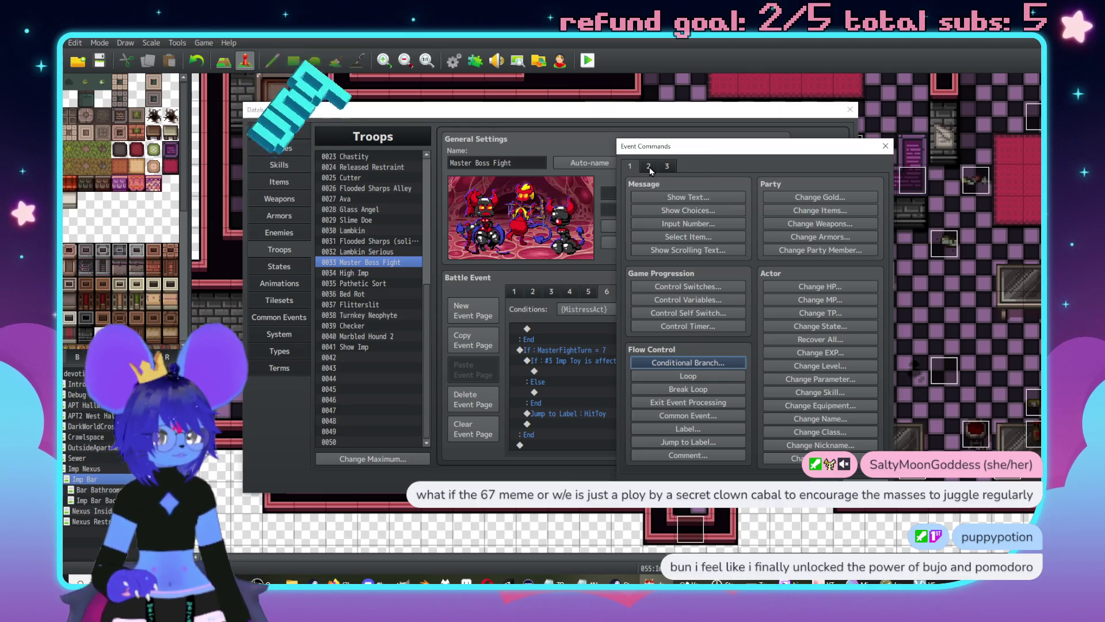
Step: Start a Control Variables command targeting variable 0001 Enemy HP
left_click(684, 300)
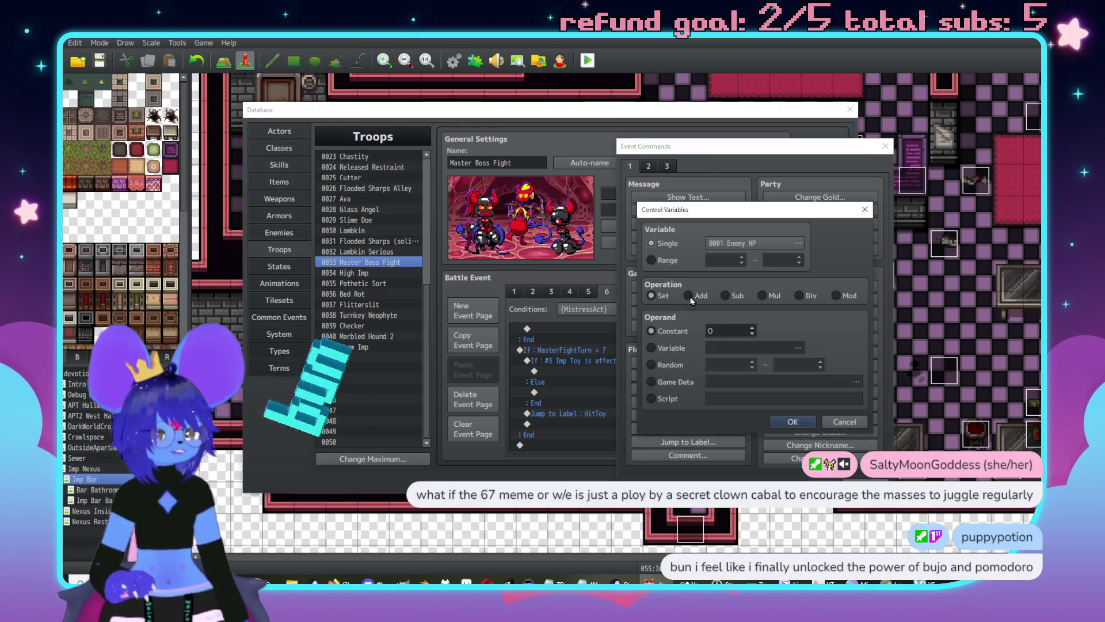
left_click(747, 257)
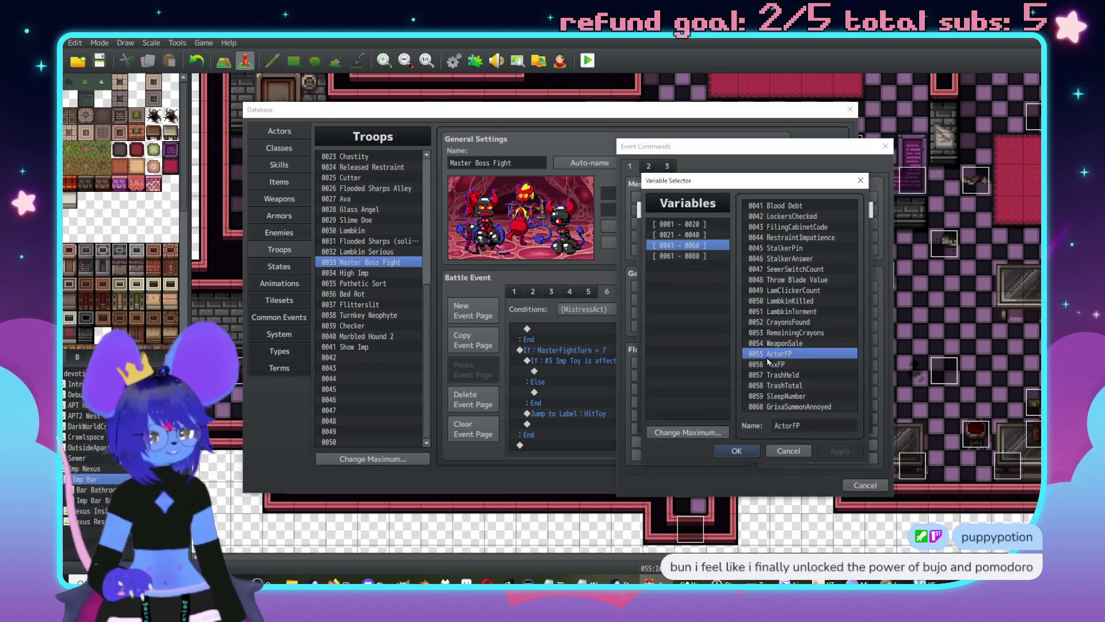
left_click(685, 227)
left_click(695, 236)
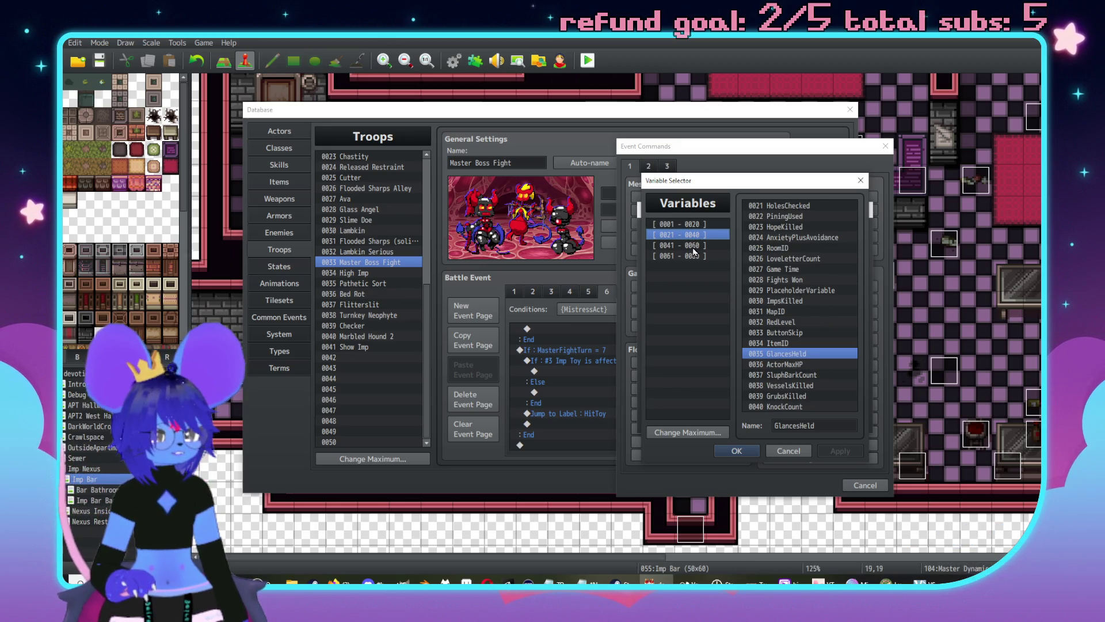
left_click(694, 247)
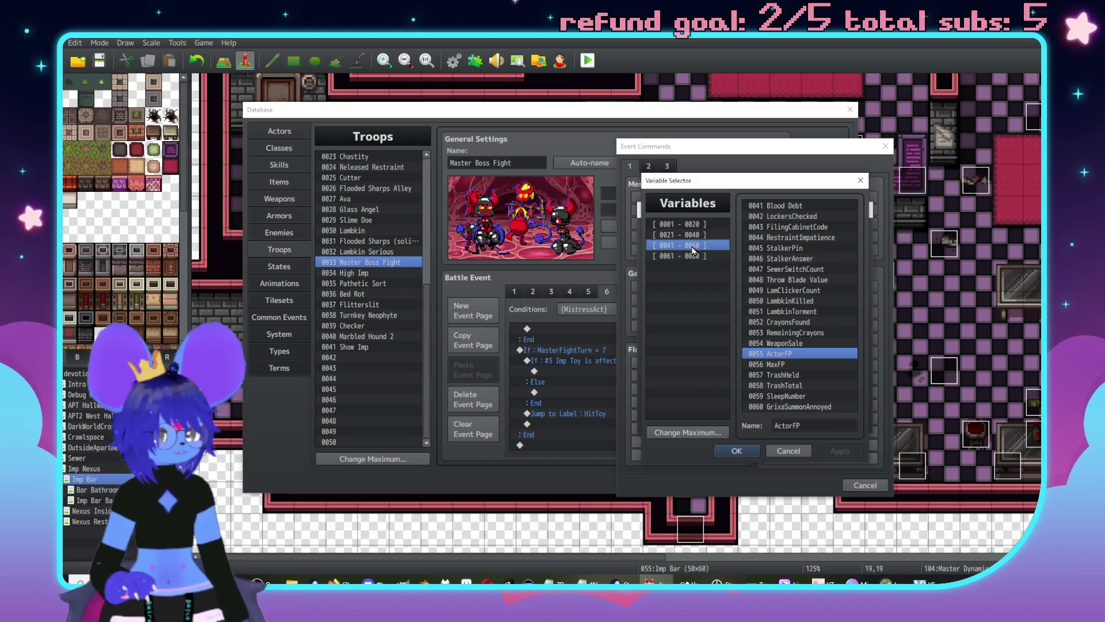
left_click(685, 257)
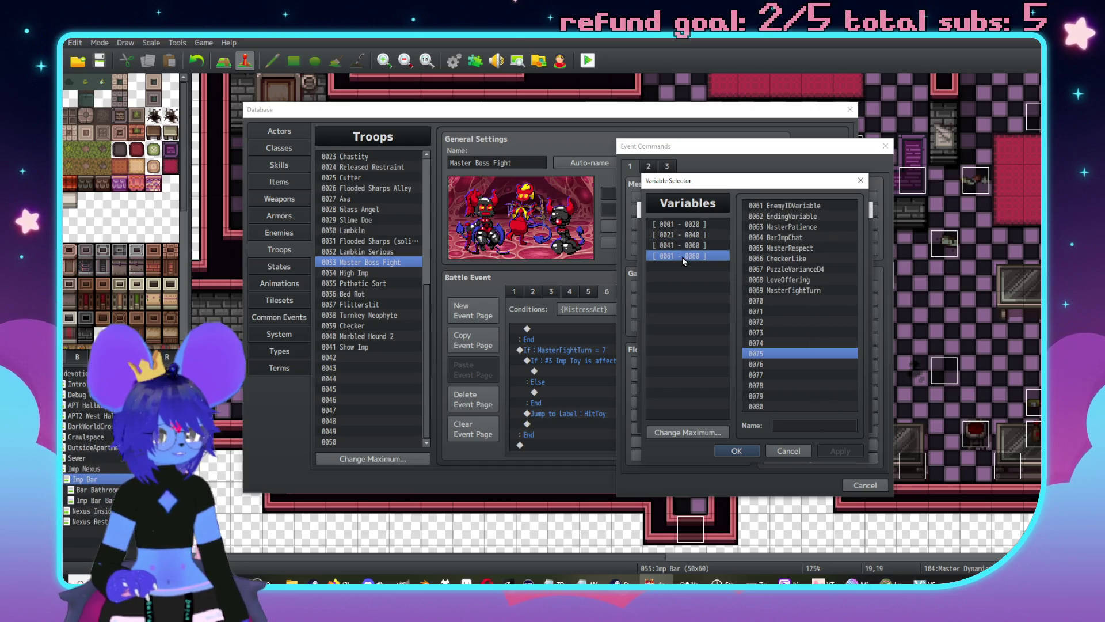
left_click(686, 224)
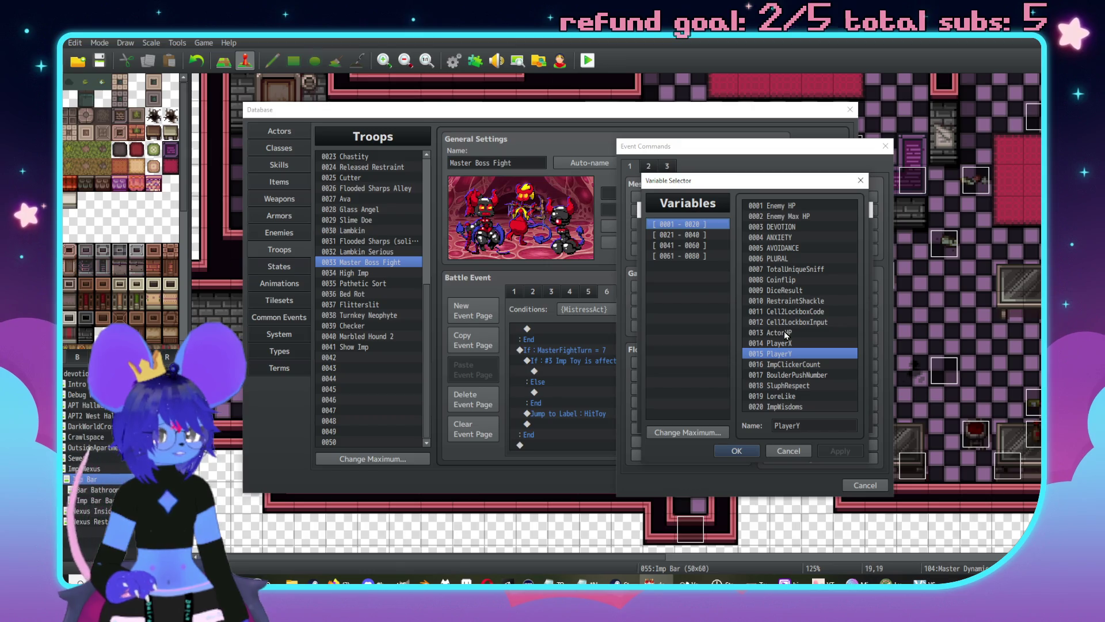
double_click(803, 209)
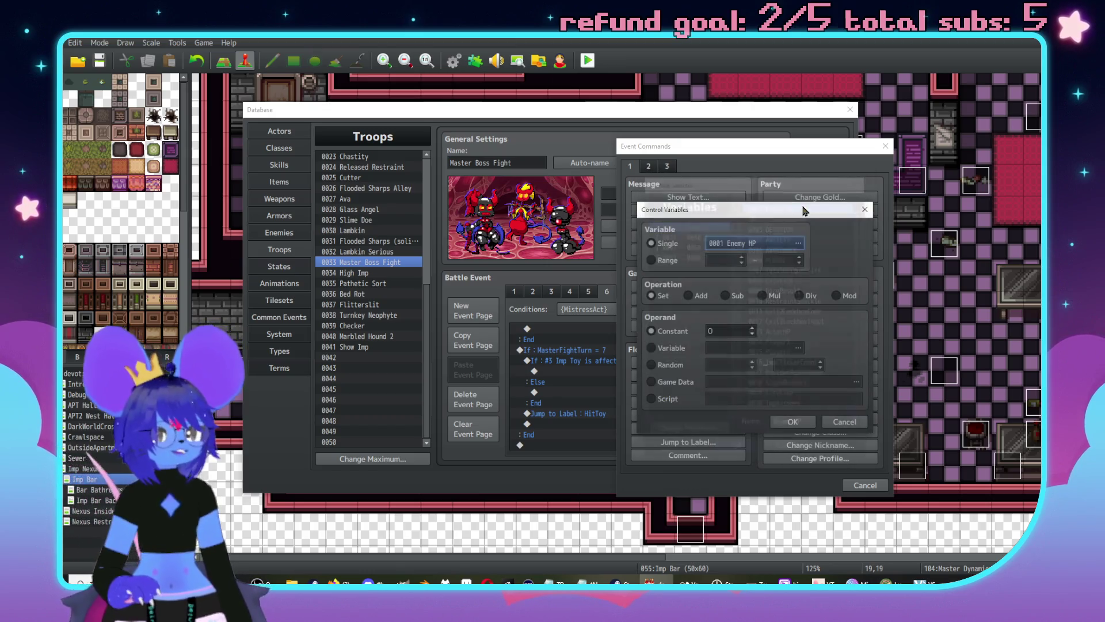
Step: Set its operand to Game Data: HP of enemy #3 Imp Toy and add it
left_click(669, 348)
left_click(728, 348)
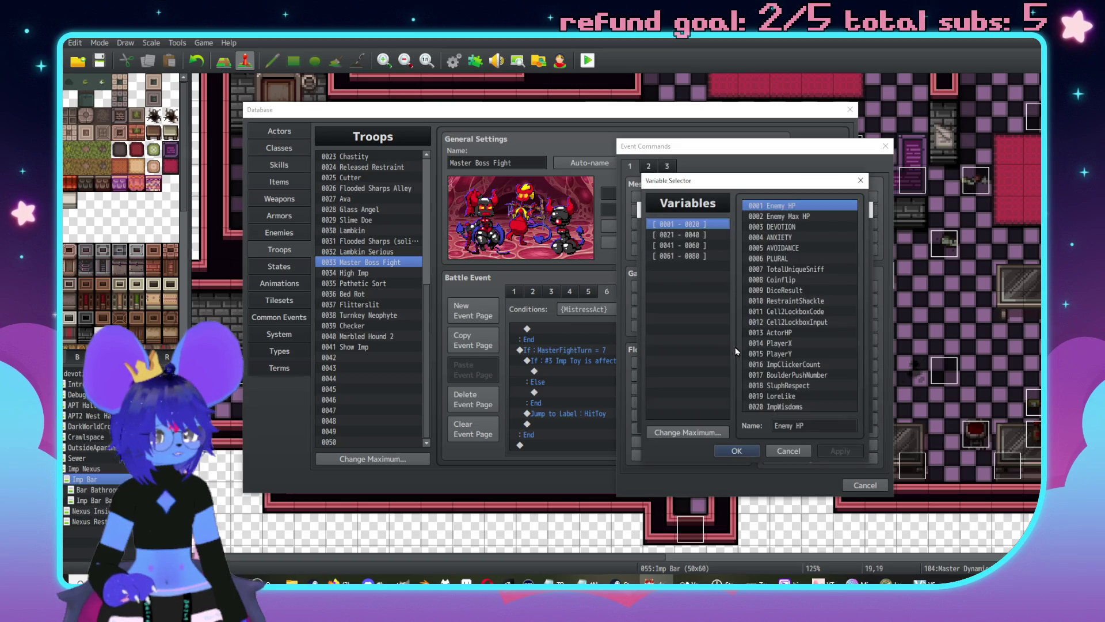
left_click(788, 451)
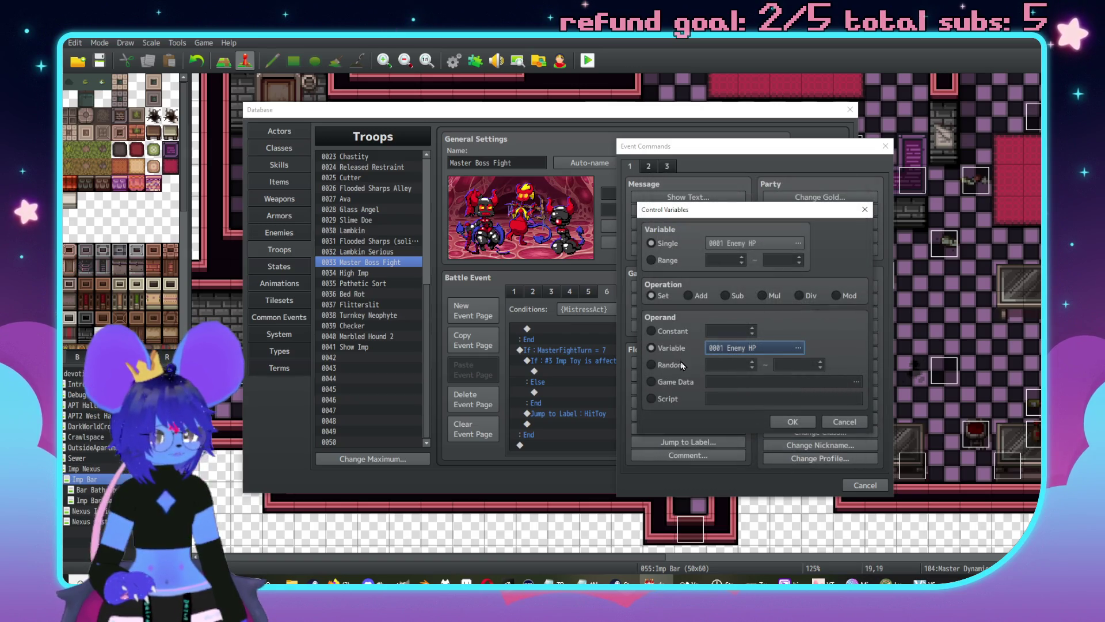
left_click(675, 383)
left_click(713, 382)
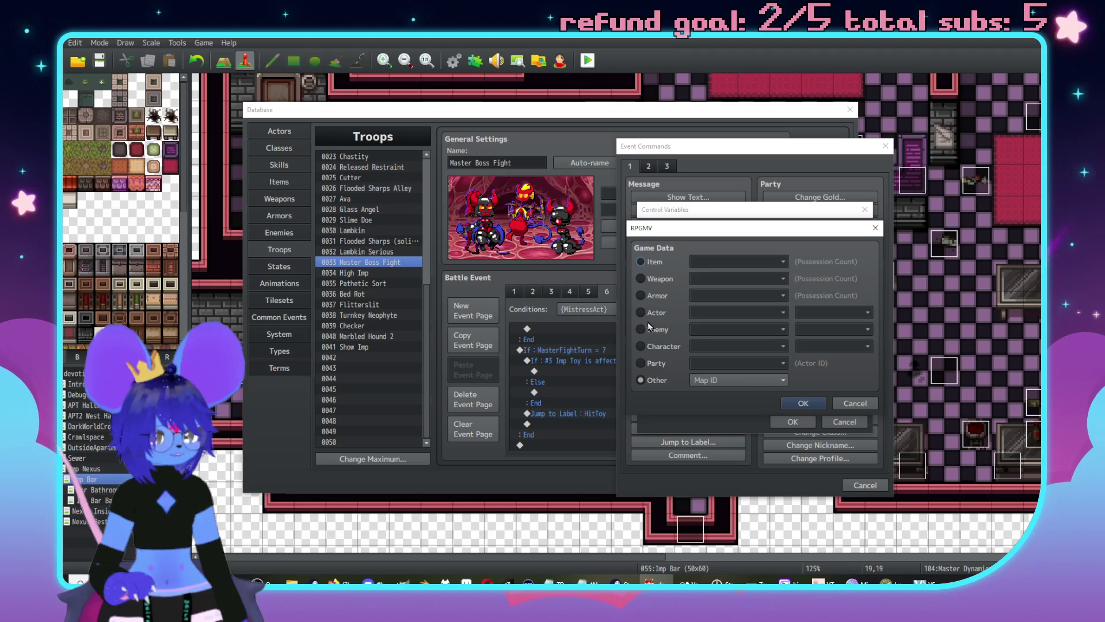
left_click(641, 329)
left_click(739, 329)
left_click(731, 368)
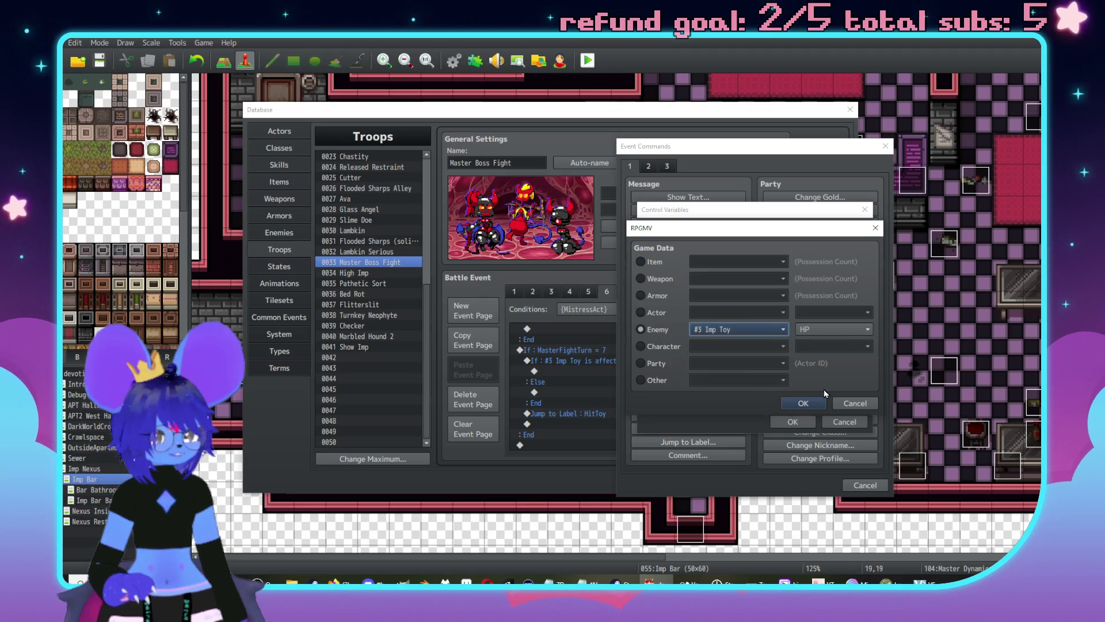
left_click(803, 404)
left_click(792, 422)
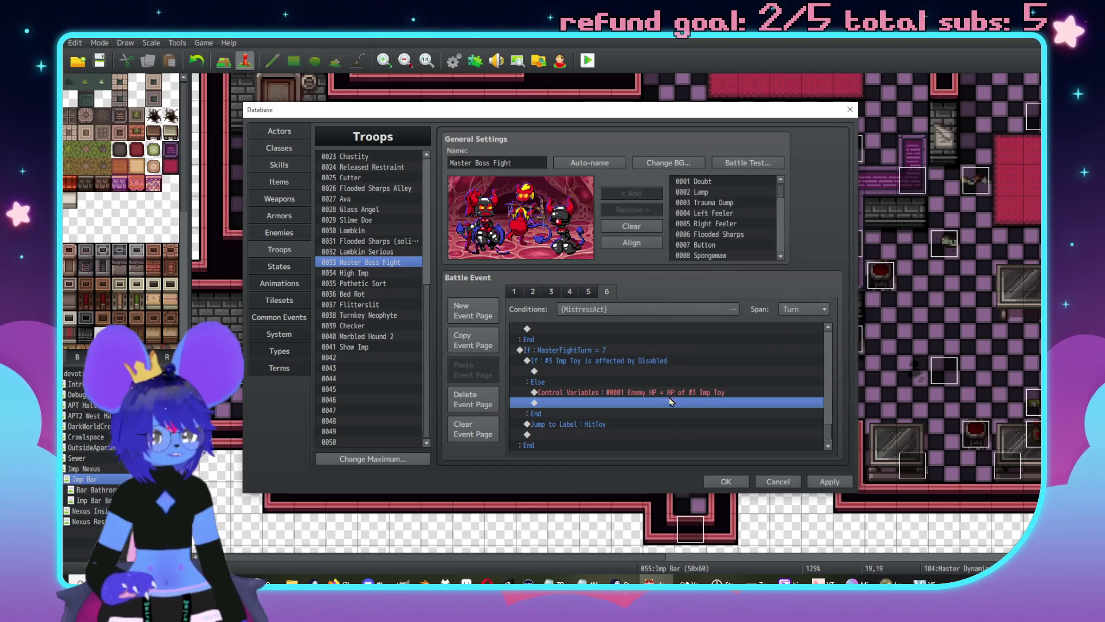
double_click(628, 403)
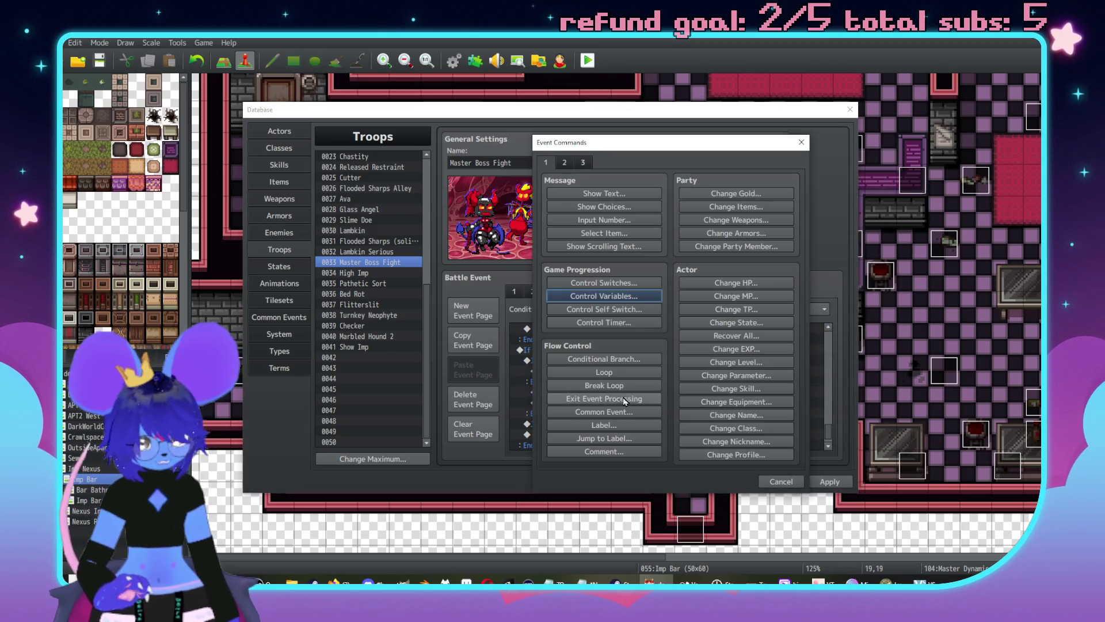
Step: Paste a copy of the Enemy HP line, changed to set 0002 Enemy Max HP from #3's Max HP
left_click(781, 481)
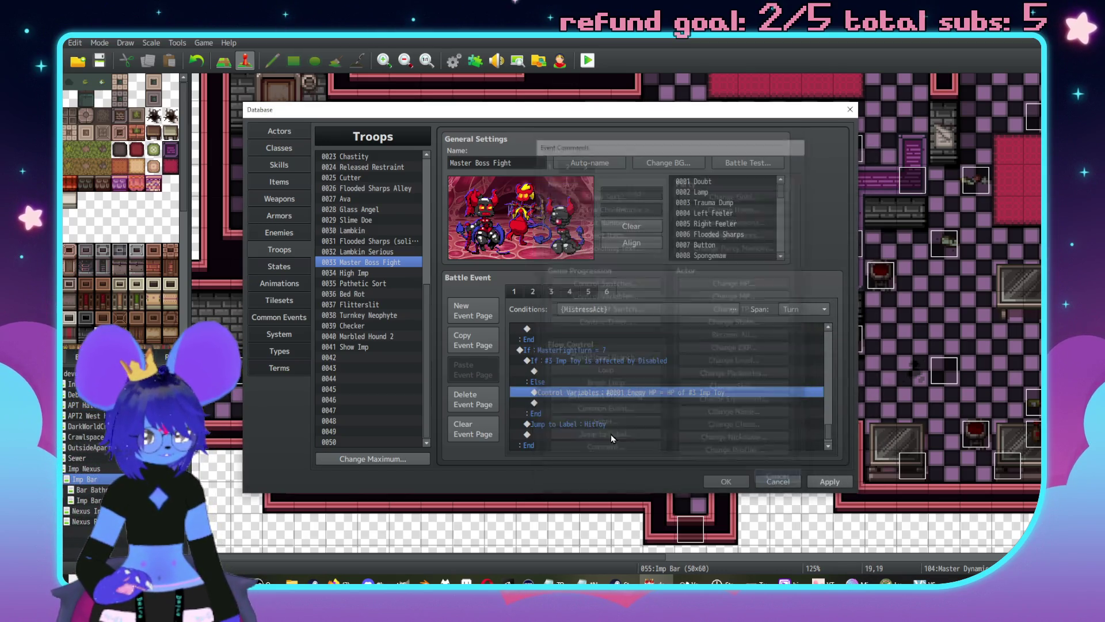
key("ctrl+v")
double_click(601, 403)
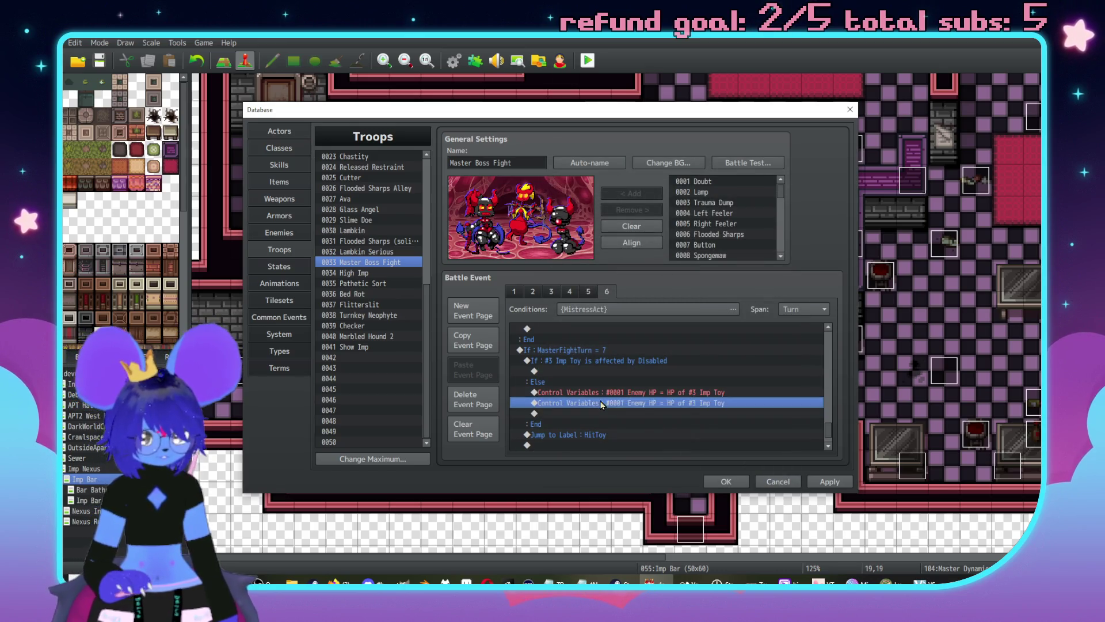
left_click_drag(656, 249, 855, 215)
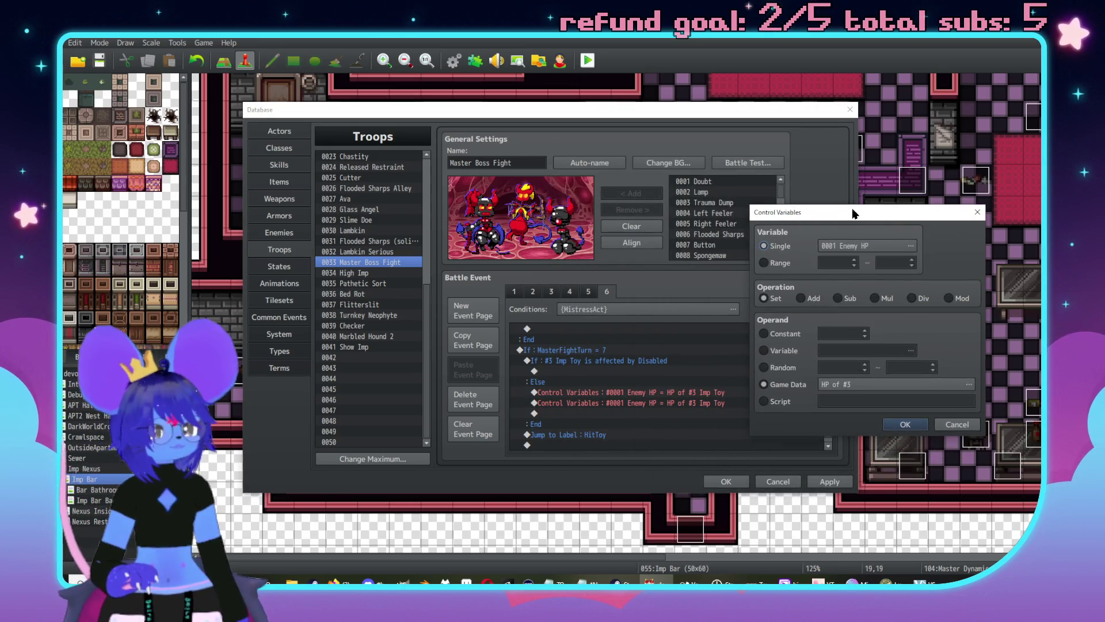
left_click(909, 248)
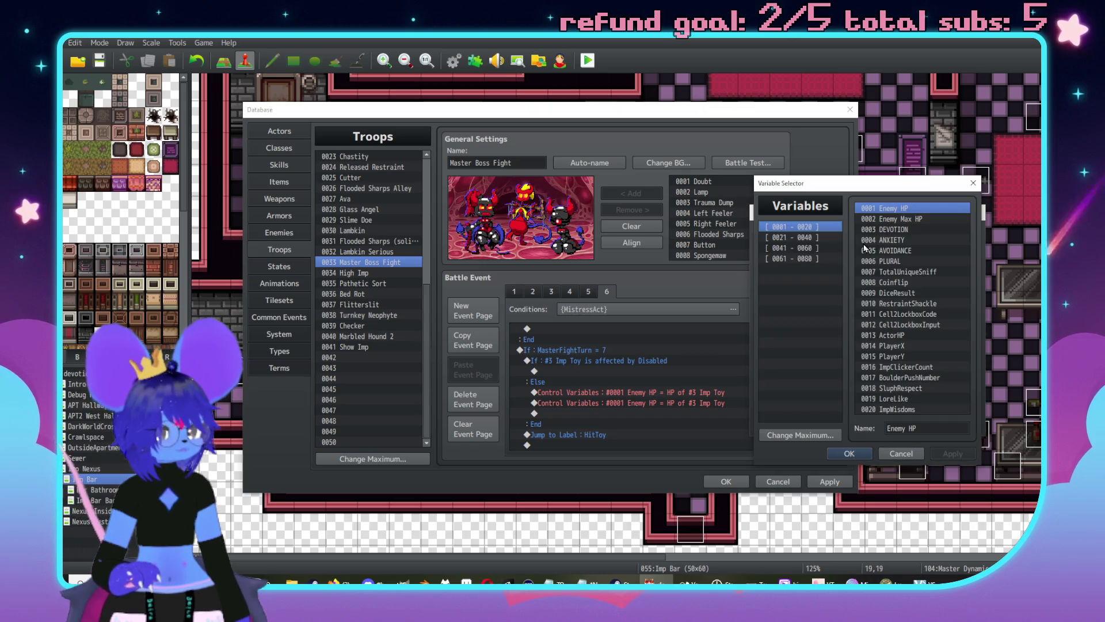
double_click(896, 221)
left_click(908, 354)
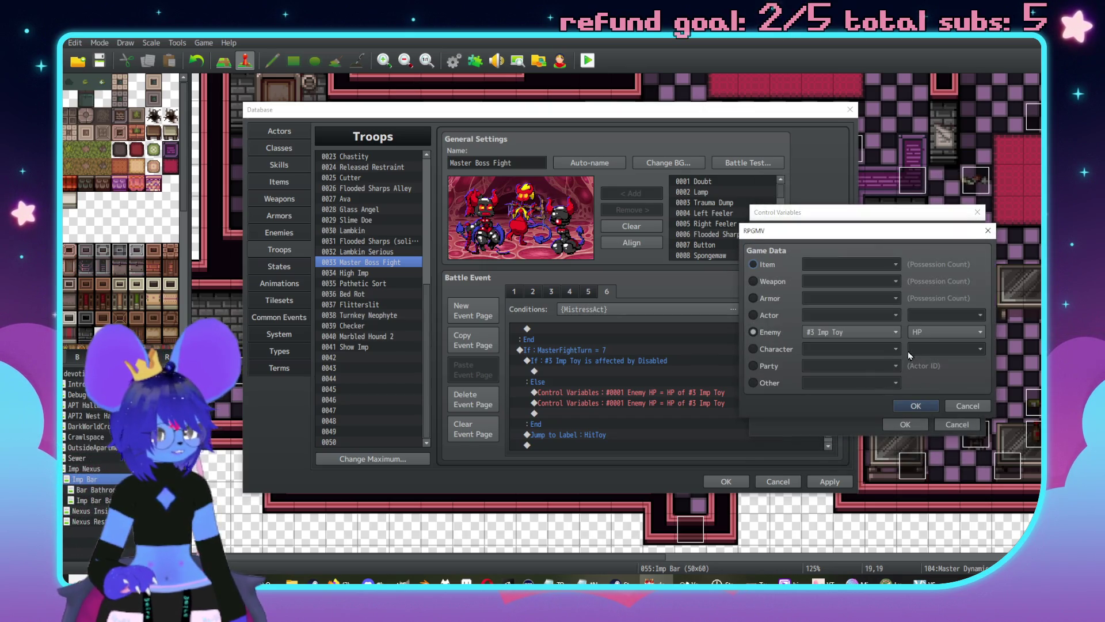
left_click(944, 332)
left_click(933, 363)
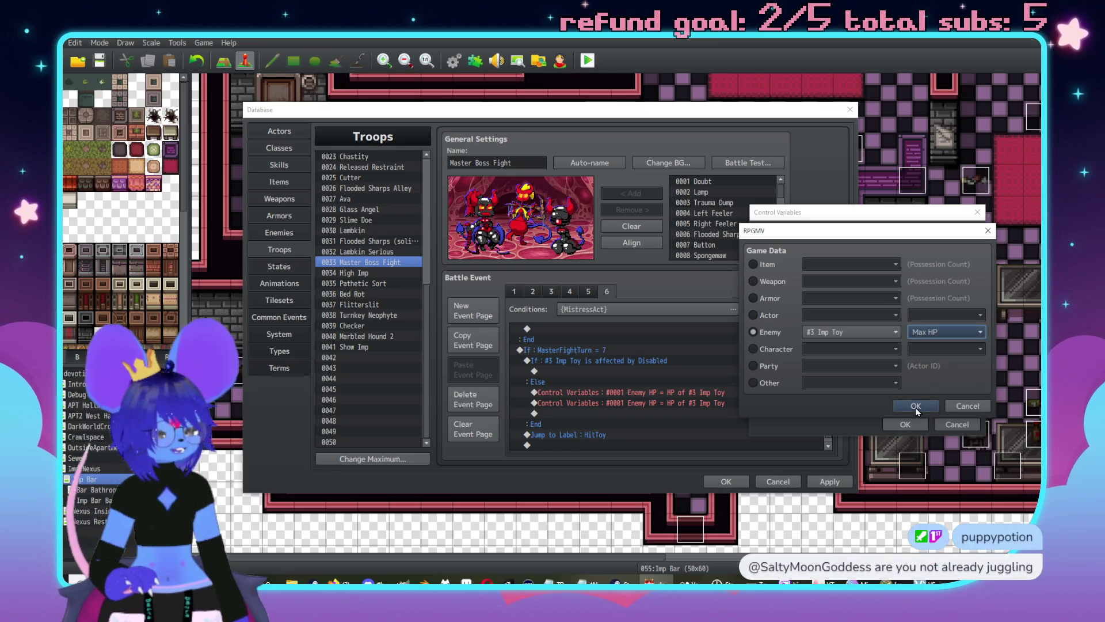
left_click(916, 407)
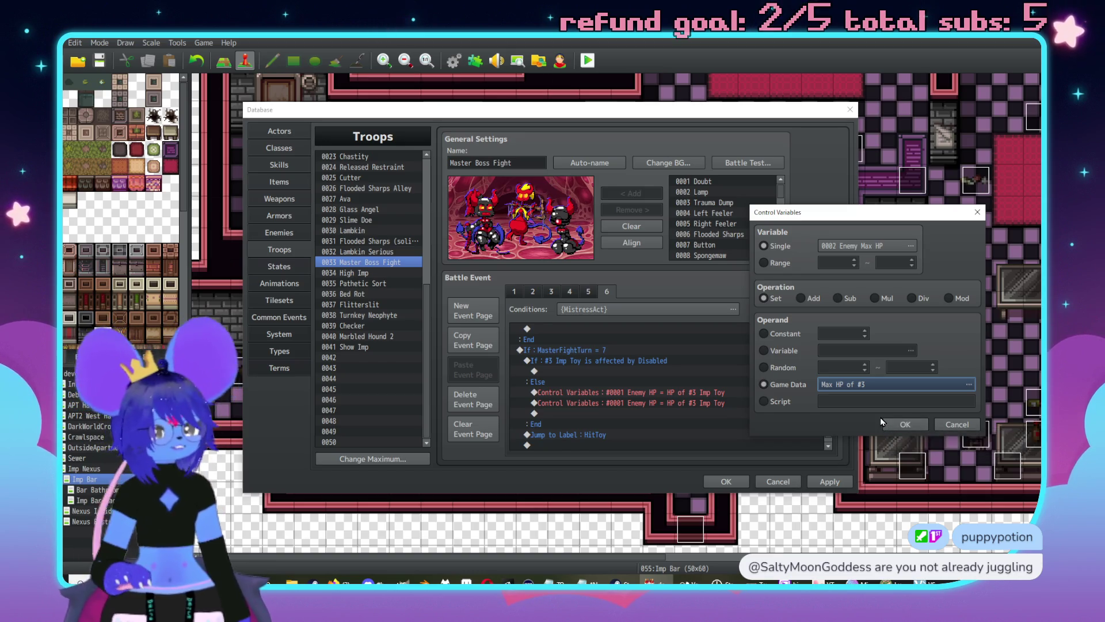
left_click(906, 424)
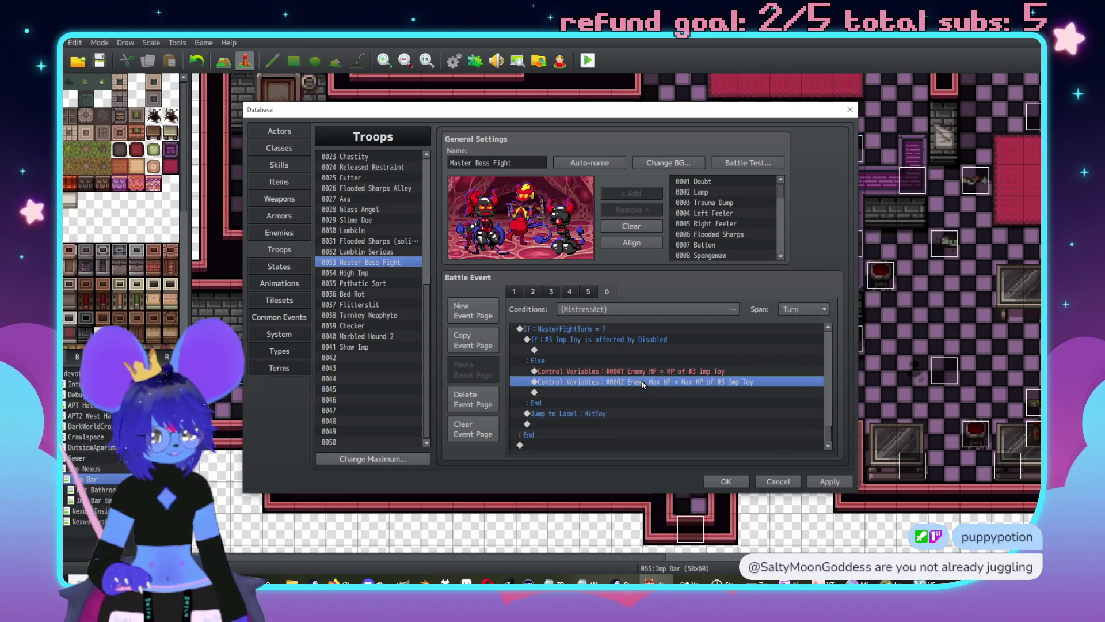
double_click(654, 391)
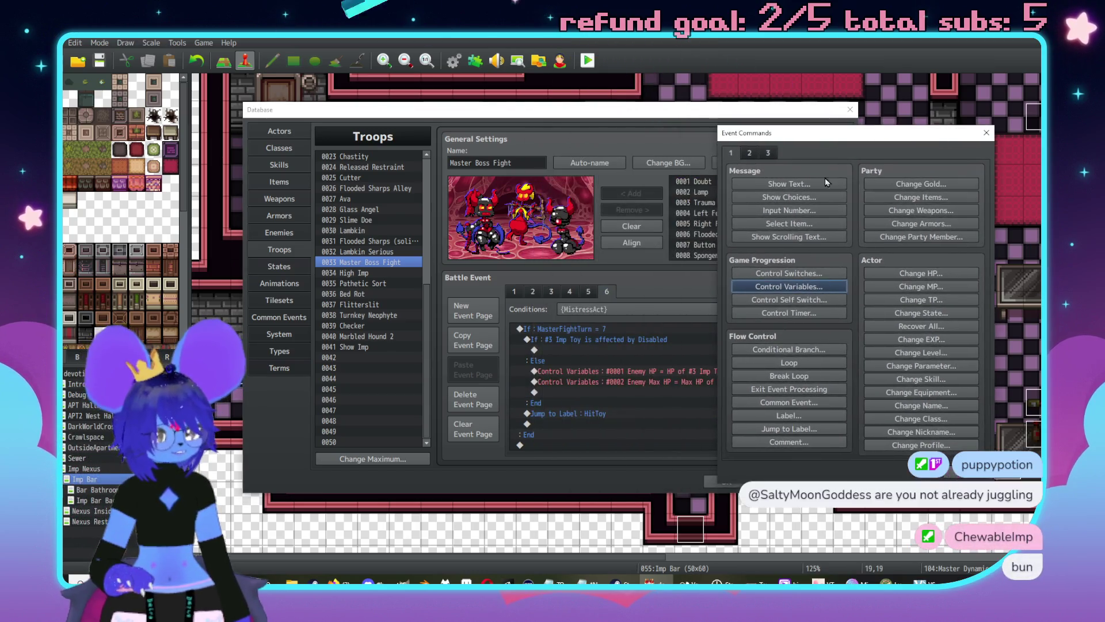
left_click(789, 286)
left_click(861, 235)
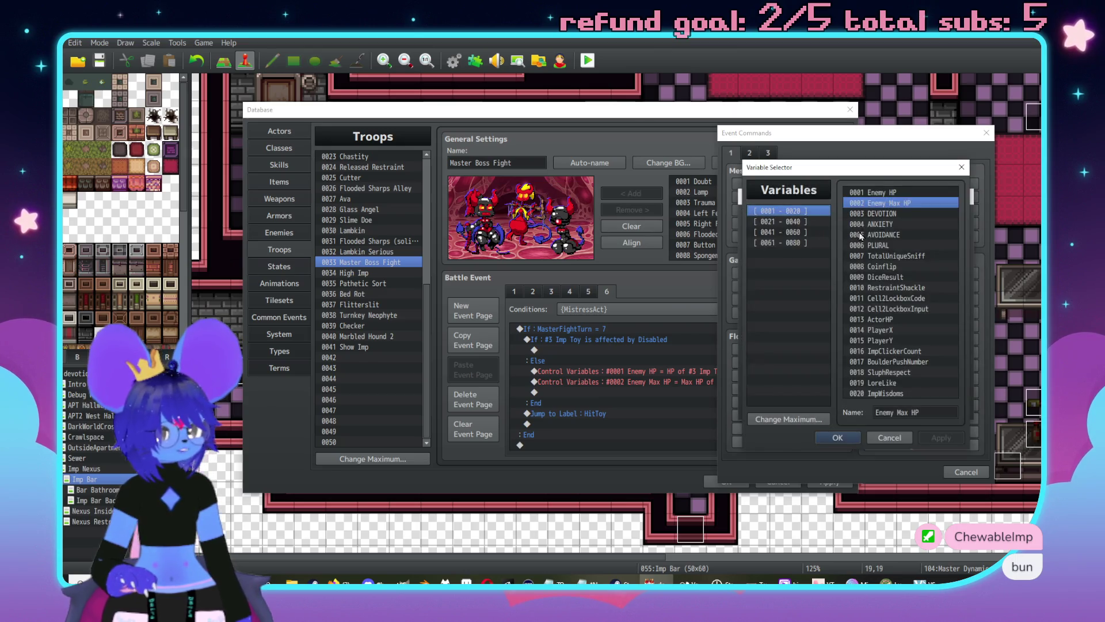
double_click(875, 192)
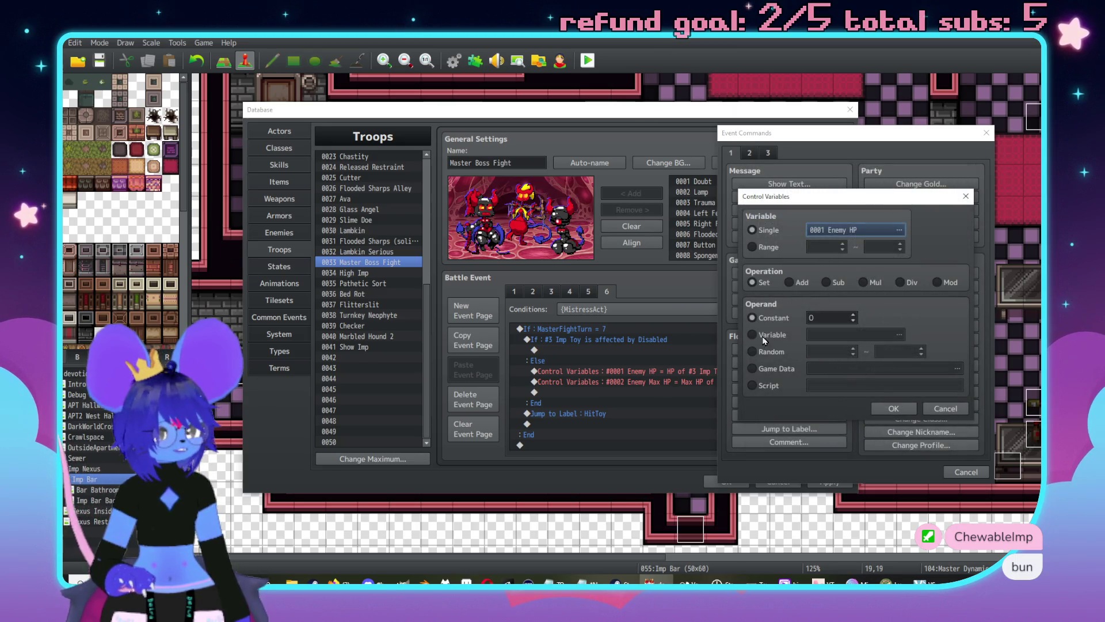
left_click(906, 283)
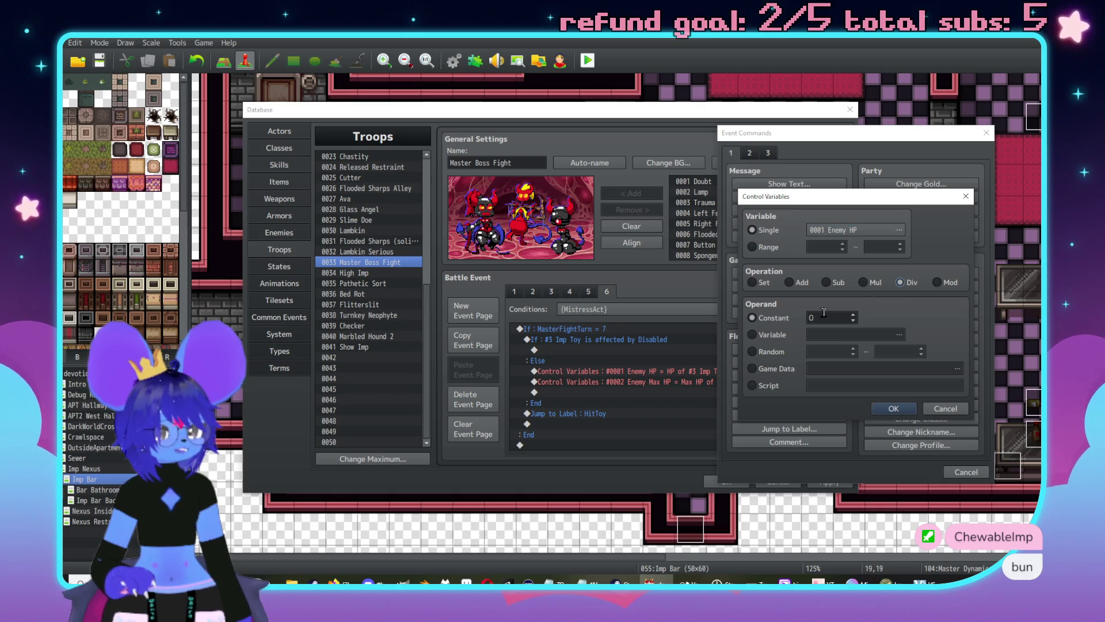
type("2")
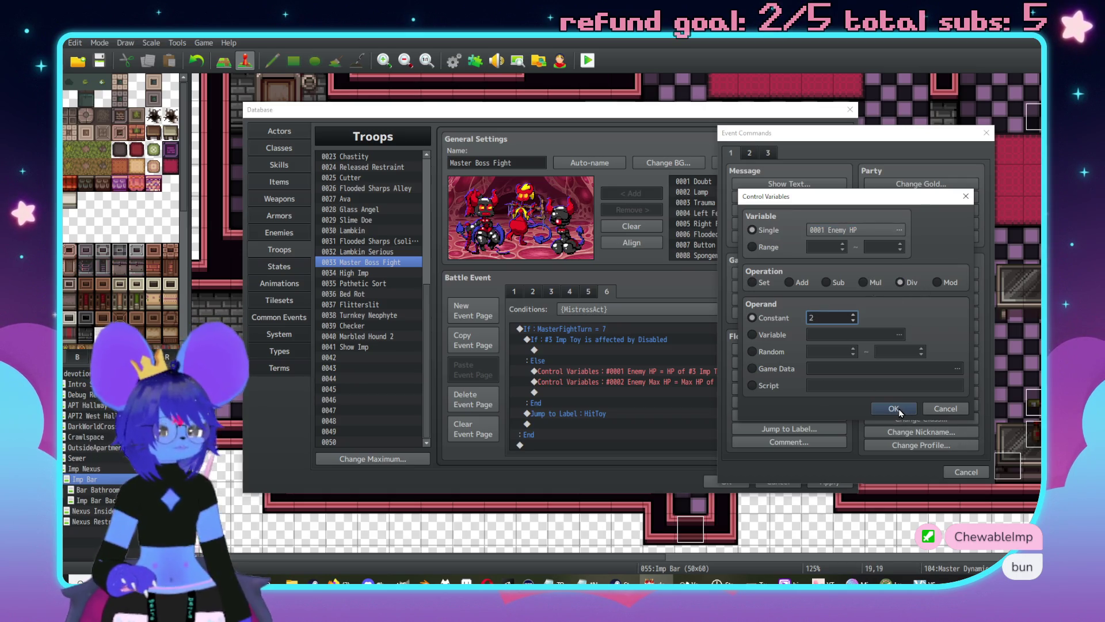
left_click(956, 410)
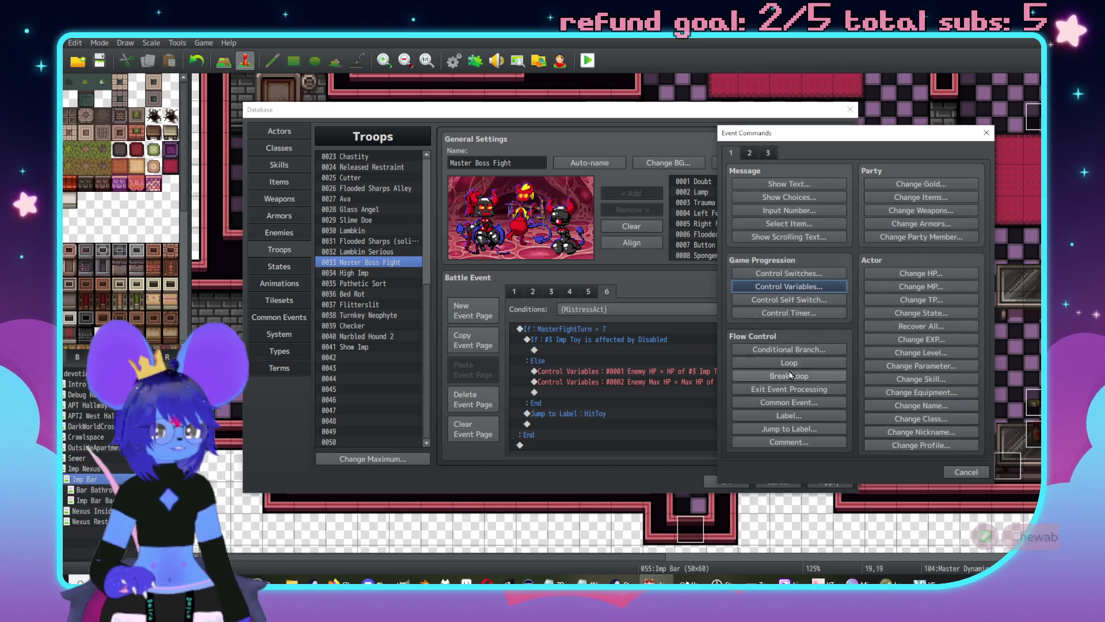
left_click(816, 288)
left_click(859, 241)
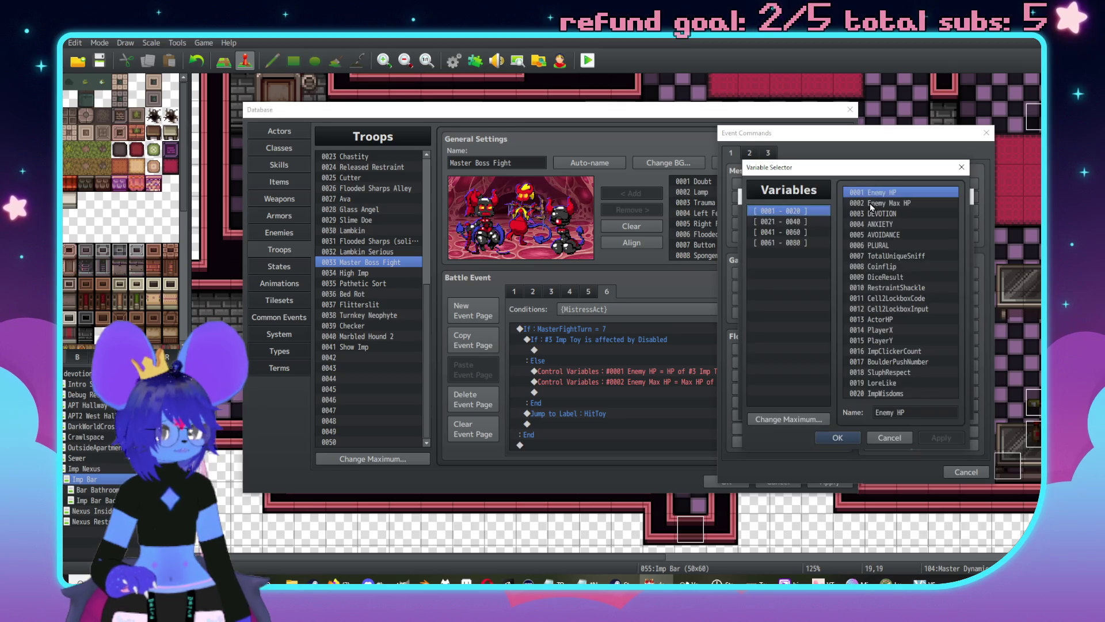
double_click(870, 204)
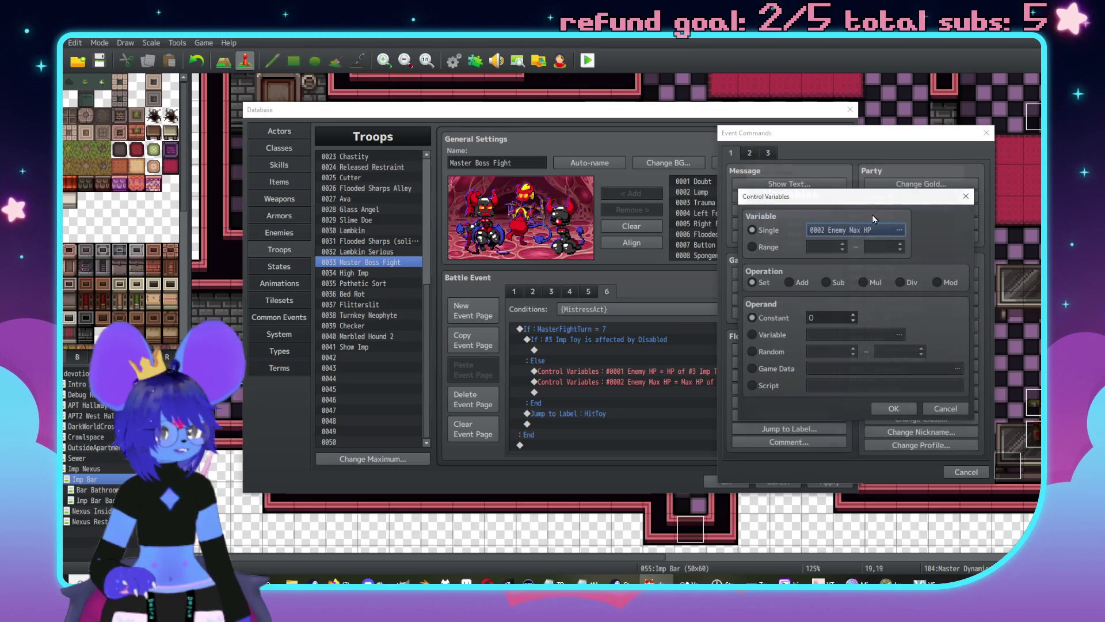
left_click(900, 282)
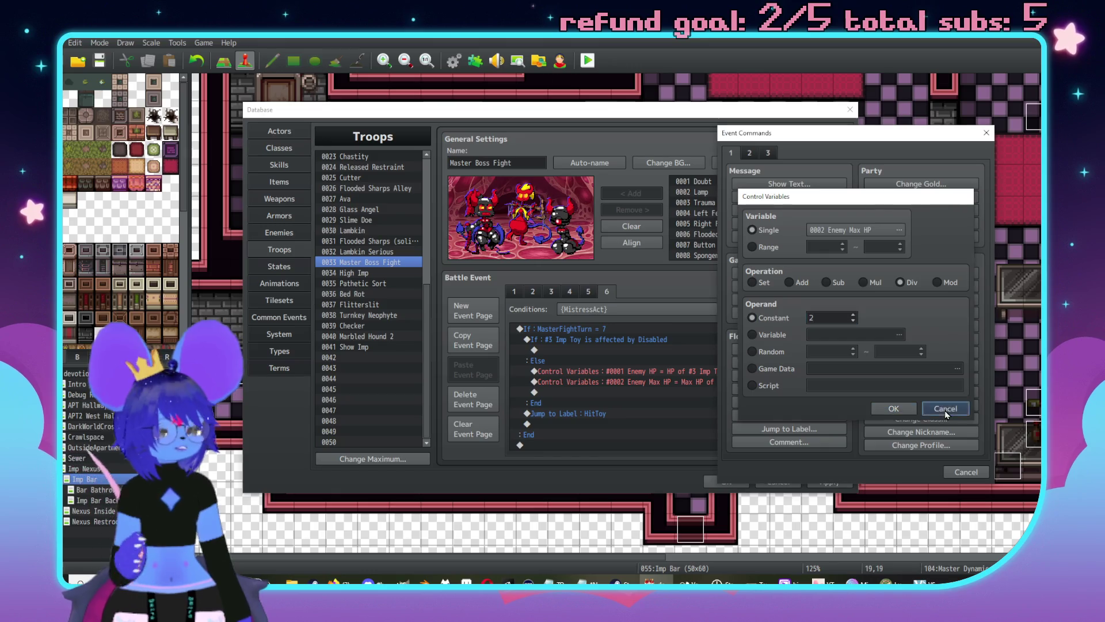
left_click(944, 410)
left_click(978, 472)
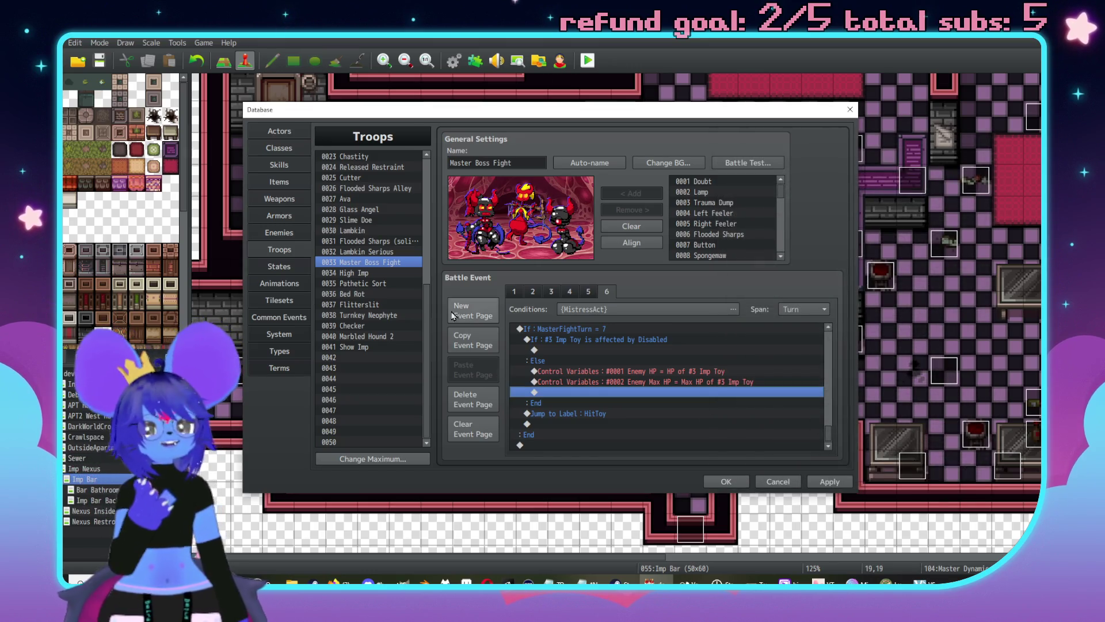
left_click(288, 164)
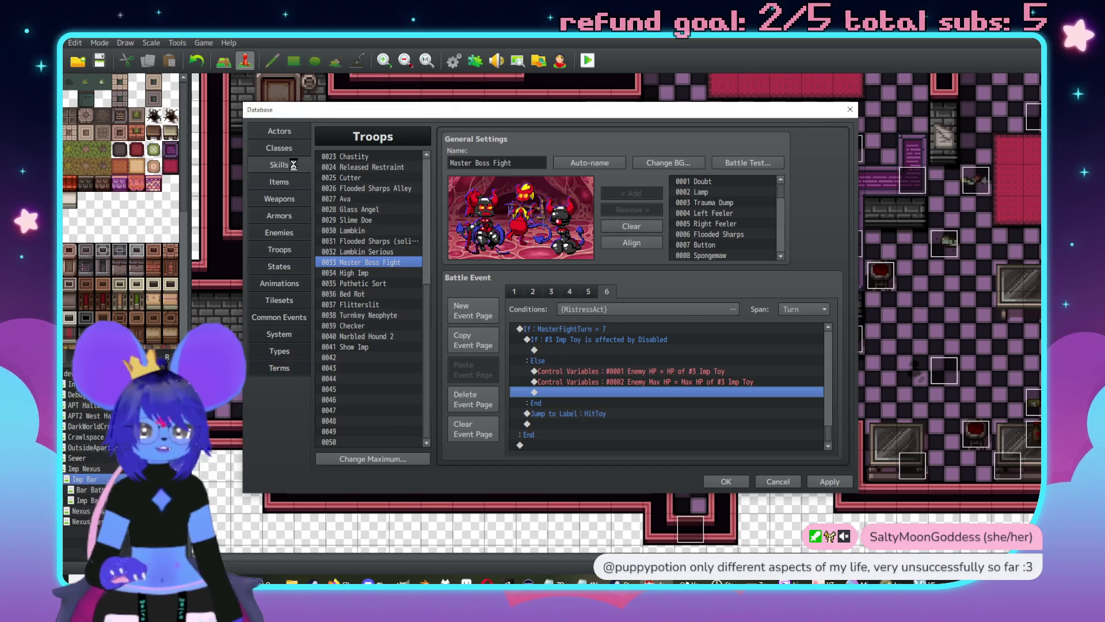
left_click(279, 232)
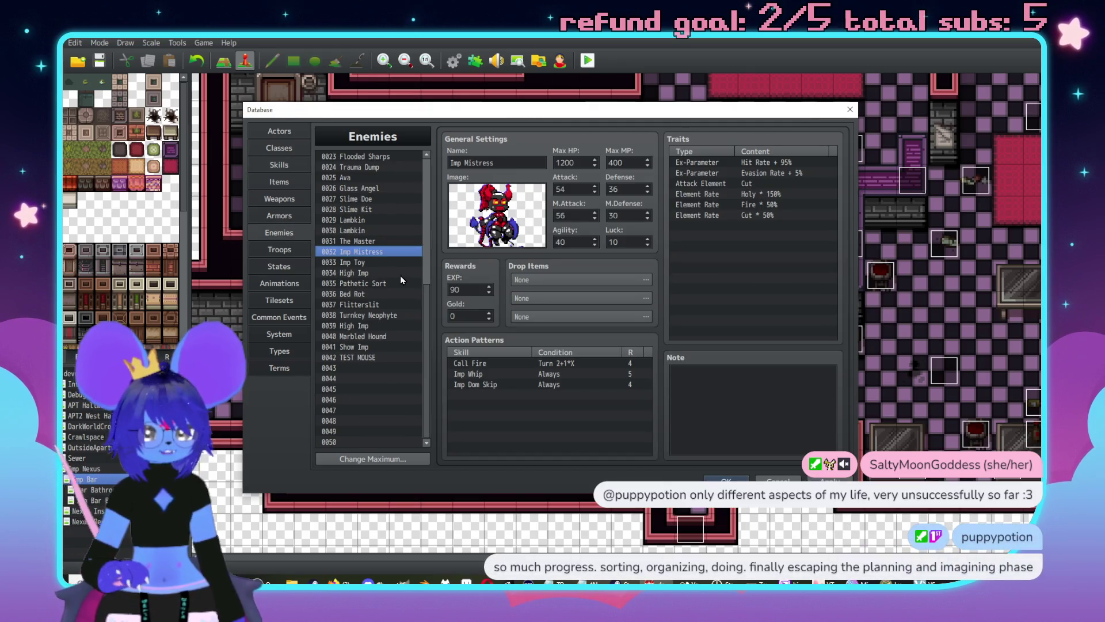
left_click(364, 263)
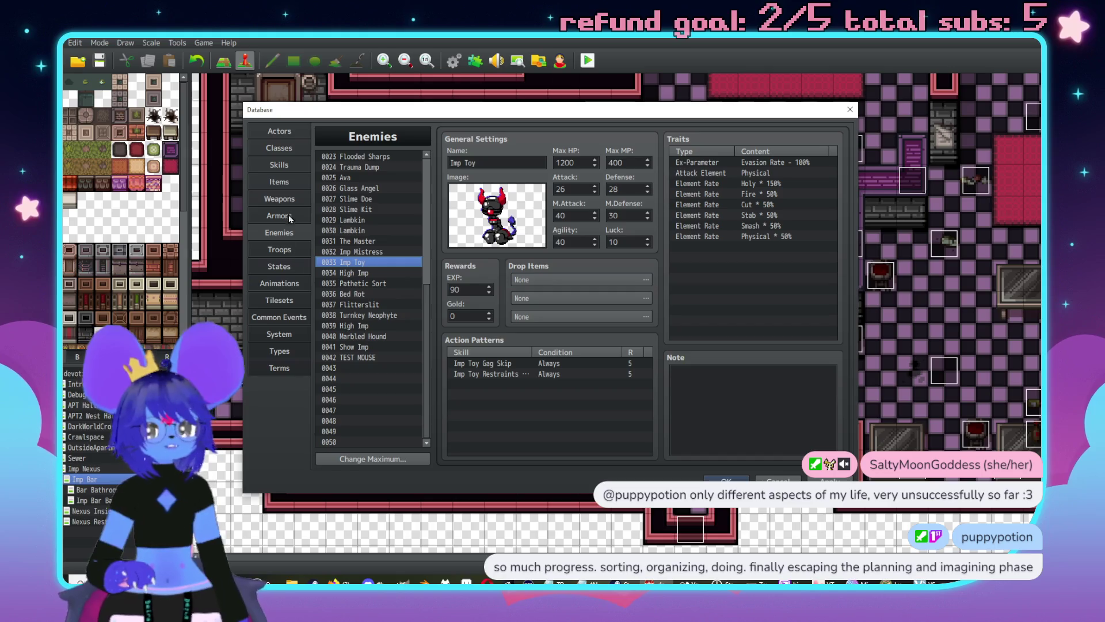
left_click(280, 199)
left_click(279, 249)
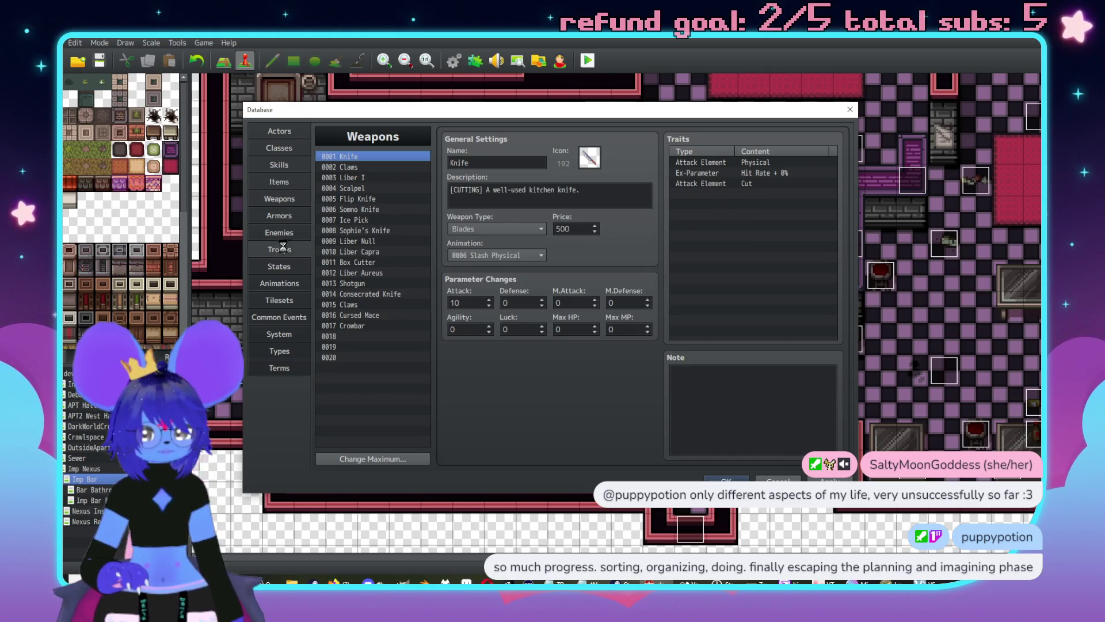
left_click(607, 291)
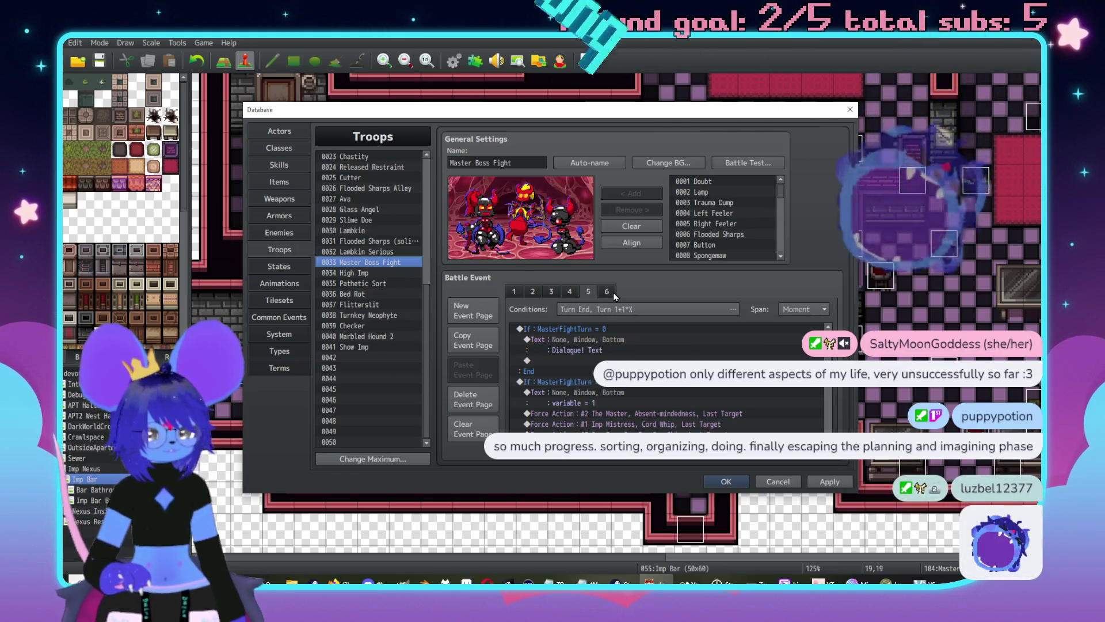
scroll(720, 378, "down", 5)
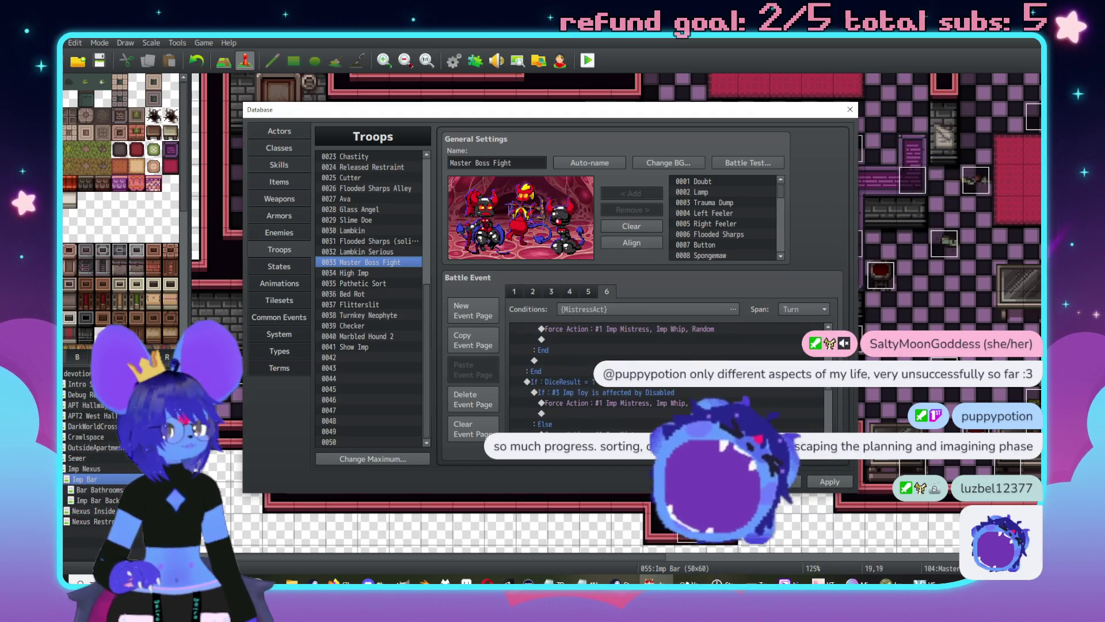
scroll(726, 391, "down", 3)
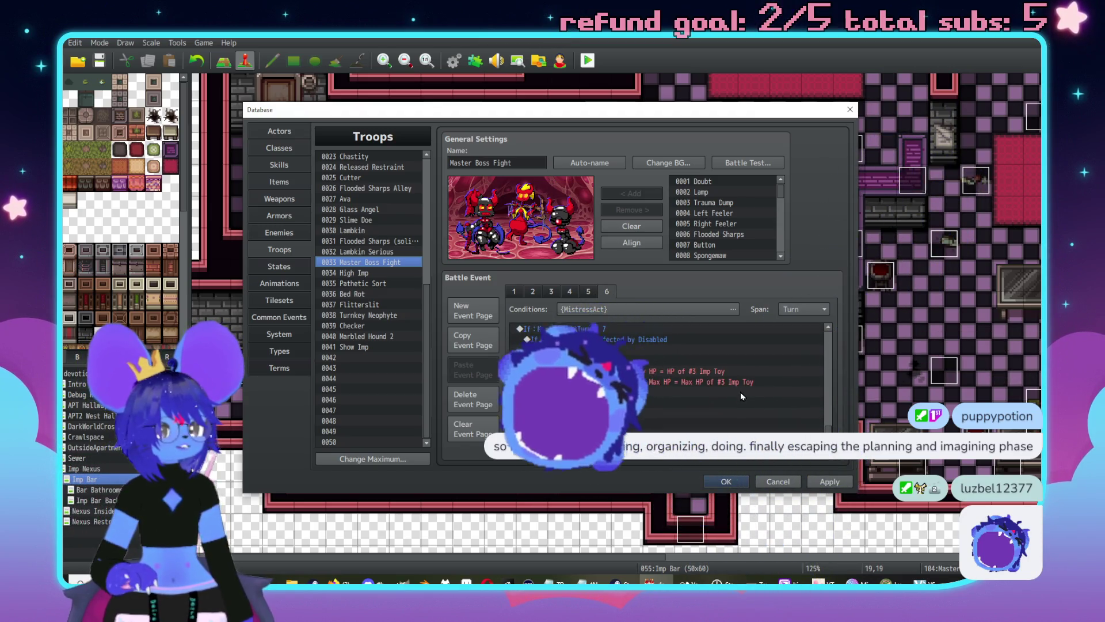
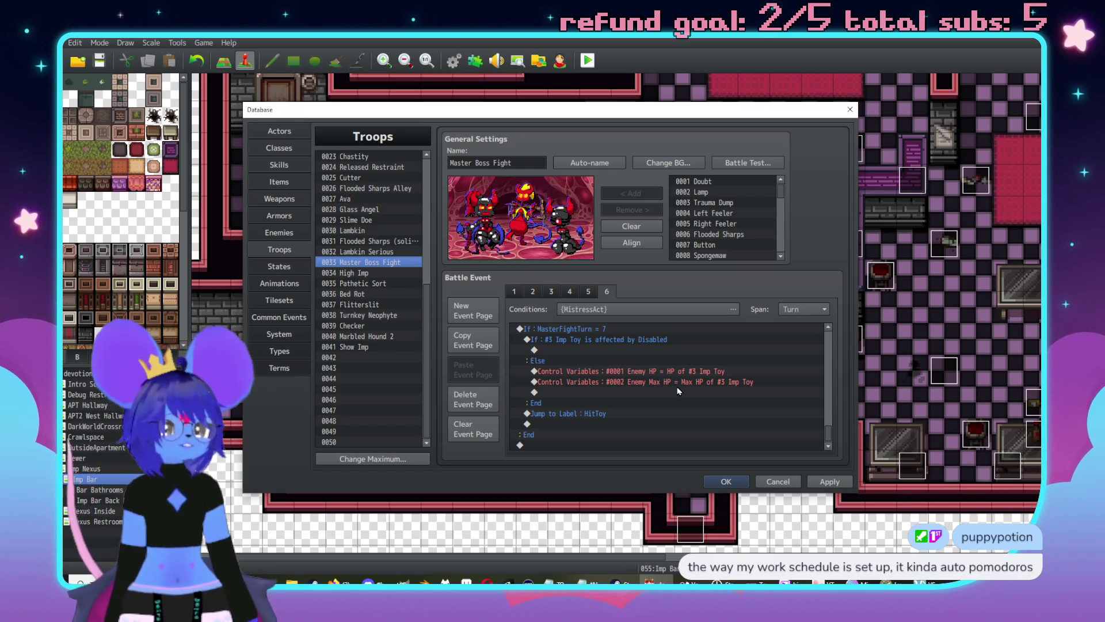
Step: Delete the Control Variables Enemy Max HP line from the turn 7 Else branch
scroll(652, 387, "up", 2)
scroll(652, 388, "down", 2)
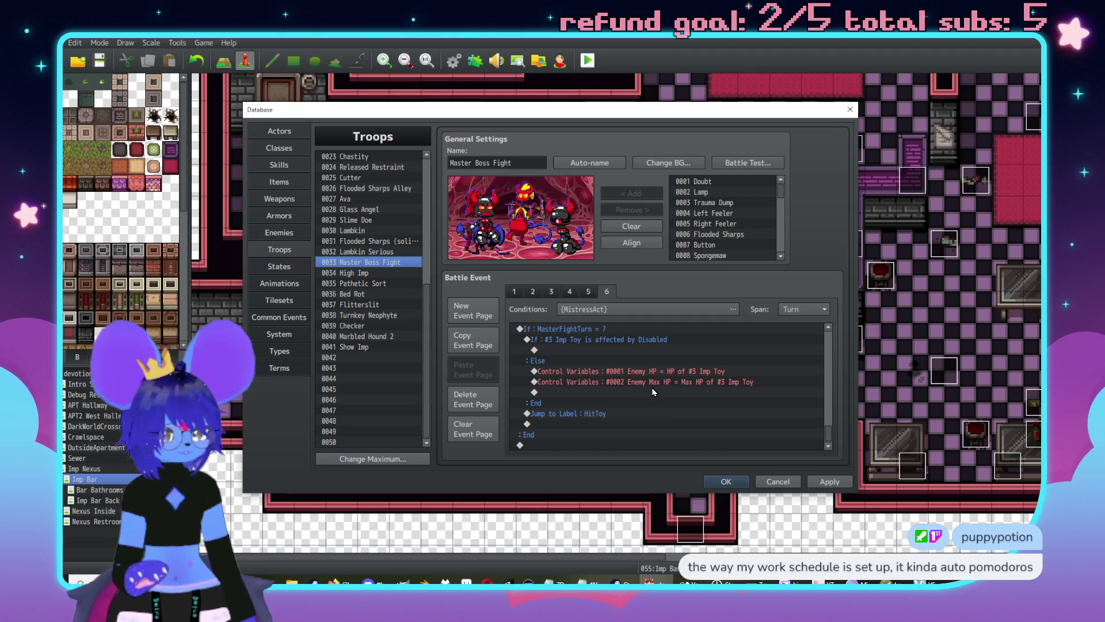
left_click(652, 390)
key("Delete")
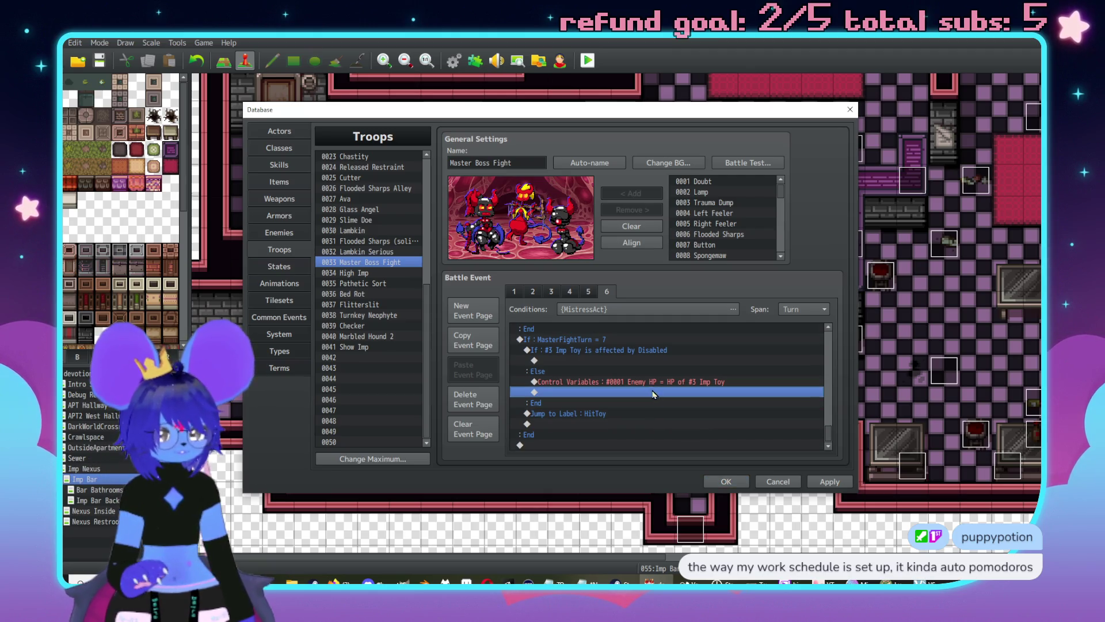
Step: Insert a Conditional Branch checking variable 0001 Enemy HP > 600
double_click(644, 395)
left_click(610, 360)
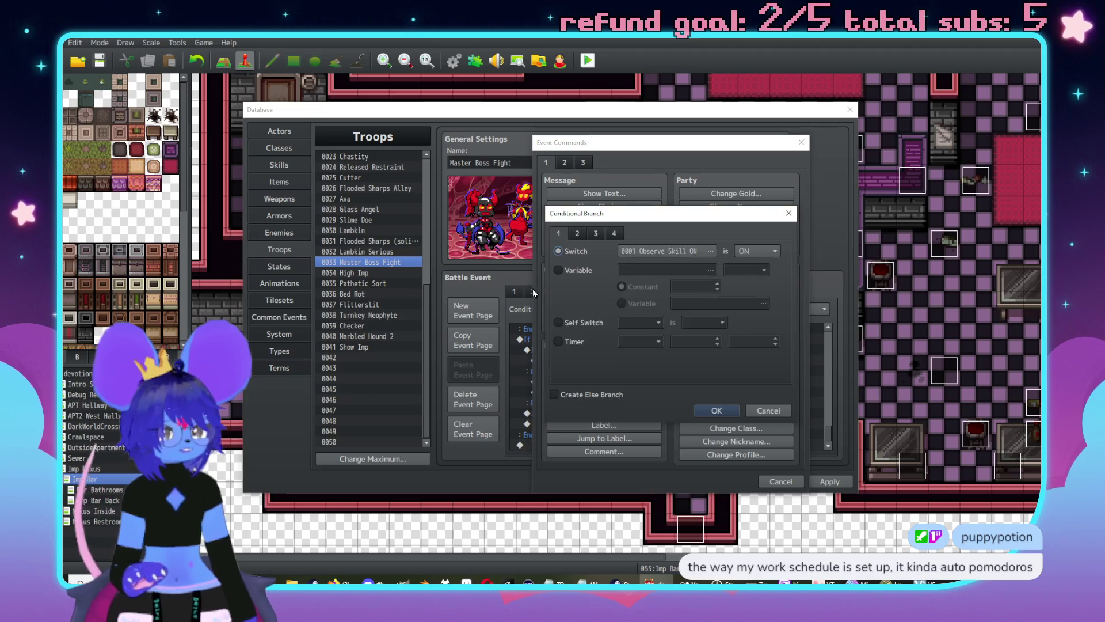
left_click(559, 270)
left_click(710, 270)
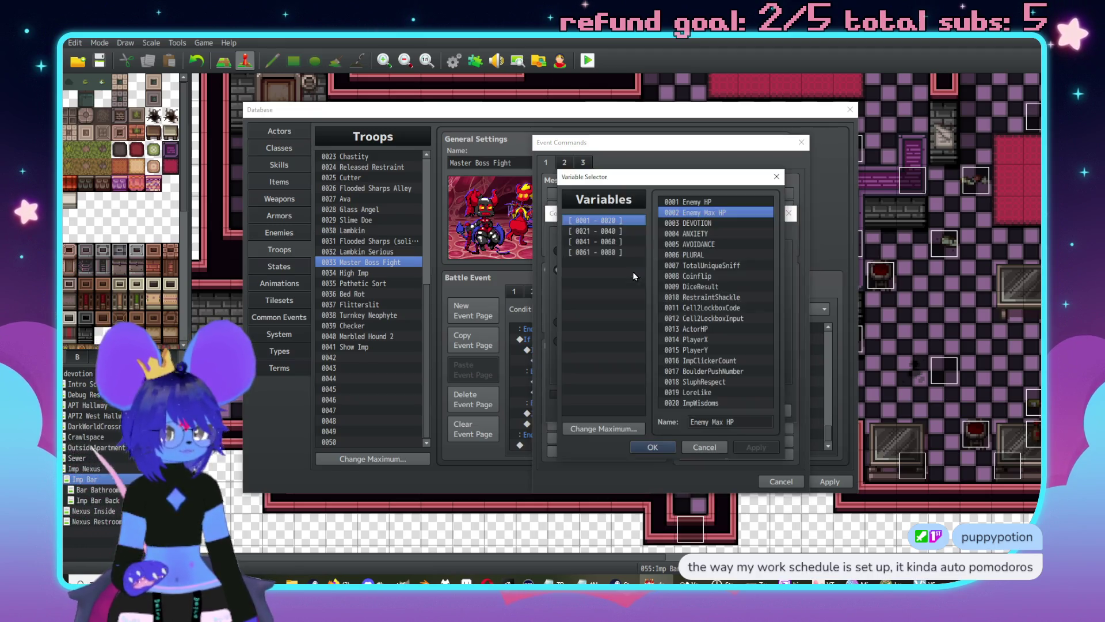
double_click(688, 202)
left_click(746, 270)
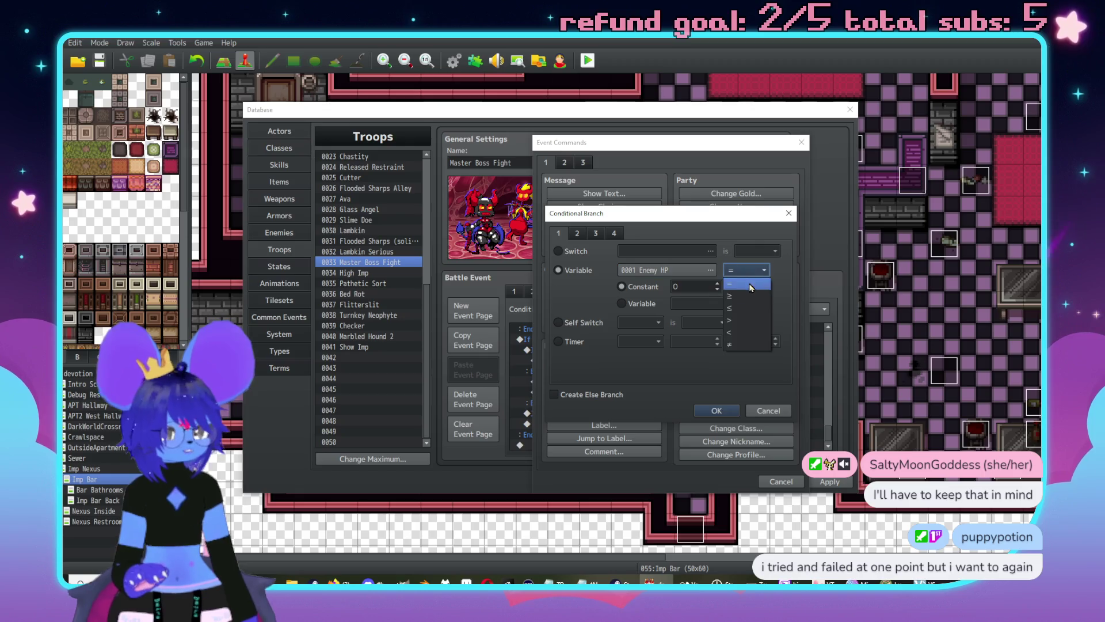
left_click(741, 321)
double_click(693, 285)
type("600")
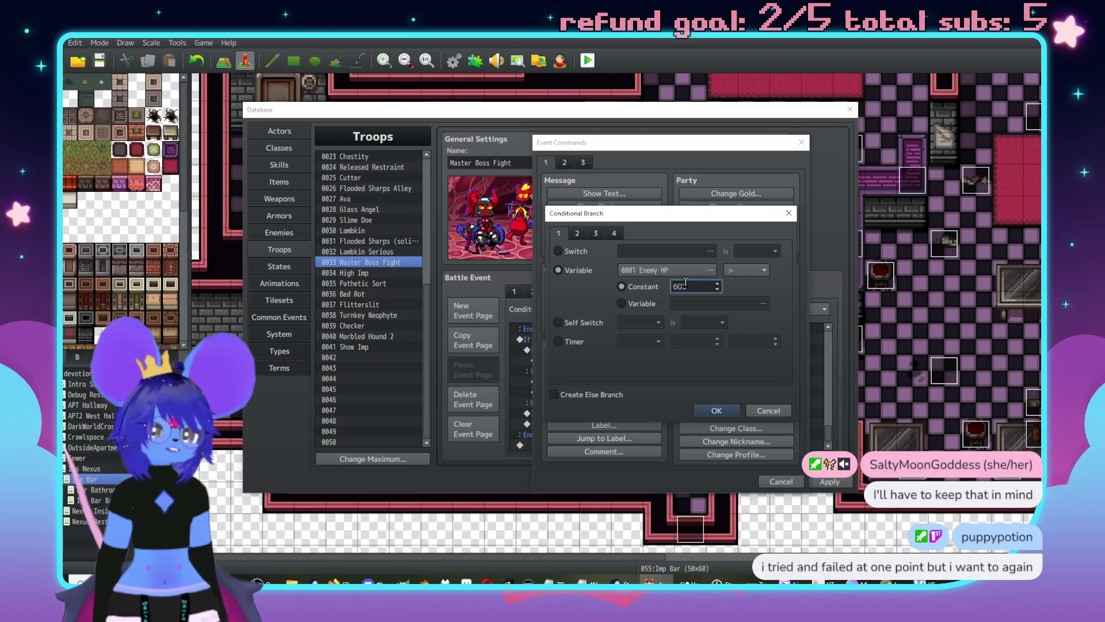
left_click(717, 411)
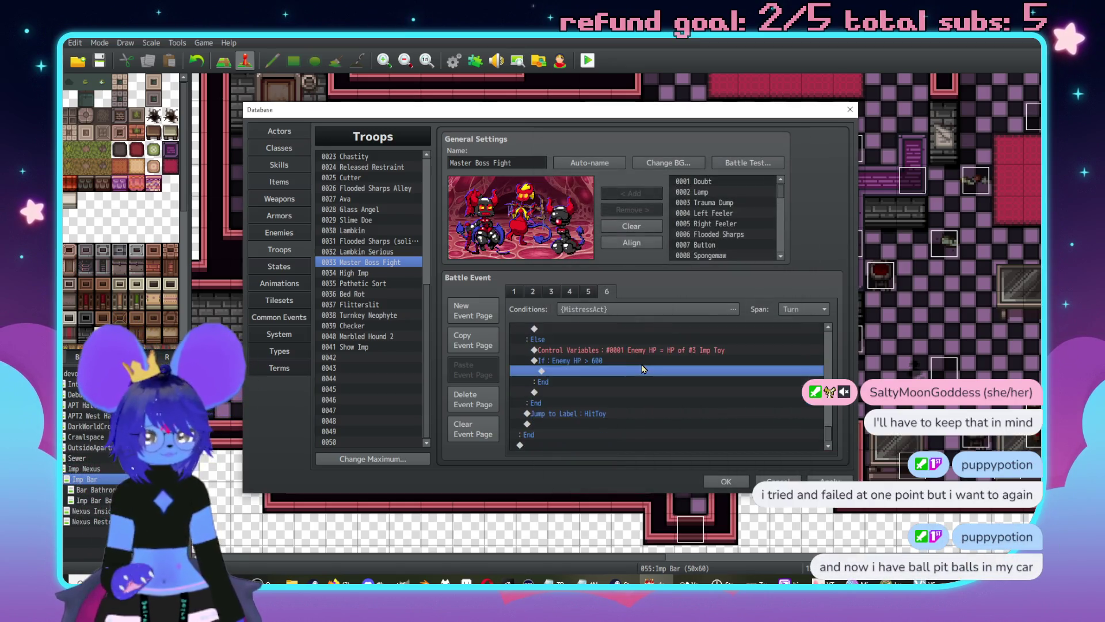
Step: Paste the turn 6 Jump to Label : Regular command into the turn 7 Imp Toy Disabled branch
mouse_move(631, 392)
left_mouse_down()
mouse_move(628, 451)
mouse_move(623, 384)
left_mouse_up()
left_click(623, 385)
scroll(625, 382, "up", 5)
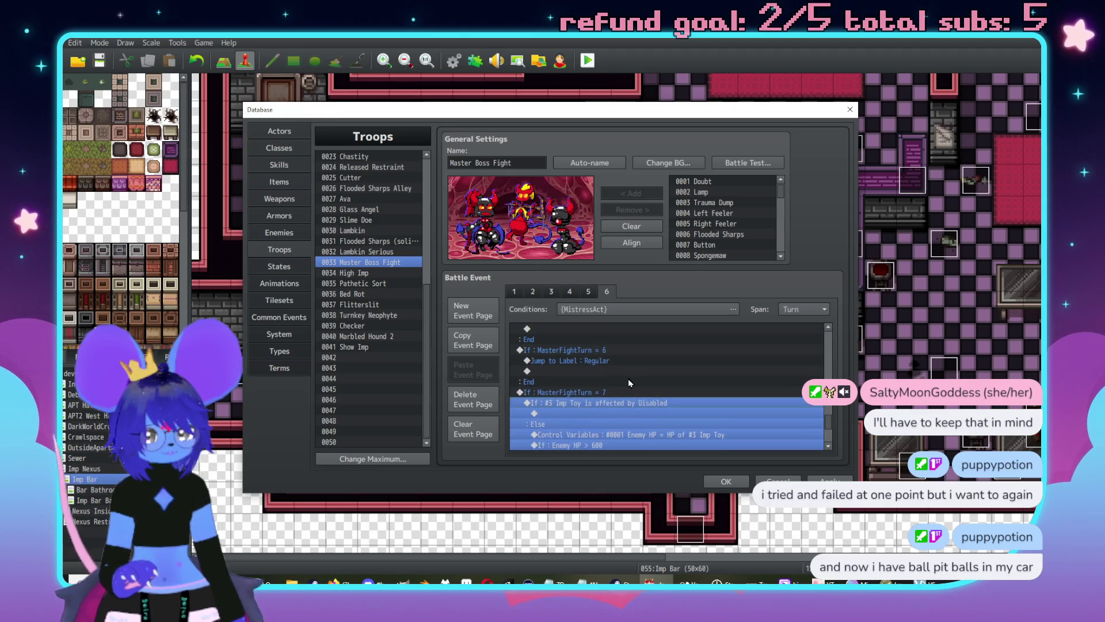
scroll(627, 386, "down", 2)
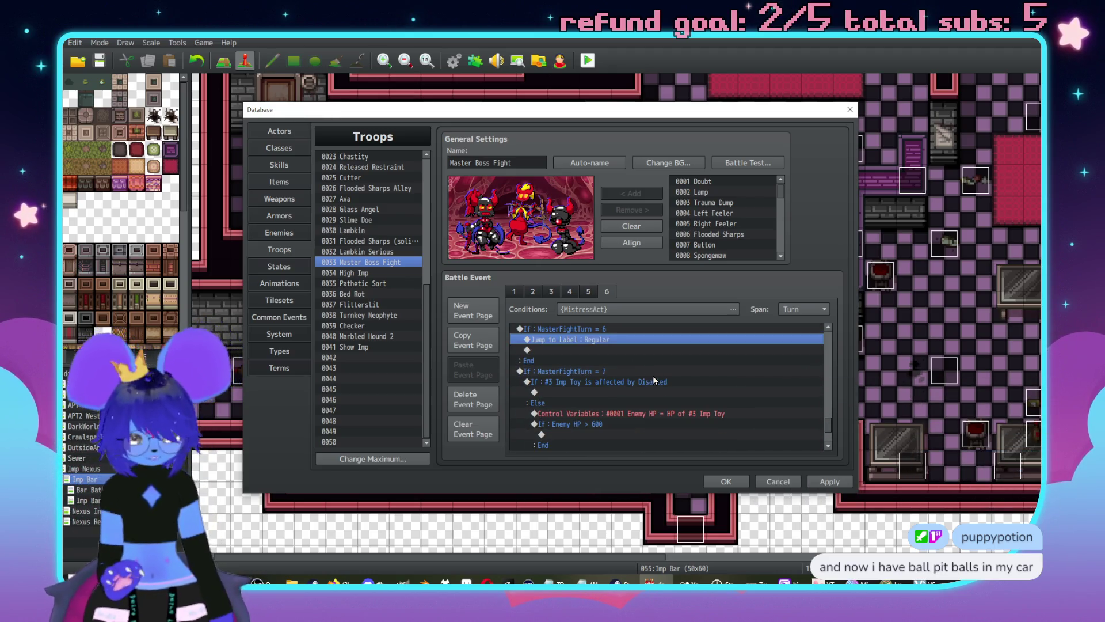
left_click(627, 402)
scroll(614, 392, "down", 3)
left_click(685, 371)
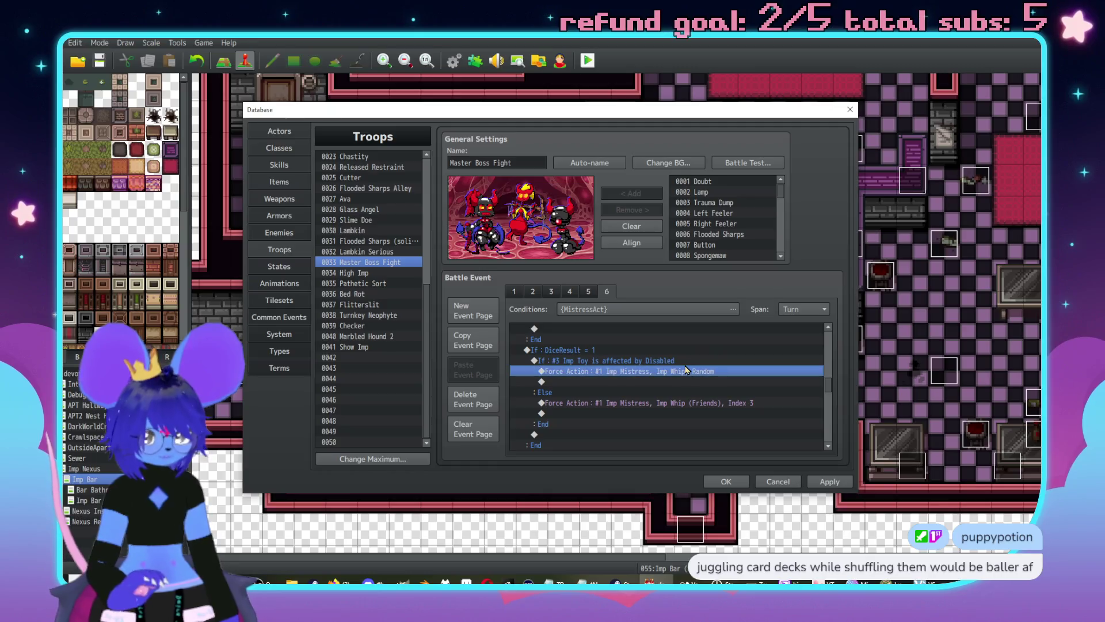
key("Delete")
key("ctrl+v")
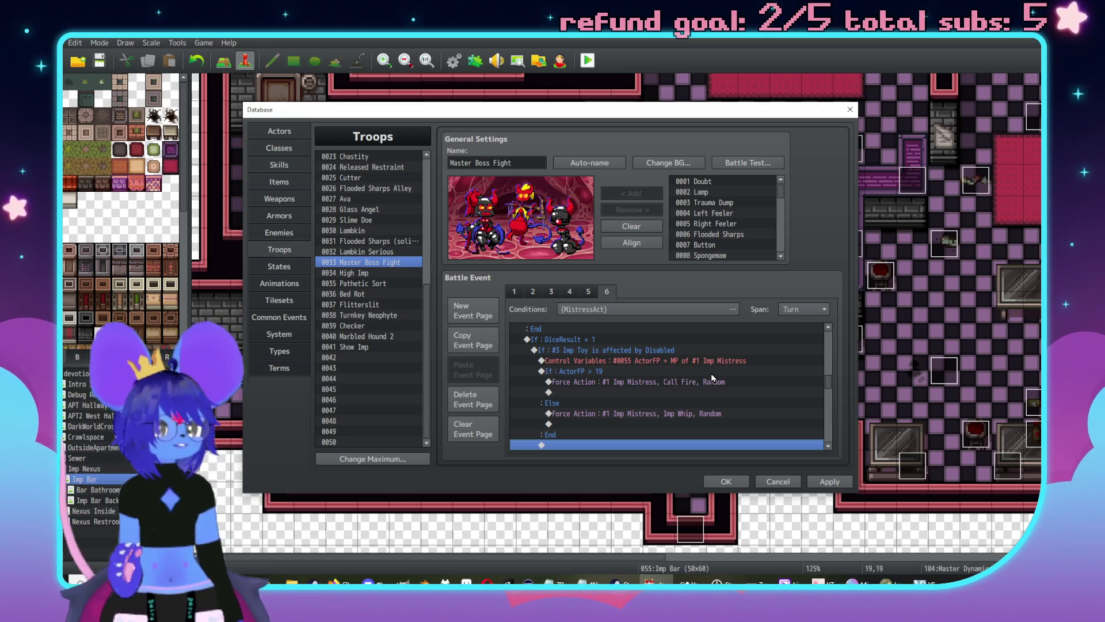
Step: Start inserting a new command inside the Enemy HP > 600 branch
scroll(712, 378, "down", 8)
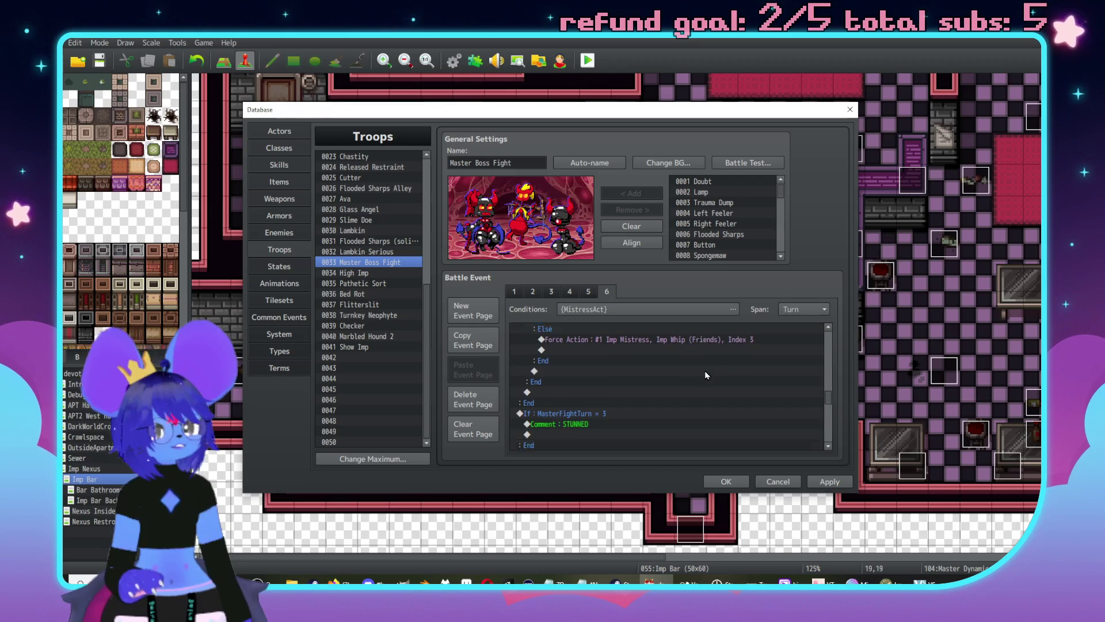
scroll(708, 397, "down", 5)
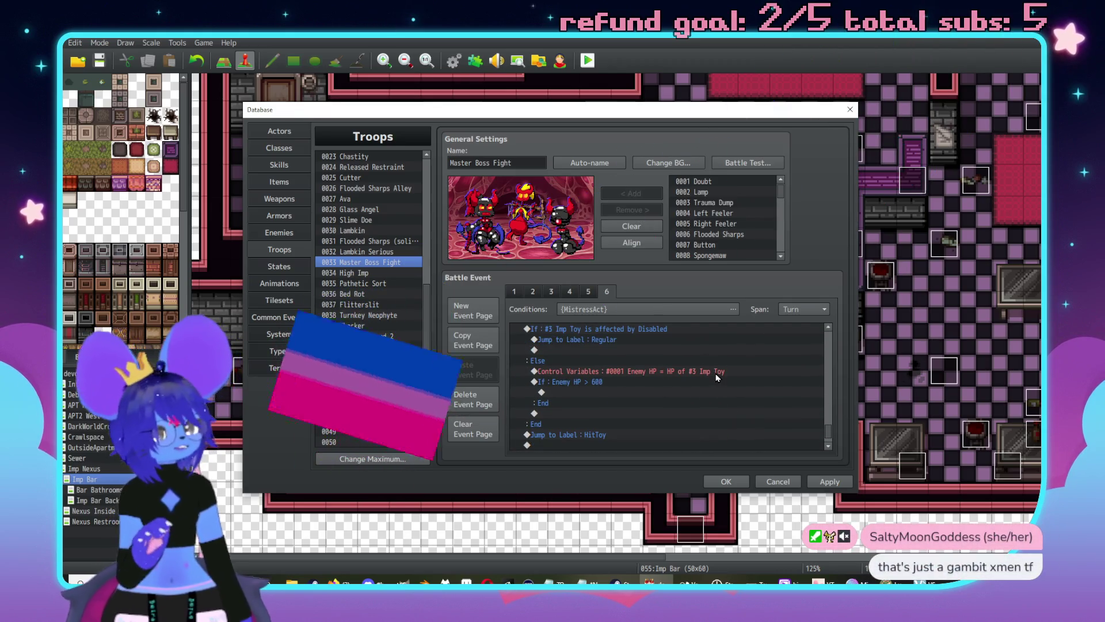
scroll(714, 380, "up", 1)
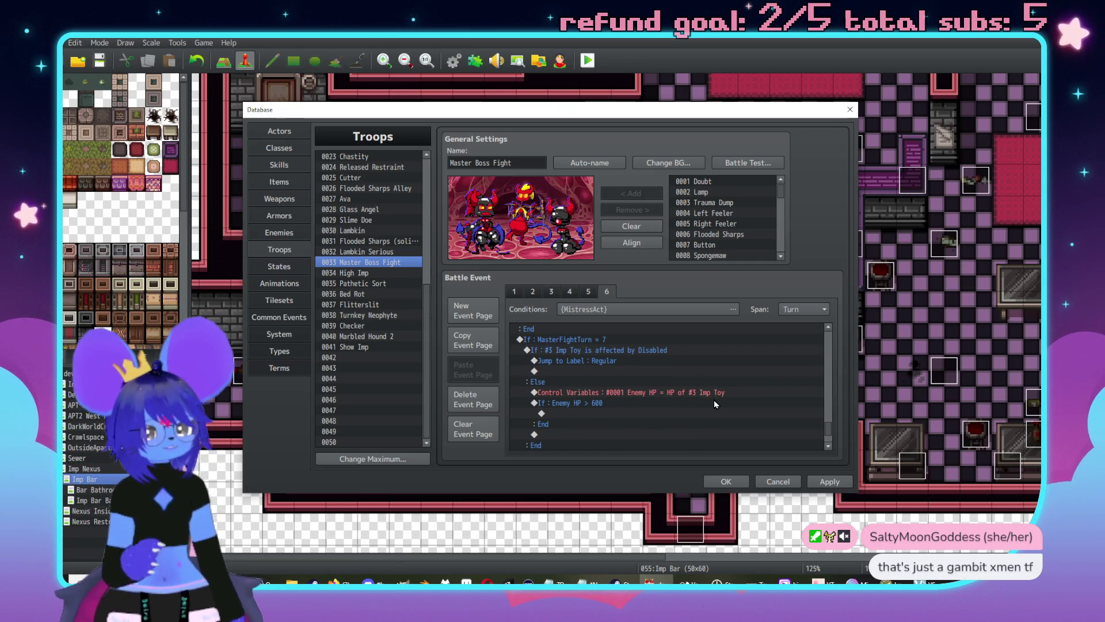
scroll(690, 402, "down", 1)
scroll(616, 409, "up", 1)
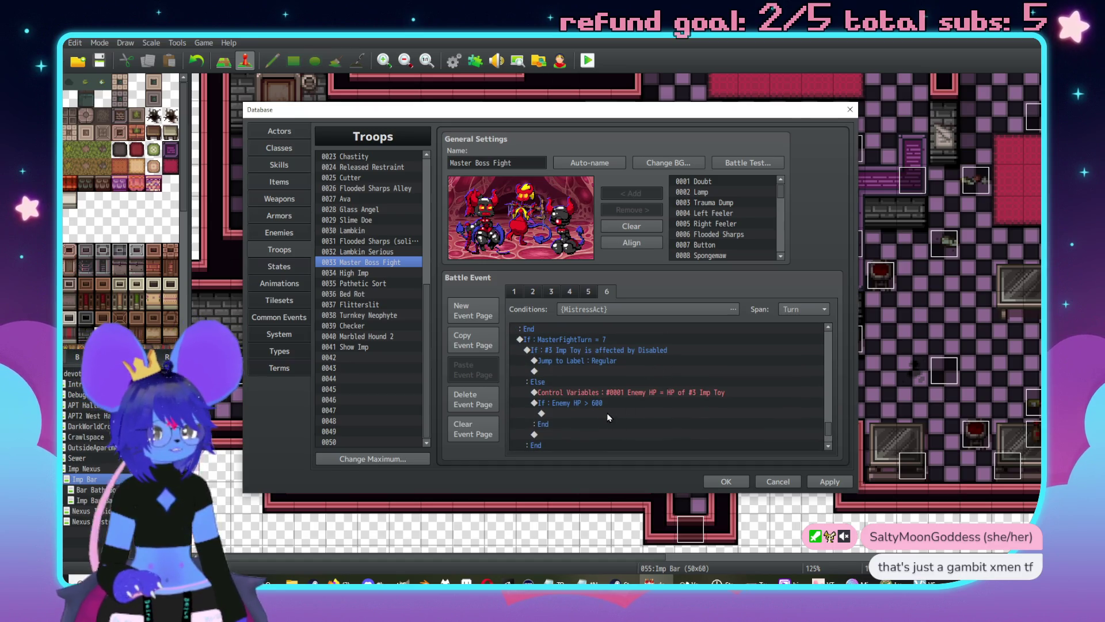
double_click(609, 414)
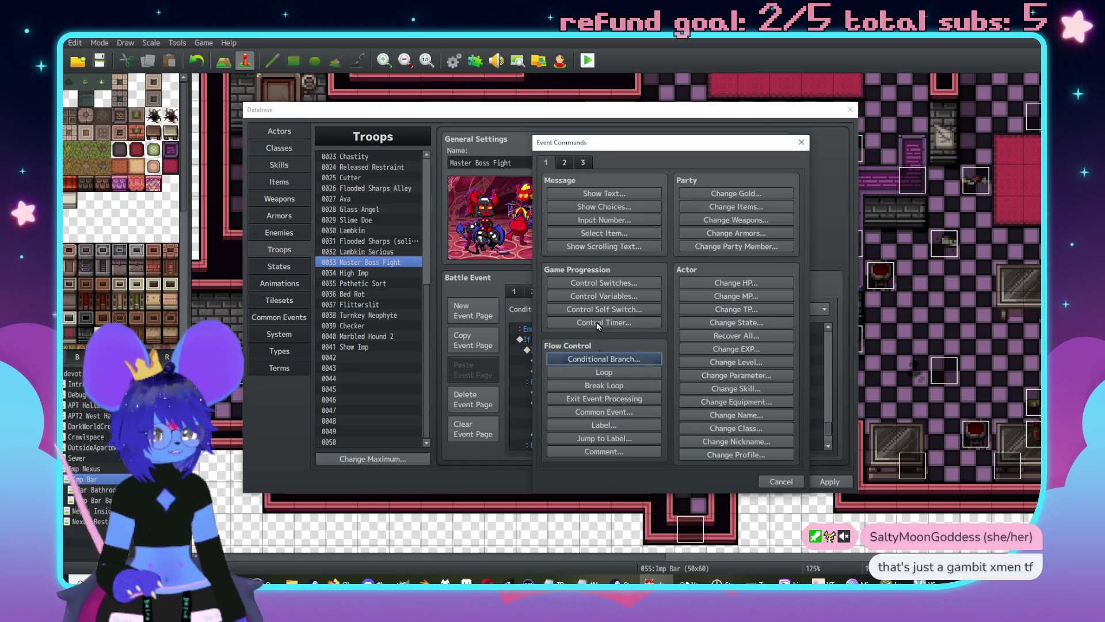
Step: Add a Jump to Label : Aftercare command under the Enemy HP > 600 condition
left_click(588, 164)
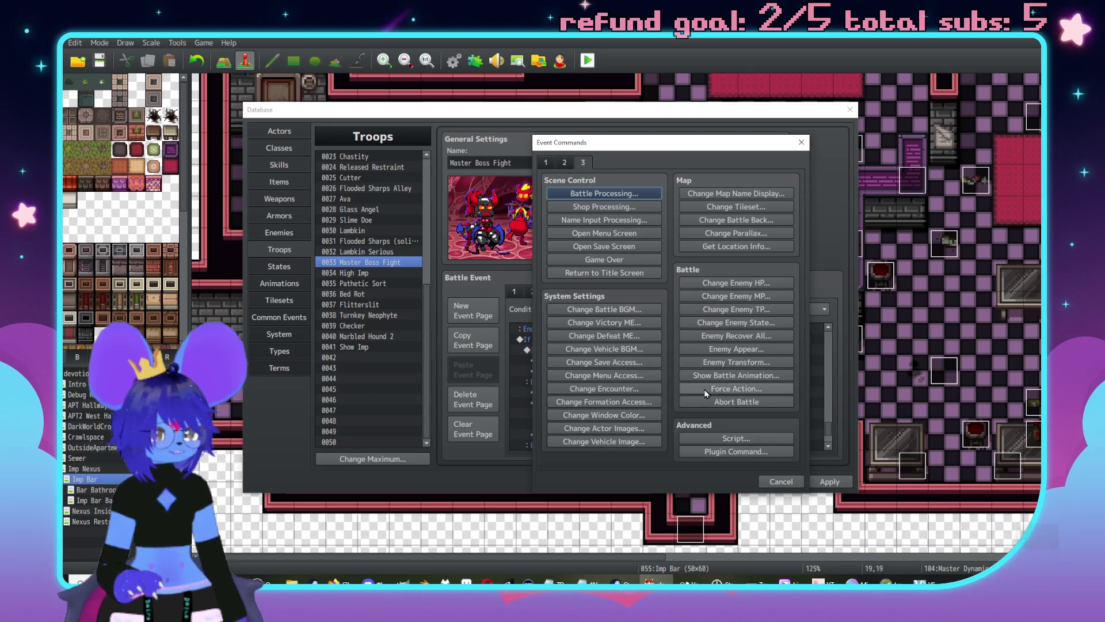
left_click(550, 164)
left_click(603, 437)
type("Aftercare")
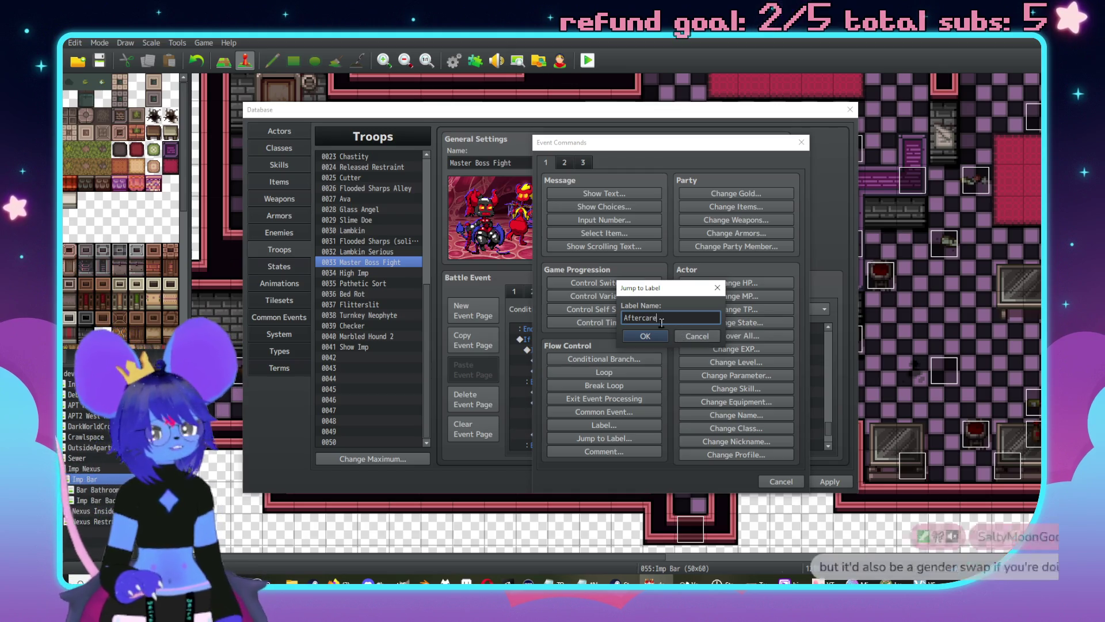
left_click(652, 337)
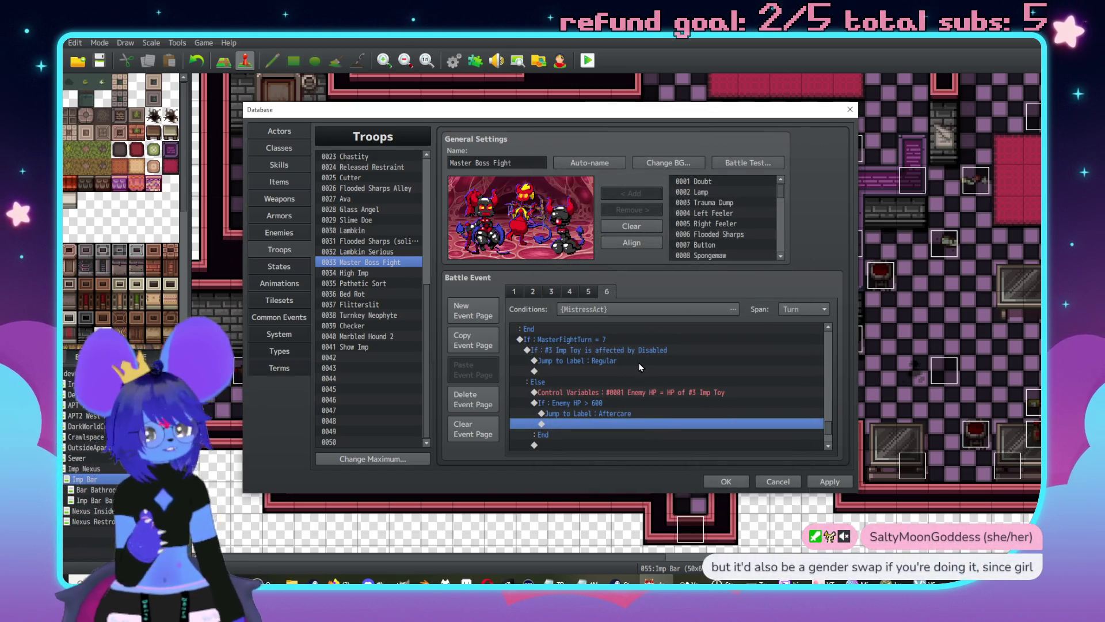
Step: Review the turn 7 commands and reopen the Enemy HP > 600 condition without changing it
left_click(638, 361)
scroll(625, 398, "down", 1)
left_click(607, 361)
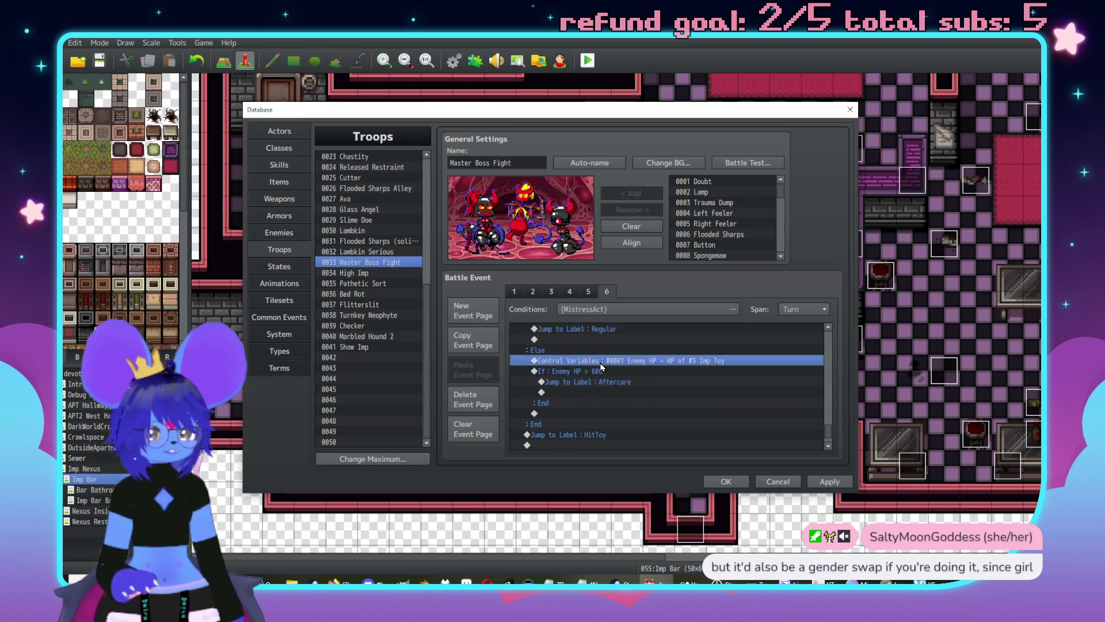
scroll(599, 363, "up", 2)
left_click(594, 361)
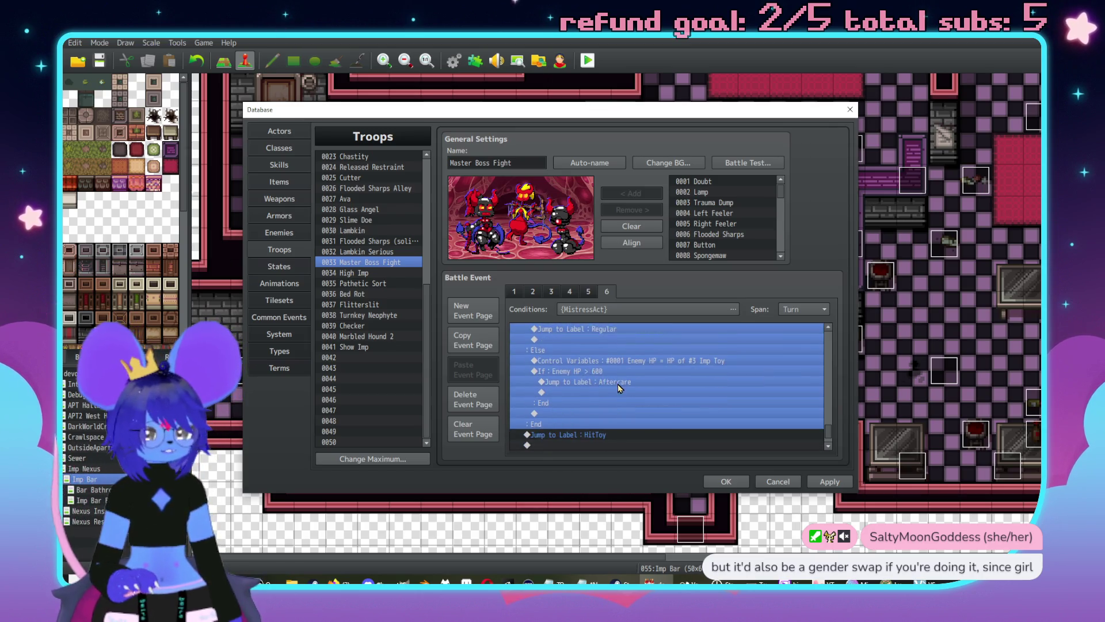
scroll(595, 368, "down", 2)
left_click(598, 373)
scroll(605, 381, "up", 3)
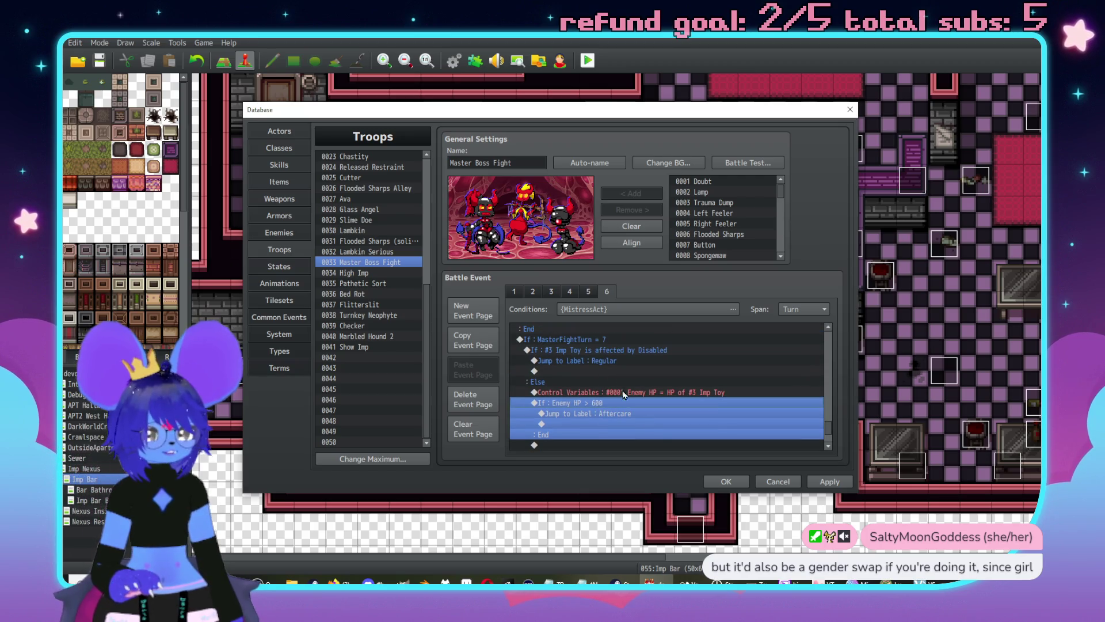
double_click(662, 432)
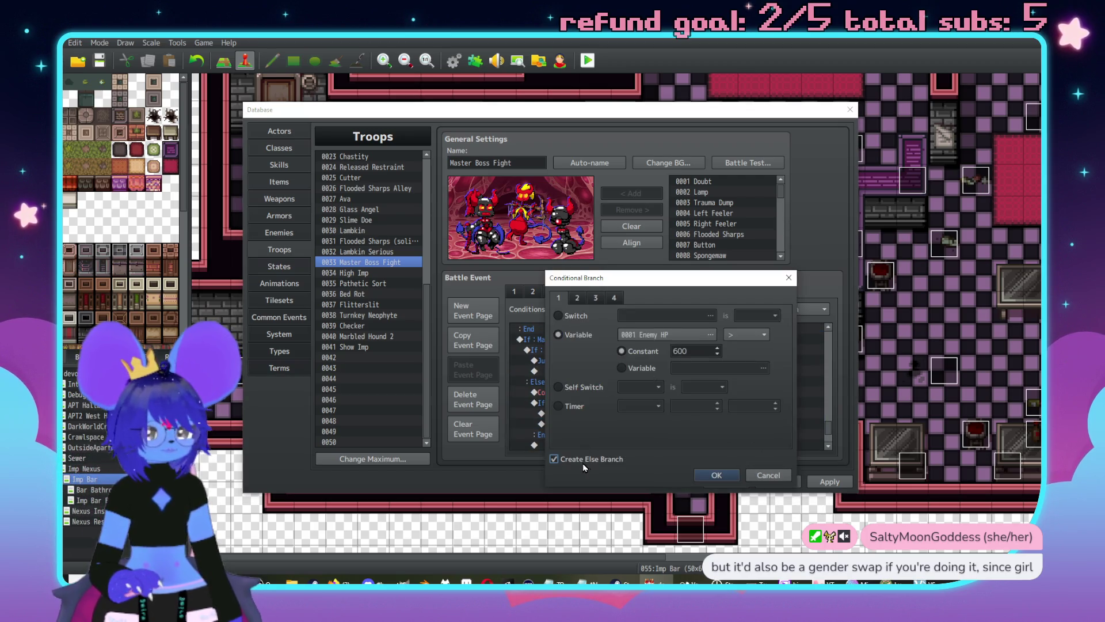
left_click(768, 475)
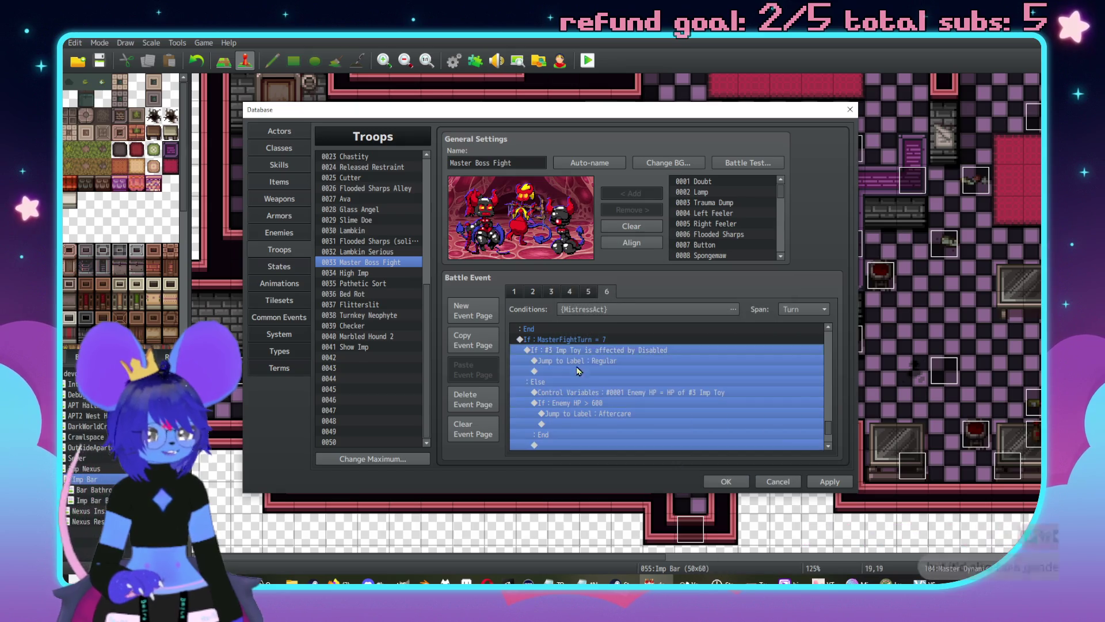
Step: Check the Imp Toy Disabled block and its Jump to Label : HitToy line
left_click(579, 352)
scroll(592, 375, "down", 2)
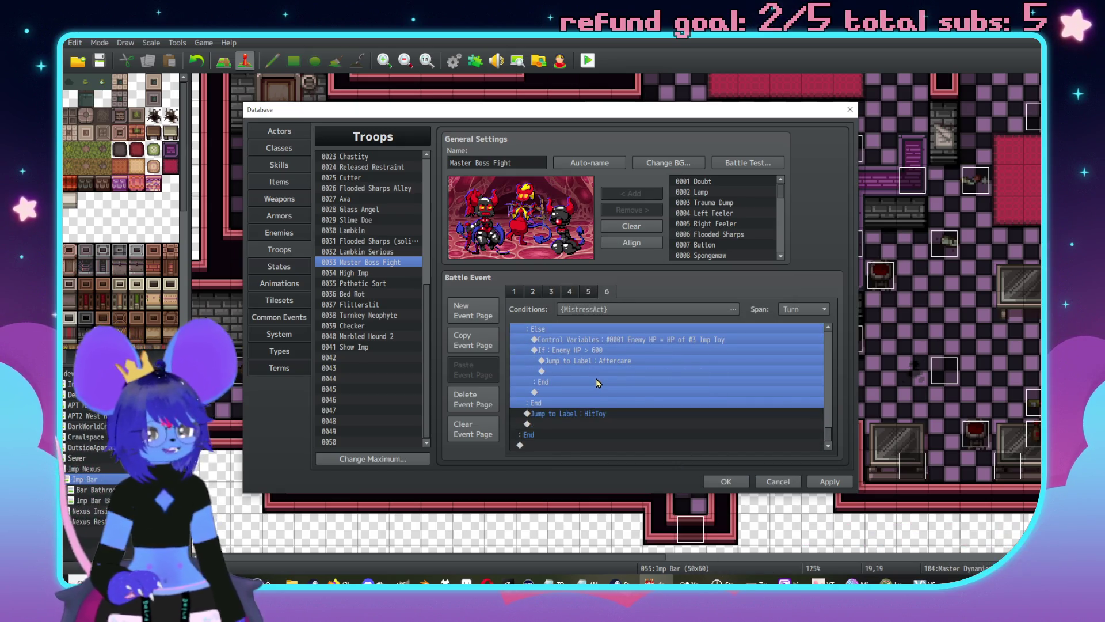
left_click(620, 415)
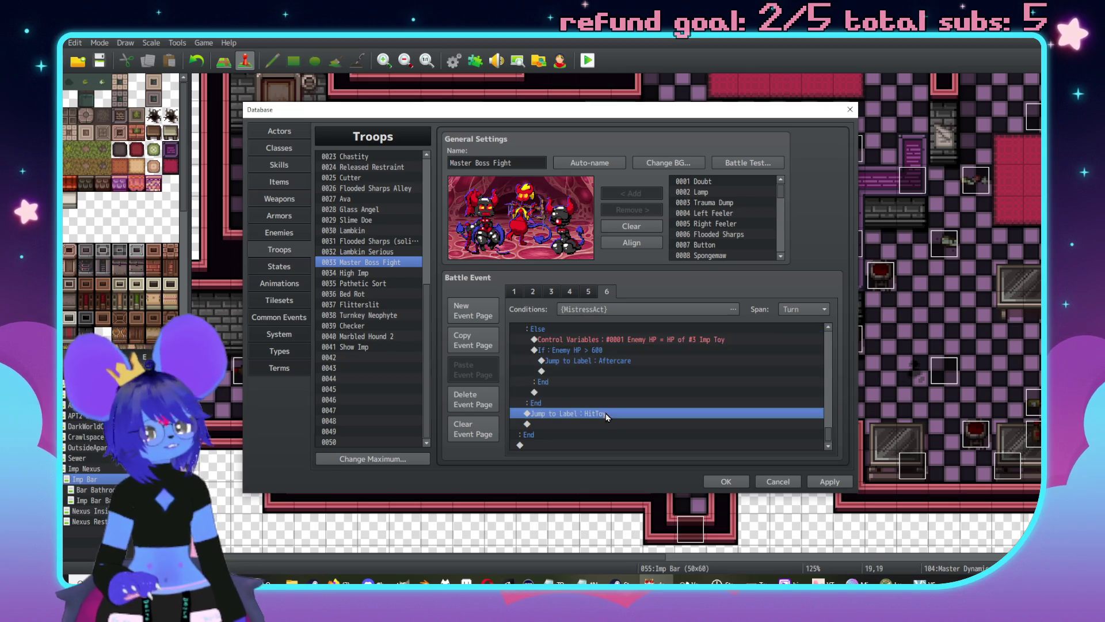
scroll(620, 416, "up", 2)
scroll(619, 410, "up", 2)
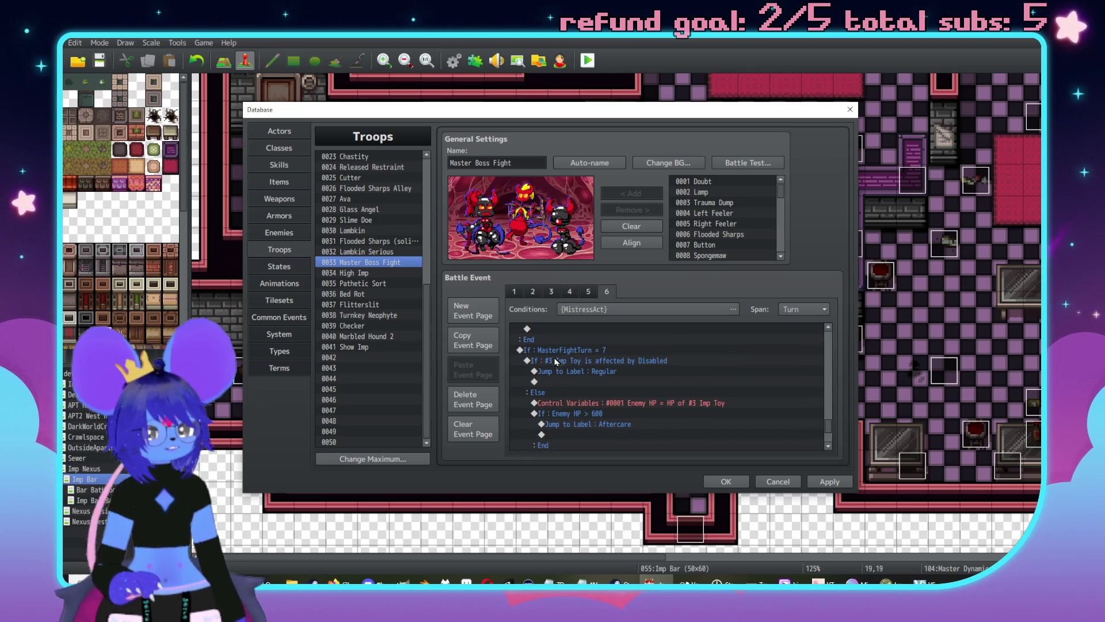
Step: Inspect the turn 7 branch: Imp Toy Disabled, Regular jump, Enemy HP > 600 and Aftercare lines
left_click(555, 361)
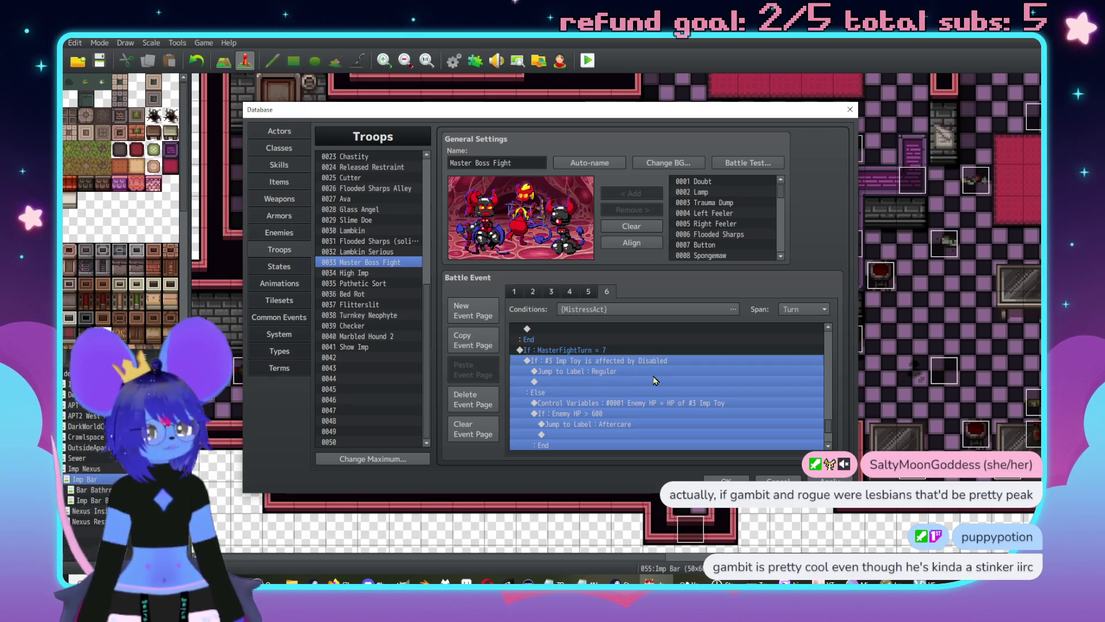
left_click(630, 371)
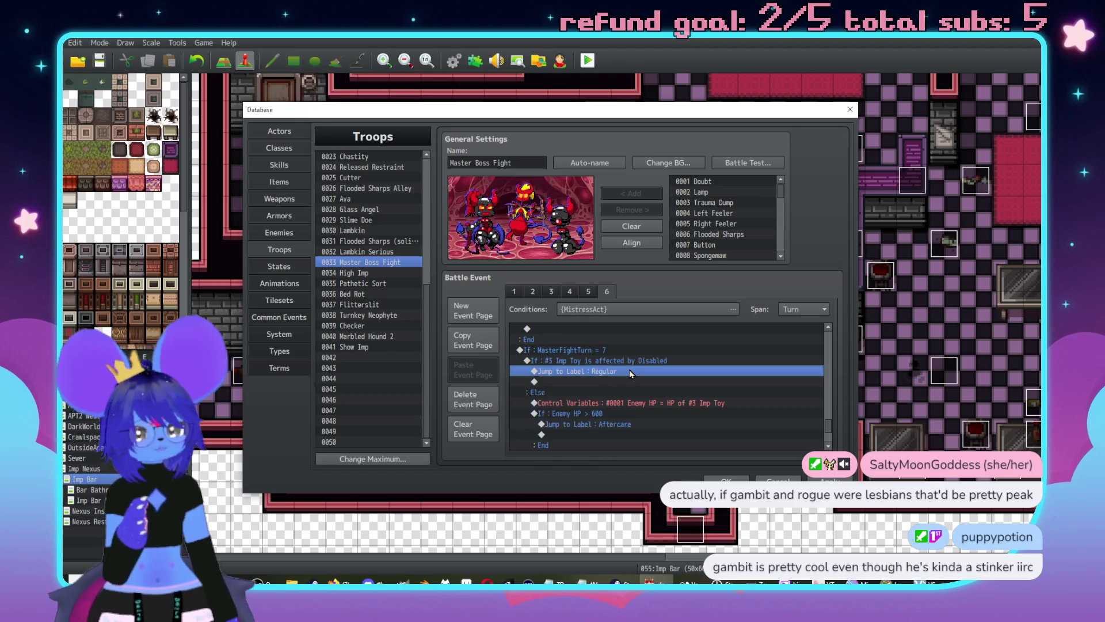
scroll(630, 375, "down", 3)
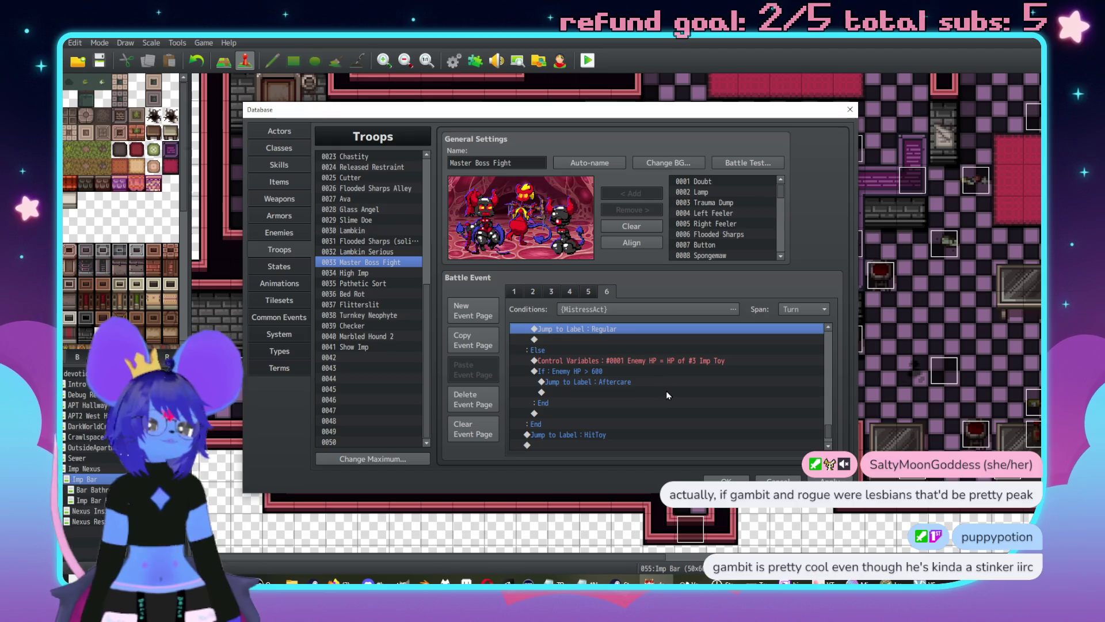
left_click(624, 363)
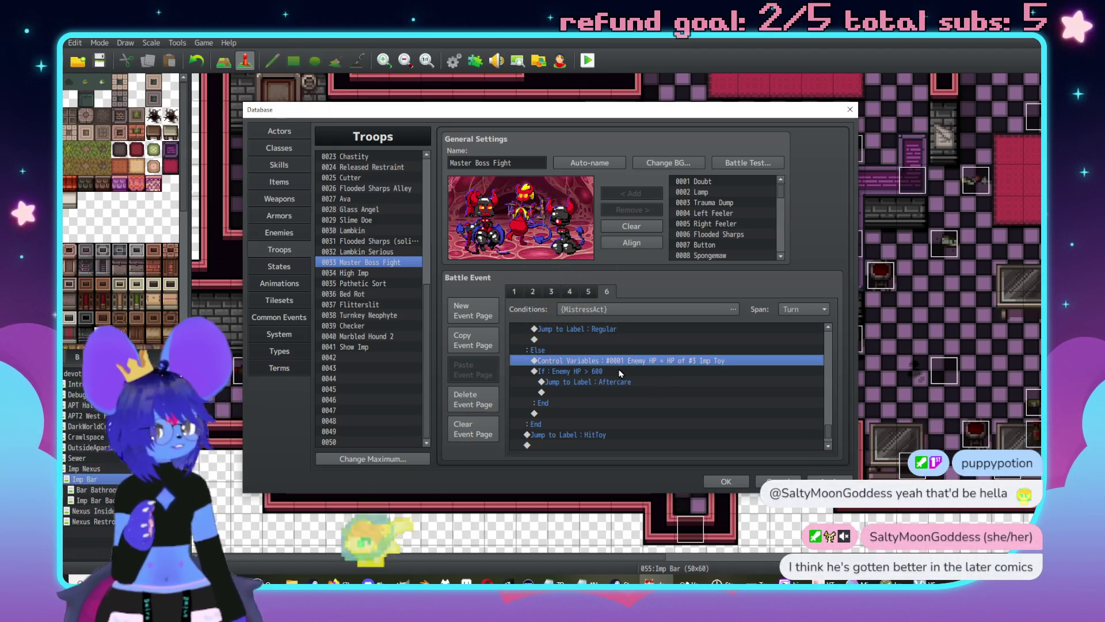
left_click(633, 371)
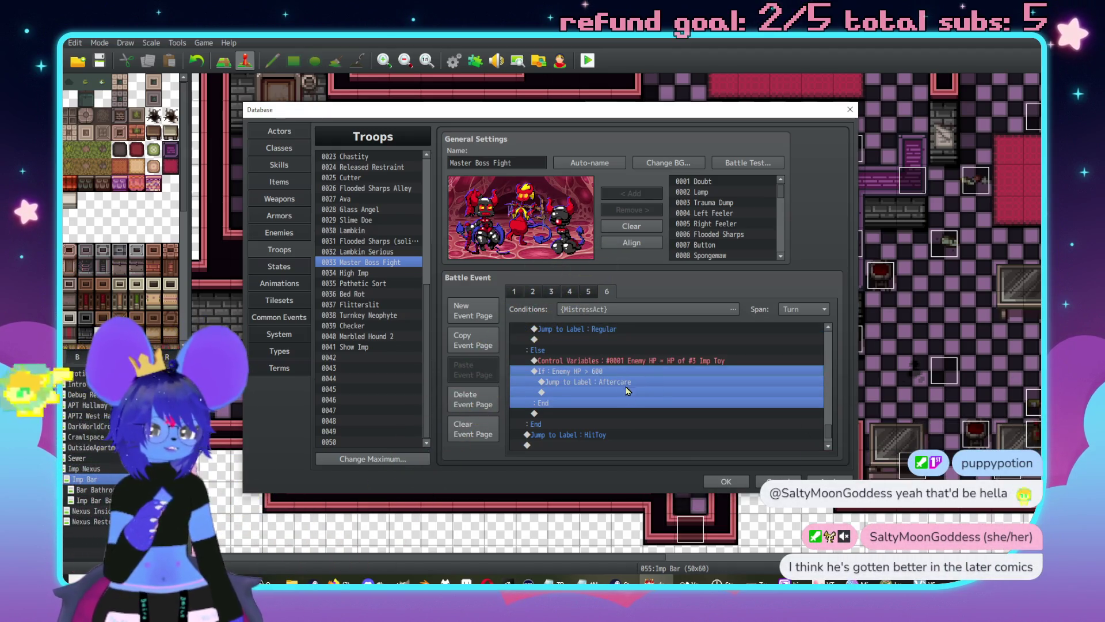
left_click(627, 382)
scroll(596, 411, "up", 2)
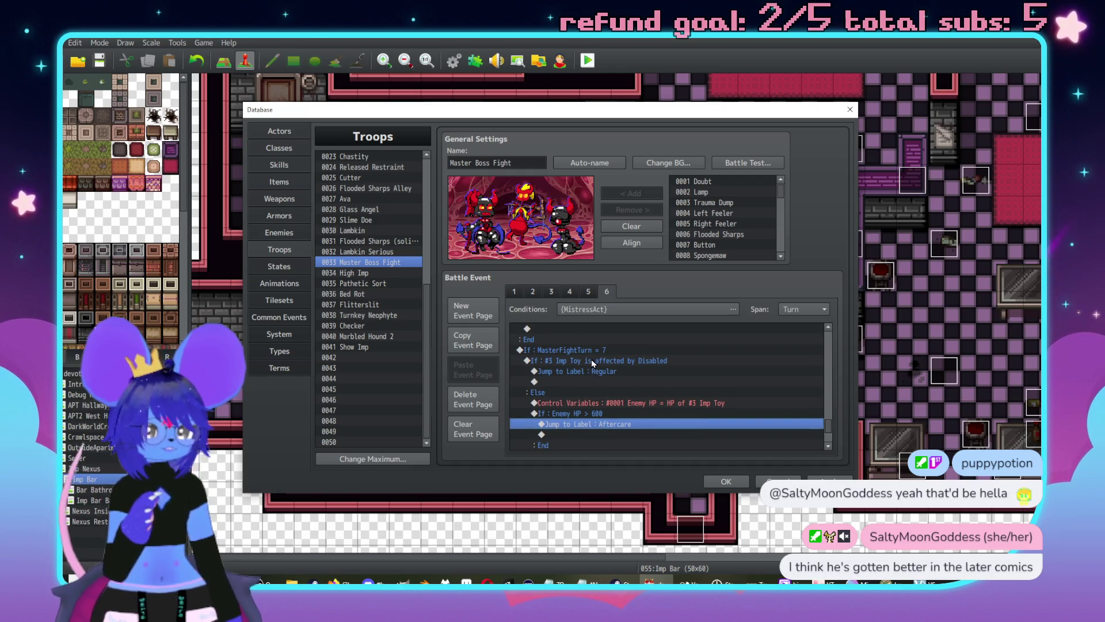
scroll(577, 385, "down", 2)
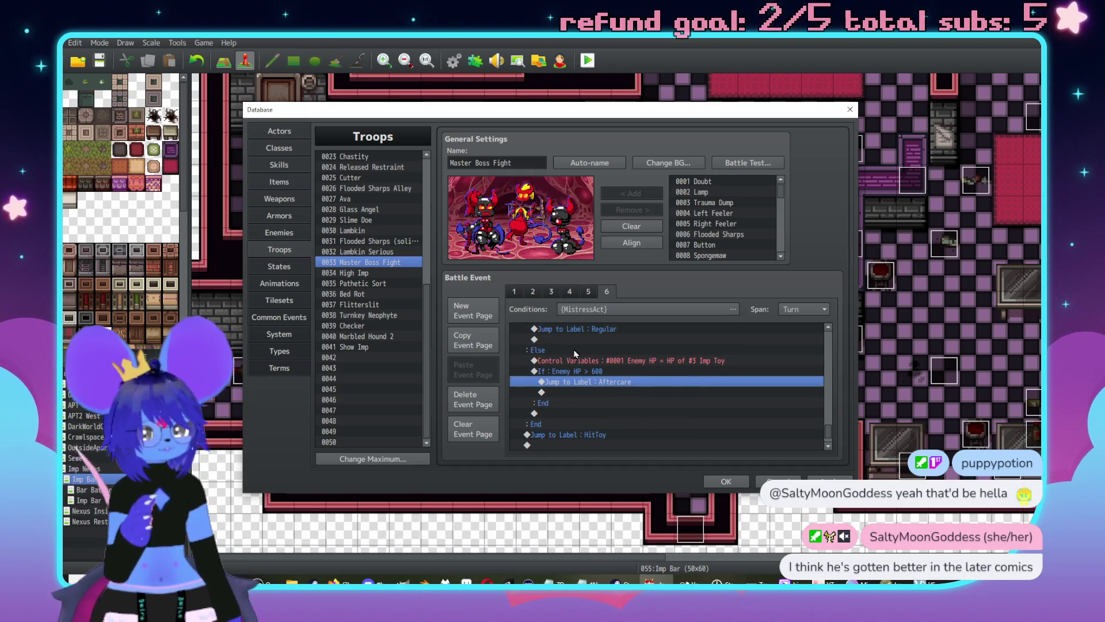
scroll(576, 340, "up", 1)
left_click(575, 331)
scroll(588, 358, "up", 3)
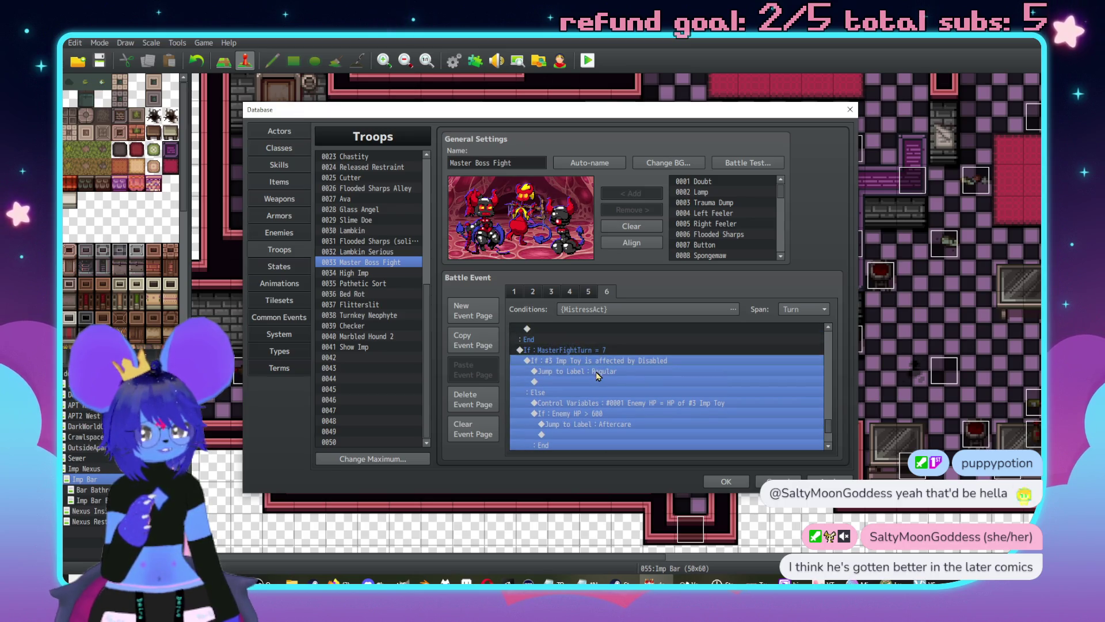
scroll(622, 386, "down", 4)
scroll(634, 395, "down", 1)
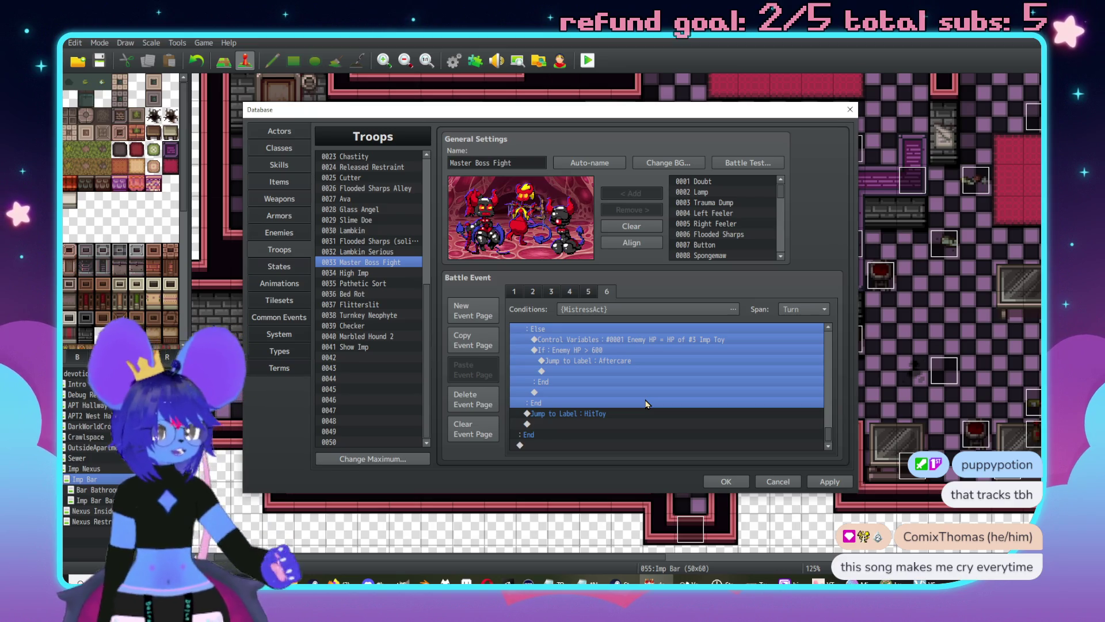
scroll(646, 404, "up", 2)
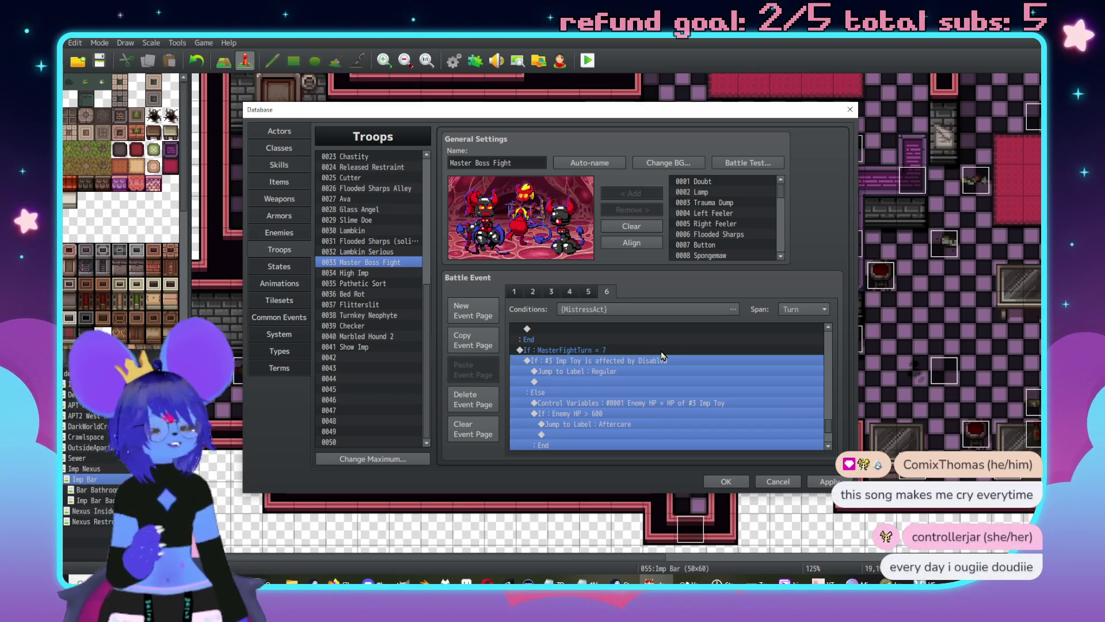
scroll(682, 362, "up", 1)
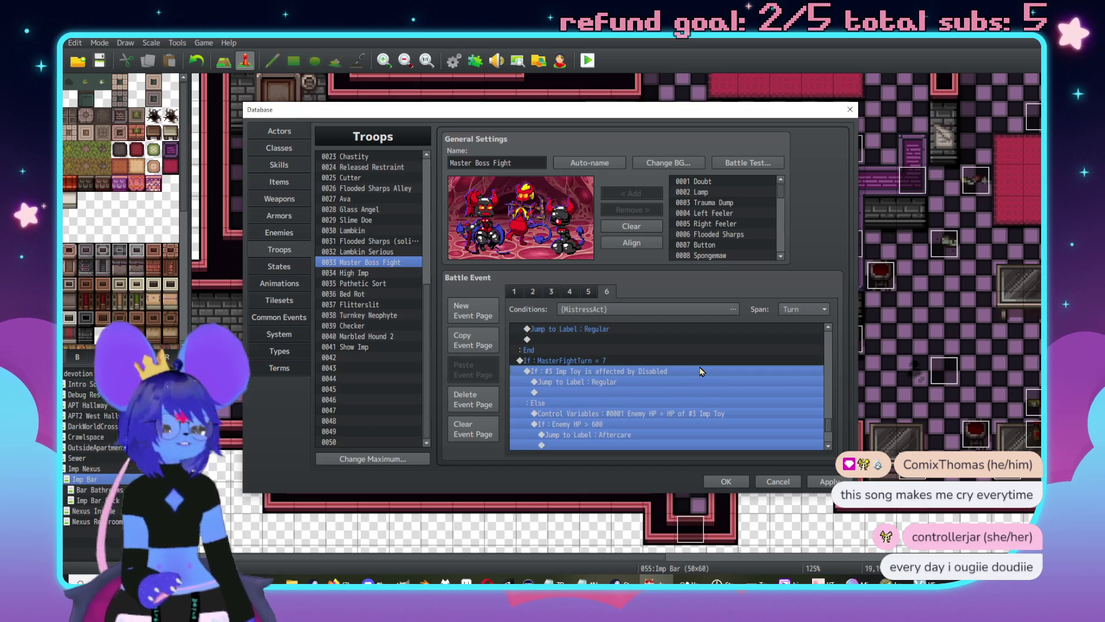
scroll(699, 386, "down", 3)
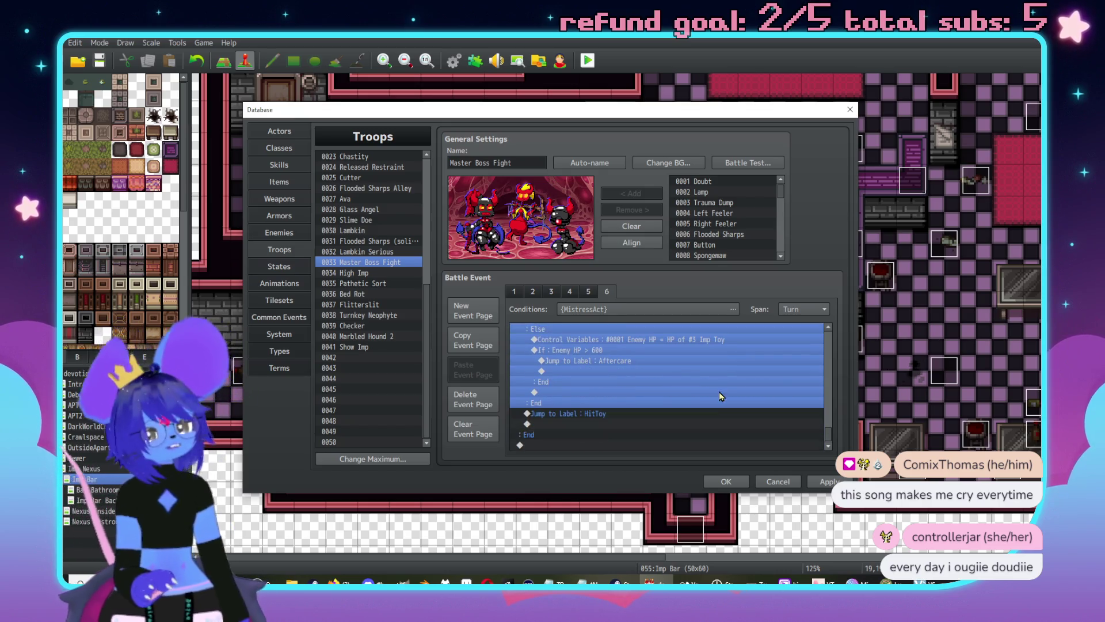
scroll(691, 403, "up", 3)
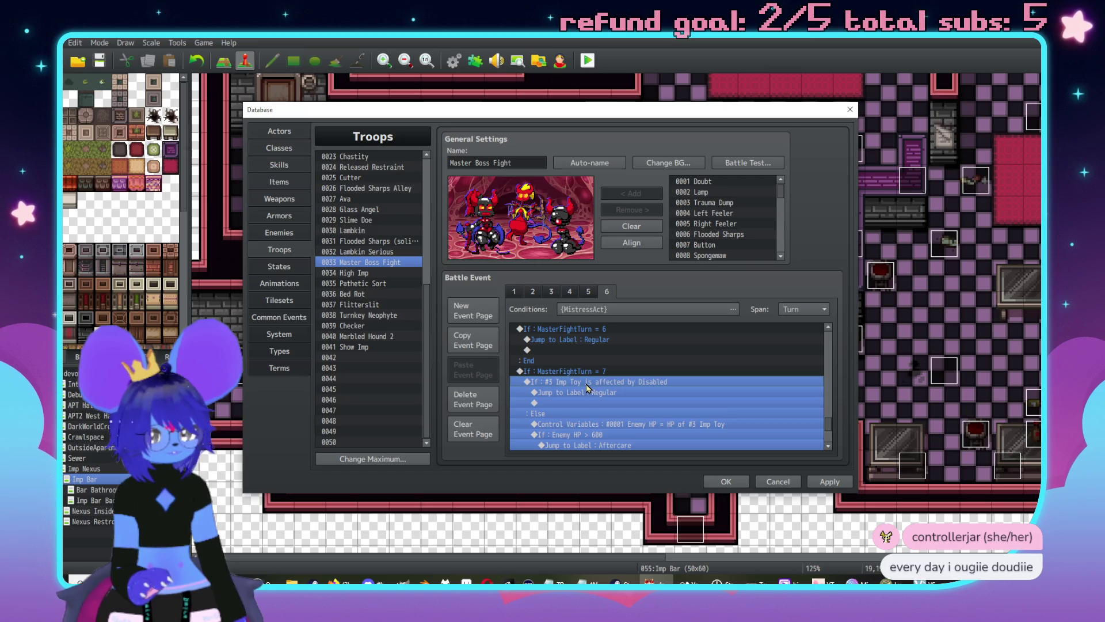
Step: Insert a Label named 'ComplexTurn' under If : MasterFightTurn = 7
double_click(587, 387)
left_click(592, 425)
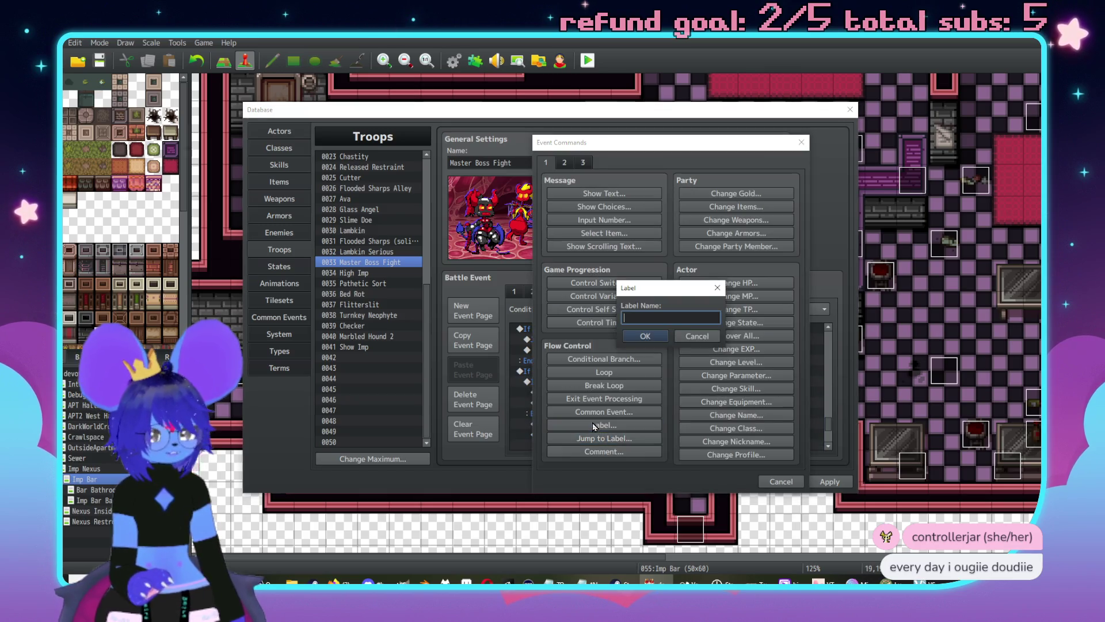
type("ComplexTurn")
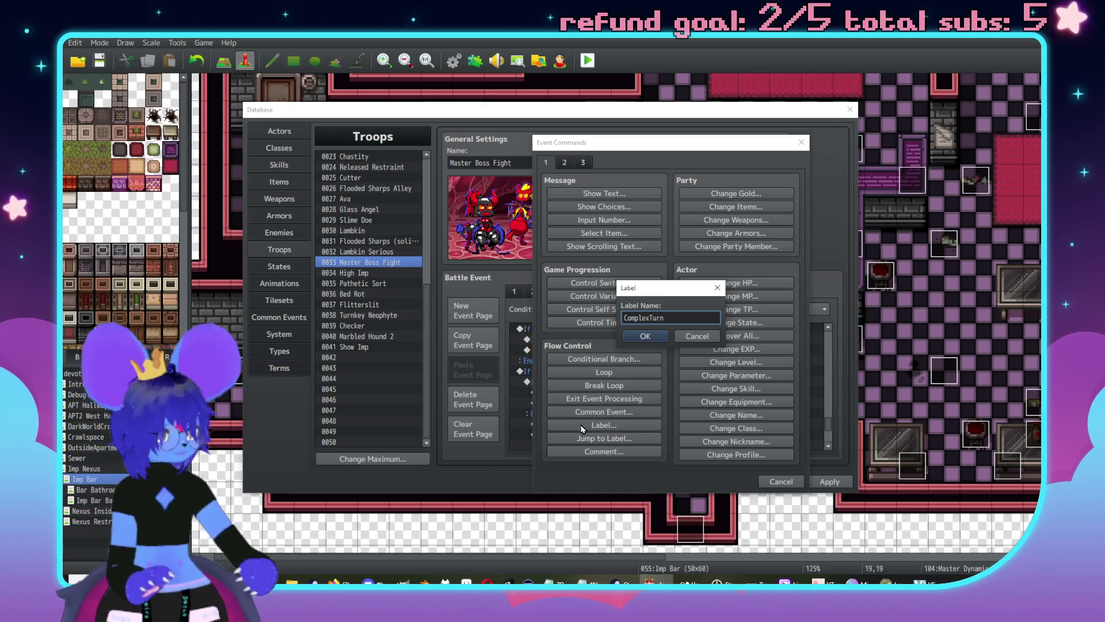
left_click(645, 336)
scroll(610, 403, "down", 2)
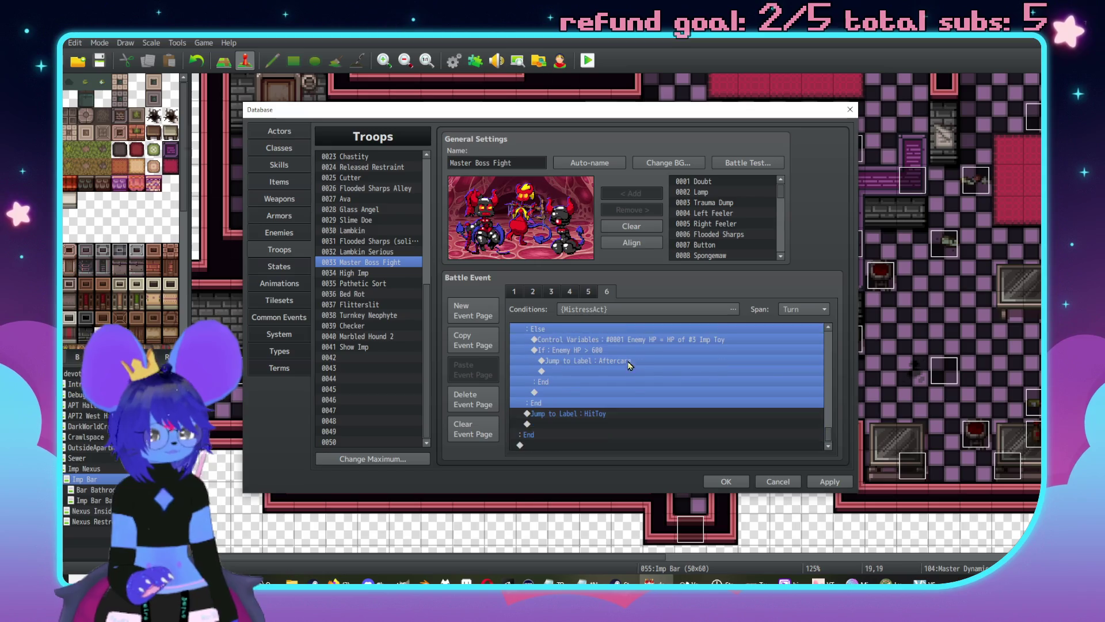
left_click(610, 414)
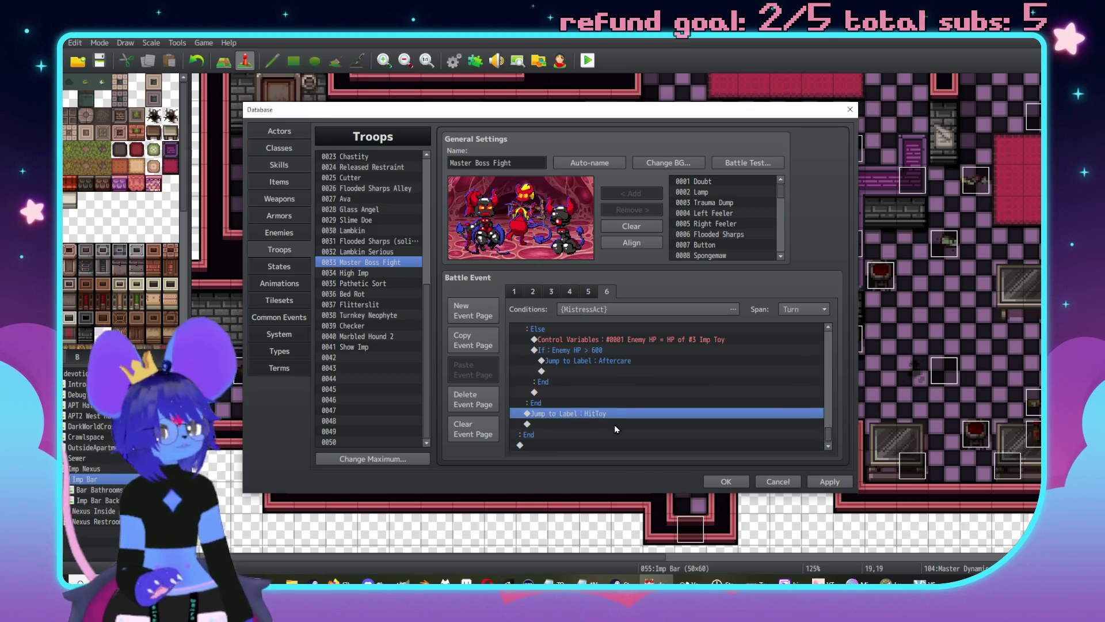
scroll(616, 425, "up", 2)
left_click(635, 391)
scroll(634, 391, "down", 2)
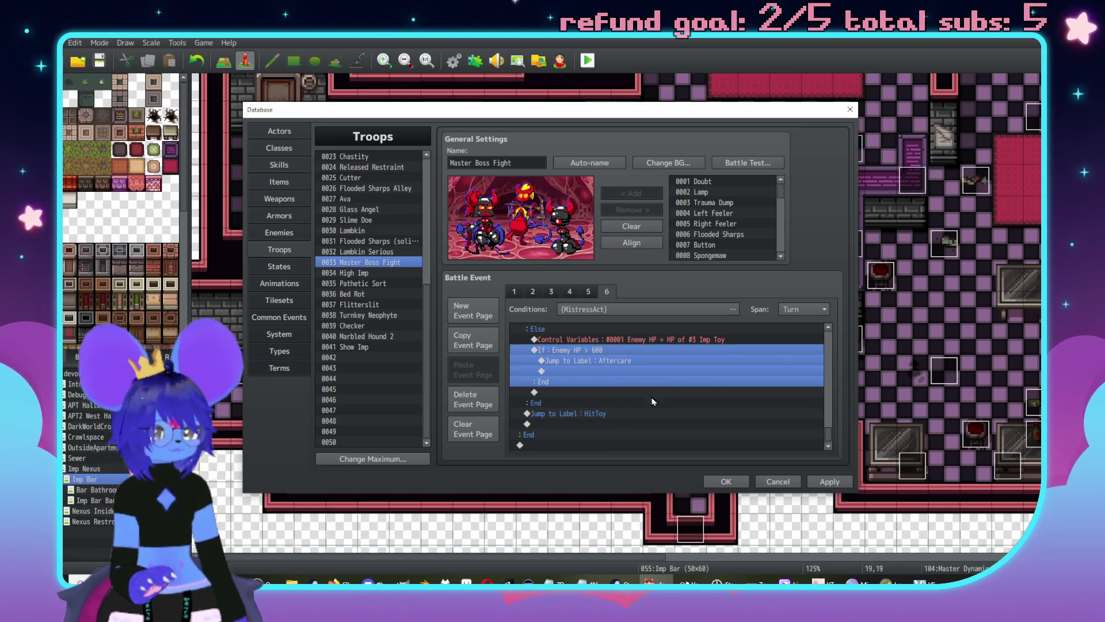
key("space")
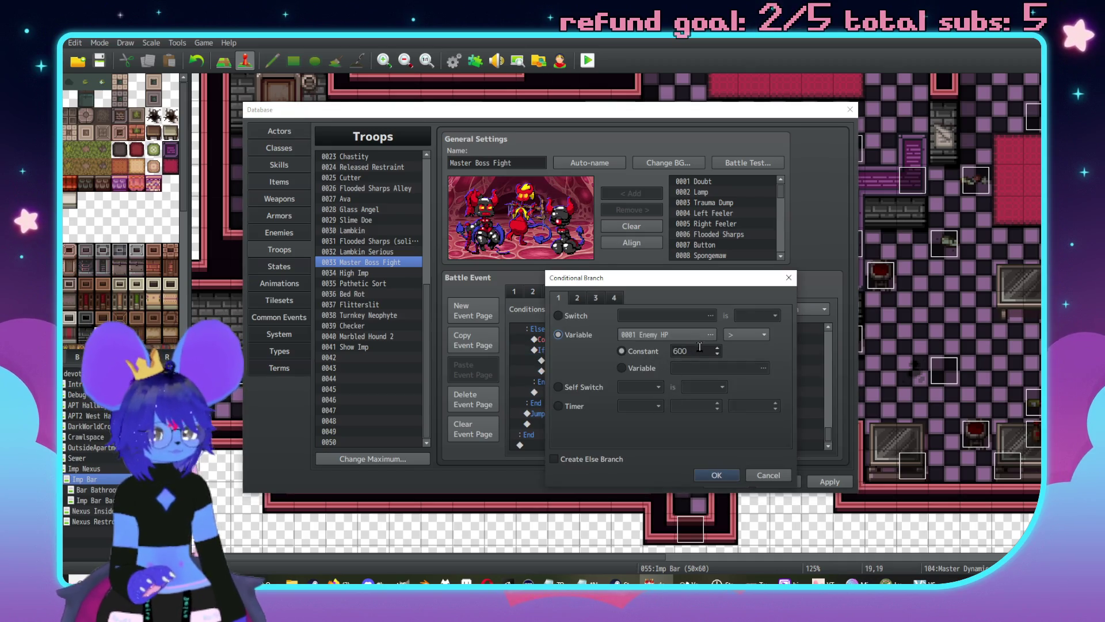
left_click(769, 475)
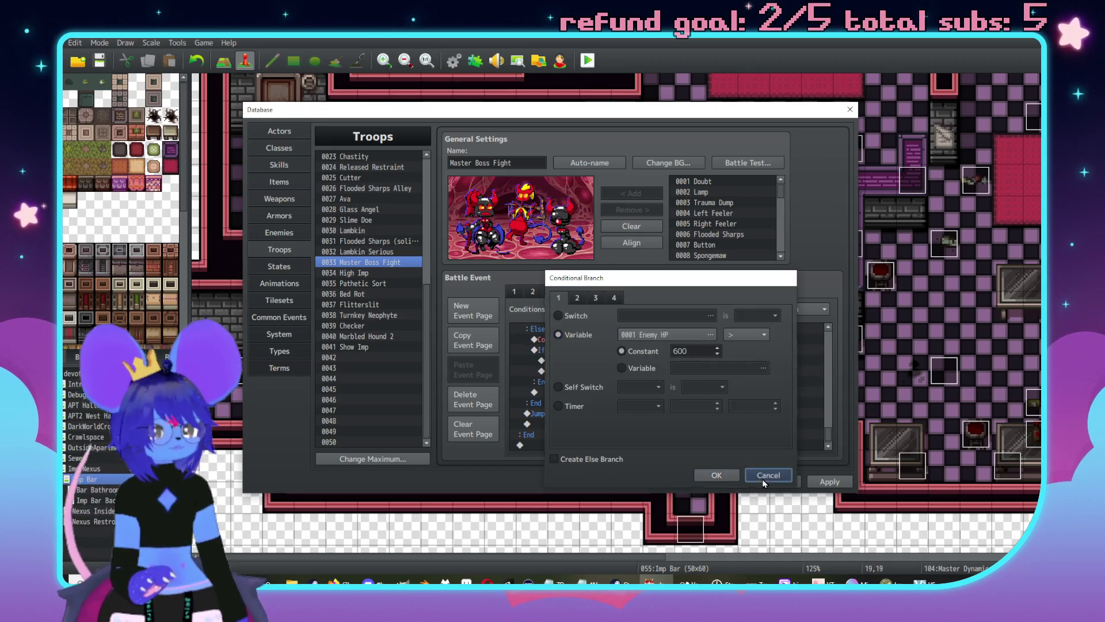
left_click_drag(829, 426, 829, 340)
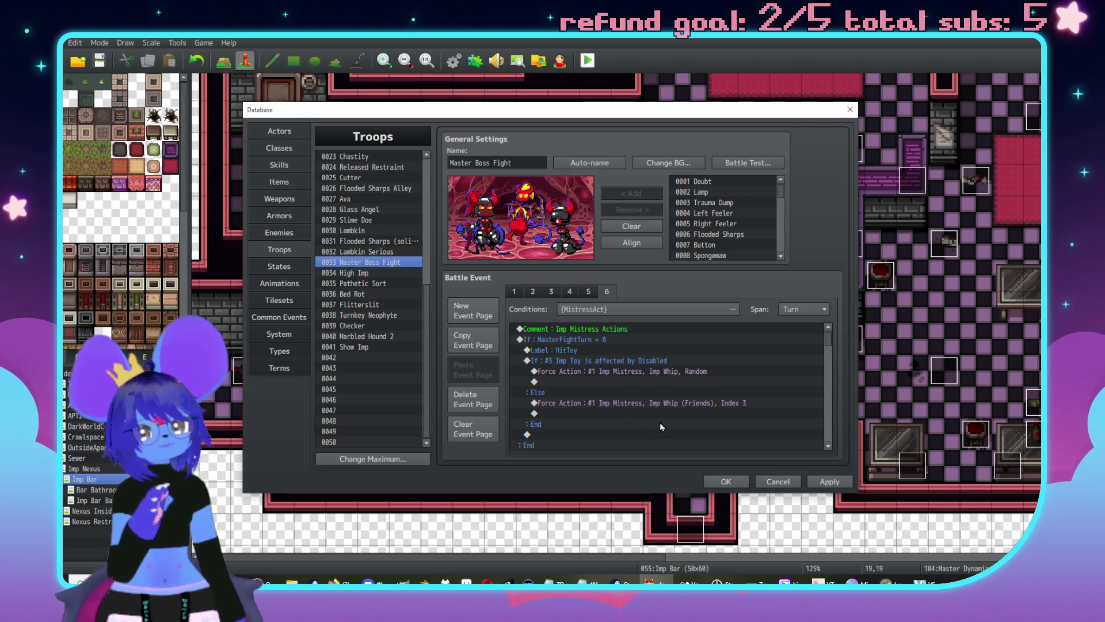
scroll(660, 422, "down", 2)
scroll(659, 416, "up", 2)
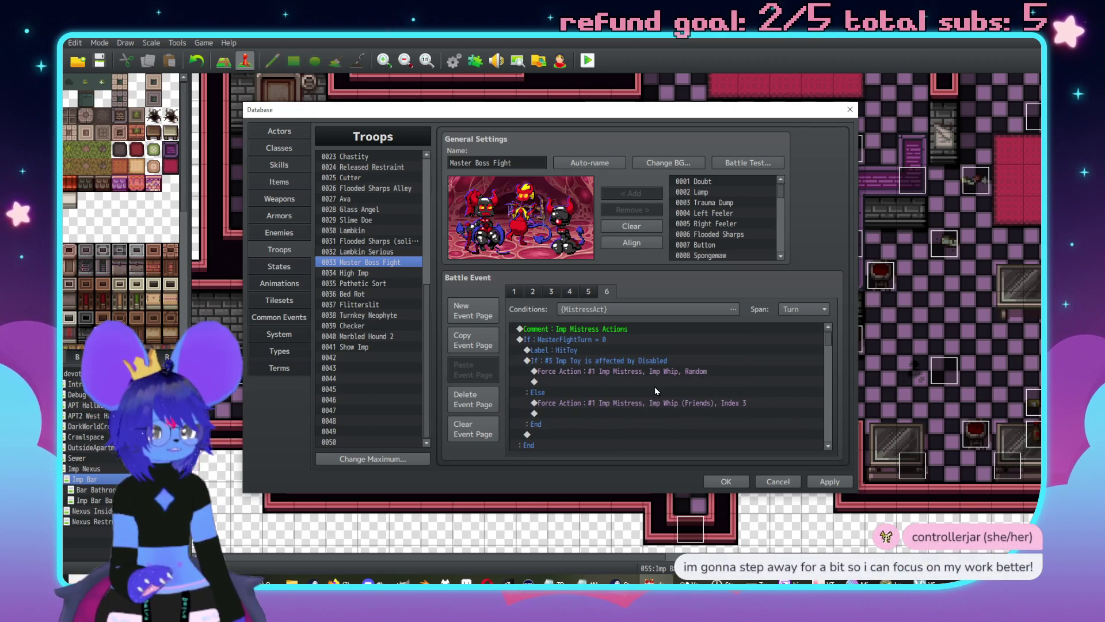
scroll(660, 374, "down", 3)
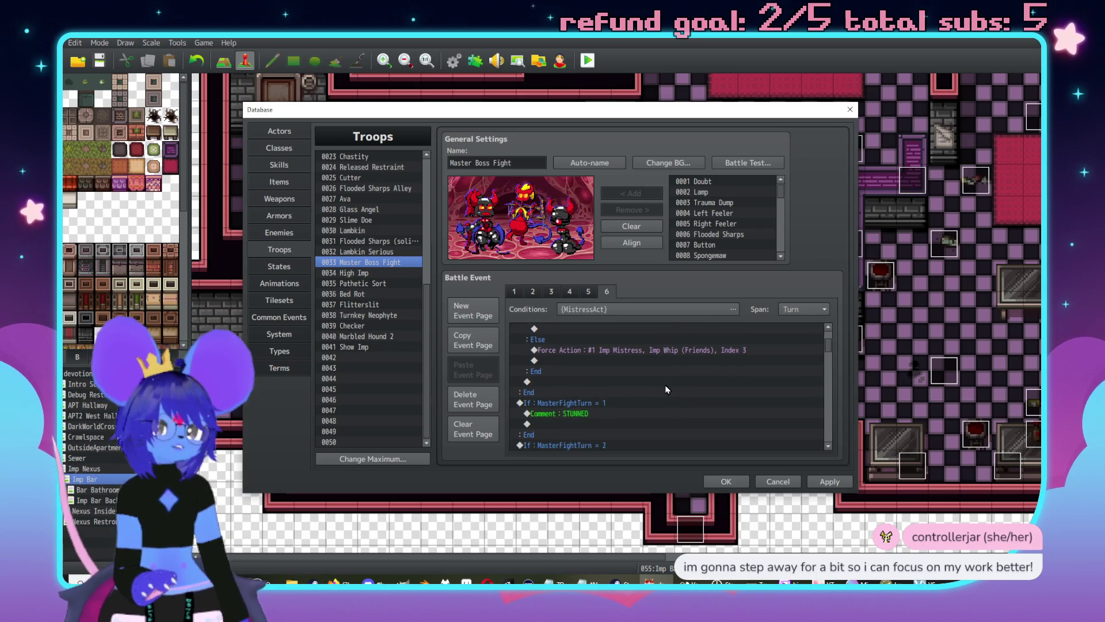
scroll(659, 412, "up", 2)
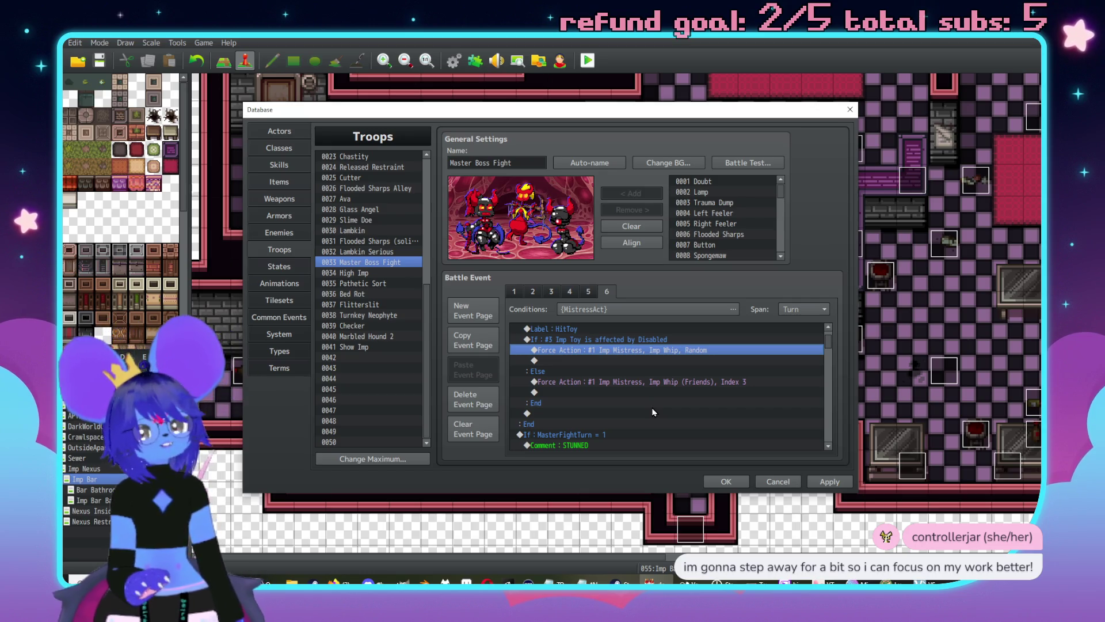
scroll(661, 396, "down", 1)
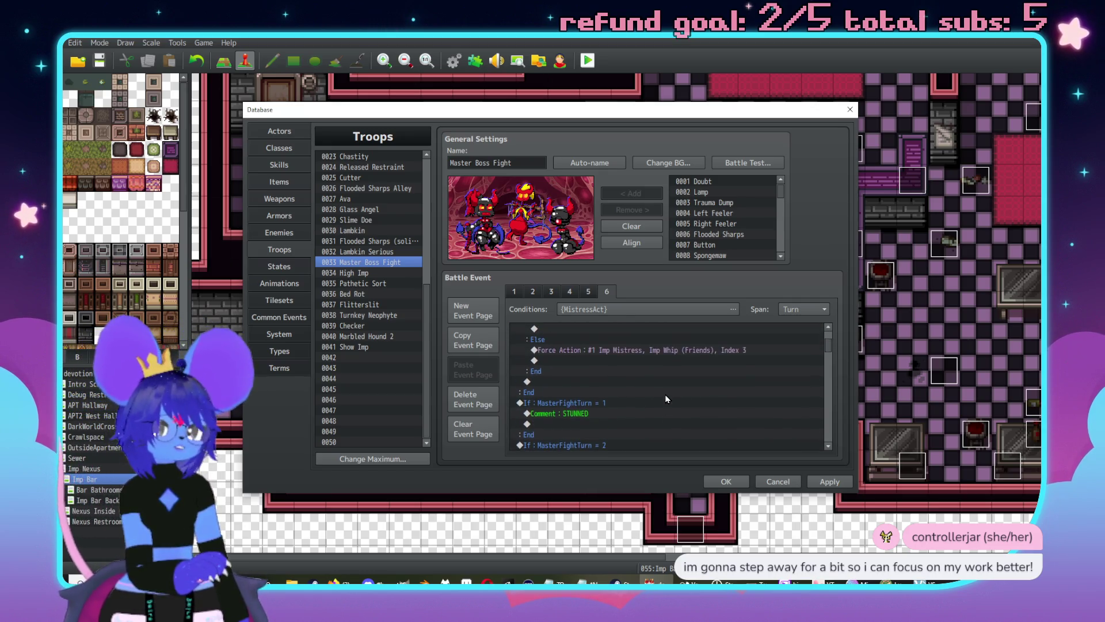
scroll(665, 397, "up", 1)
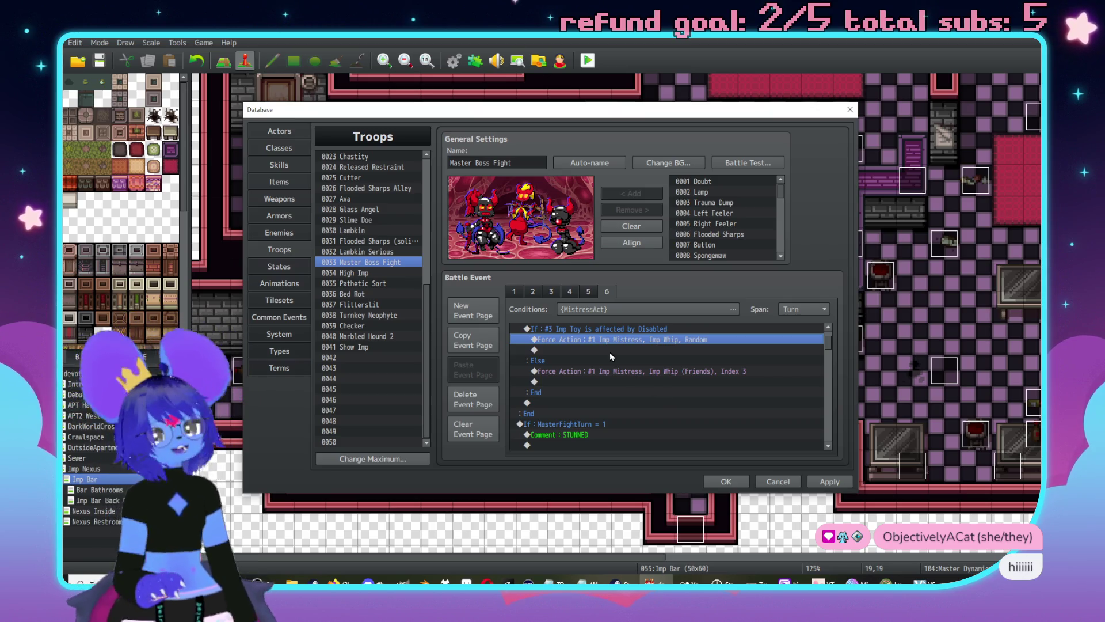
scroll(686, 365, "down", 5)
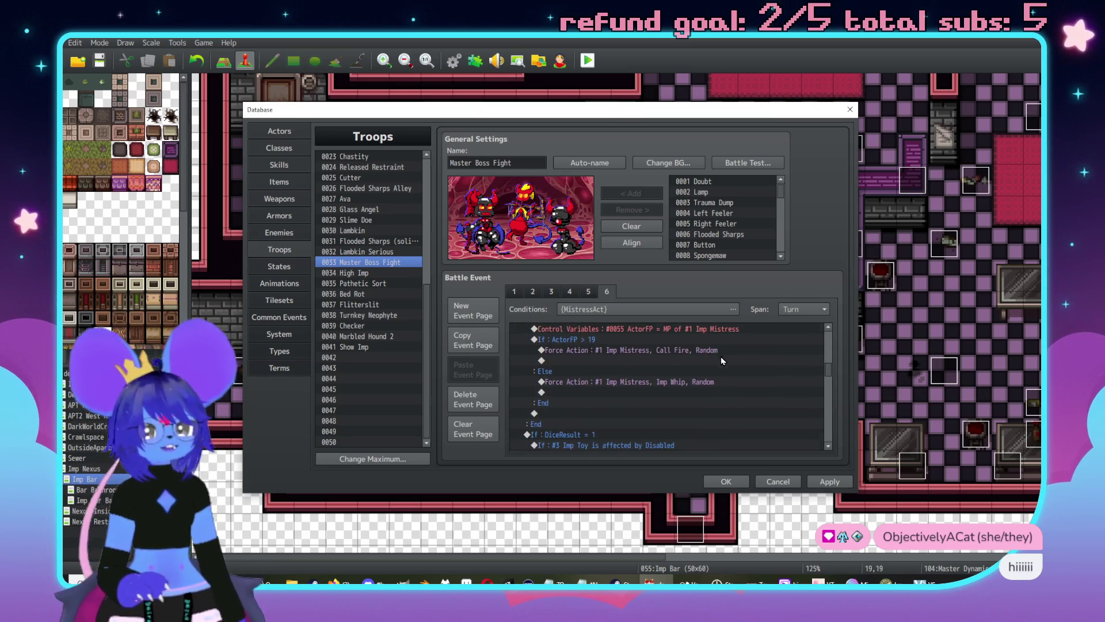
scroll(720, 360, "down", 8)
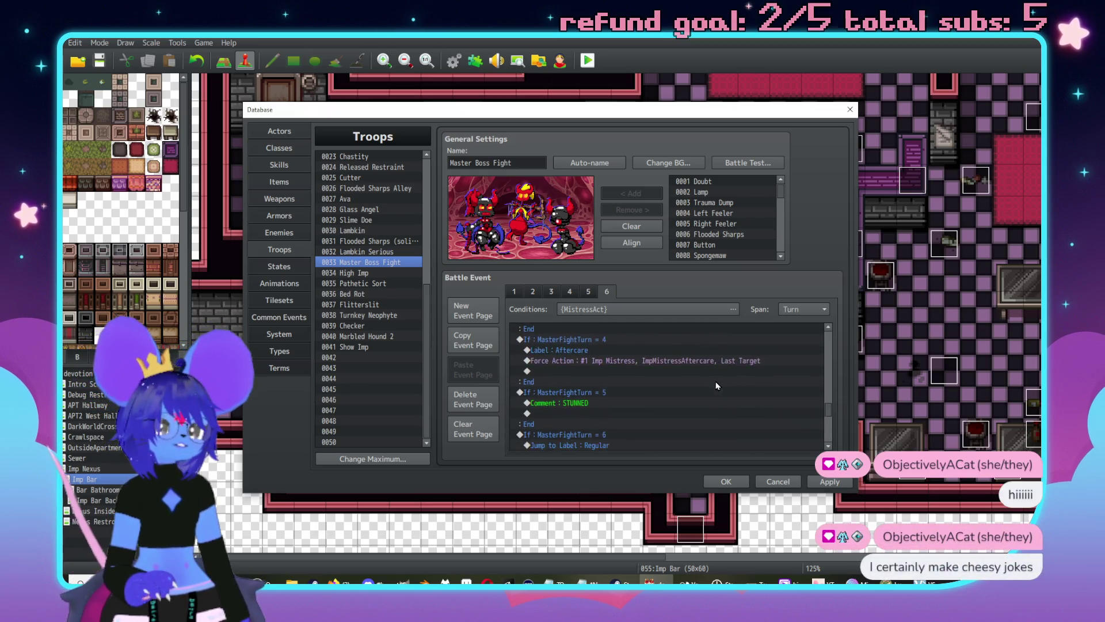
scroll(716, 385, "down", 10)
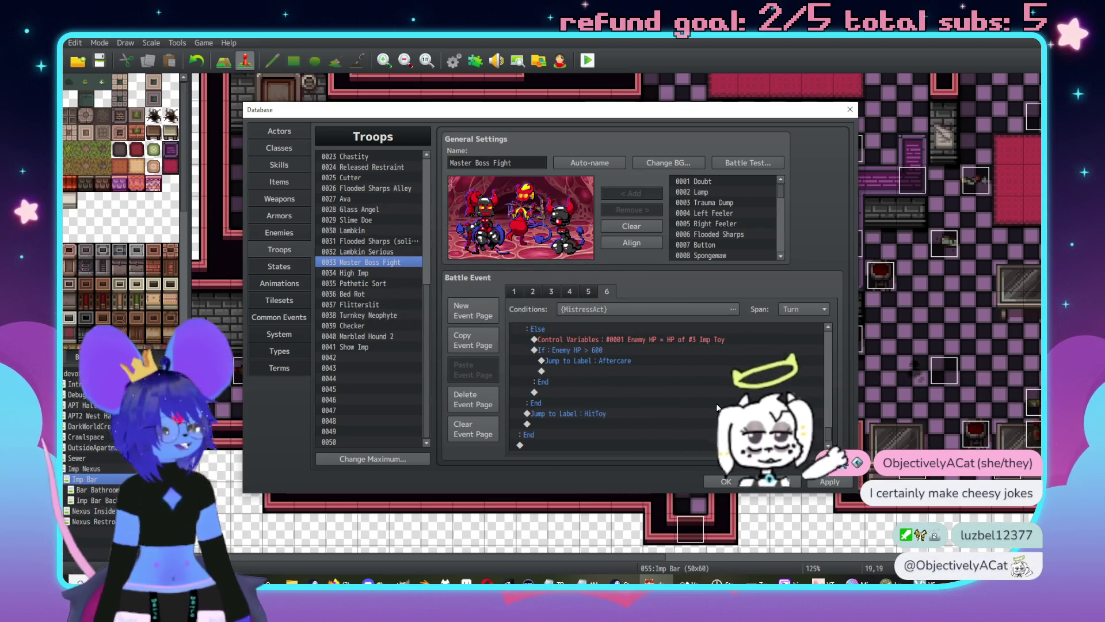
scroll(699, 403, "up", 3)
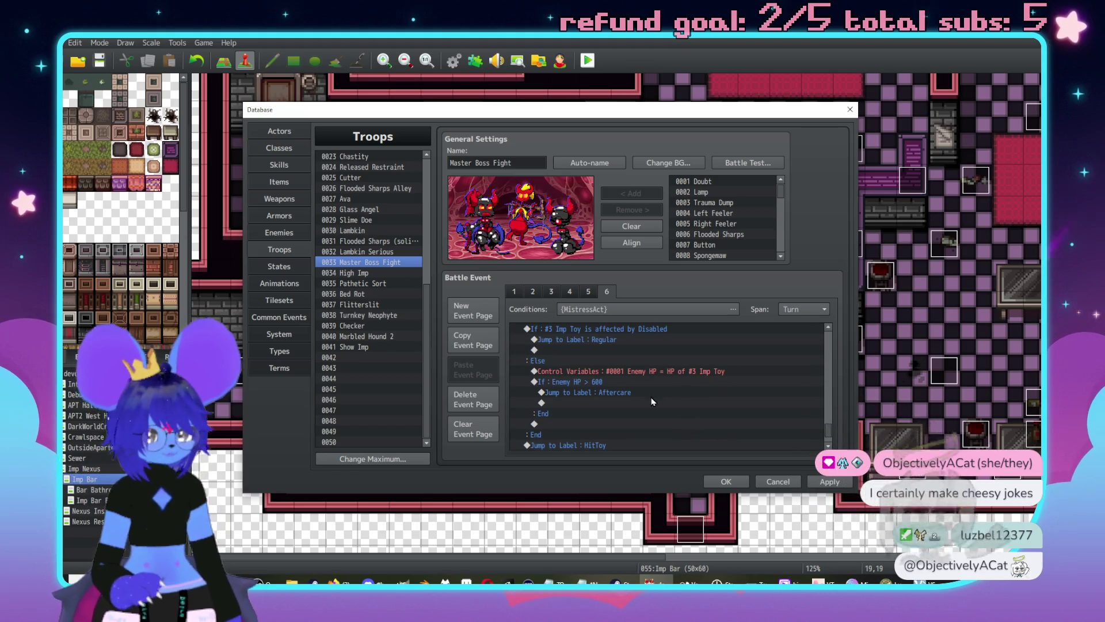
scroll(610, 378, "up", 2)
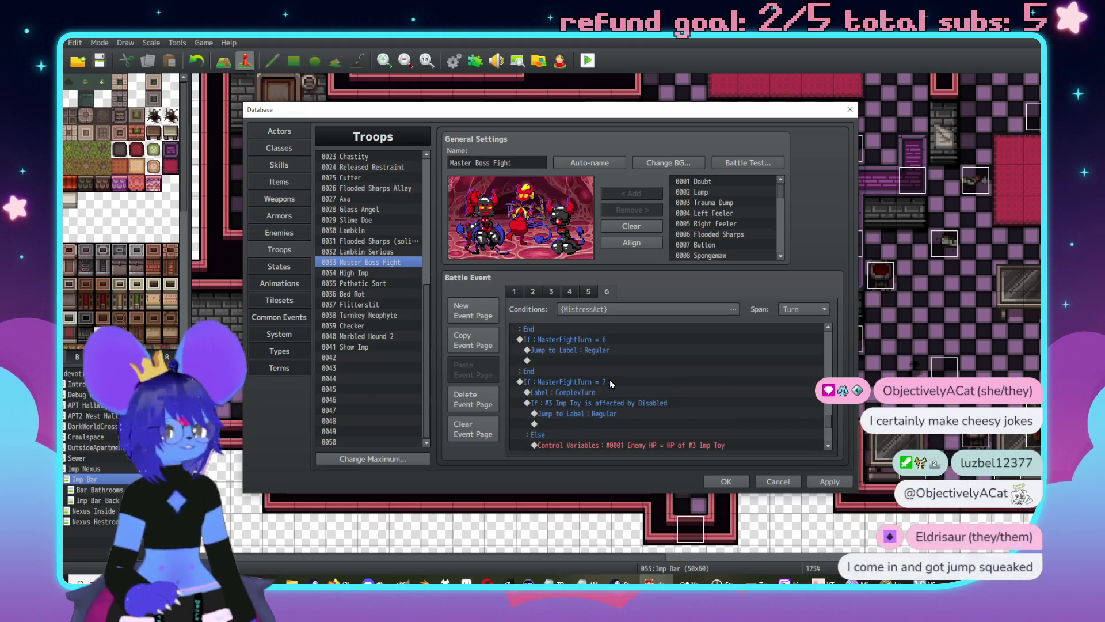
Step: Paste a MasterFightTurn block at the end, set it to turn 7, and fill it with the ComplexTurn commands
left_click(610, 380)
left_click(602, 372)
scroll(610, 380, "up", 1)
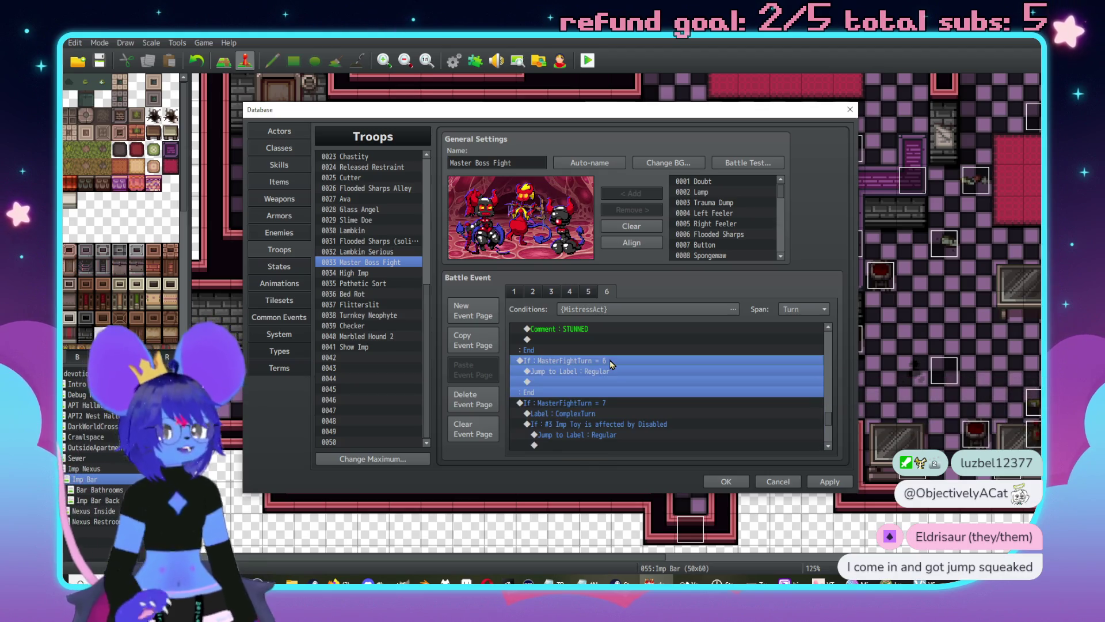
scroll(613, 403, "down", 5)
left_click(571, 445)
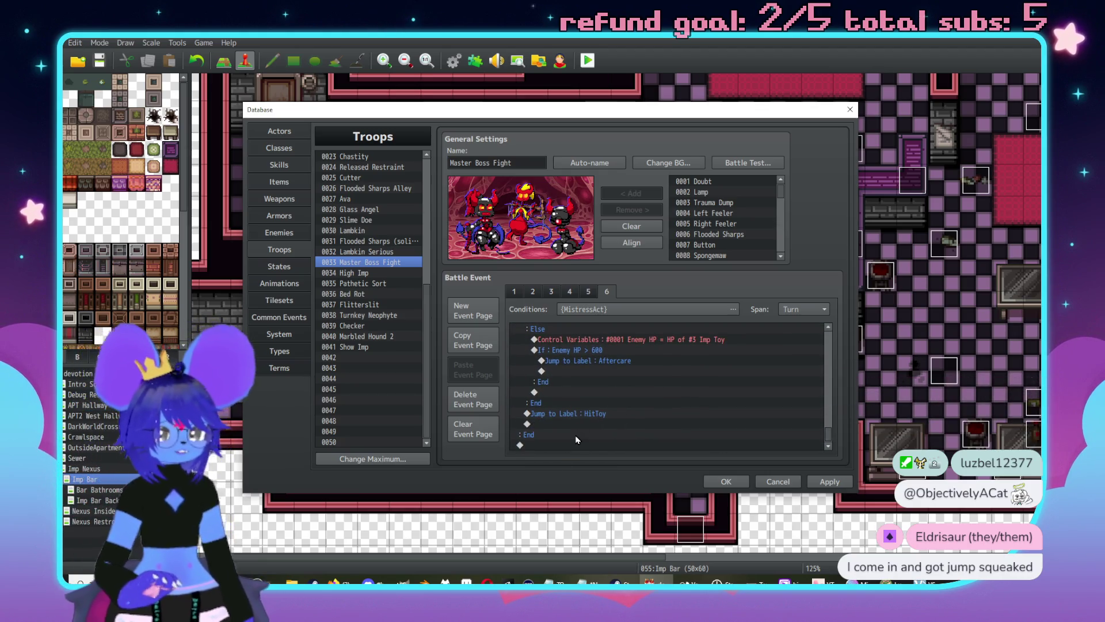
key("ctrl+v")
double_click(638, 404)
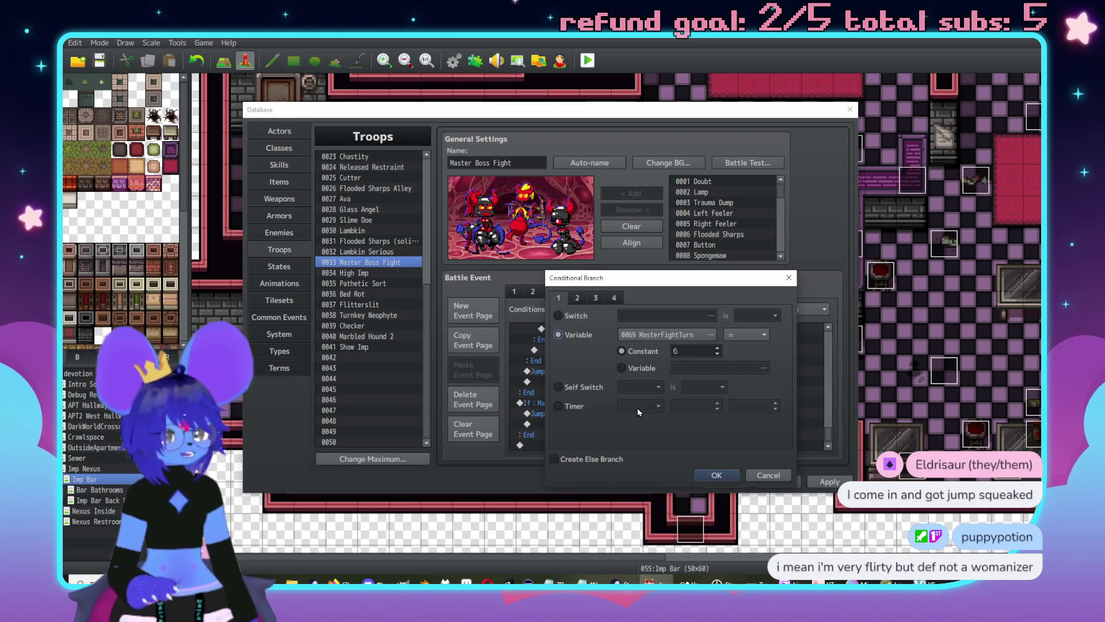
type("7")
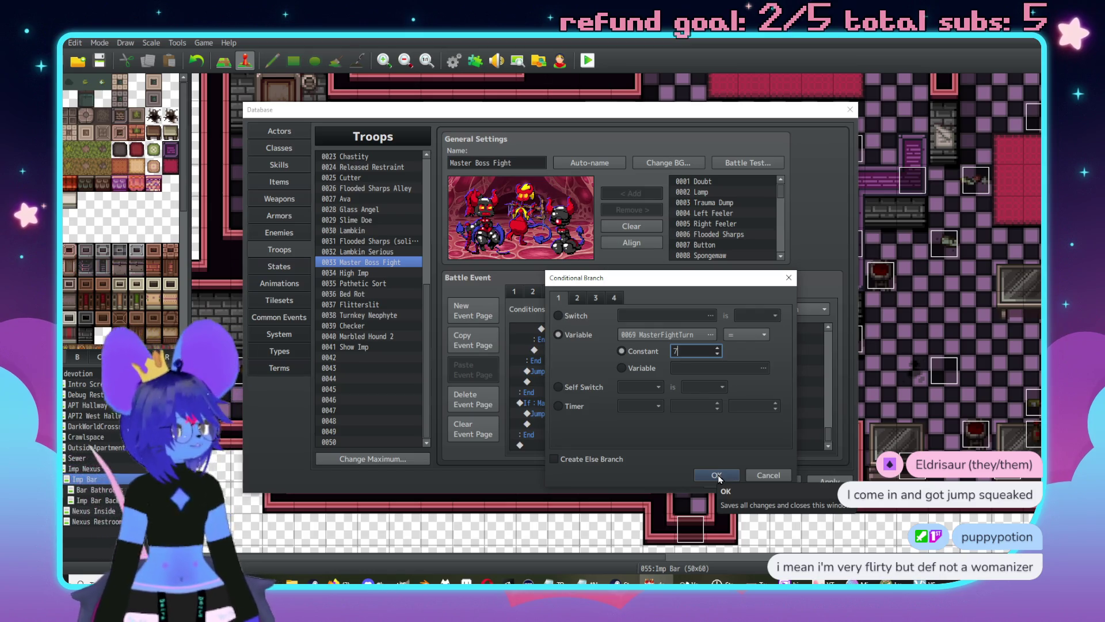
left_click(716, 475)
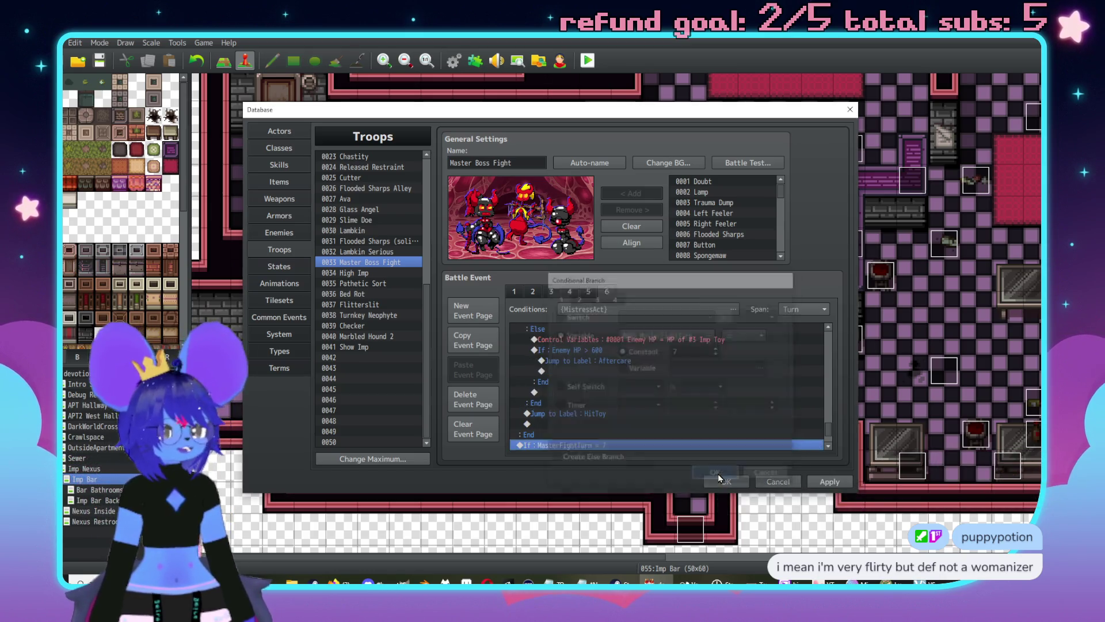
scroll(633, 409, "down", 2)
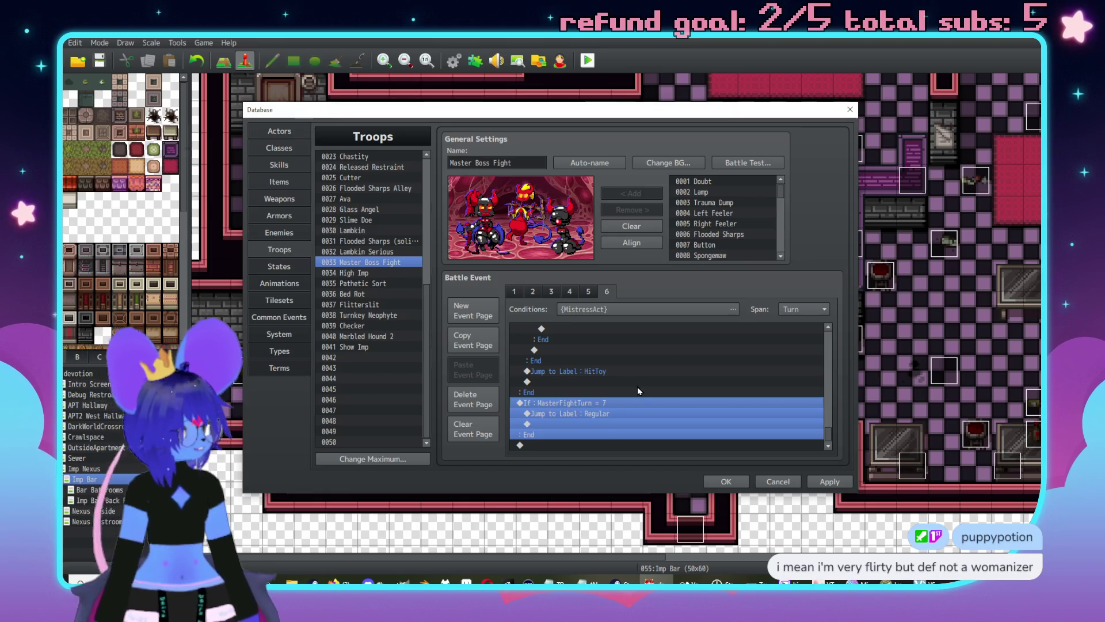
key("ctrl+v")
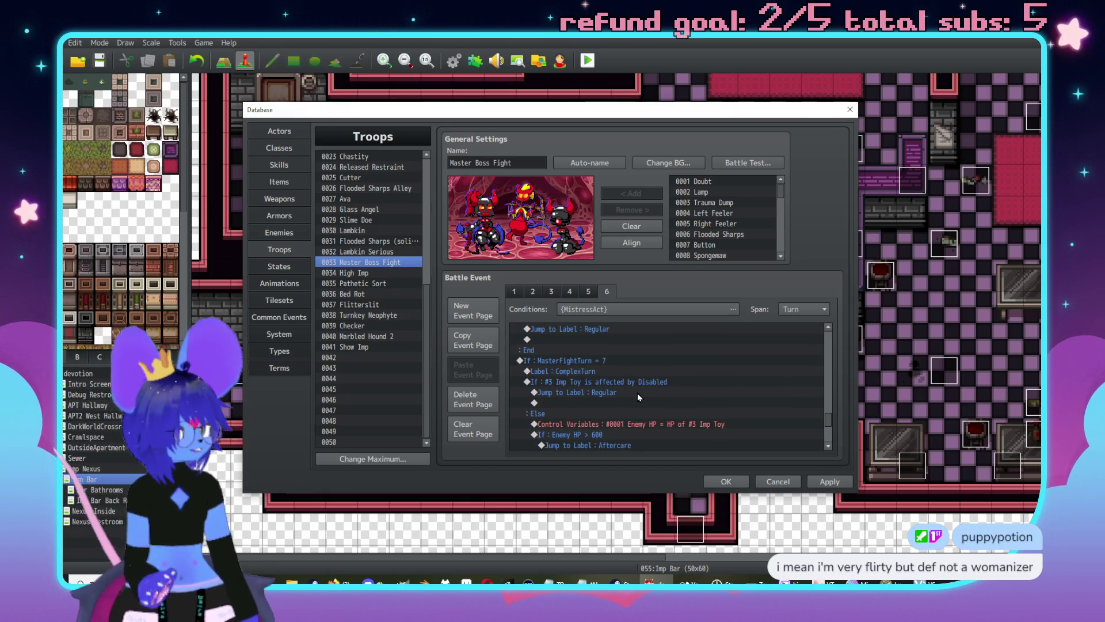
Step: Change the following Regular-jump branch to check MasterFightTurn = 8
scroll(639, 394, "down", 3)
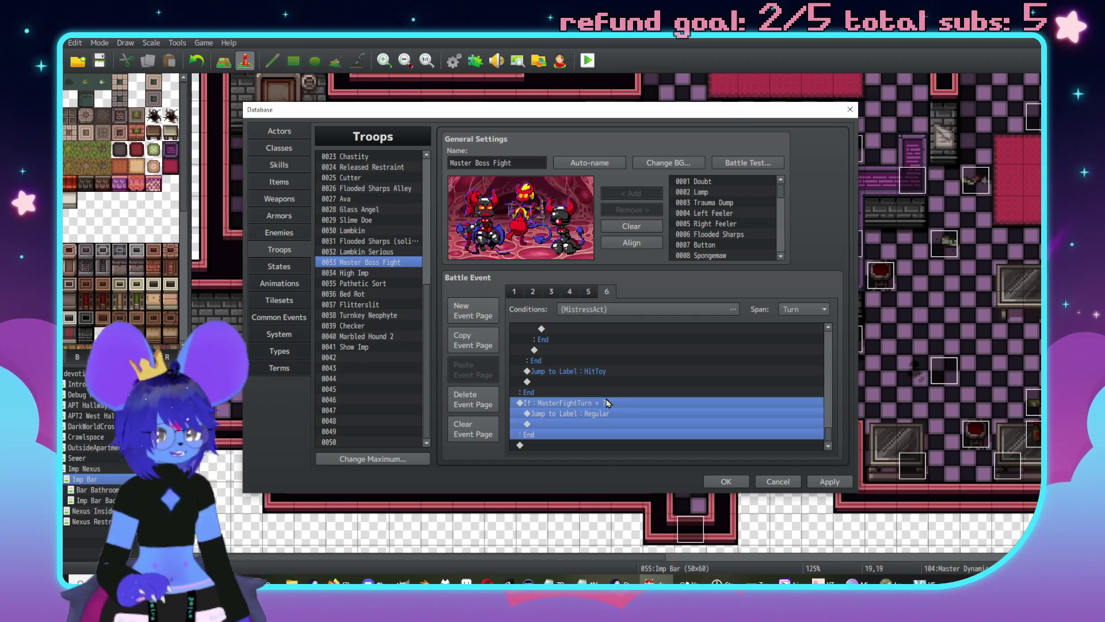
double_click(617, 407)
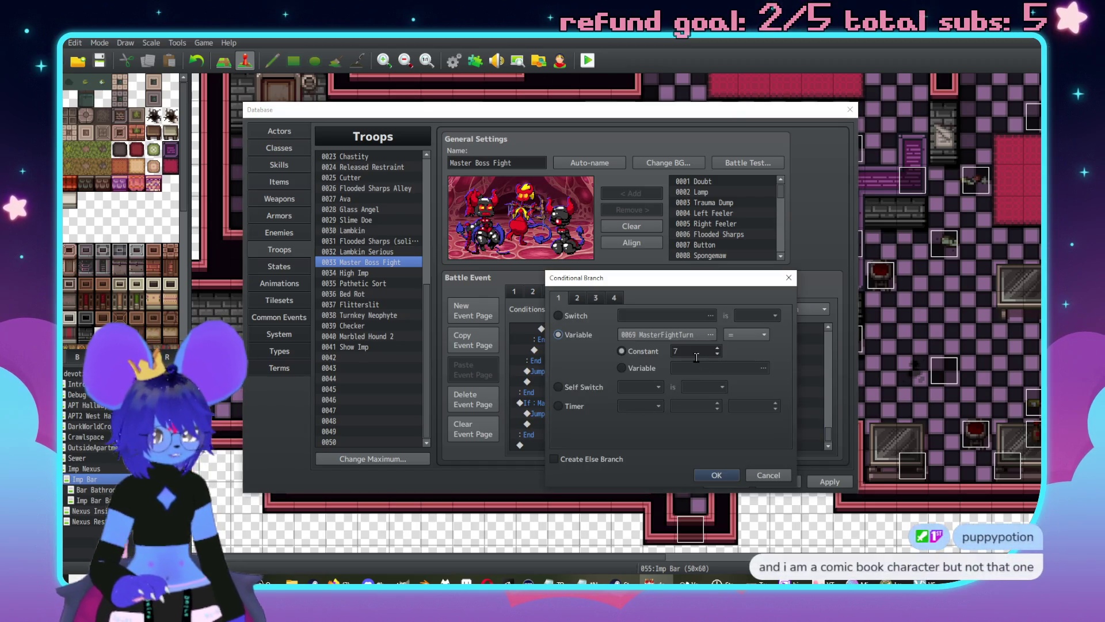
type("8")
left_click(719, 475)
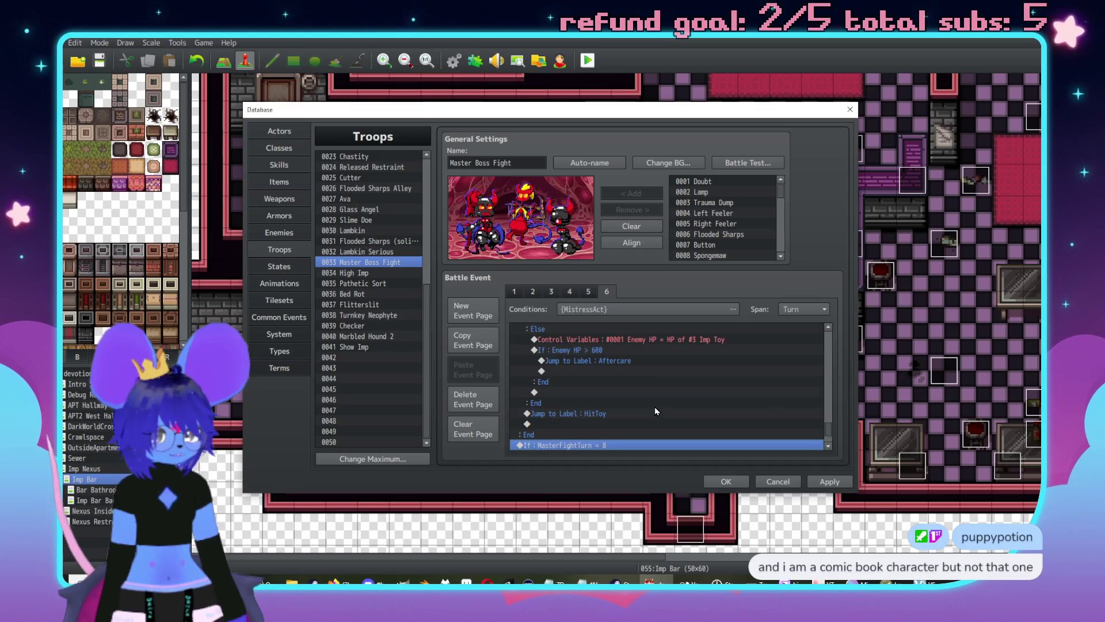
Step: Verify the Aftercare label's name in the turn 4 block, leaving it unchanged
scroll(622, 410, "down", 5)
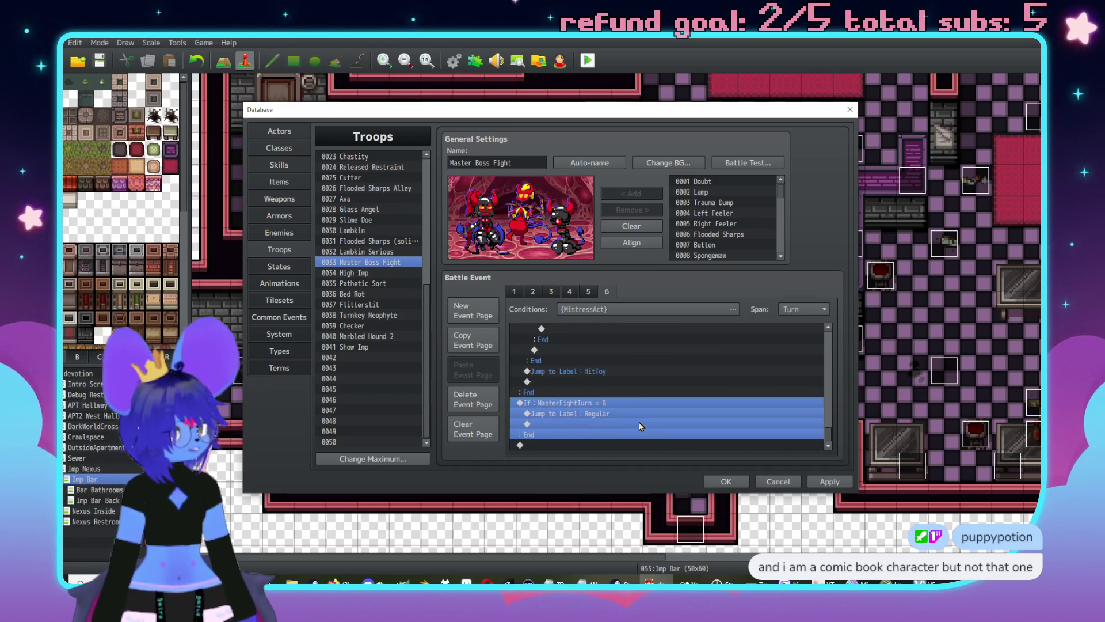
scroll(610, 388, "up", 5)
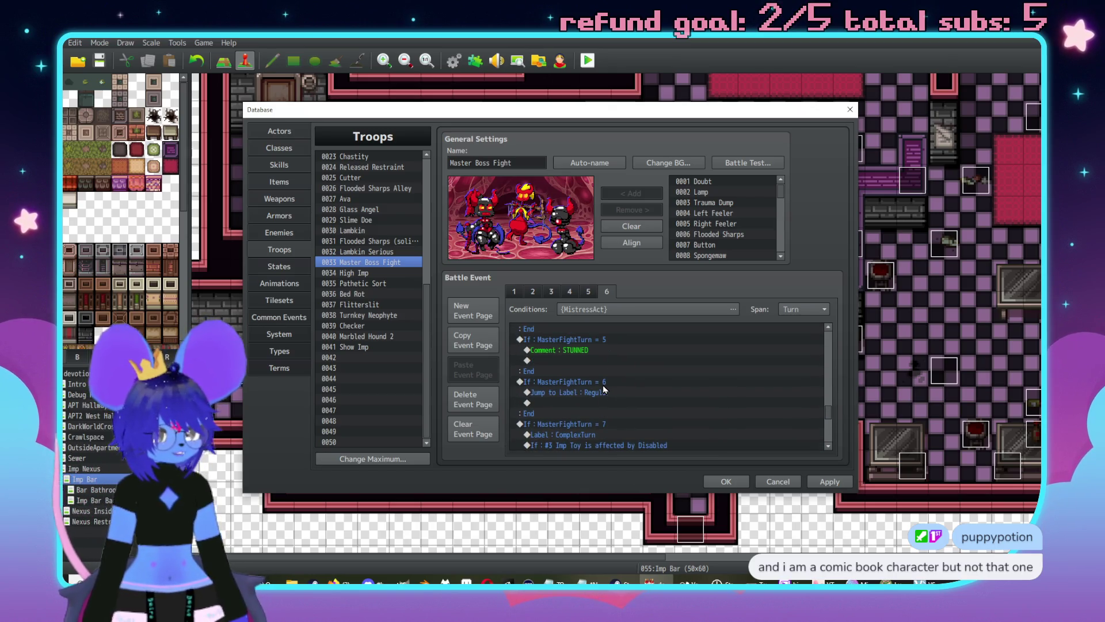
scroll(604, 390, "up", 3)
left_click(658, 416)
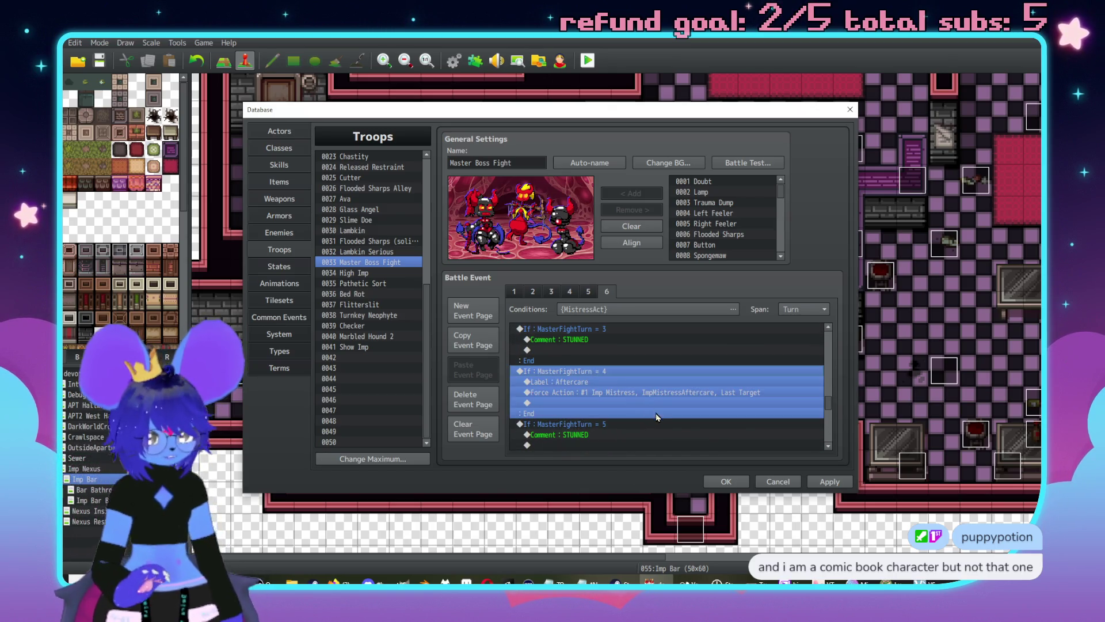
left_click(592, 384)
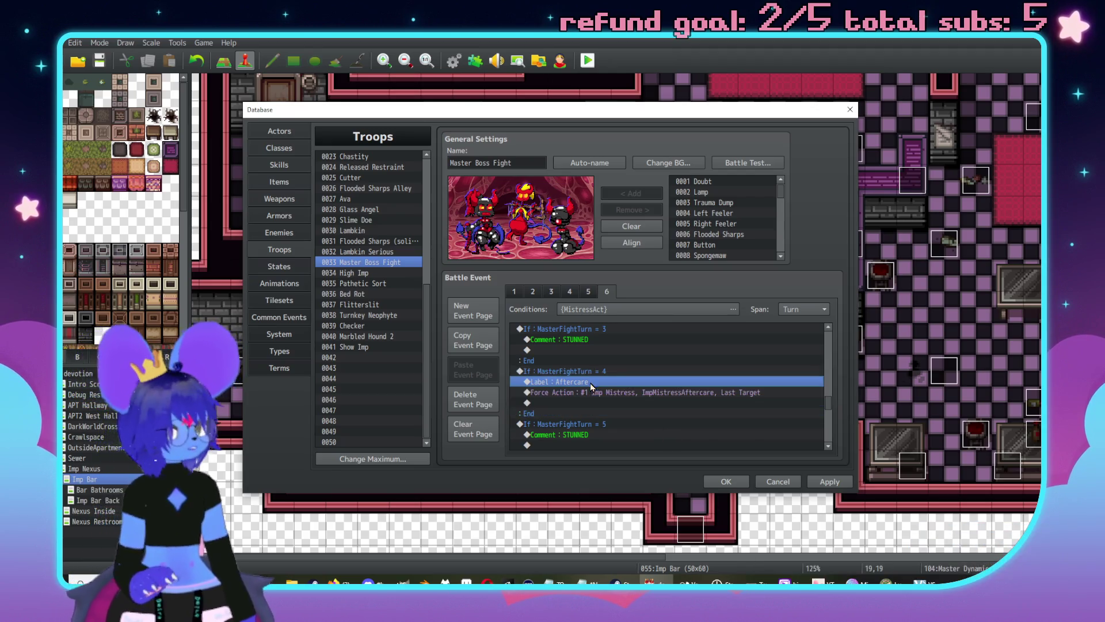
double_click(592, 384)
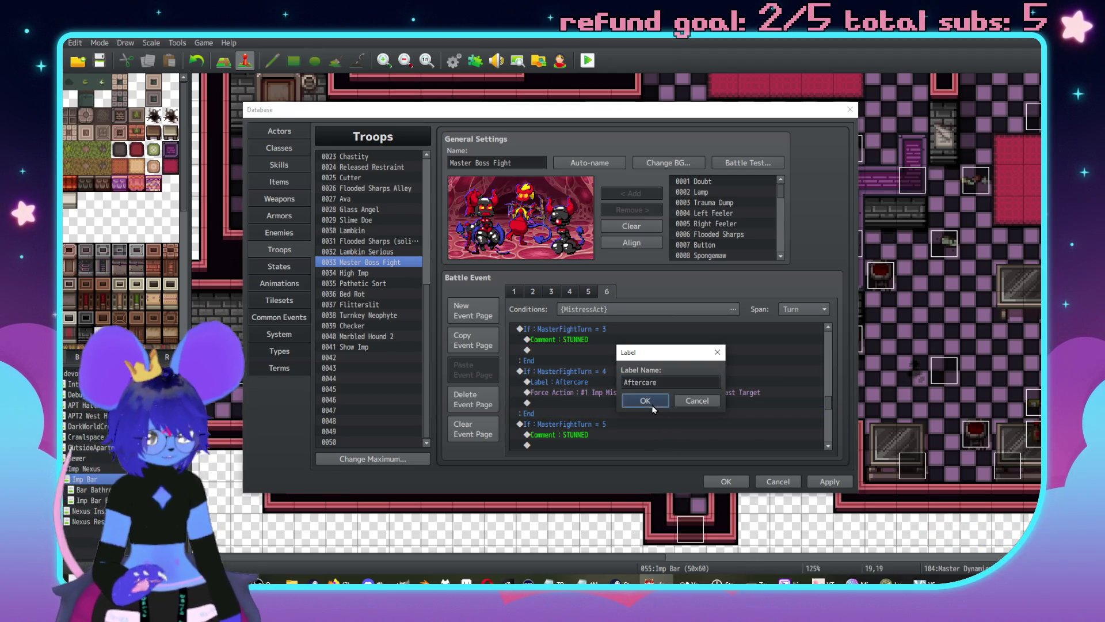
left_click(644, 401)
scroll(636, 409, "down", 5)
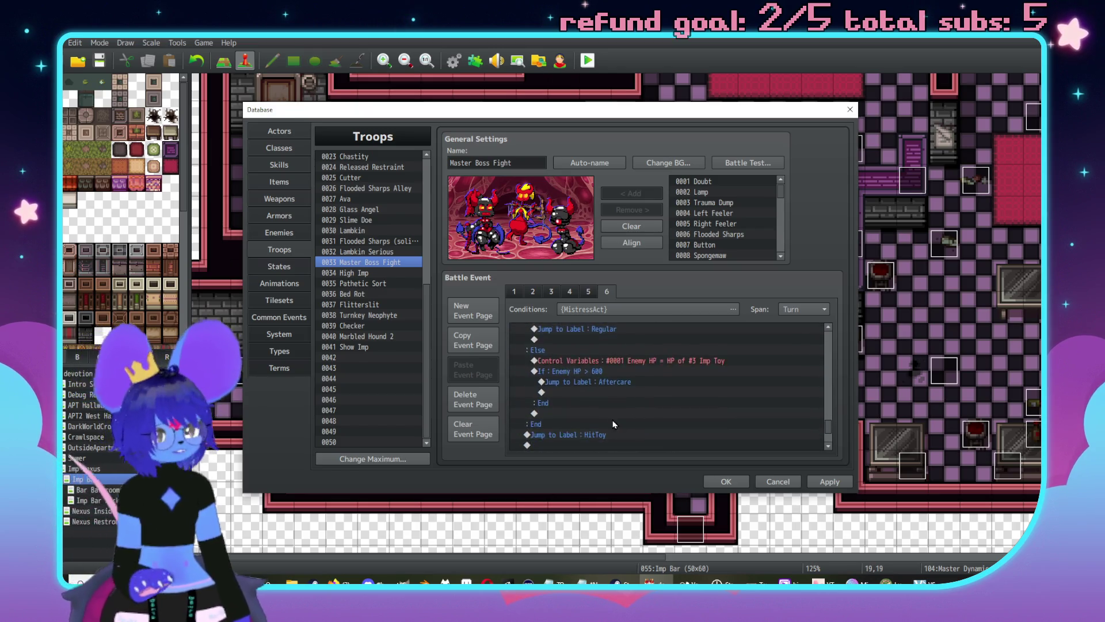
Step: Paste the turn-4 block at the end and change its condition to MasterFightTurn = 9
scroll(613, 424, "down", 2)
left_click(589, 446)
key("ctrl+v")
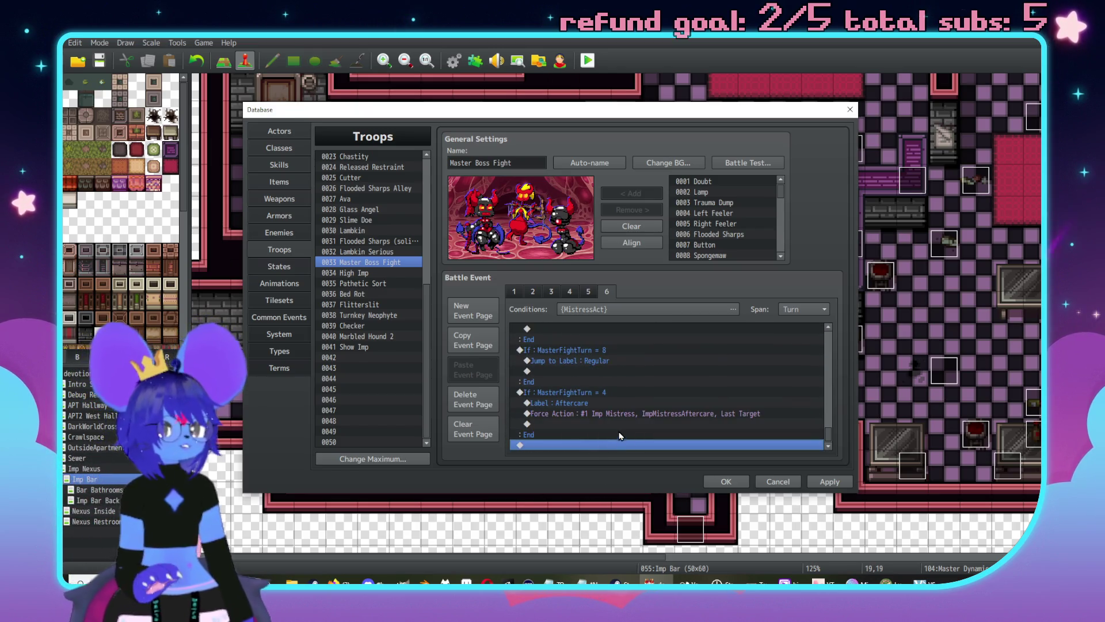
double_click(603, 392)
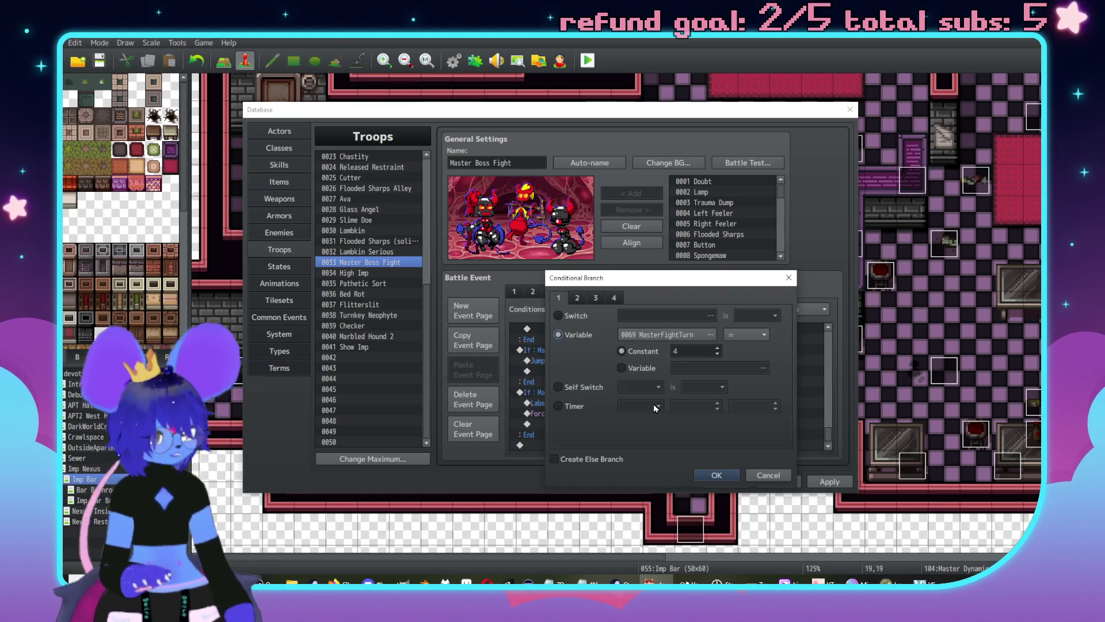
double_click(684, 352)
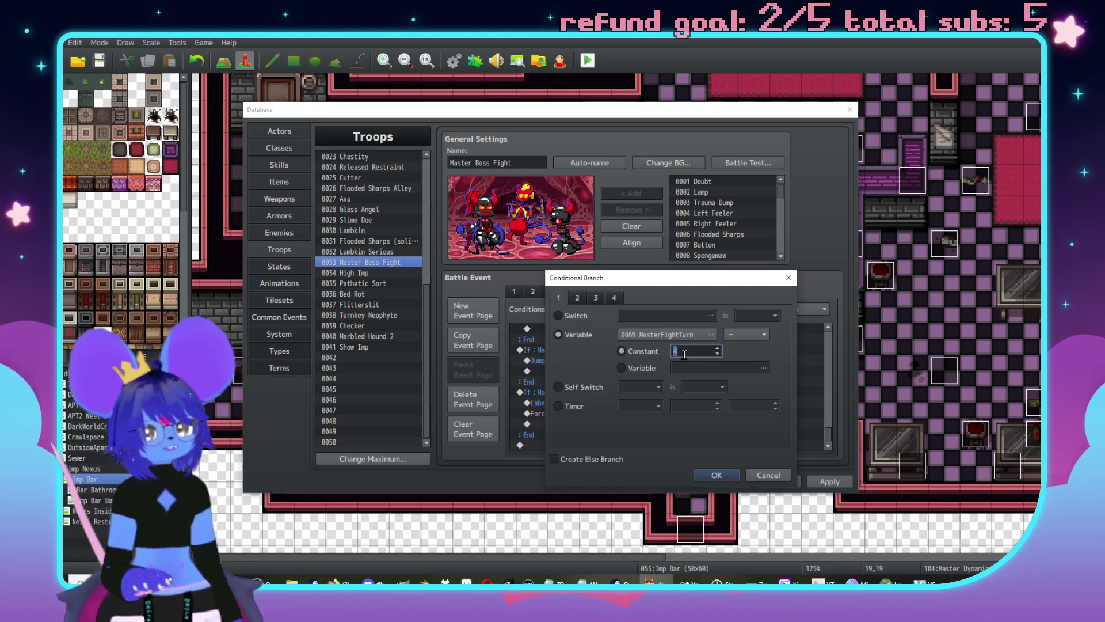
type("9")
key("Return")
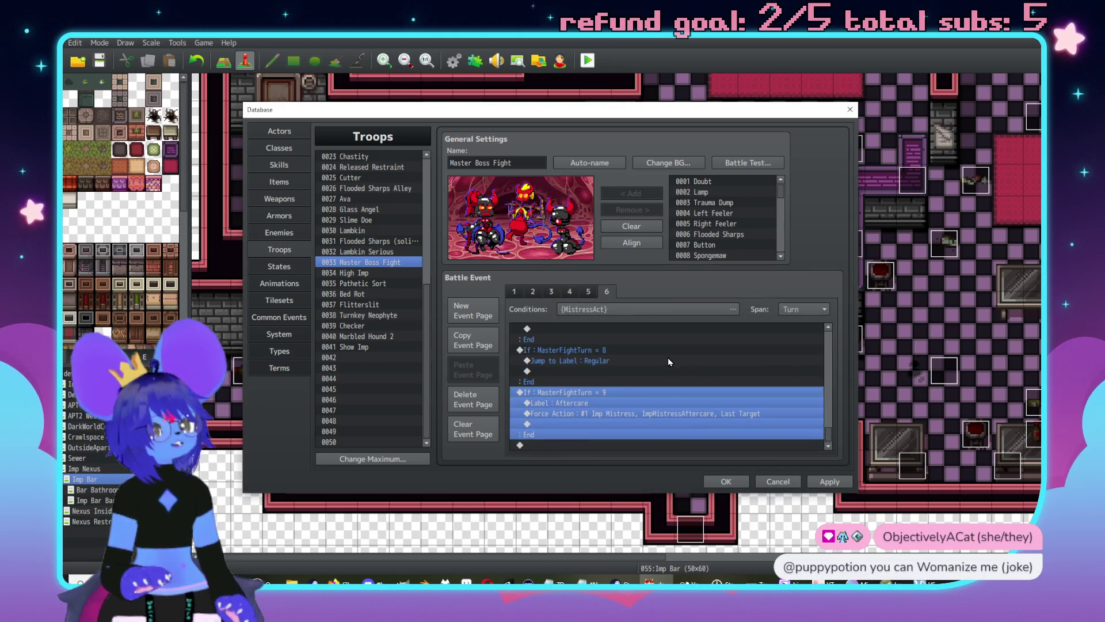
Step: Replace the turn-9 branch's Label and Force Action lines with Jump to Label : Aftercare
double_click(691, 404)
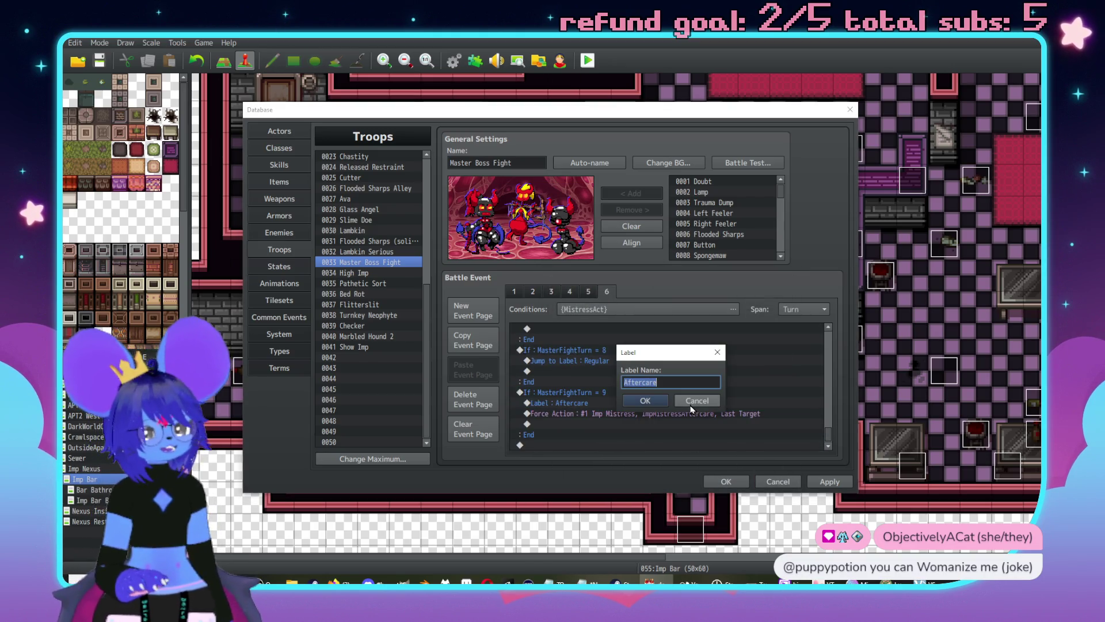
left_click(642, 401)
left_click(621, 426)
key("Delete")
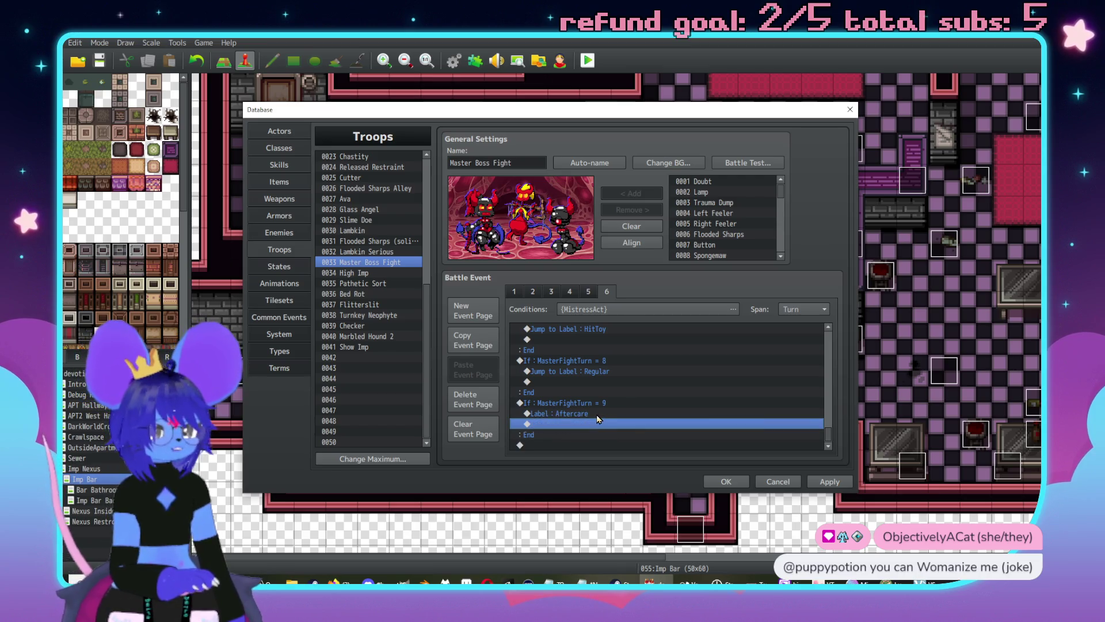
left_click(586, 413)
key("Delete")
double_click(585, 428)
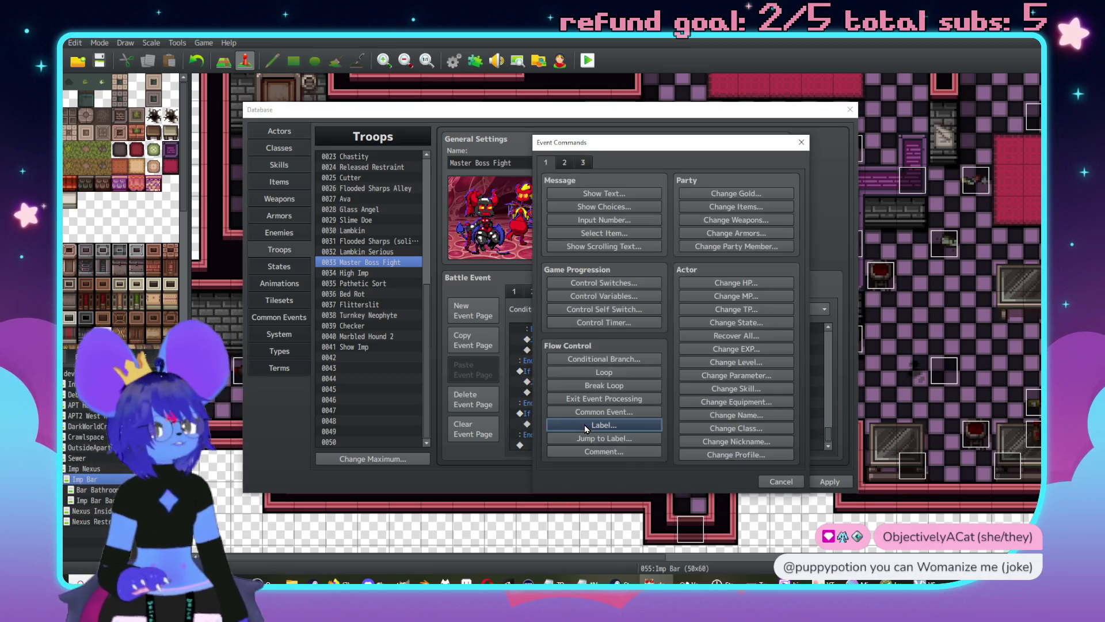
left_click(607, 439)
type("Aftercare")
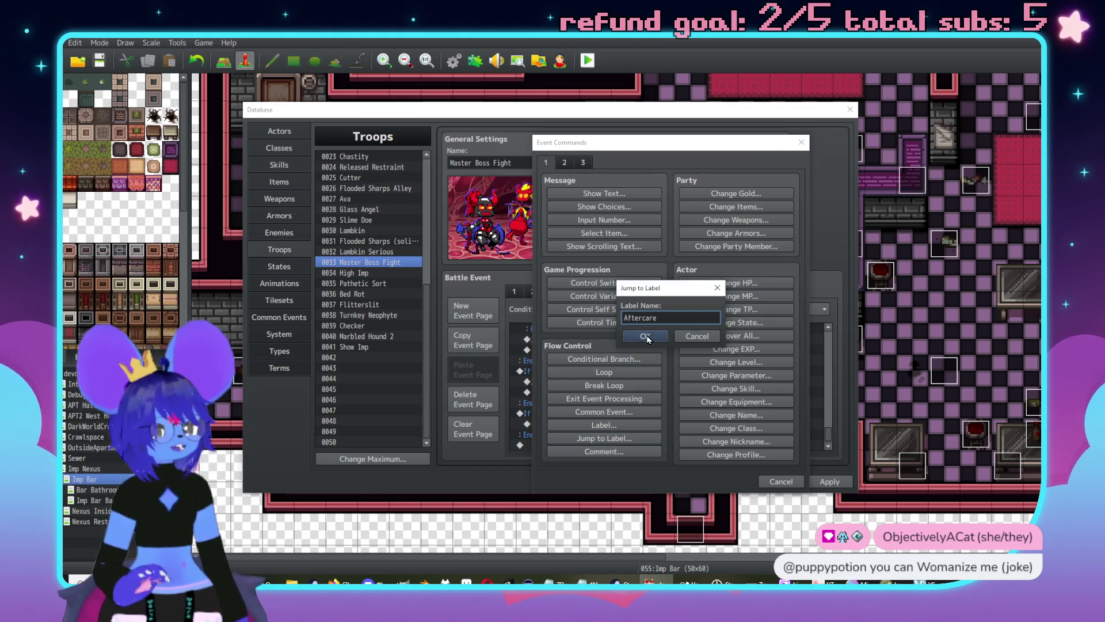
key("Return")
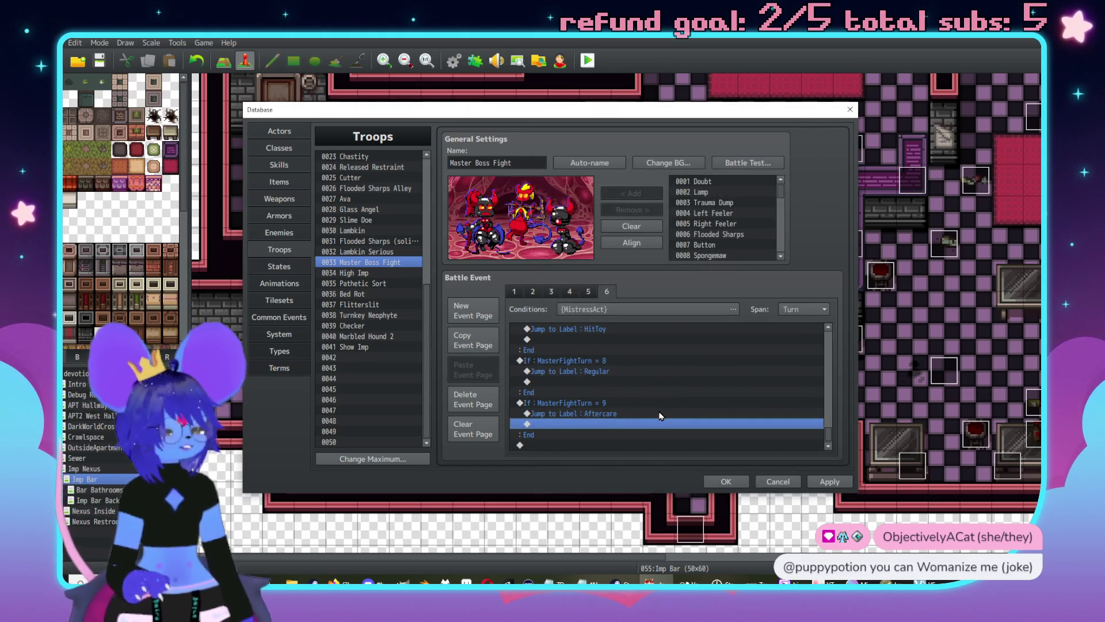
Step: Start a new comment at the list's end reading 'Loop Start'
double_click(572, 440)
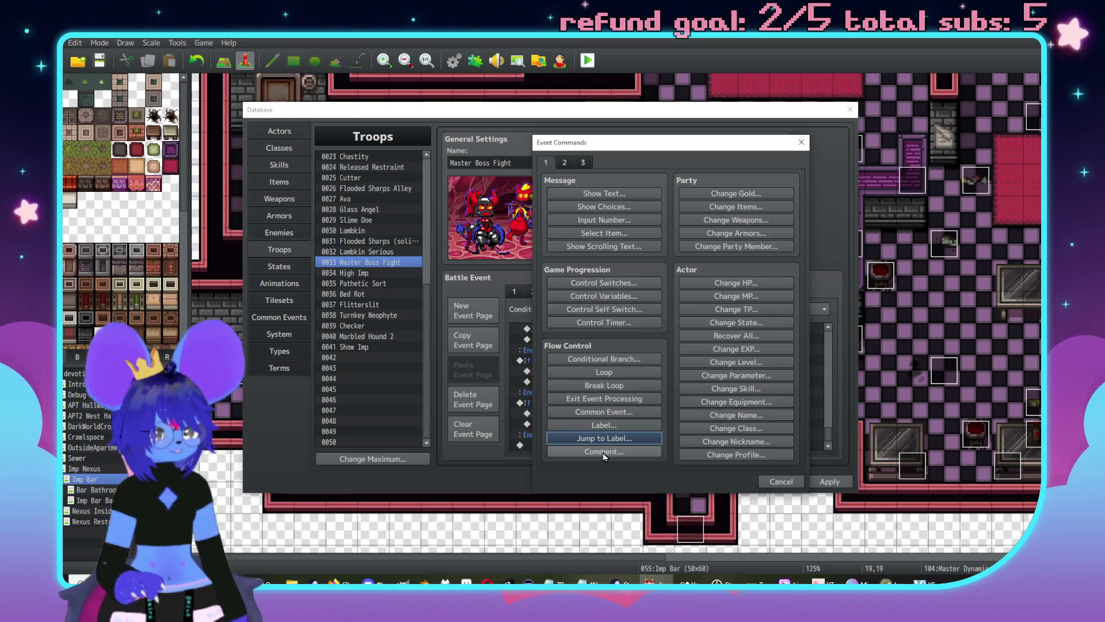
left_click(603, 452)
type("Loop Sta")
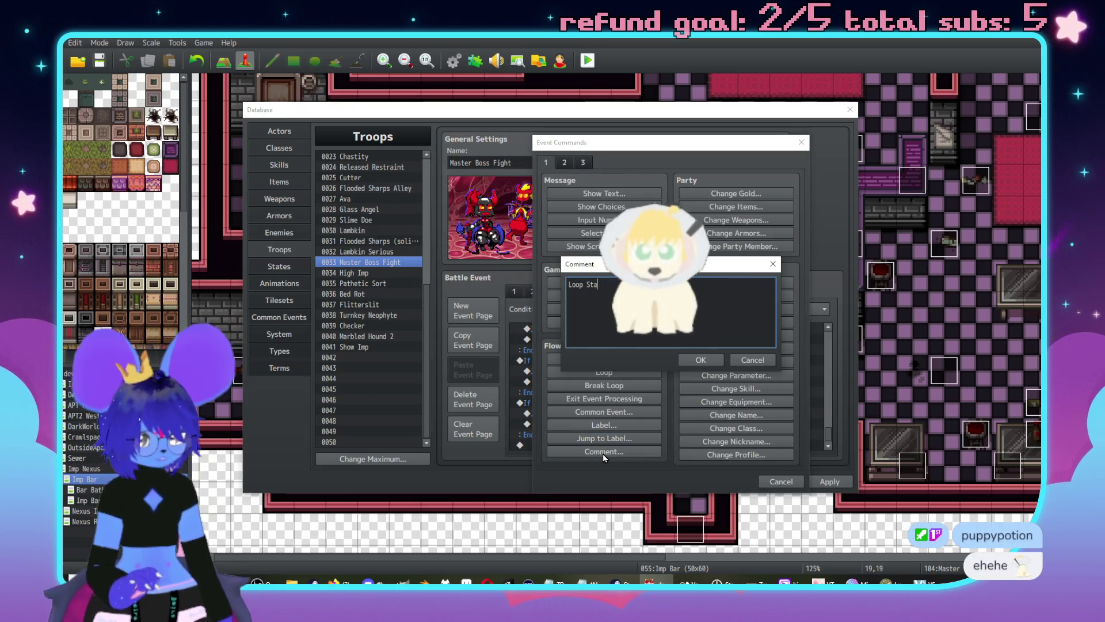
type("rt")
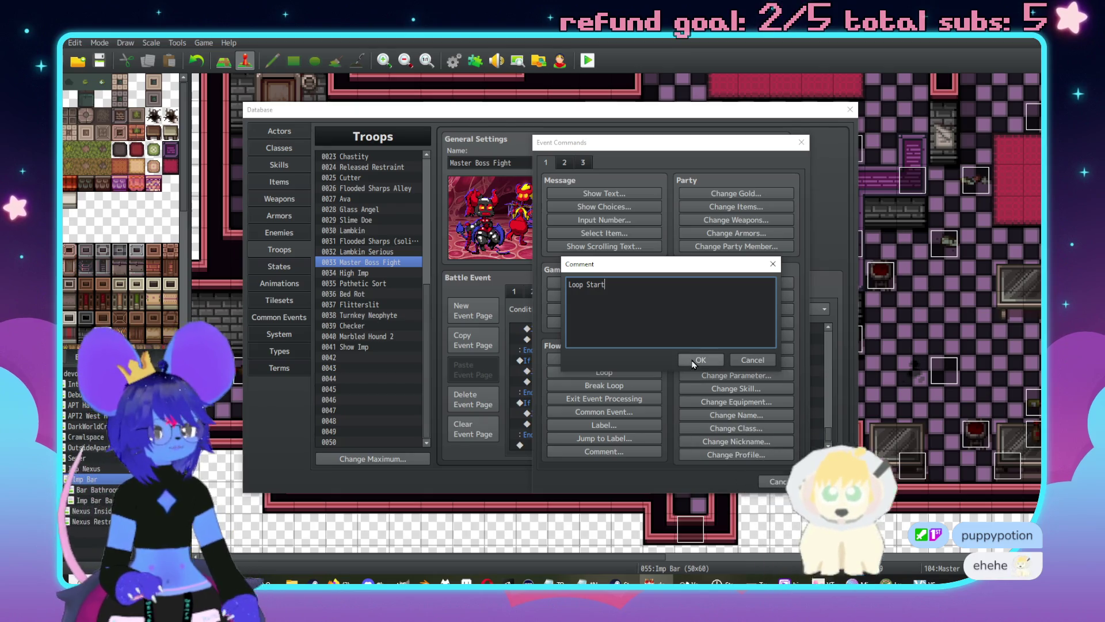
Step: Confirm the 'Loop Start' comment, then select the MasterFightTurn = 8 block
left_click(693, 362)
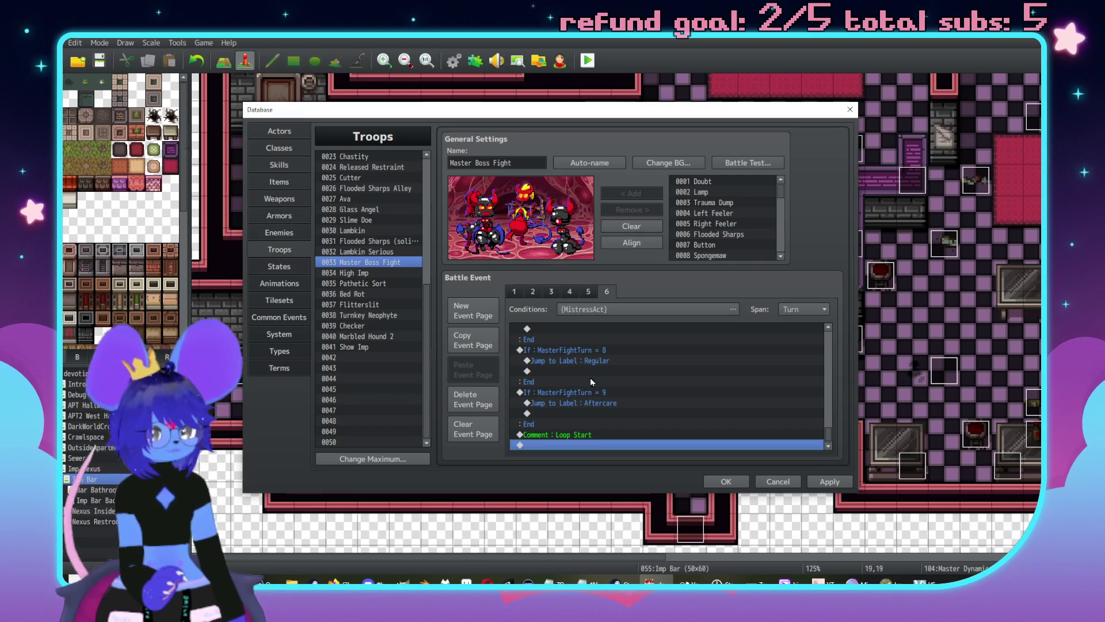
left_click(582, 351)
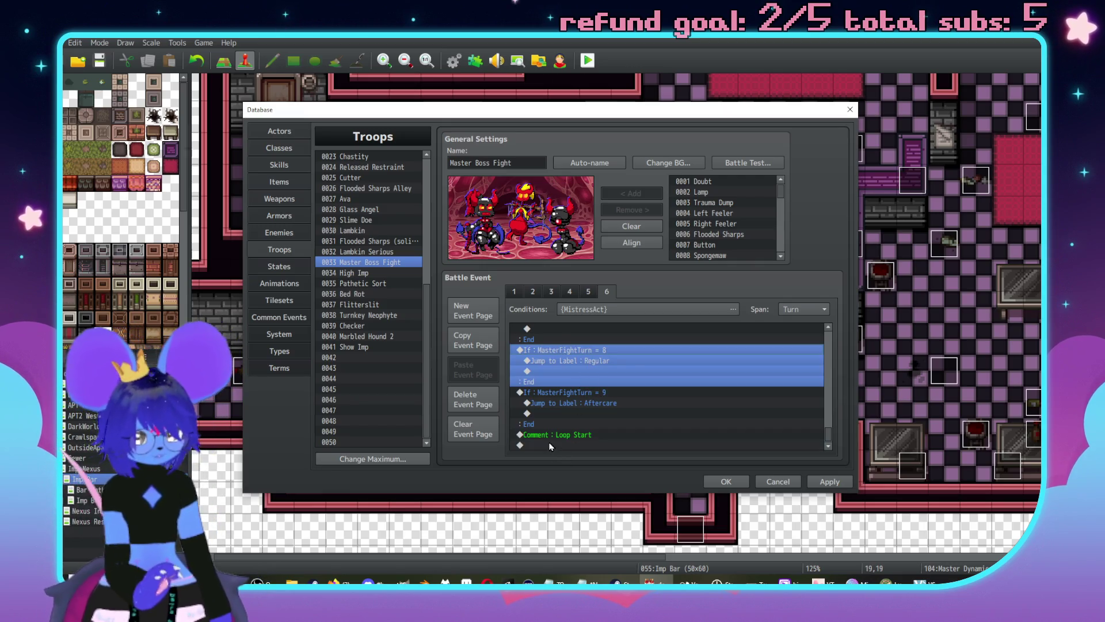
Step: Move the turn-8 block below the Loop Start comment as a MasterFightTurn = 10 branch
key("ctrl+x")
left_click(589, 412)
key("ctrl+v")
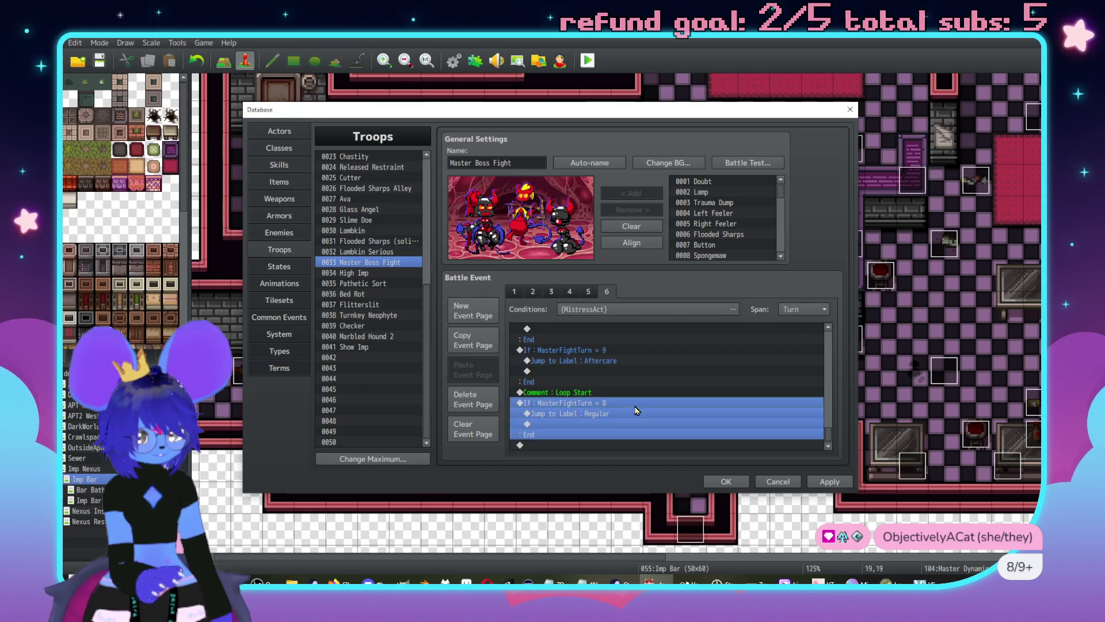
double_click(635, 405)
type("10")
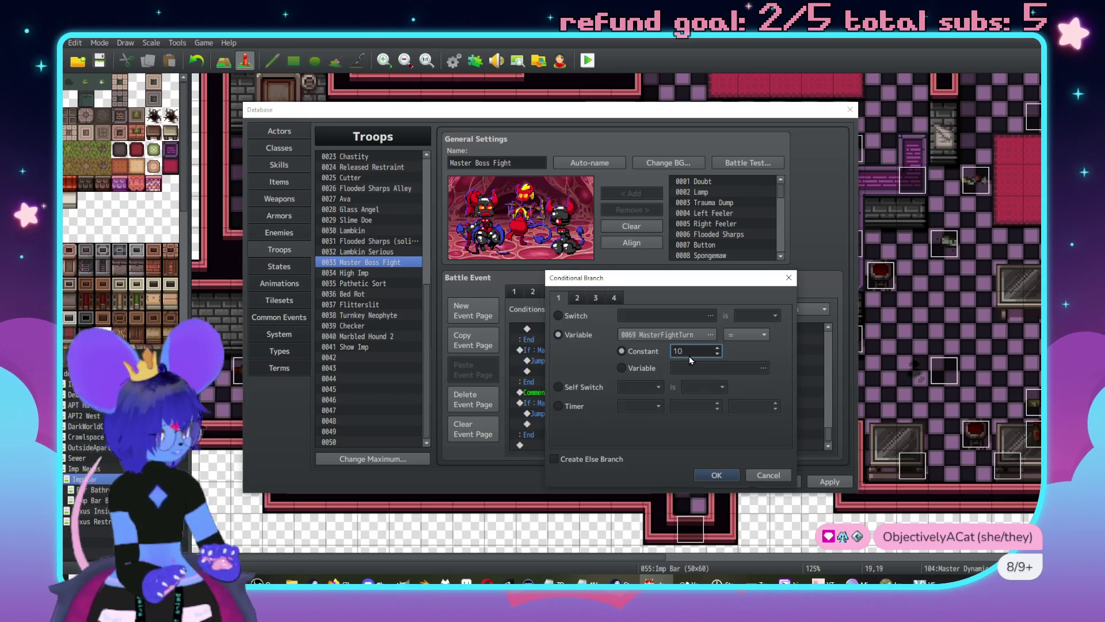
key("Return")
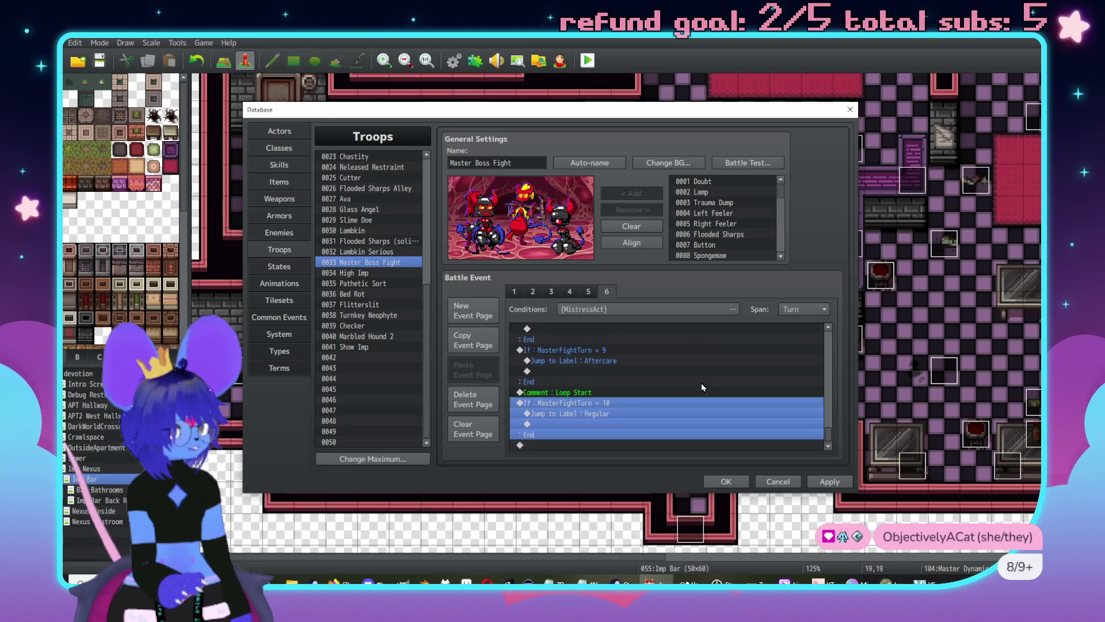
Step: Duplicate the turn 10 branch and set the copy's constant to 11
scroll(672, 370, "up", 5)
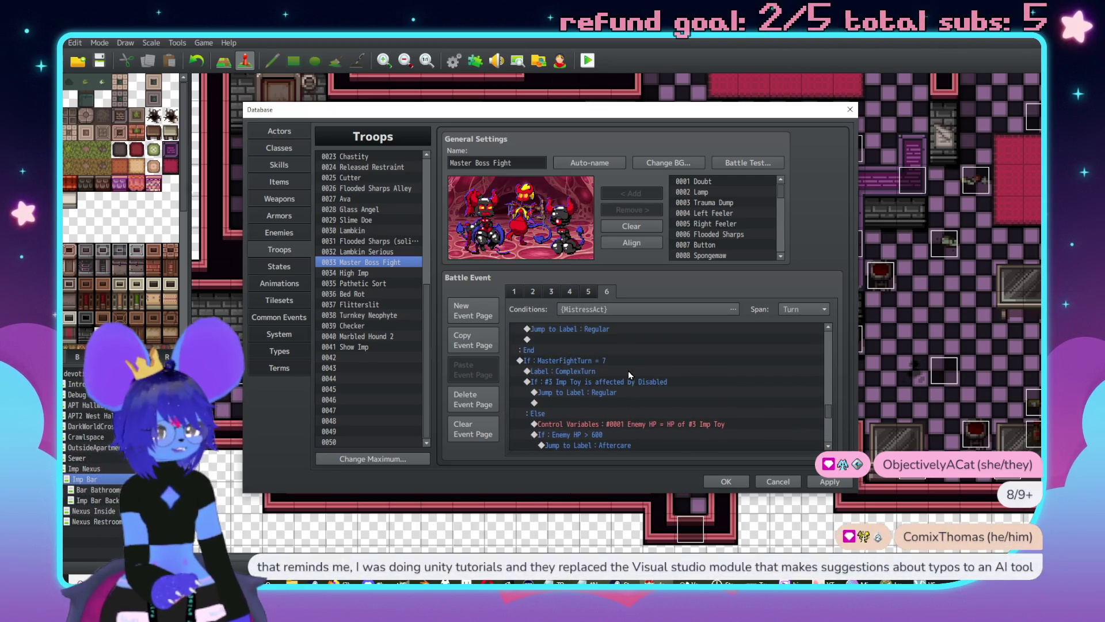
scroll(630, 375, "down", 5)
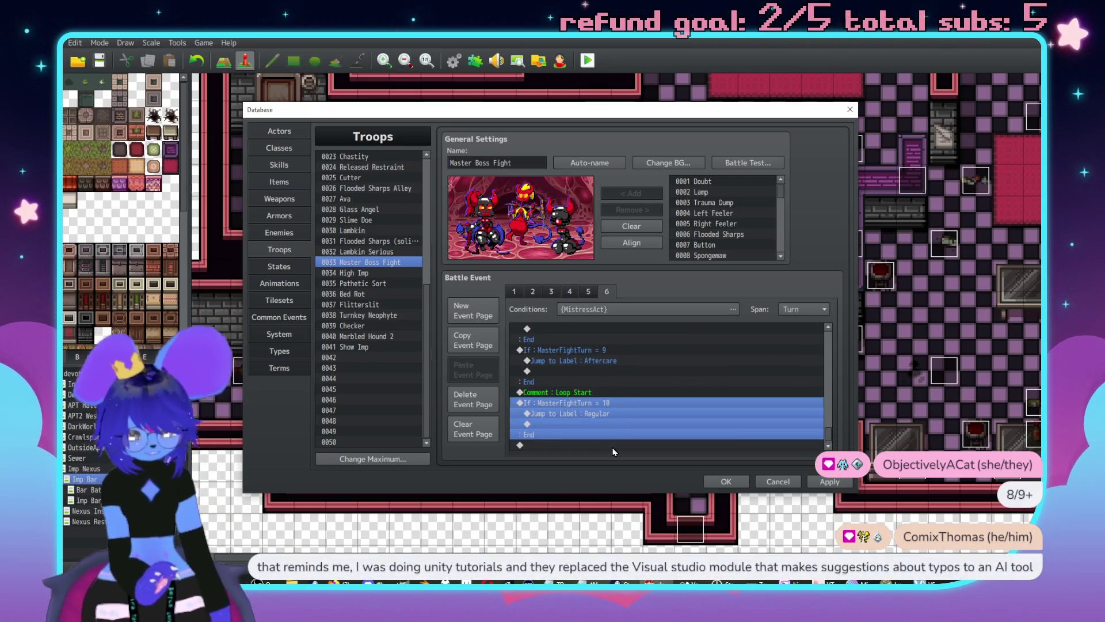
key("ctrl+c")
left_click(570, 446)
key("ctrl+v")
double_click(603, 404)
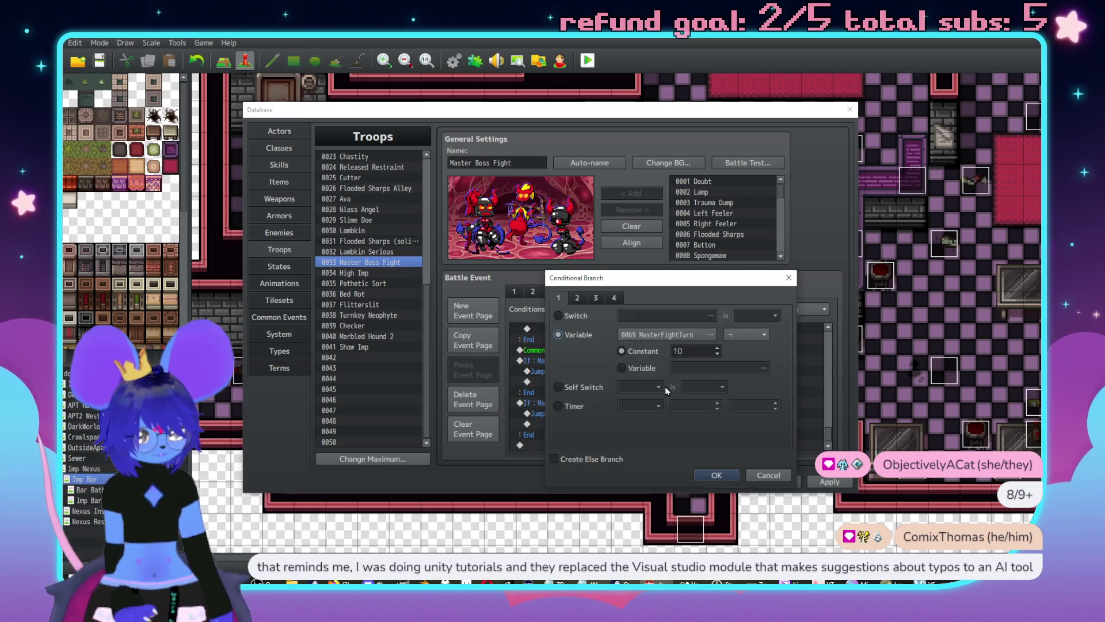
double_click(687, 350)
type("11")
left_click(714, 476)
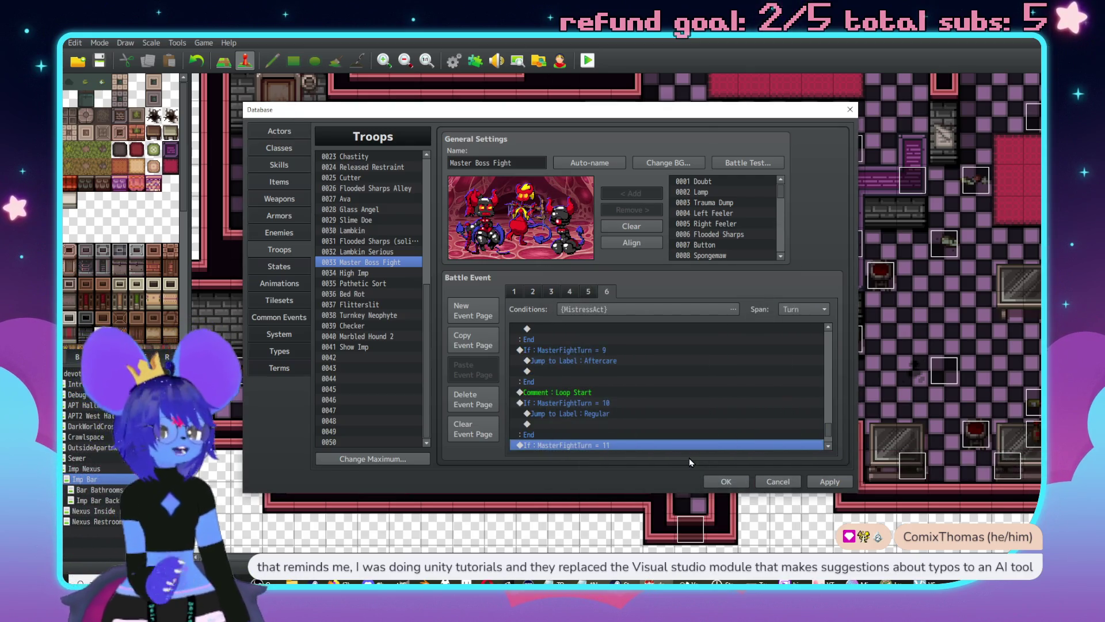
Step: Check the ComplexTurn label name and retarget the turn 11 jump to ComplexTurn
scroll(644, 402, "up", 3)
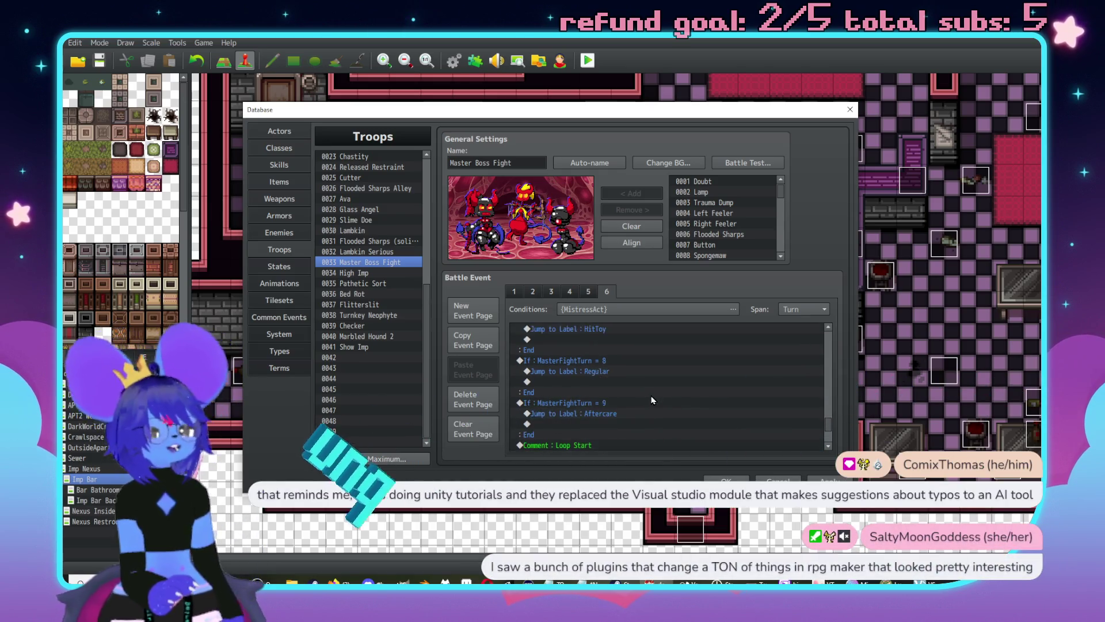
scroll(643, 402, "up", 3)
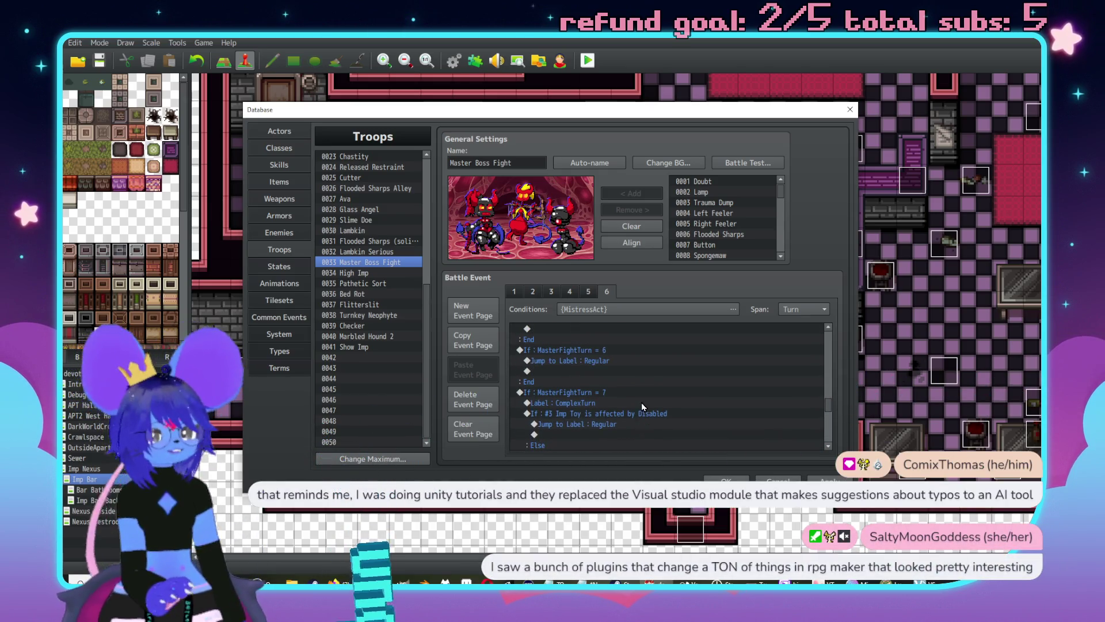
left_click(561, 394)
key("Down")
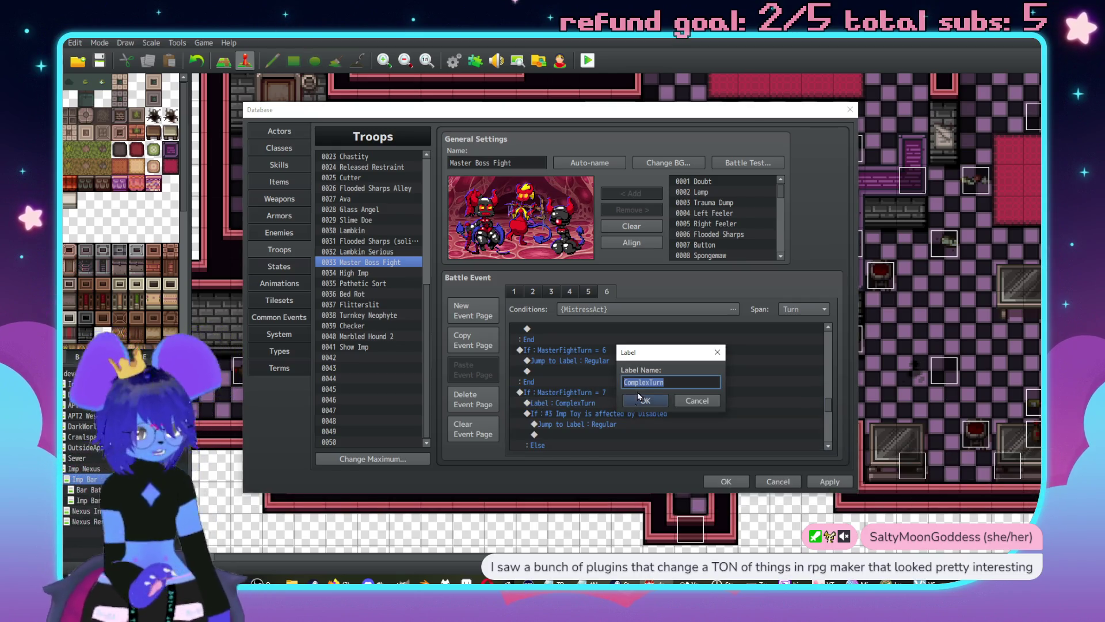
left_click(648, 400)
scroll(643, 361, "down", 4)
scroll(635, 369, "down", 3)
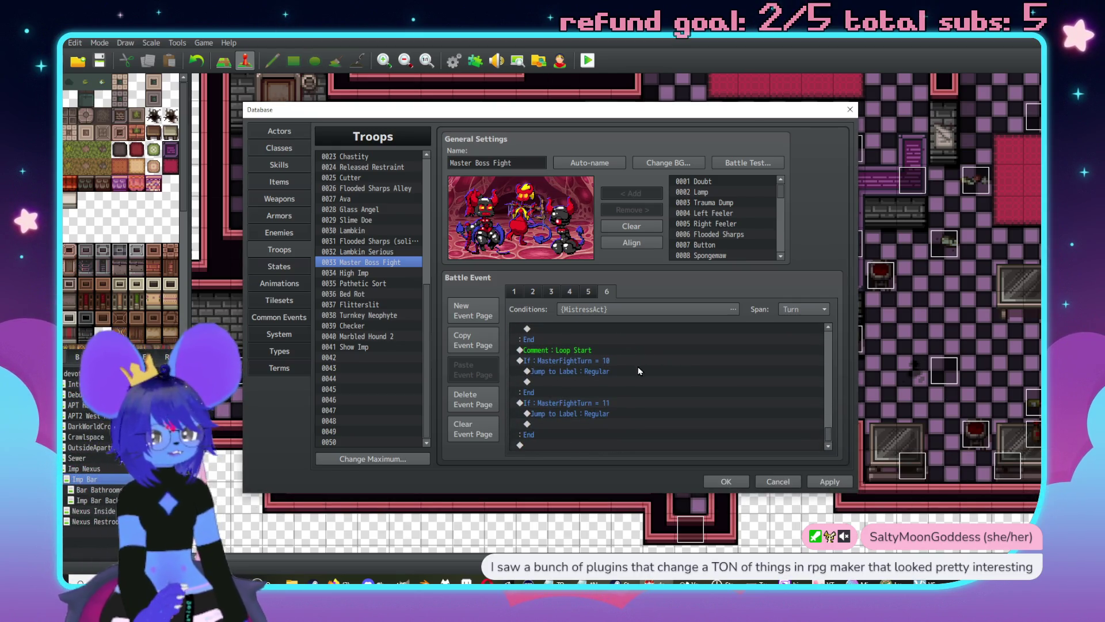
double_click(570, 370)
type("ComplexTurn")
left_click(645, 401)
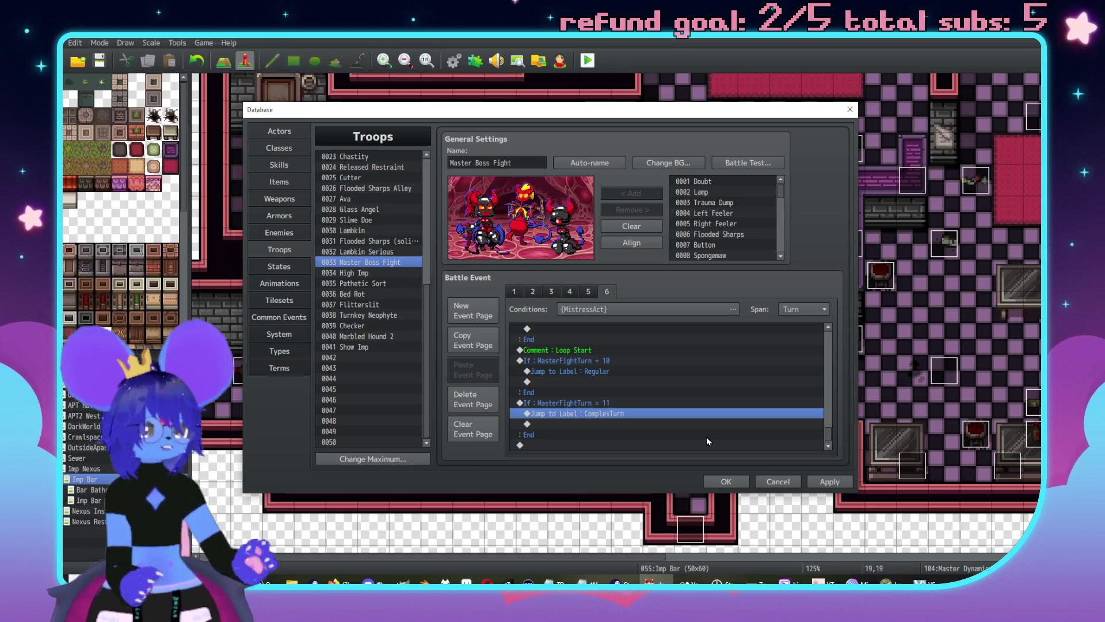
Step: Duplicate the turn 11 branch and point the copy's jump at Aftercare
left_click(620, 403)
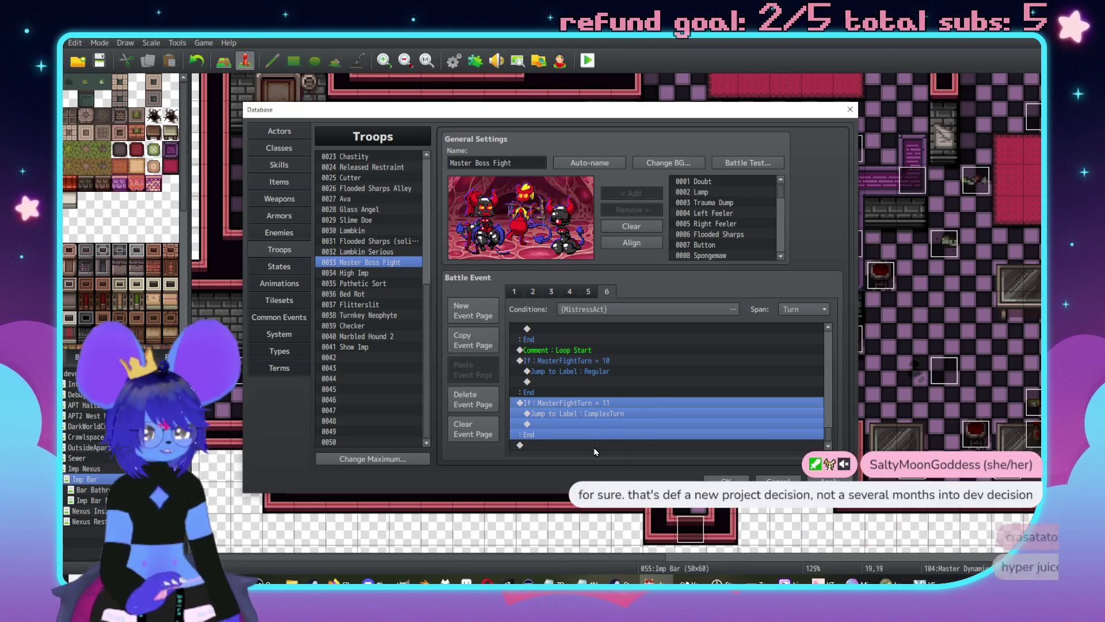
left_click(595, 448)
key("ctrl+v")
double_click(614, 413)
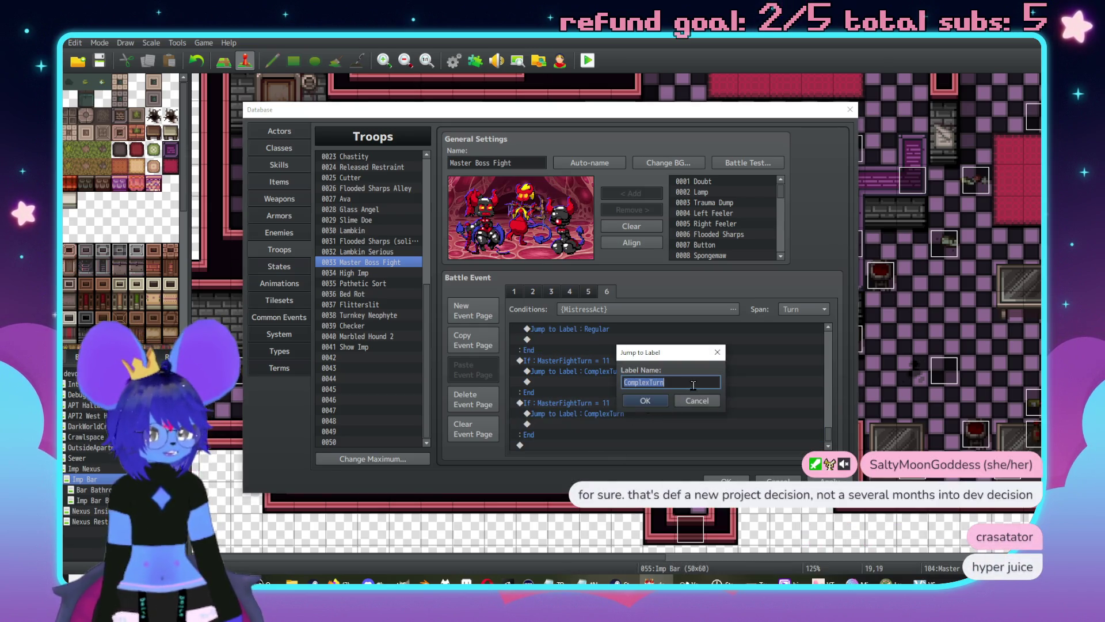
type("Aftercare")
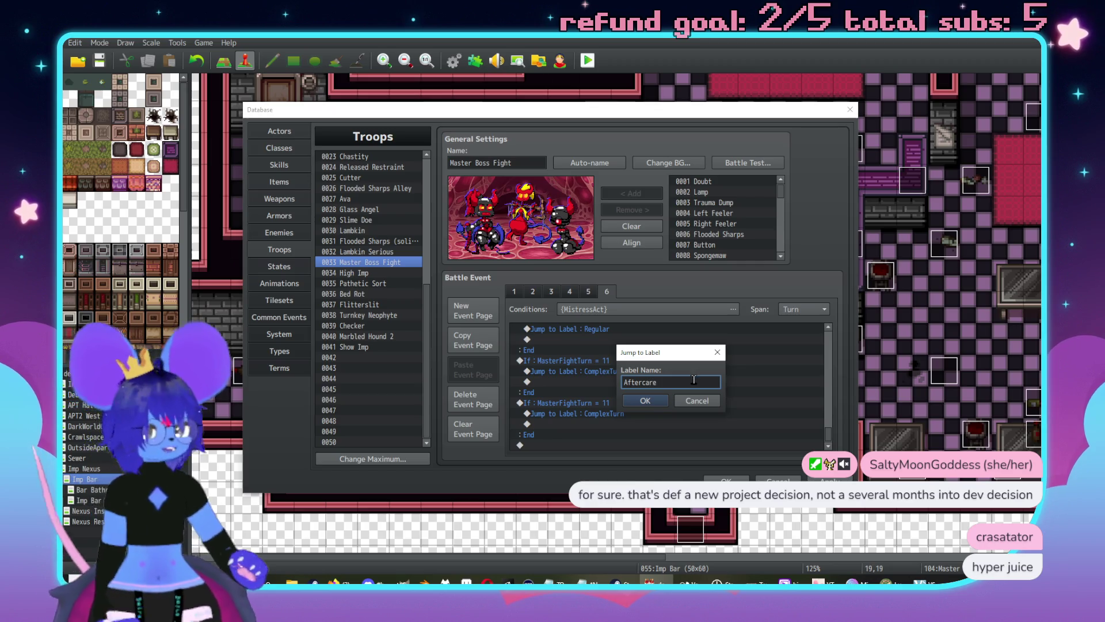
left_click(649, 401)
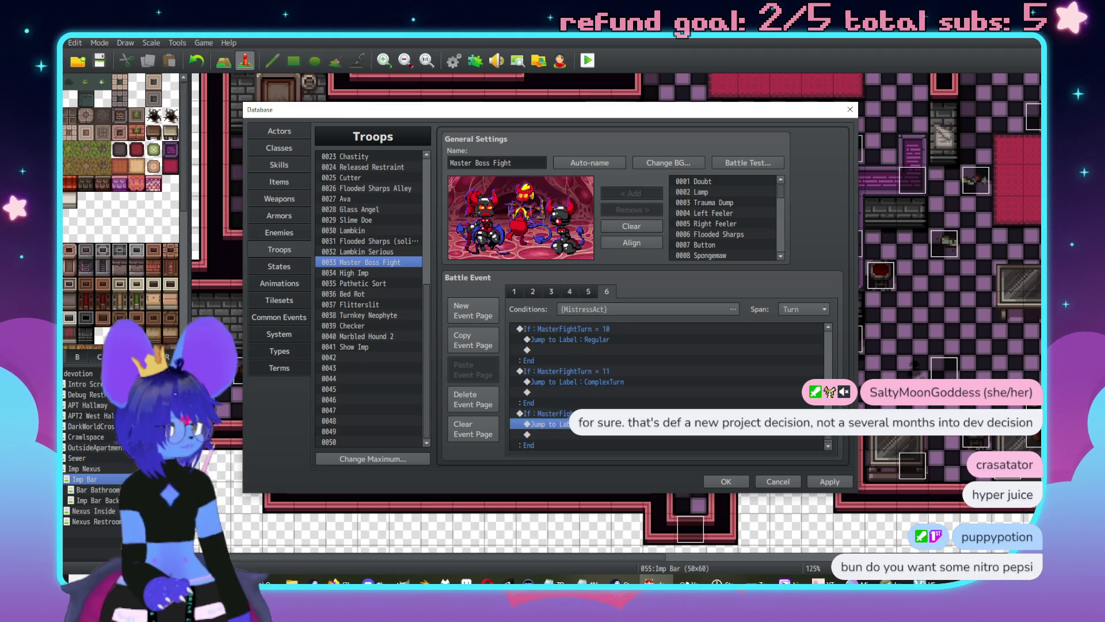
Step: Paste a copy of the MasterFightTurn = 10 branch at the end and make it check turn 13
scroll(667, 386, "down", 1)
scroll(599, 357, "up", 2)
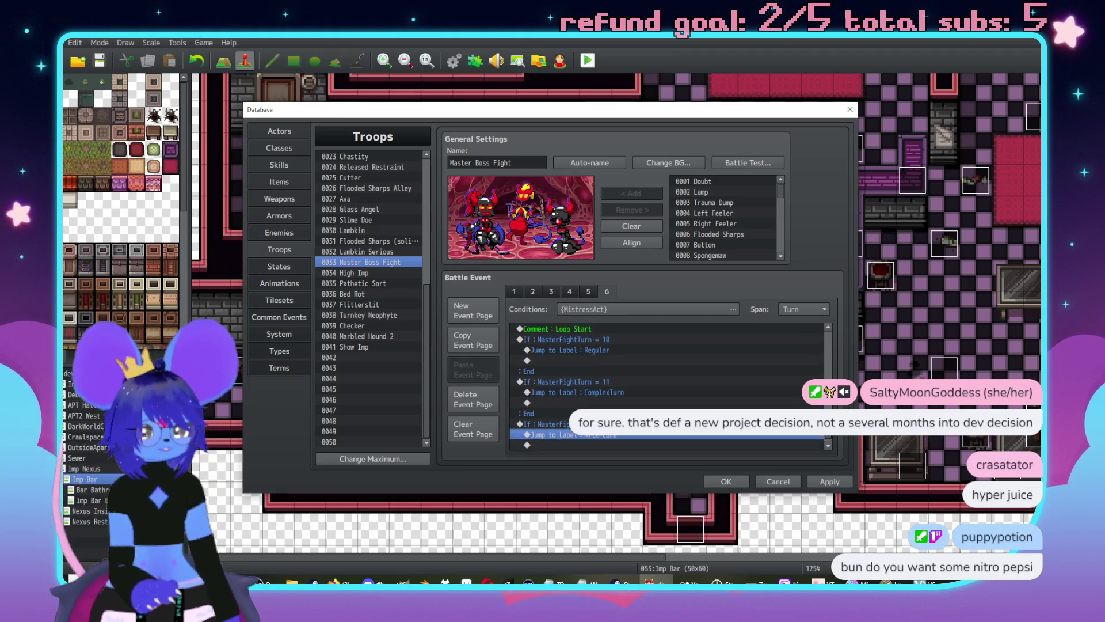
left_click(609, 361)
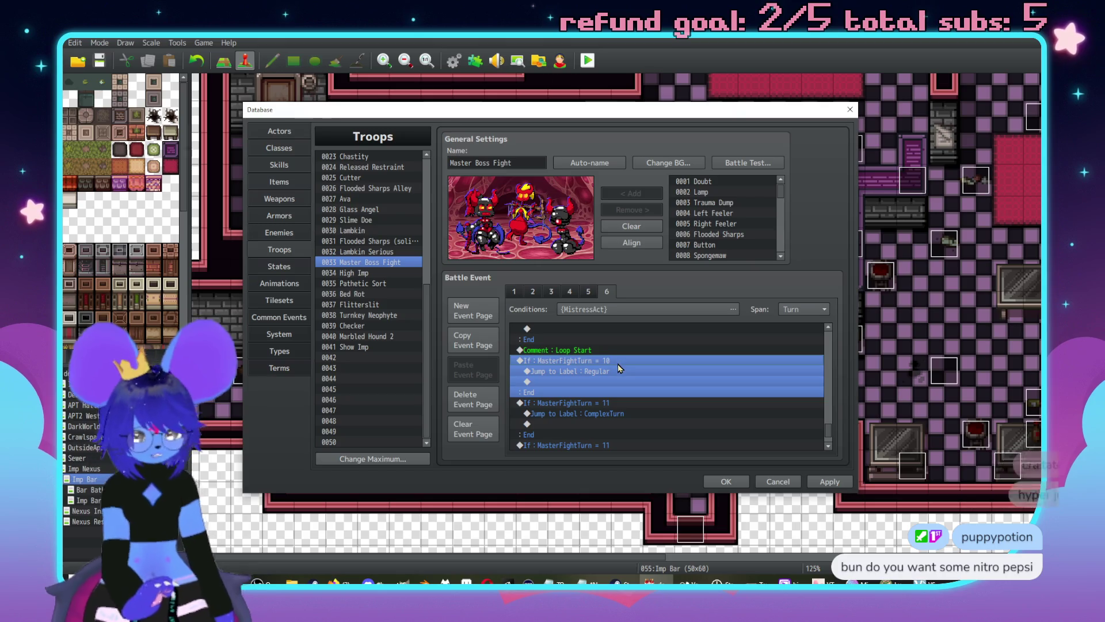
scroll(617, 363, "down", 3)
left_click(589, 448)
key("ctrl+v")
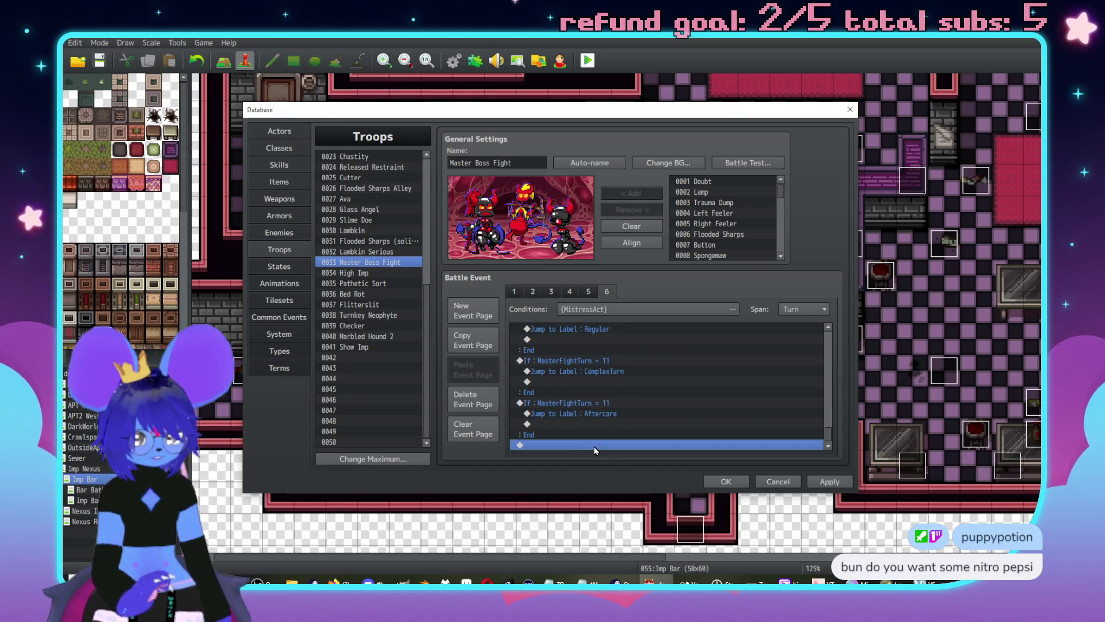
left_click(628, 413)
double_click(610, 402)
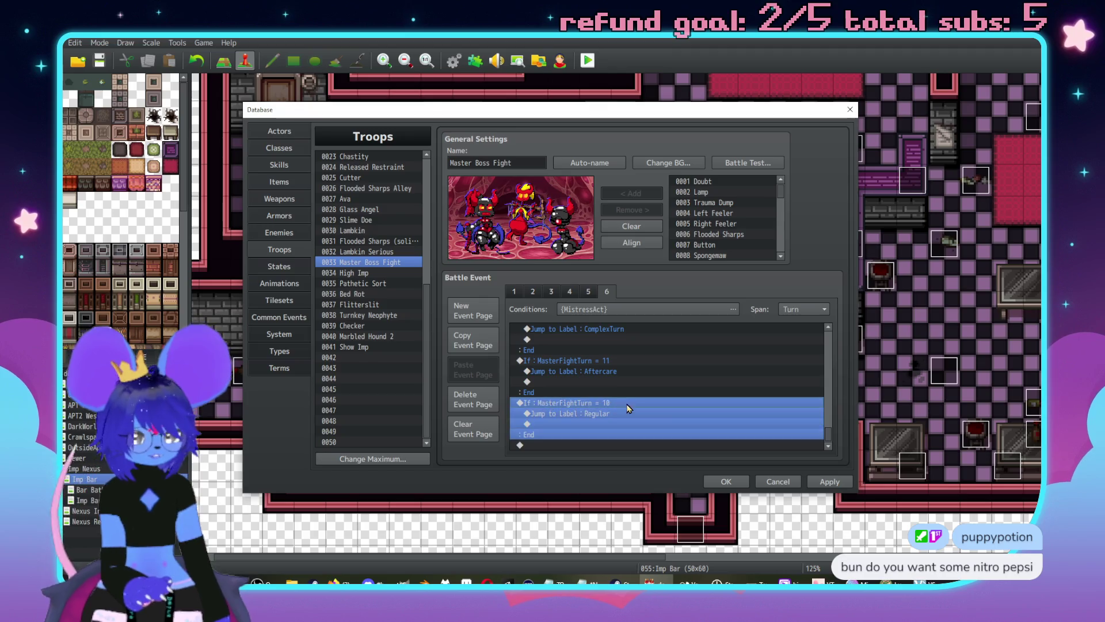
type("13")
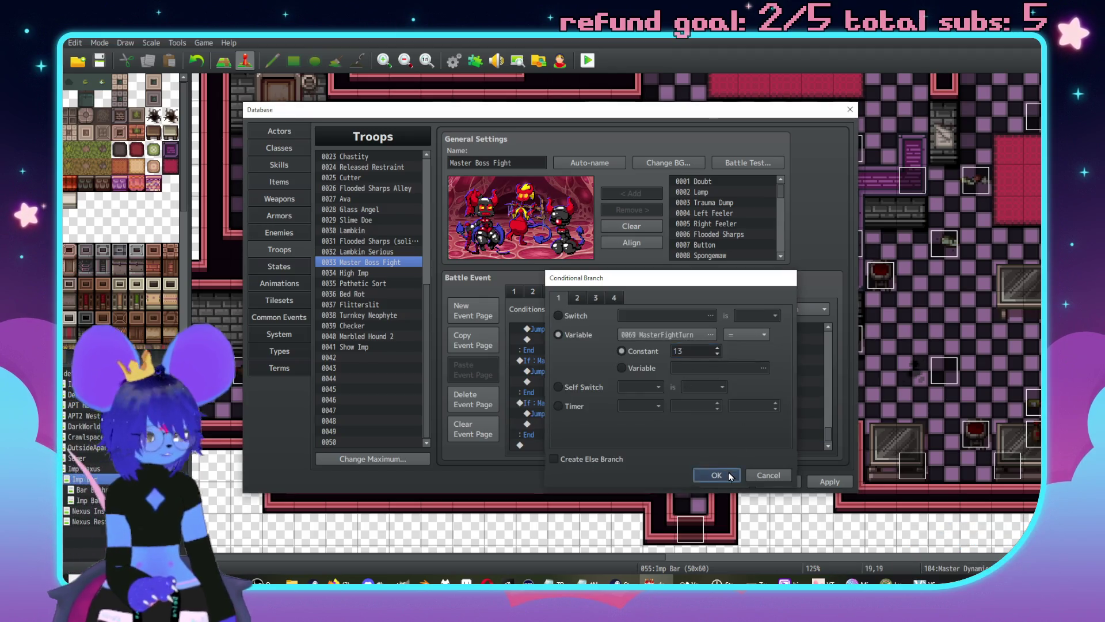
left_click(718, 475)
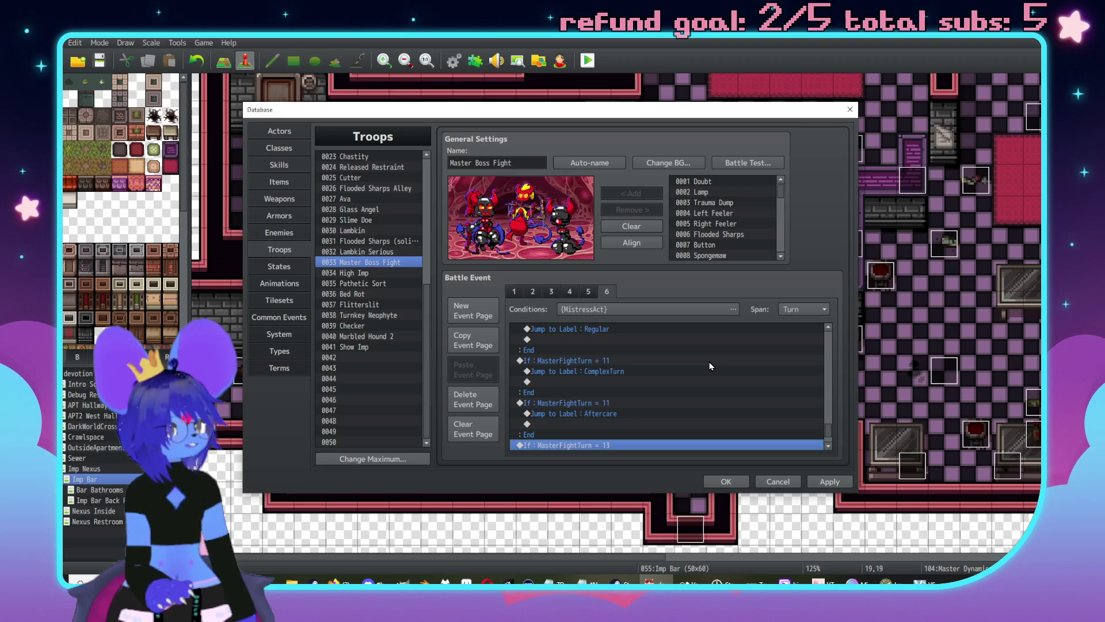
Step: Change the Aftercare branch's turn condition to 13
scroll(660, 385, "up", 2)
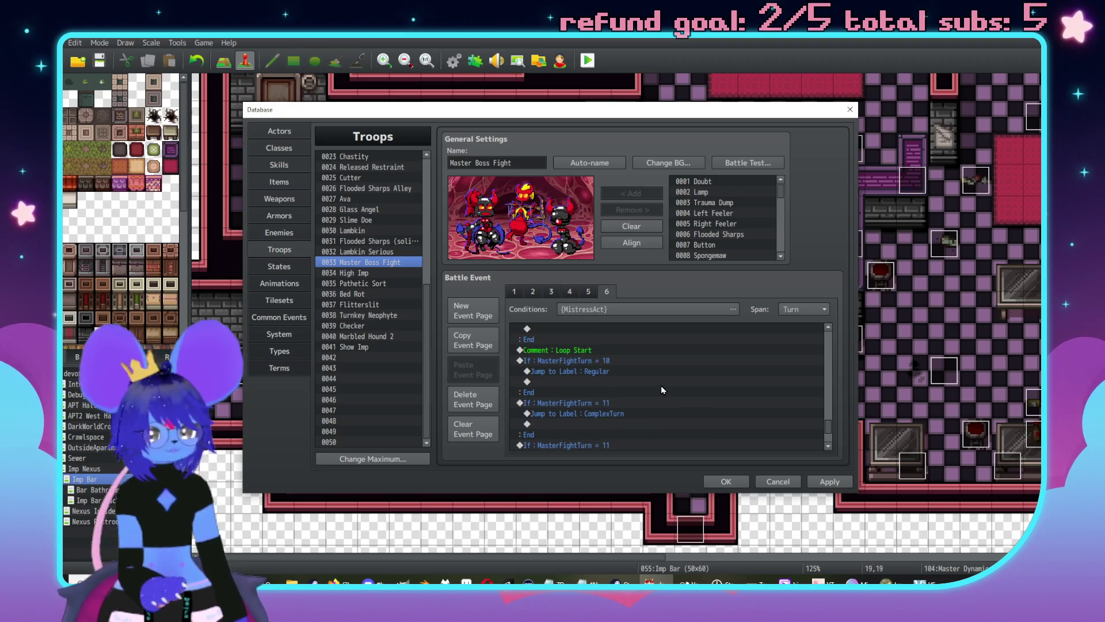
scroll(661, 388, "down", 4)
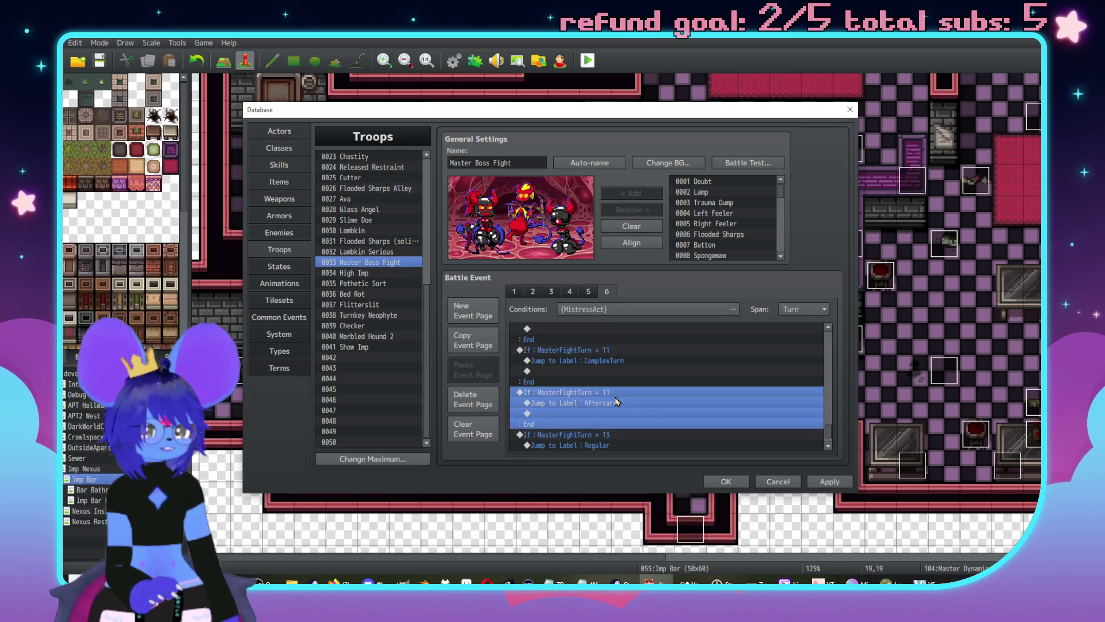
double_click(662, 391)
double_click(691, 351)
type("13")
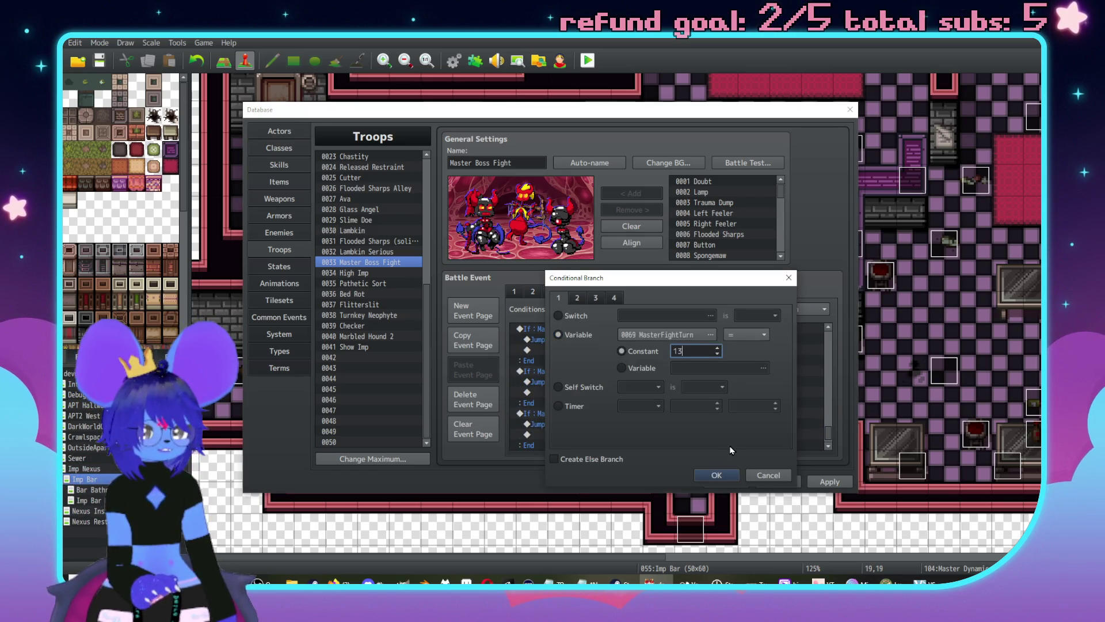
left_click(717, 475)
Step: Keep the extra turn 13 branch and change the Regular branch's condition to turn 12
left_click(637, 446)
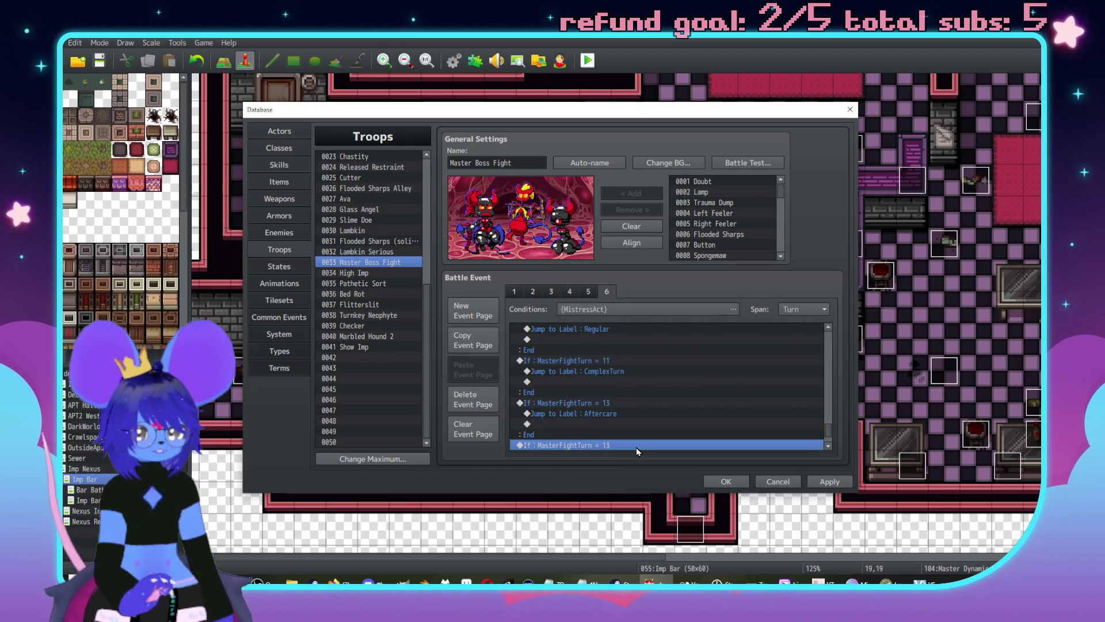
scroll(645, 437, "down", 2)
key("Delete")
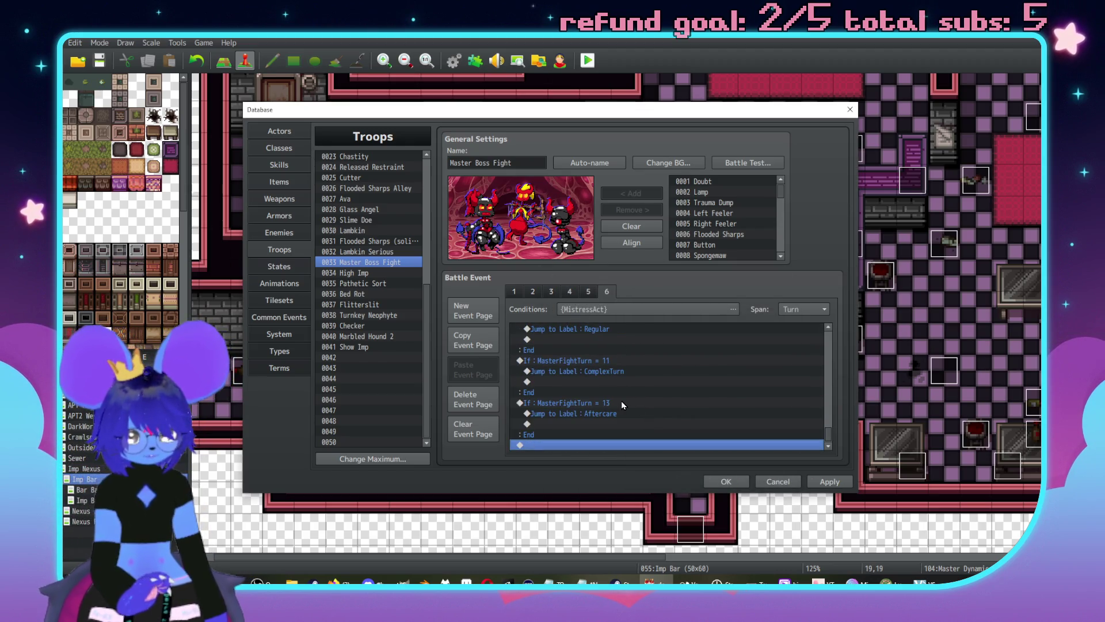
key("ctrl+z")
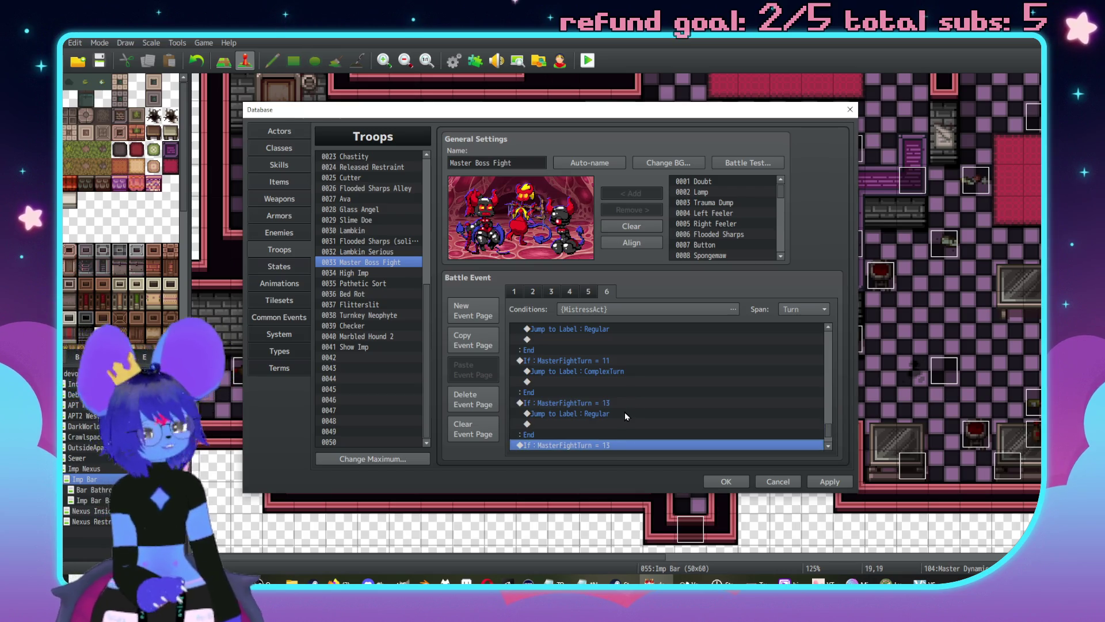
left_click(624, 411)
scroll(616, 364, "down", 2)
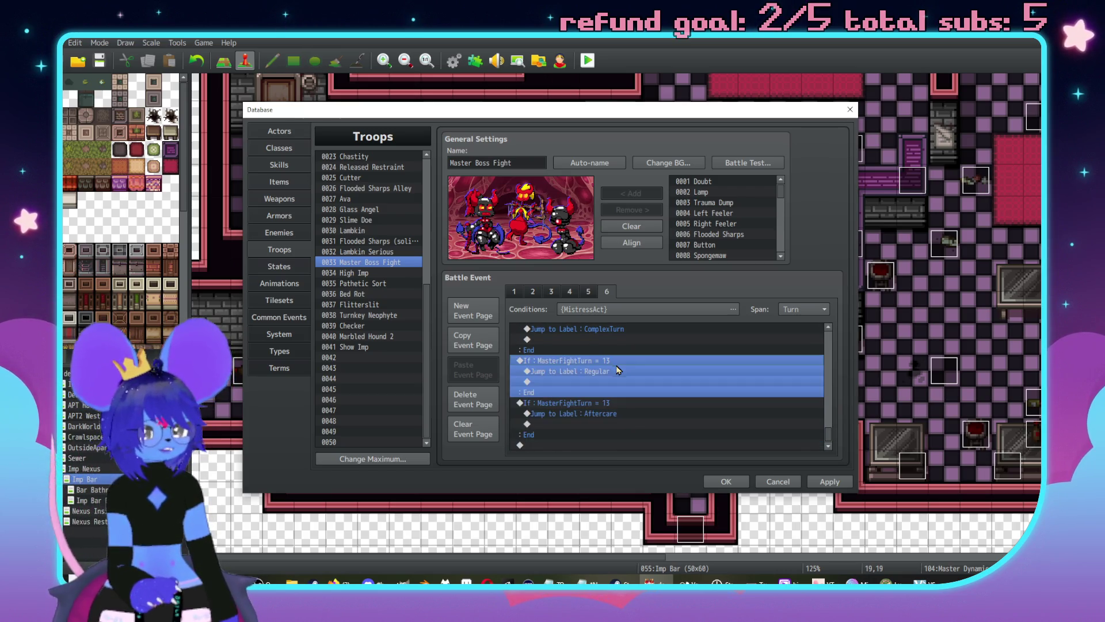
key("Return")
scroll(699, 352, "down", 1)
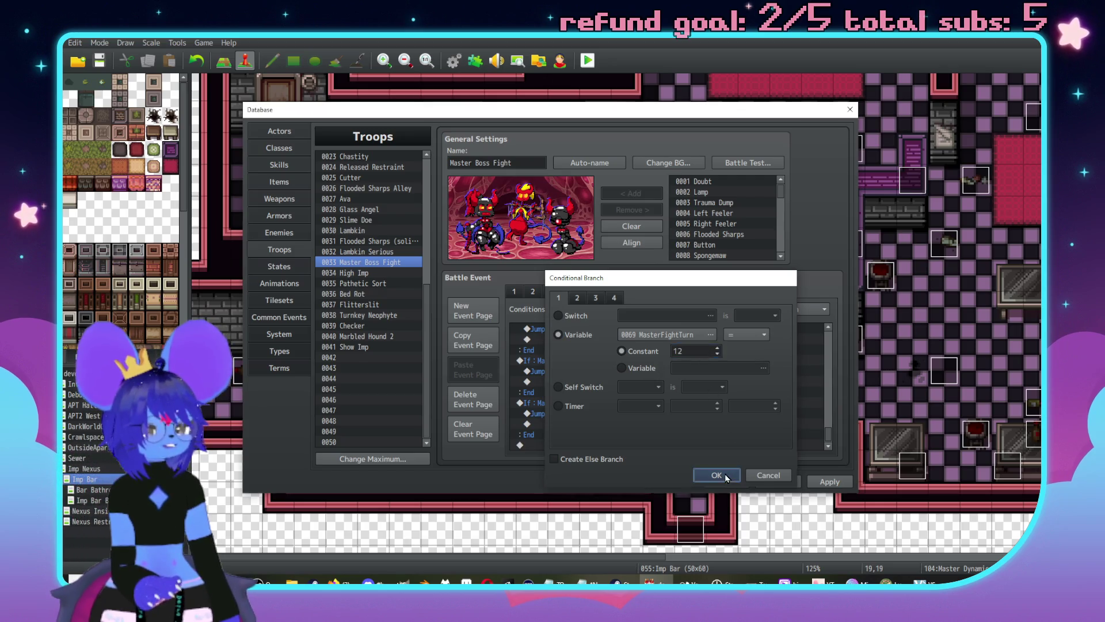
left_click(717, 475)
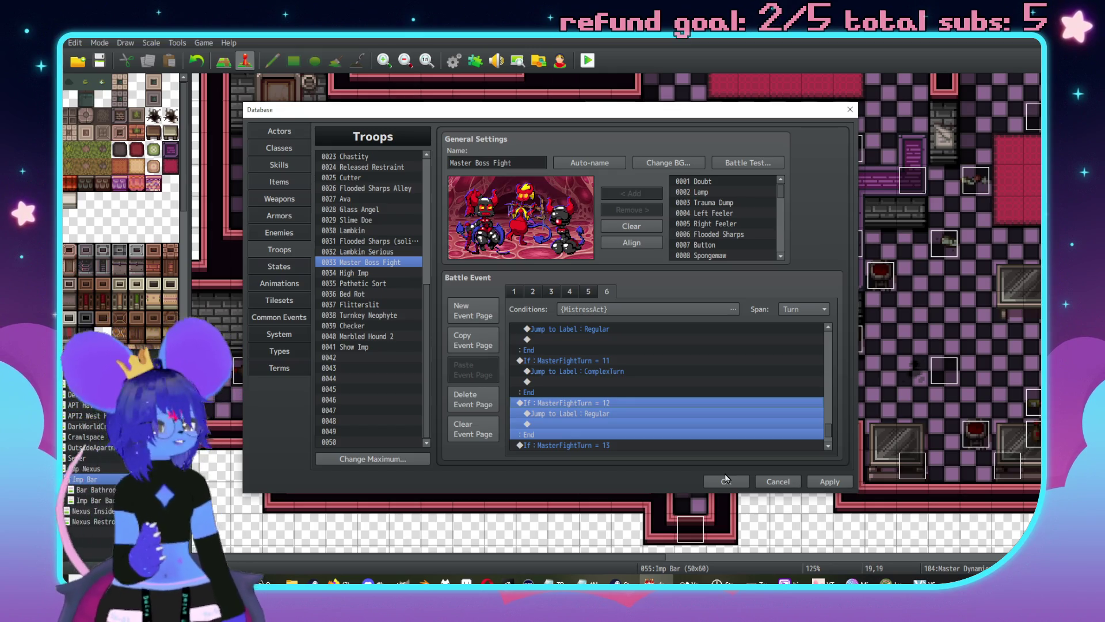
Step: Scroll back to the top of page 6's list and apply the changes
scroll(662, 409, "up", 1)
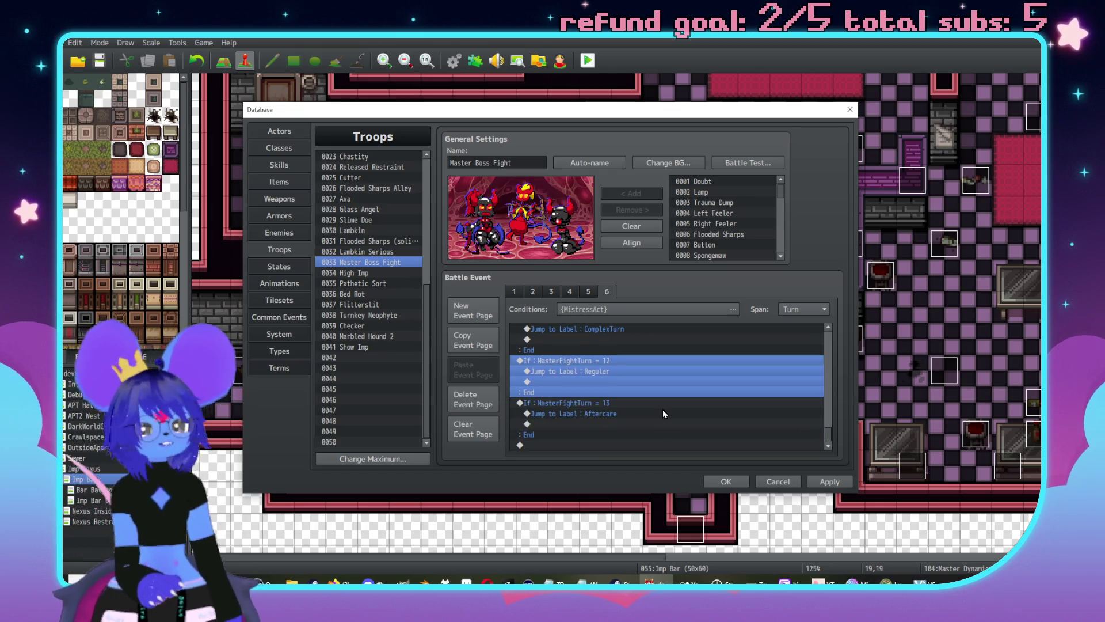
scroll(643, 390, "up", 2)
scroll(643, 390, "up", 8)
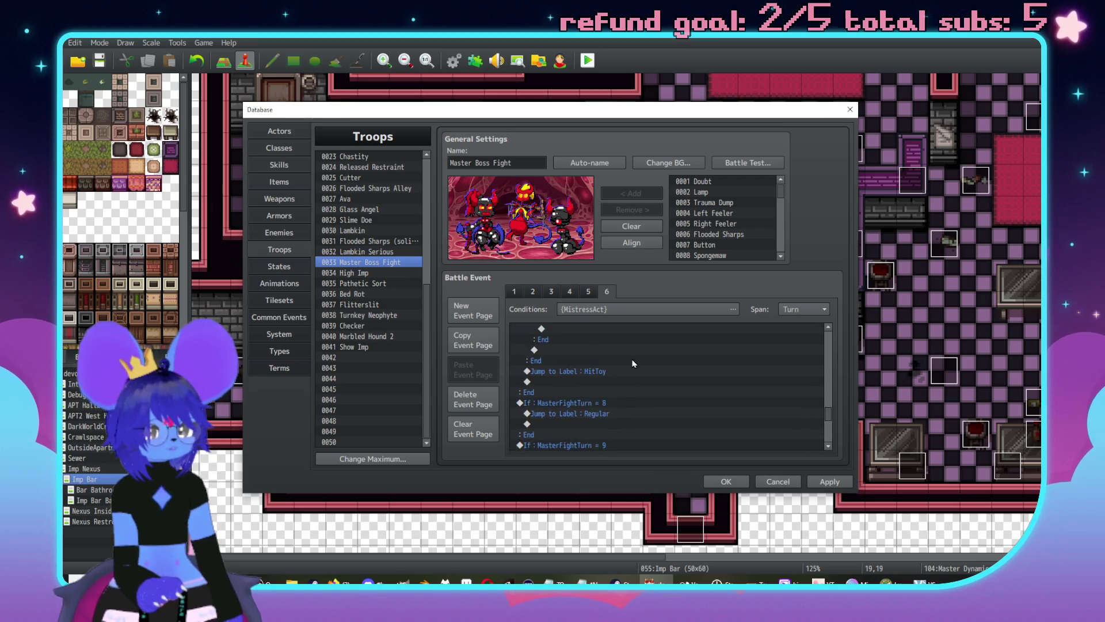
scroll(647, 380, "down", 6)
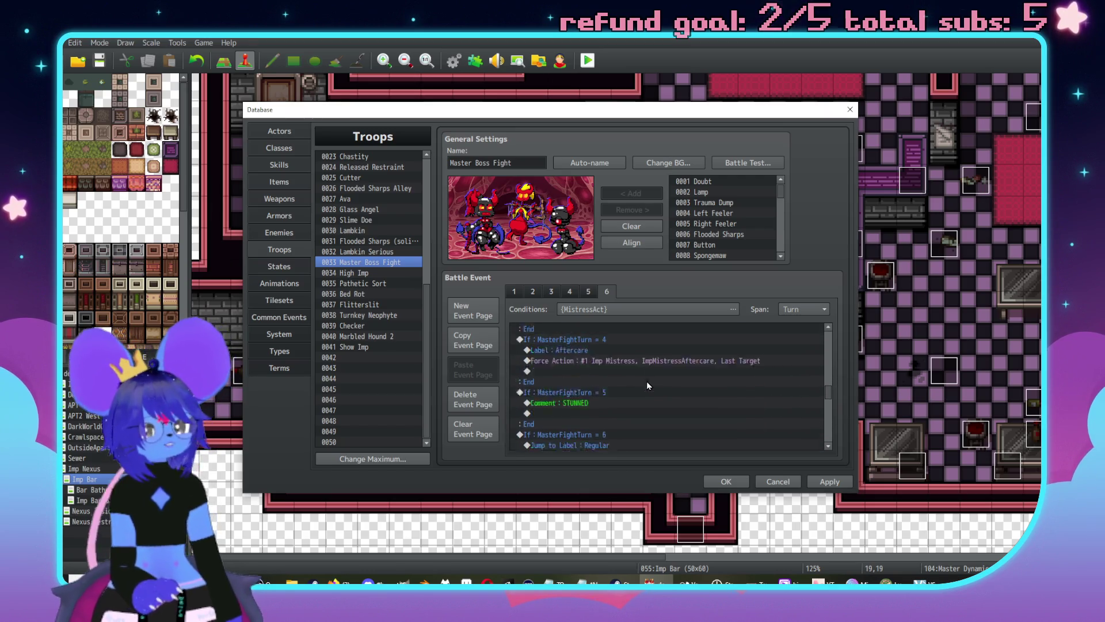
scroll(645, 389, "up", 5)
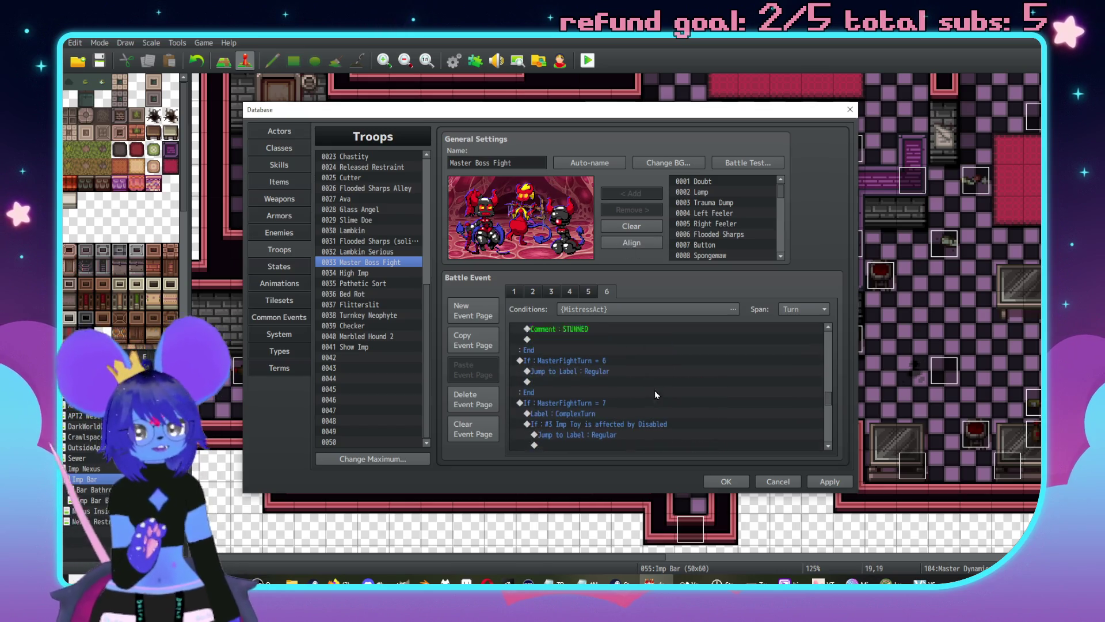
scroll(633, 395, "up", 5)
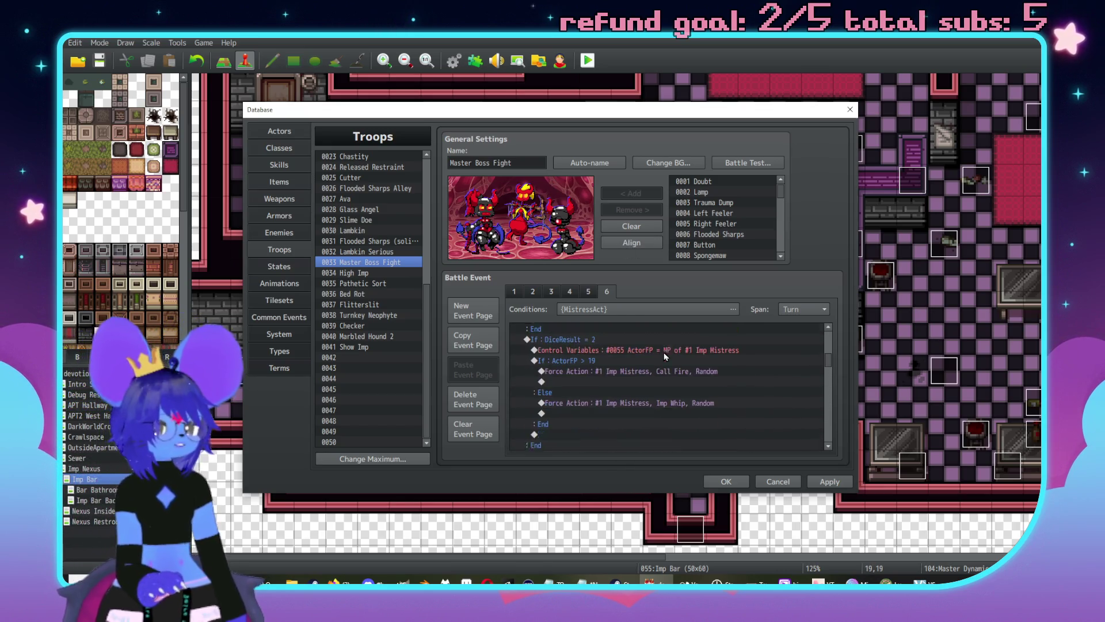
left_click(829, 481)
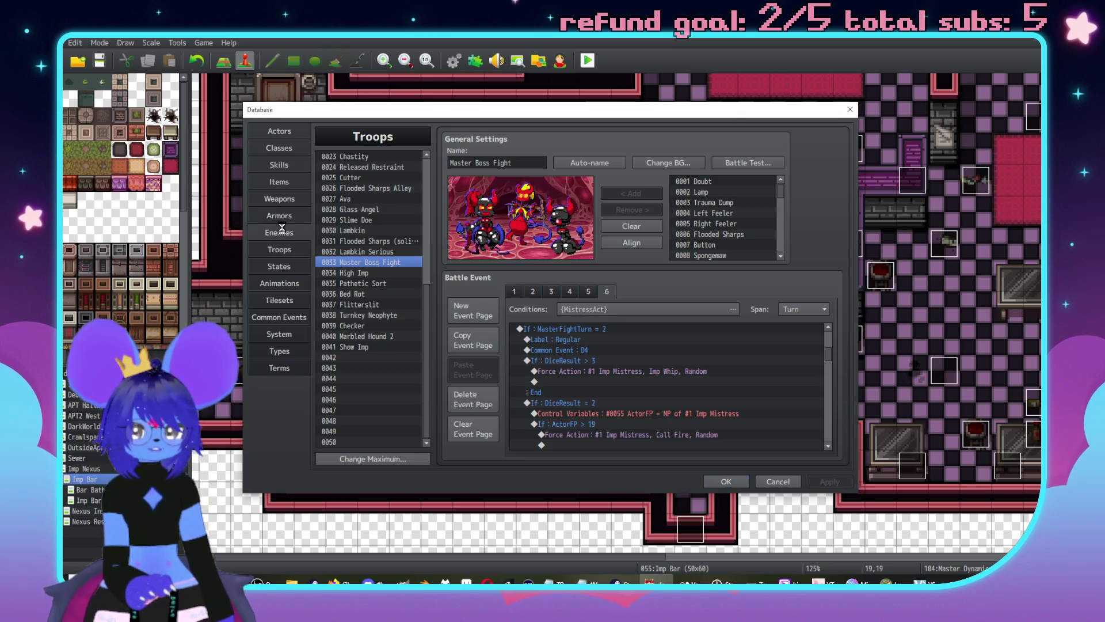
Step: In Enemies, set Imp Toy's Agility to 10 and Luck to 69
left_click(280, 232)
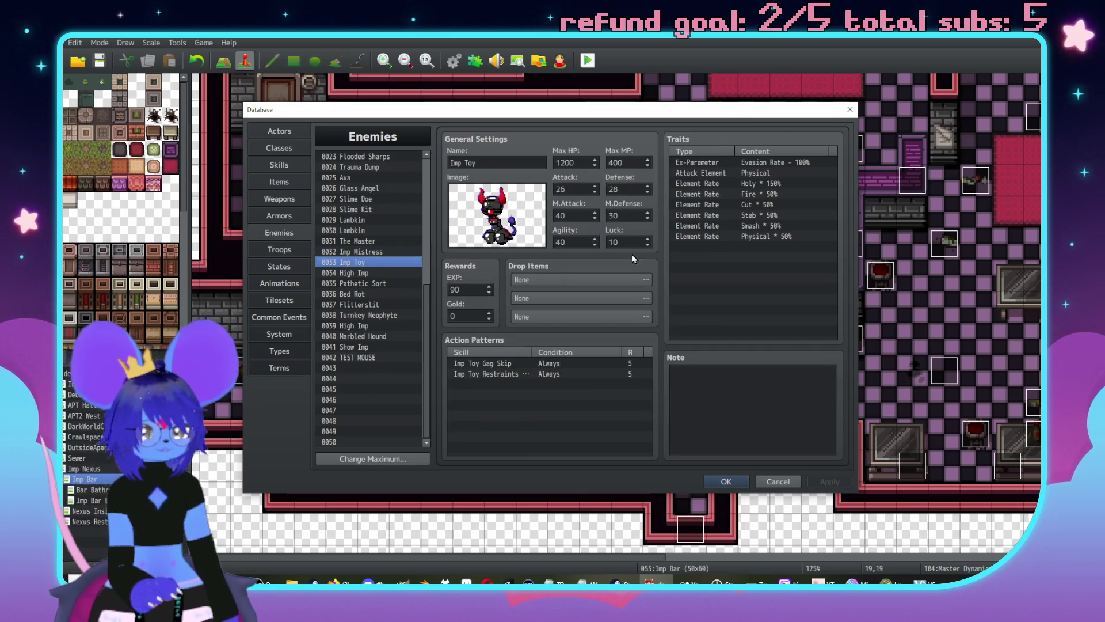
double_click(584, 241)
type("10")
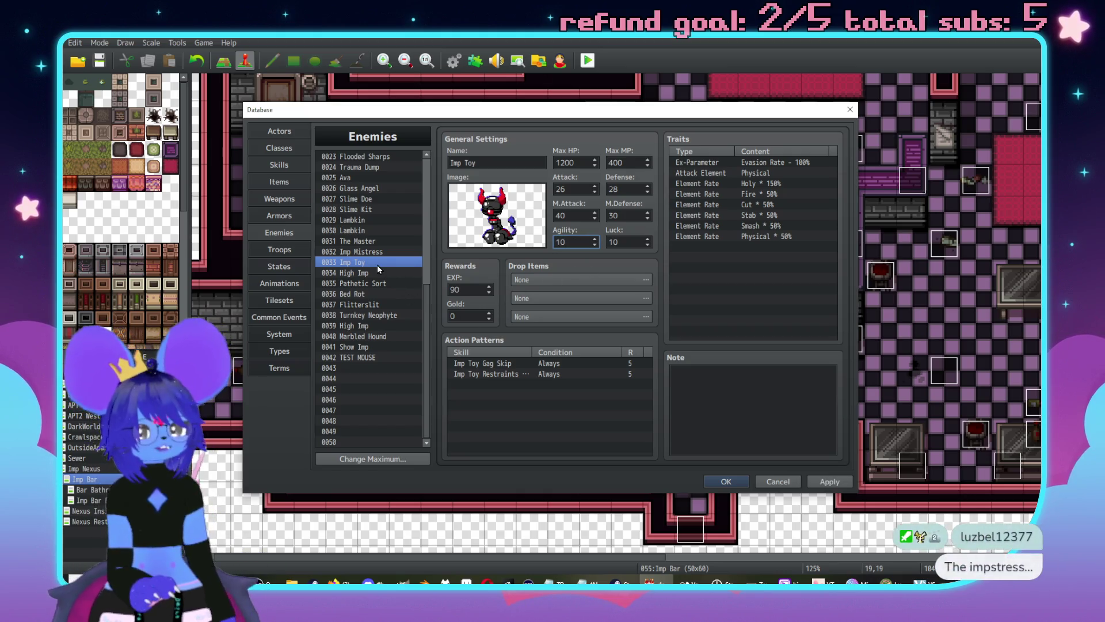
double_click(629, 238)
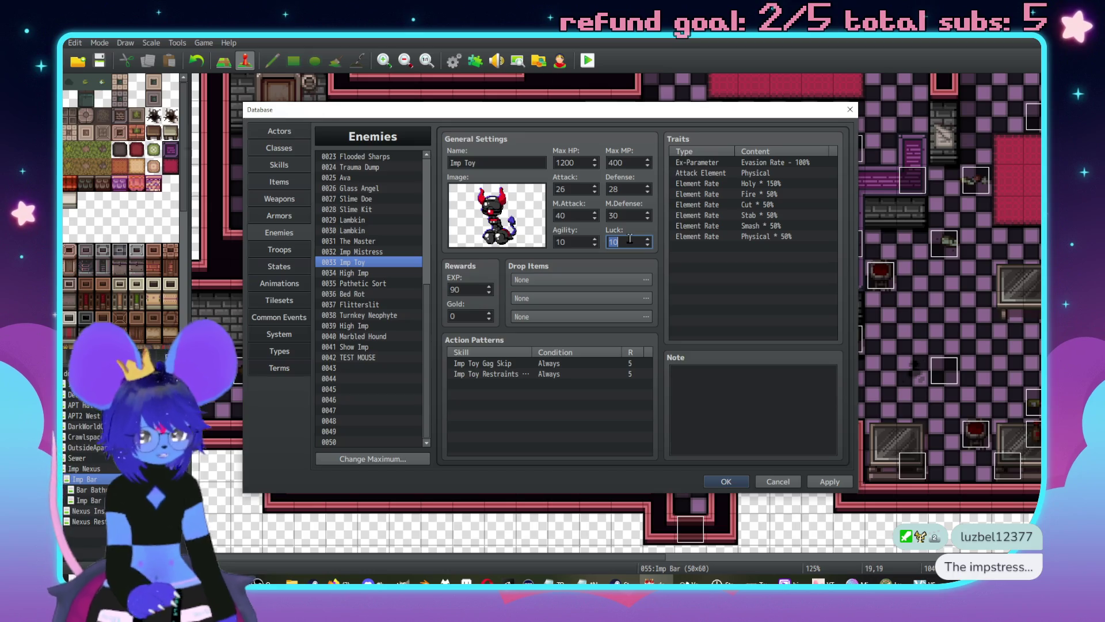
type("69")
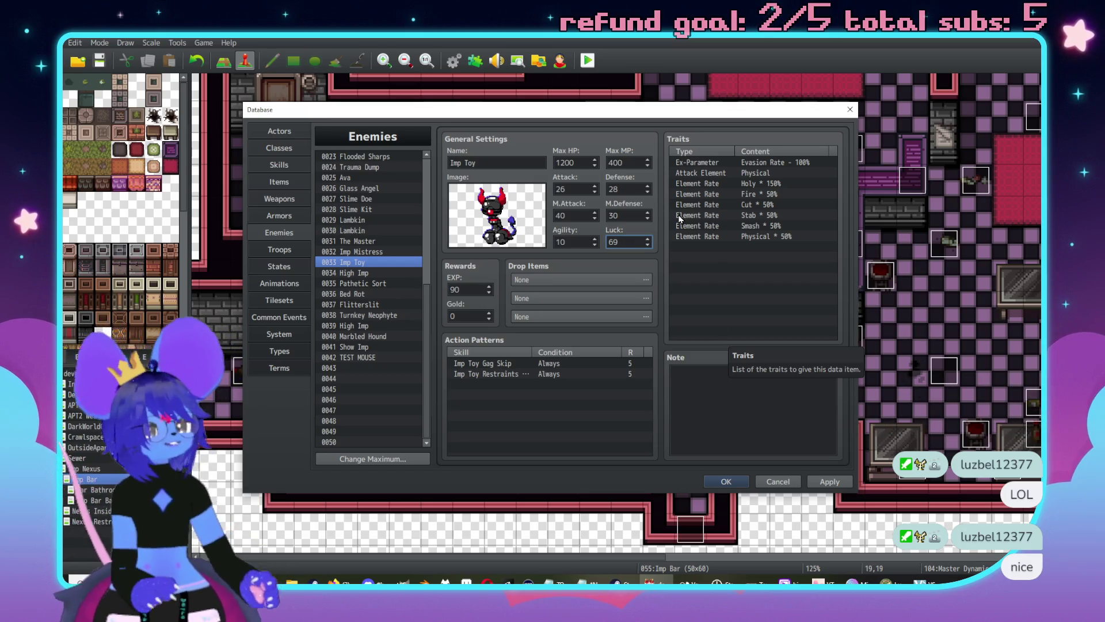
Step: Review the Imp Mistress, Imp Toy and The Master stats, ending on Imp Mistress
left_click(356, 252)
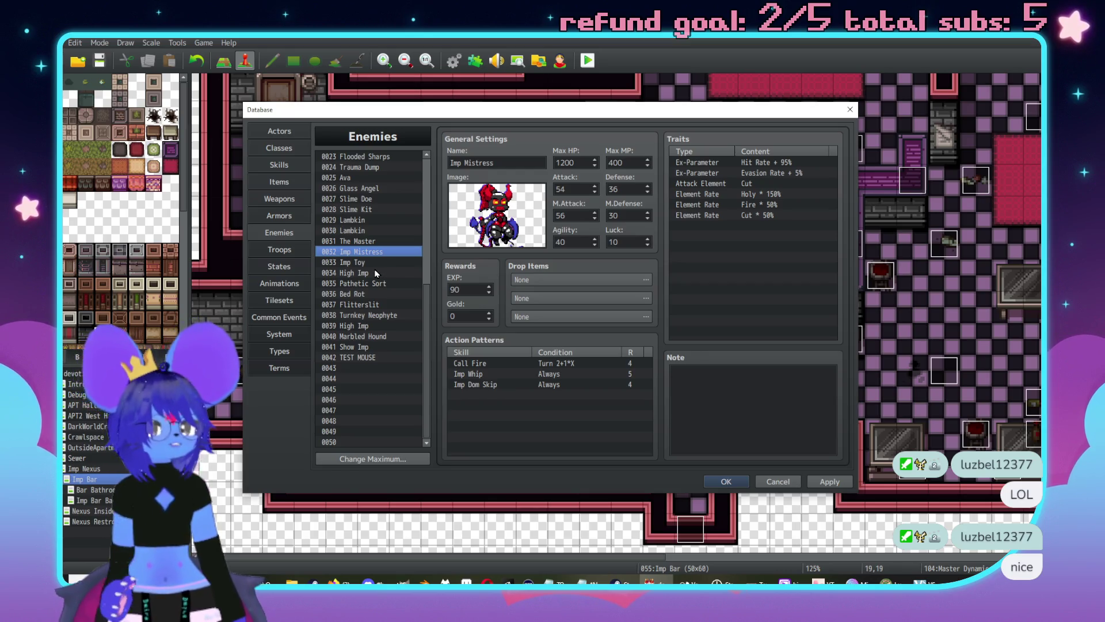
left_click(367, 263)
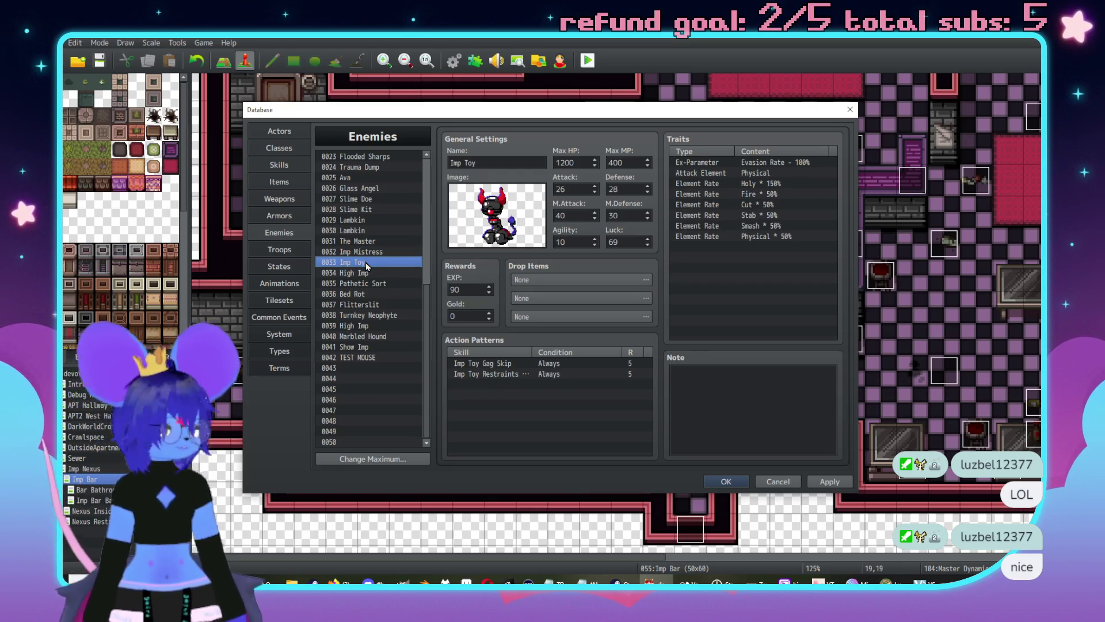
left_click(369, 242)
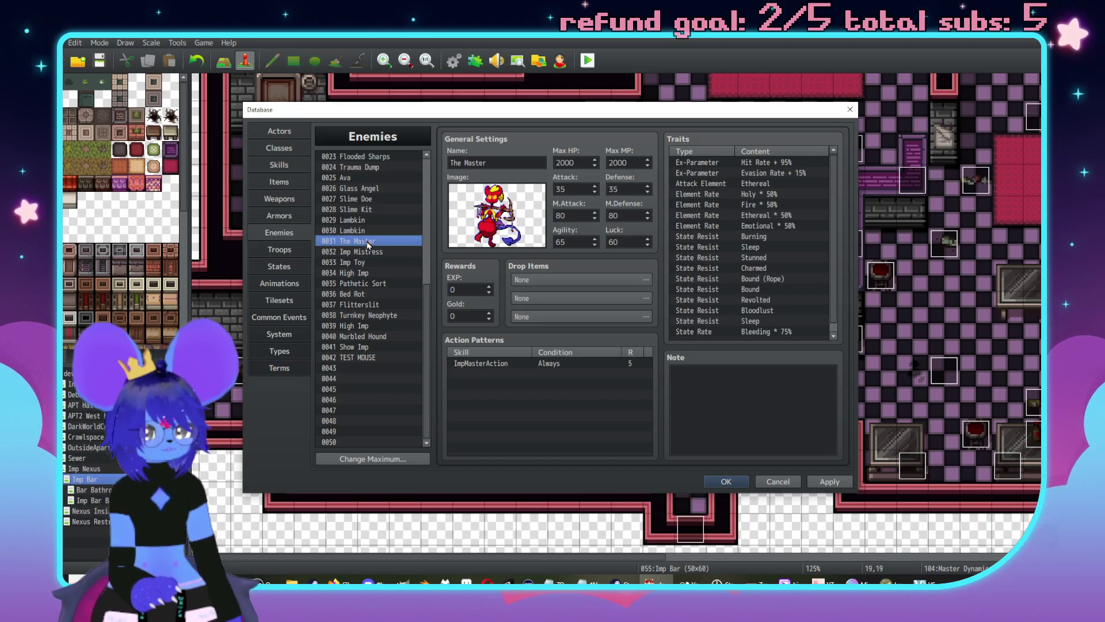
left_click(370, 252)
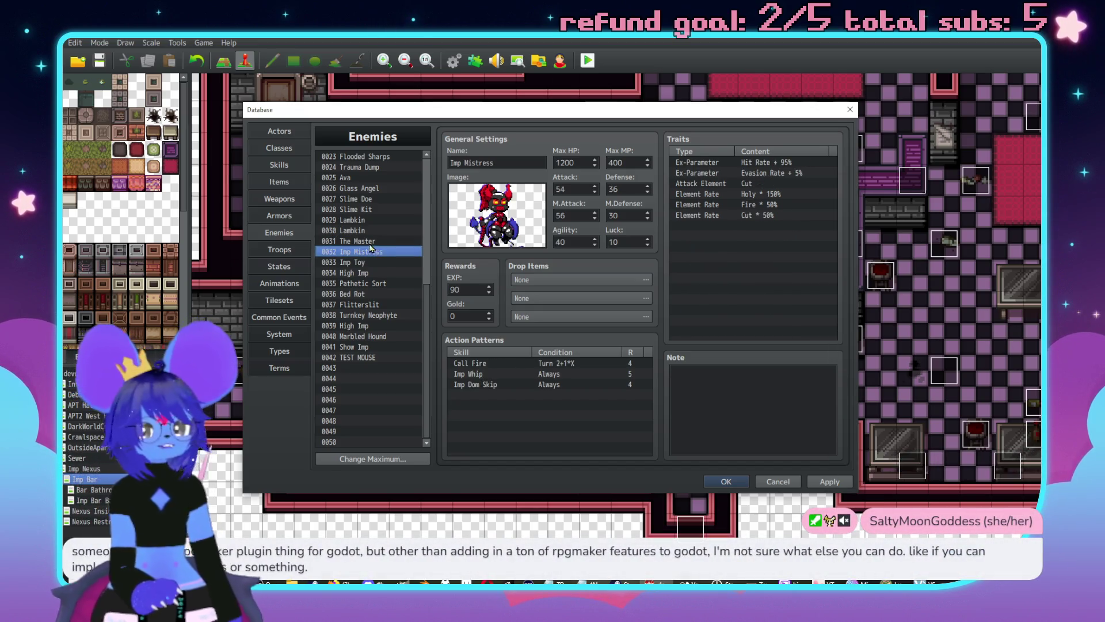
left_click(380, 252)
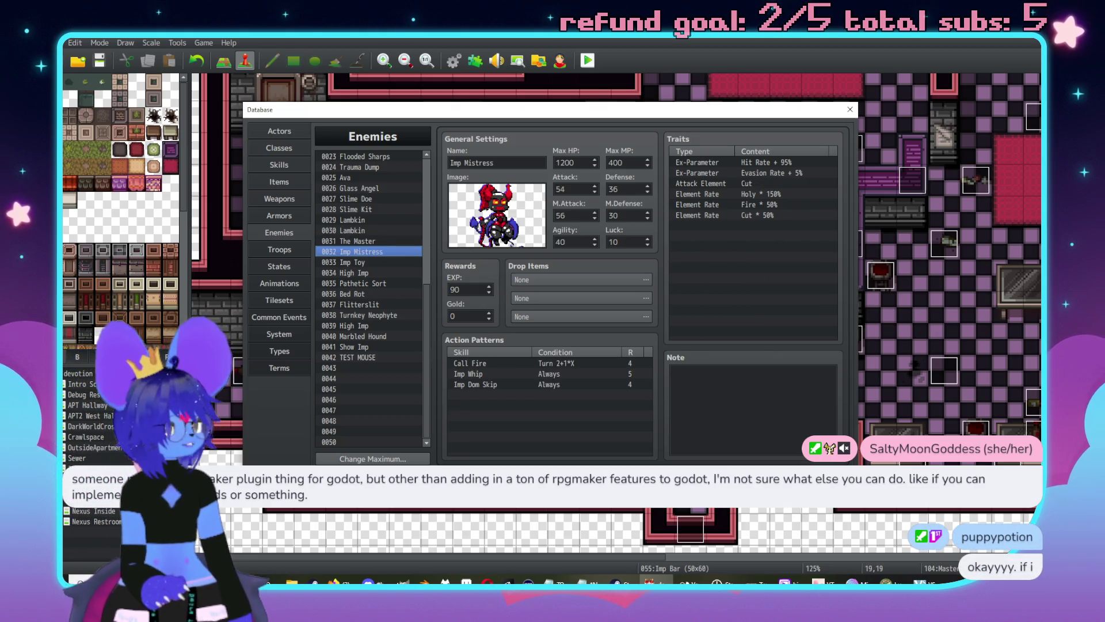
key("alt+Tab")
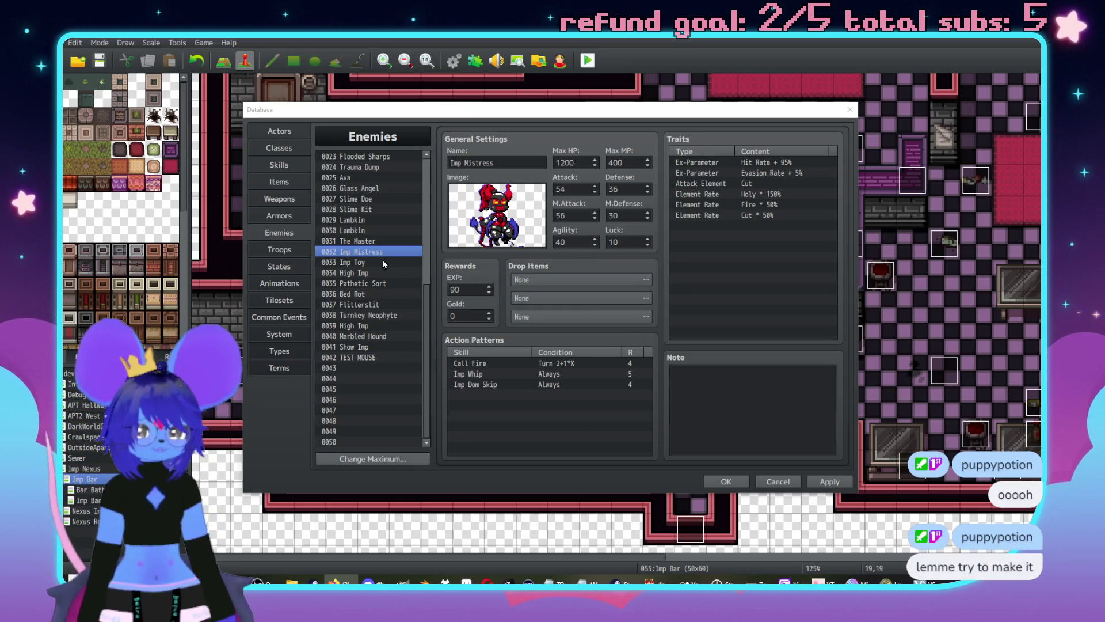
Step: Browse the stats of The Master, Imp Mistress, Imp Toy, Grixa, Imp, Red, Cutter and Slime Kit
left_click(383, 246)
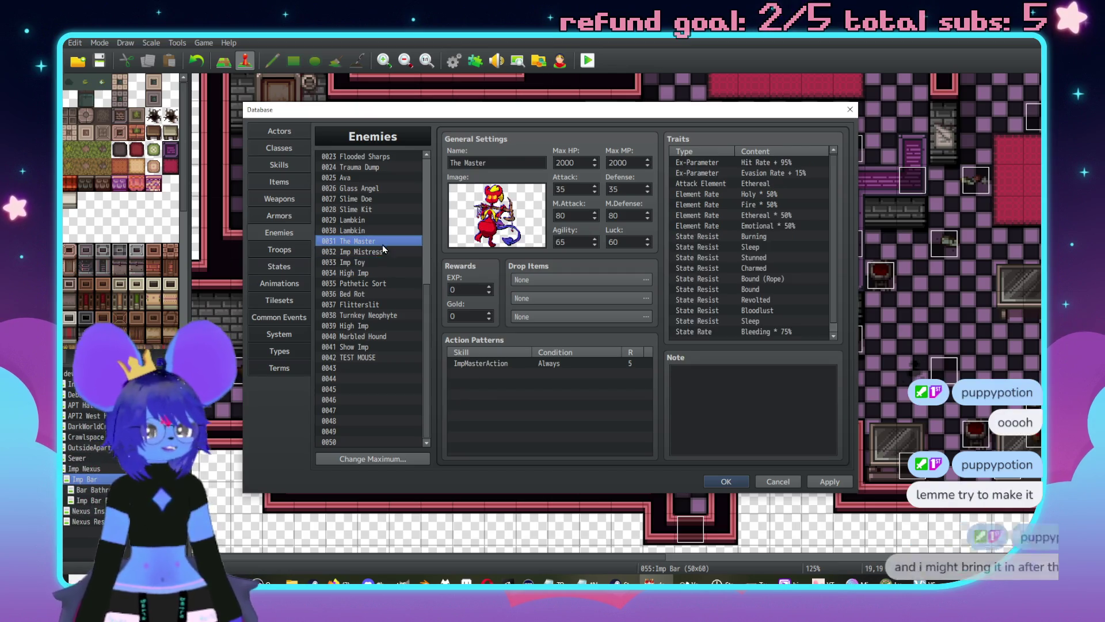
left_click(390, 252)
left_click(401, 261)
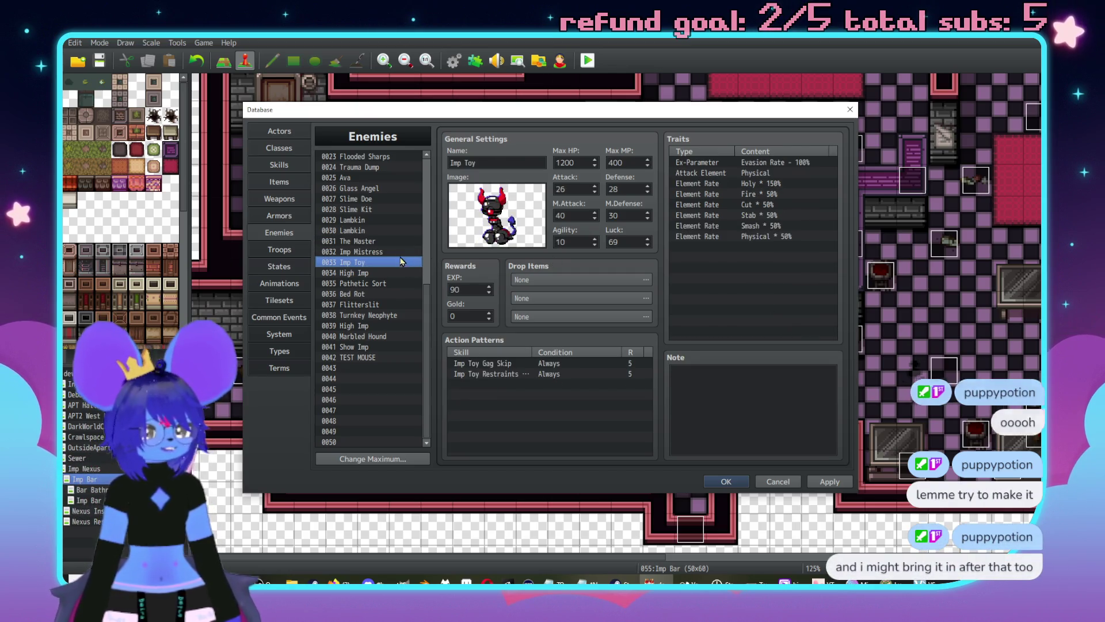
left_click(396, 254)
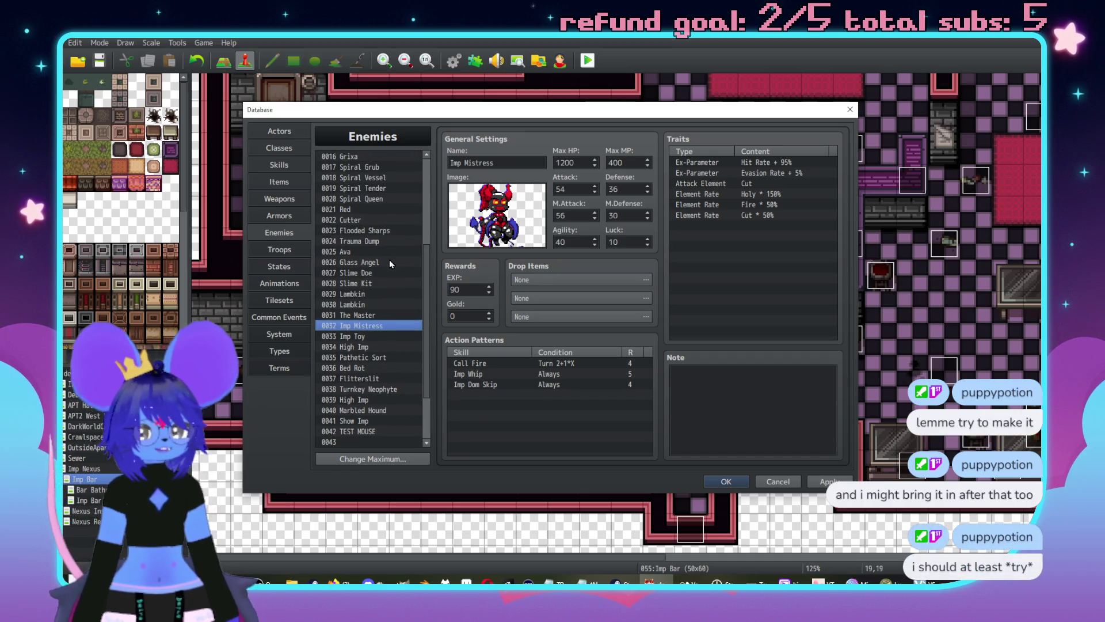
scroll(395, 289, "up", 2)
scroll(368, 333, "up", 1)
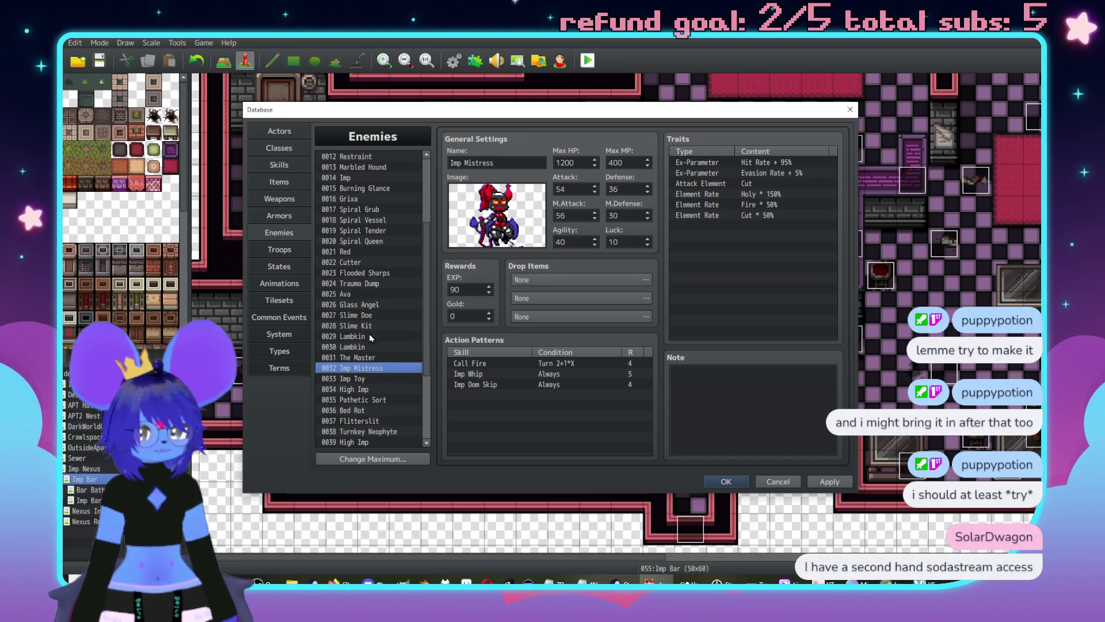
left_click(377, 200)
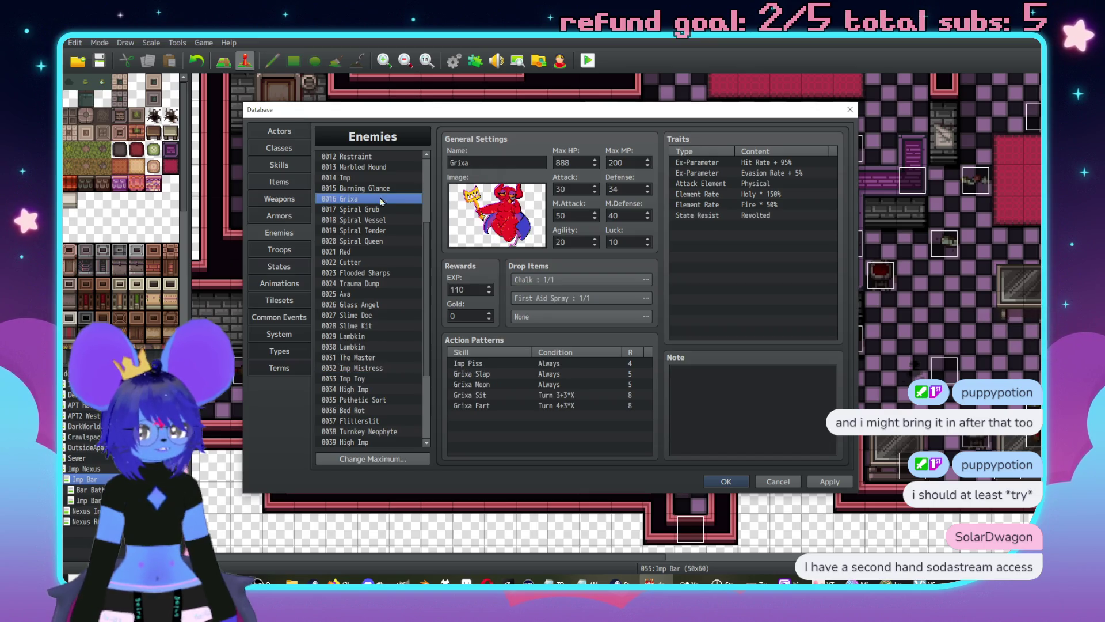
left_click(376, 178)
left_click(383, 190)
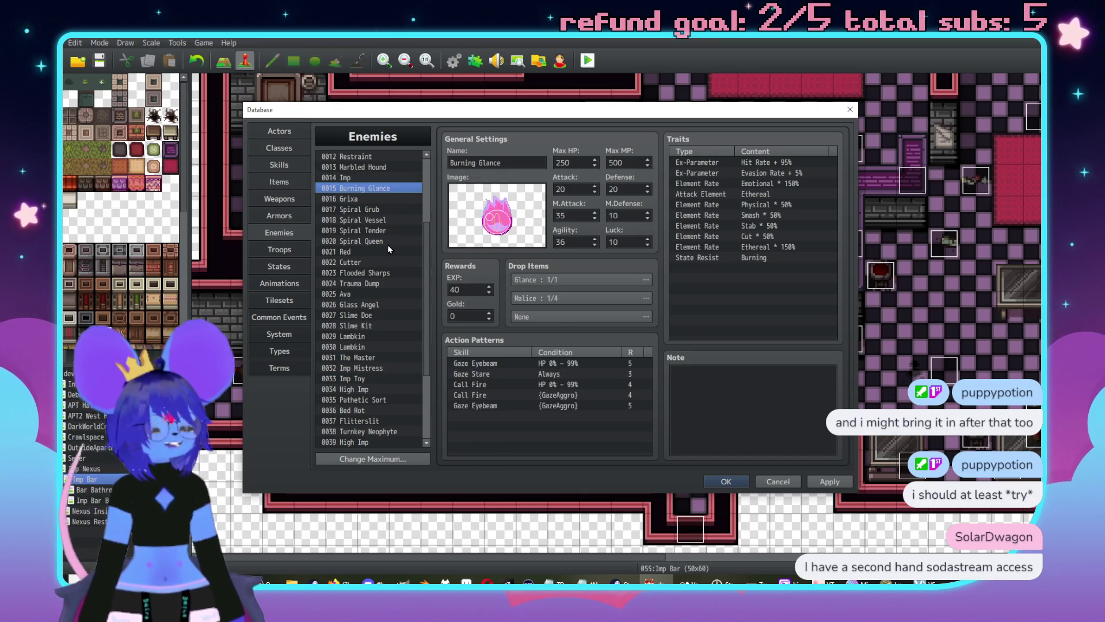
left_click(383, 251)
left_click(382, 262)
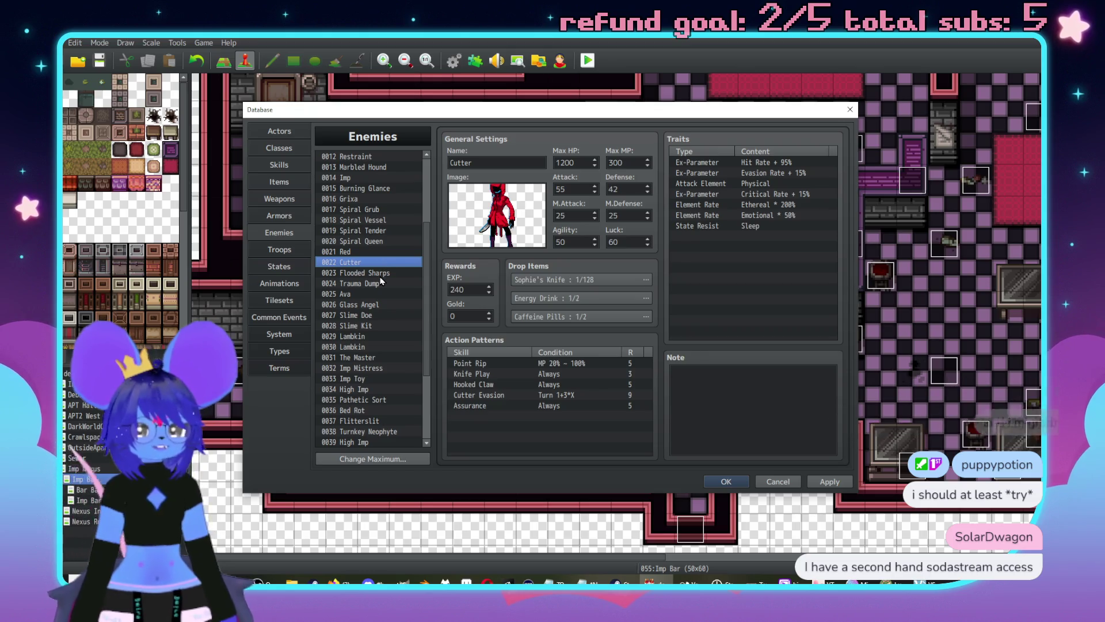
left_click(378, 324)
scroll(365, 305, "down", 2)
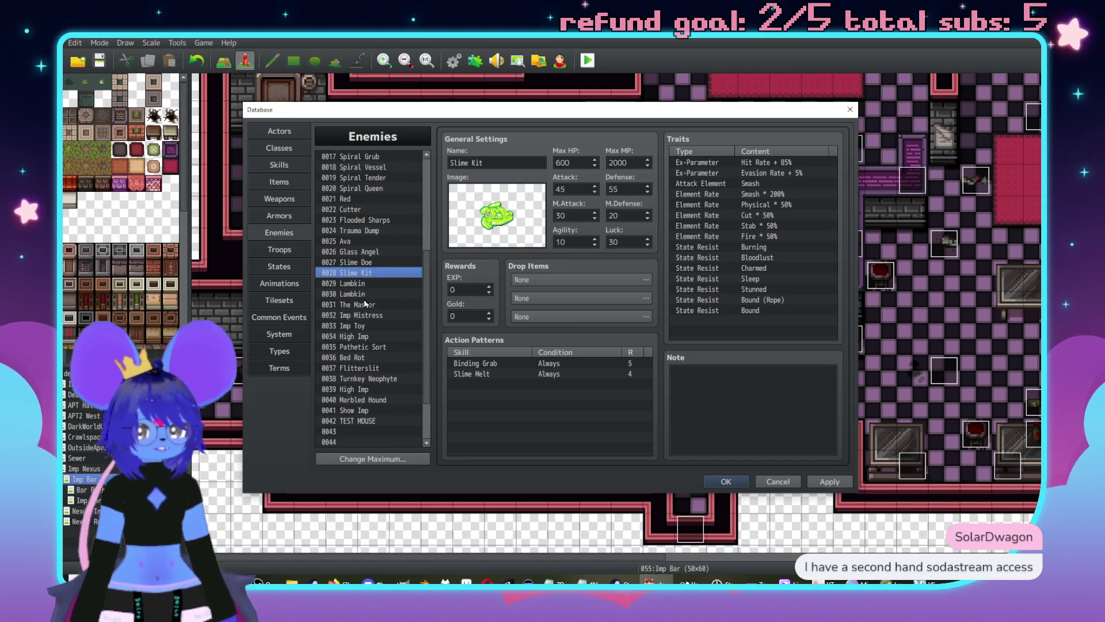
Step: Compare Slime Doe with Slime Kit, then change Slime Doe's Attack from 45 to 58
left_click(371, 263)
left_click(378, 273)
left_click(373, 263)
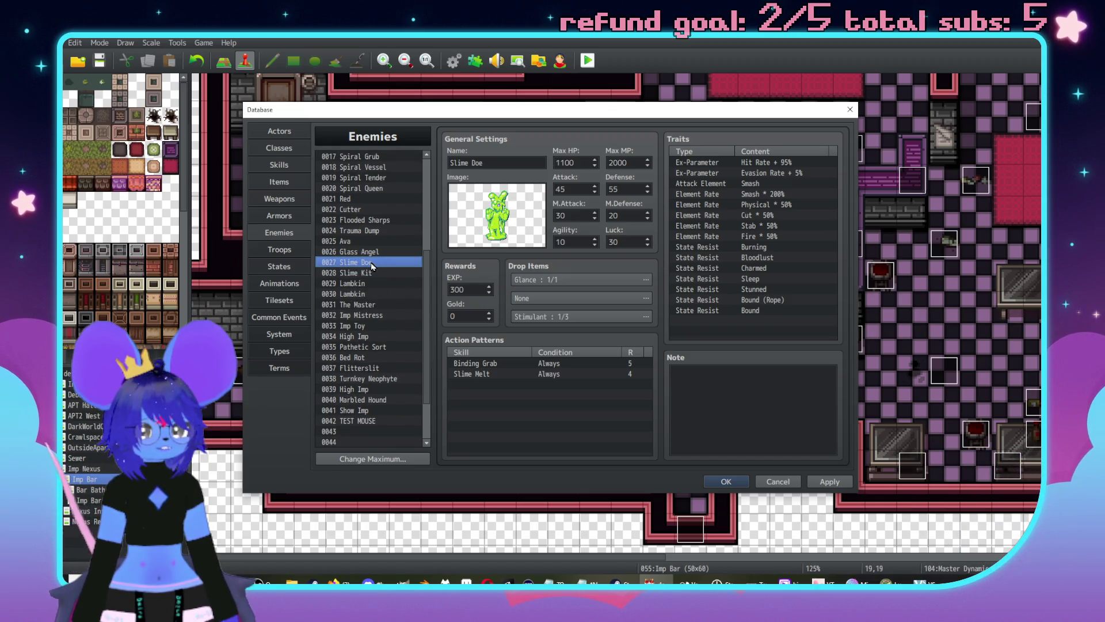
left_click(380, 274)
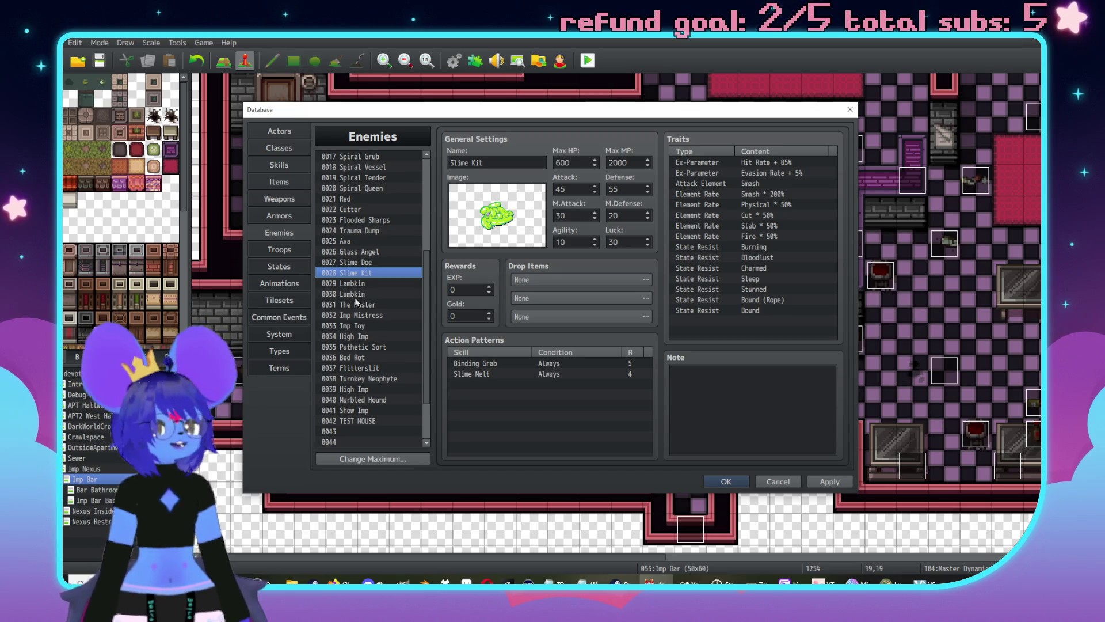
left_click(390, 262)
double_click(579, 190)
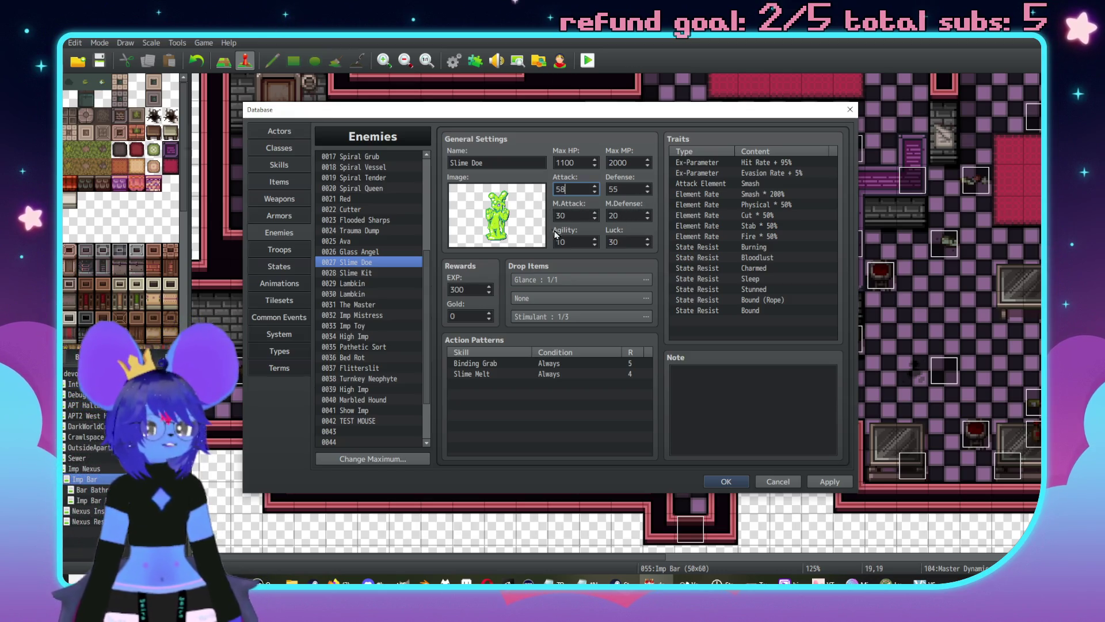
Step: Review High Imp, Show Imp, Marbled Hound and Turnkey Neophyte, then return to Troops
left_click(365, 338)
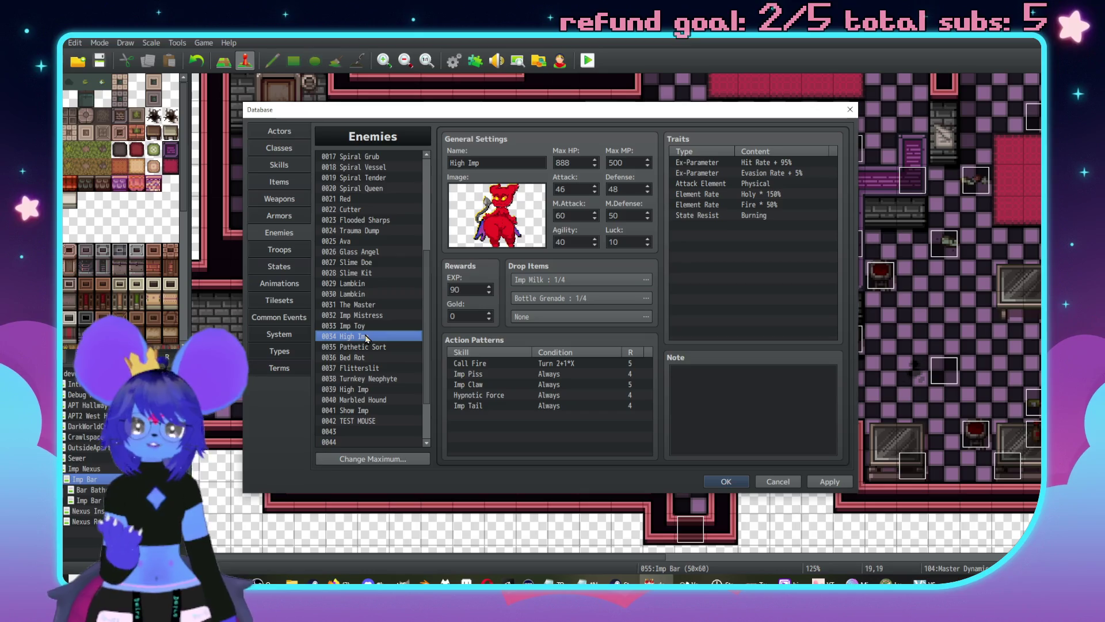
scroll(368, 345, "down", 2)
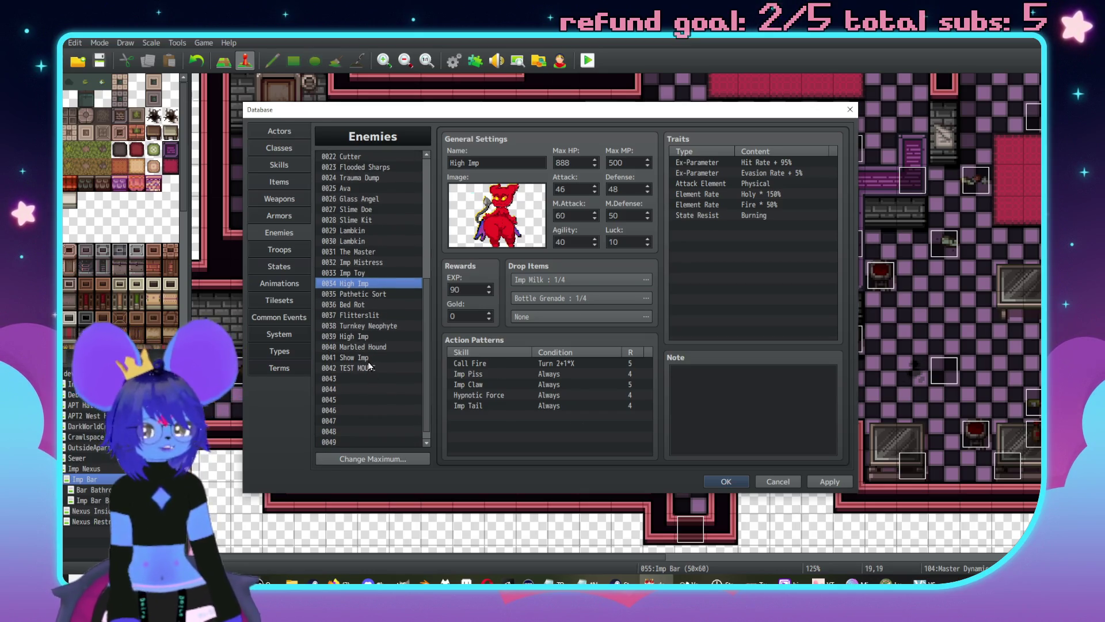
left_click(369, 358)
left_click(371, 348)
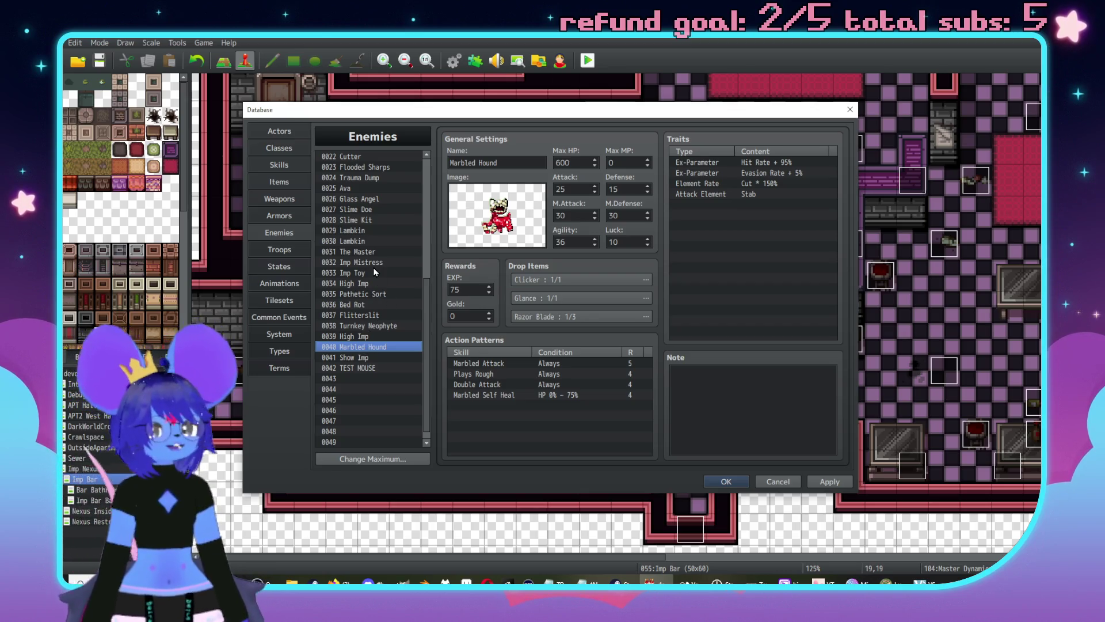
left_click(353, 337)
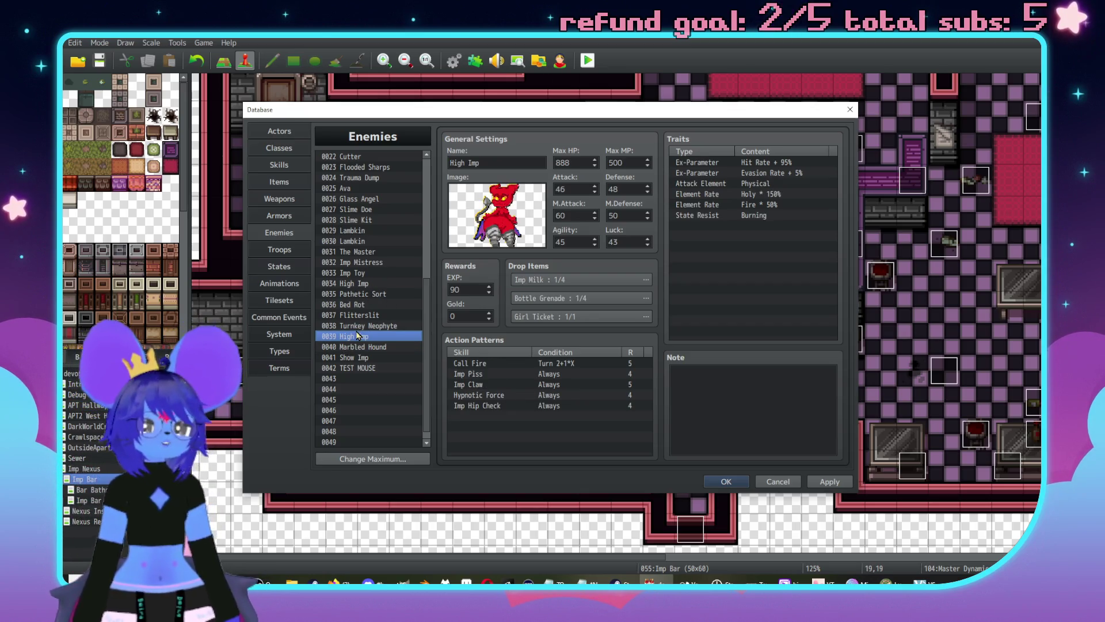
left_click(356, 328)
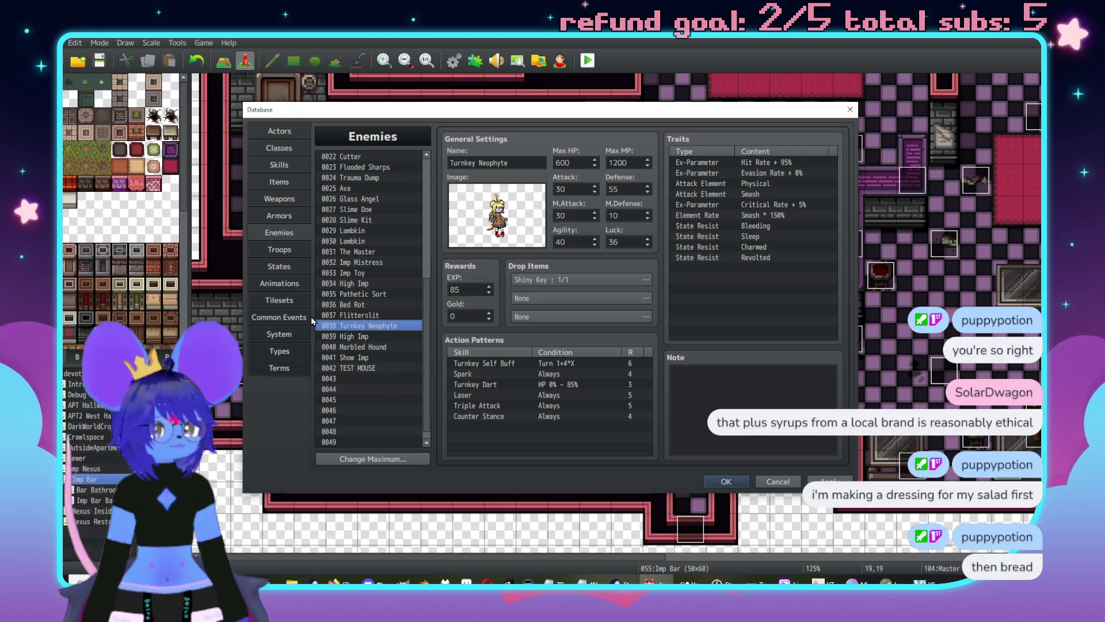
left_click(277, 250)
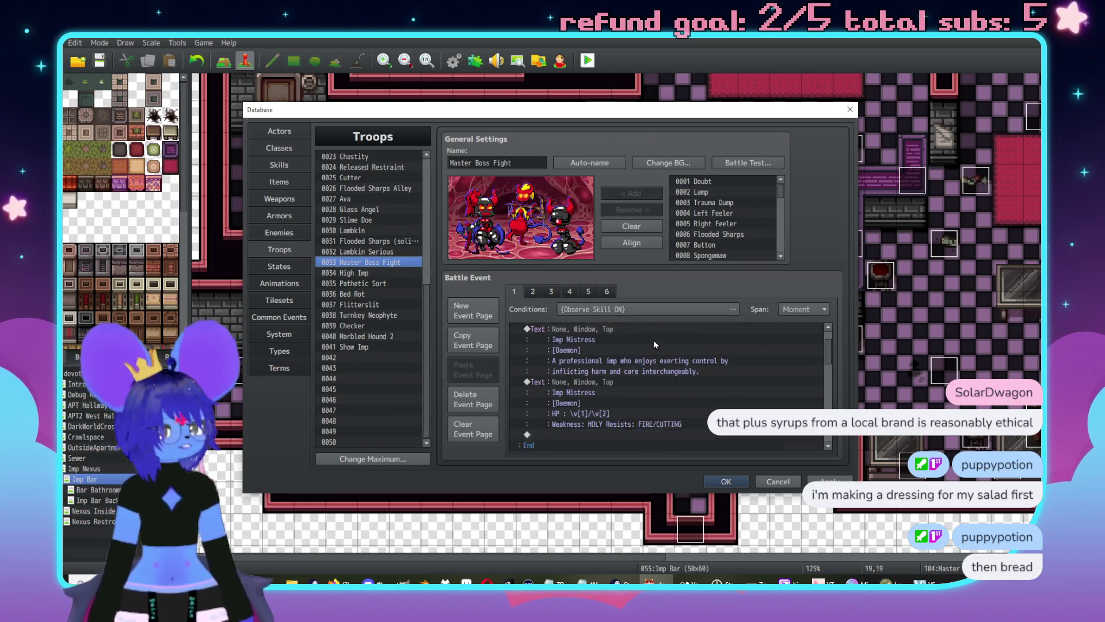
Step: Copy Master Boss Fight's event page 6 and paste it as a new page 7
left_click(608, 291)
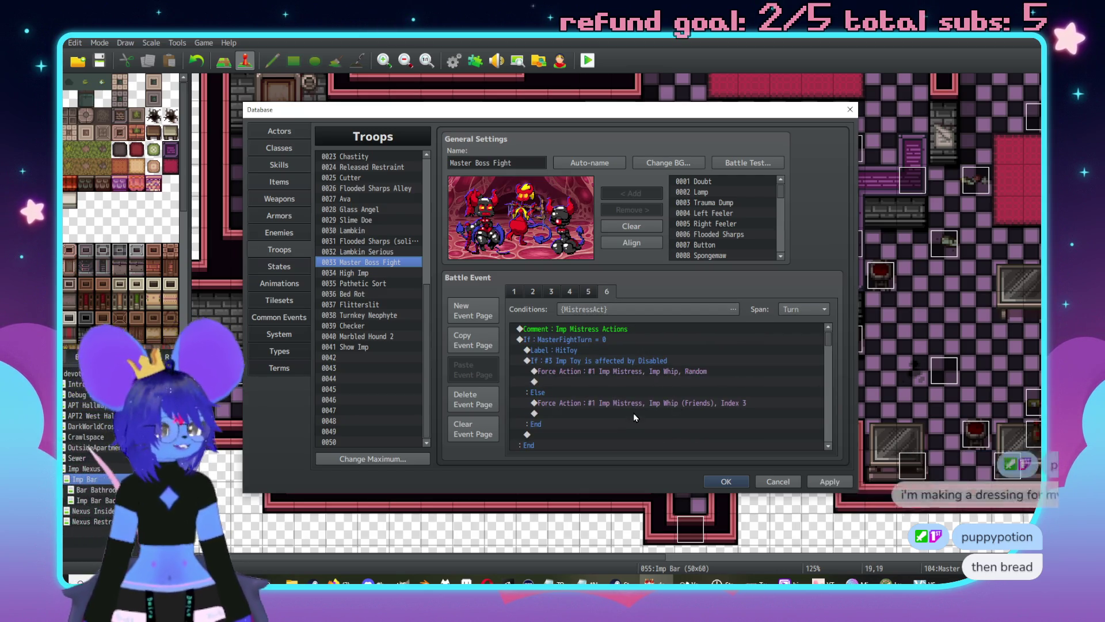
scroll(642, 409, "down", 2)
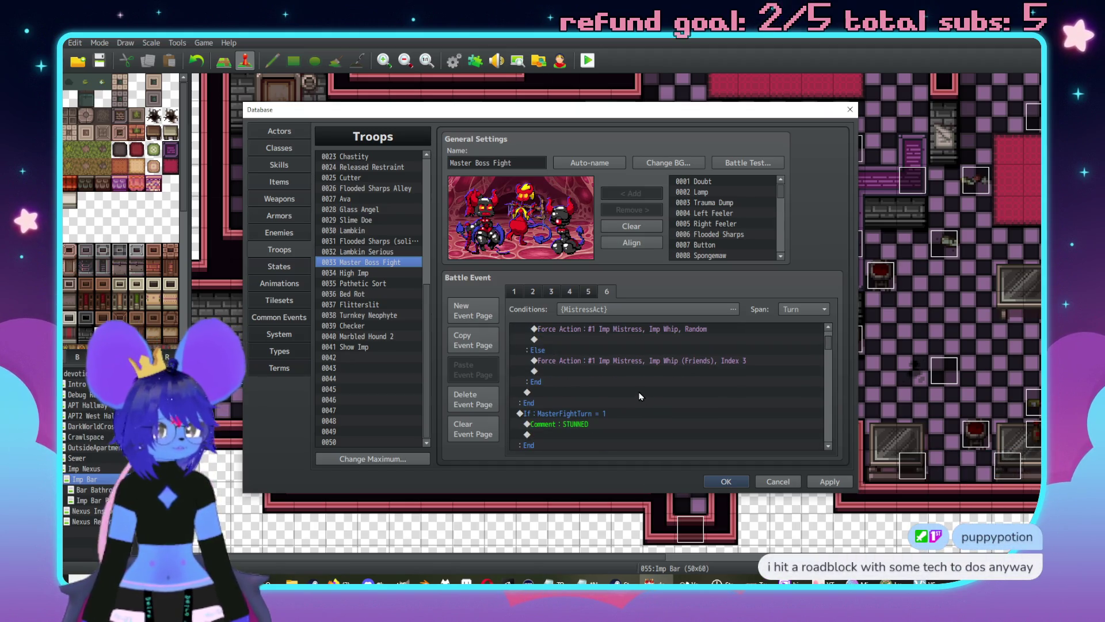
scroll(633, 391, "up", 2)
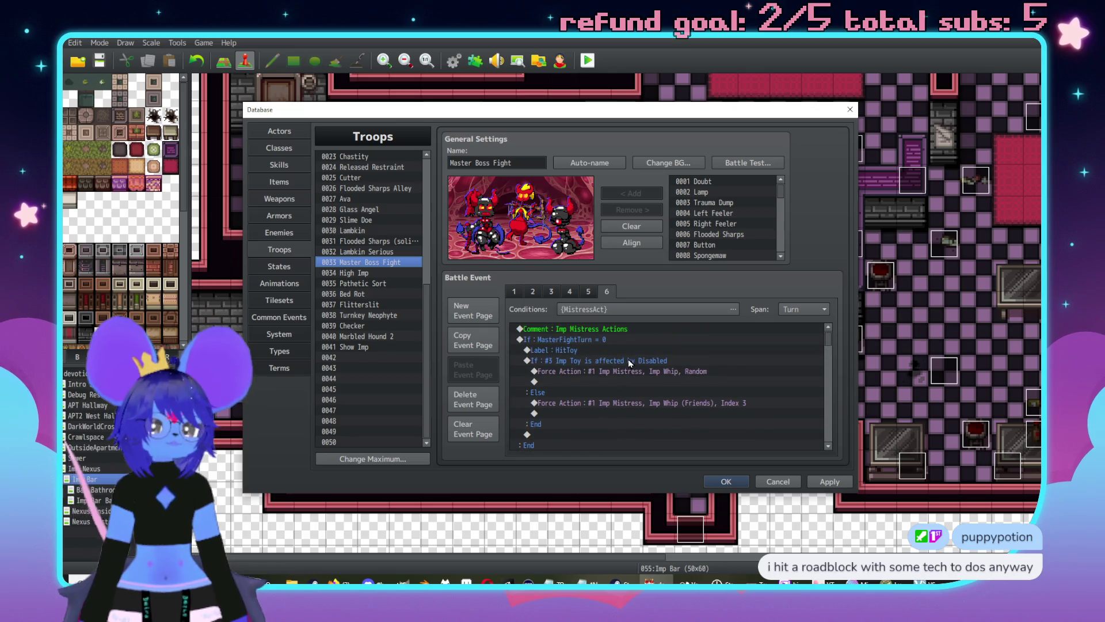
left_click(607, 291)
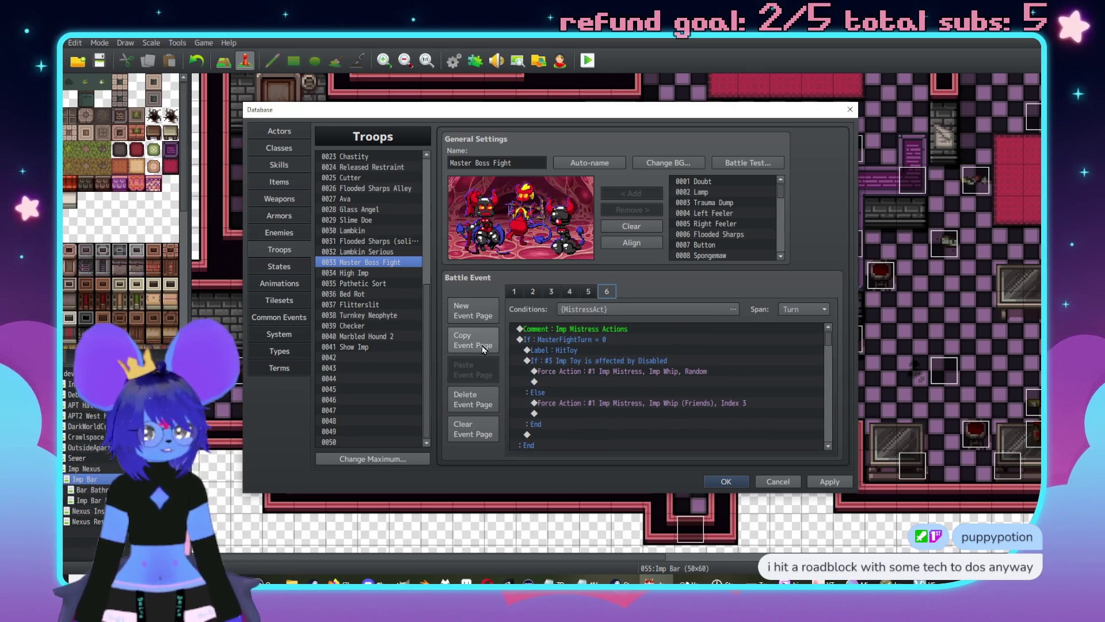
left_click(483, 349)
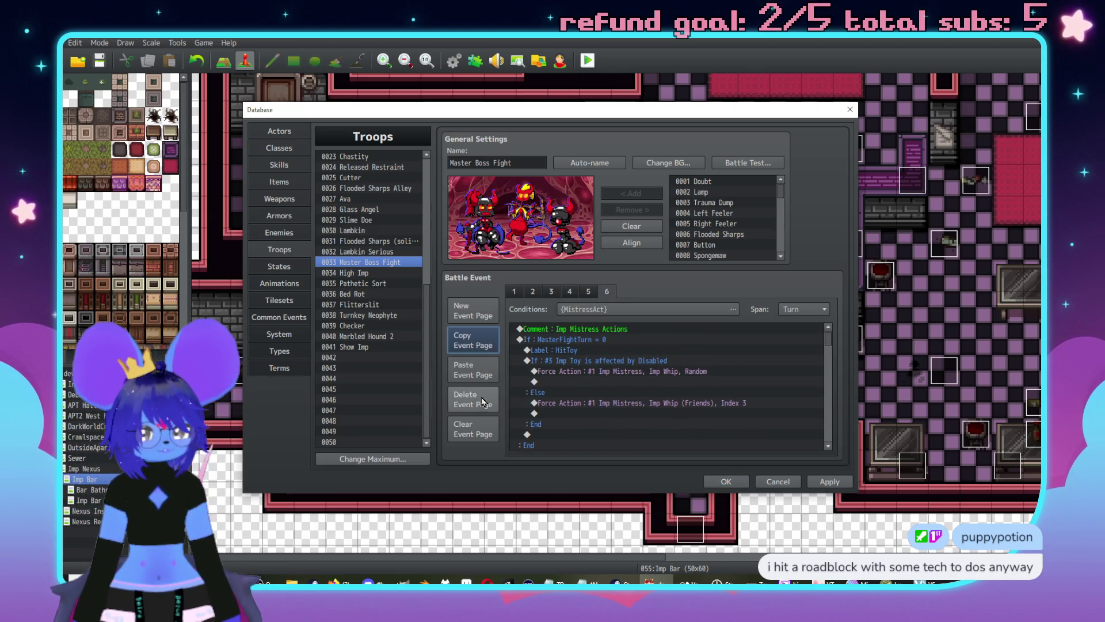
left_click(473, 370)
Step: Check the page's conditions without changes, then add a command at the list's end
left_click(633, 309)
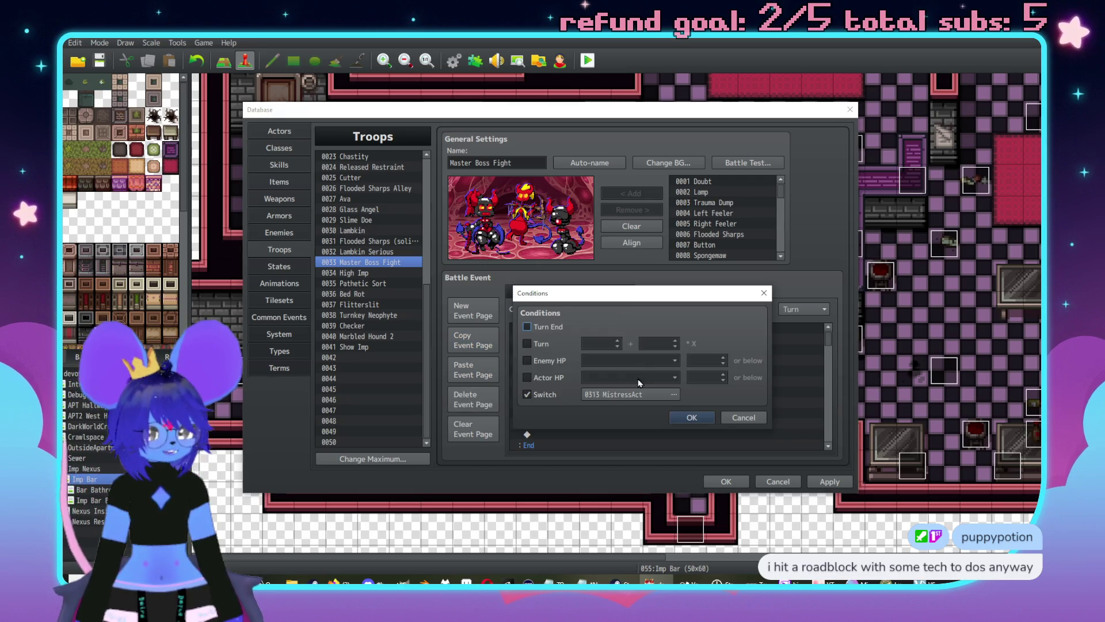
left_click(745, 418)
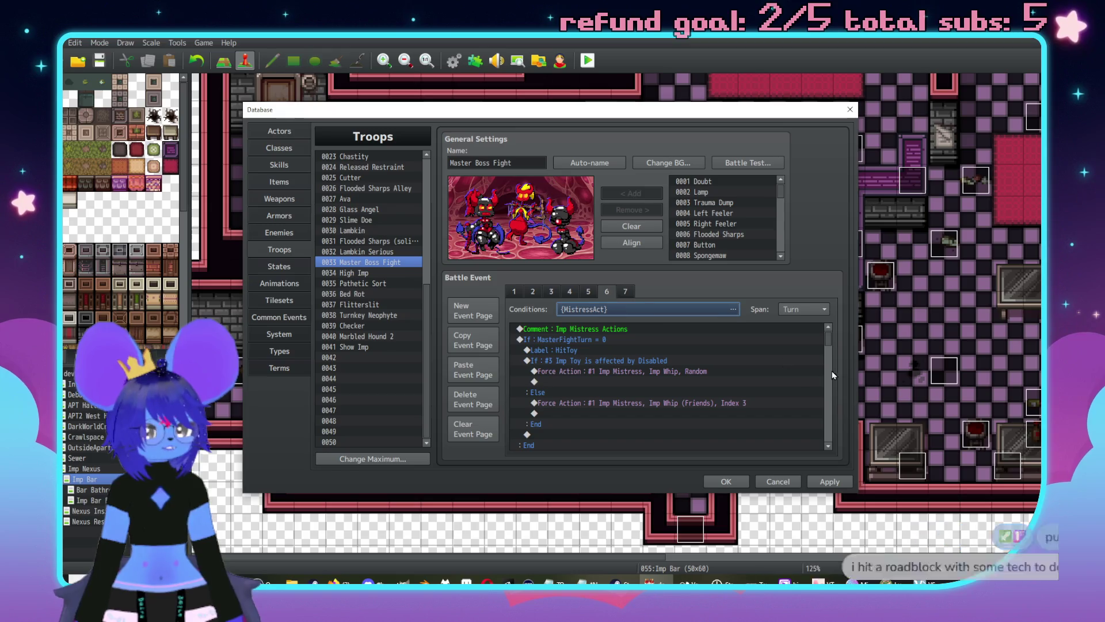
left_click_drag(831, 342, 830, 435)
double_click(589, 444)
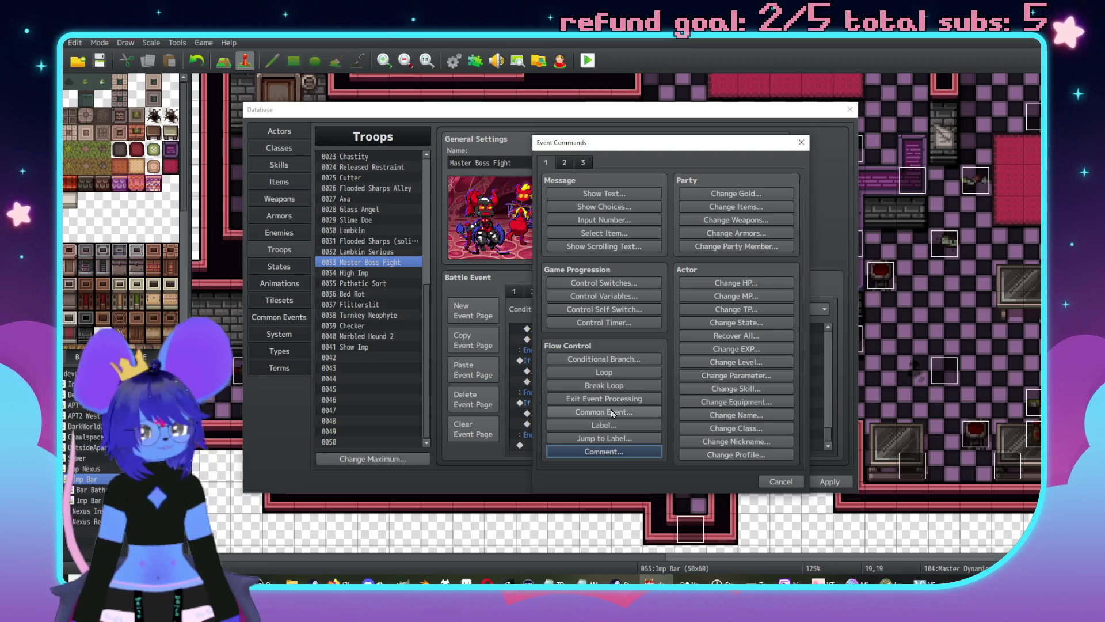
Step: Add a Control Switches command turning 0313 MistressAct OFF
left_click(604, 282)
left_click(673, 294)
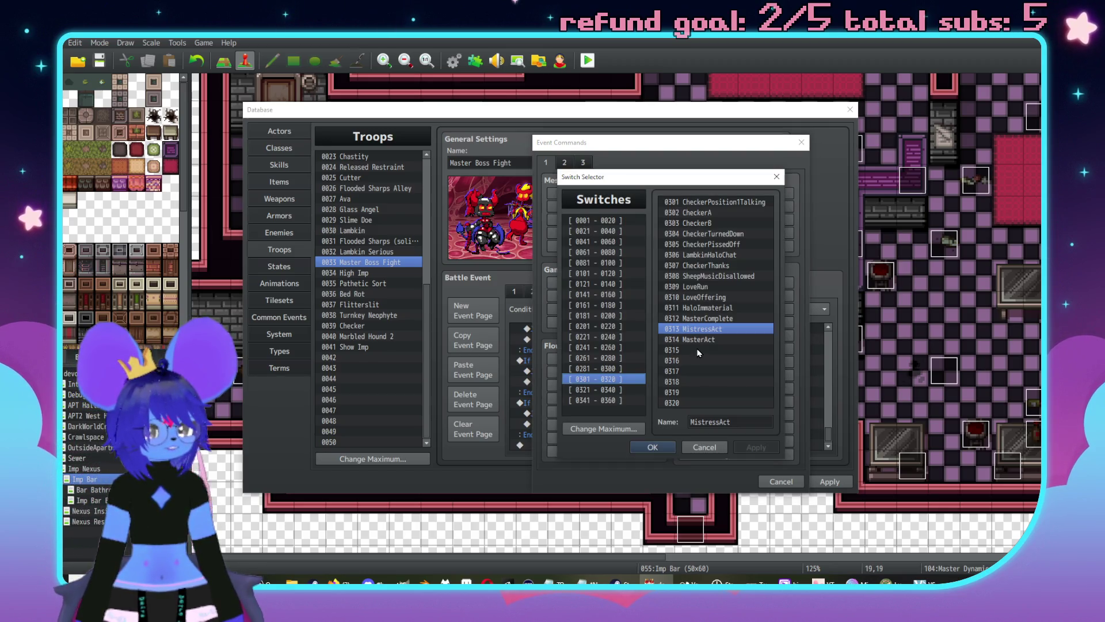
left_click(652, 447)
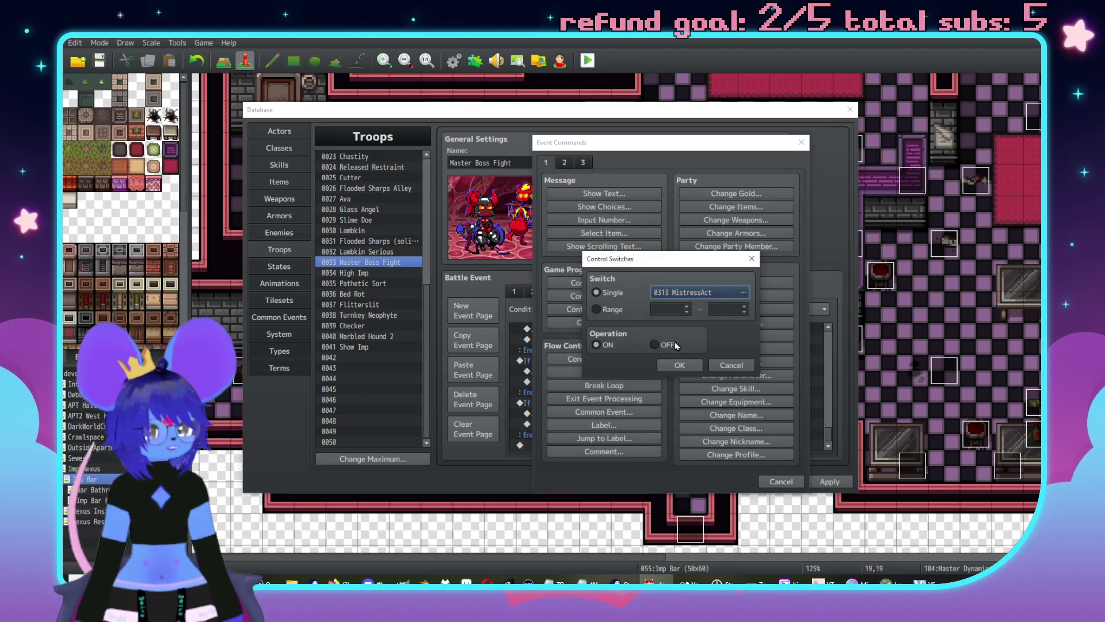
left_click(670, 347)
left_click(675, 369)
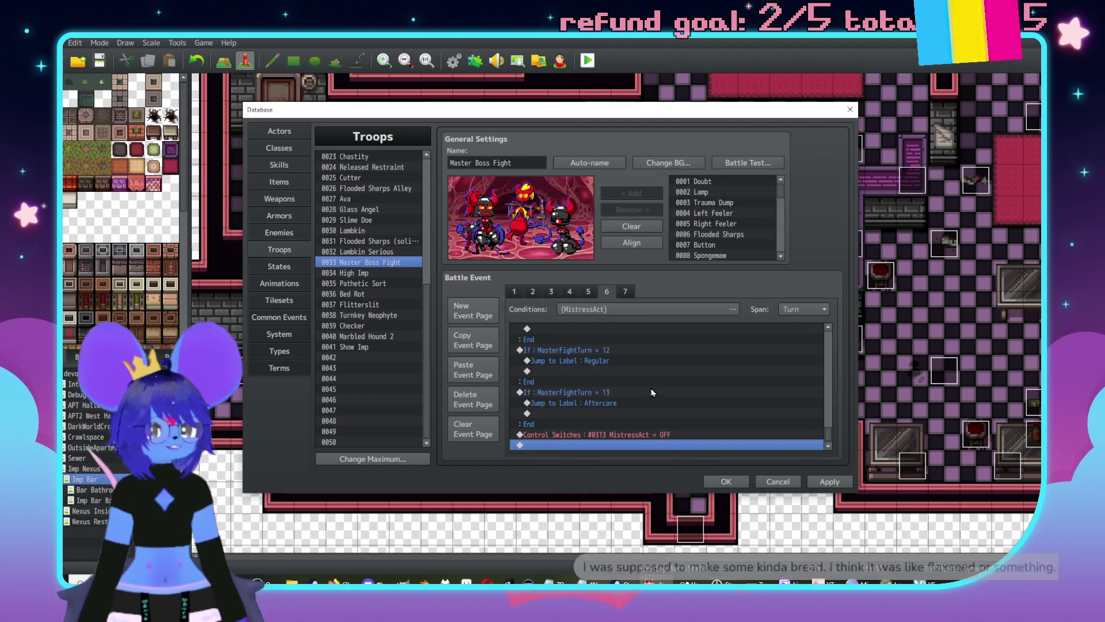
Step: Insert a Label named End directly above the MistressAct OFF command
left_click(627, 293)
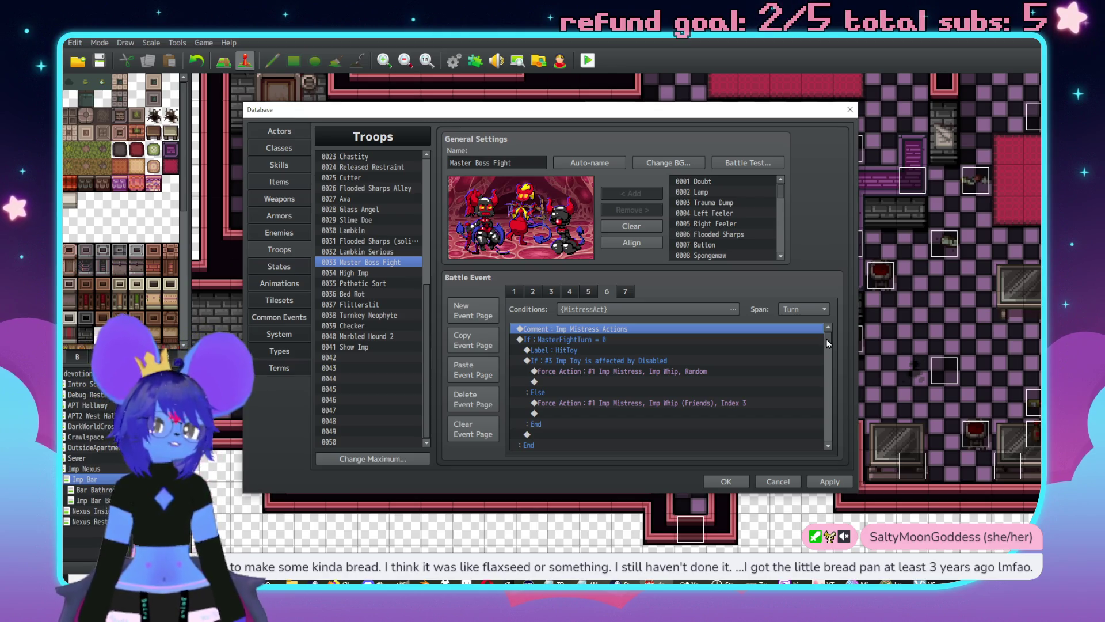
left_click_drag(831, 346, 830, 444)
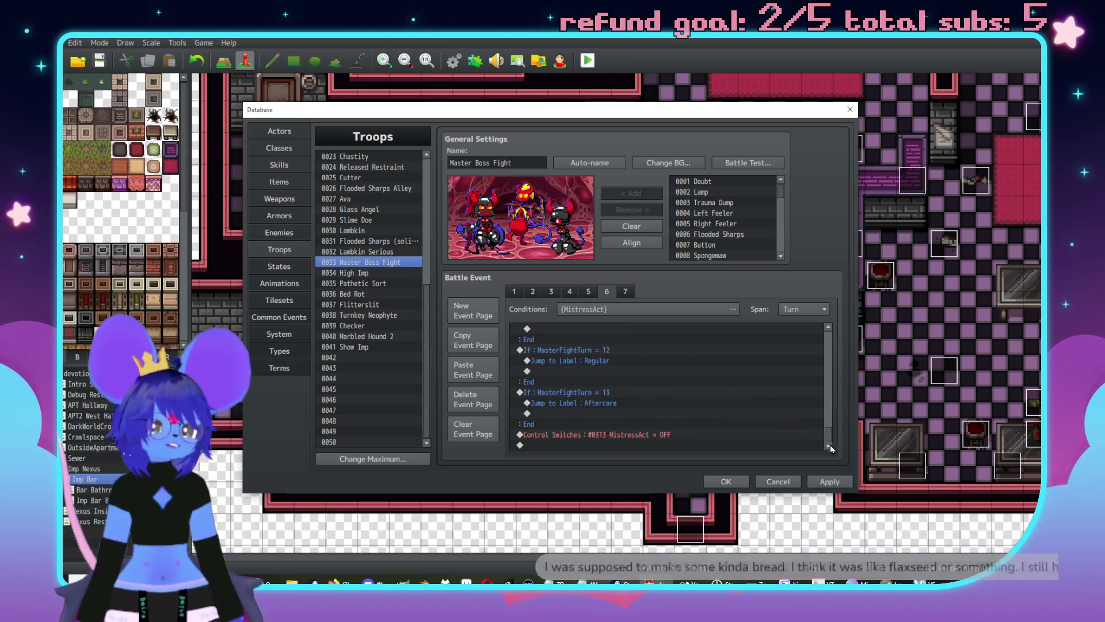
left_click(604, 435)
key("Insert")
left_click(607, 426)
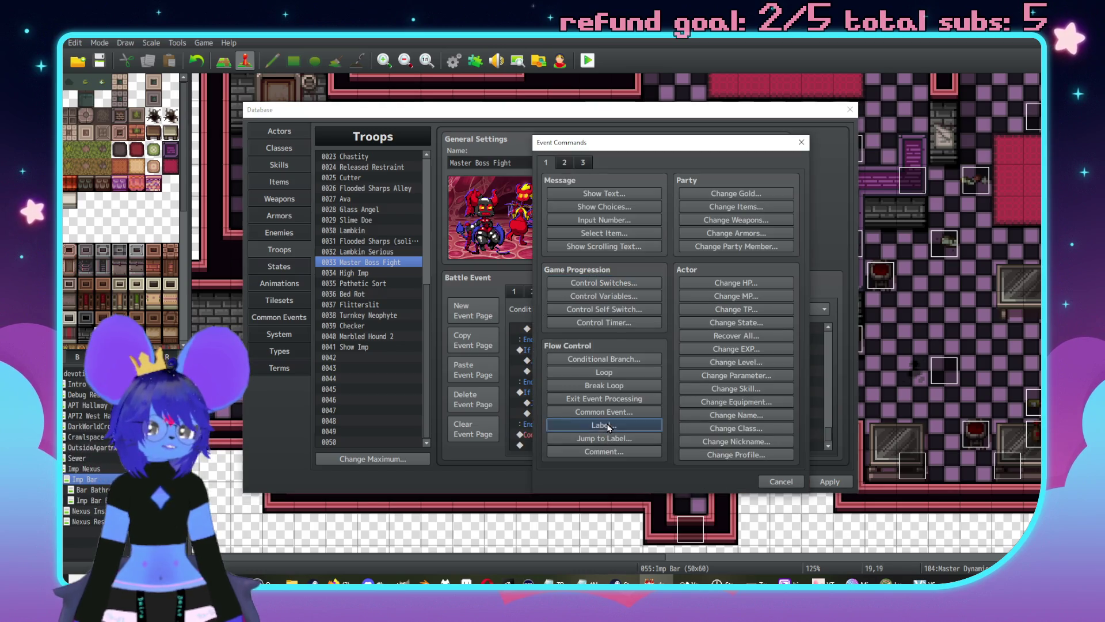
type("ENd")
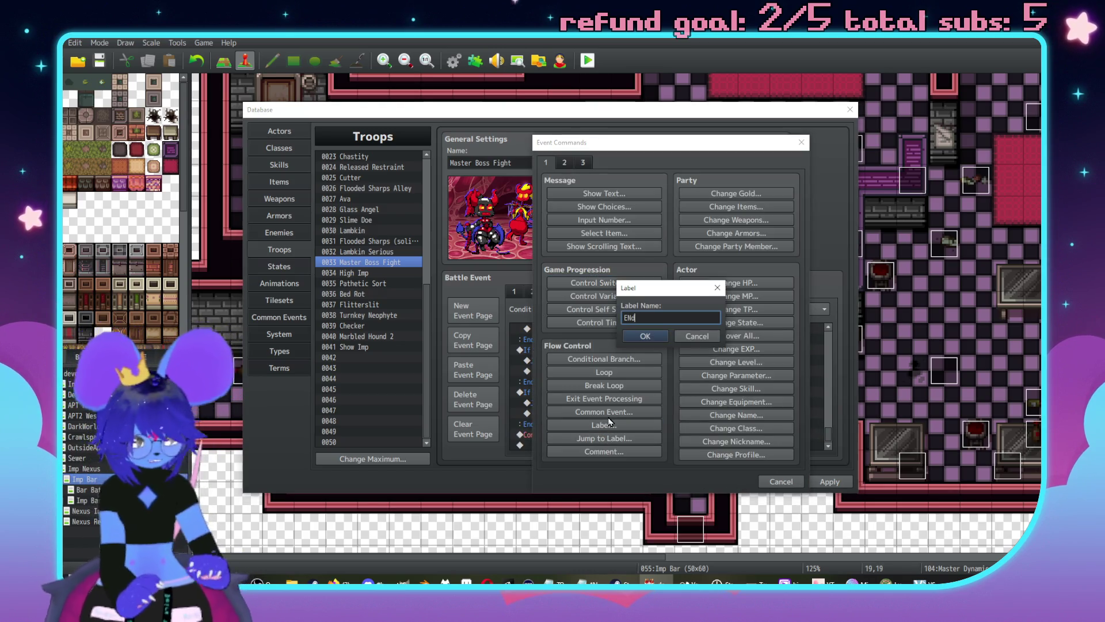
key("BackSpace")
type("n")
left_click(658, 338)
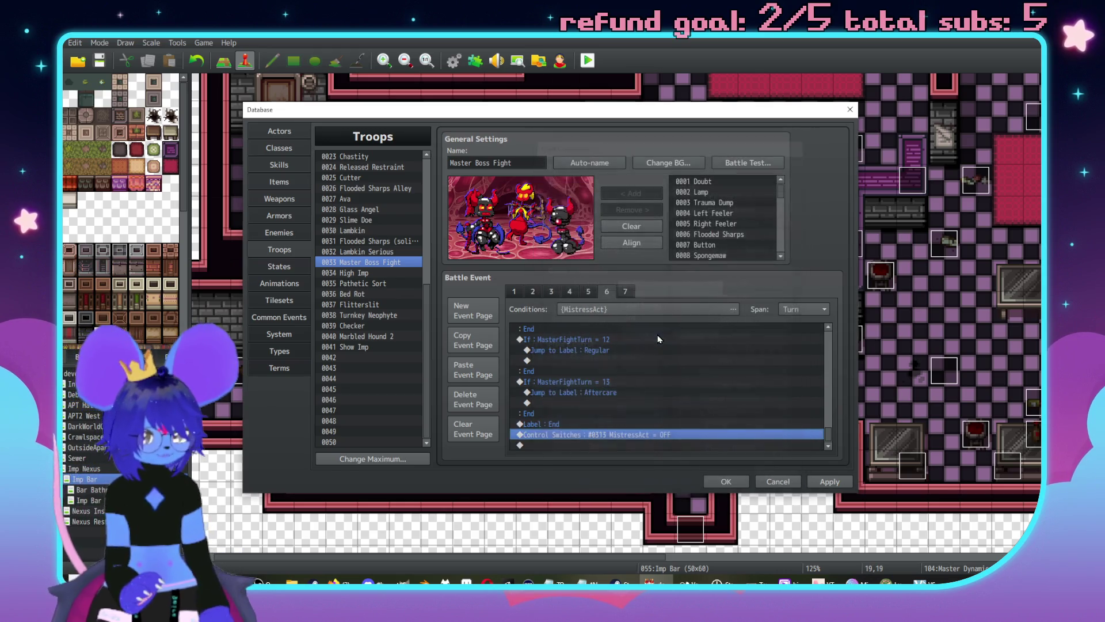
left_click(626, 291)
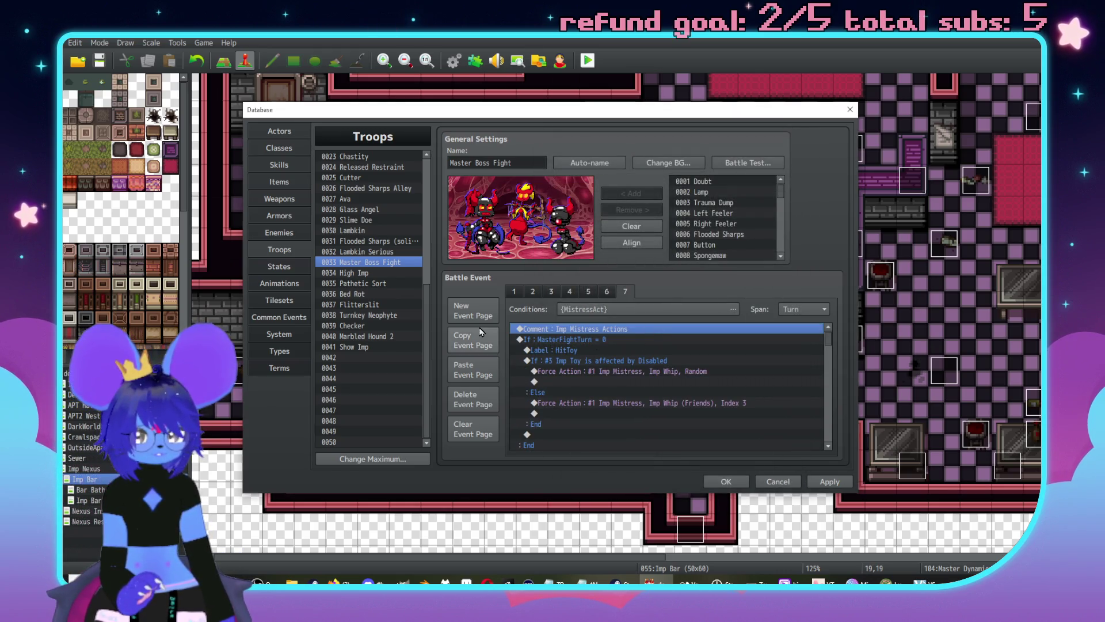
left_click(473, 406)
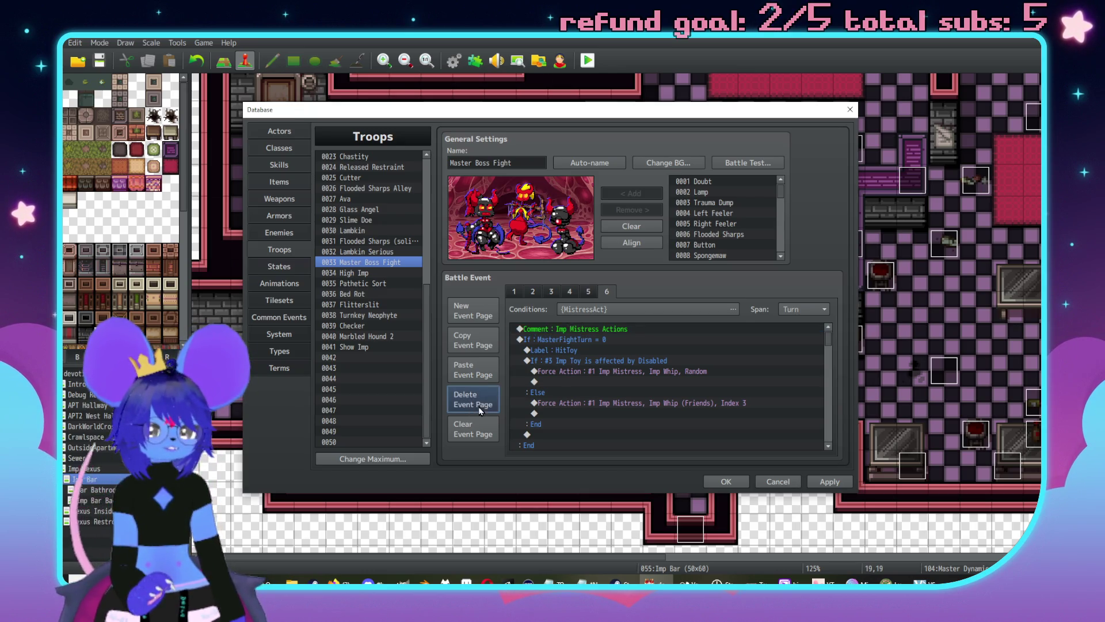
left_click(565, 343)
scroll(554, 389, "down", 2)
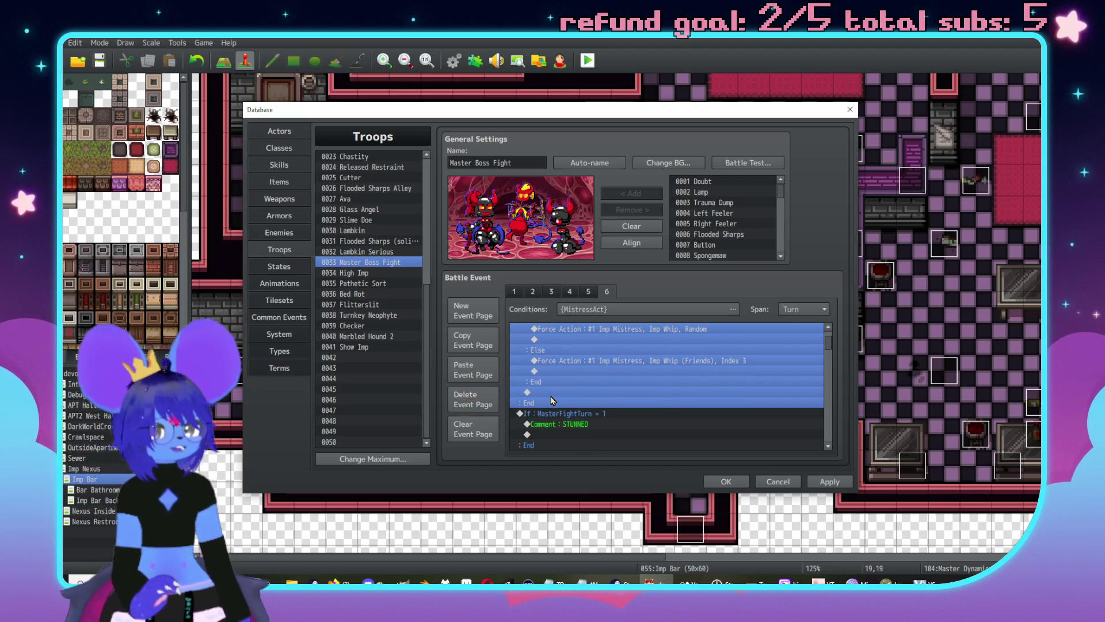
double_click(551, 395)
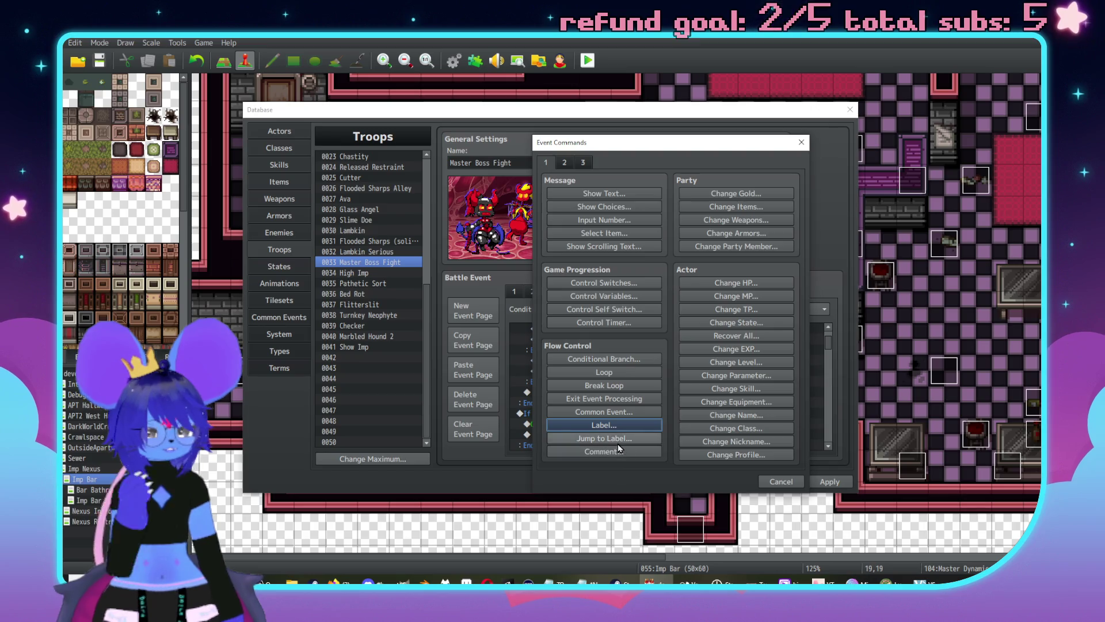
left_click(614, 440)
type("nd")
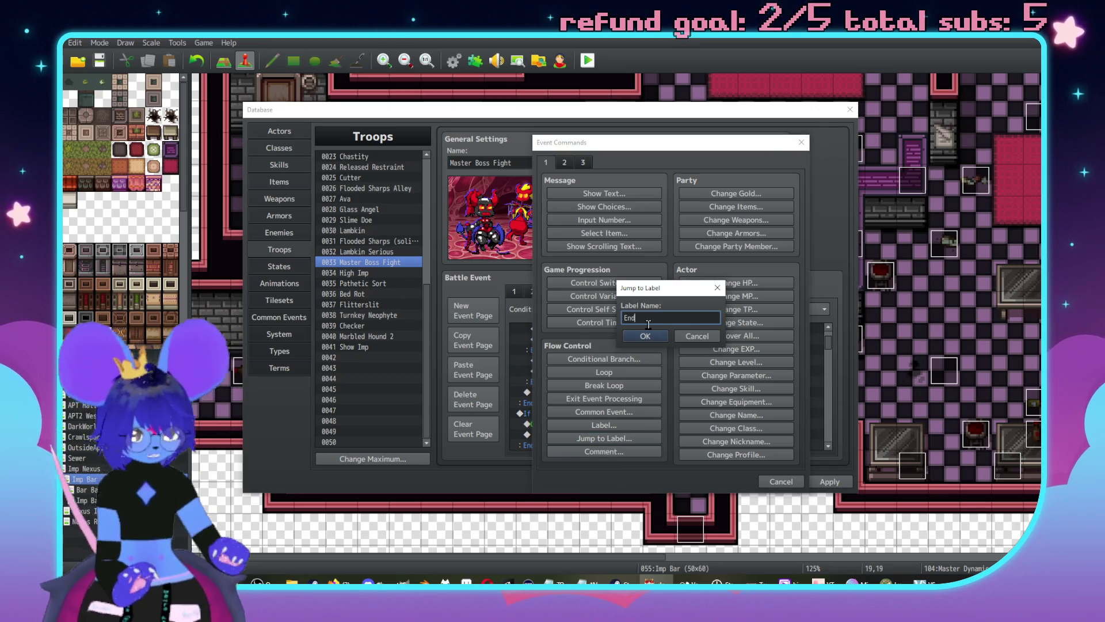
left_click(644, 337)
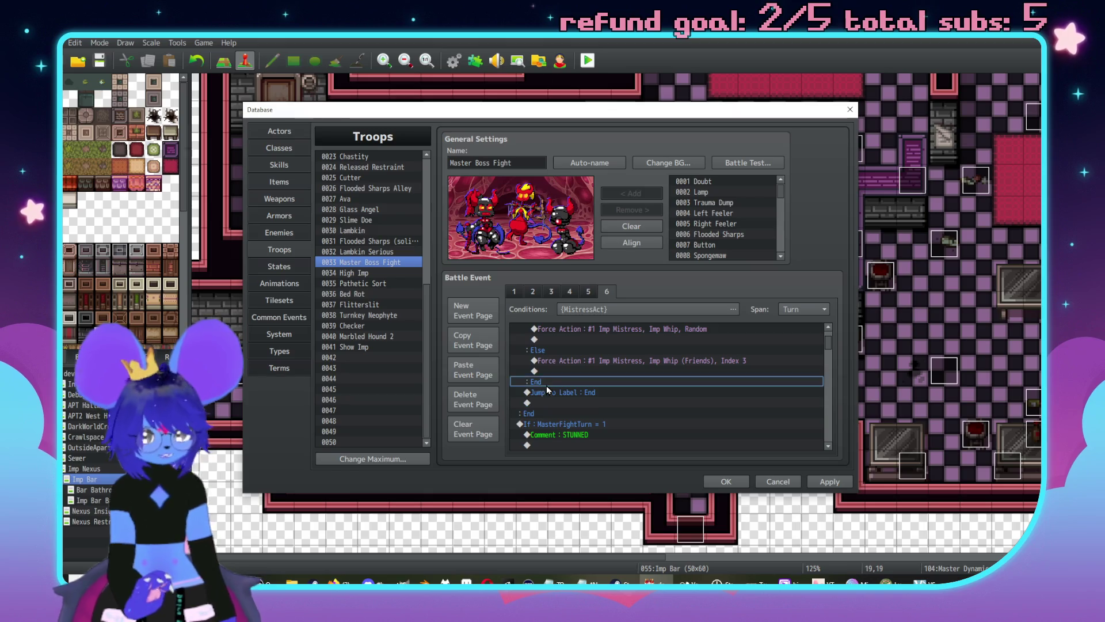
left_click(565, 395)
key("ctrl+c")
left_click(586, 426)
scroll(576, 392, "down", 4)
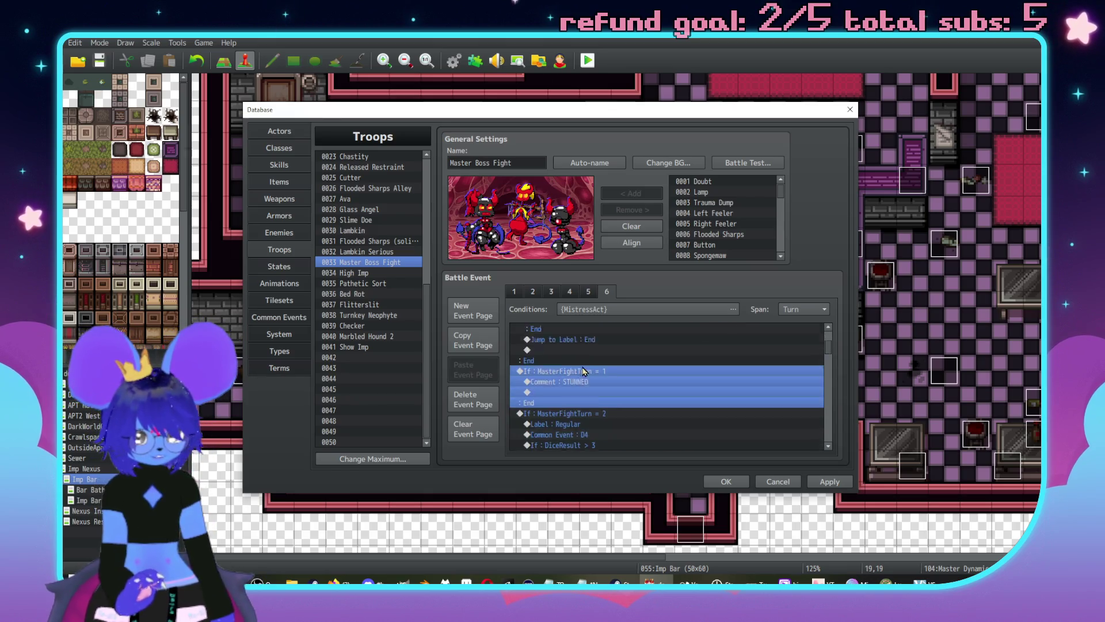
scroll(569, 354, "up", 2)
key("Down")
key("Down")
key("Down")
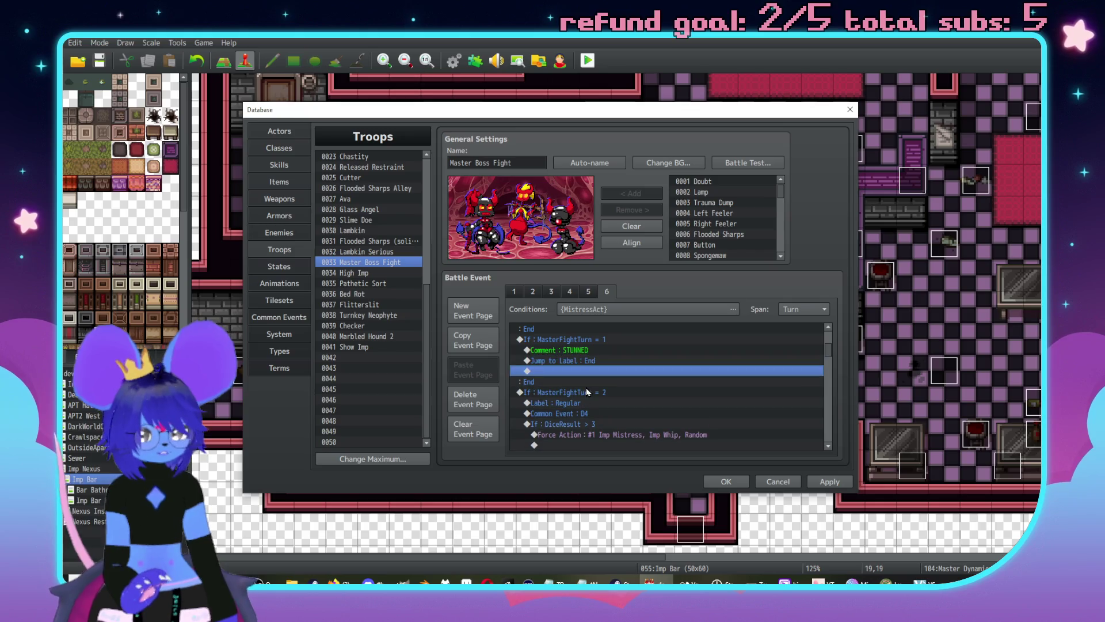
left_click(589, 392)
scroll(586, 384, "down", 4)
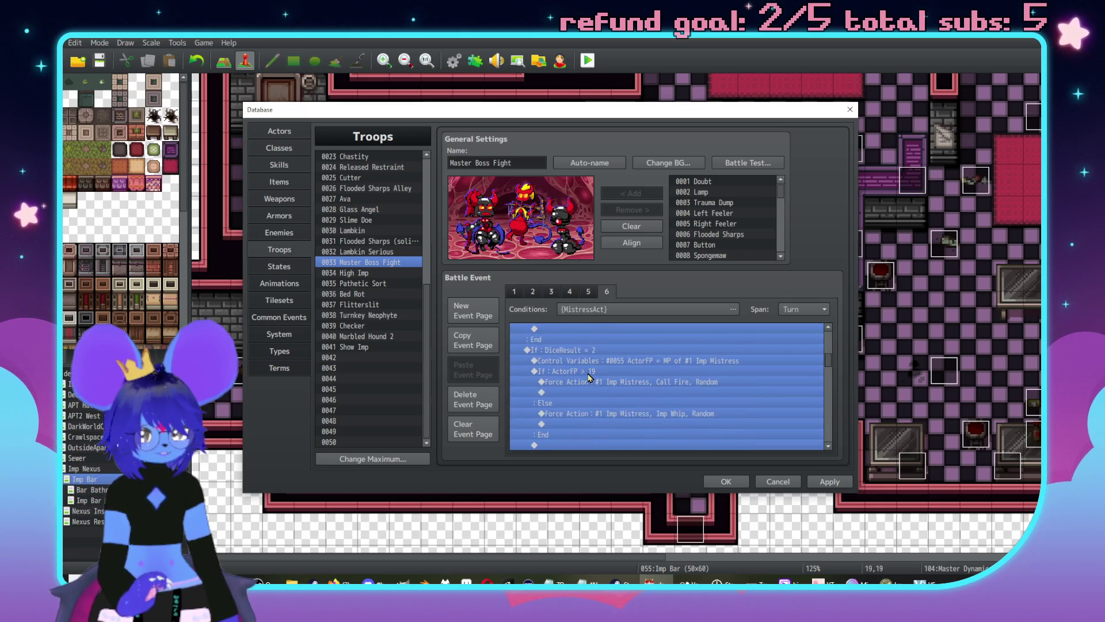
scroll(584, 377, "up", 8)
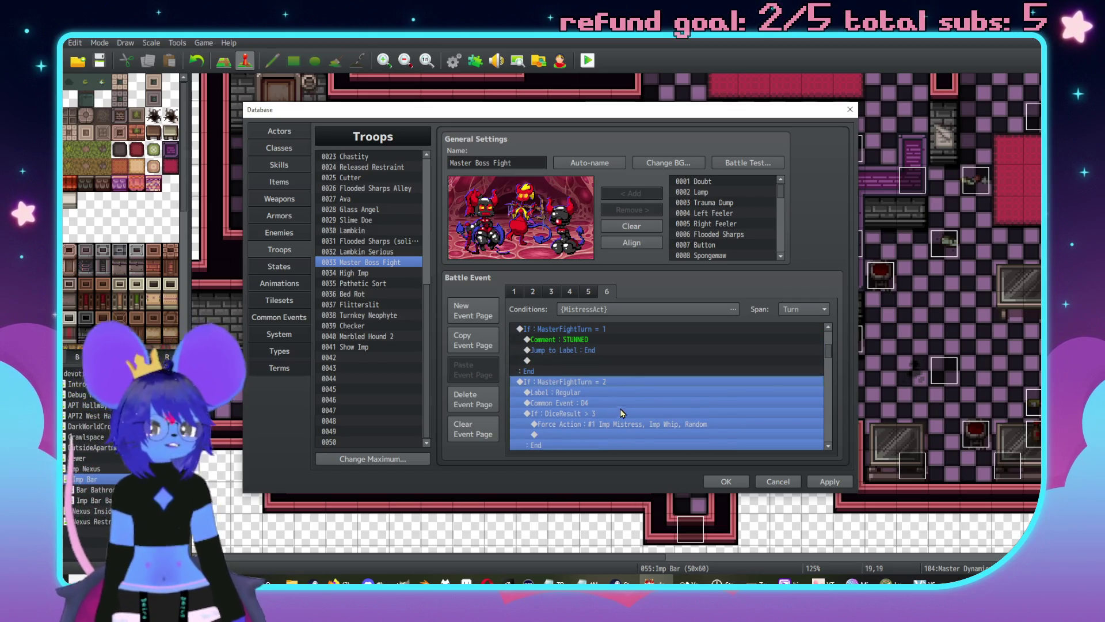
scroll(604, 402, "down", 6)
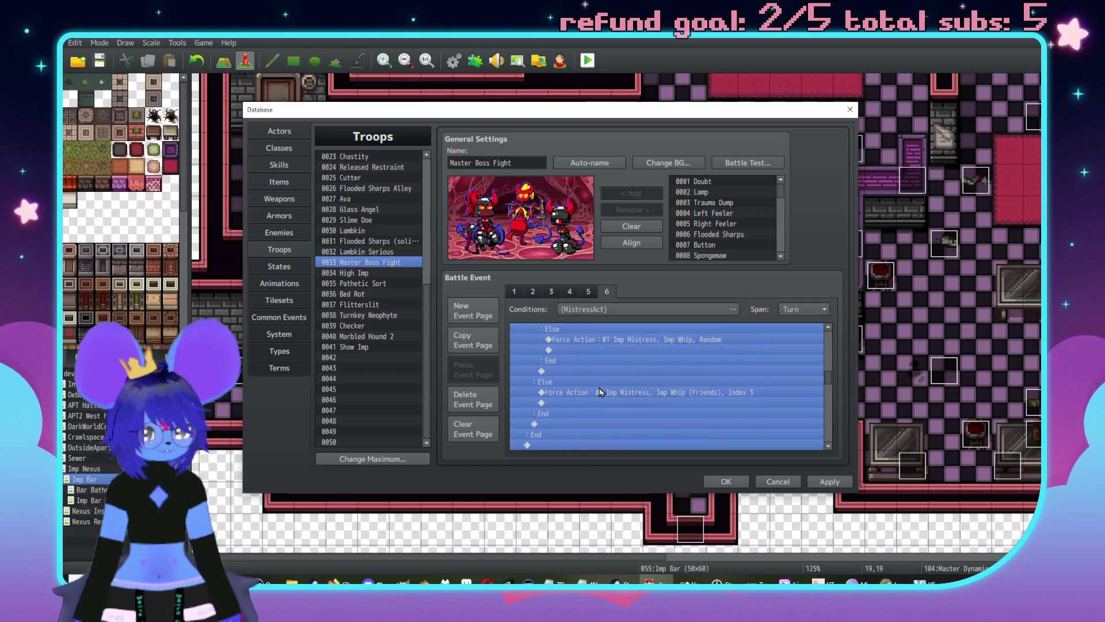
left_click(577, 394)
scroll(598, 388, "down", 5)
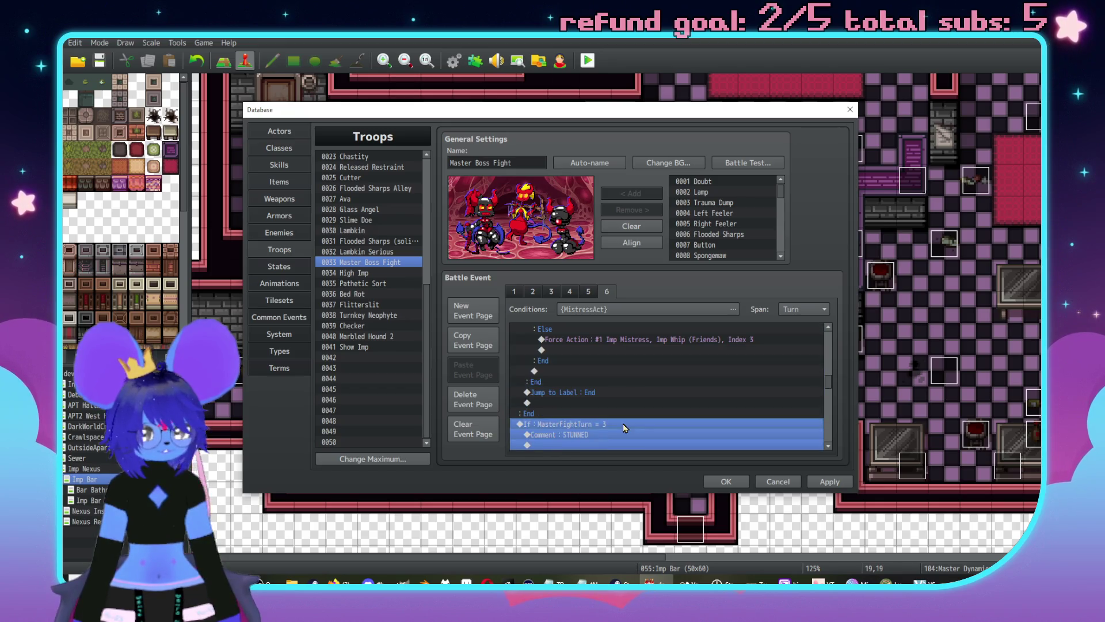
scroll(620, 381, "up", 3)
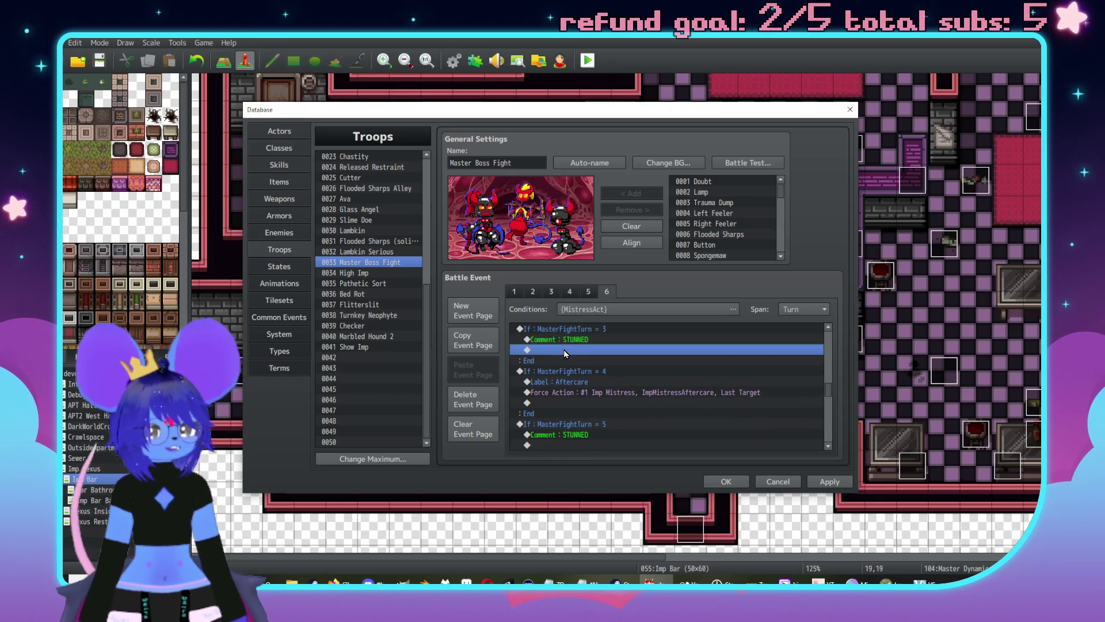
left_click(576, 413)
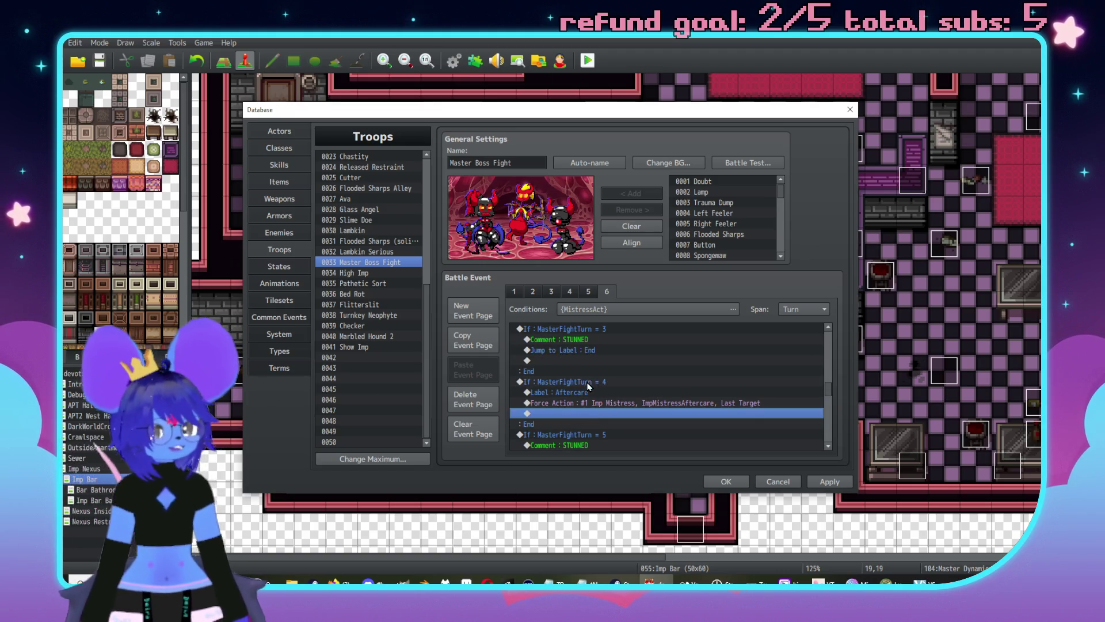
scroll(584, 388, "down", 1)
key("ctrl+v")
scroll(610, 396, "down", 1)
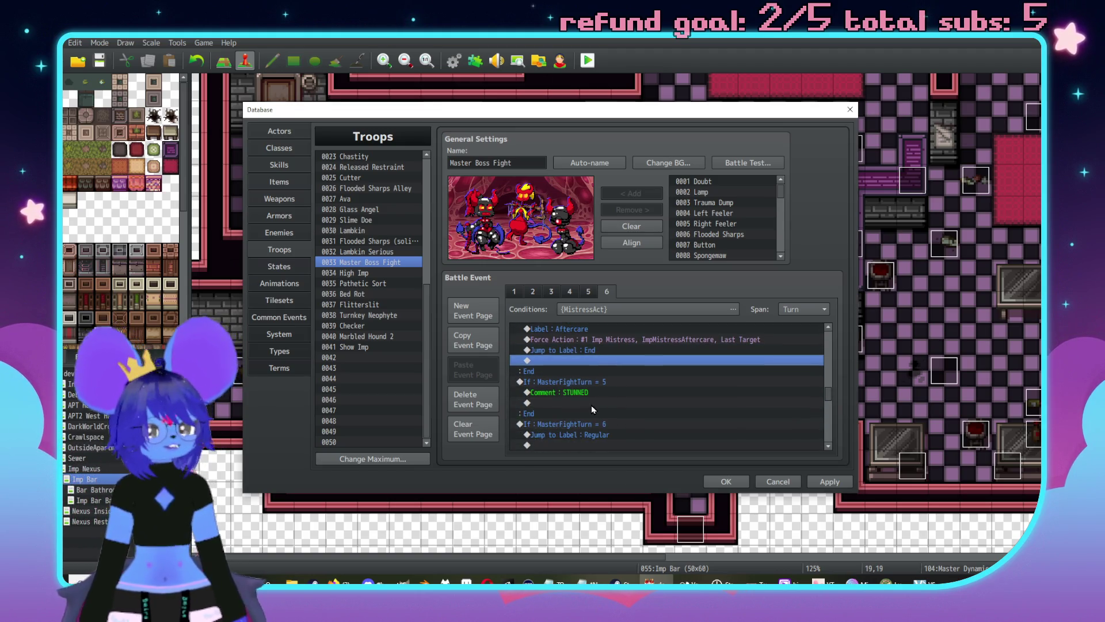
left_click(596, 404)
scroll(629, 413, "down", 3)
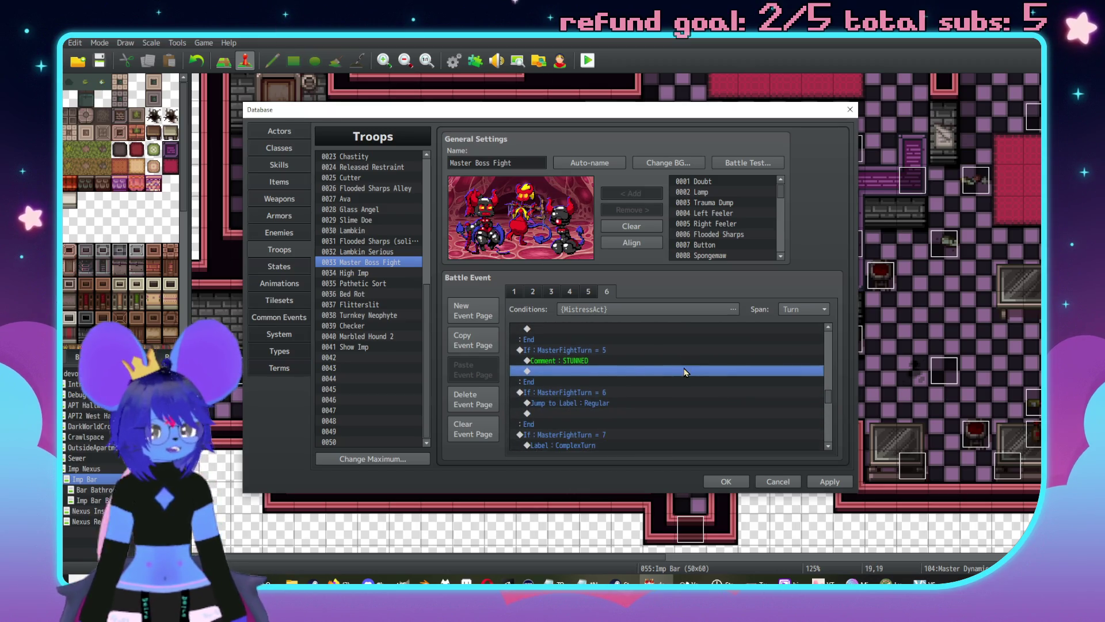
scroll(641, 373, "up", 4)
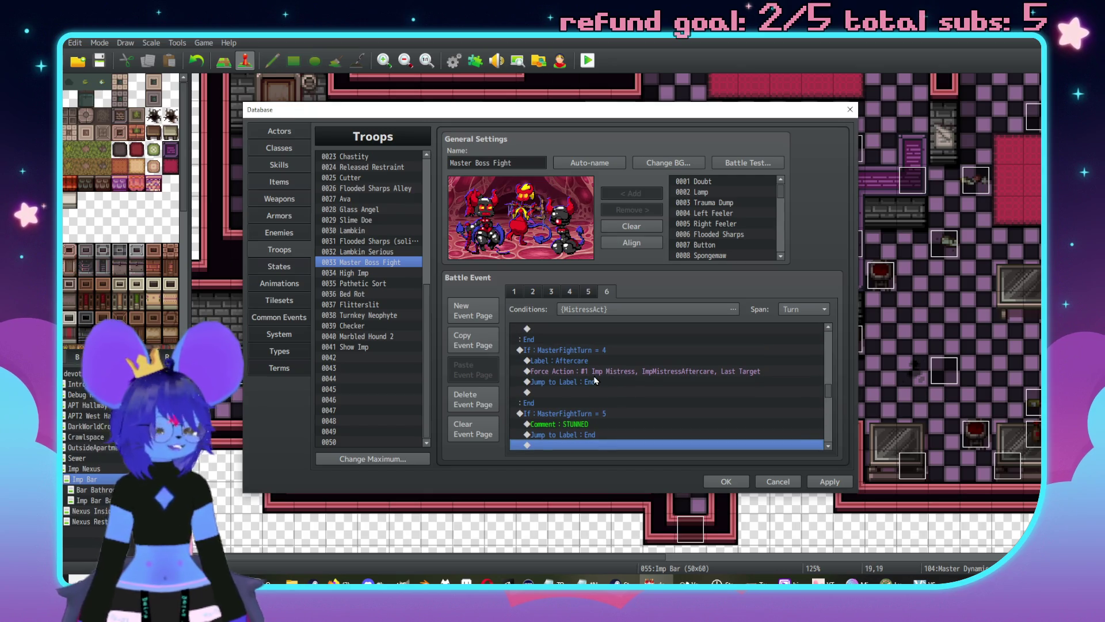
scroll(605, 377, "down", 4)
scroll(603, 380, "up", 1)
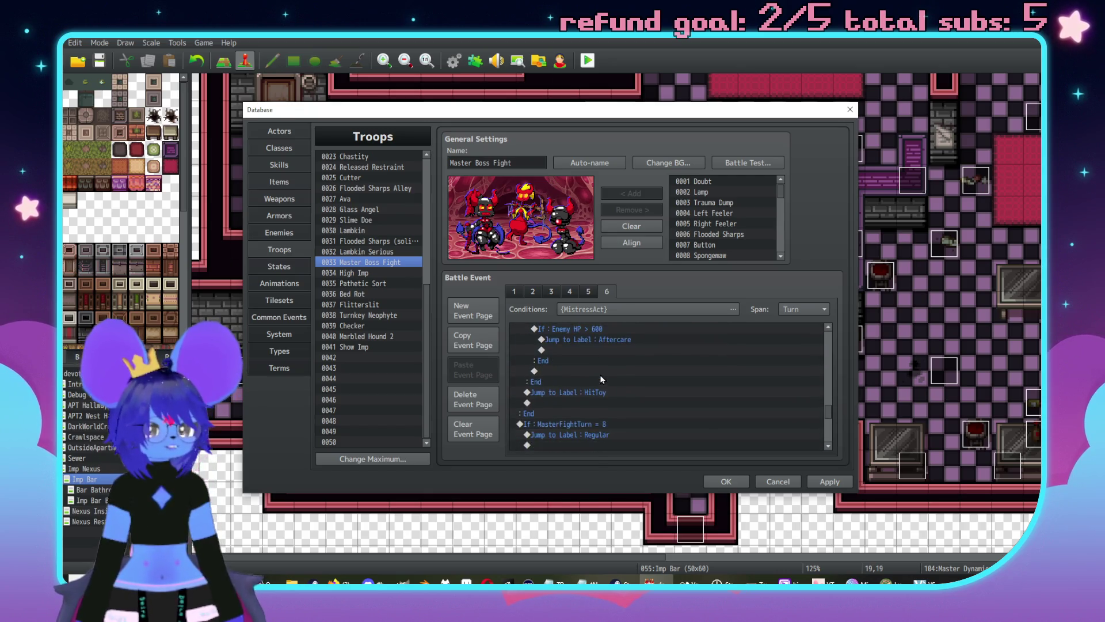
left_click(594, 340)
scroll(596, 357, "down", 4)
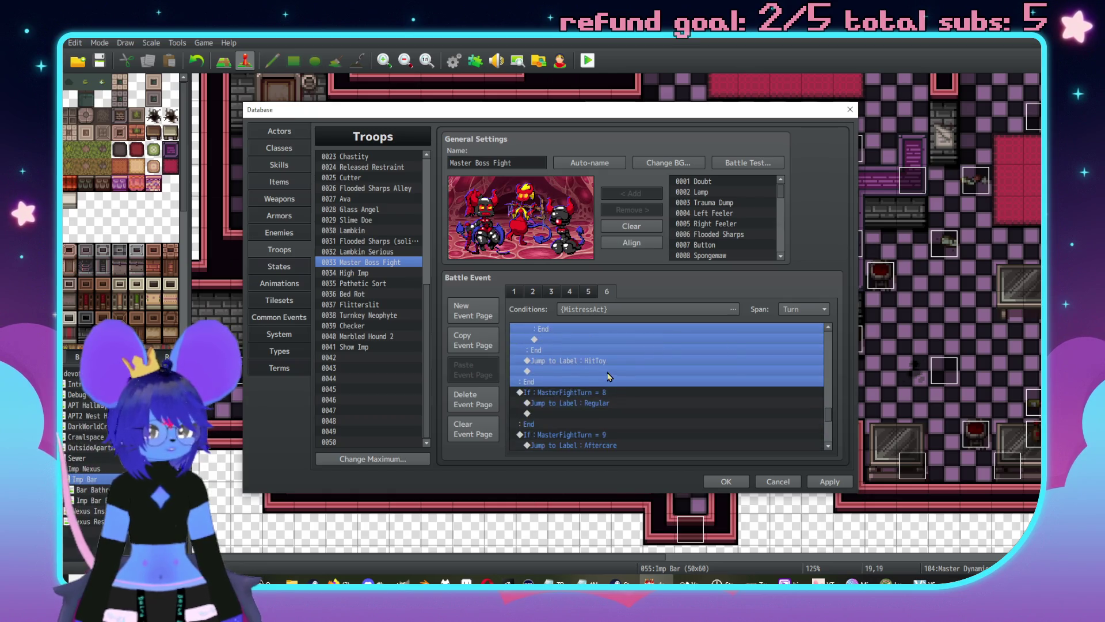
left_click(599, 372)
scroll(622, 389, "up", 2)
scroll(624, 390, "up", 2)
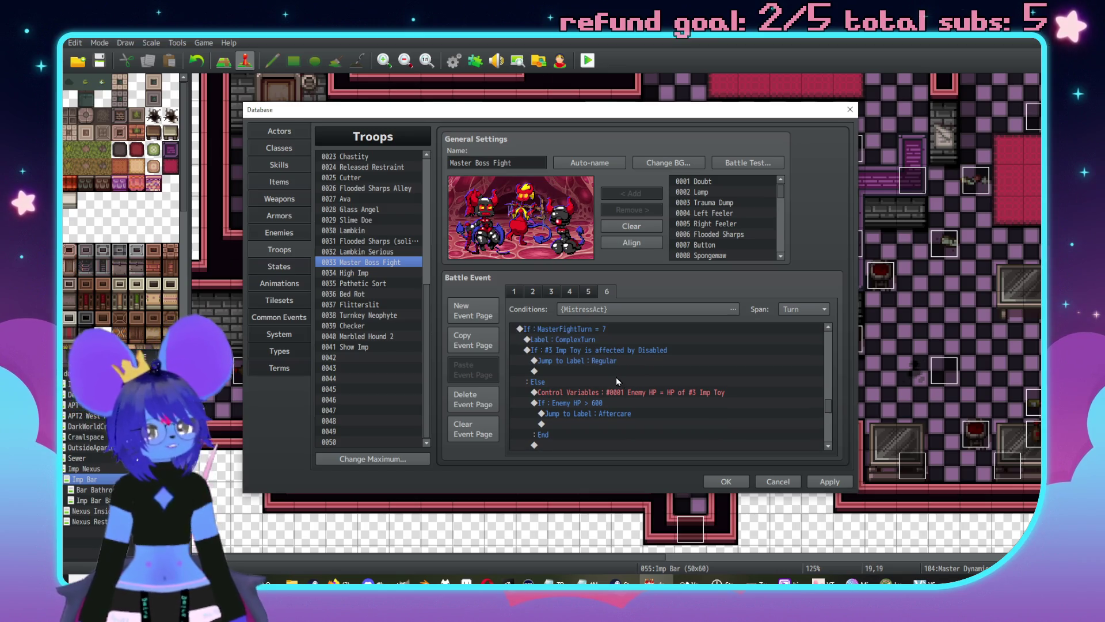
scroll(616, 378, "down", 2)
scroll(616, 422, "down", 5)
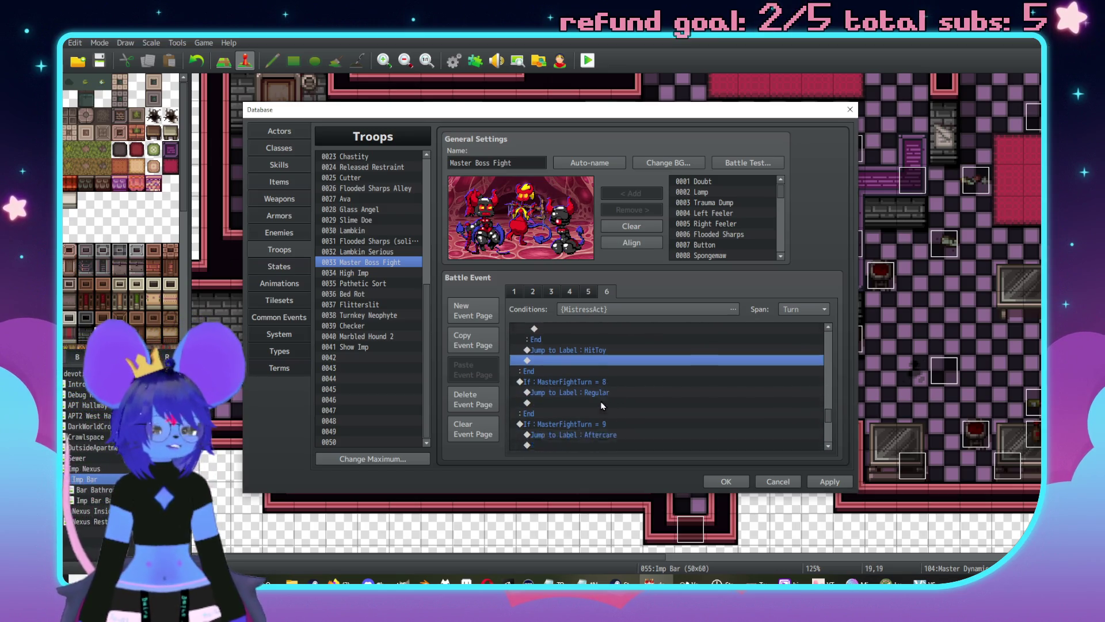
scroll(610, 382, "down", 5)
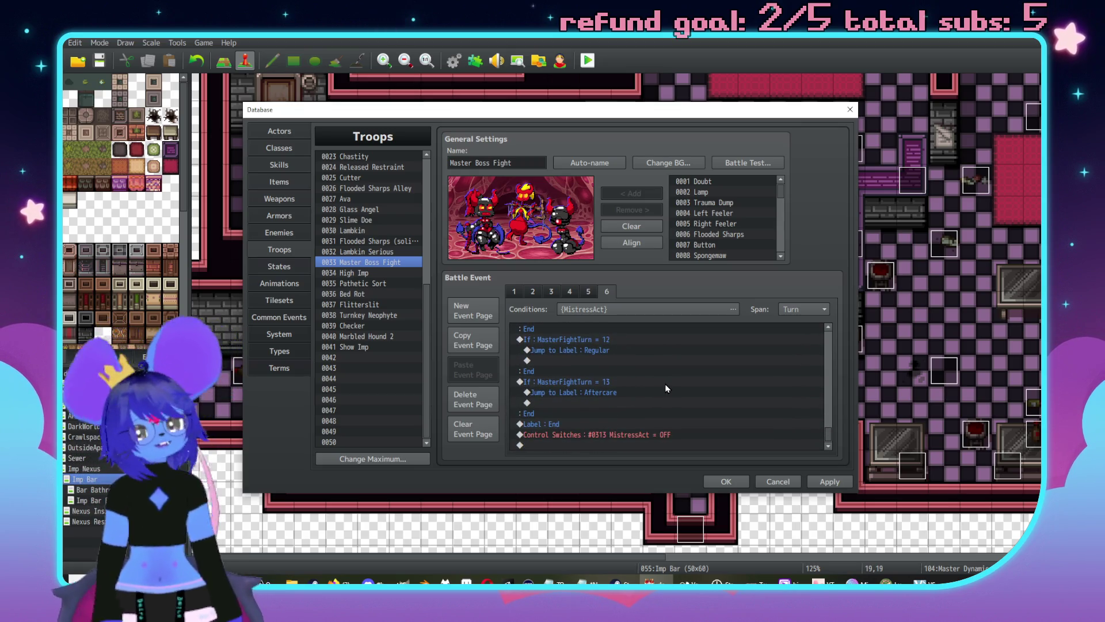
scroll(662, 397, "up", 10)
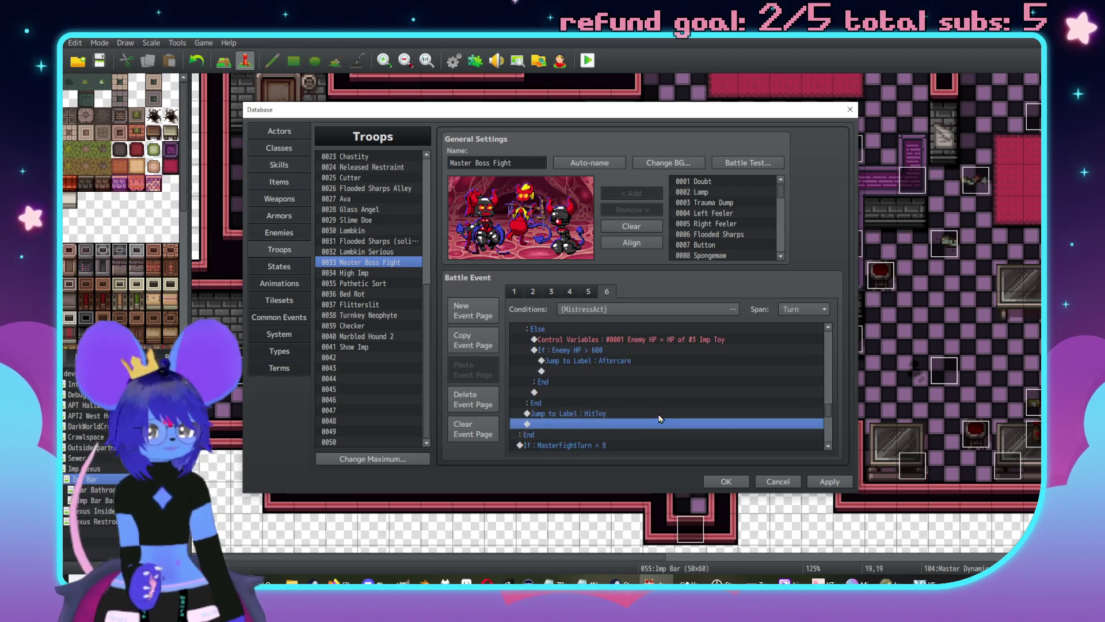
scroll(661, 419, "up", 10)
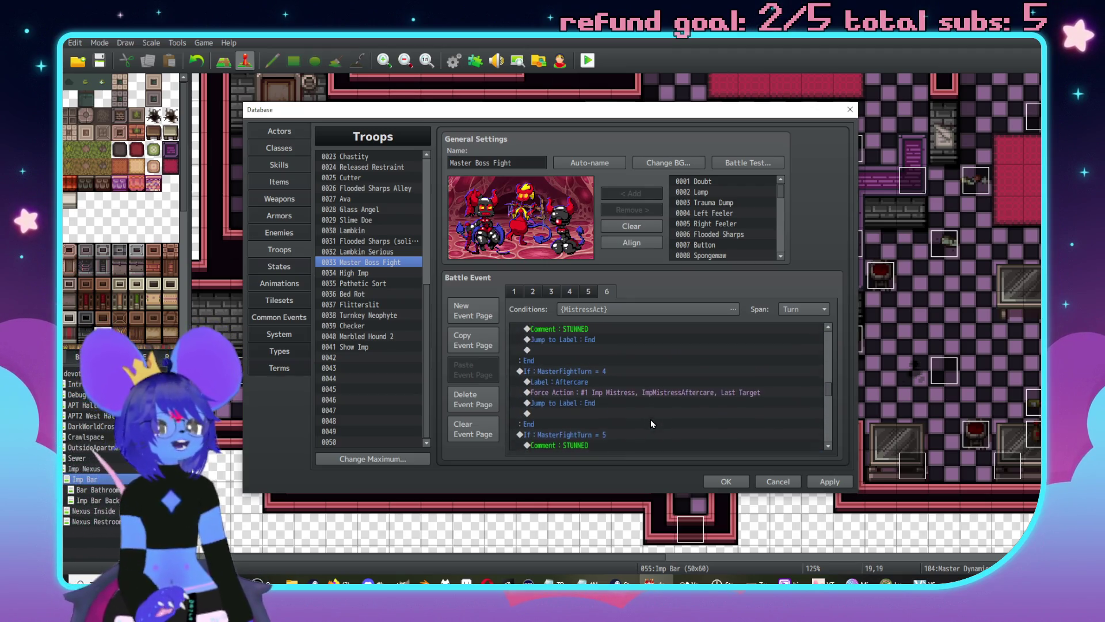
scroll(651, 423, "up", 2)
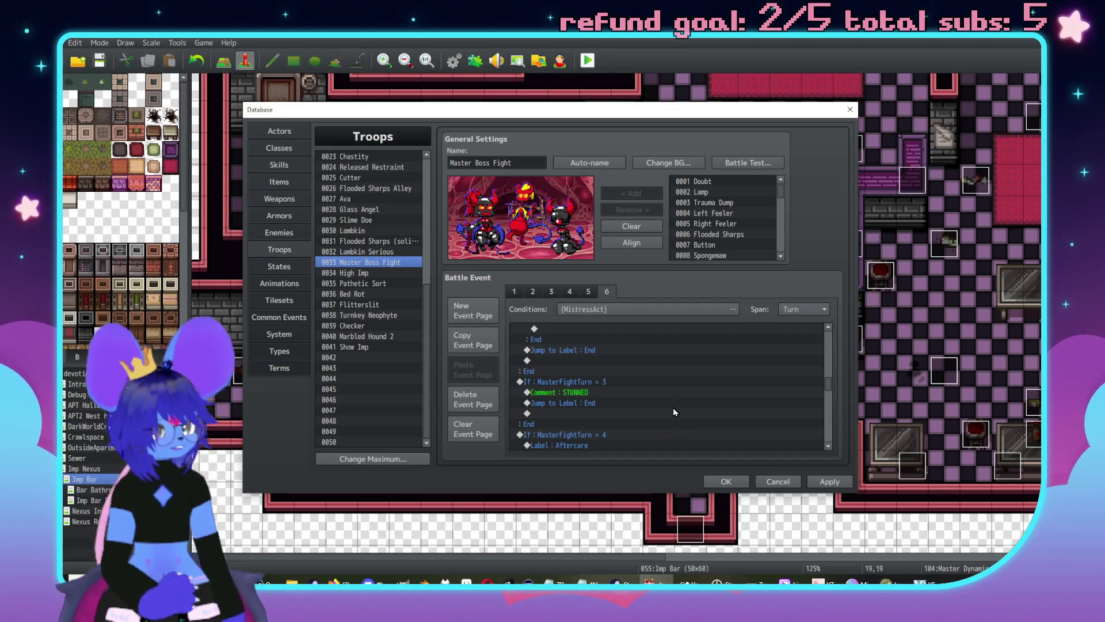
scroll(661, 404, "up", 2)
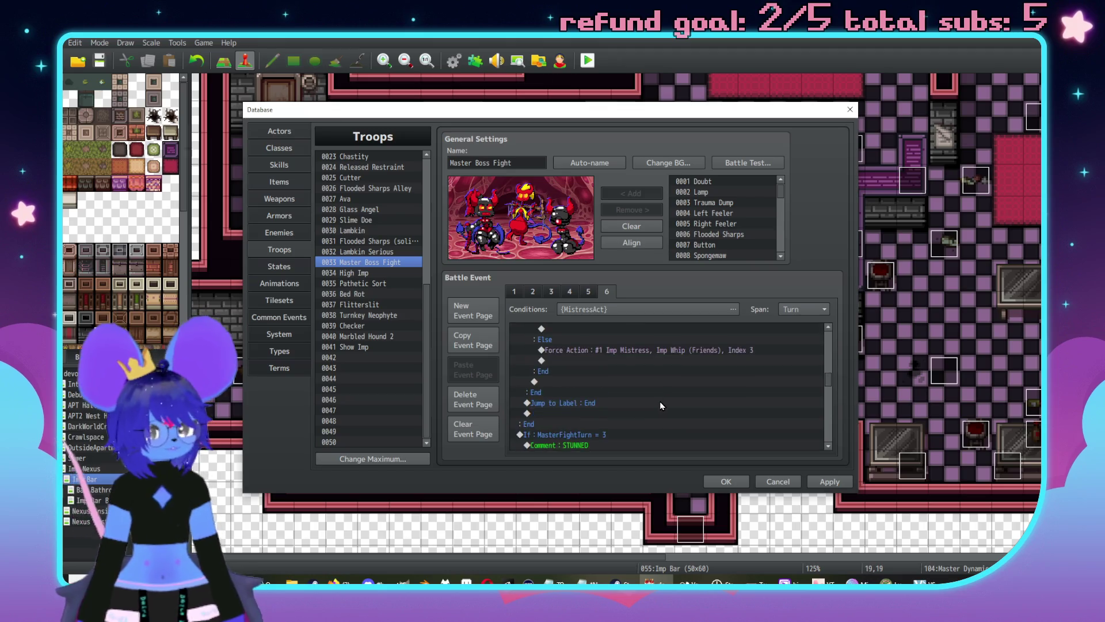
scroll(660, 402, "up", 5)
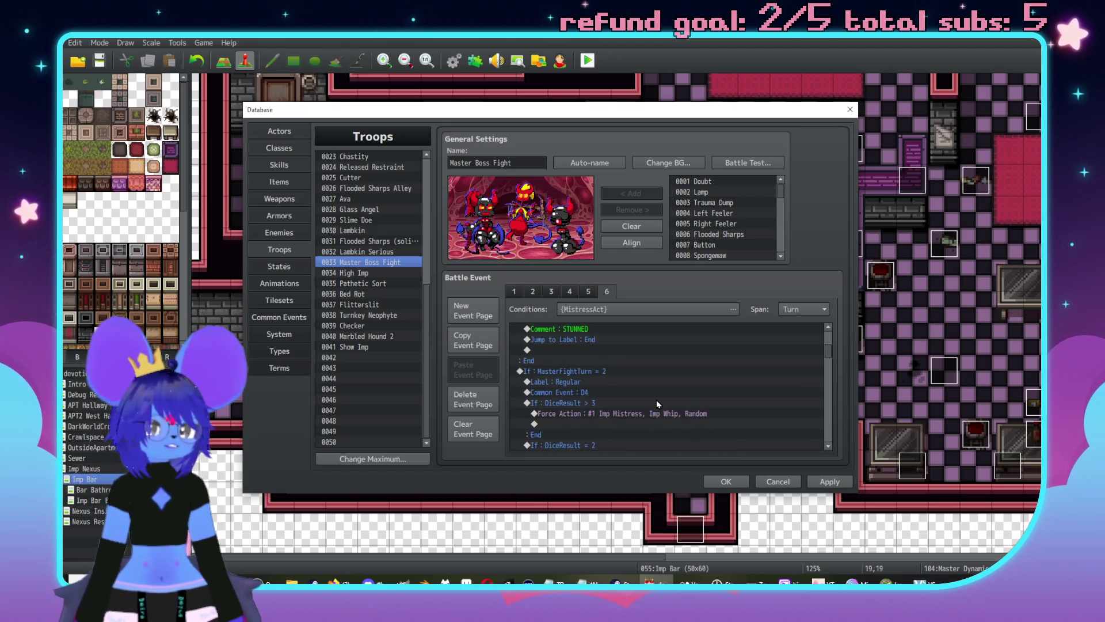
scroll(657, 403, "up", 1)
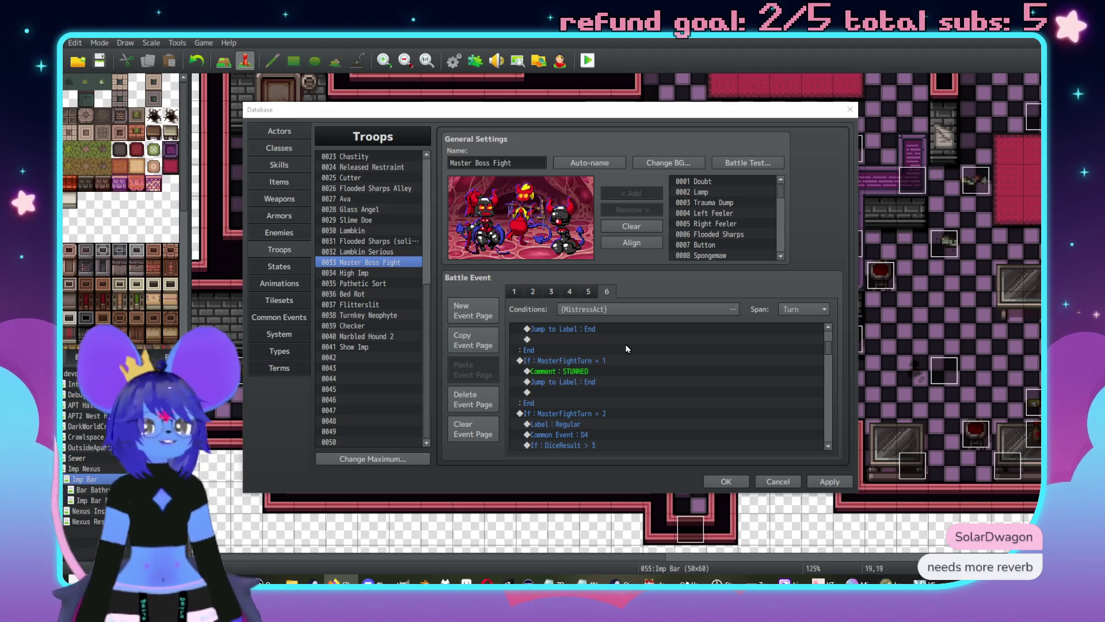
scroll(616, 363, "up", 5)
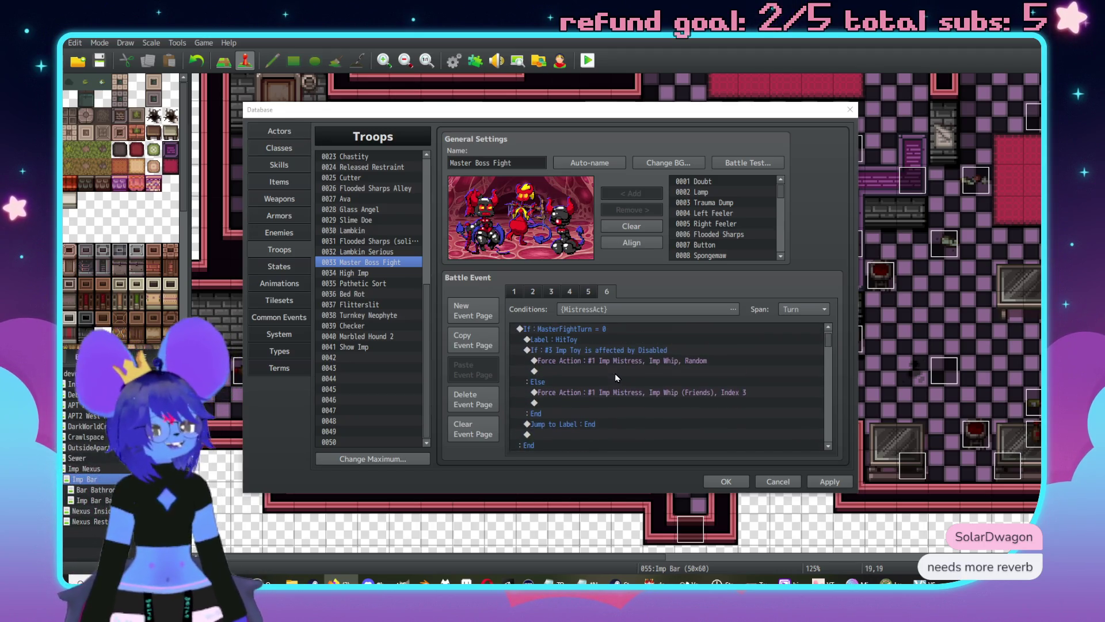
Step: Duplicate event page 6 as page 7 and set its switch condition to 0314 MasterAct
left_click(473, 341)
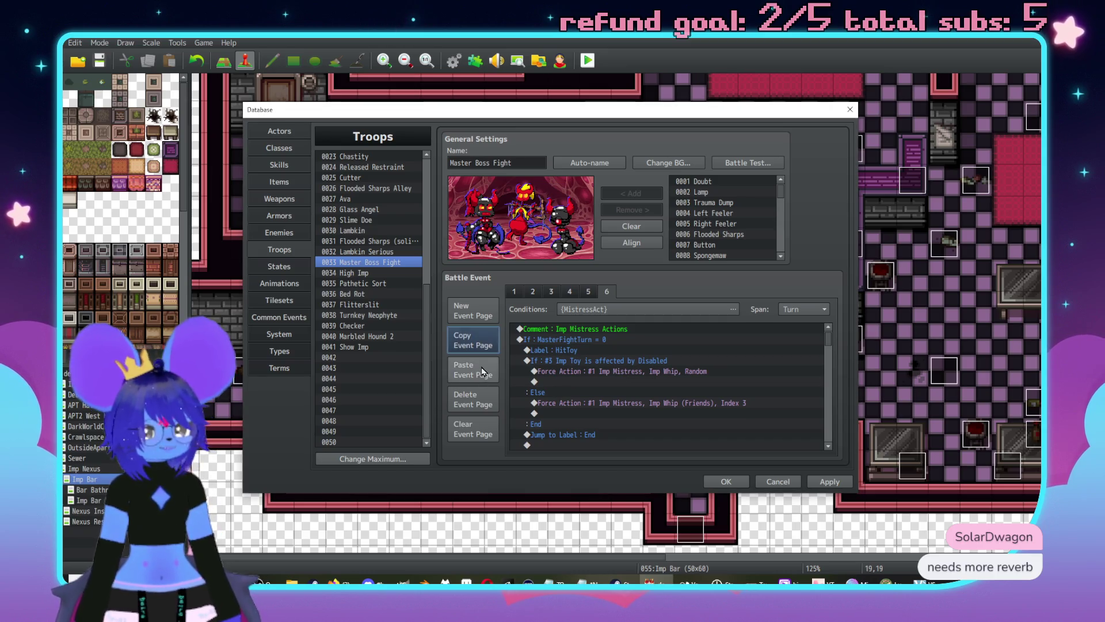
left_click(473, 375)
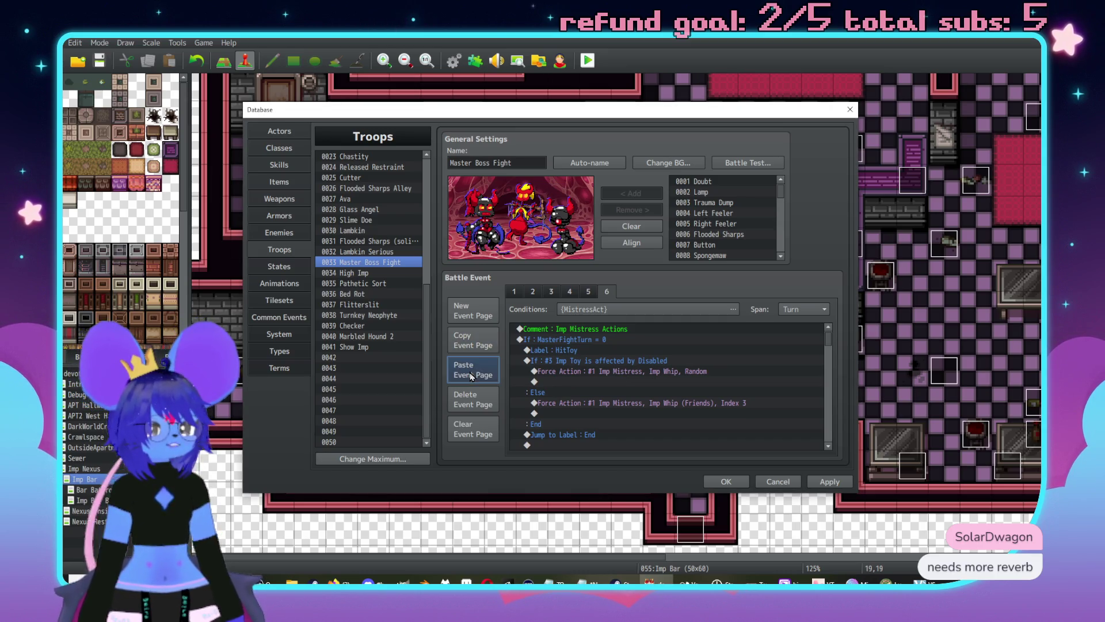
double_click(602, 309)
left_click(620, 396)
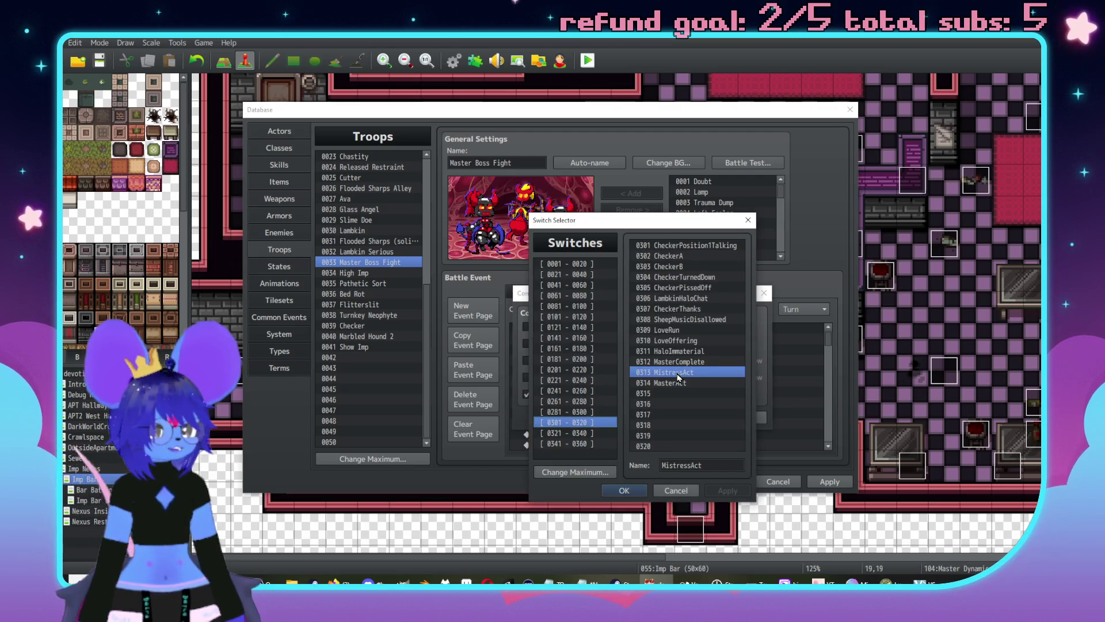
double_click(681, 378)
left_click(681, 417)
Step: Change page 7's final Control Switches command to turn 0314 MasterAct off
scroll(830, 445, "down", 5)
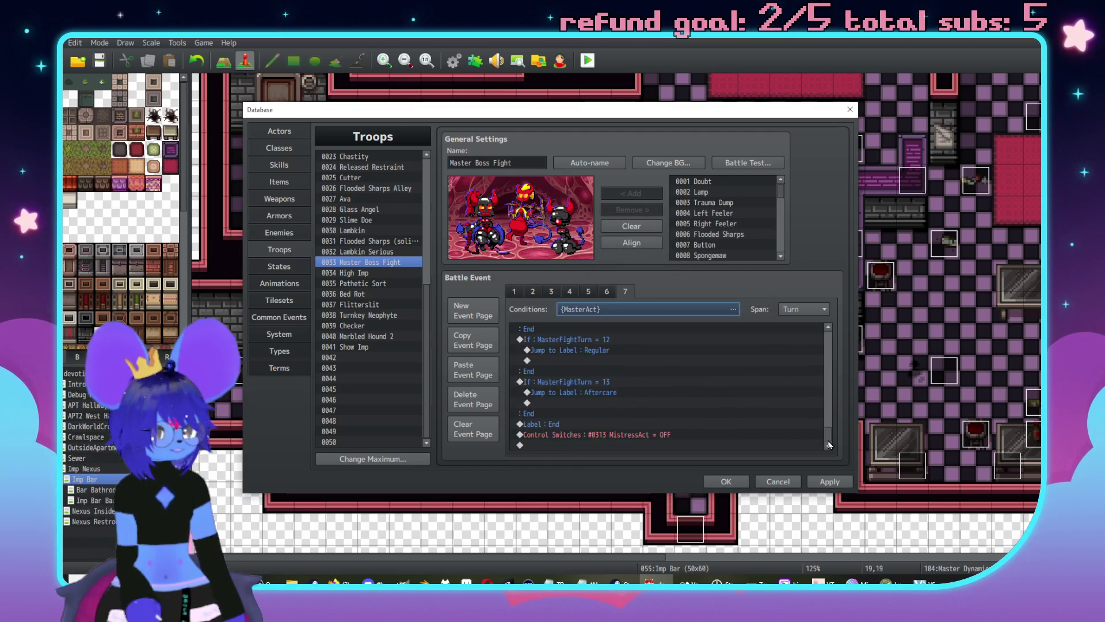
double_click(649, 434)
left_click(685, 387)
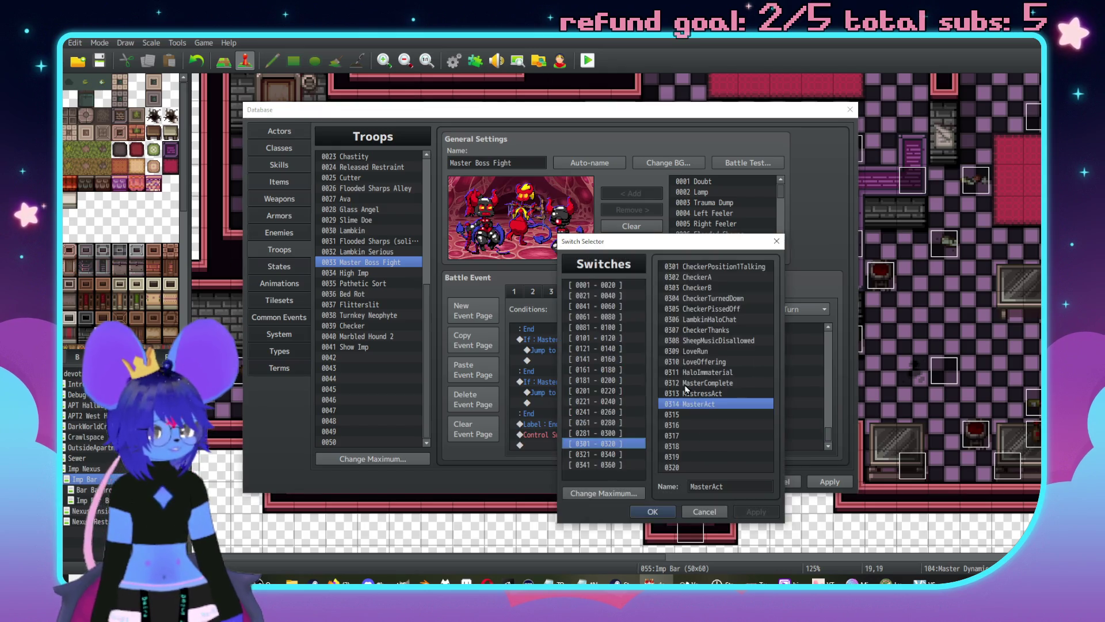
double_click(694, 404)
left_click(676, 429)
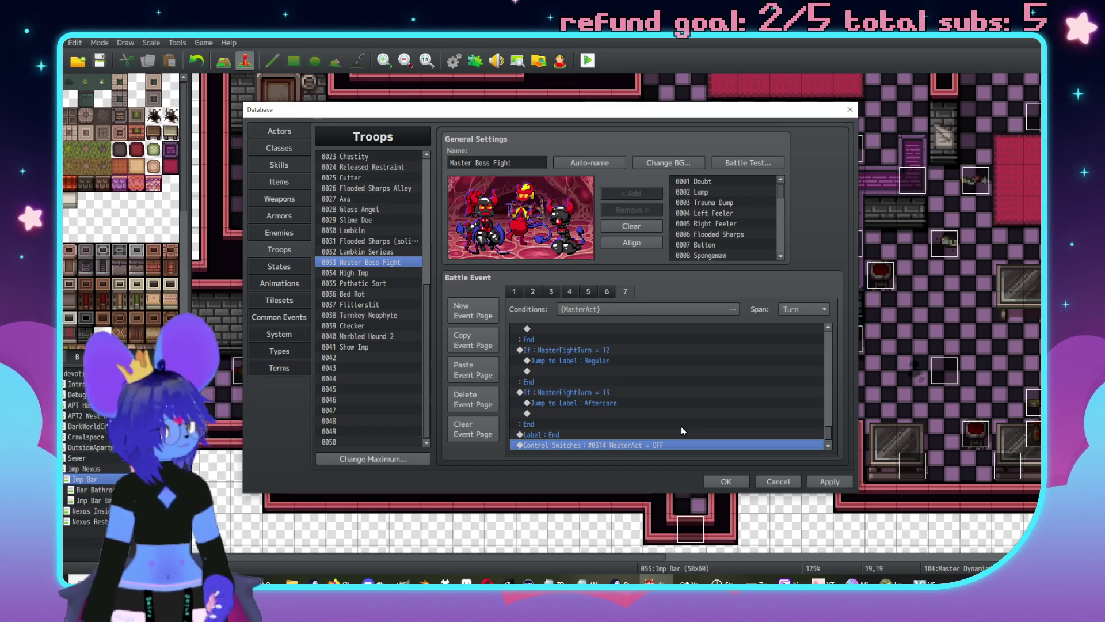
left_click(280, 167)
Step: Name empty skill slot 0192 'Arcane Blast'
scroll(409, 268, "up", 2)
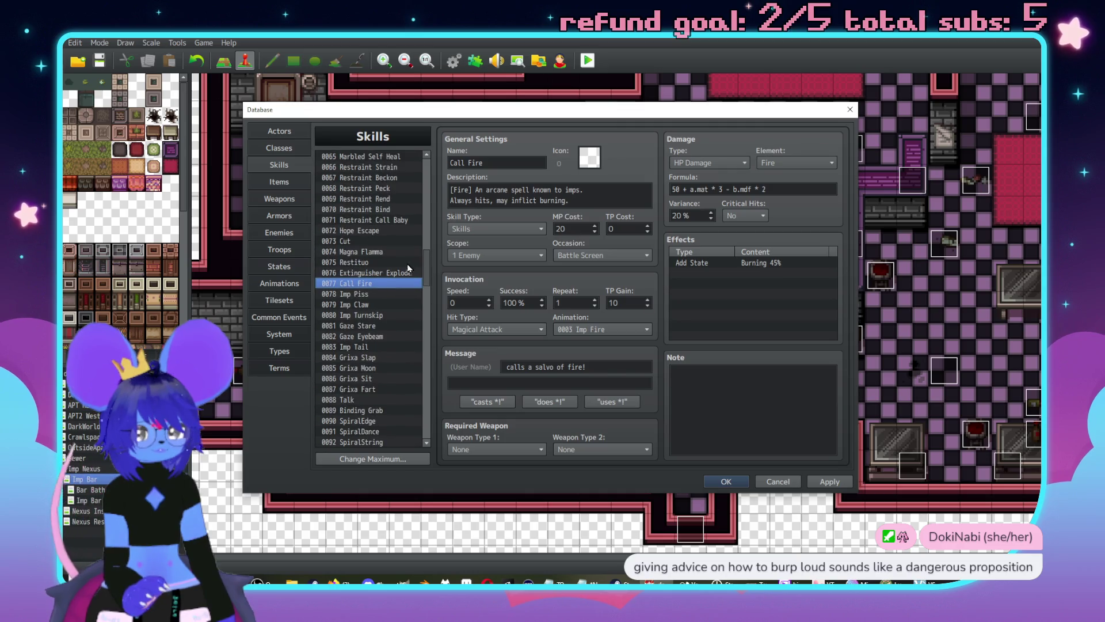
left_click_drag(428, 264, 428, 426)
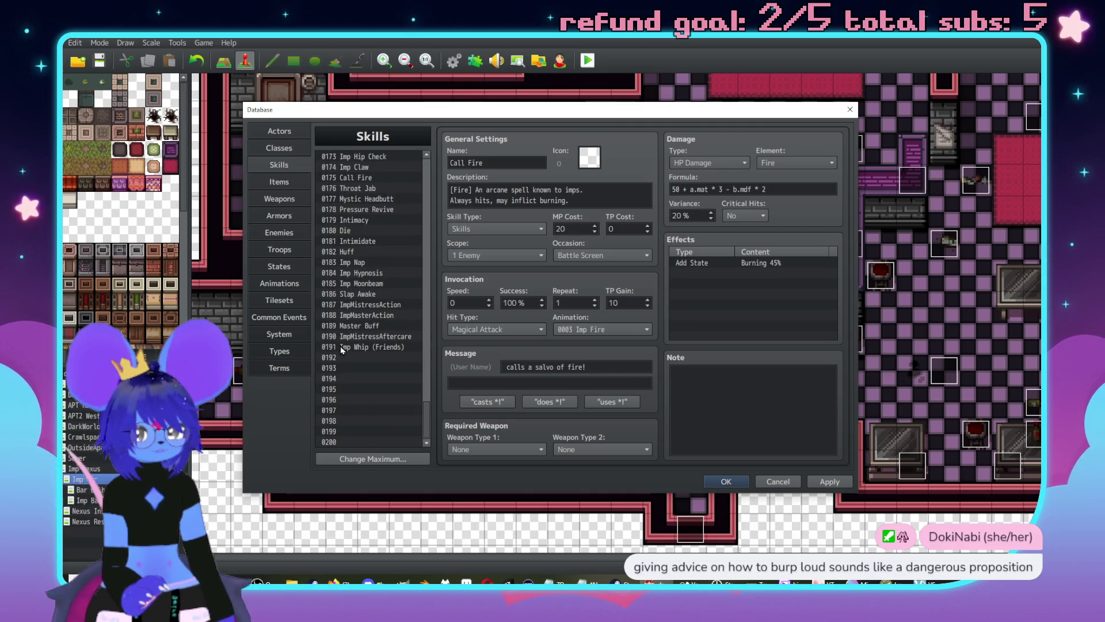
left_click(363, 357)
left_click(483, 166)
type("A")
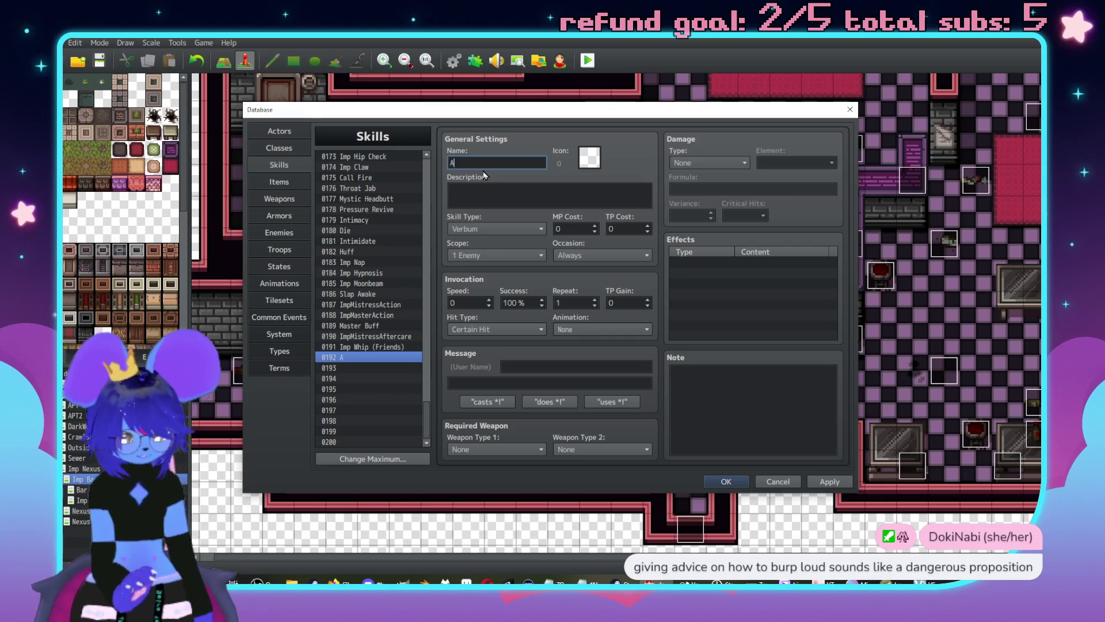
type("rcan")
key("BackSpace")
key("BackSpace")
type("last")
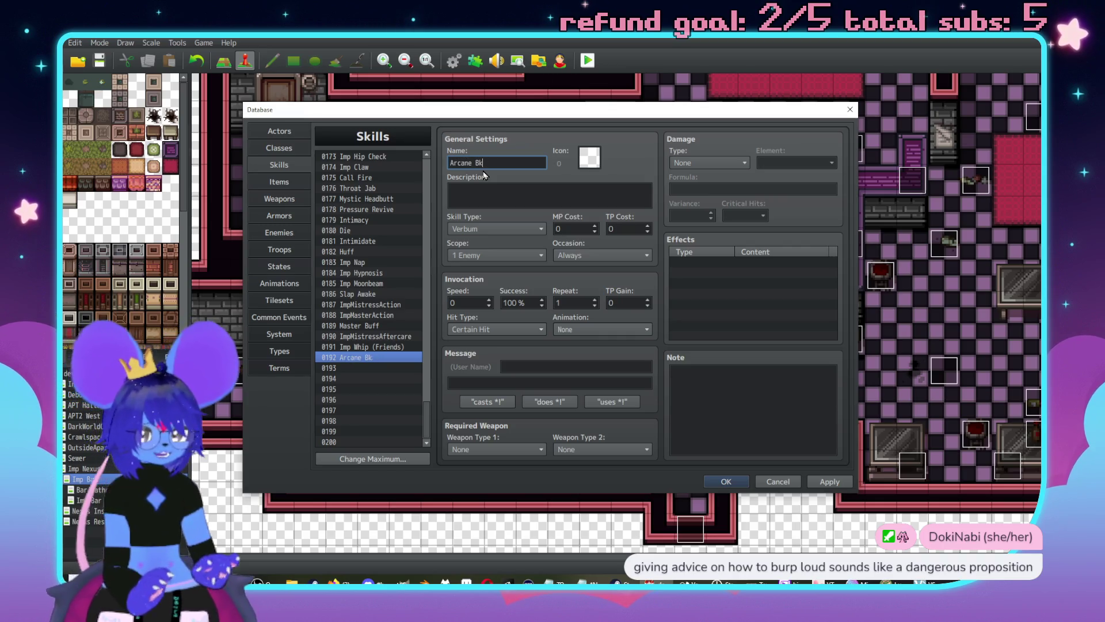
Step: Set Arcane Blast's scope to None
left_click(502, 254)
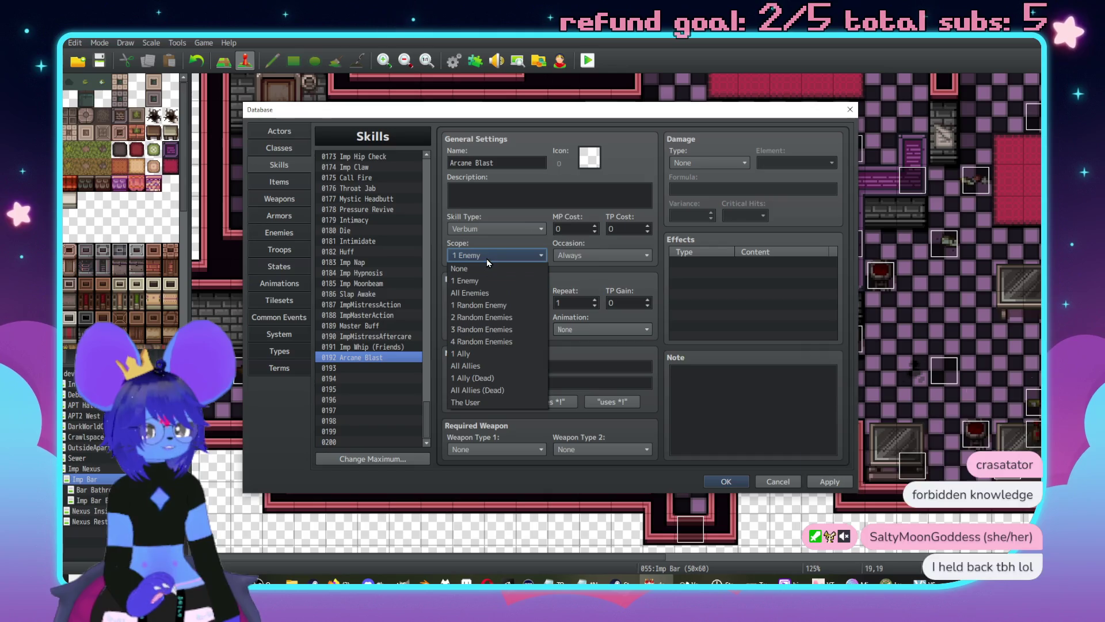
left_click(467, 268)
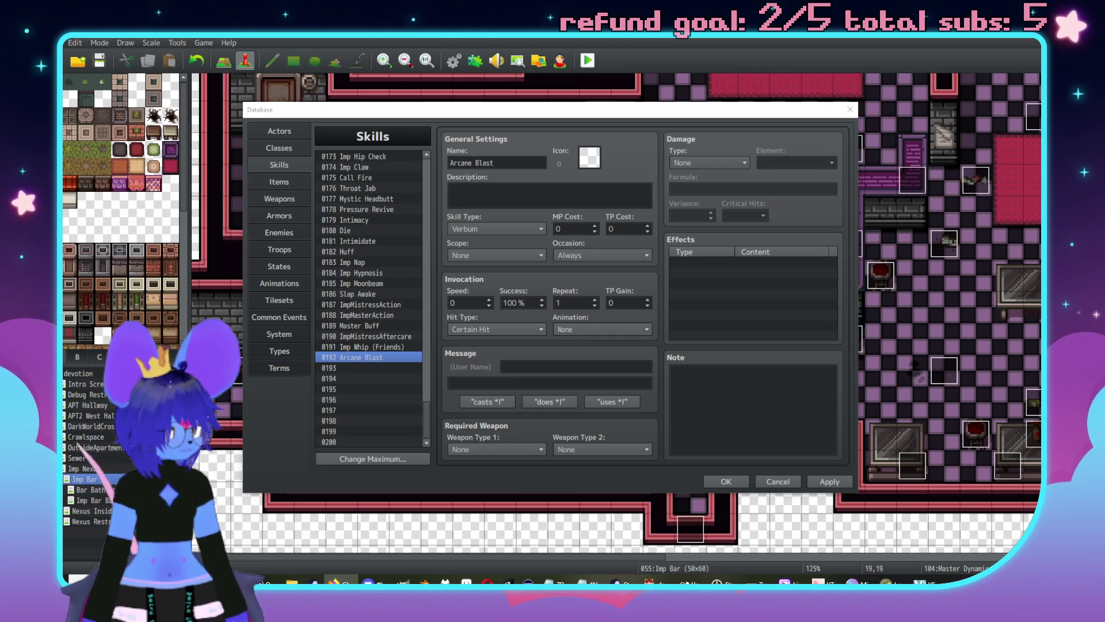
left_click(507, 256)
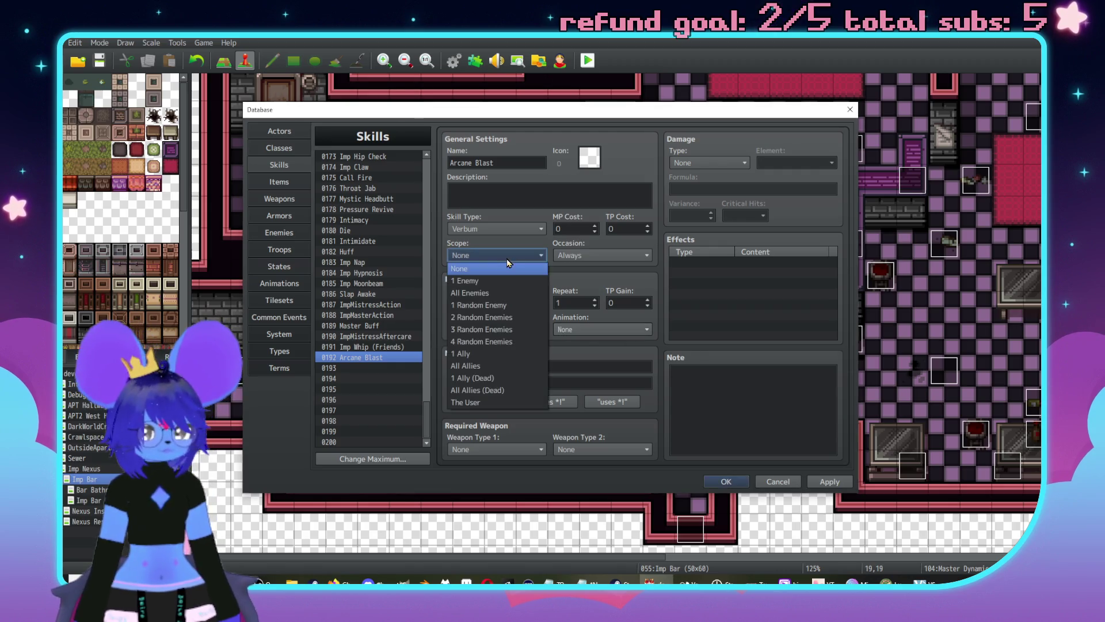